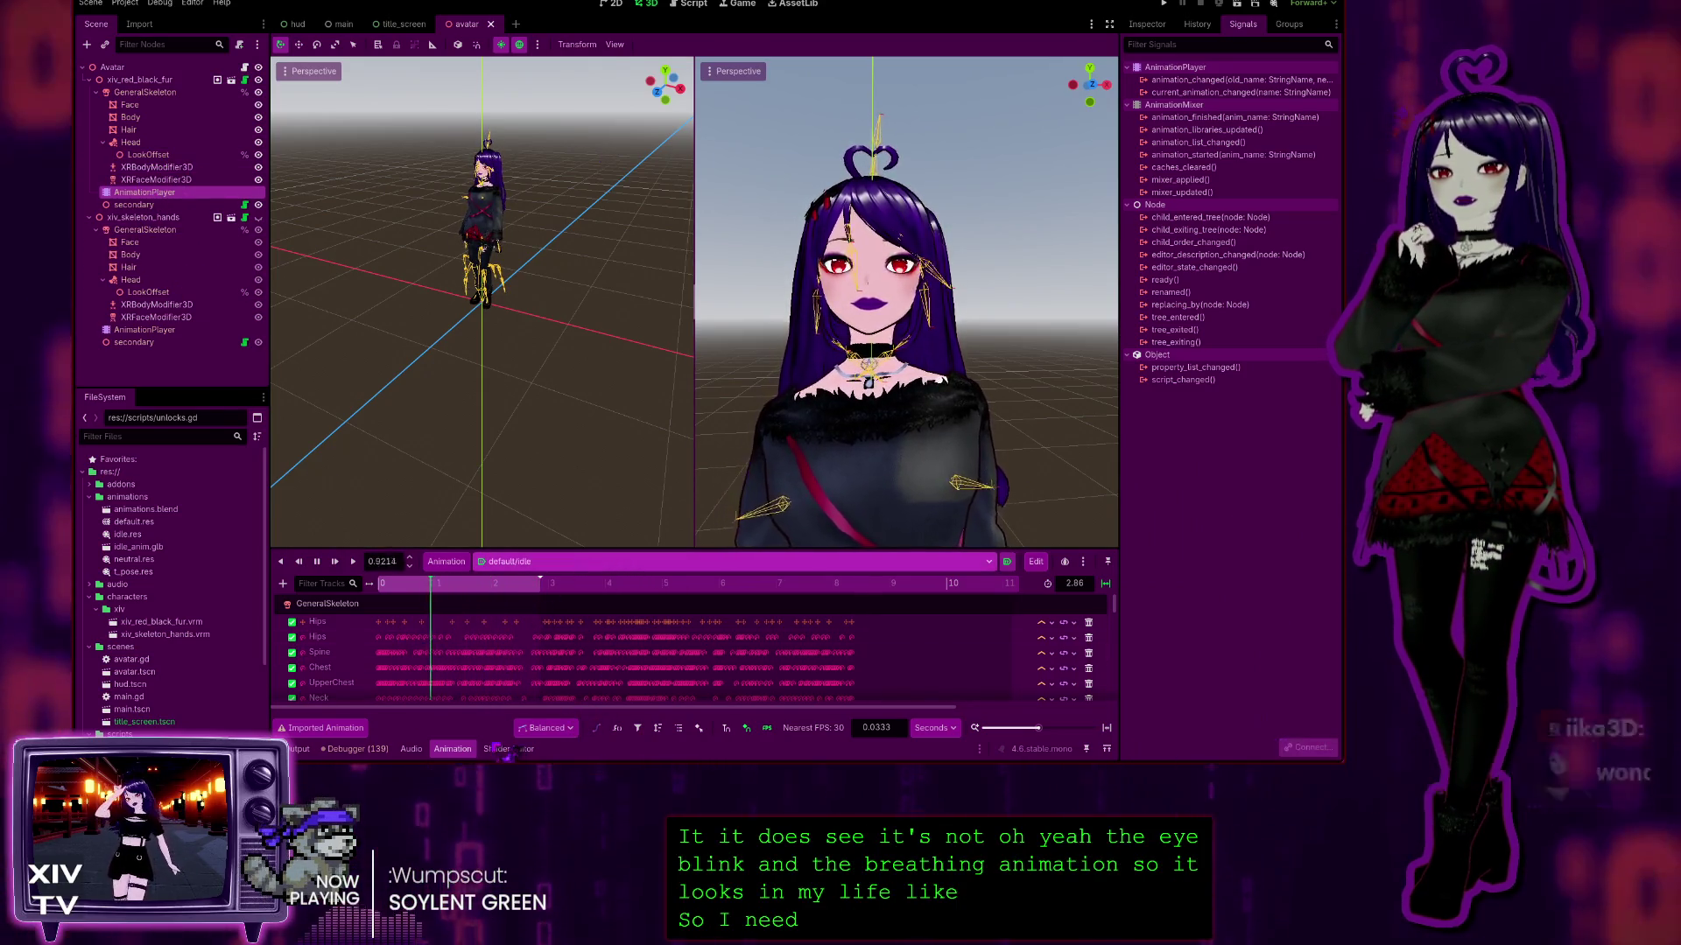
# Step: Stop the avatar's react animation preview, returning it to default/idle, and show the 2D workspace
pyautogui.click(645, 561)
pyautogui.click(646, 624)
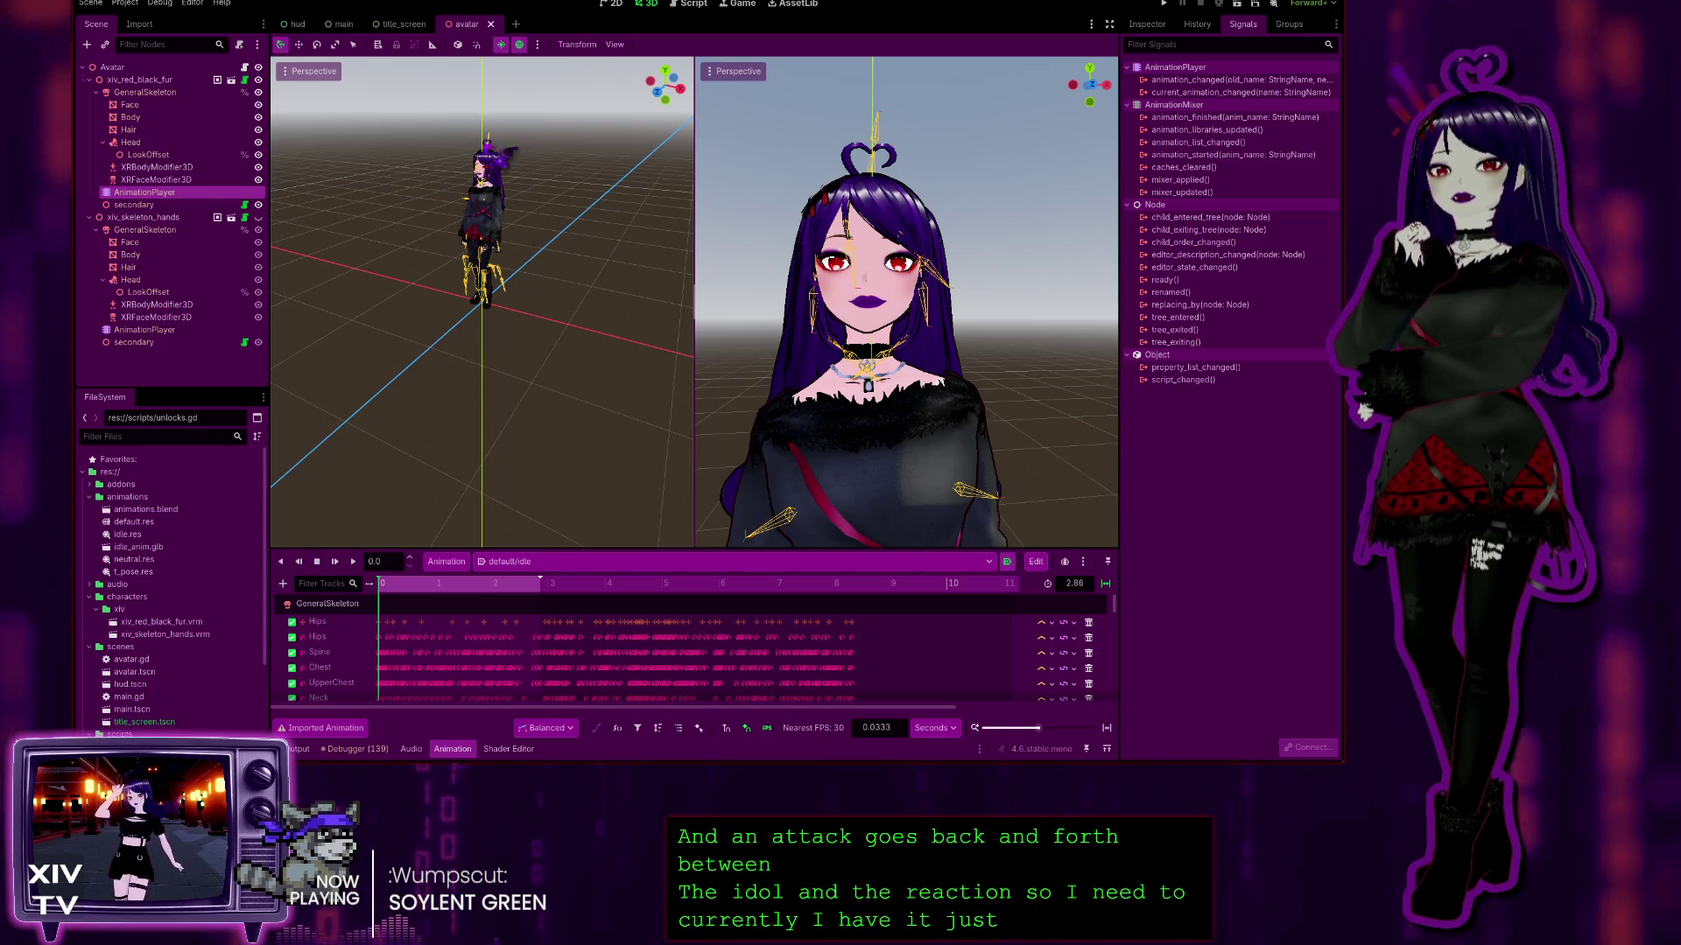
pyautogui.click(614, 4)
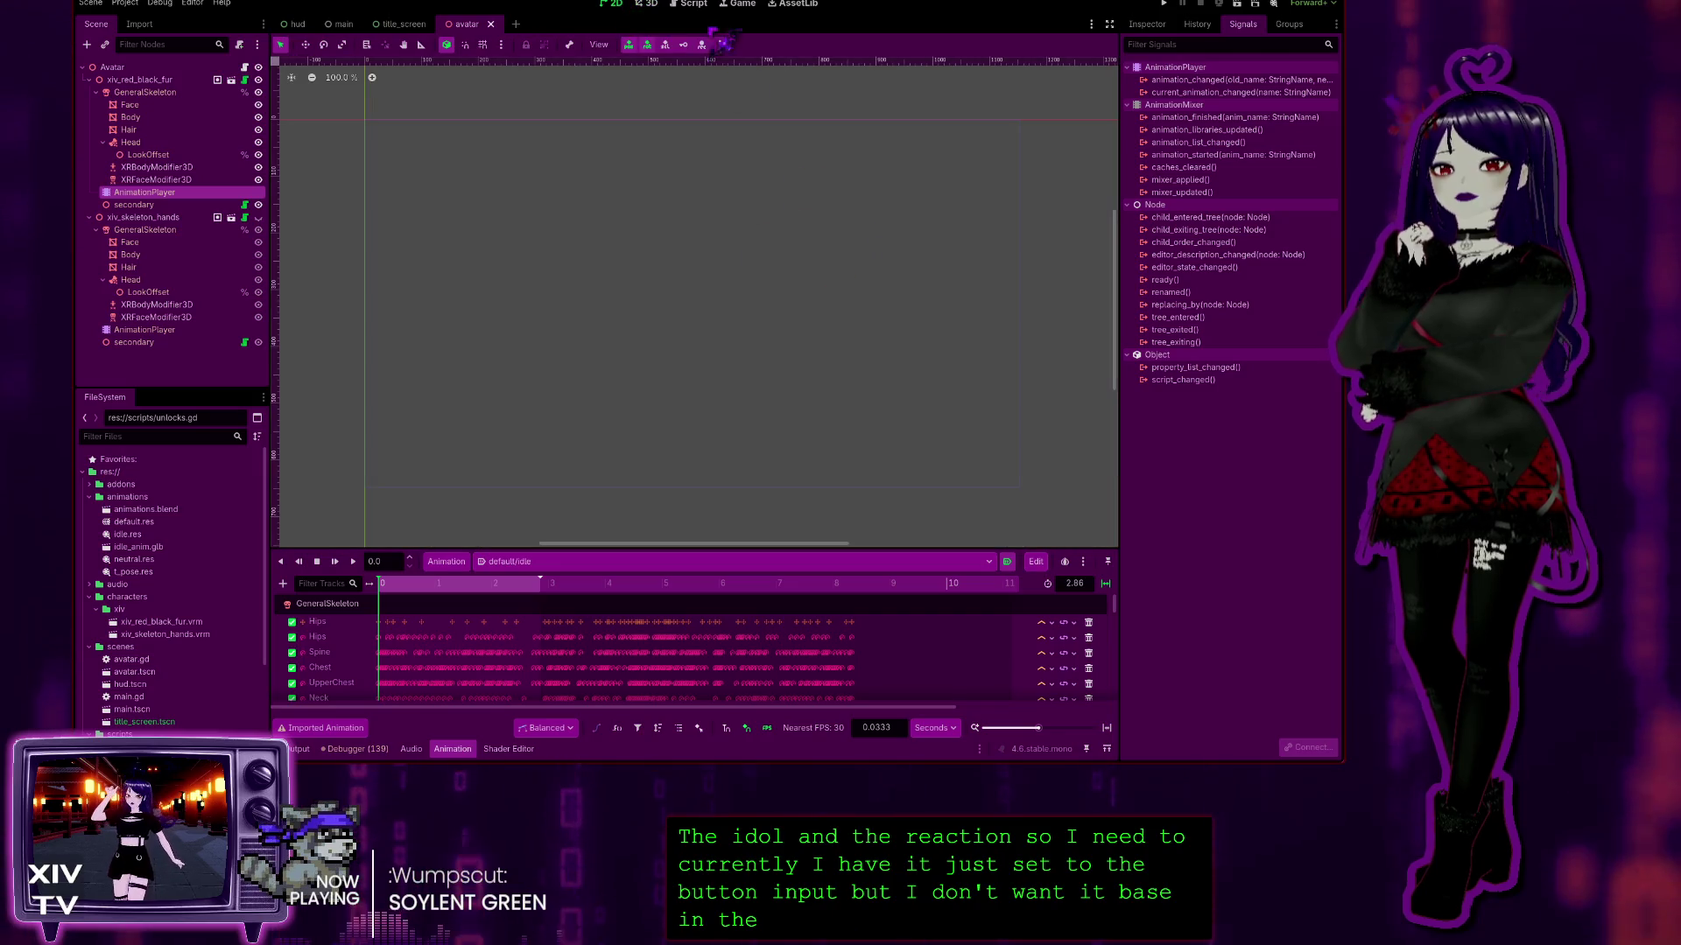
# Step: Inspect the head-pat button's pressed signal connection in the hud scene
pyautogui.click(297, 24)
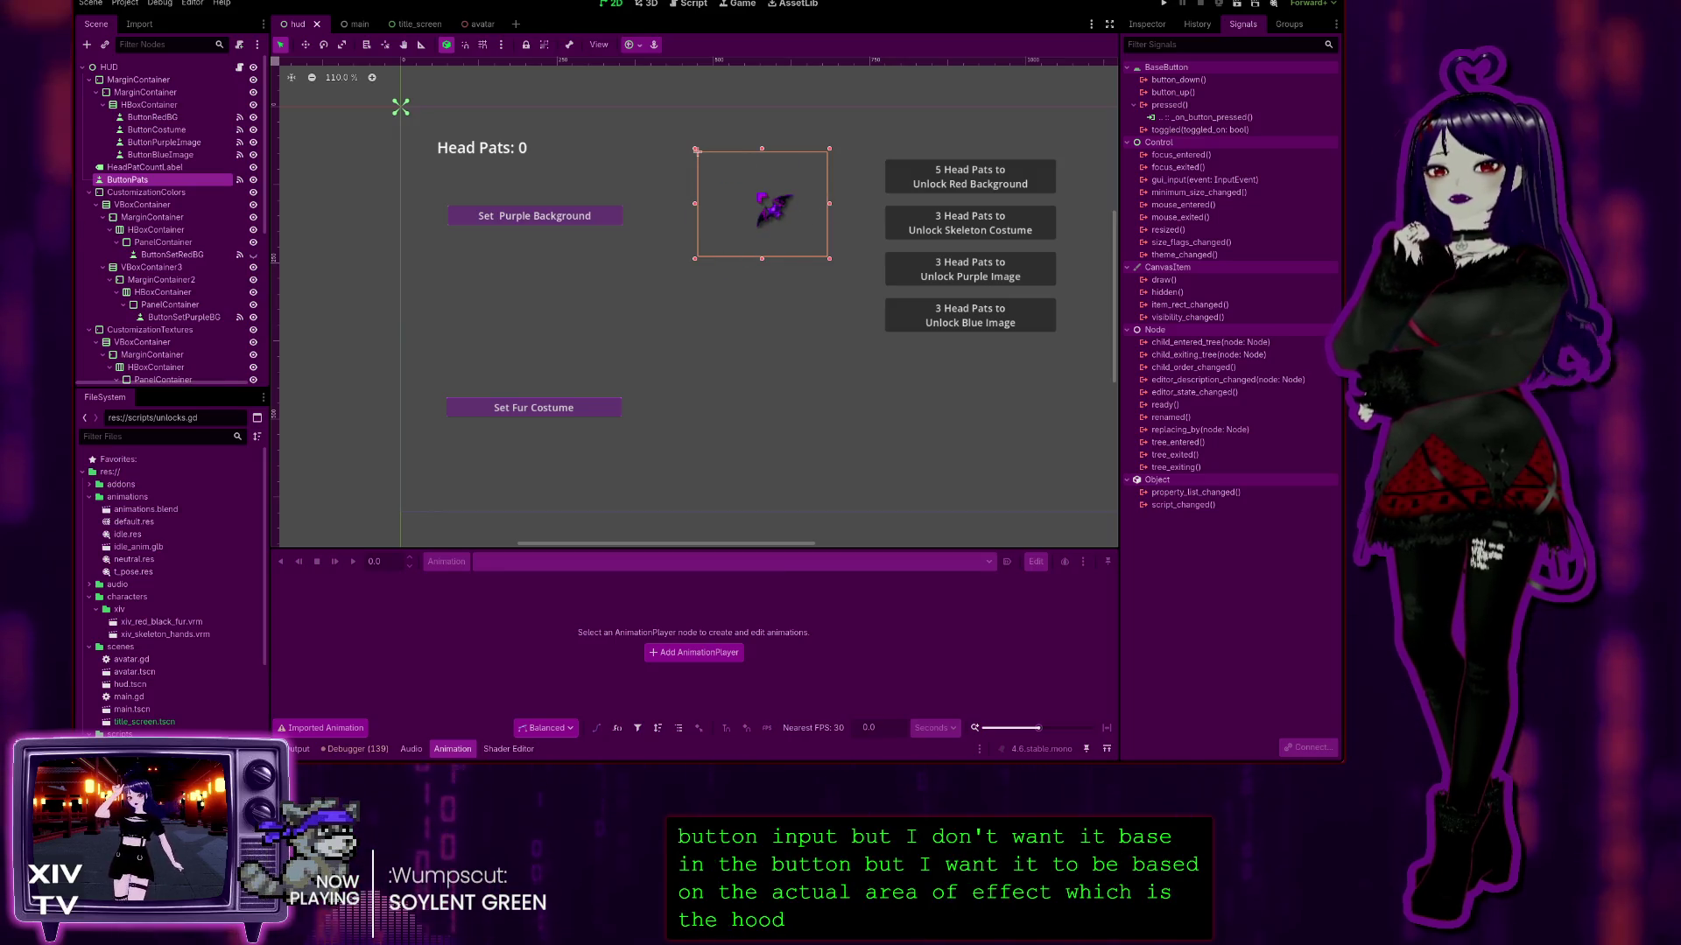
pyautogui.click(1215, 117)
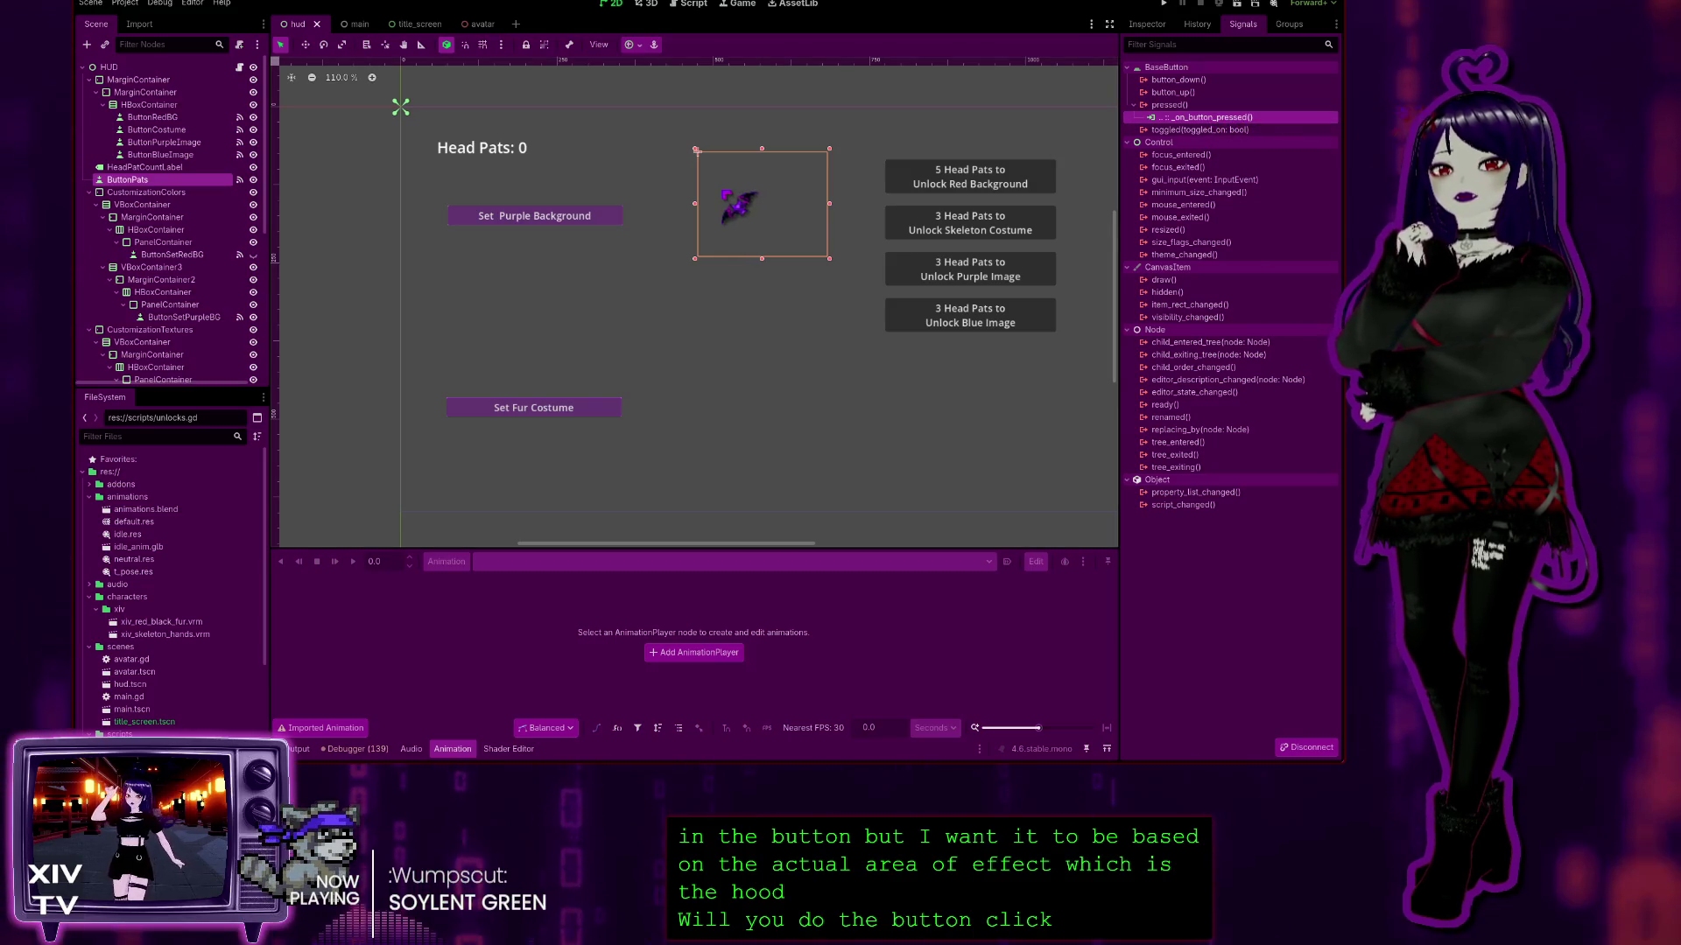
pyautogui.click(649, 5)
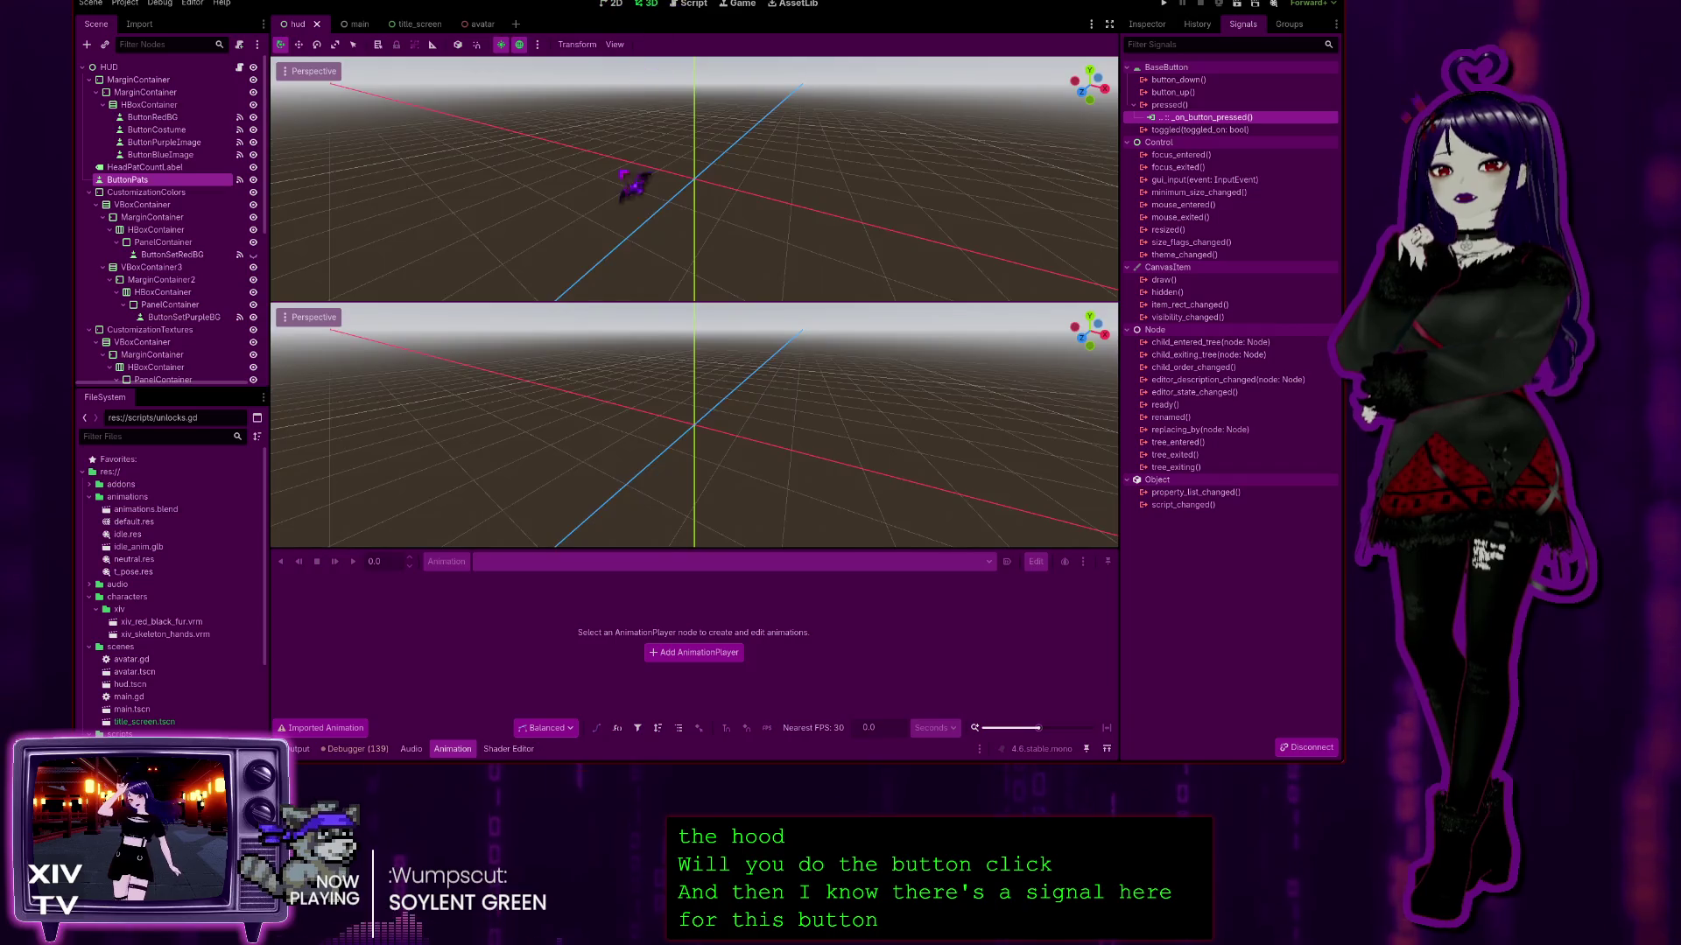
# Step: Read pats.gd's _on_button_pressed handler, then bring up avatar.gd in the avatar scene
pyautogui.click(692, 5)
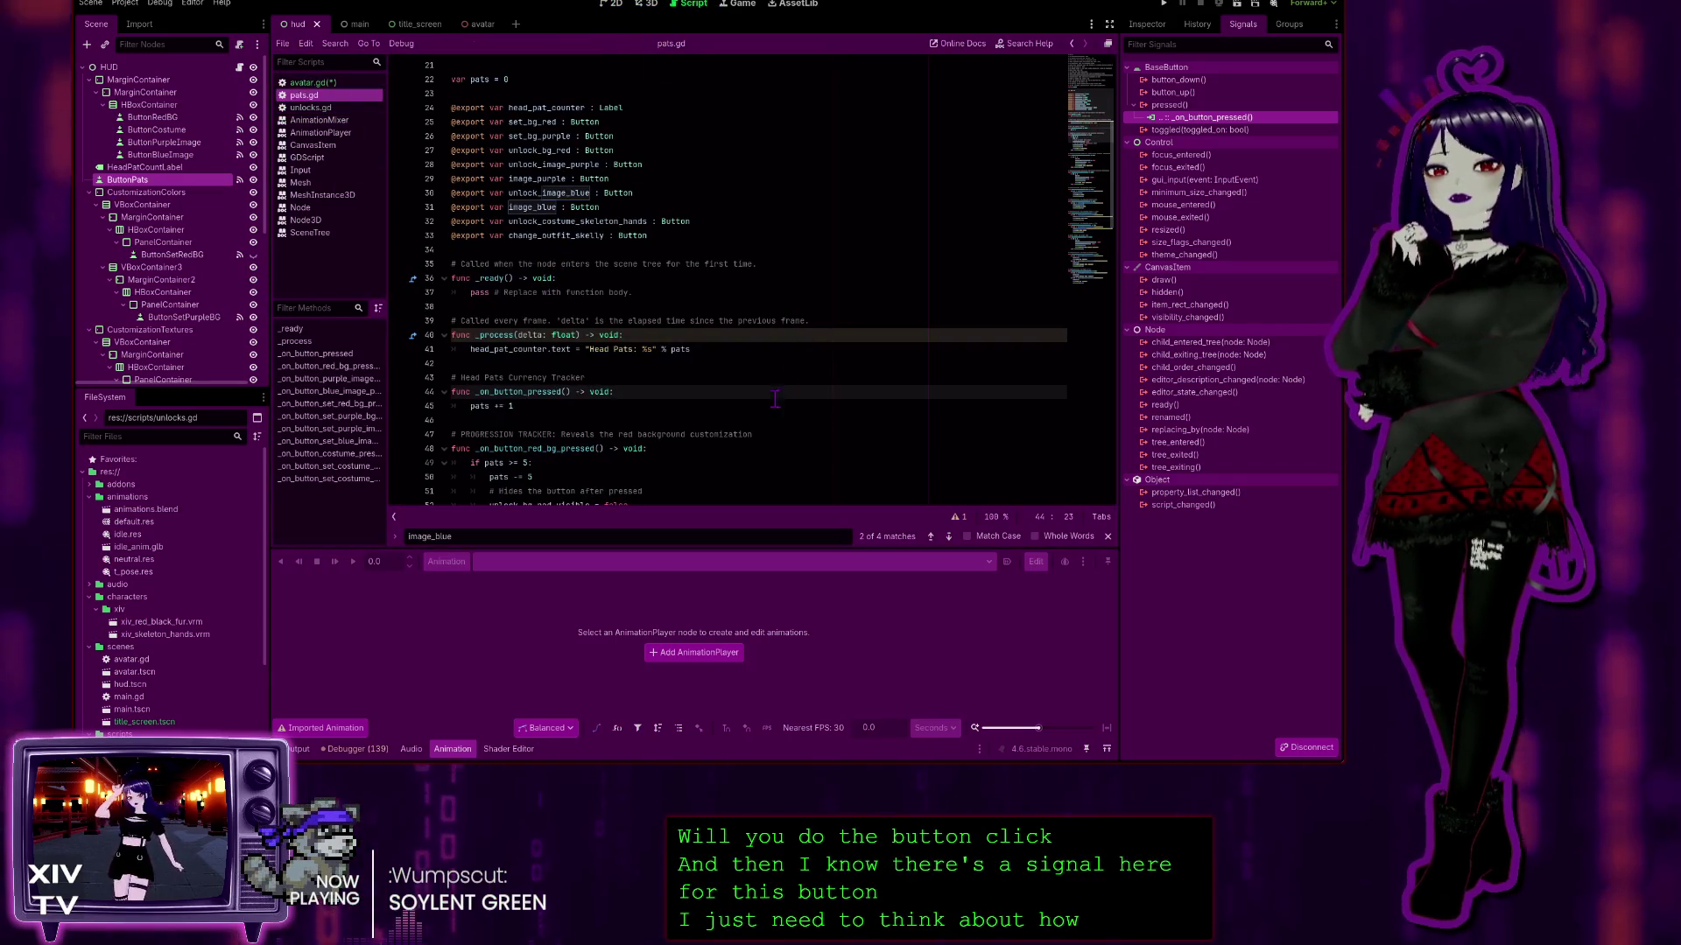
pyautogui.scroll(-4, 636, 317)
pyautogui.scroll(-2, 637, 318)
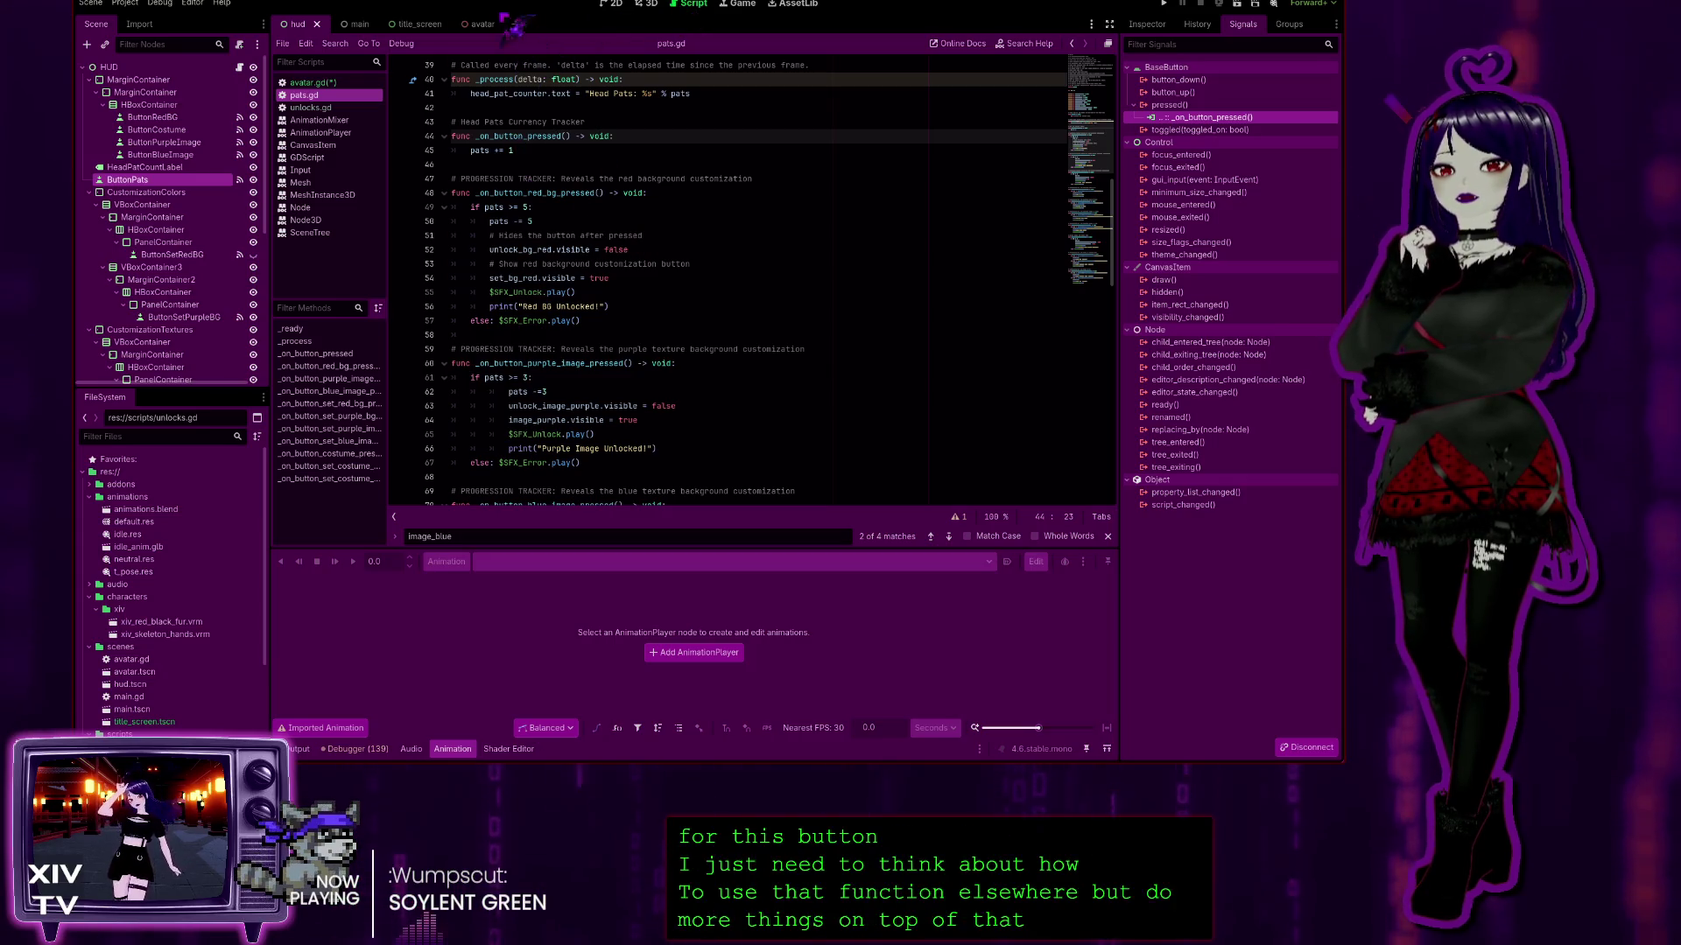
pyautogui.click(473, 24)
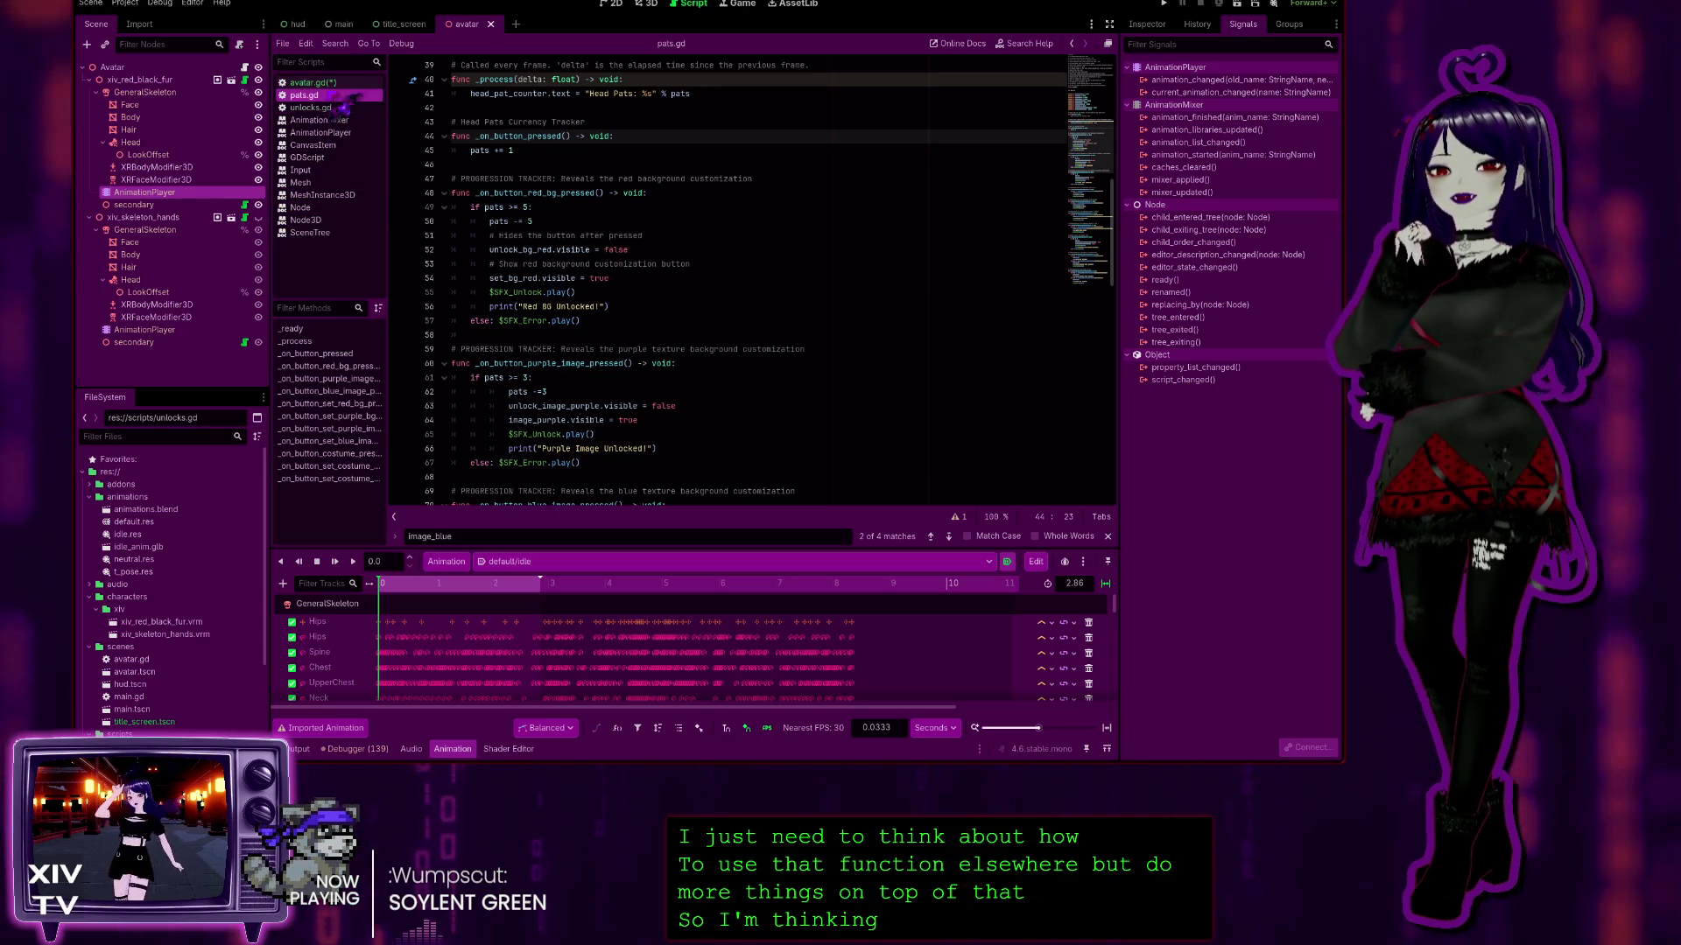
pyautogui.click(312, 82)
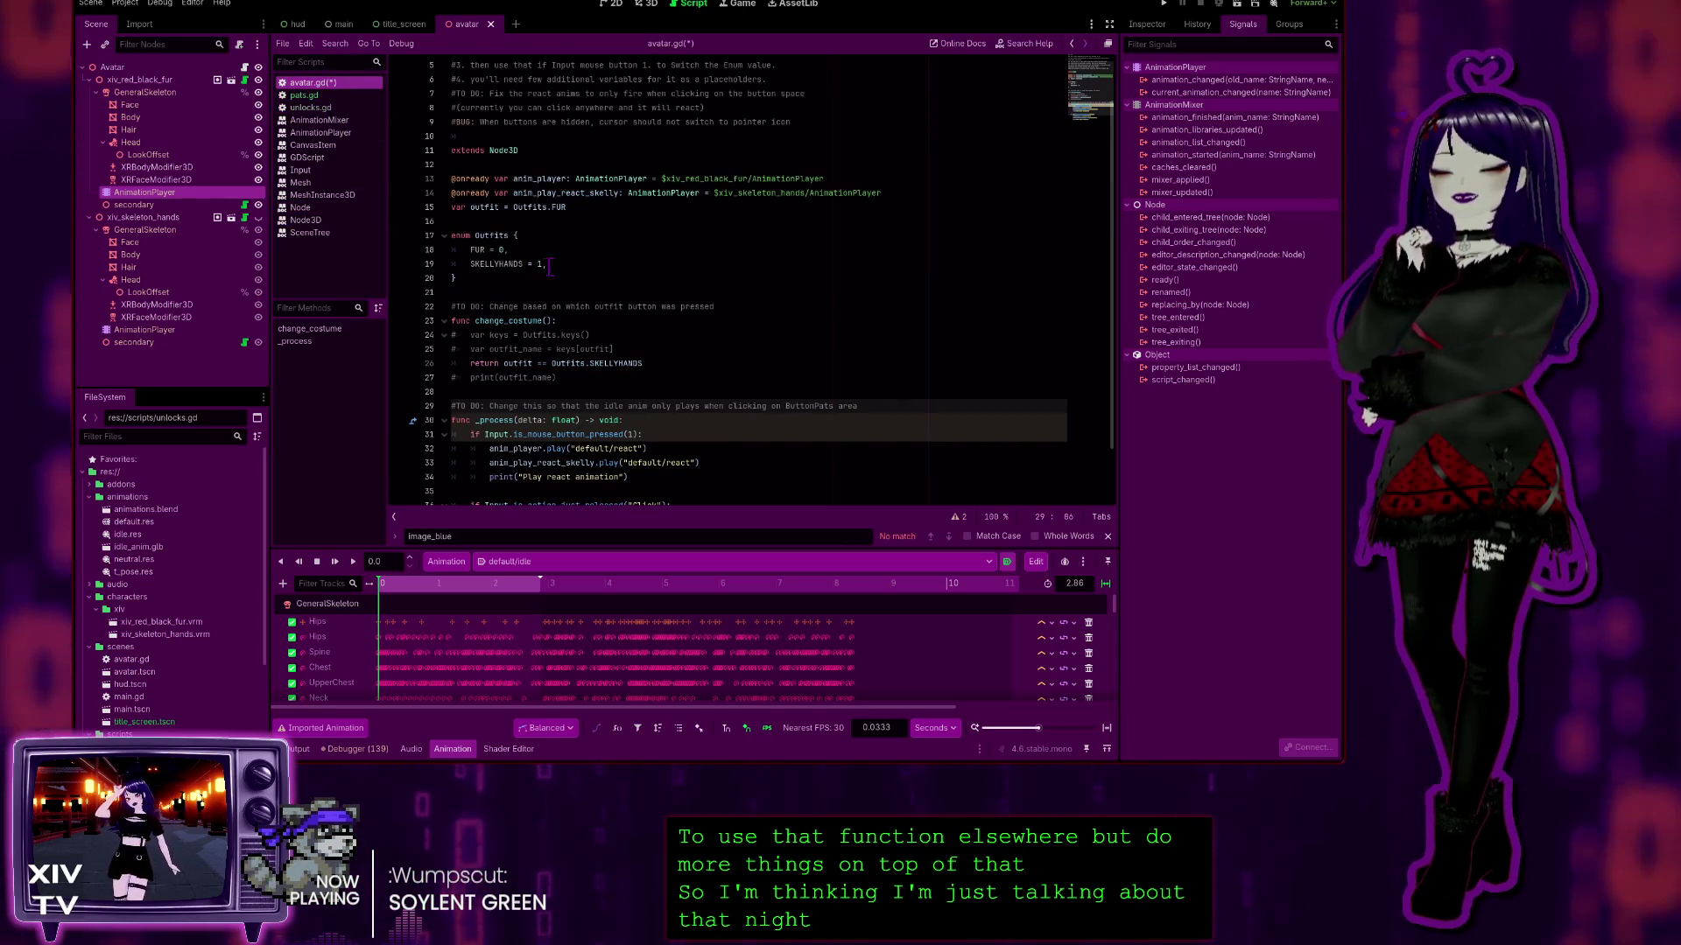
# Step: Review avatar.gd's _process code, including the mouse-press react block and the idle animation call
pyautogui.scroll(-2, 694, 349)
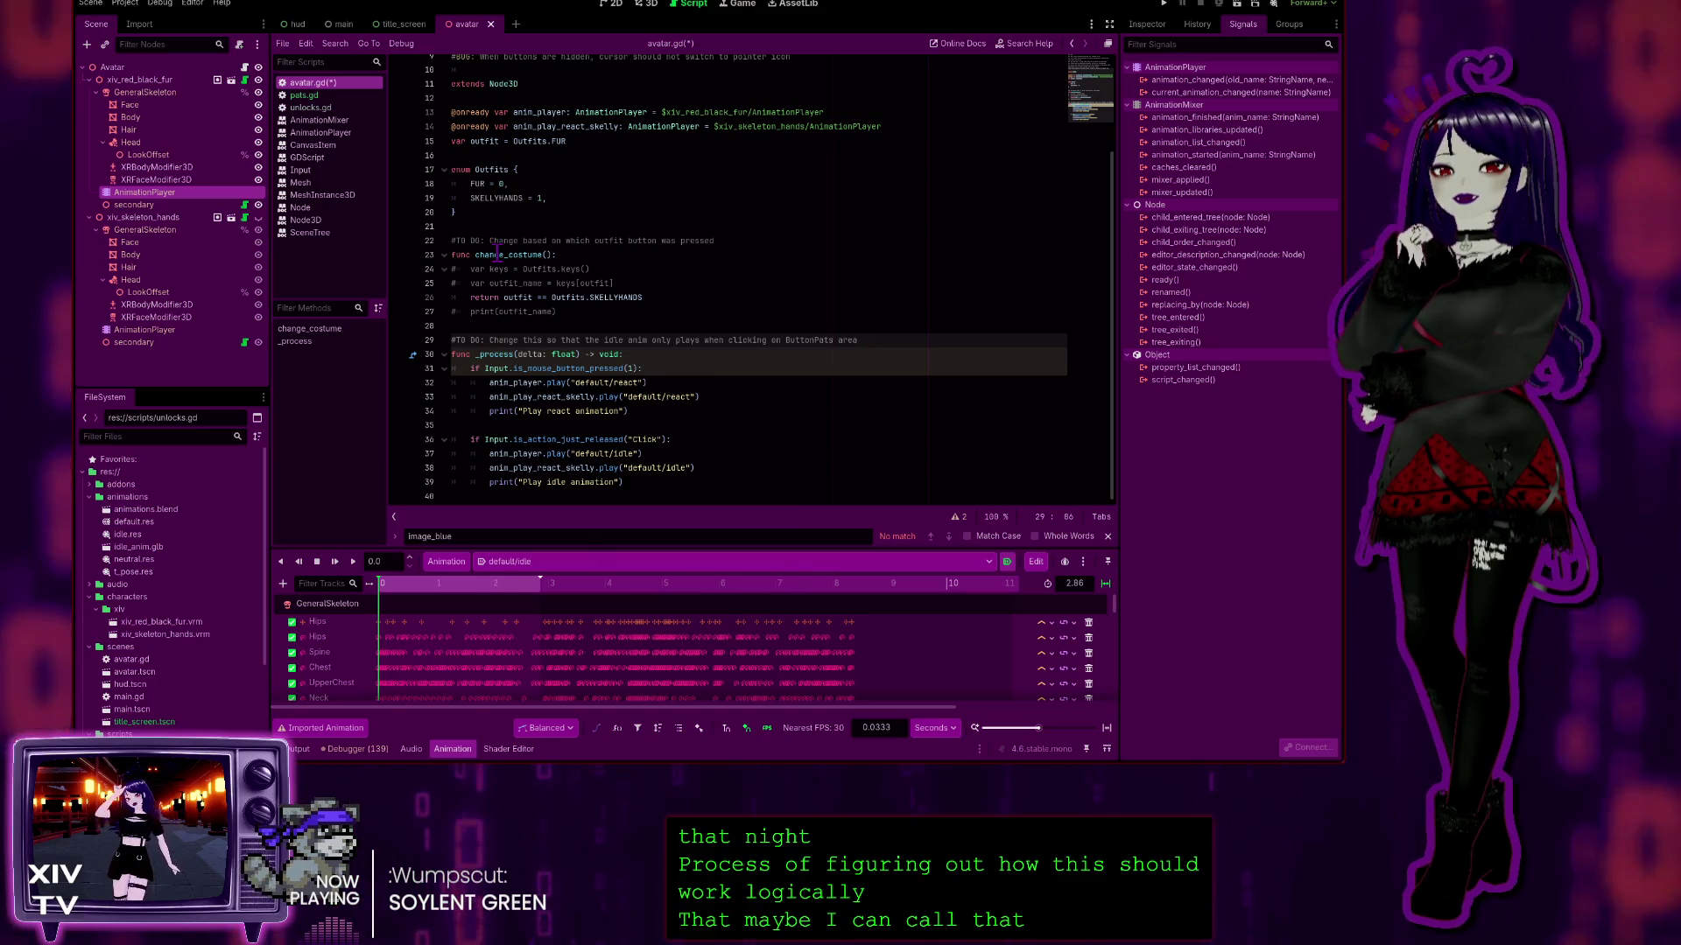
pyautogui.scroll(2, 522, 288)
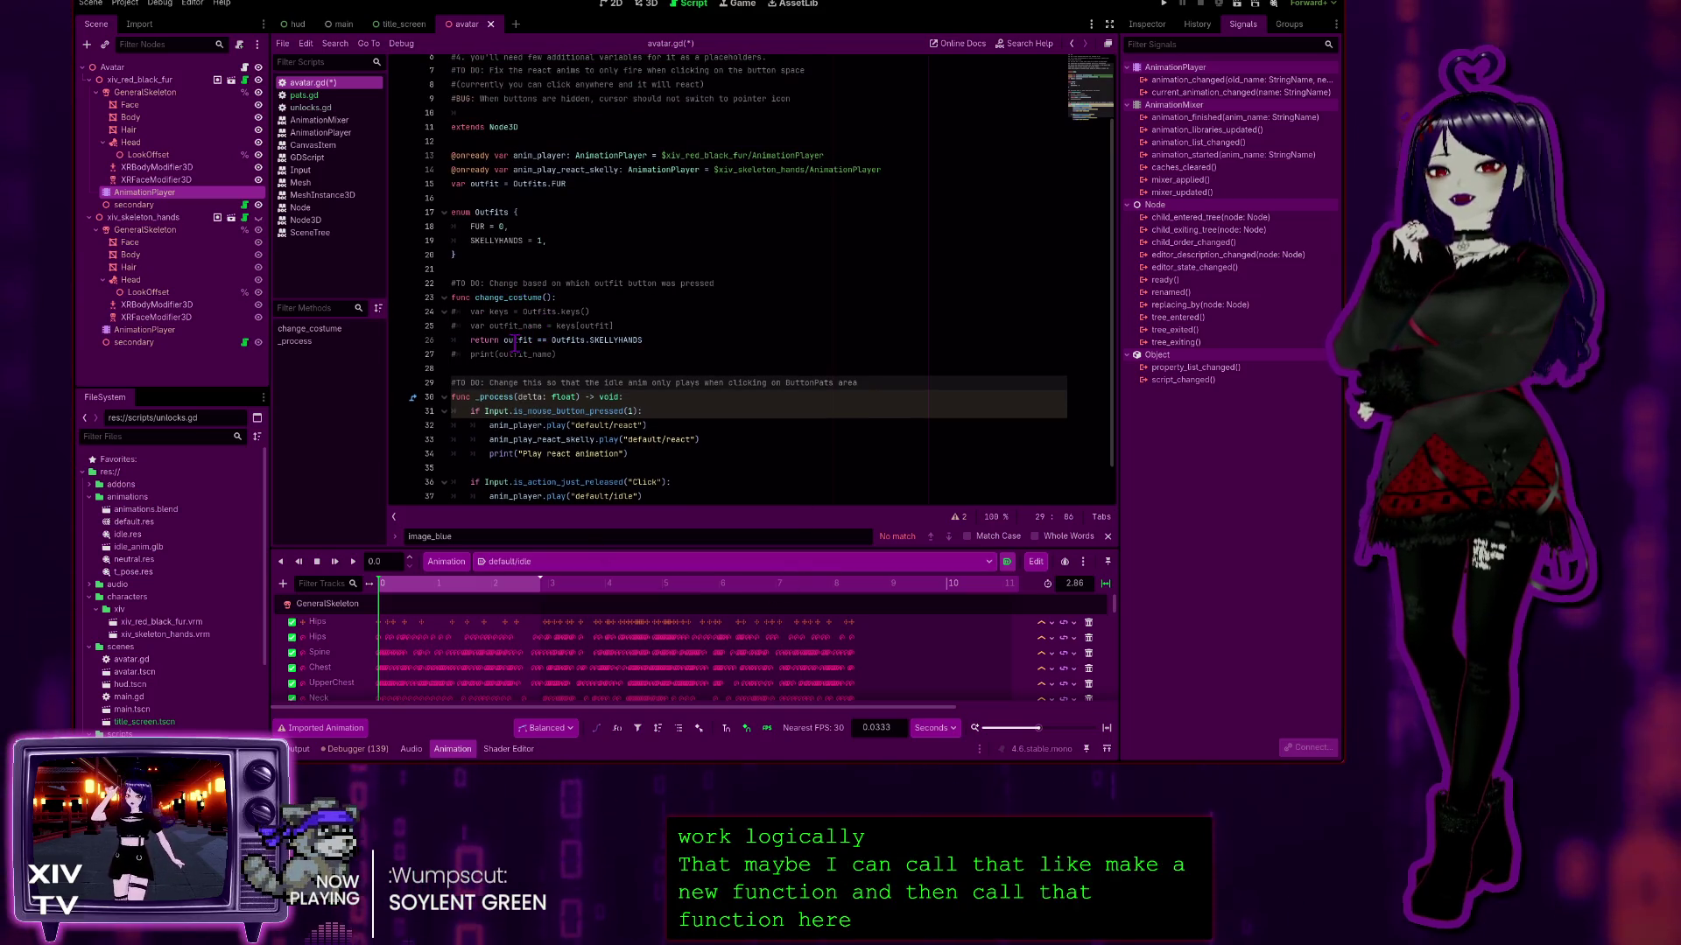
pyautogui.scroll(-2, 601, 442)
pyautogui.moveTo(662, 491)
pyautogui.mouseDown()
pyautogui.moveTo(617, 477)
pyautogui.moveTo(455, 354)
pyautogui.moveTo(374, 348)
pyautogui.mouseUp()
pyautogui.click(879, 345)
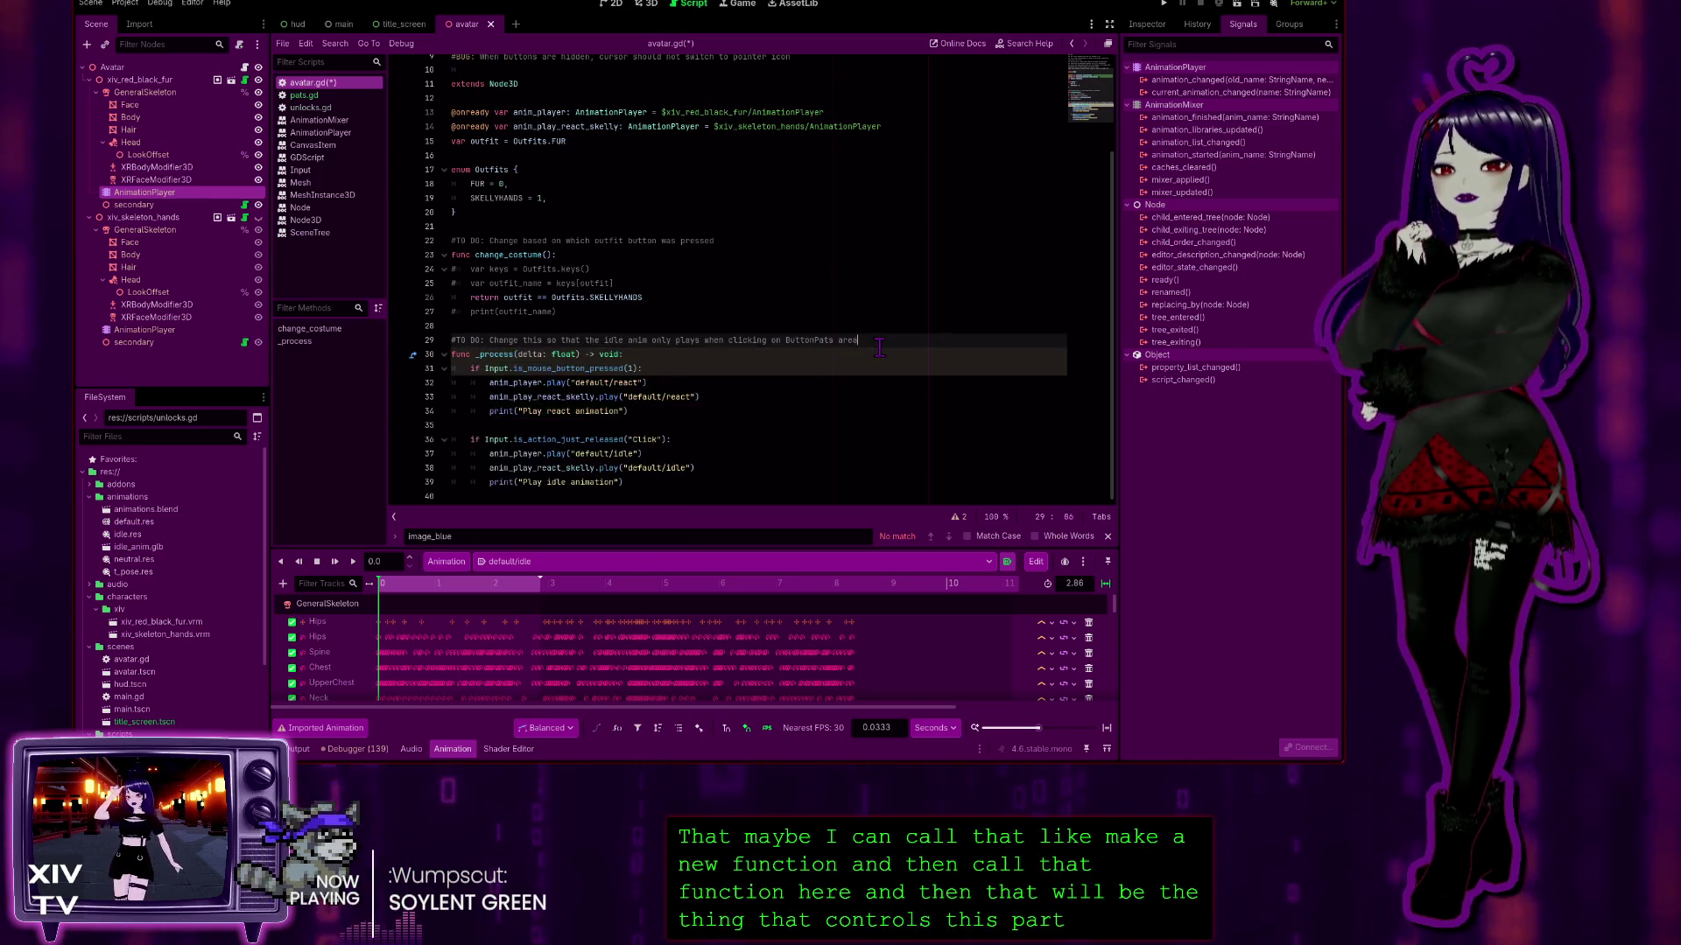
pyautogui.scroll(3, 525, 306)
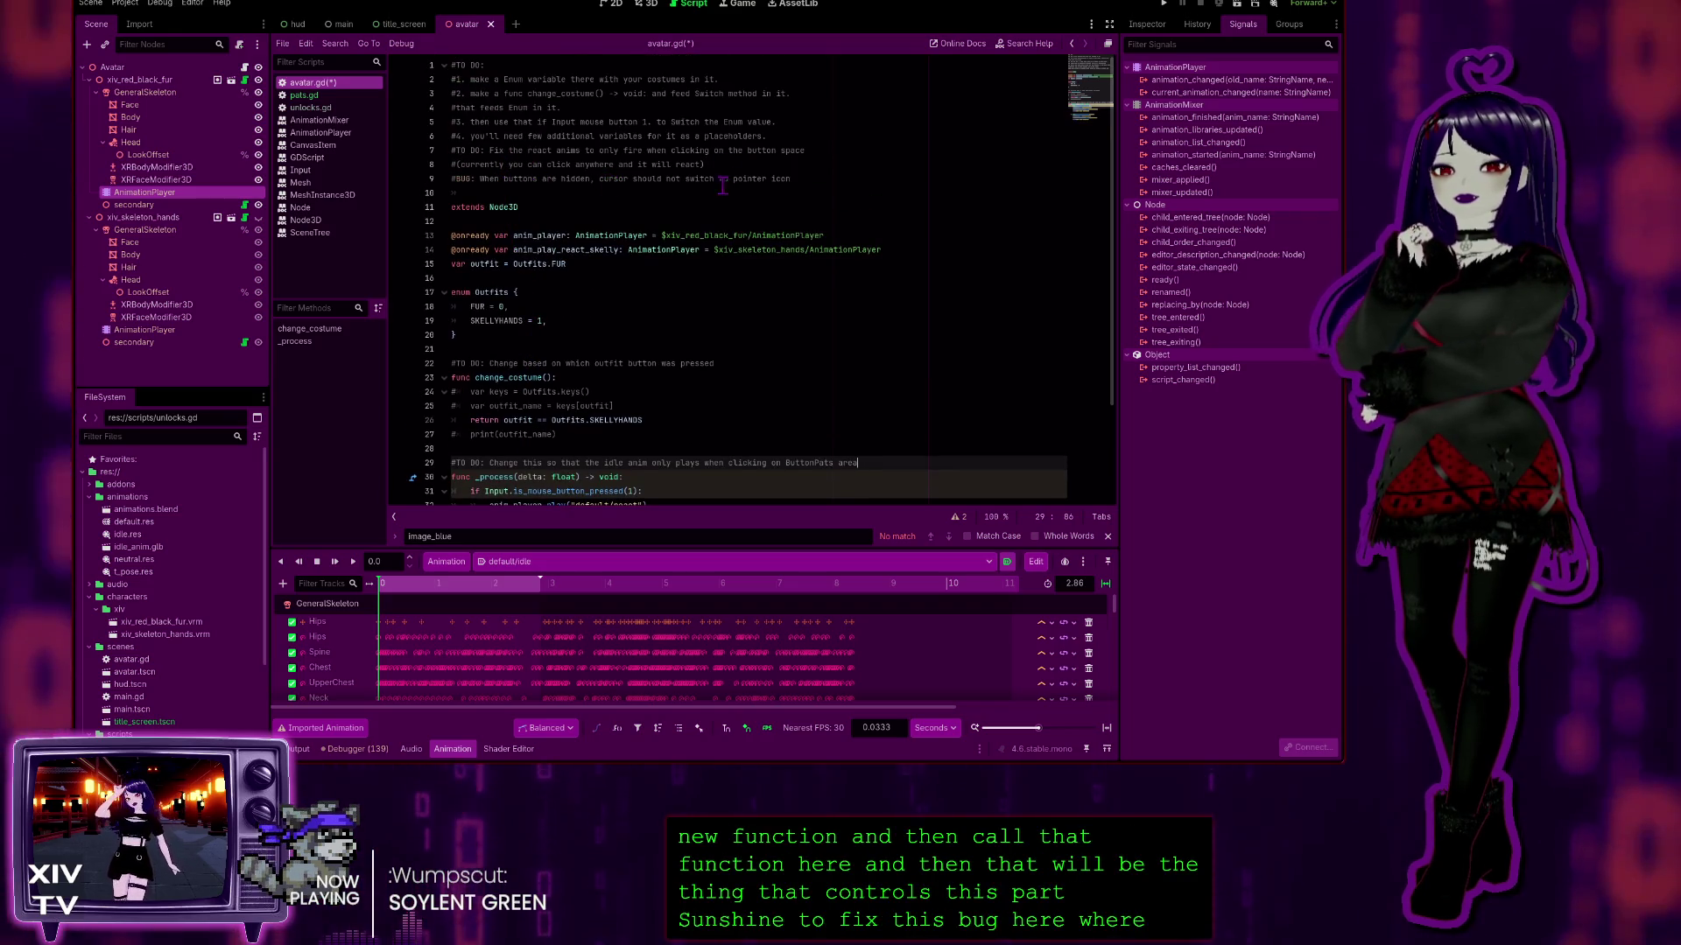
pyautogui.scroll(-3, 667, 367)
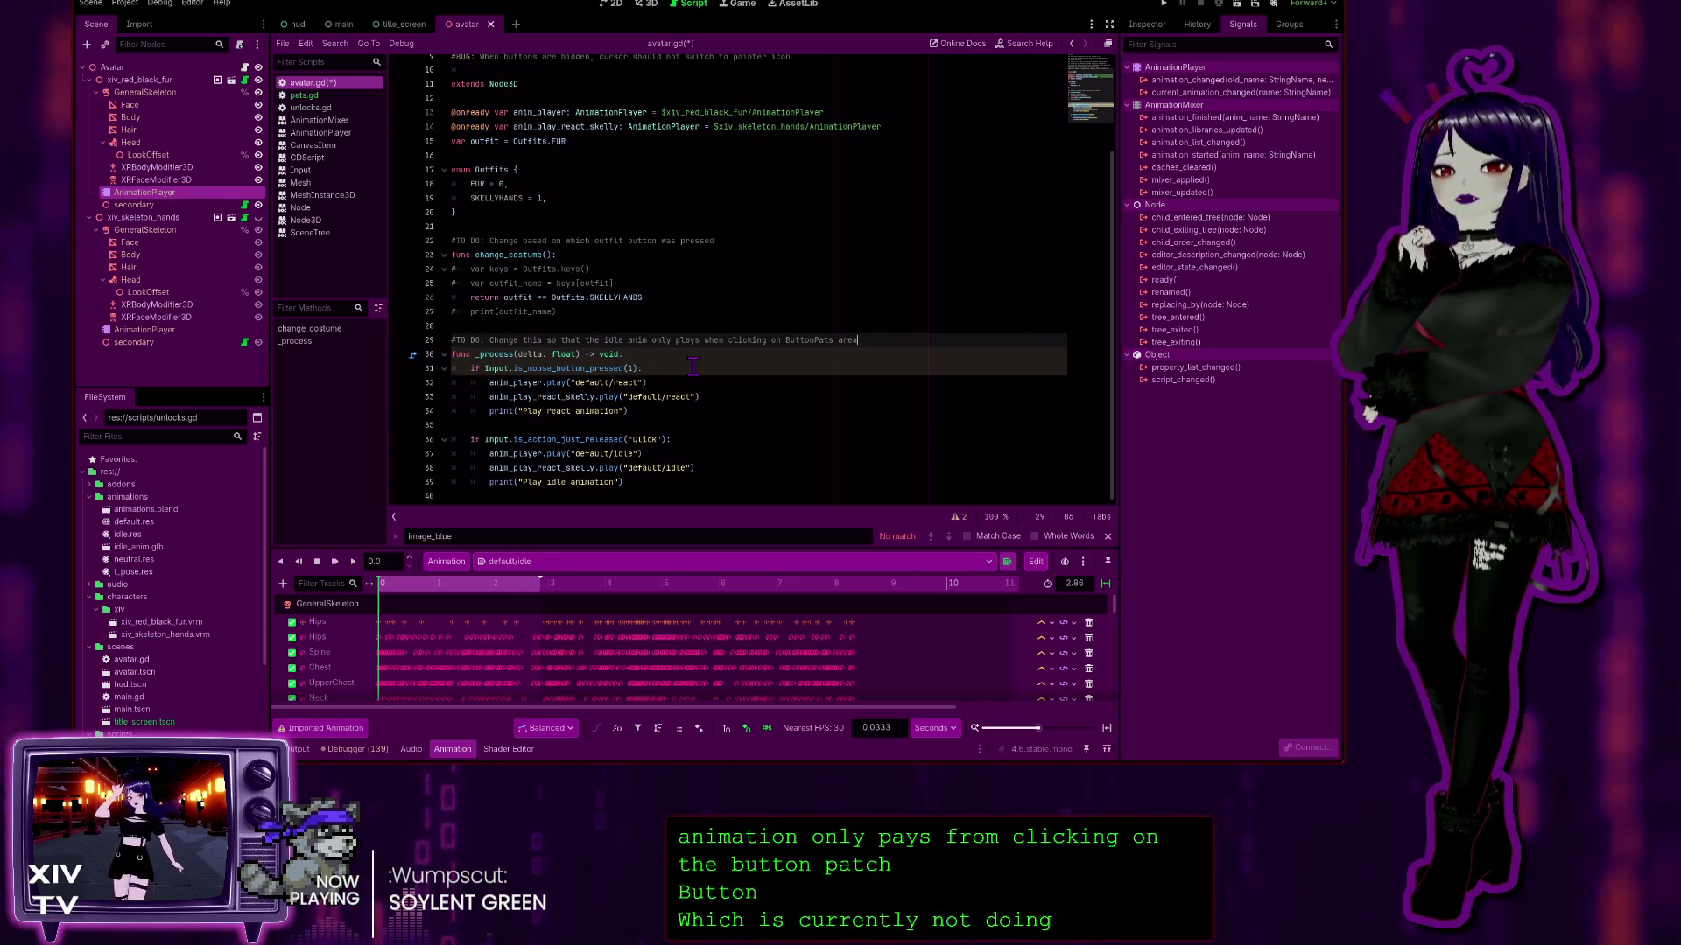
pyautogui.moveTo(632, 411); pyautogui.dragTo(451, 368)
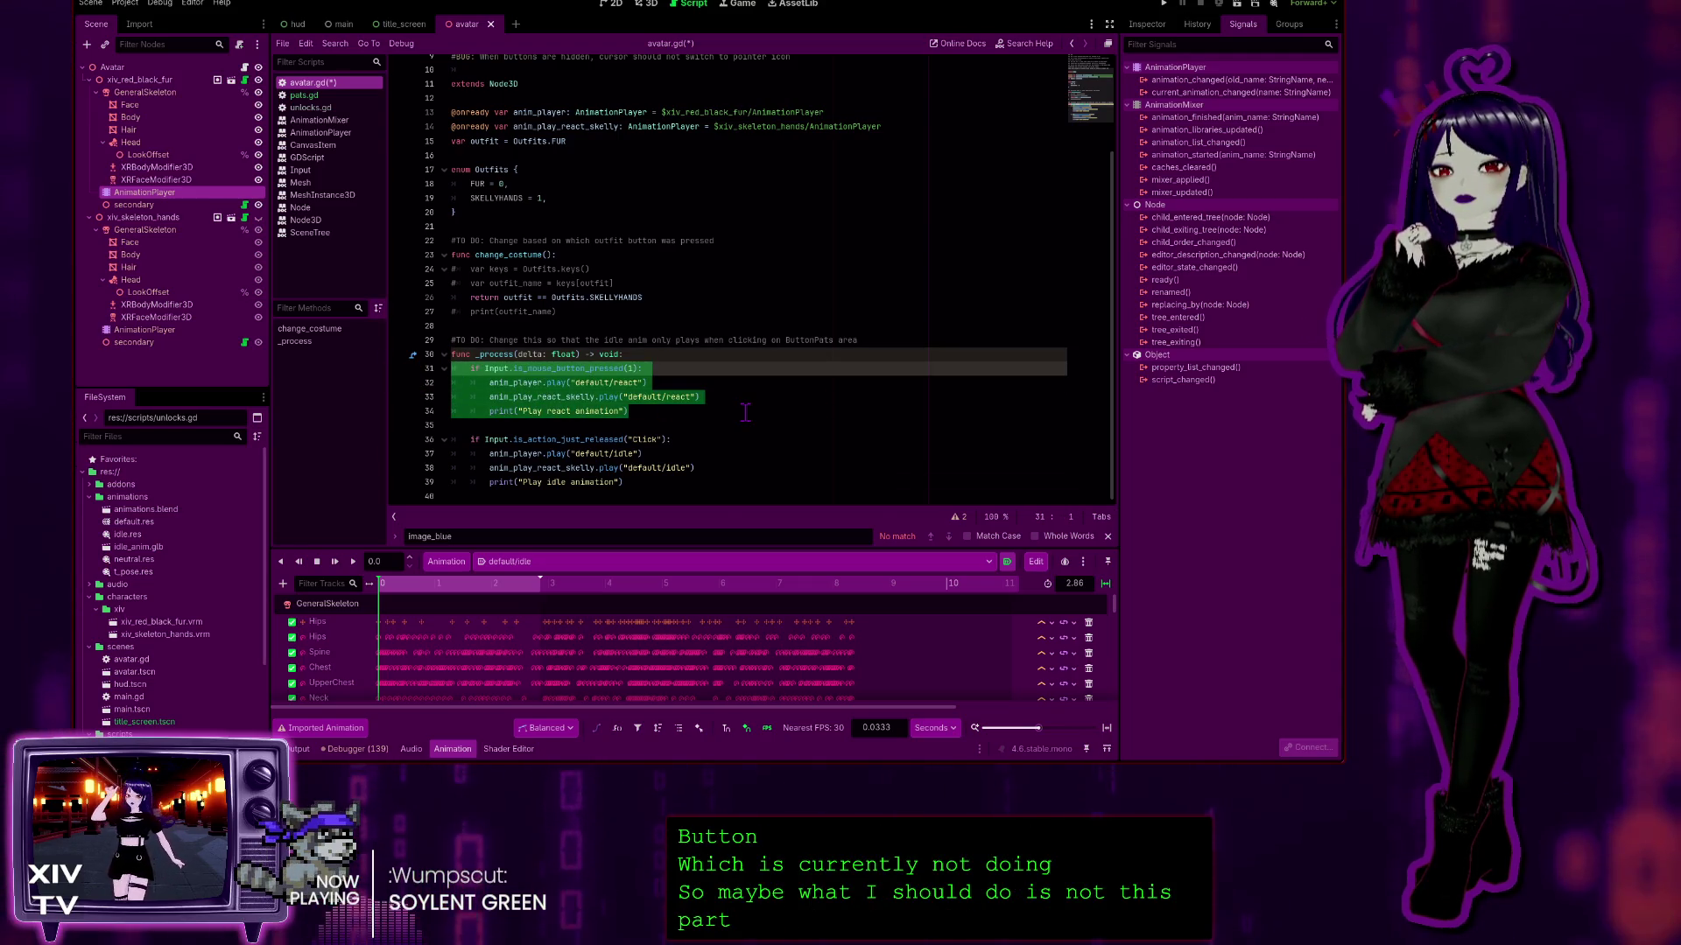
pyautogui.click(691, 466)
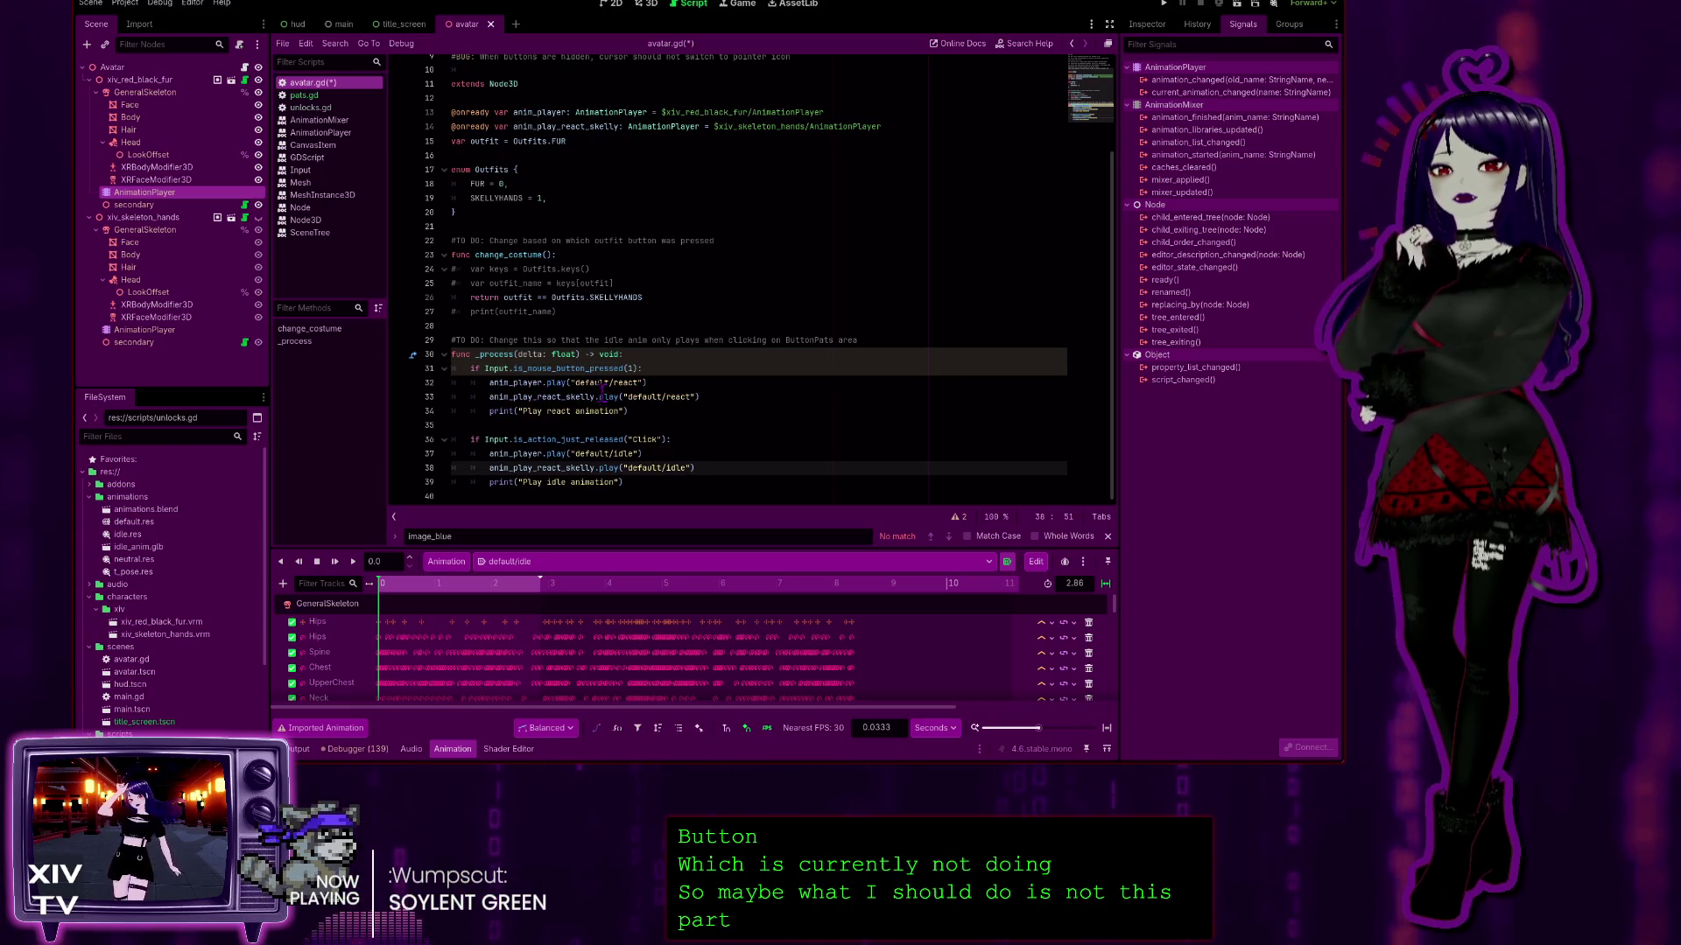
pyautogui.click(852, 324)
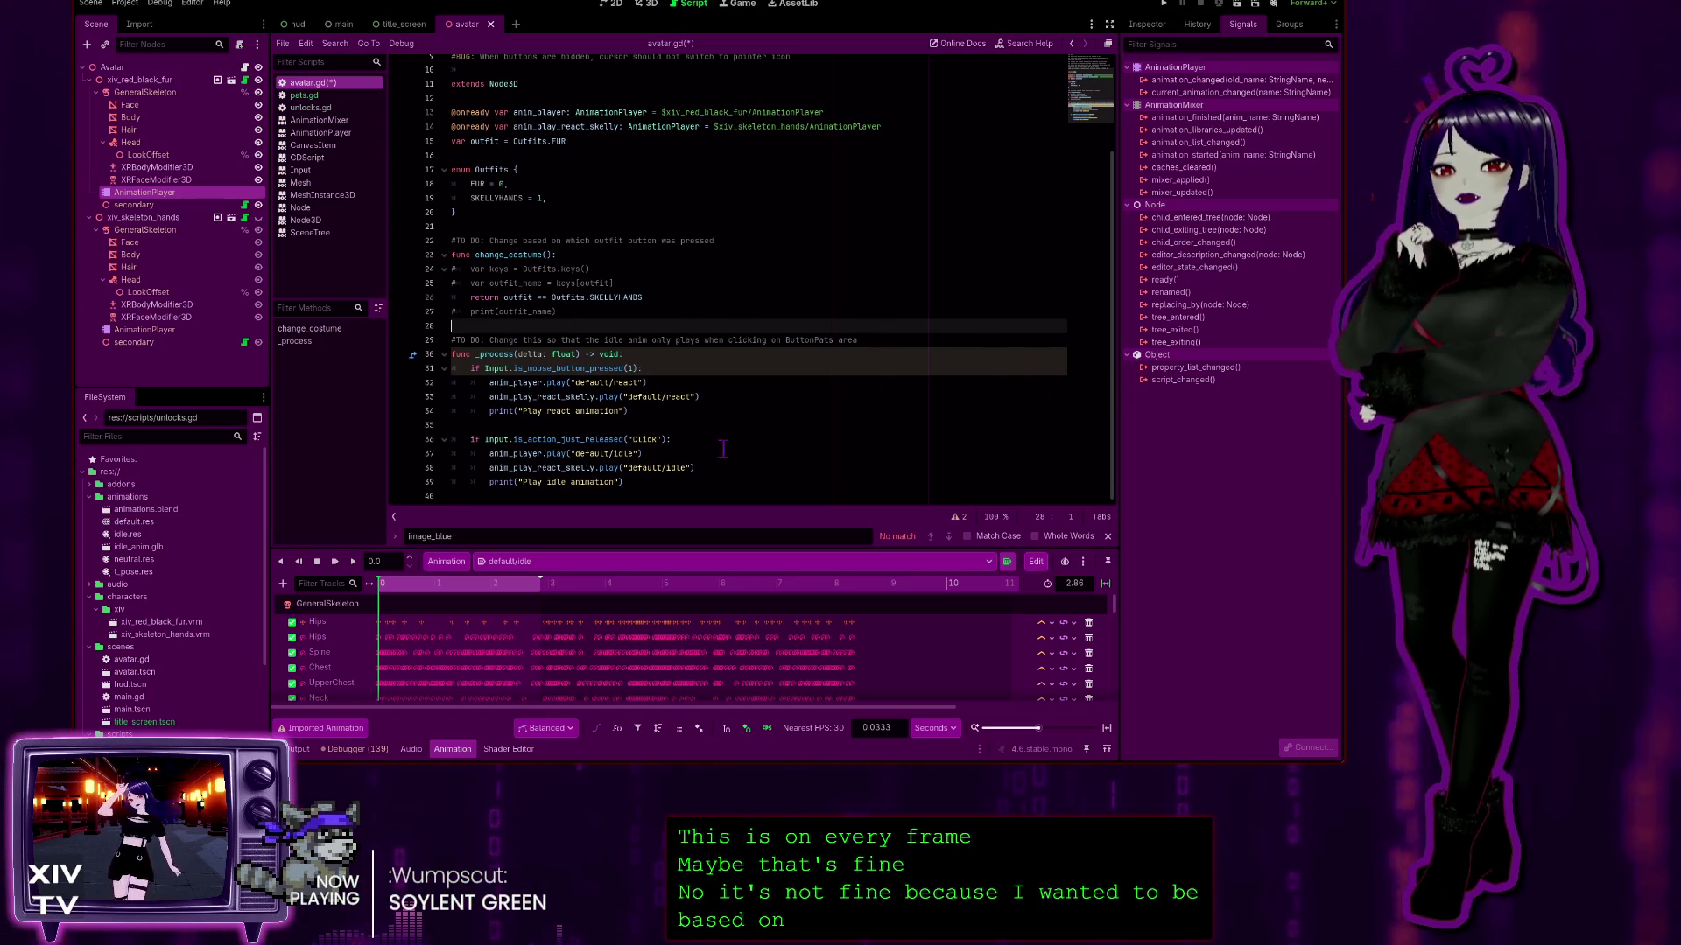
# Step: Add a blank line at the end of avatar.gd and return to the empty 2D canvas
pyautogui.click(718, 496)
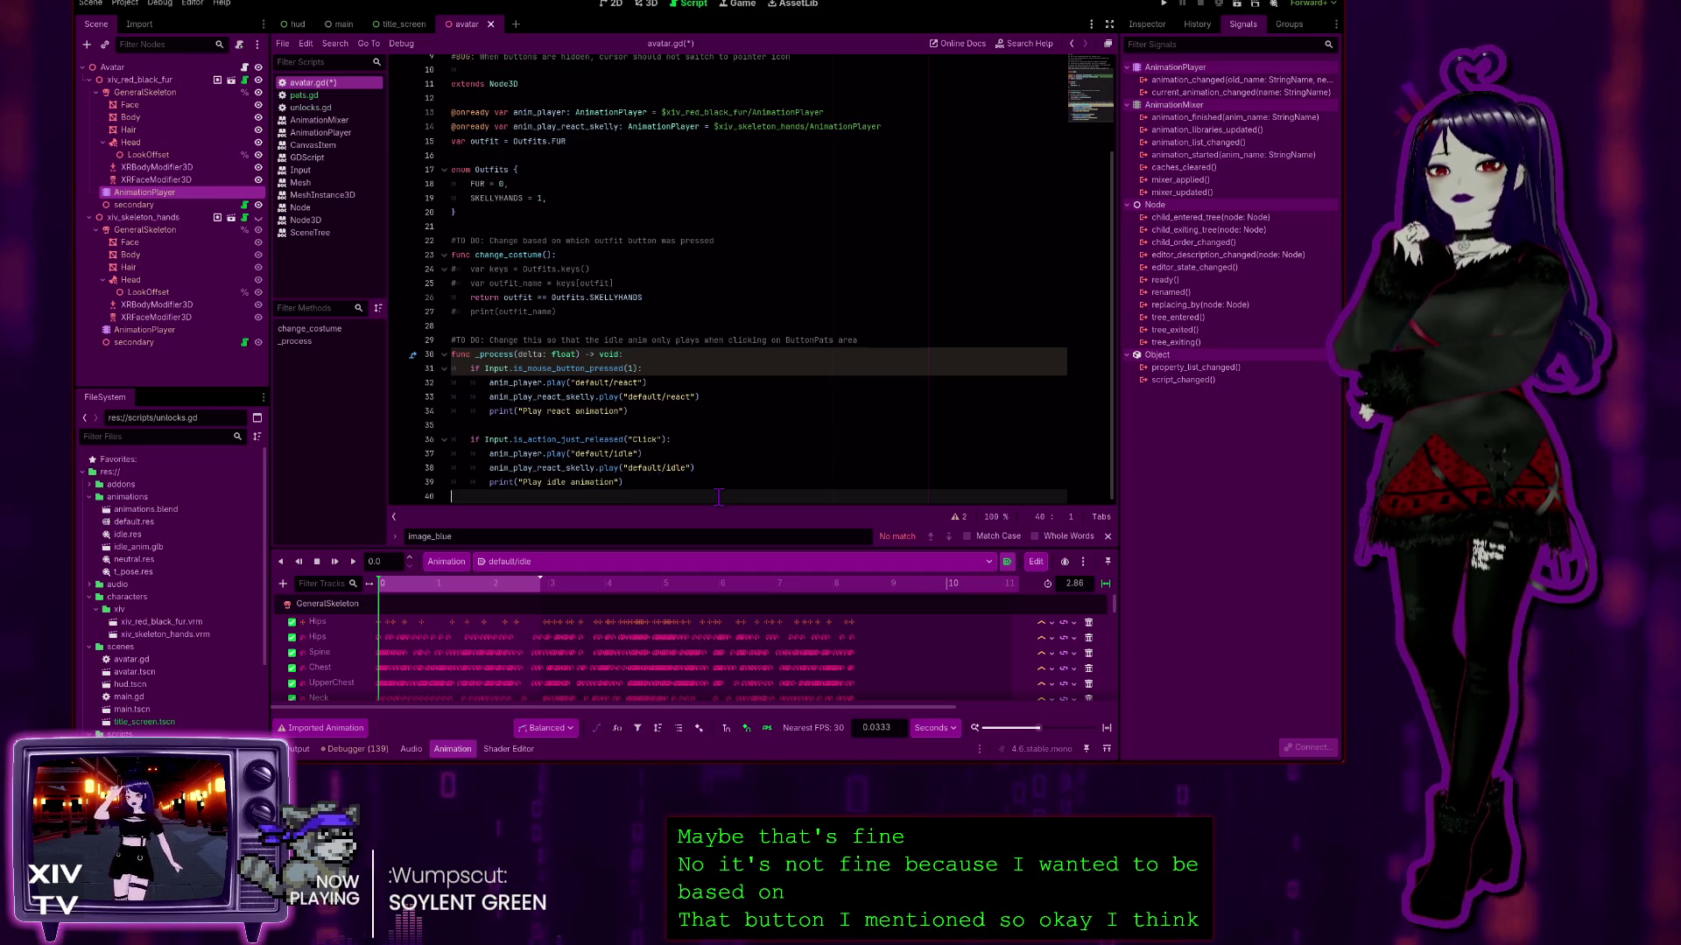
pyautogui.press('Return')
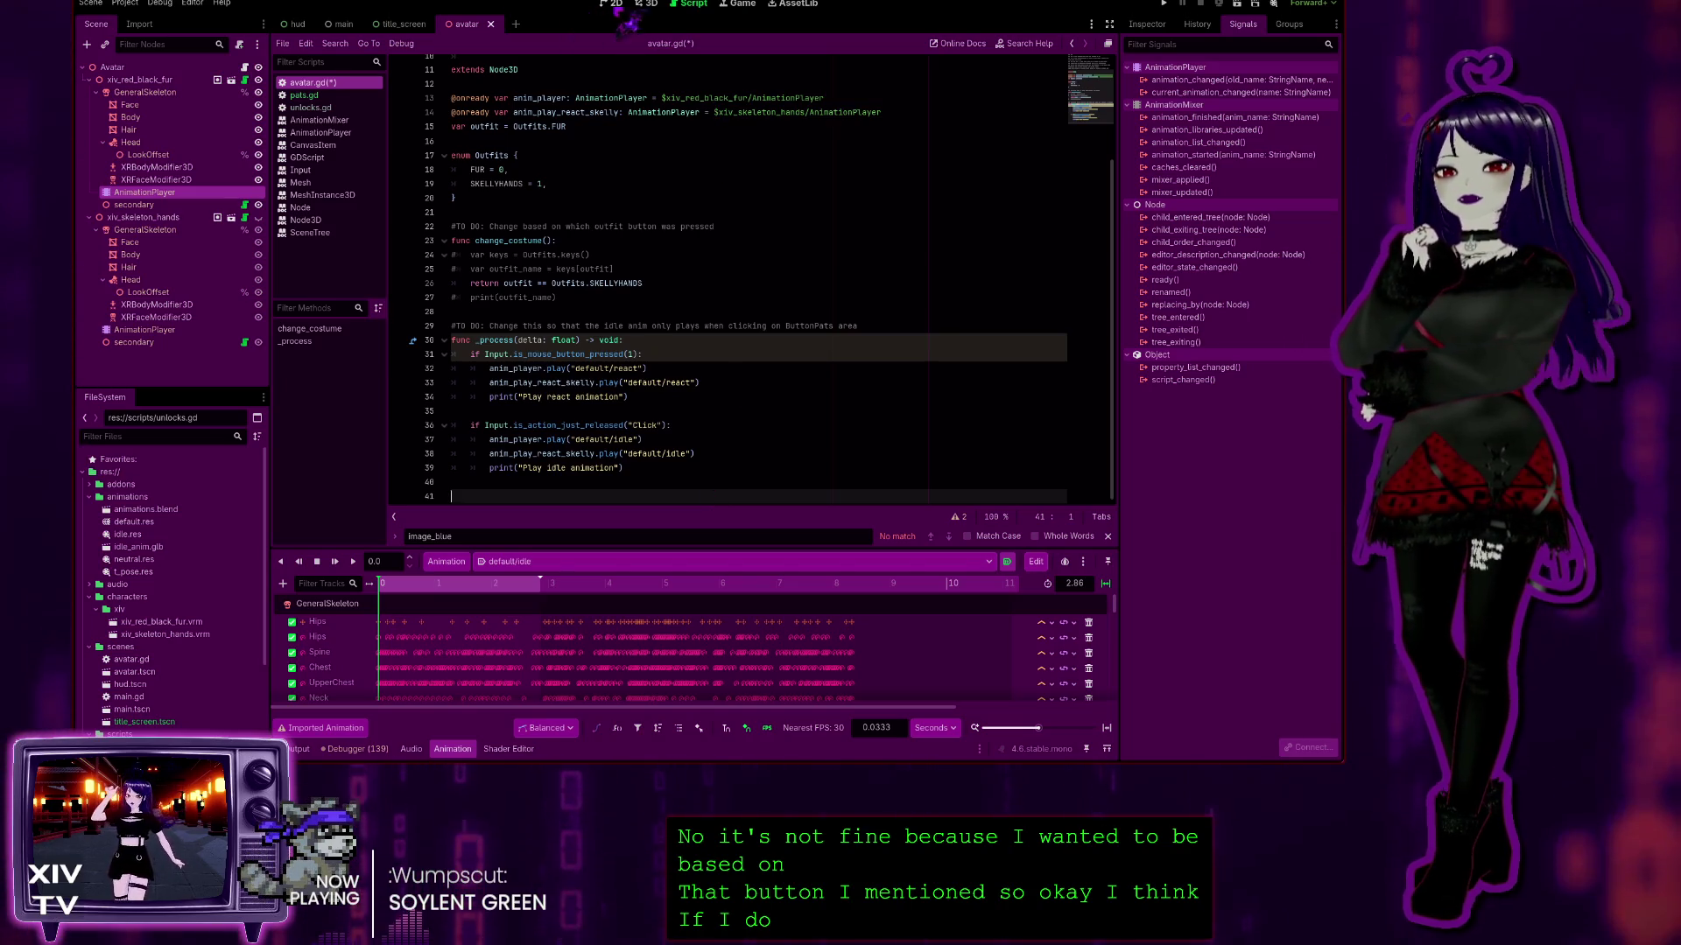
pyautogui.click(649, 5)
pyautogui.click(616, 3)
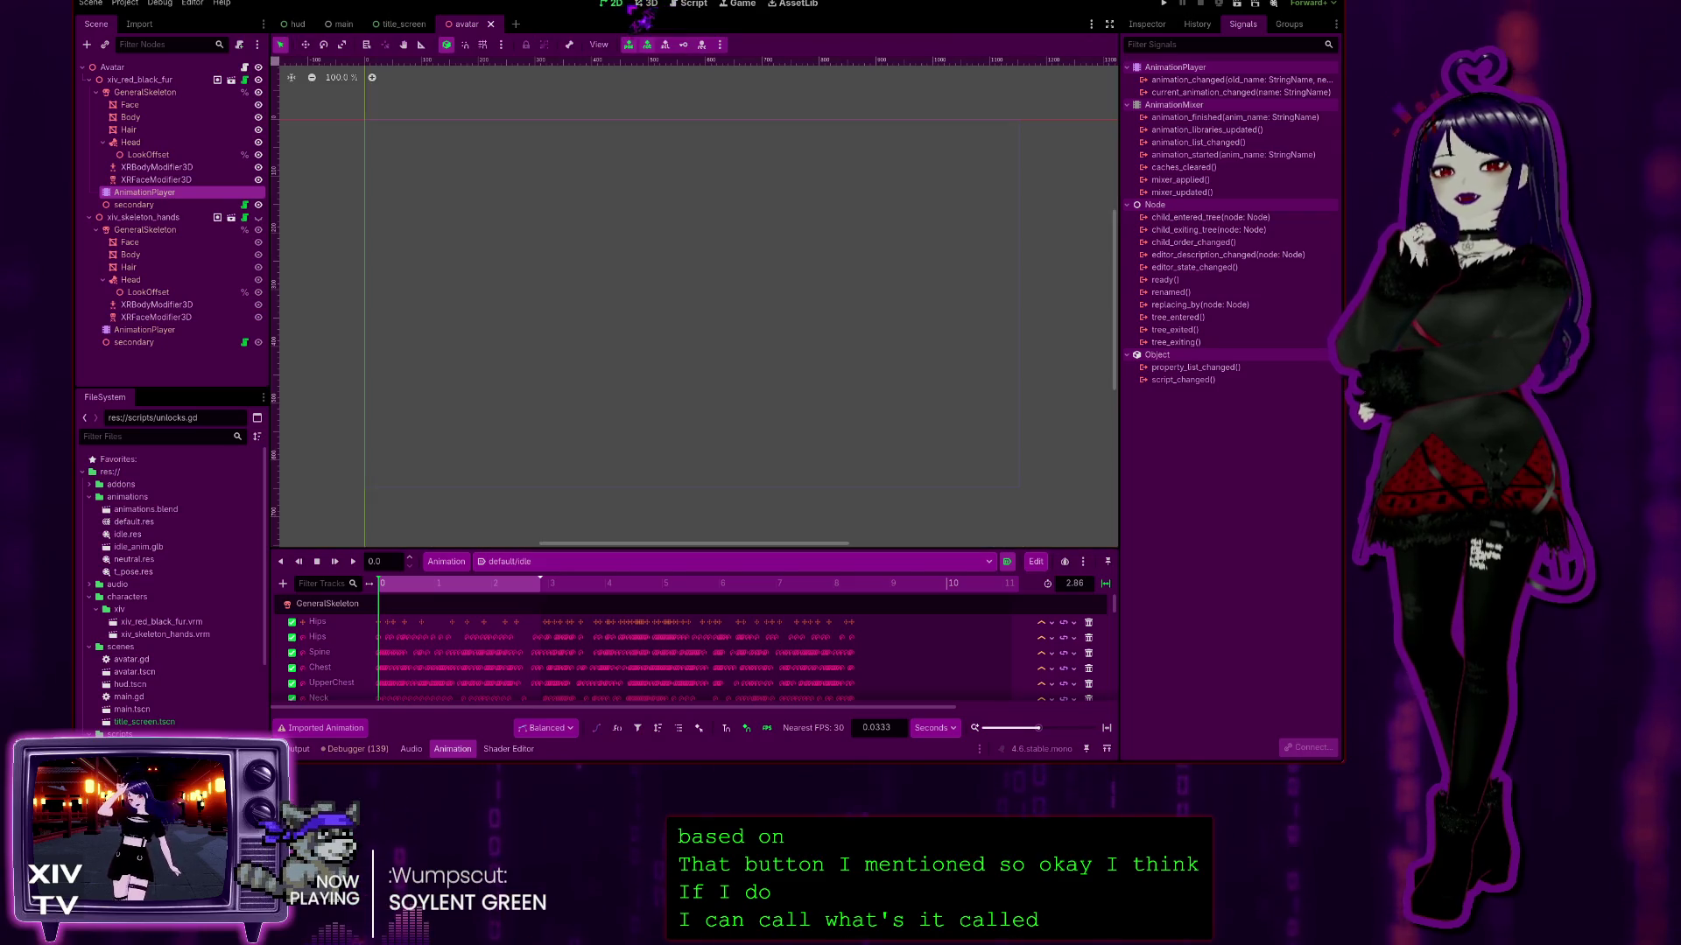
# Step: Copy the _on_button_pressed handler name from line 44 of pats.gd, then go back to avatar.gd
pyautogui.click(693, 5)
pyautogui.click(304, 94)
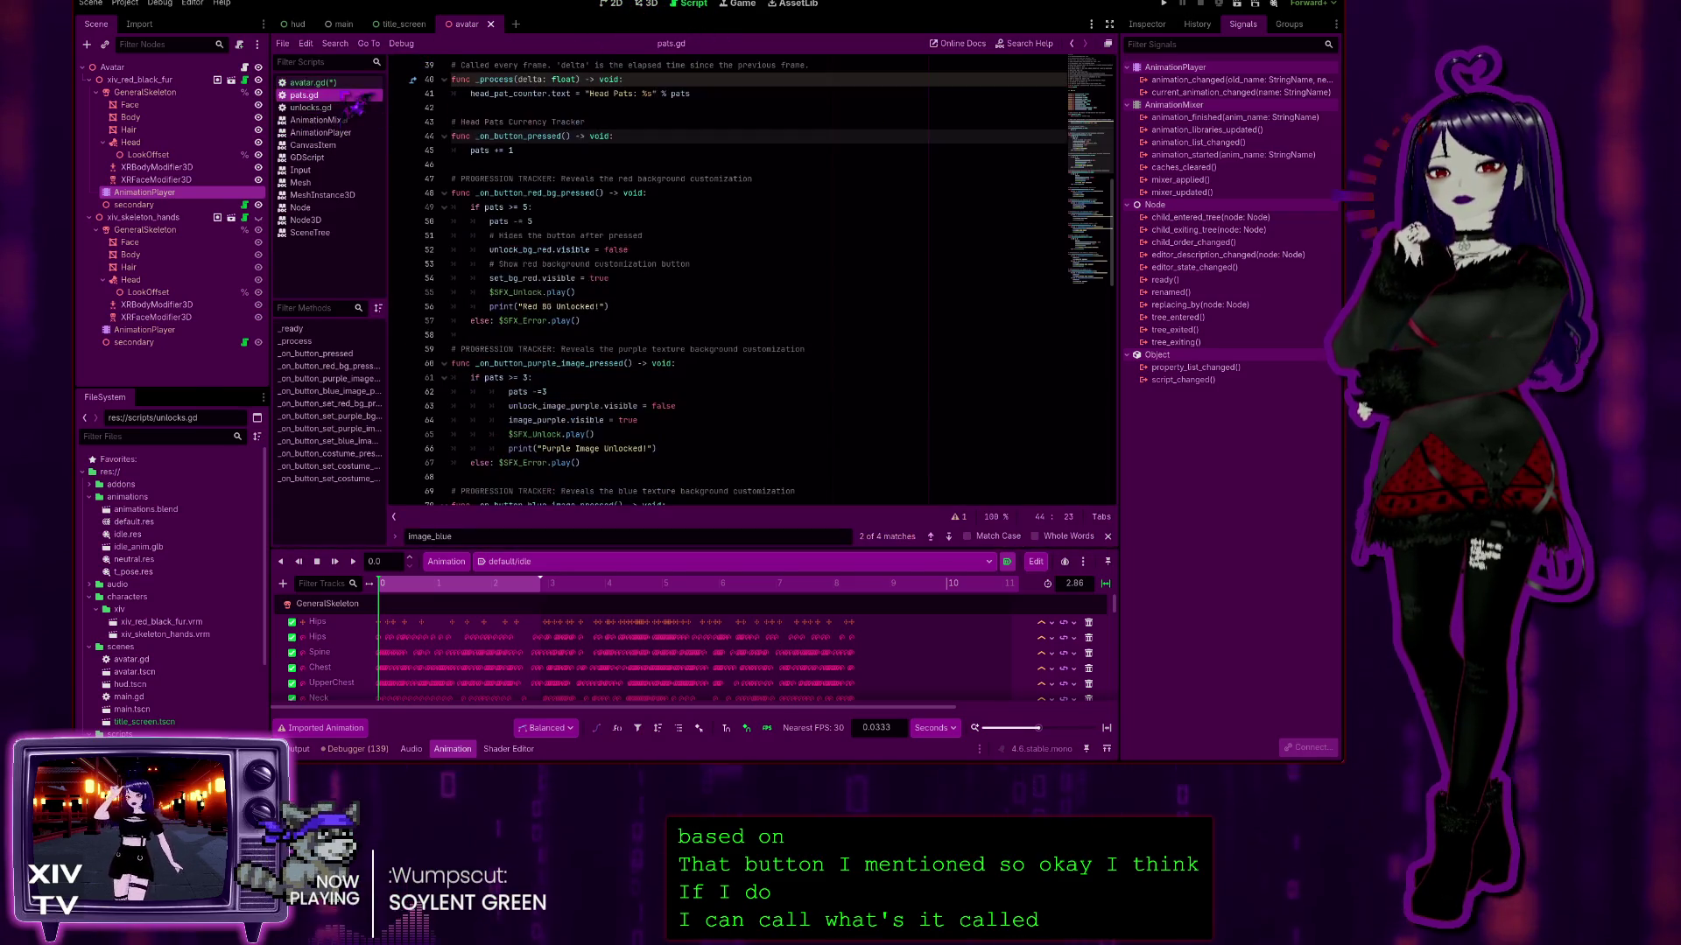
pyautogui.scroll(-5, 551, 405)
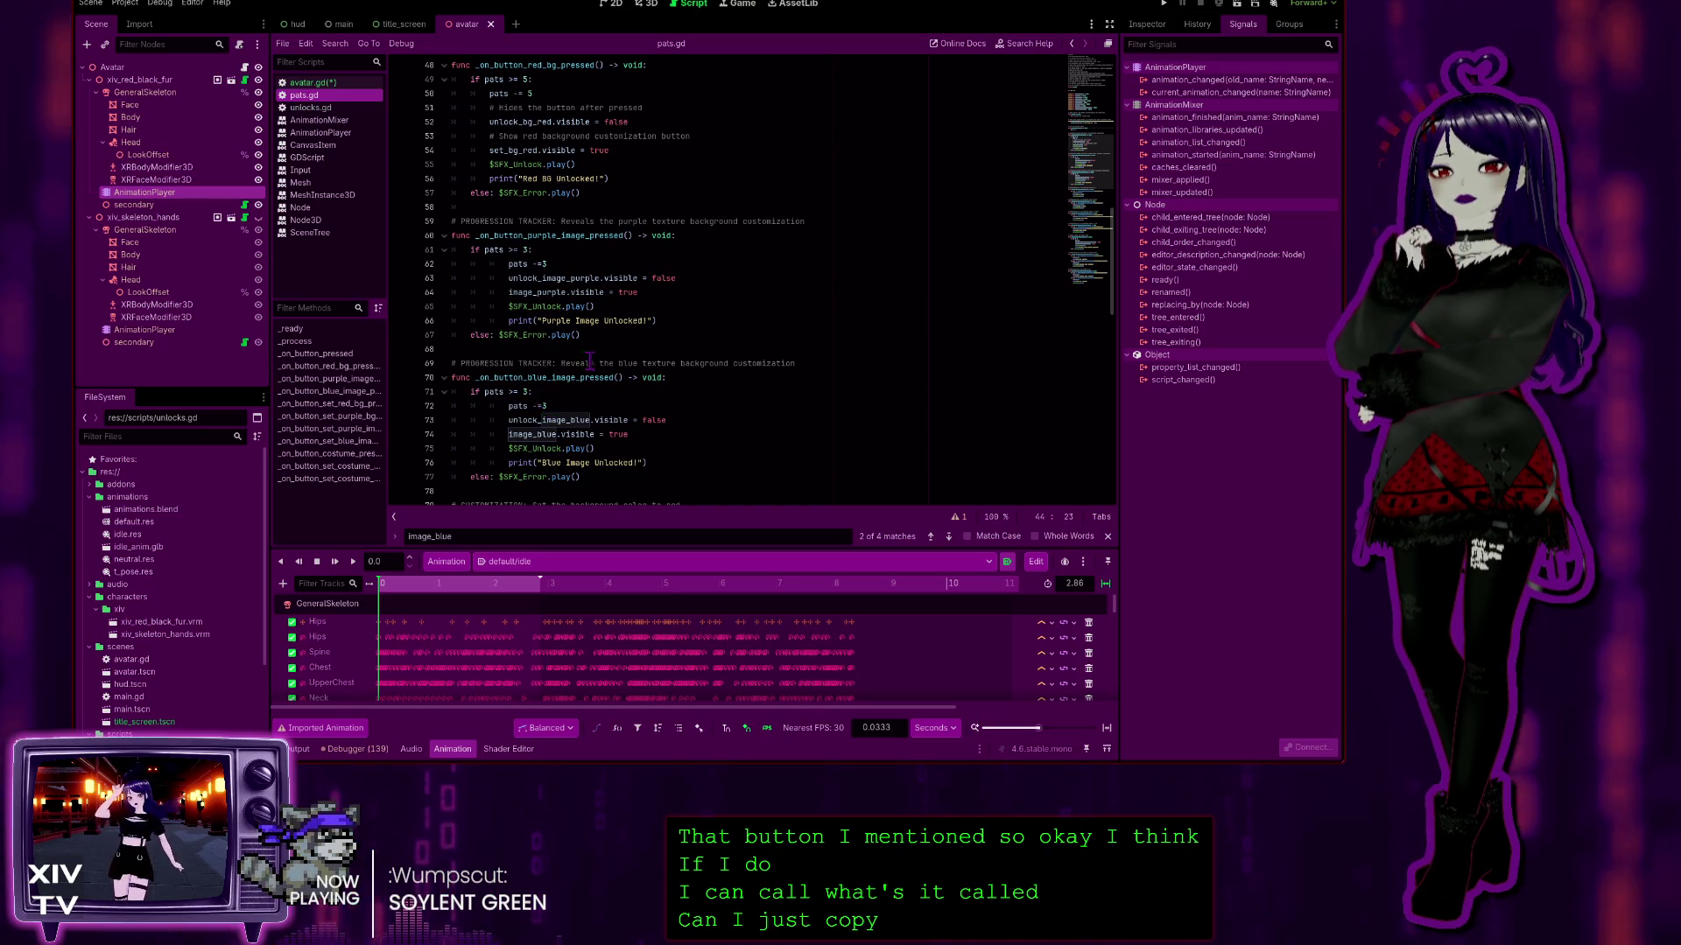
pyautogui.scroll(3, 550, 195)
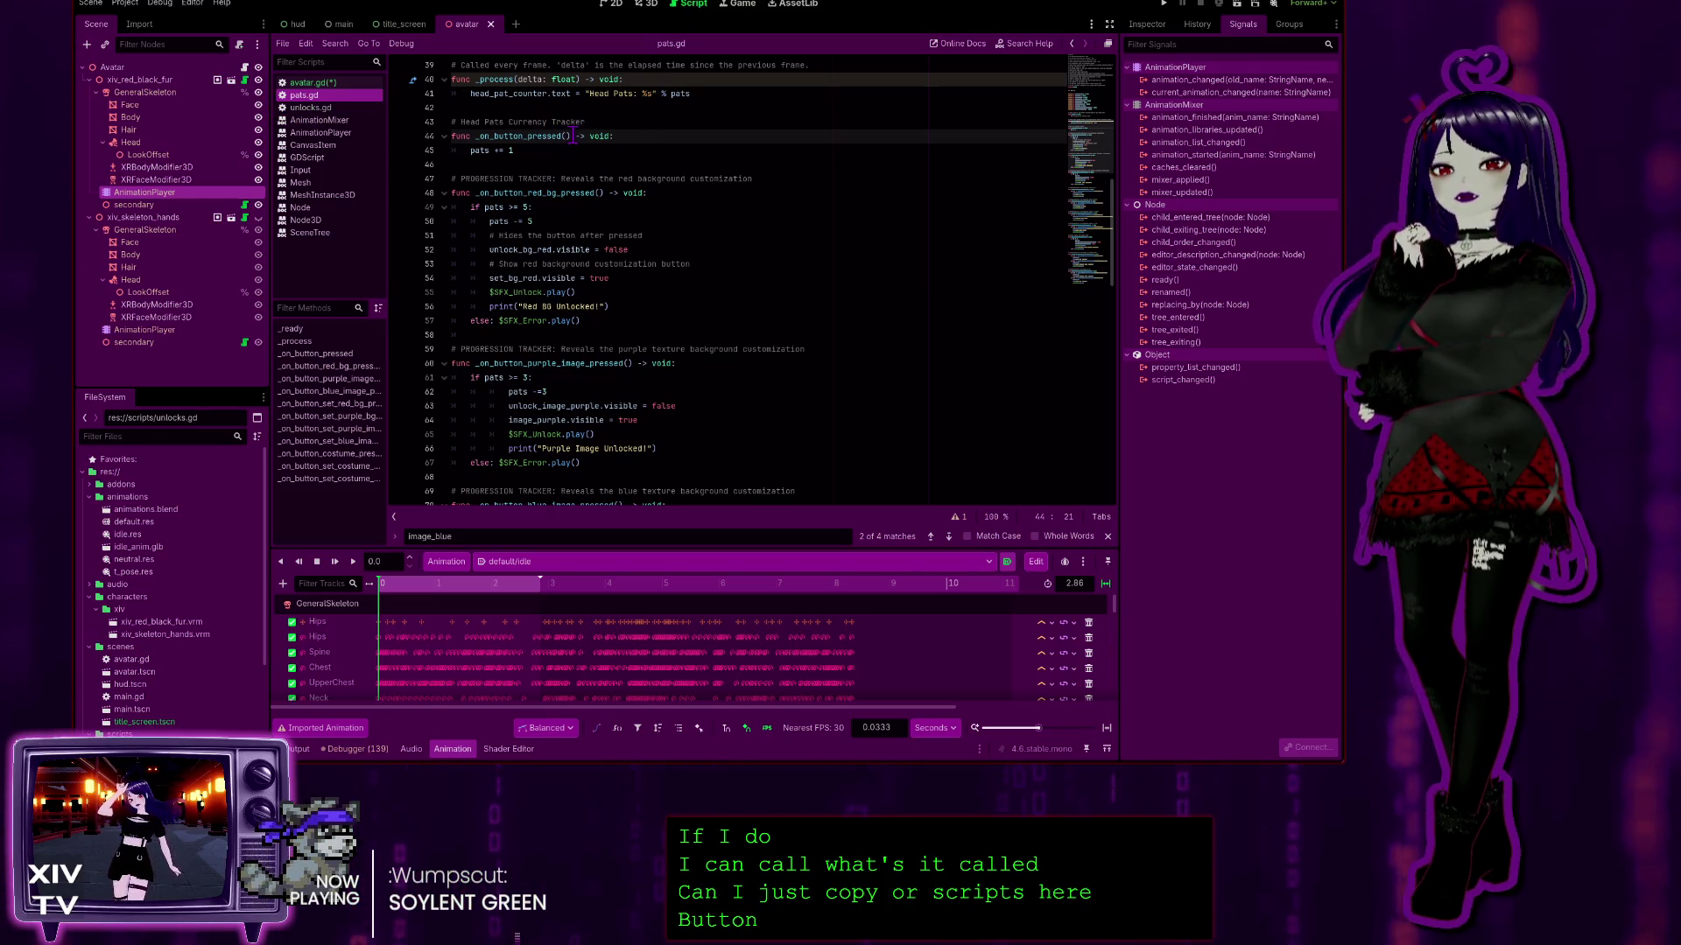
pyautogui.click(572, 133)
pyautogui.moveTo(487, 136); pyautogui.dragTo(474, 136)
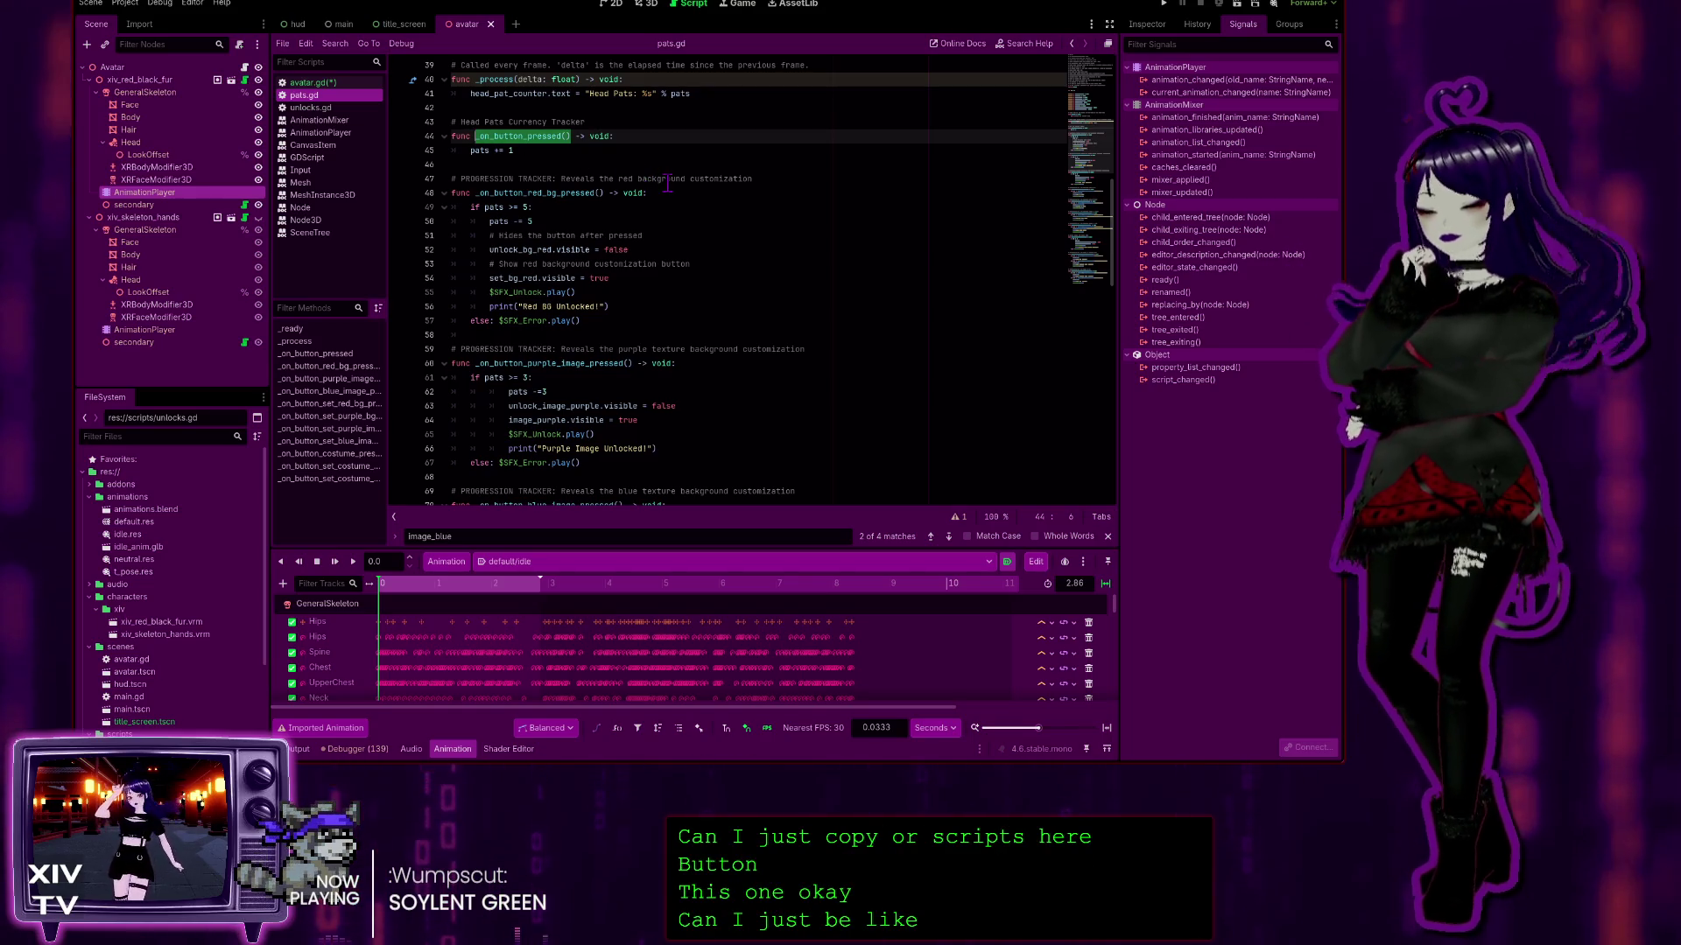
pyautogui.click(679, 198)
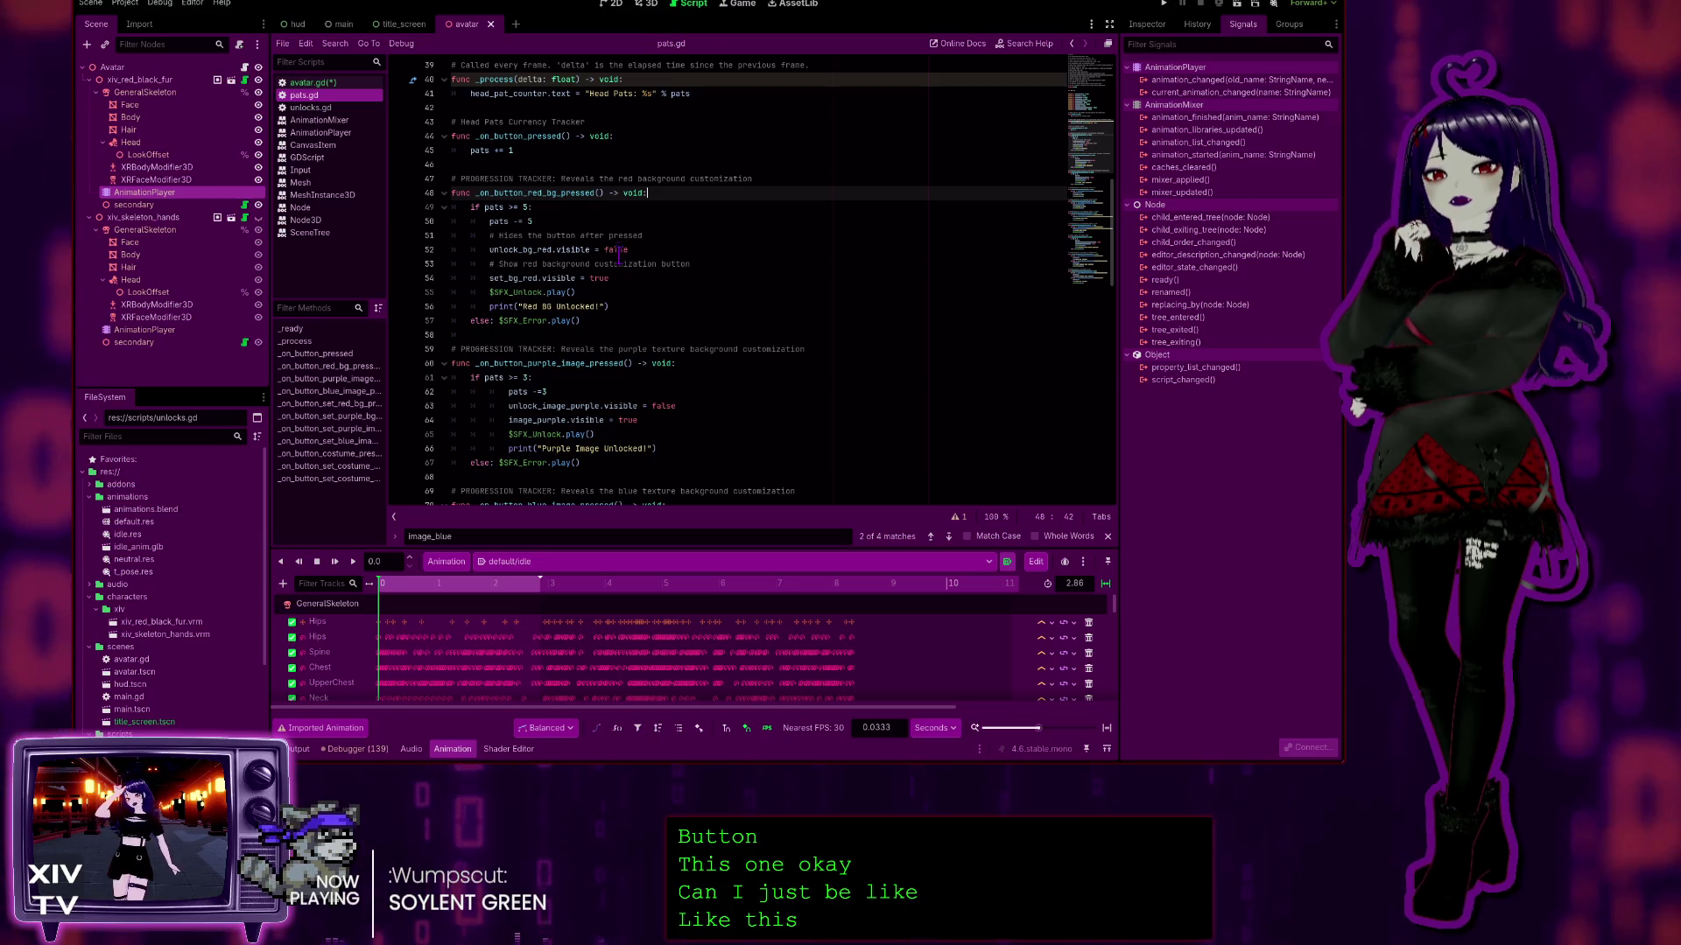
pyautogui.click(325, 83)
pyautogui.scroll(-1, 616, 483)
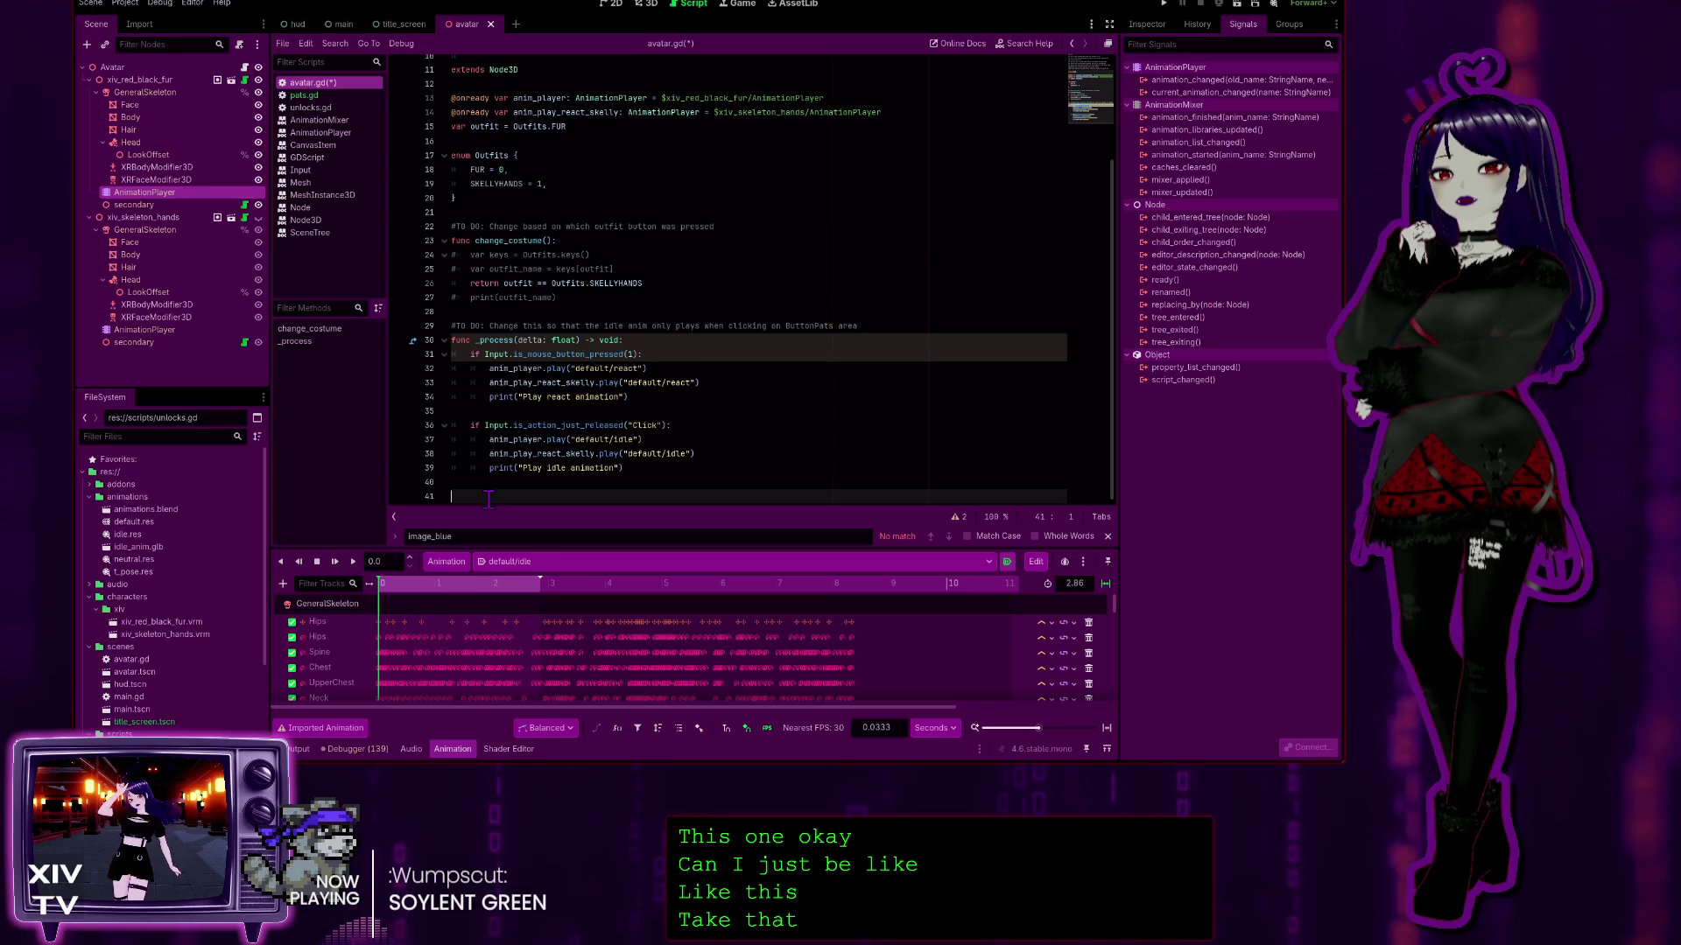
pyautogui.write('_on_button_pressed()')
# Step: Draft a func _on_button_pressed(): line at the end of avatar.gd, then select and delete it
pyautogui.click(858, 435)
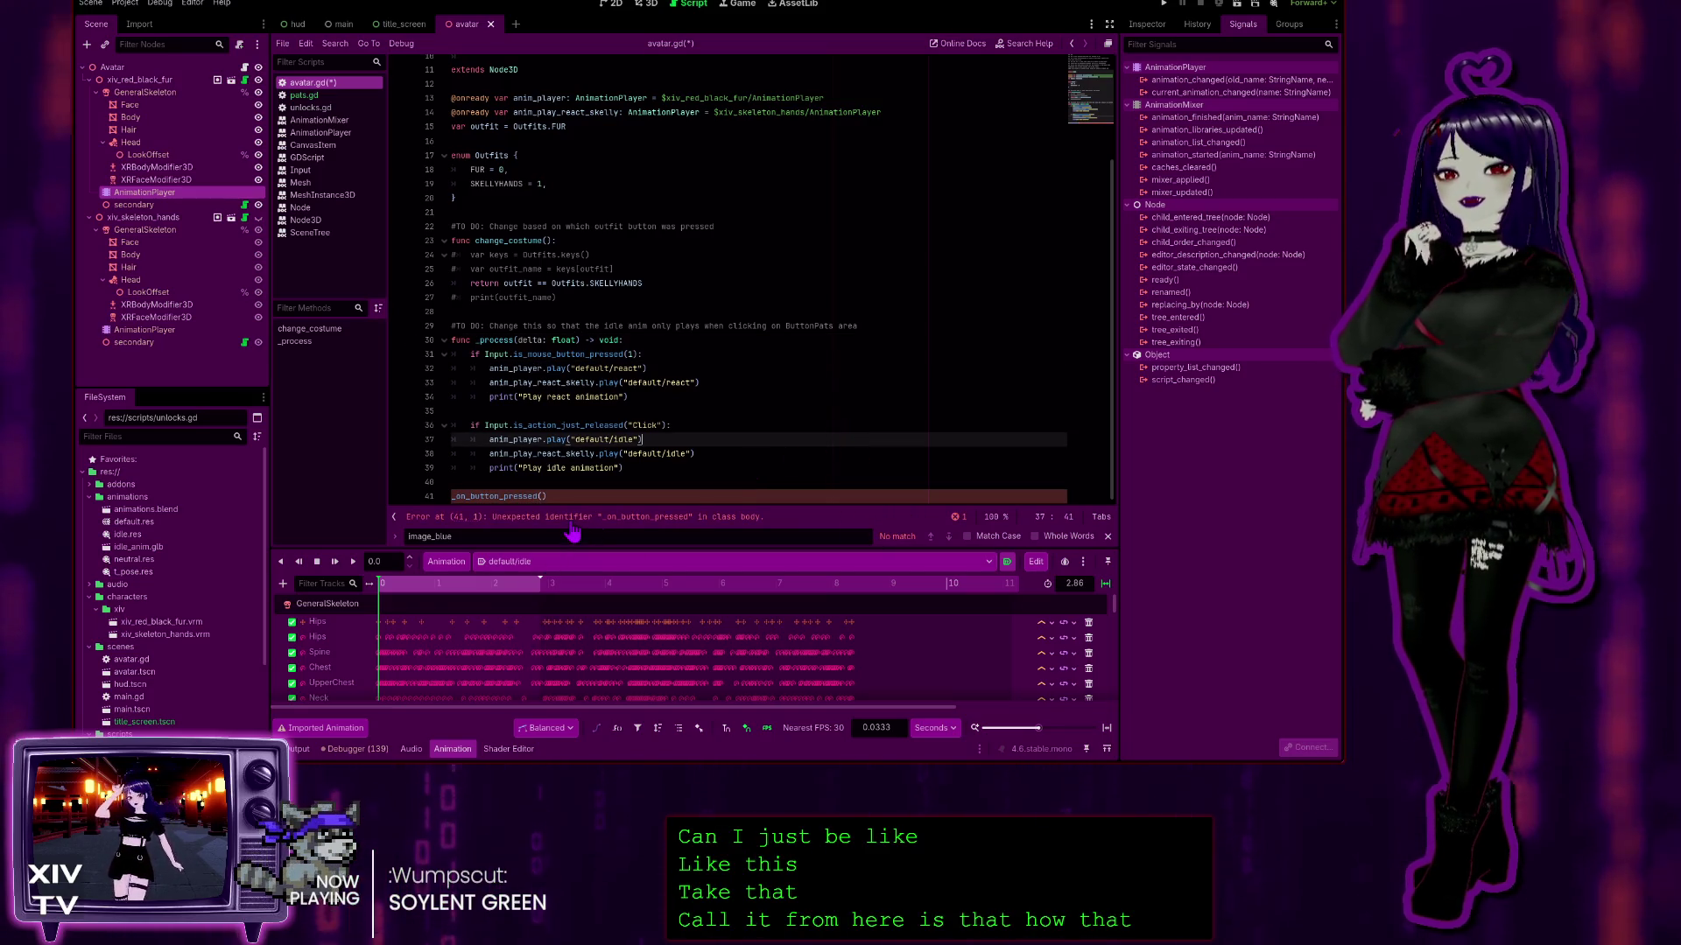
pyautogui.click(569, 496)
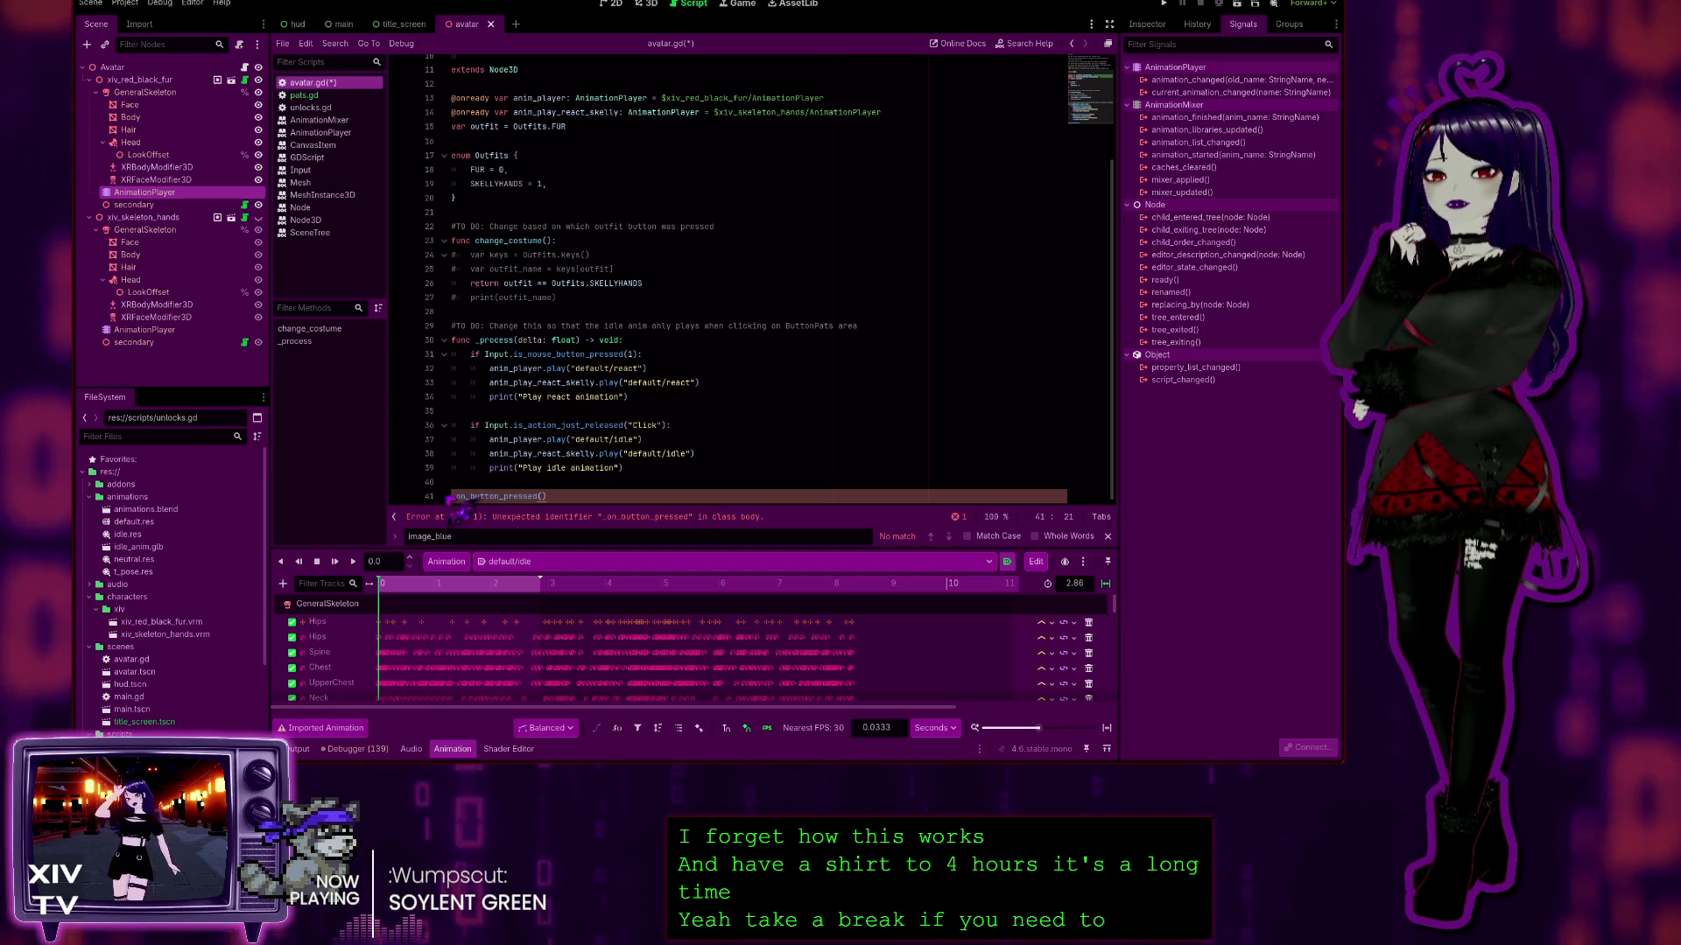
pyautogui.press('Home')
pyautogui.press('Right')
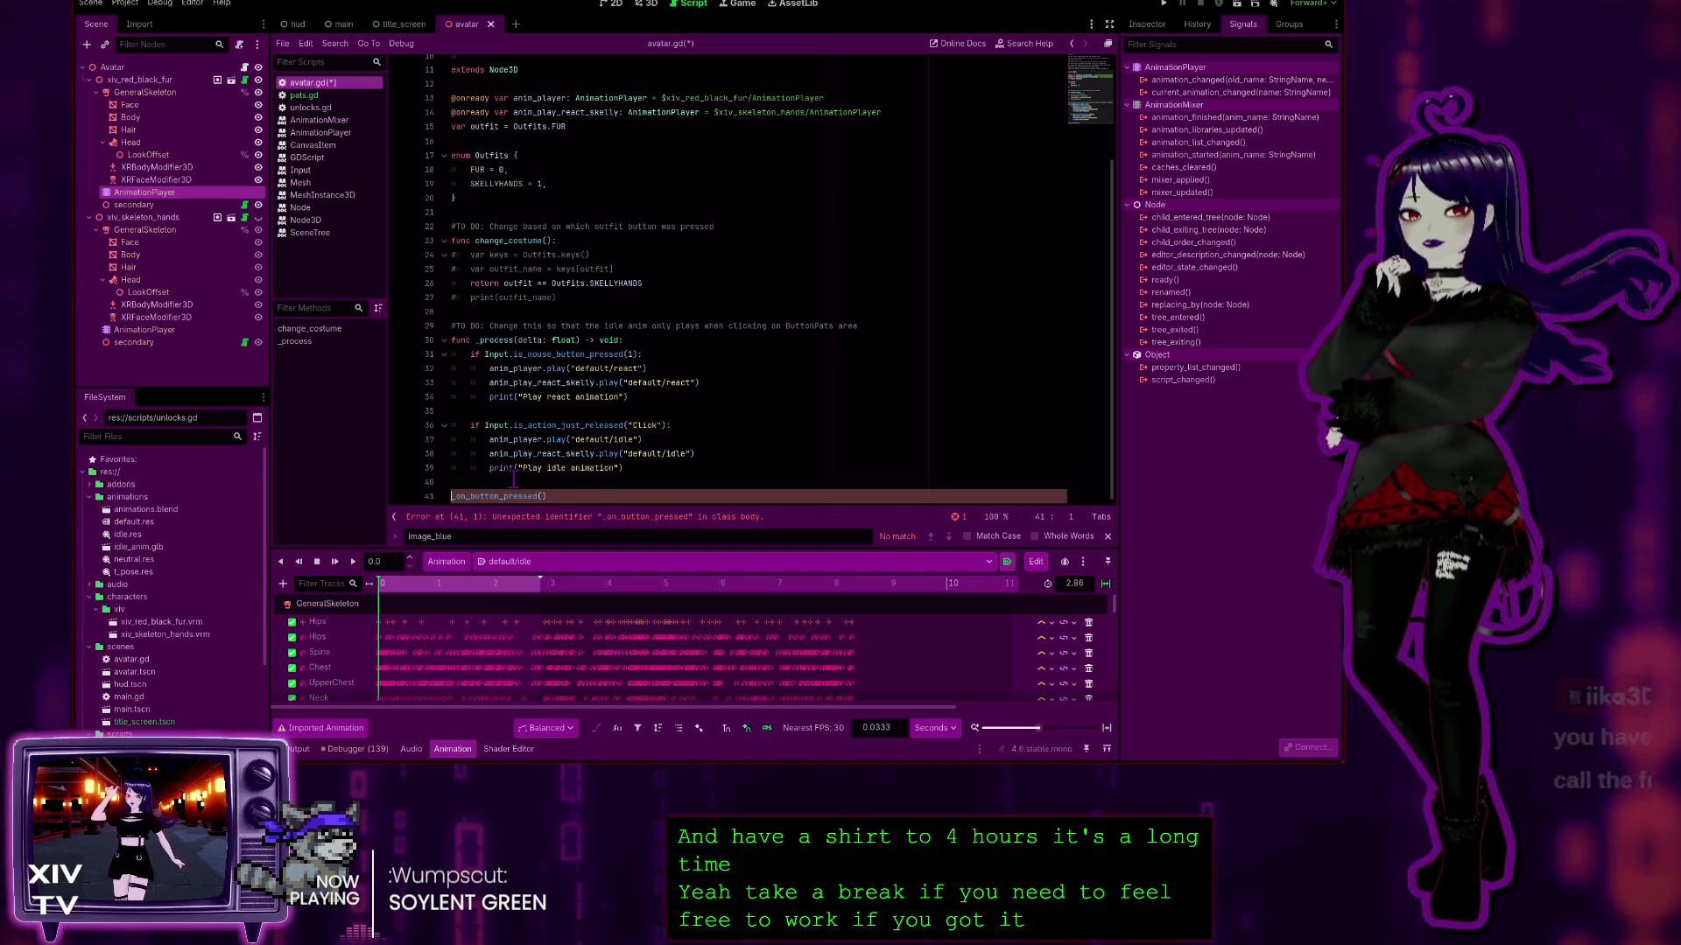
pyautogui.write('func')
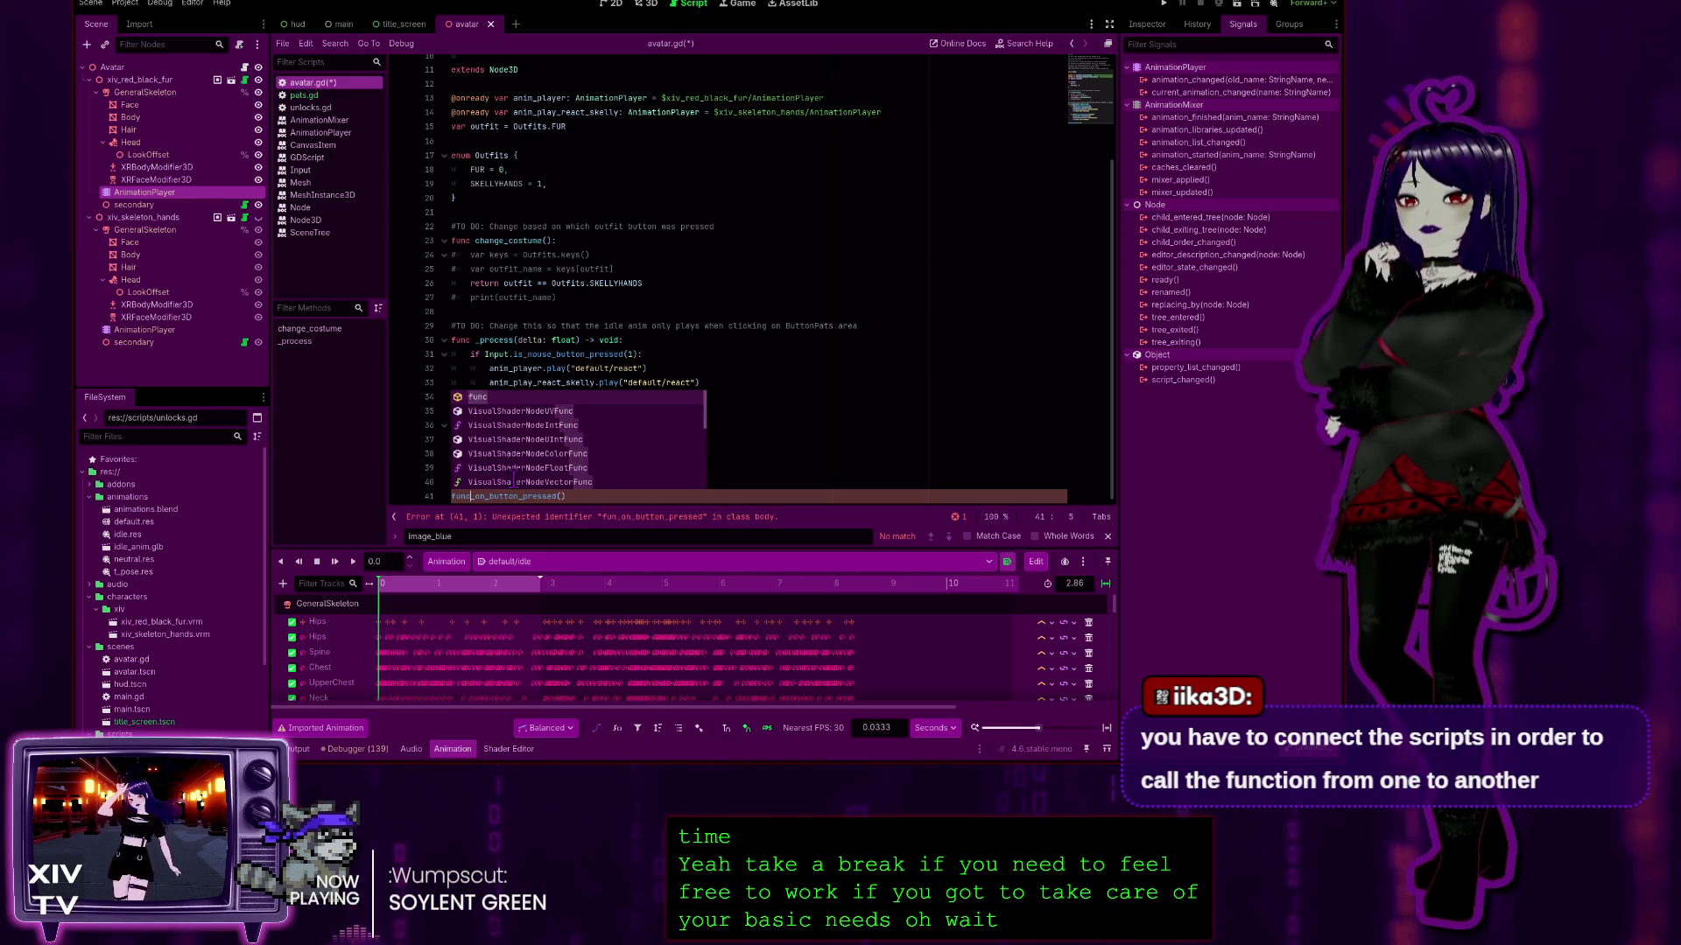
pyautogui.click(769, 273)
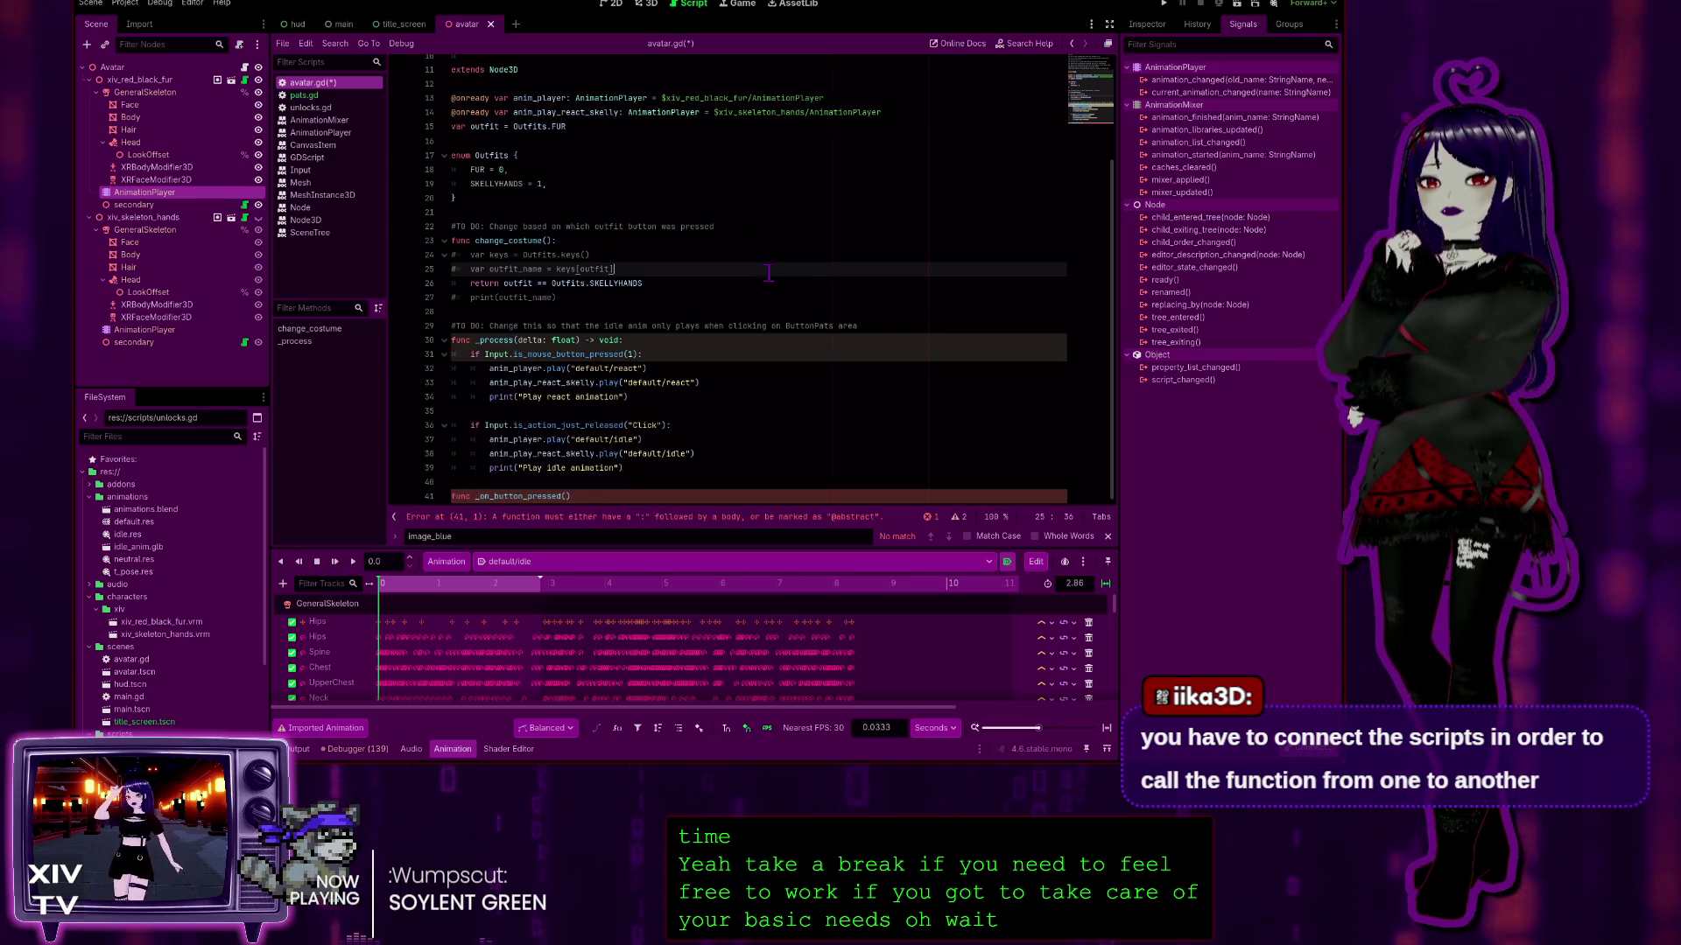
pyautogui.click(589, 497)
pyautogui.write(':')
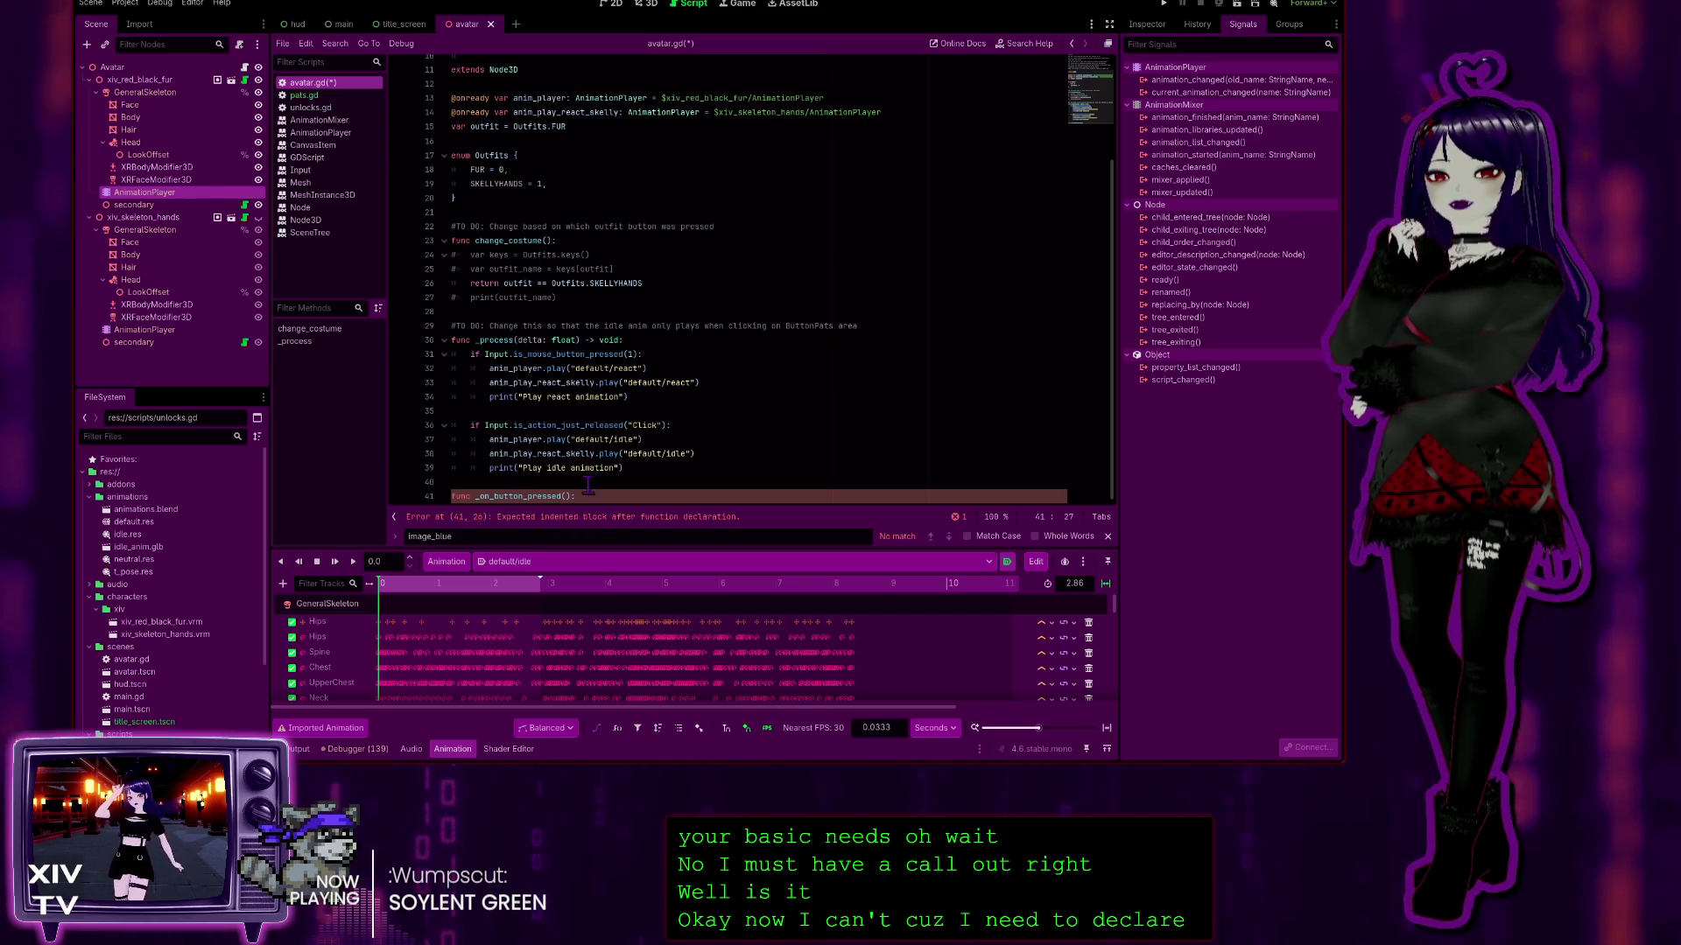
pyautogui.moveTo(588, 495); pyautogui.dragTo(411, 516)
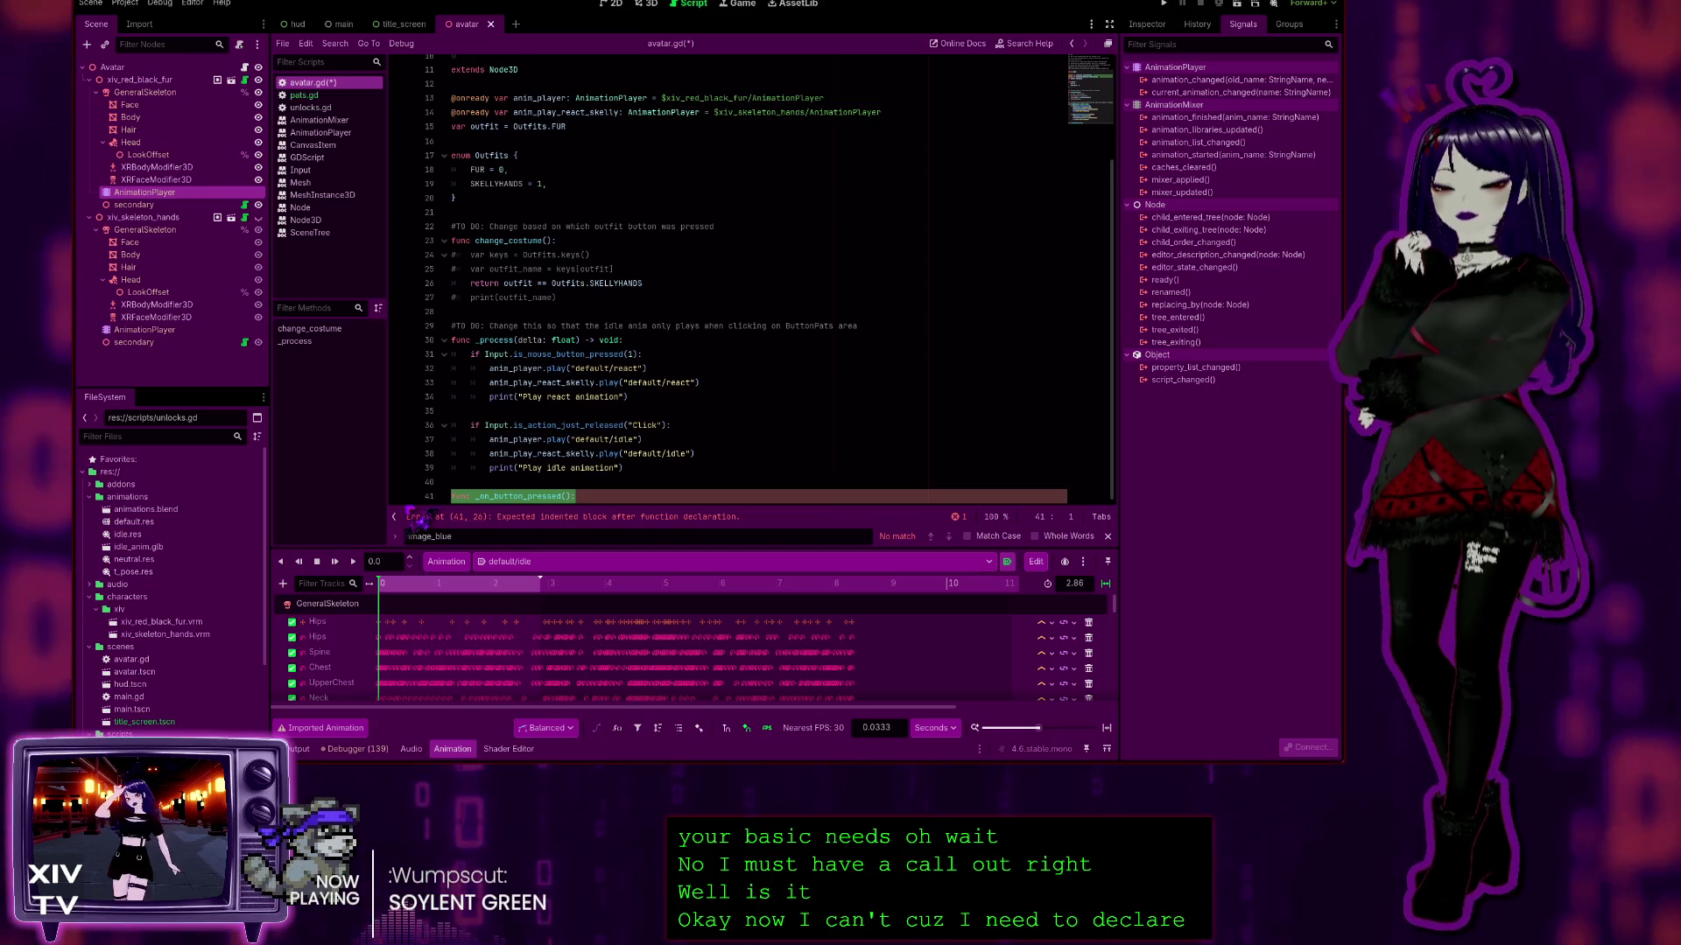
pyautogui.press('BackSpace')
pyautogui.scroll(4, 762, 329)
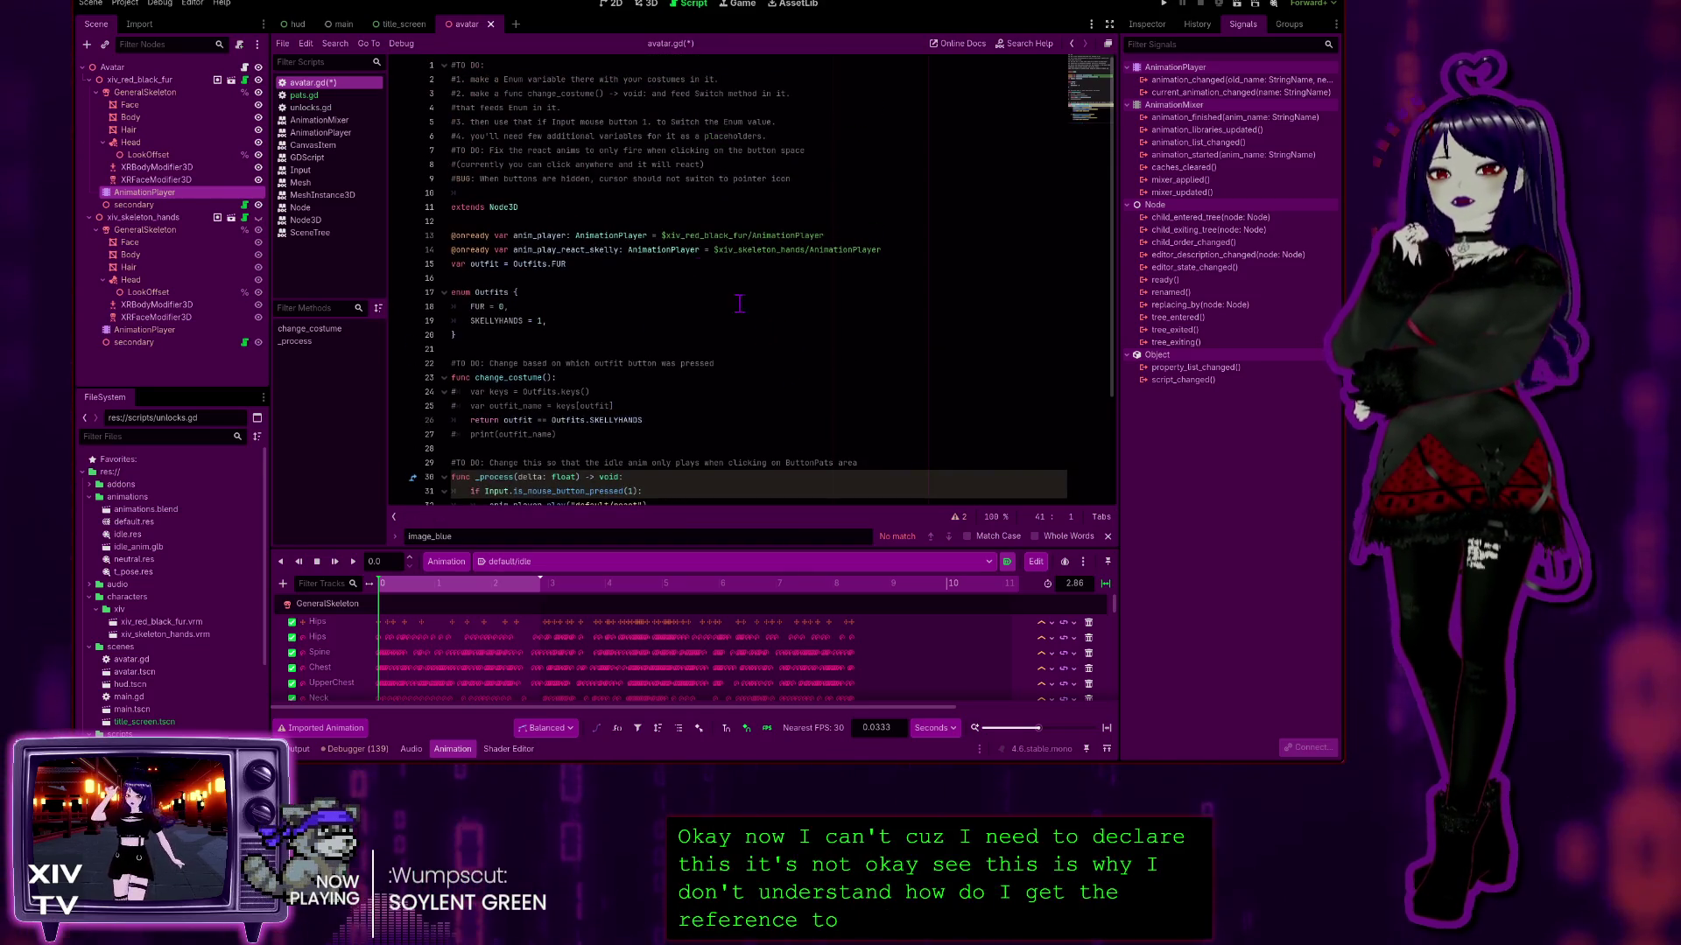
pyautogui.scroll(-3, 536, 192)
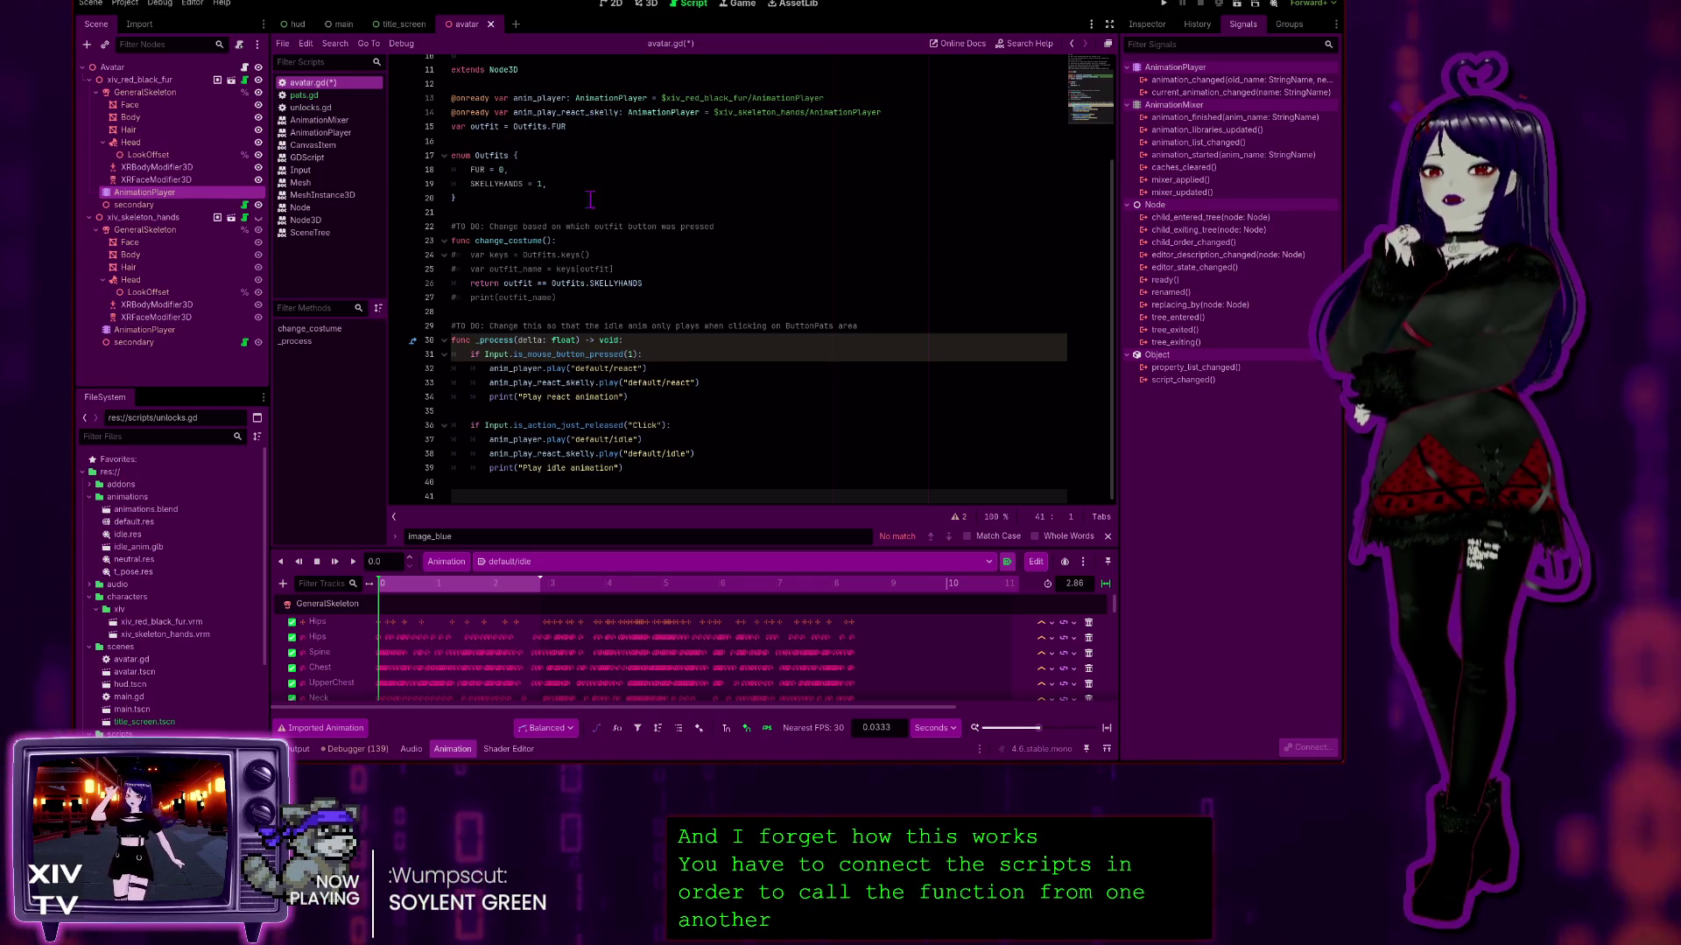
pyautogui.scroll(3, 624, 228)
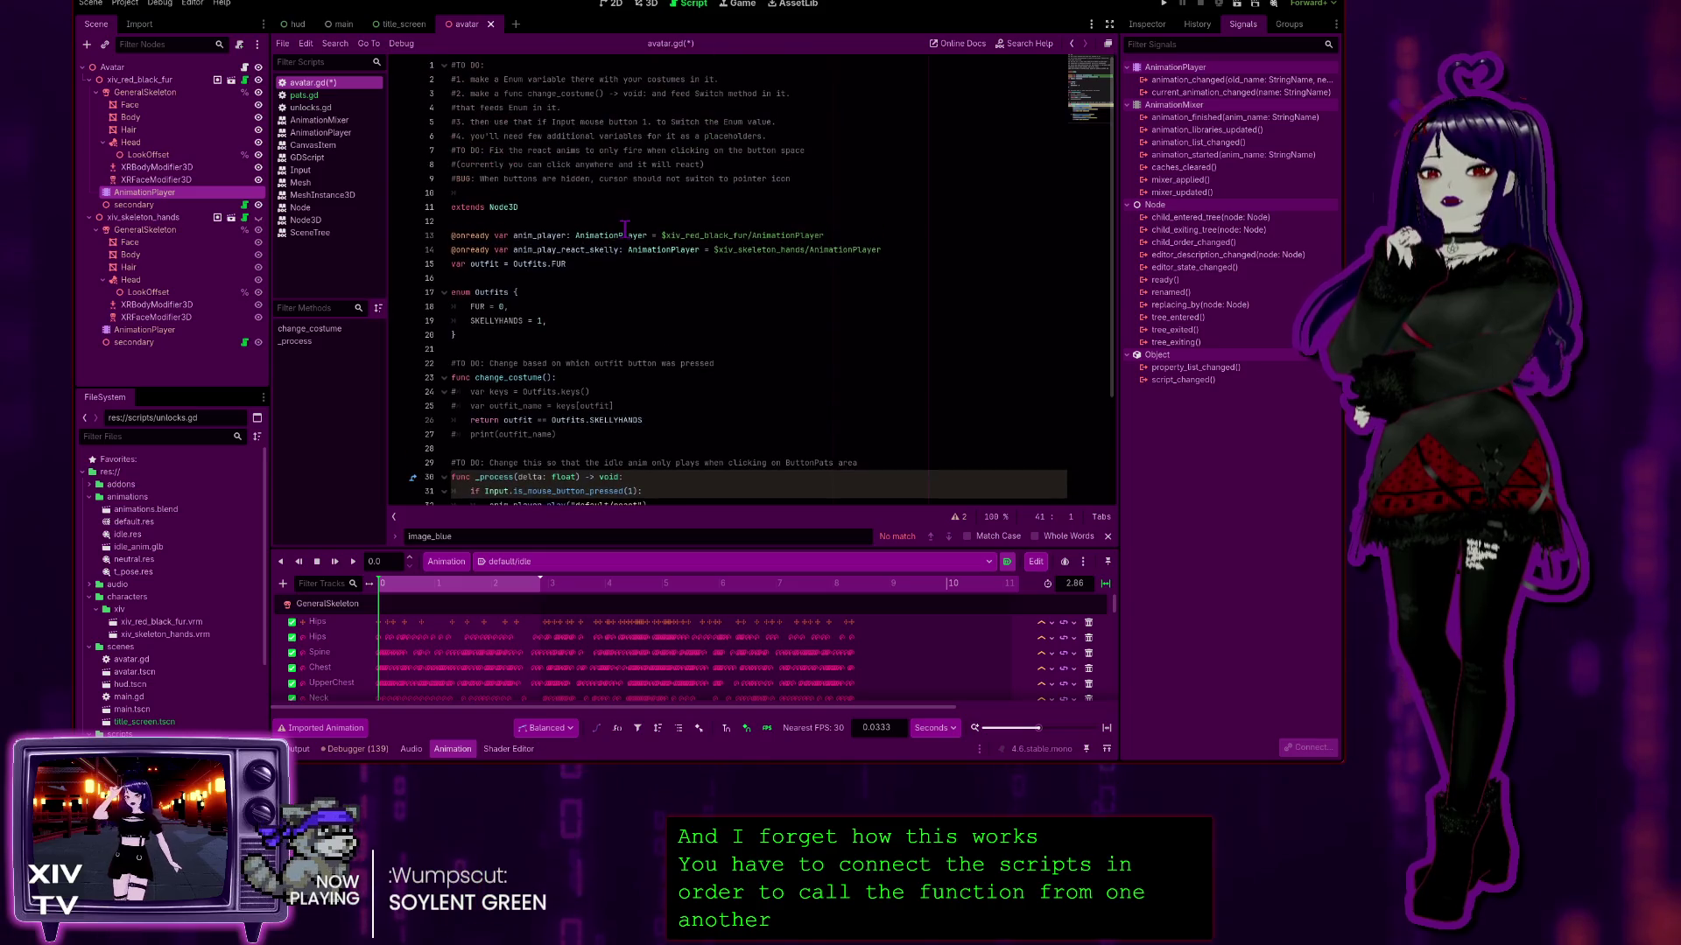
pyautogui.click(474, 238)
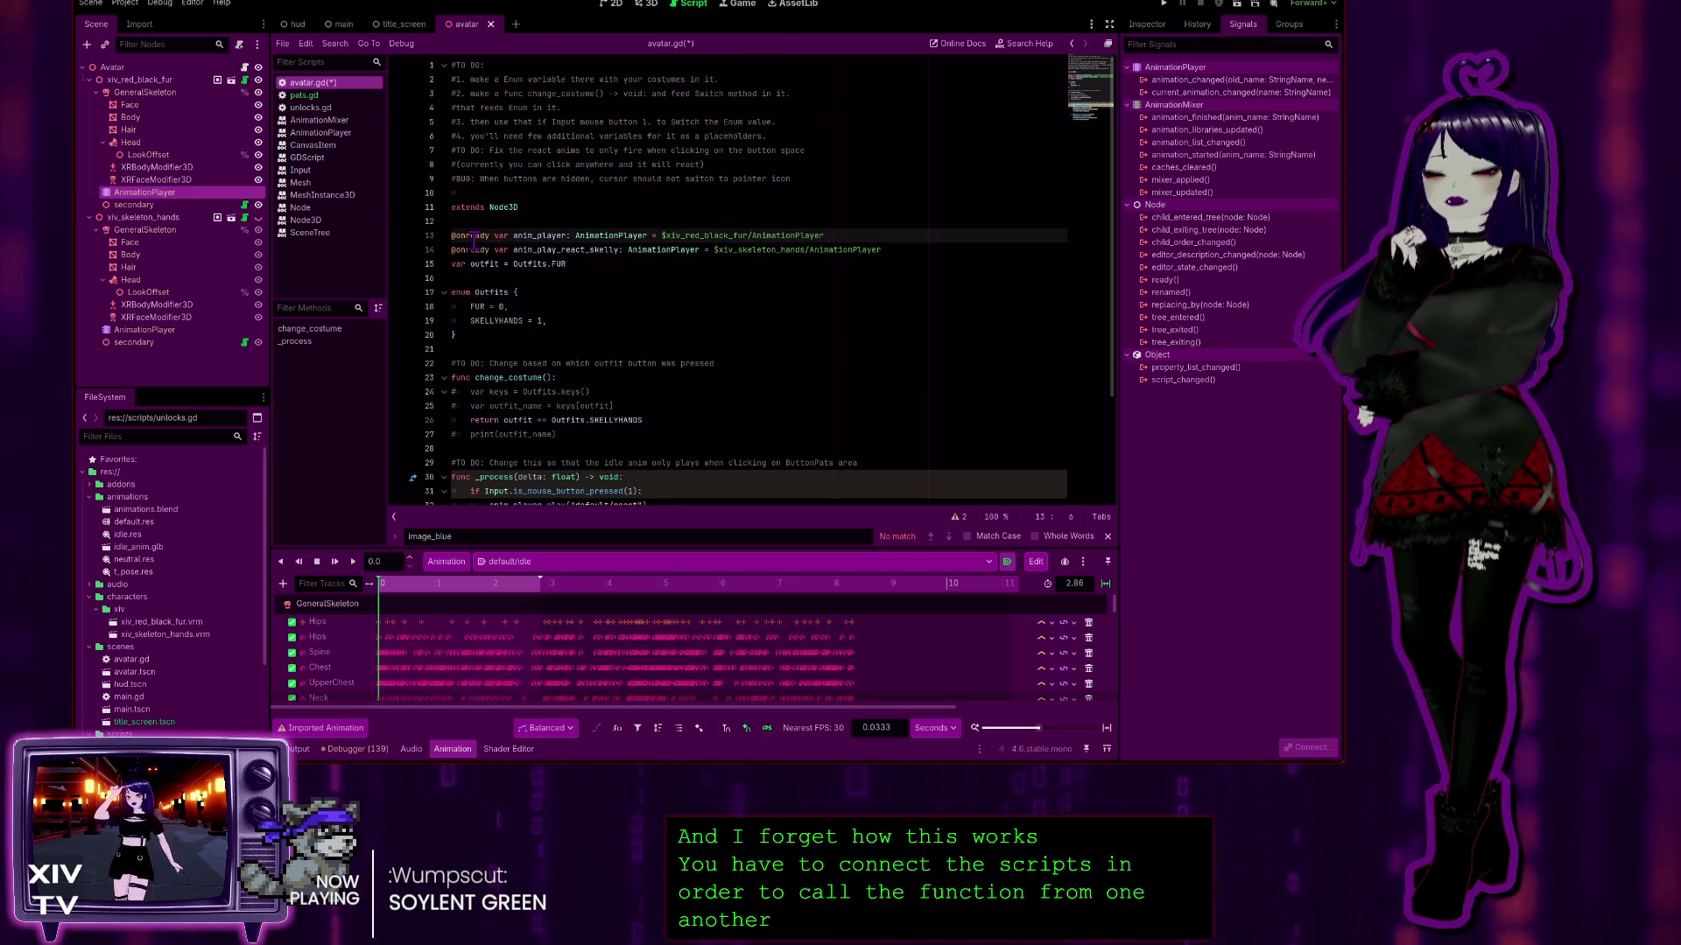
pyautogui.click(534, 249)
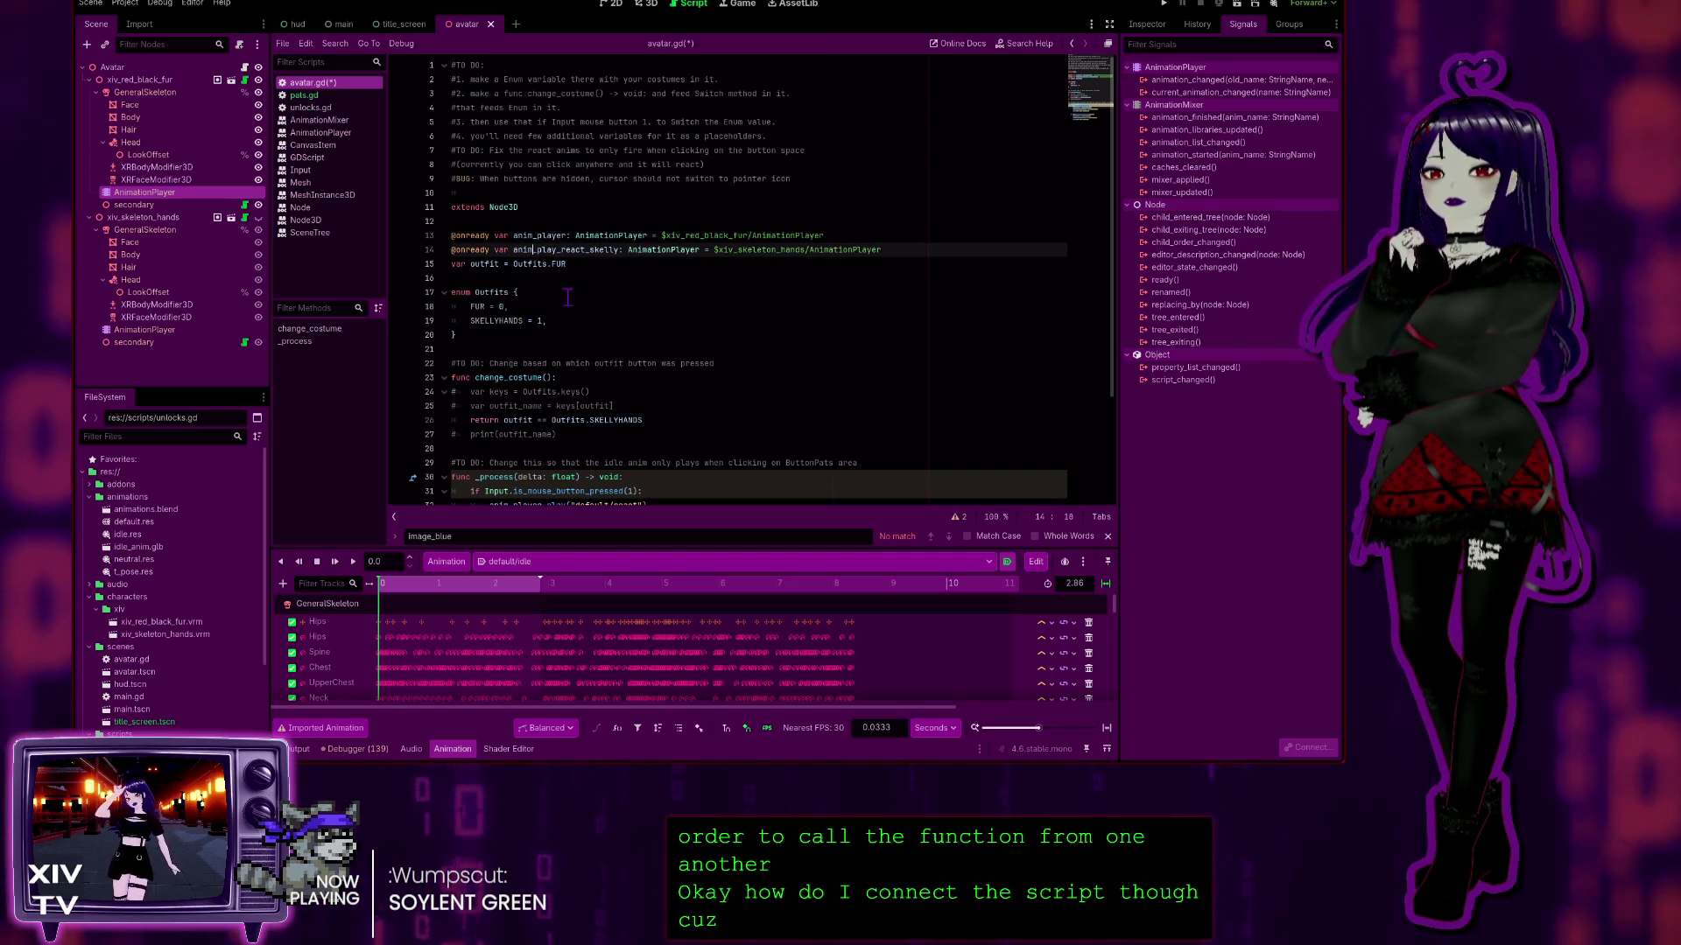
pyautogui.scroll(-3, 540, 317)
pyautogui.scroll(-1, 525, 308)
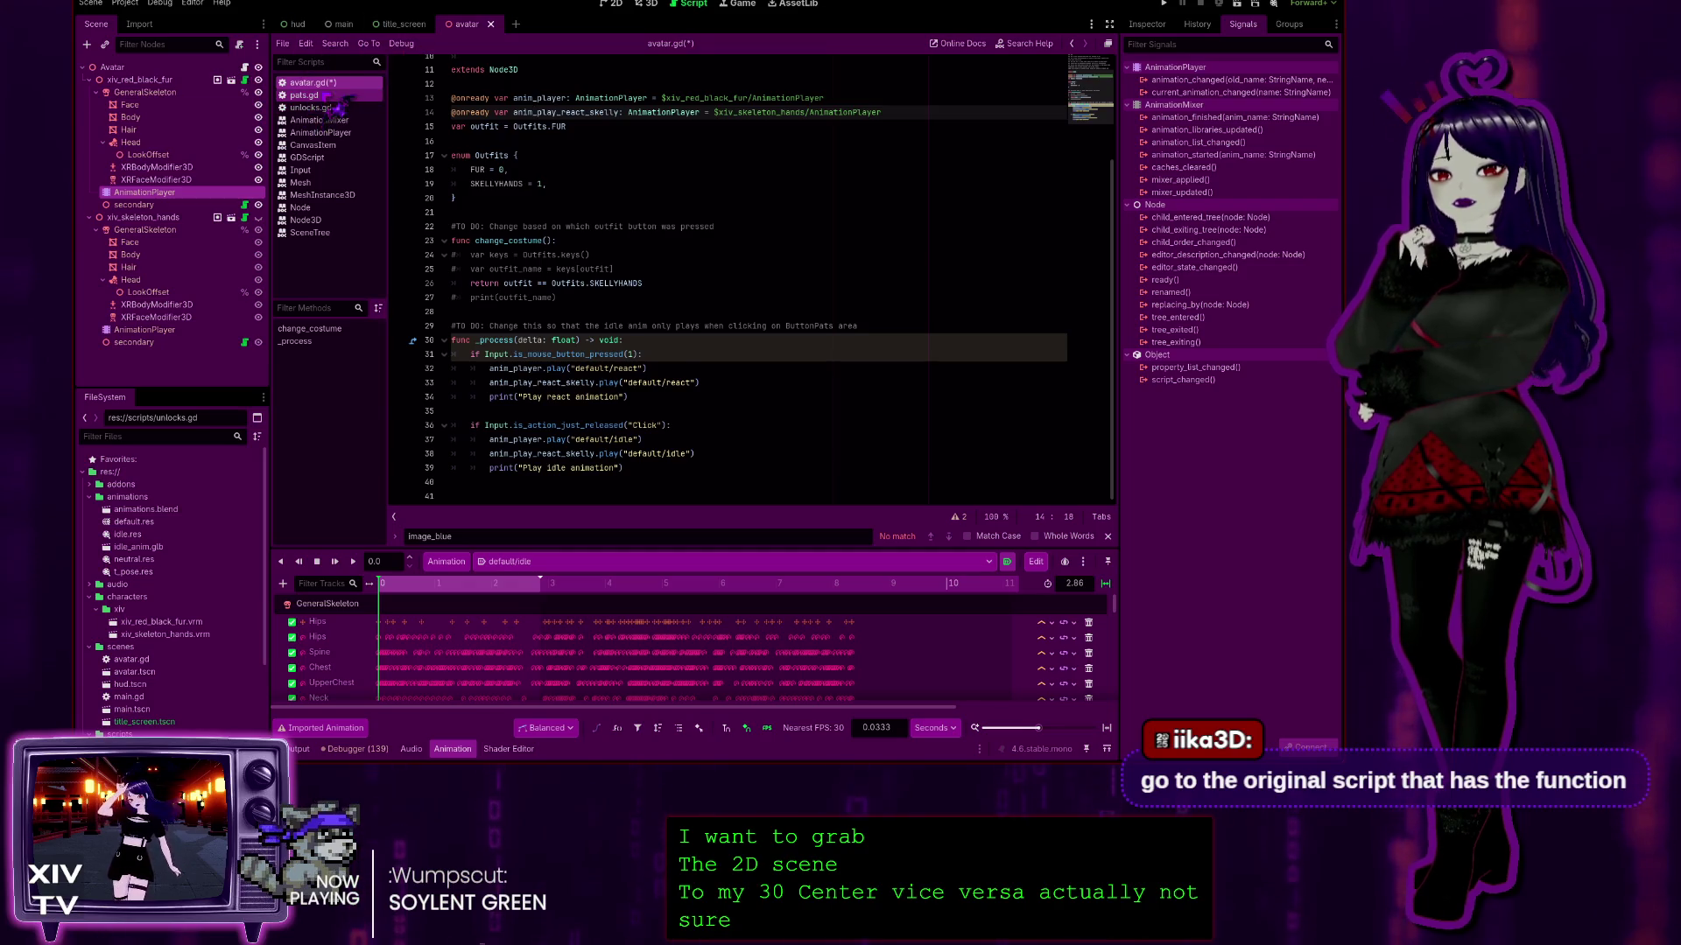
pyautogui.click(329, 96)
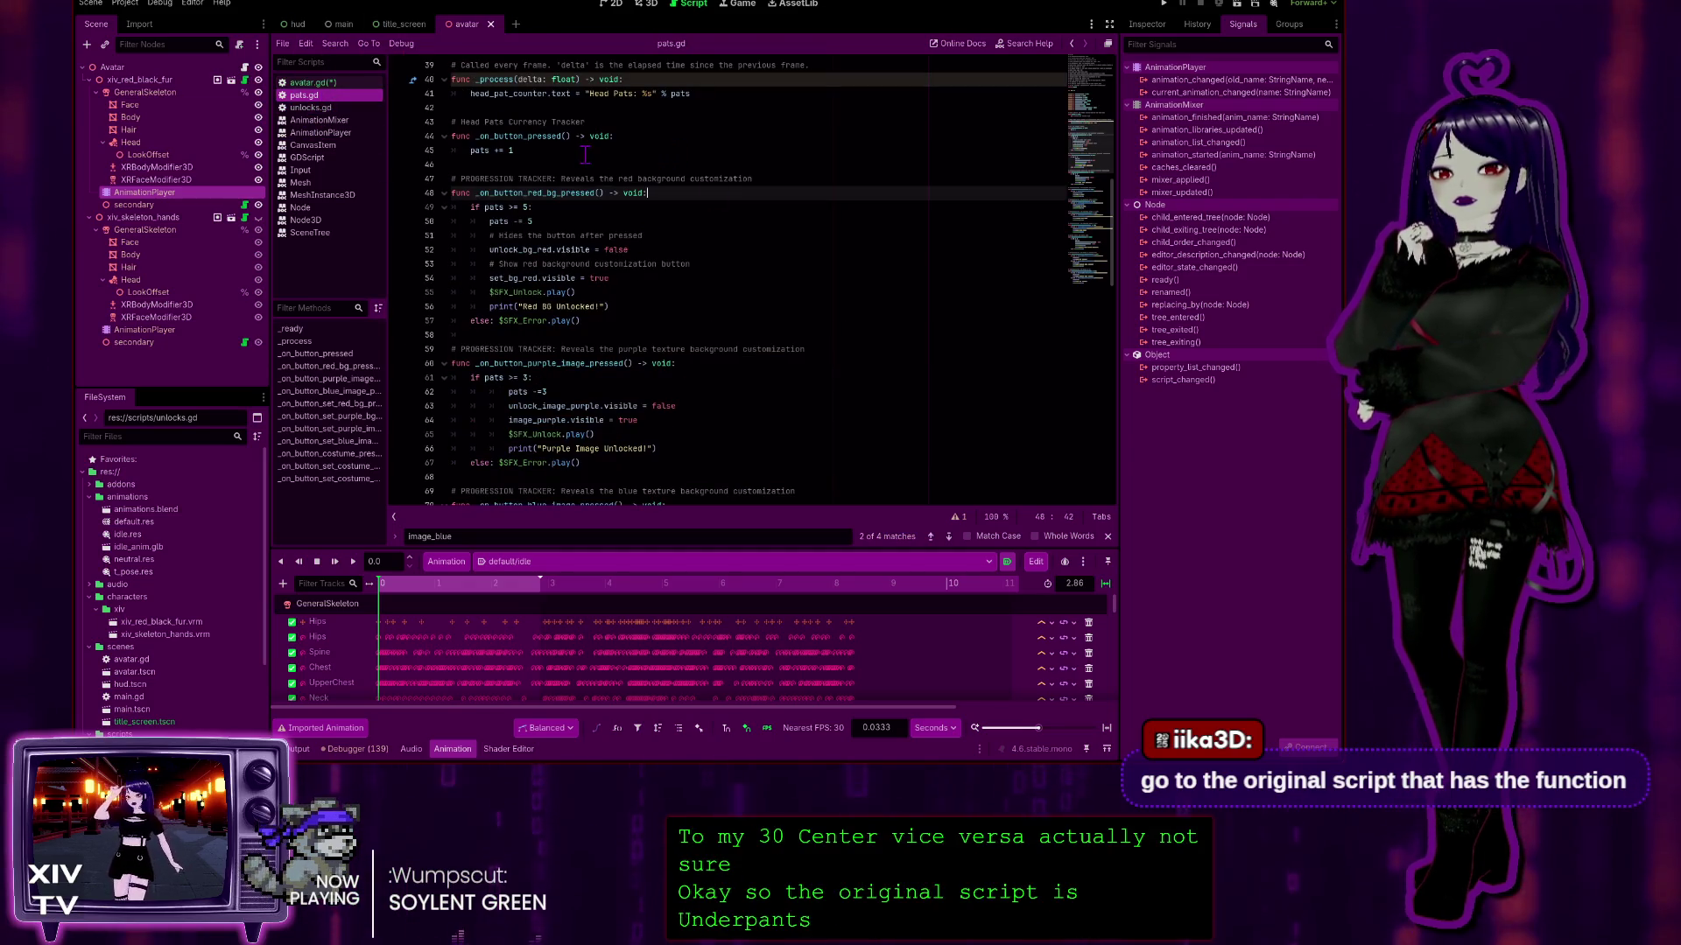
pyautogui.press('Up')
pyautogui.press('Up')
pyautogui.hotkey('shift', 'Up')
pyautogui.hotkey('shift', 'Up')
pyautogui.hotkey('shift', 'Up')
pyautogui.hotkey('shift', 'Home')
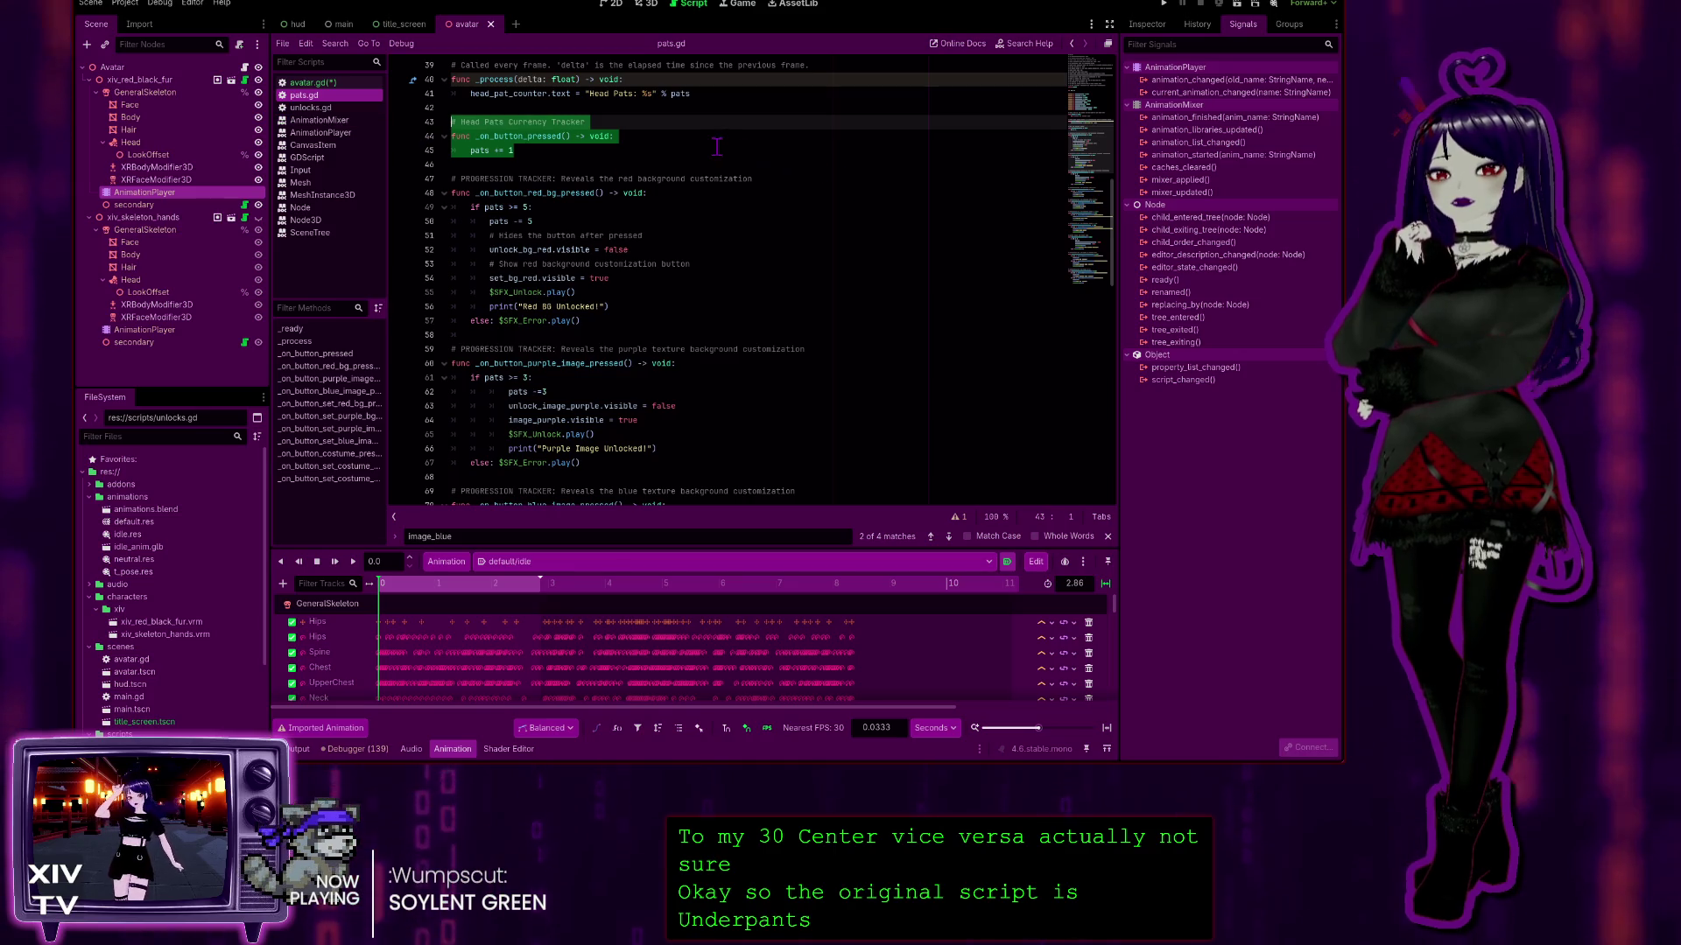
pyautogui.click(644, 146)
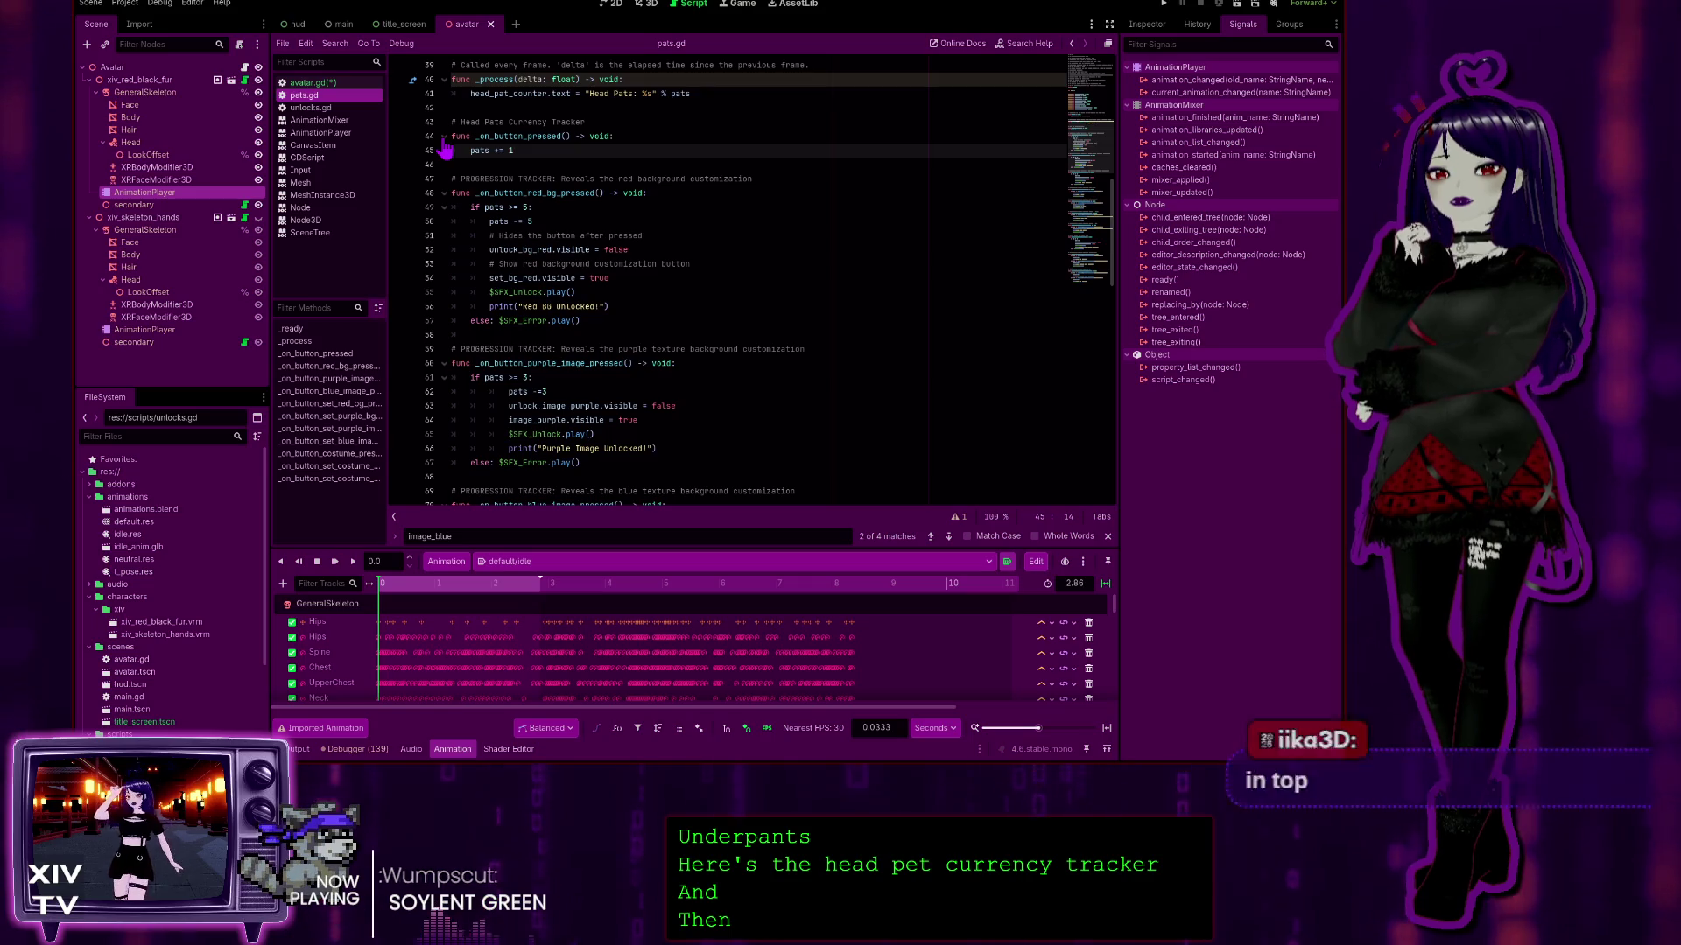
pyautogui.click(623, 136)
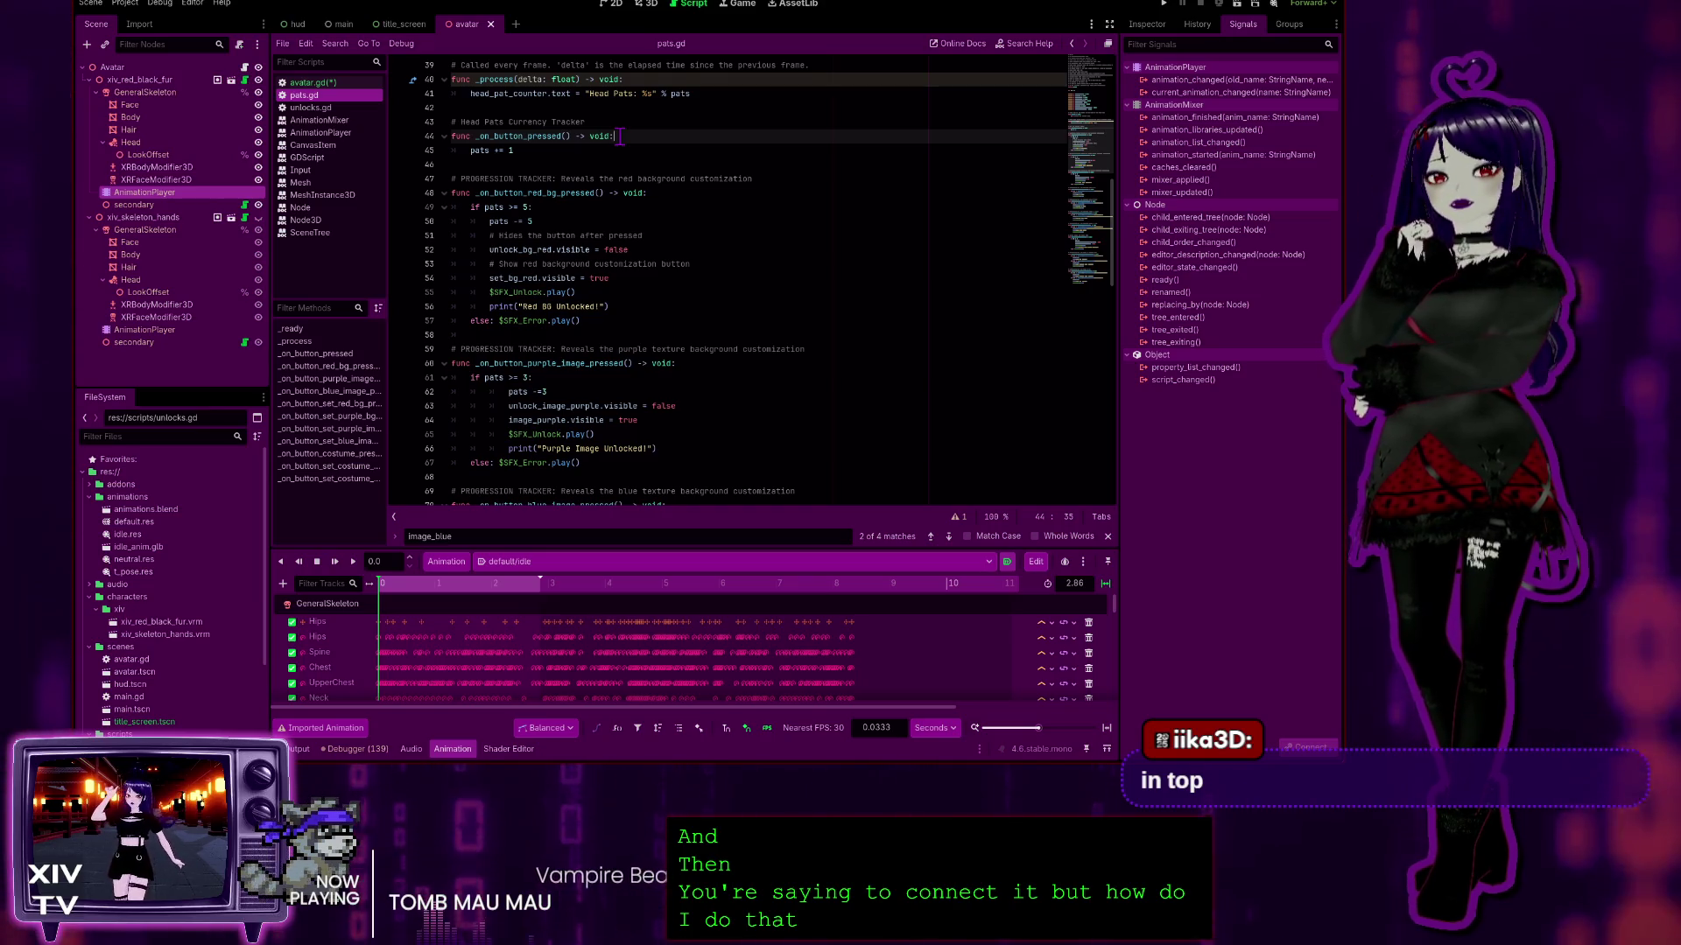
pyautogui.scroll(8, 618, 136)
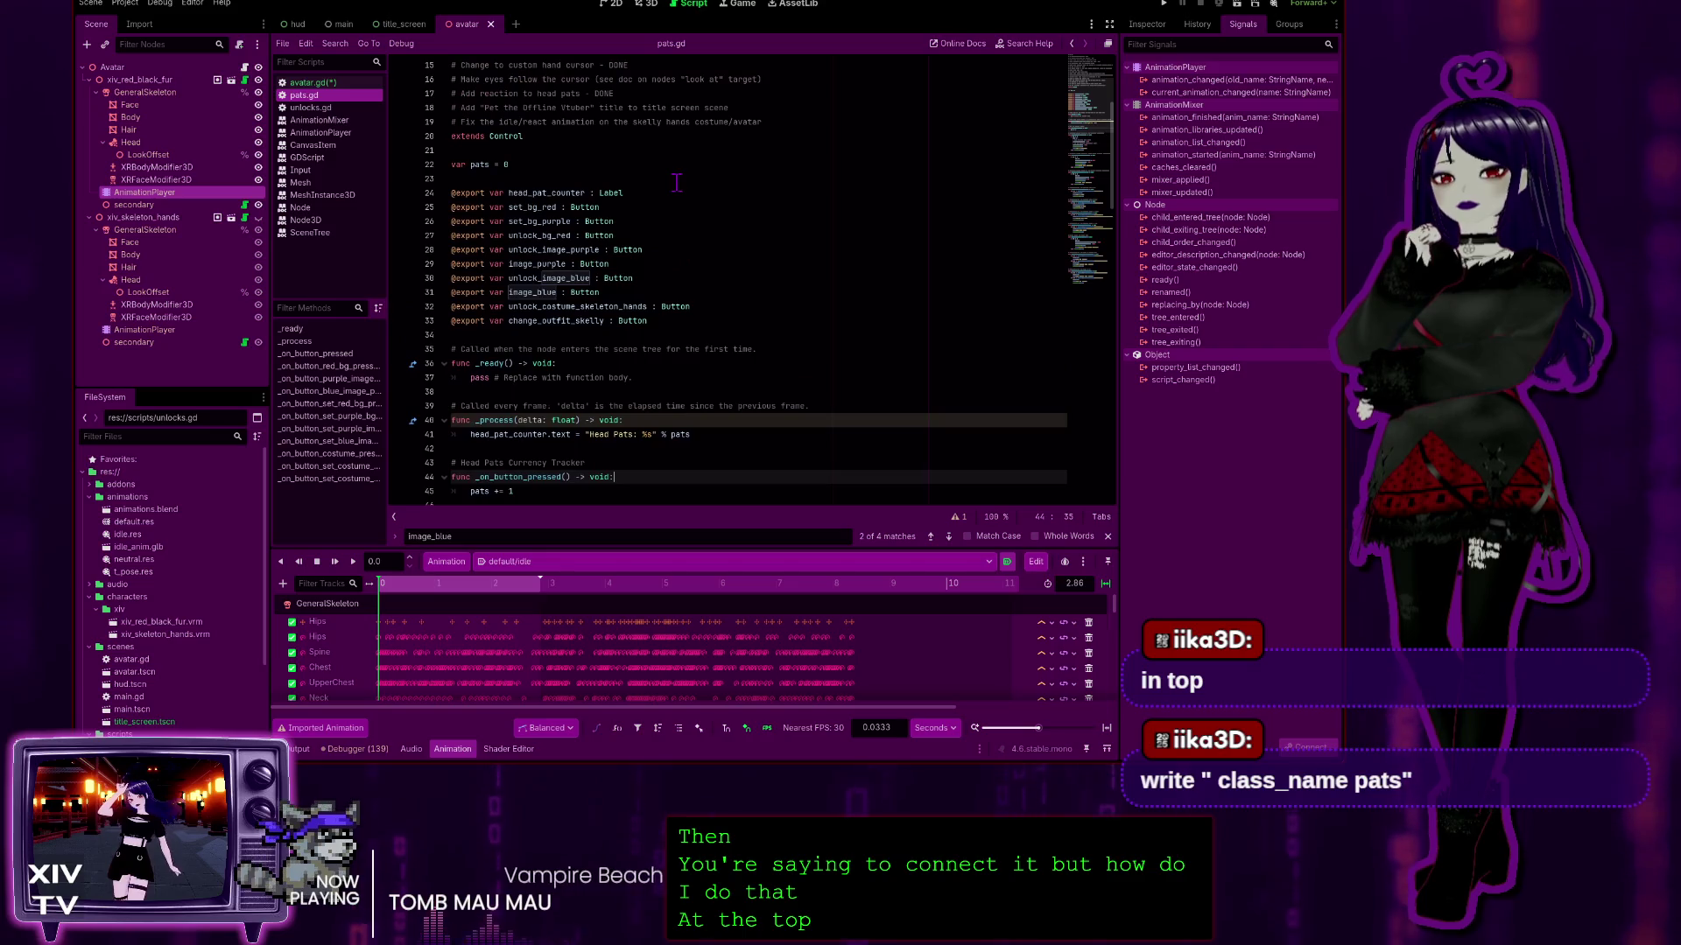
pyautogui.scroll(-1, 680, 180)
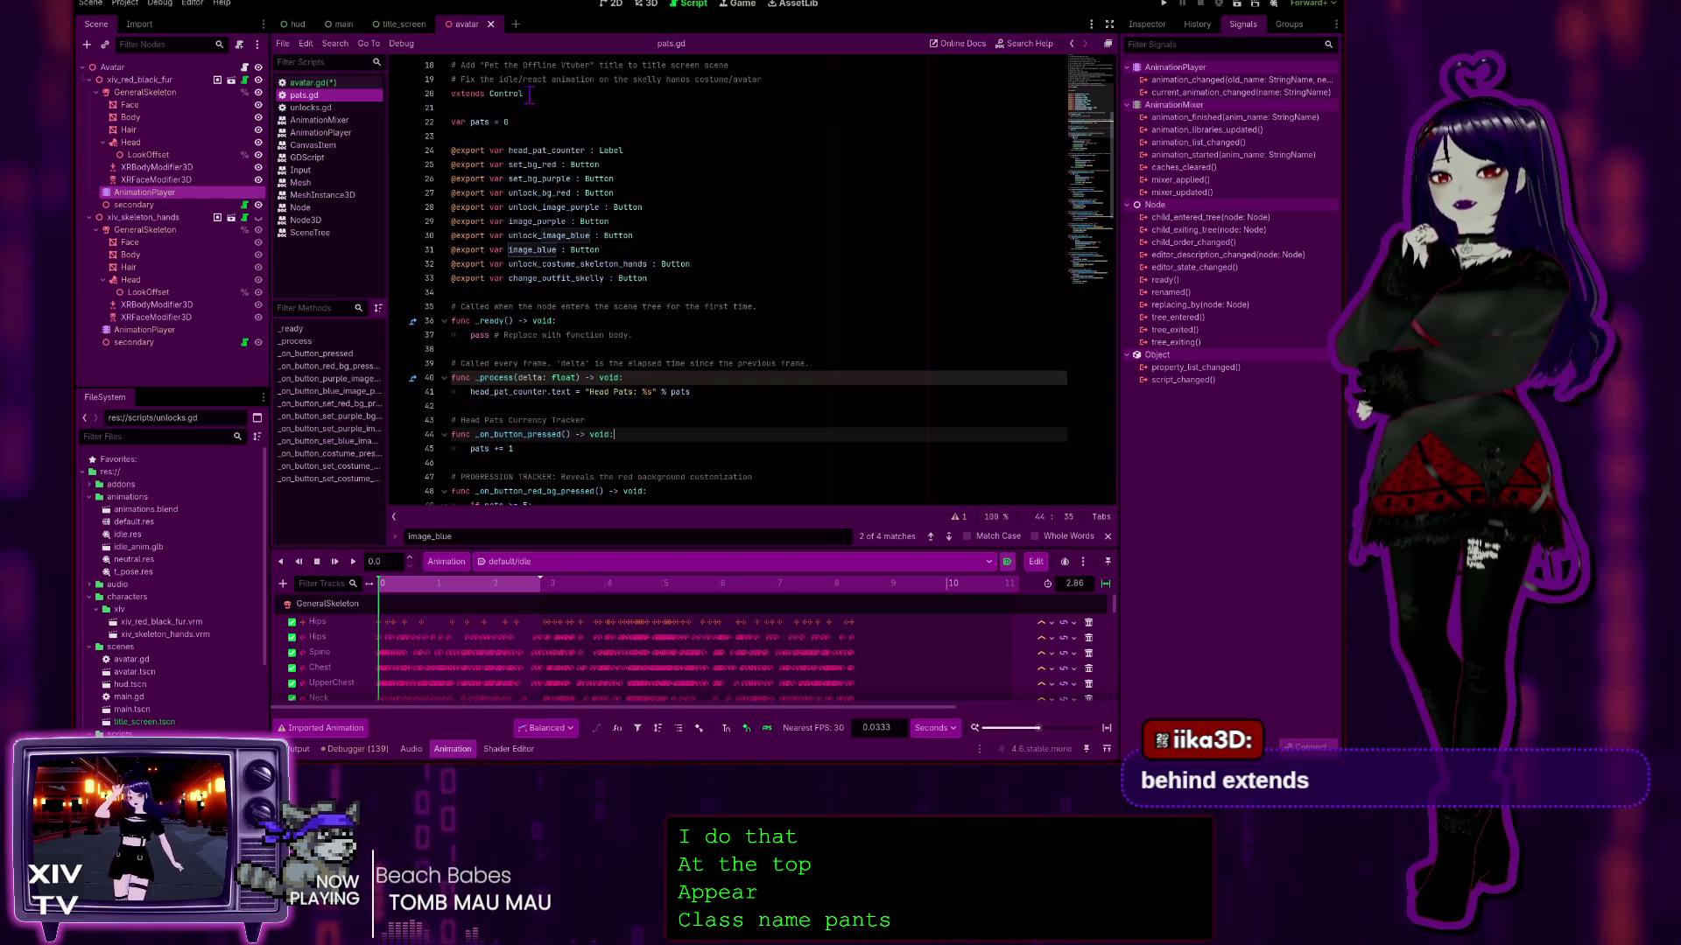
# Step: Add a 'class_name avatar' line directly above extends Control in pats.gd
pyautogui.click(764, 80)
pyautogui.press('Return')
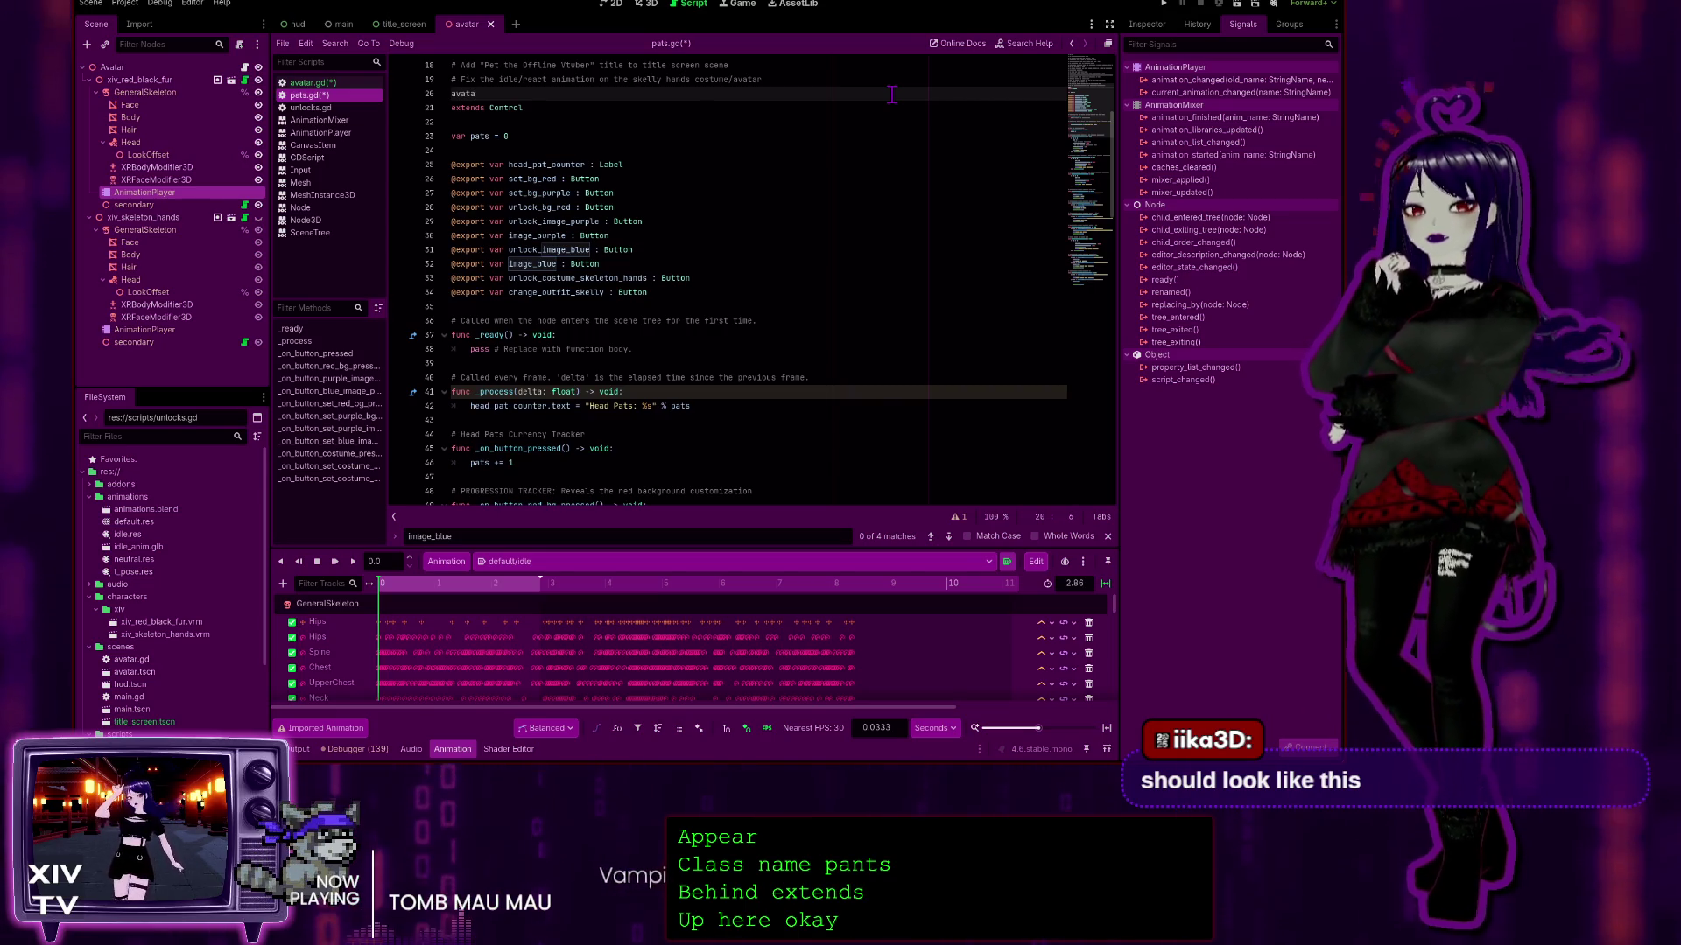
pyautogui.write('avatar')
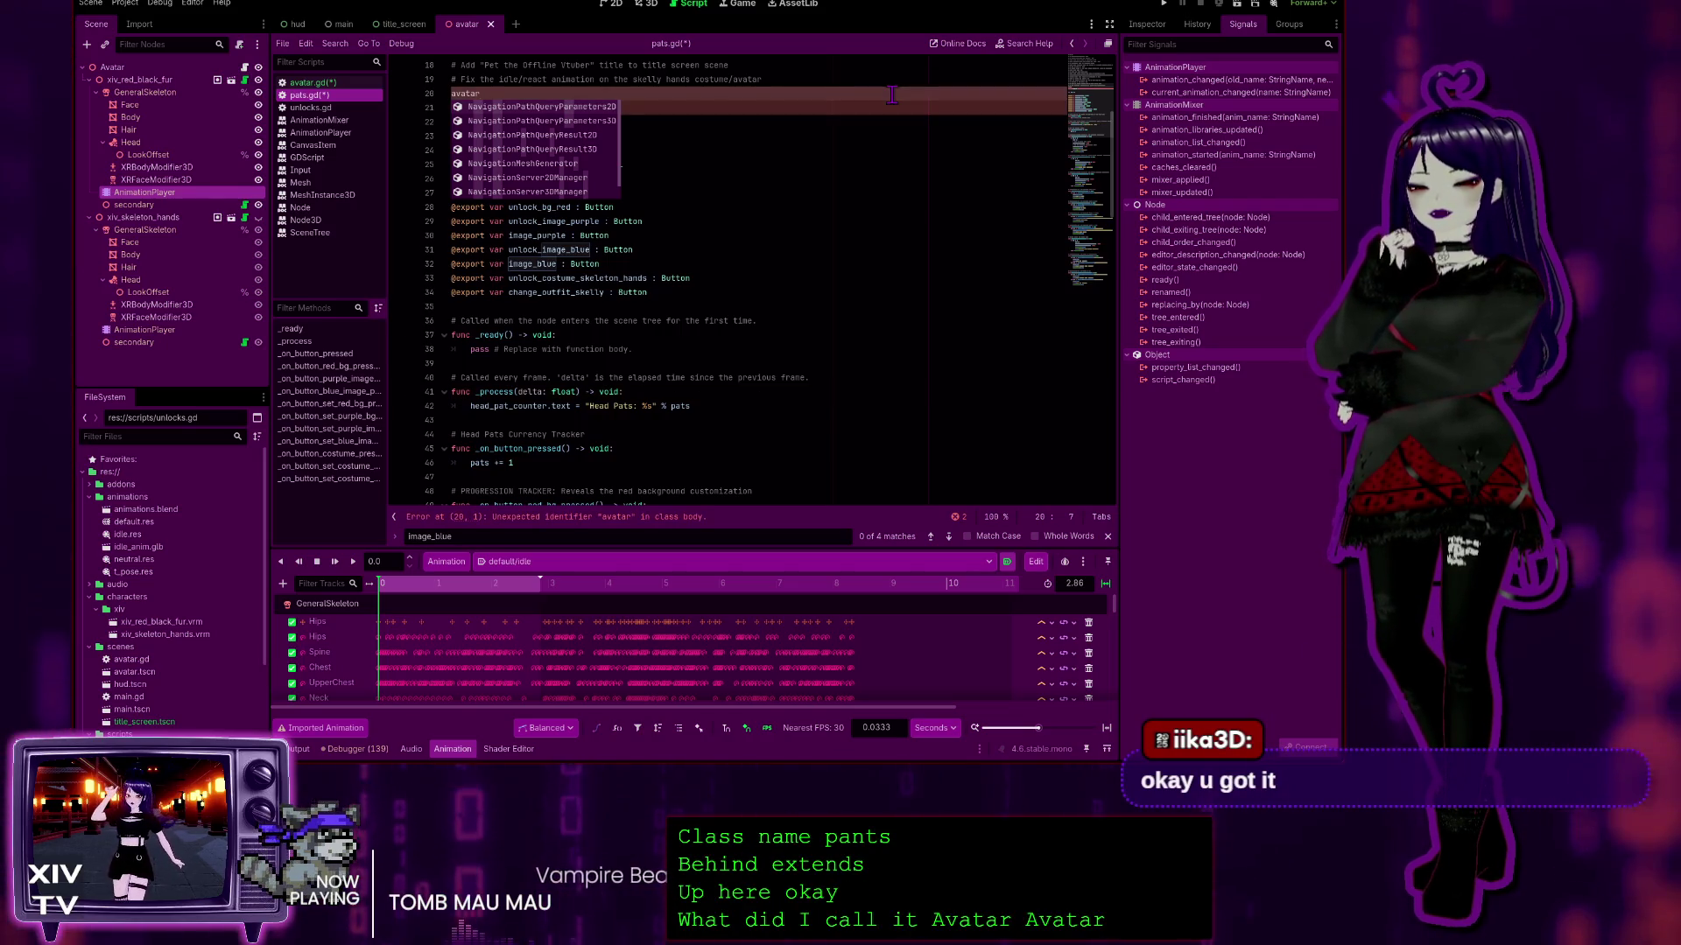
pyautogui.write(' p')
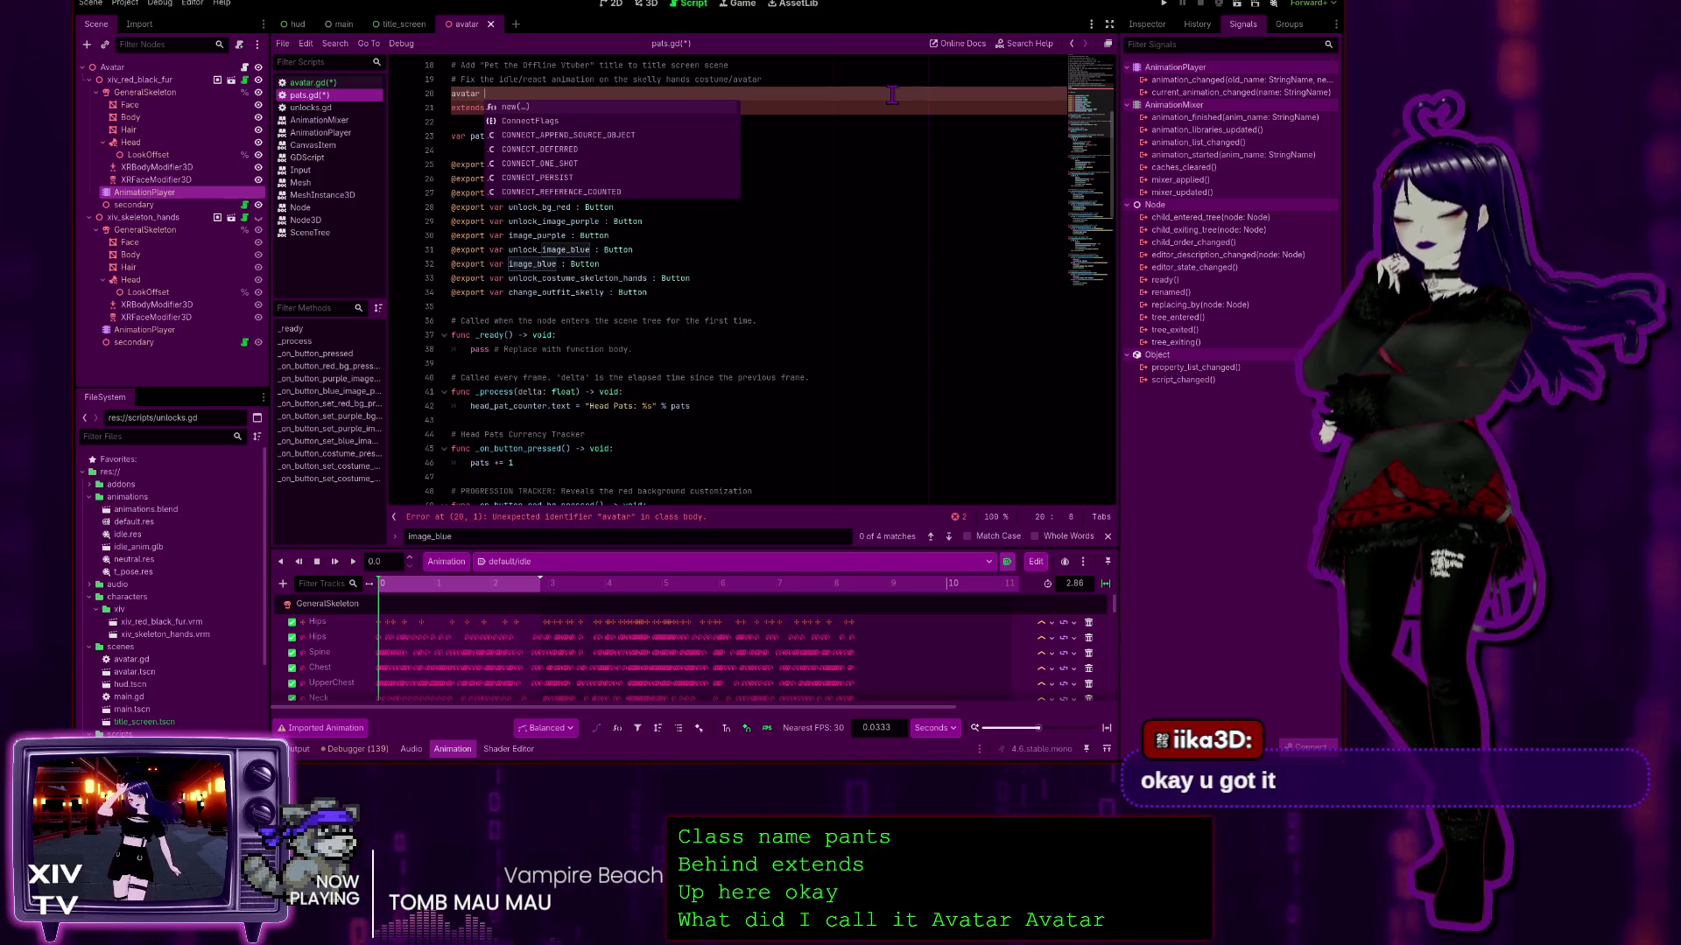
pyautogui.write('ats')
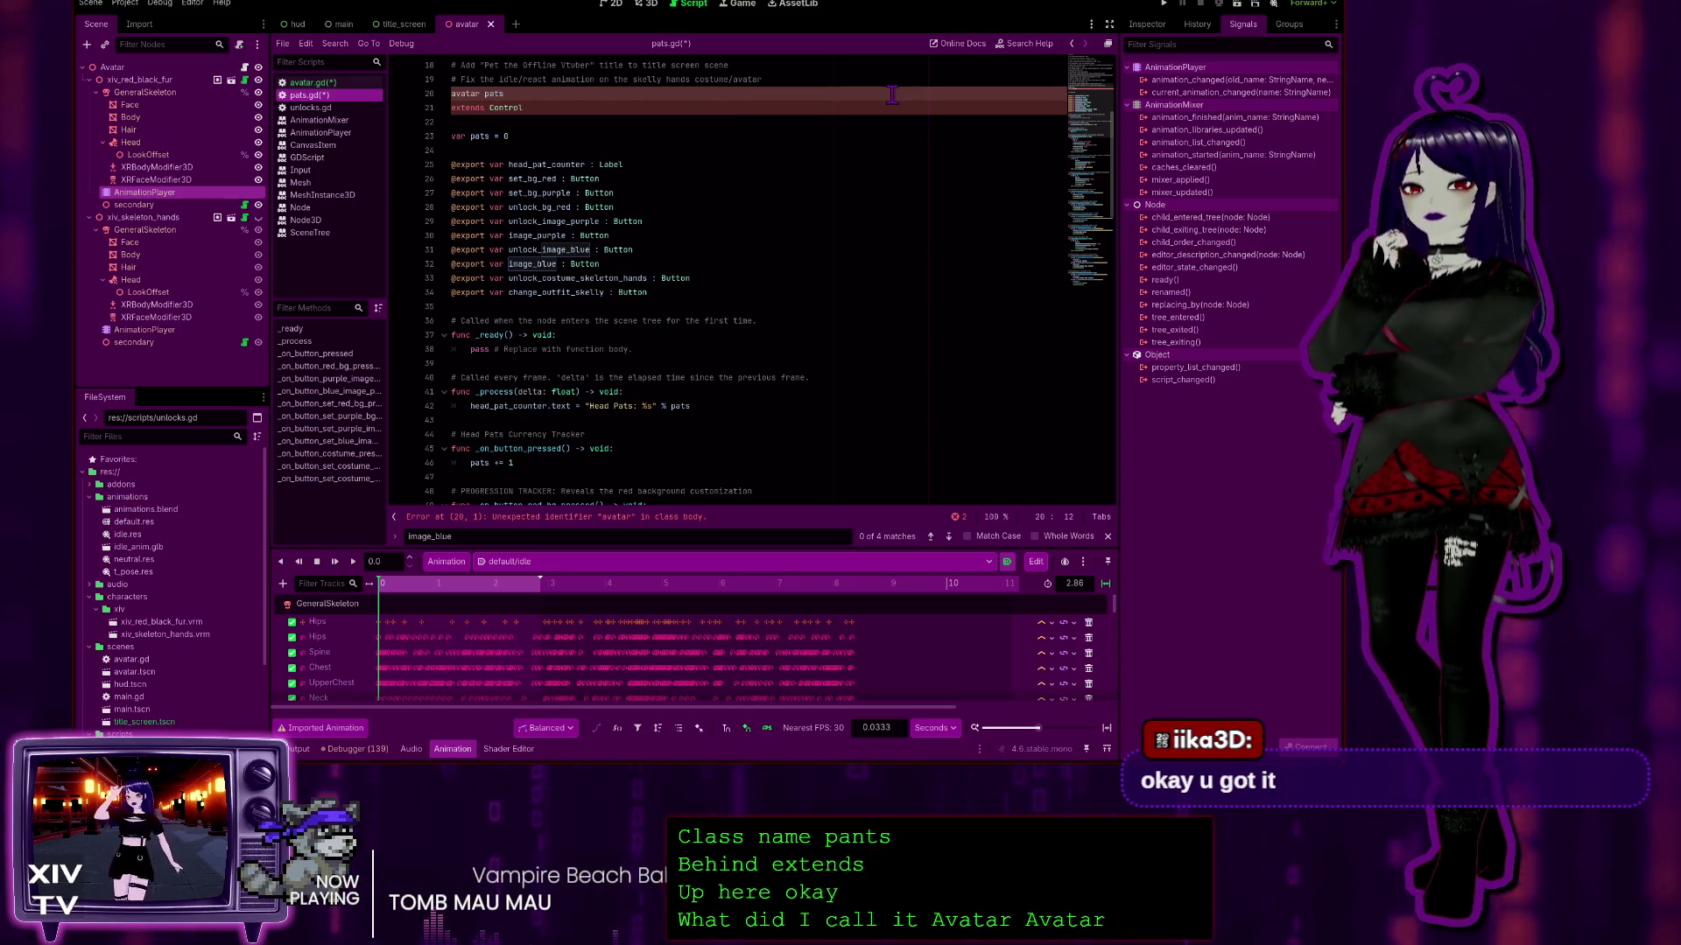
pyautogui.click(884, 166)
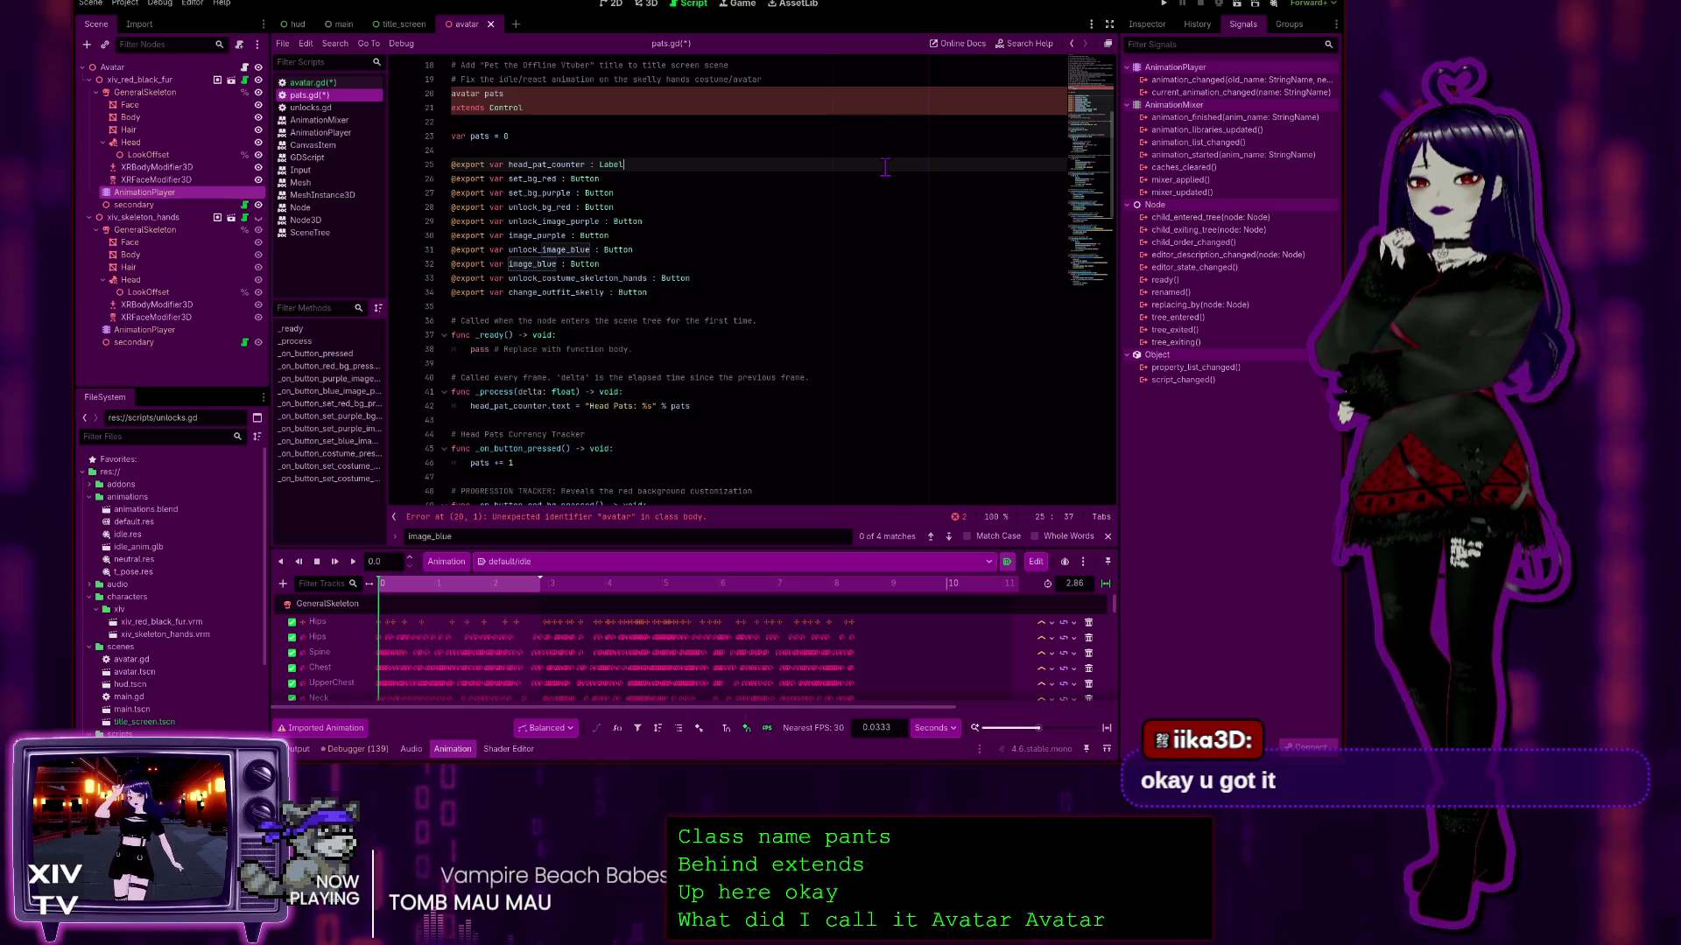
pyautogui.doubleClick(466, 94)
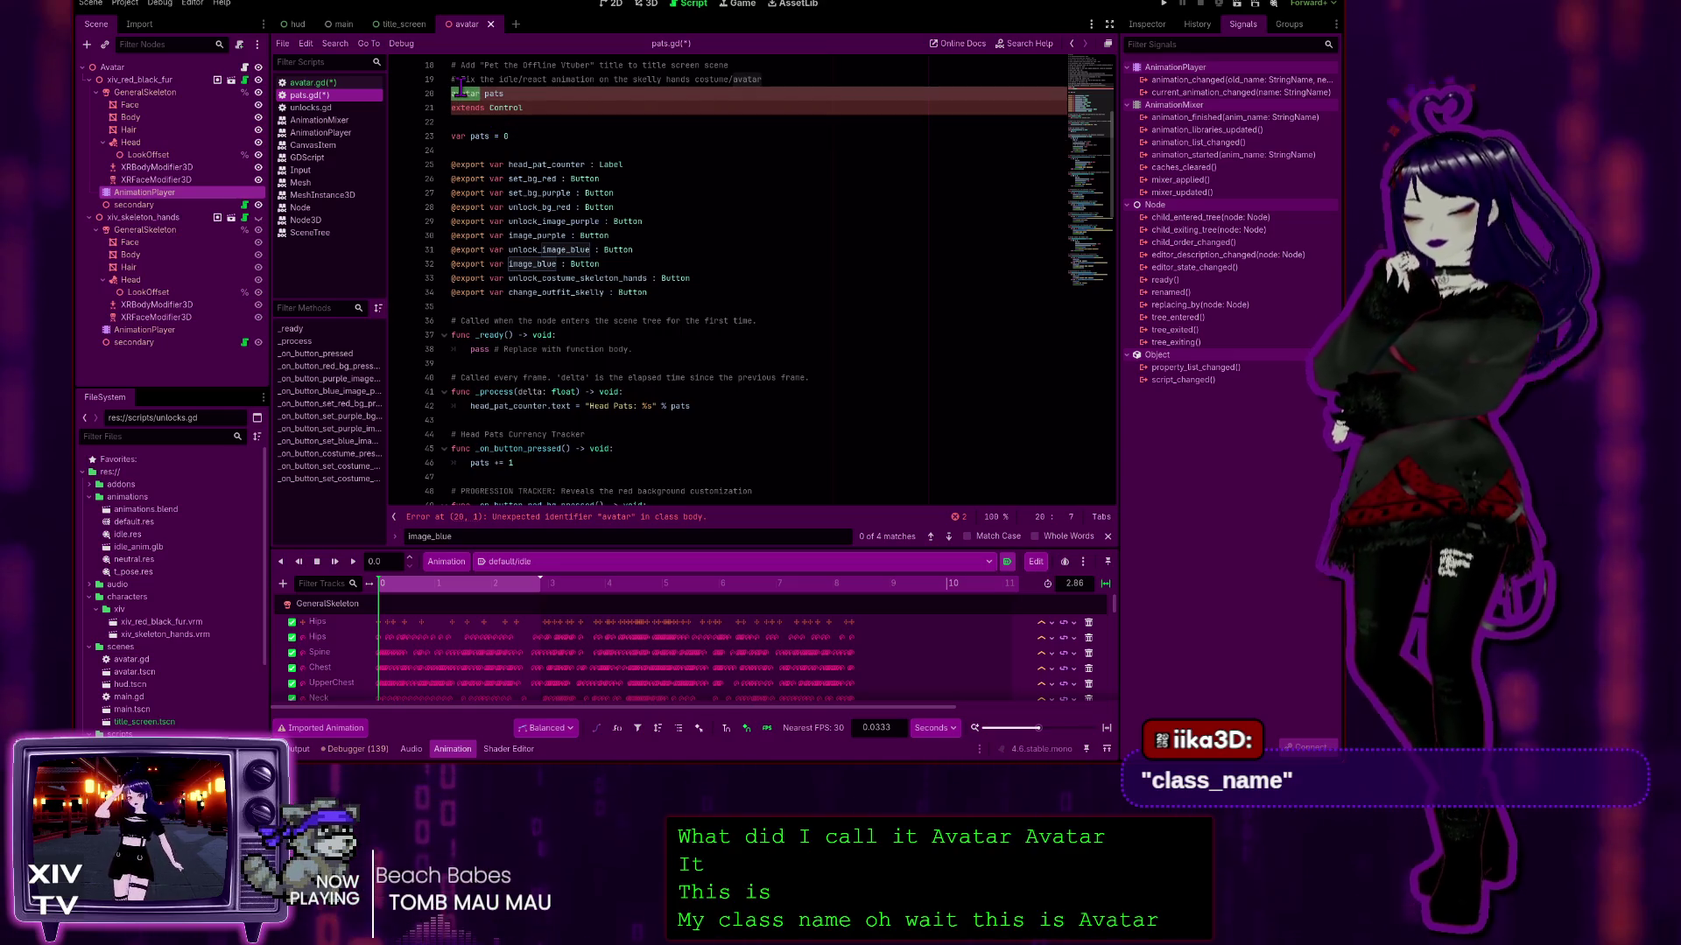
pyautogui.write('class_')
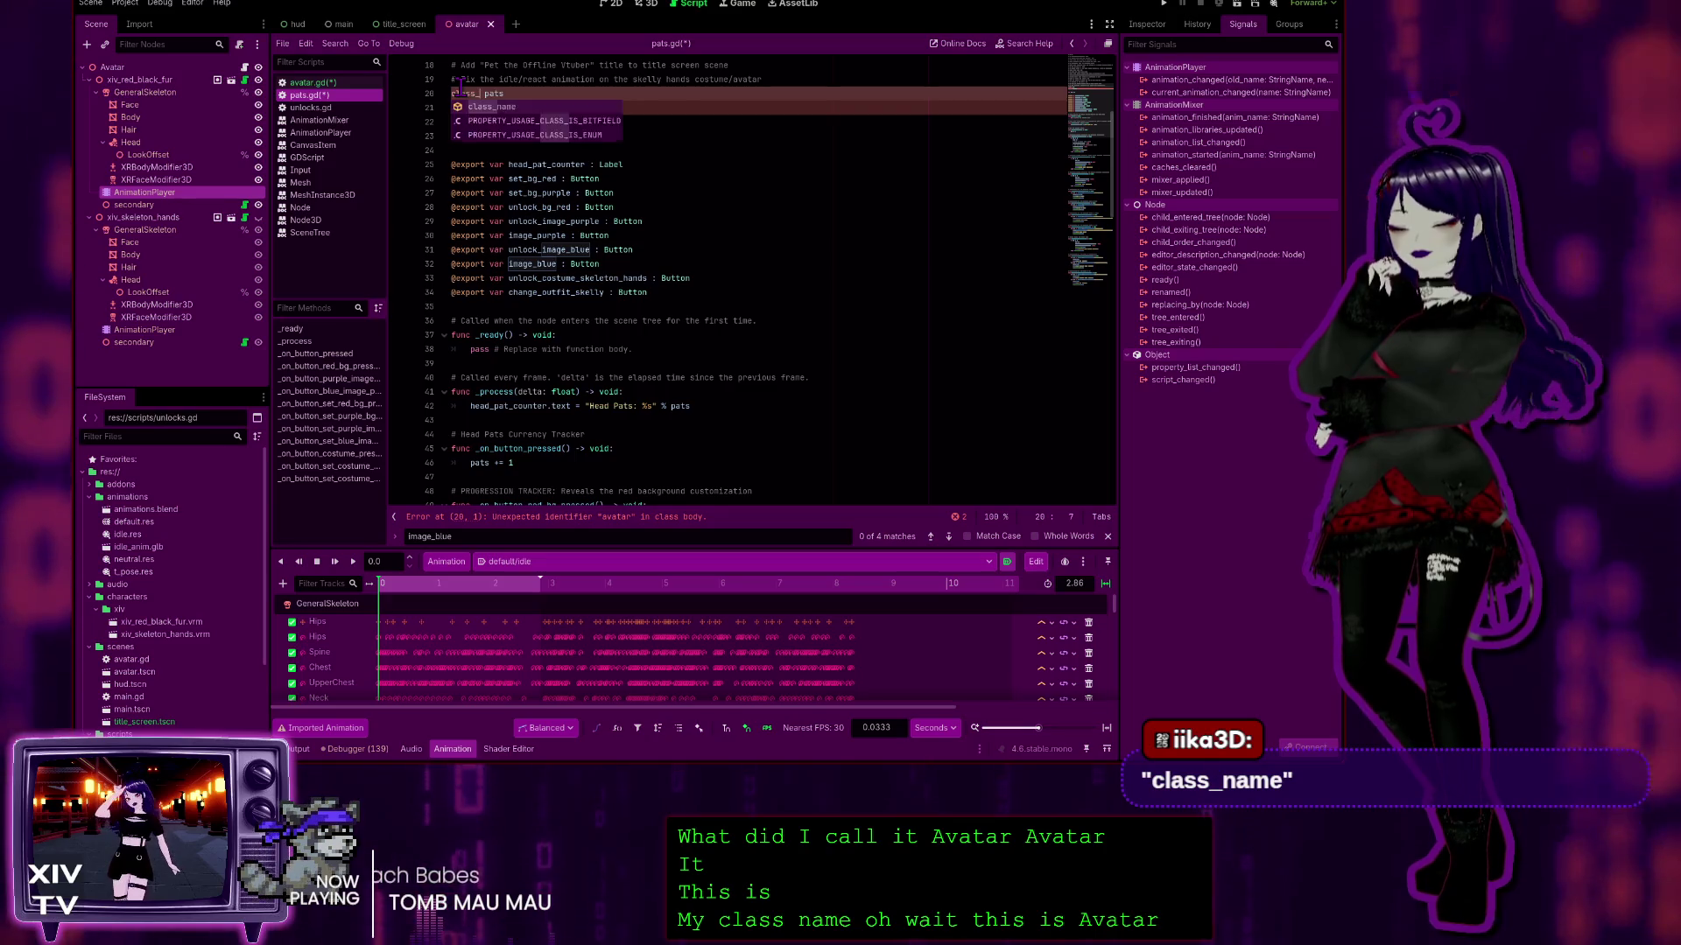
pyautogui.write('name')
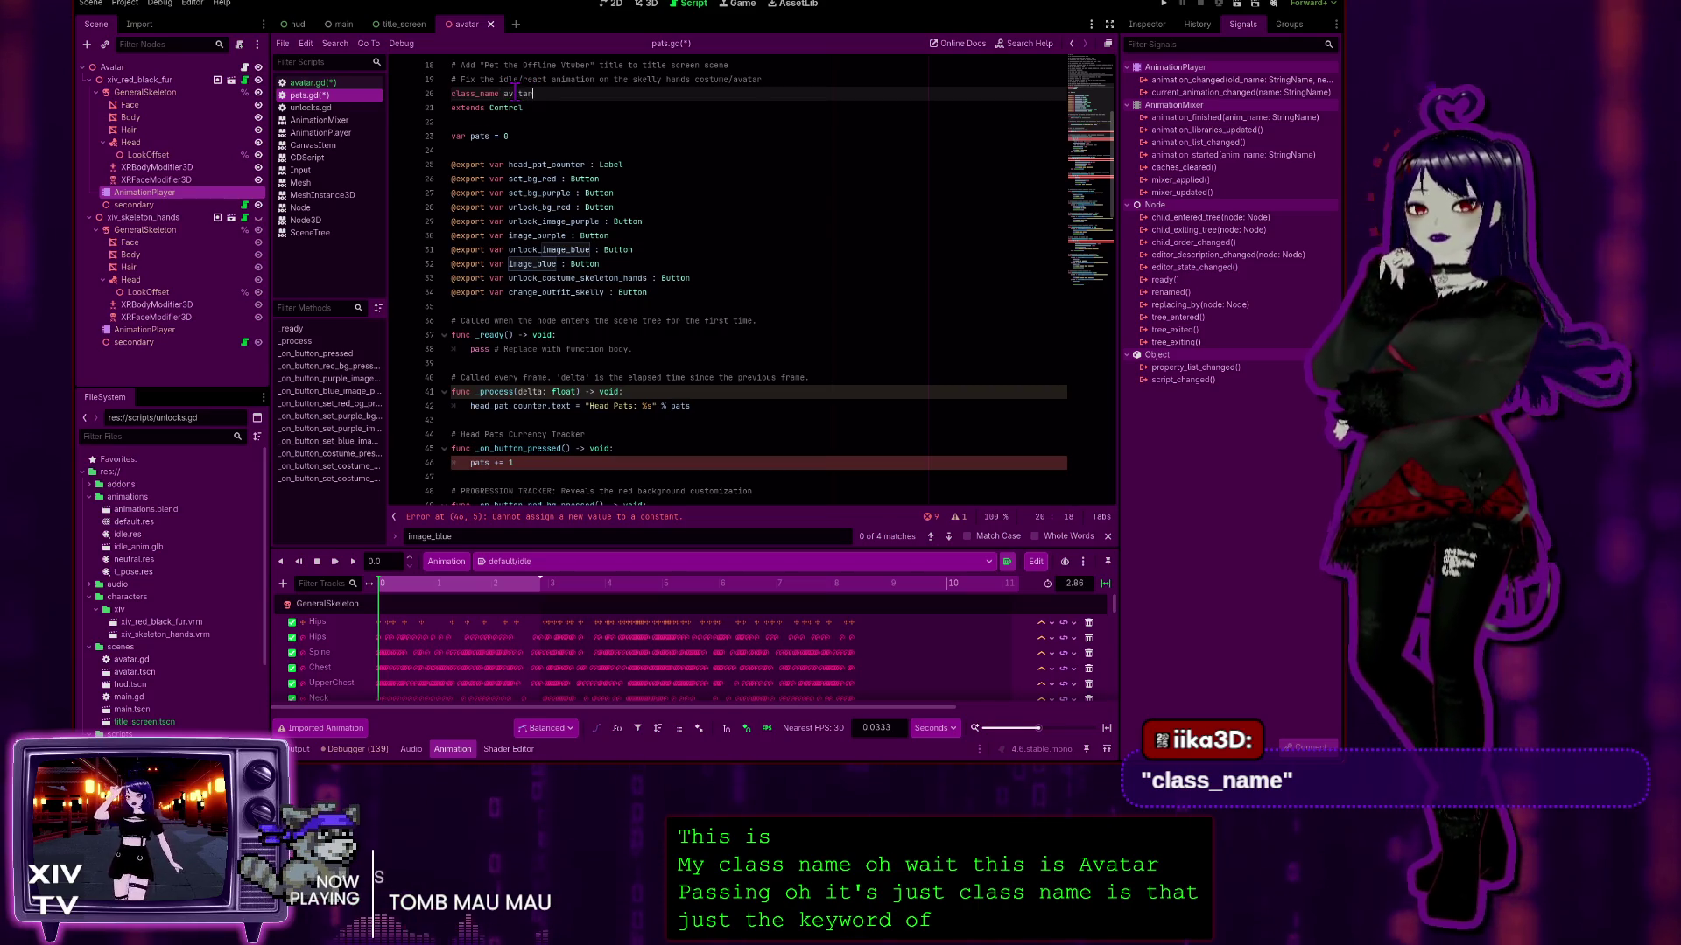
pyautogui.click(630, 164)
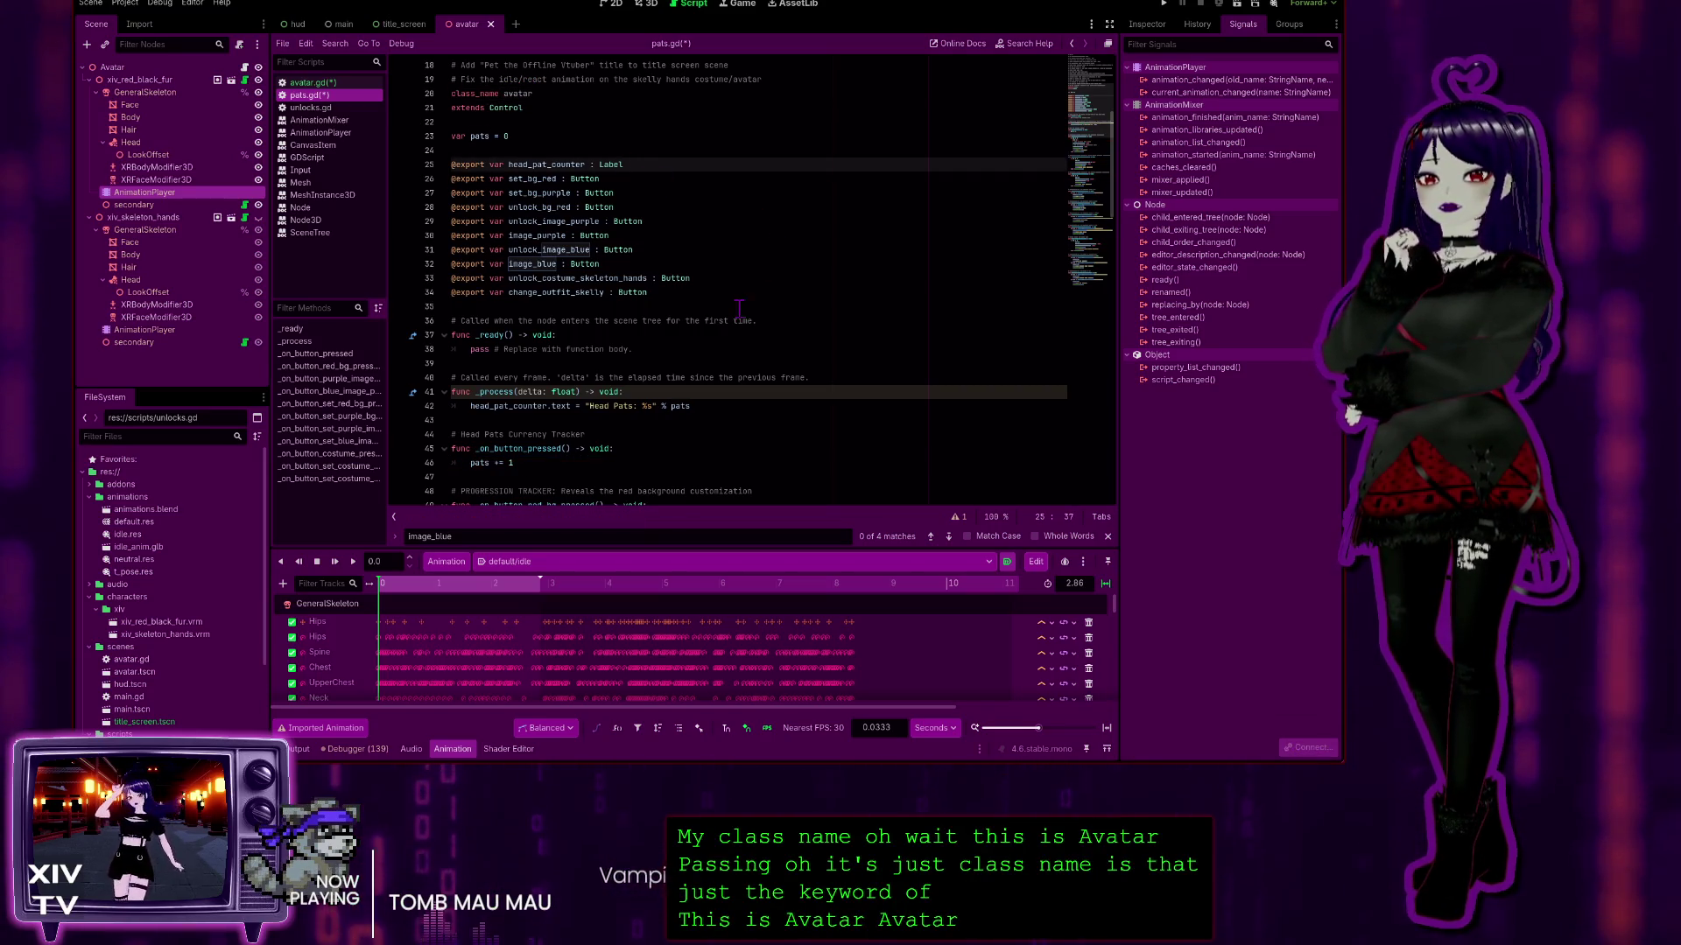
pyautogui.click(553, 93)
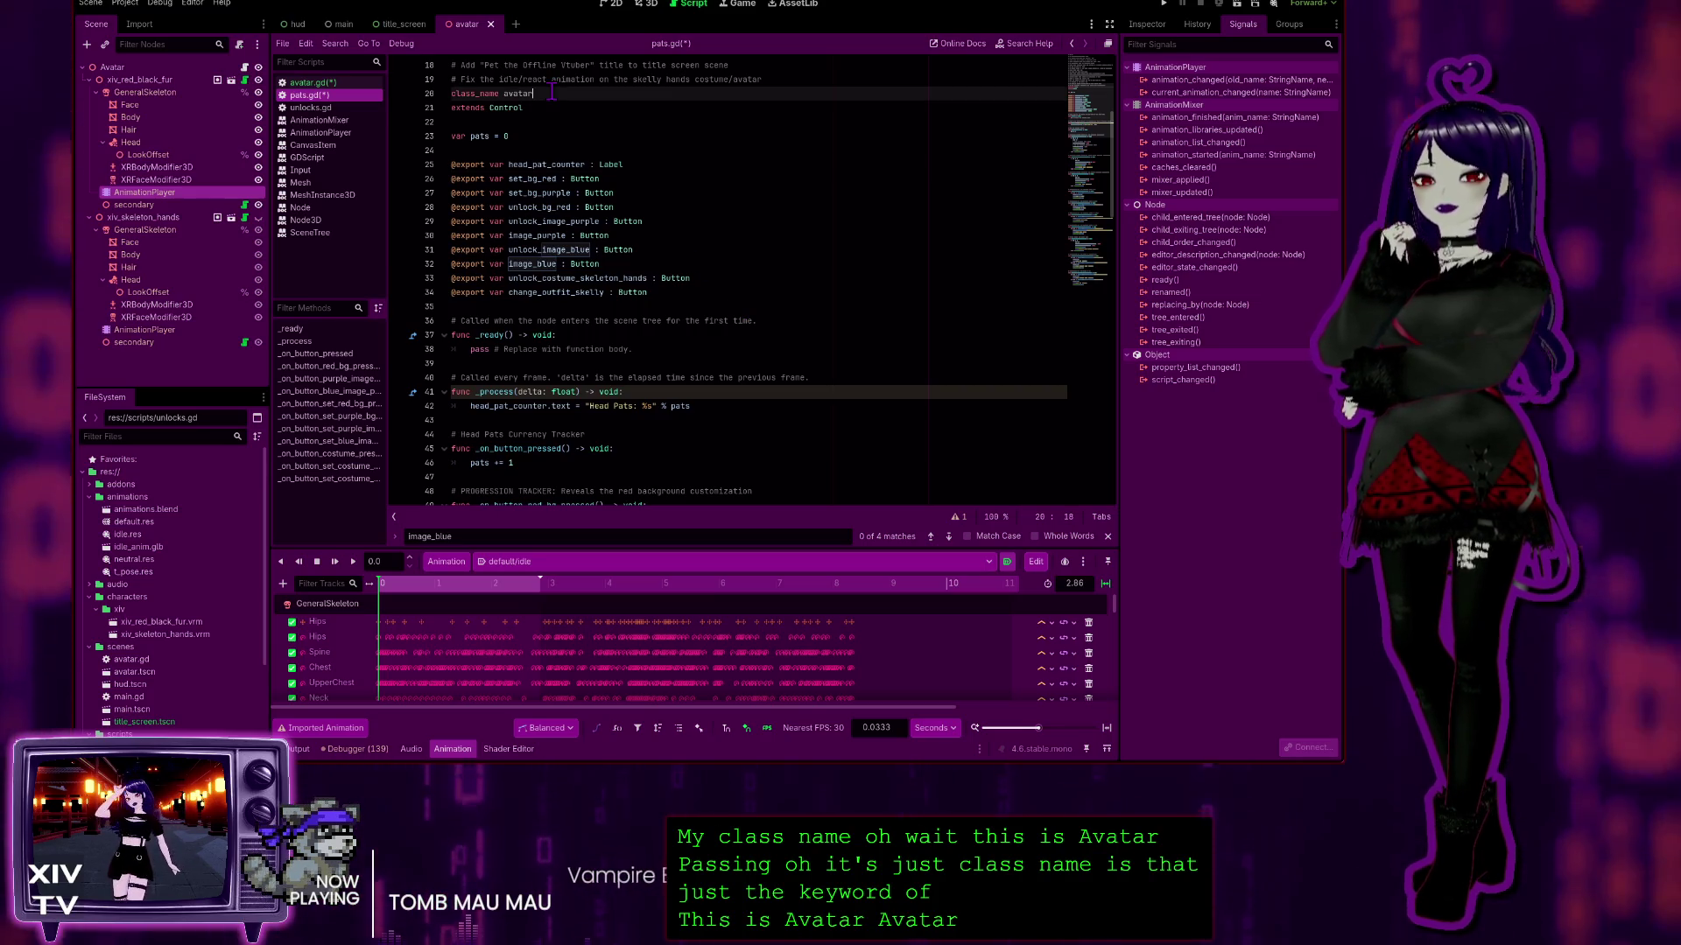
pyautogui.click(470, 93)
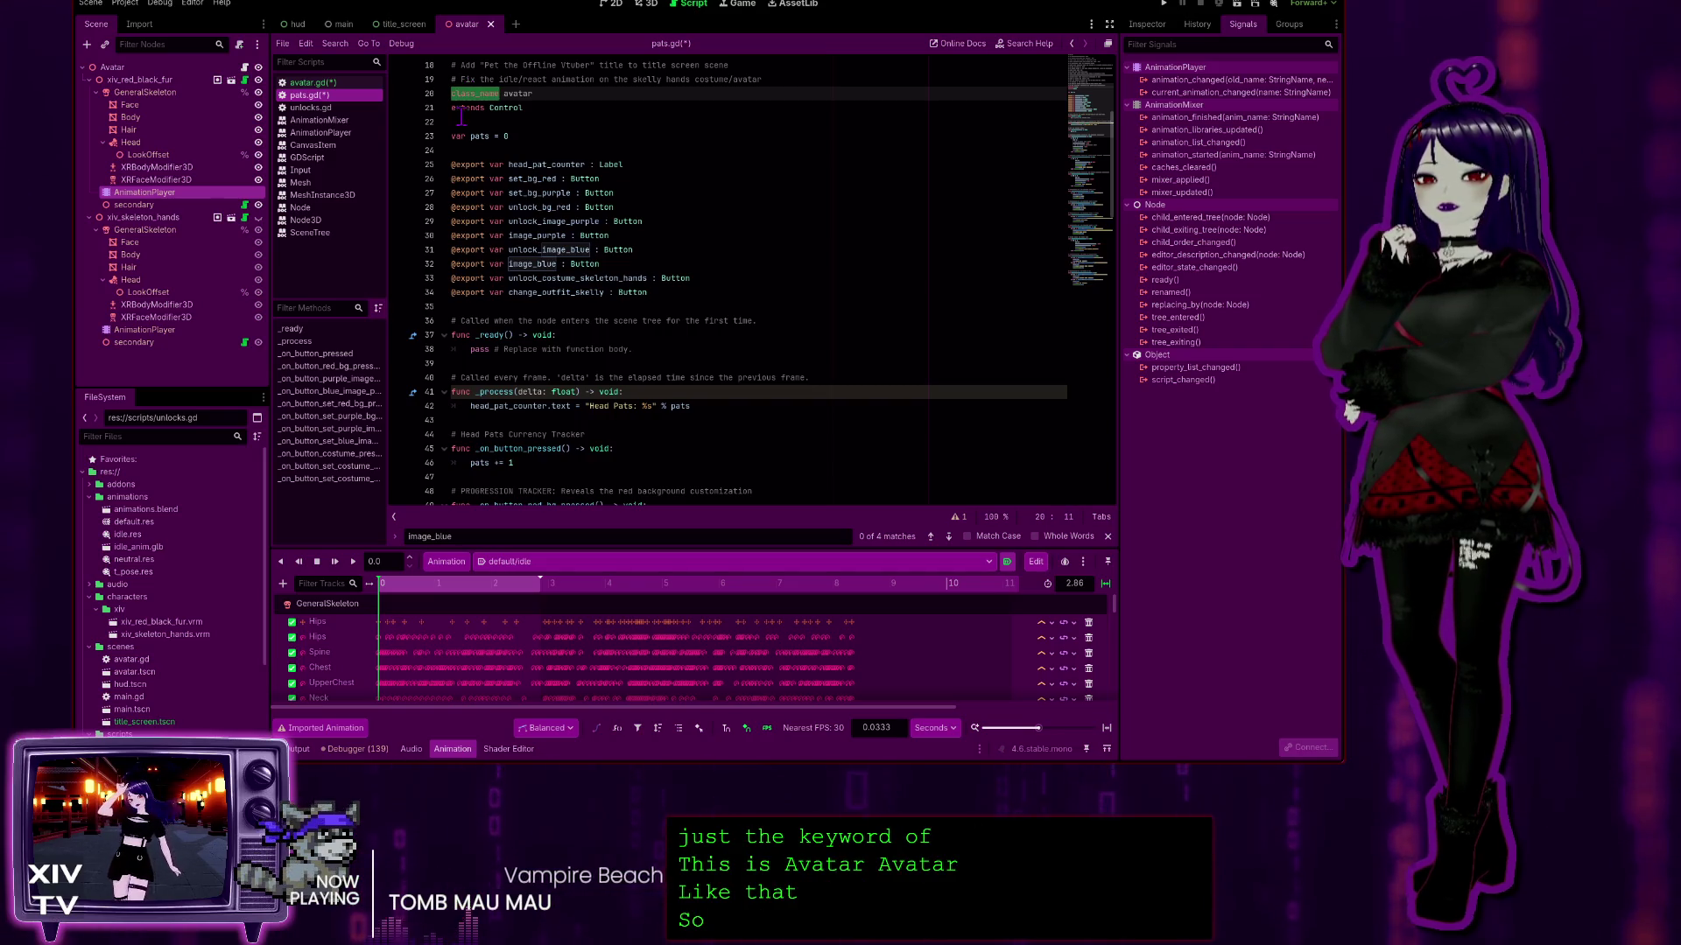
pyautogui.click(461, 108)
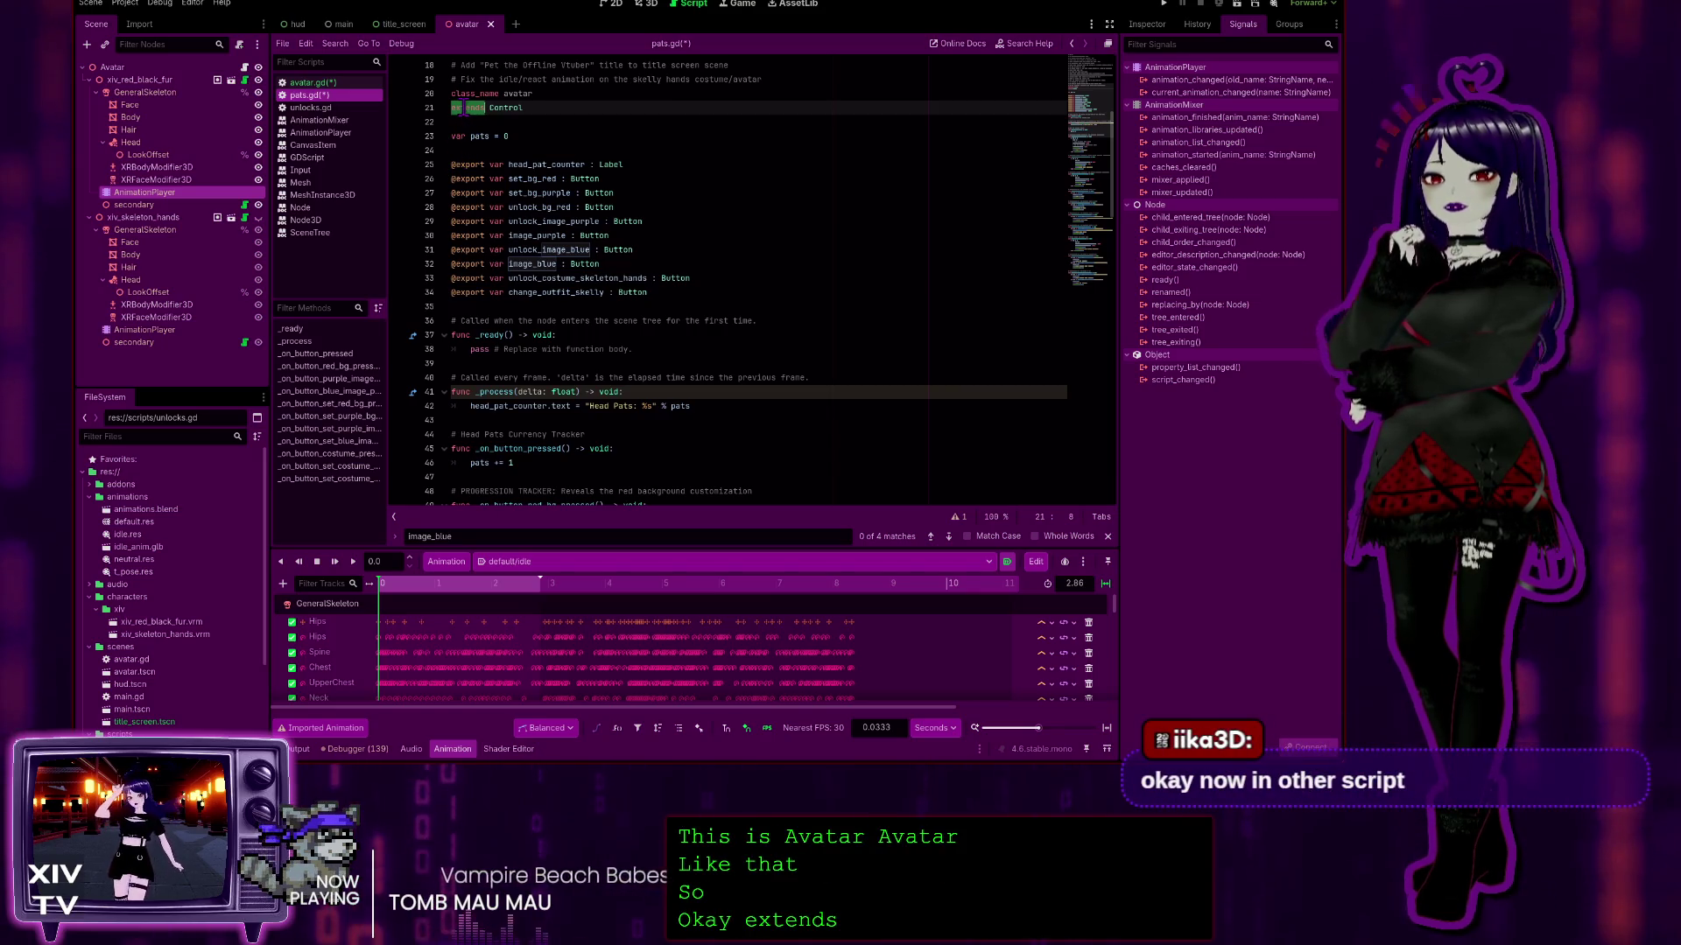
pyautogui.doubleClick(510, 108)
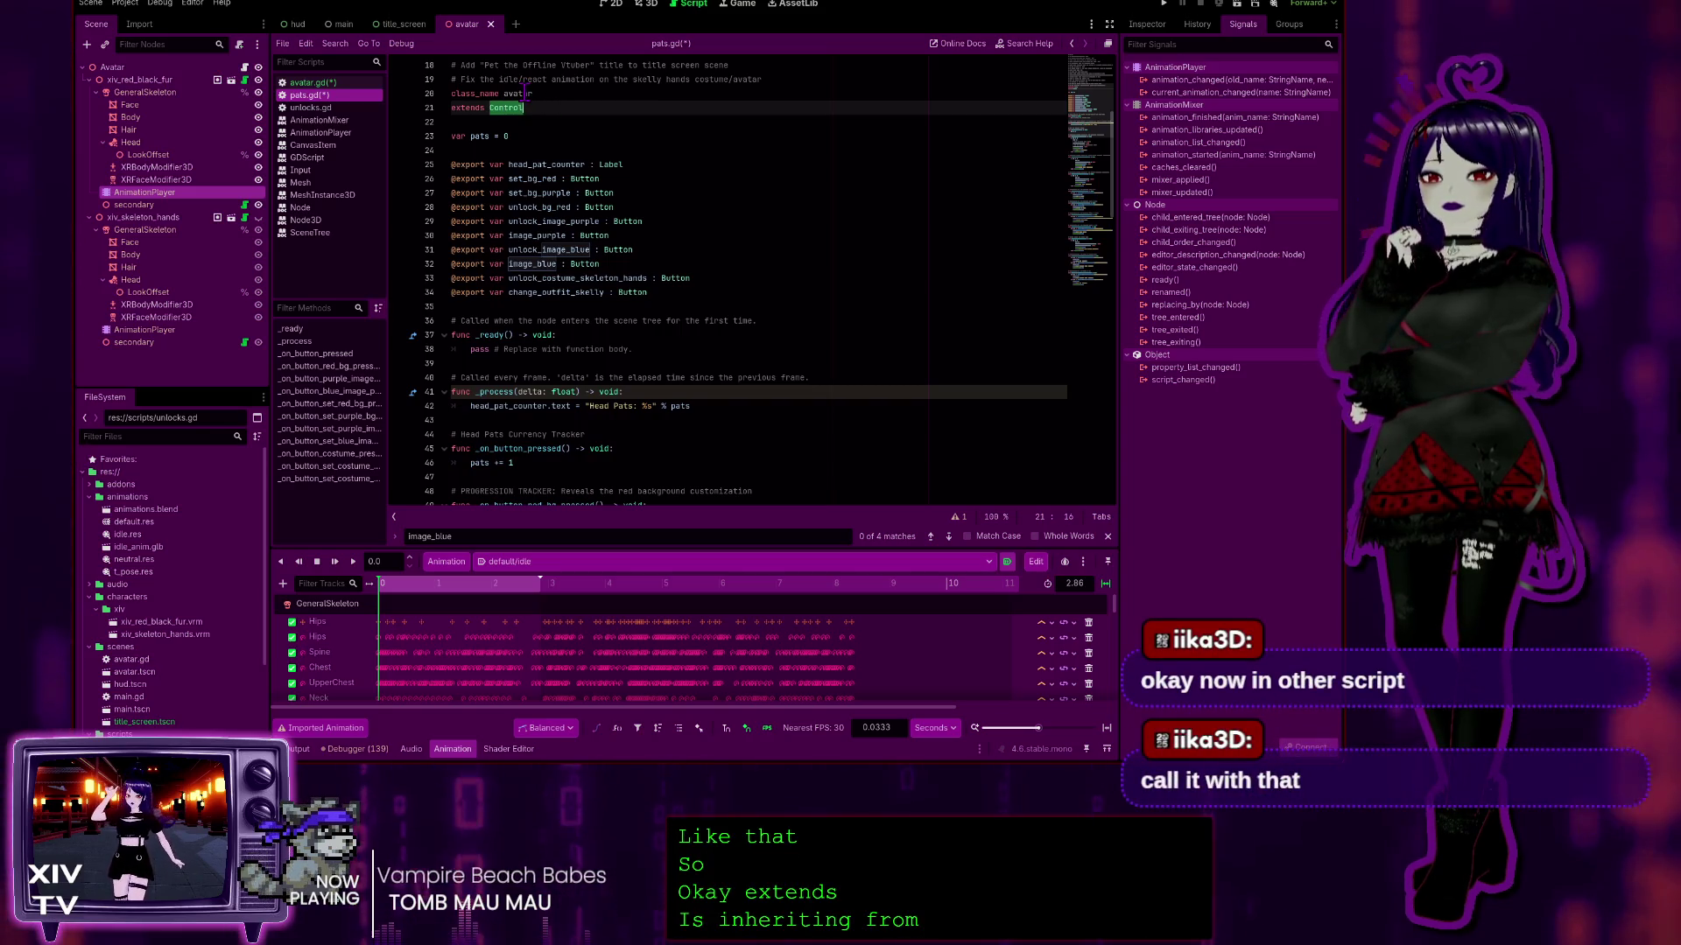
pyautogui.click(458, 94)
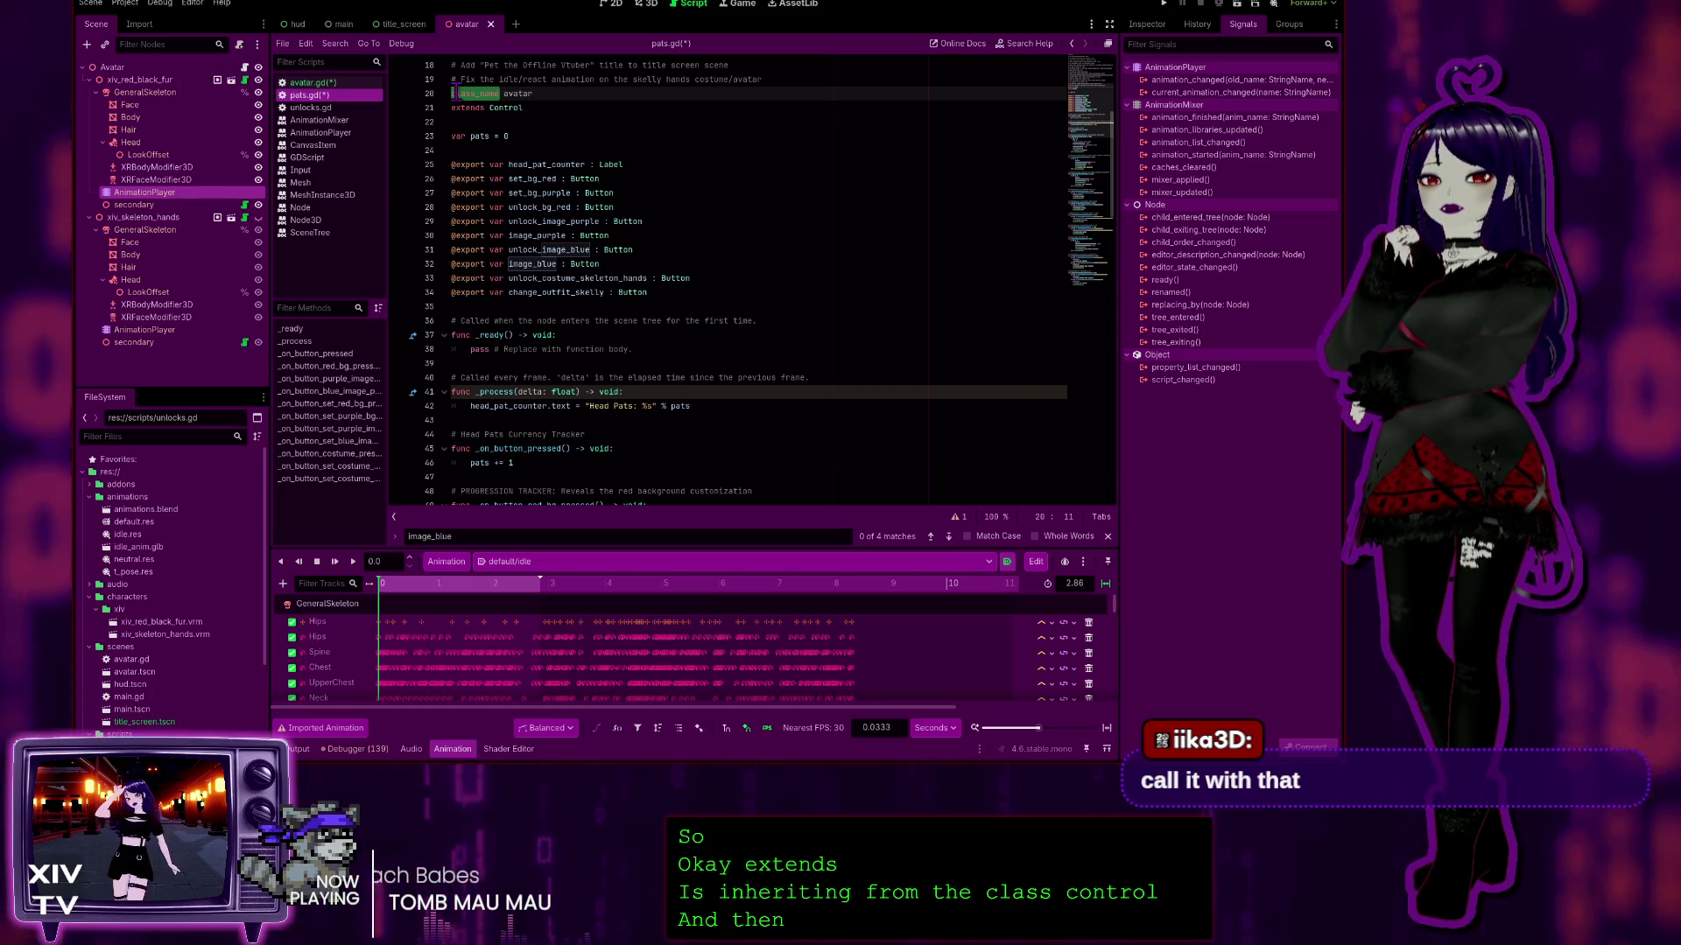
pyautogui.doubleClick(517, 93)
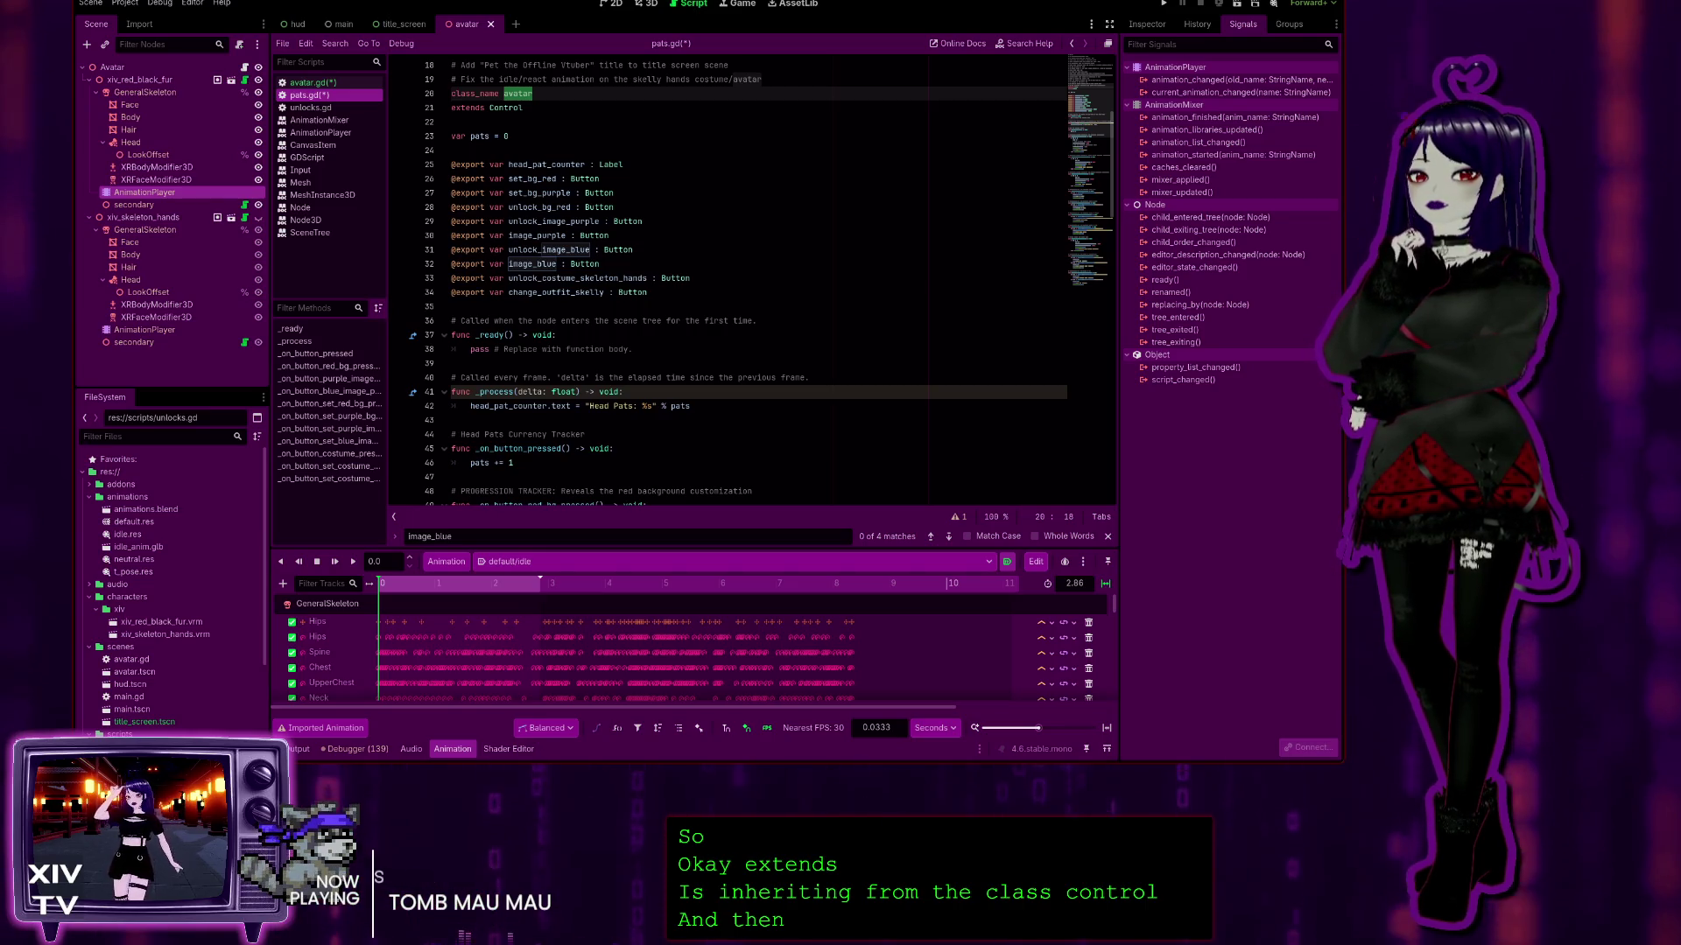
# Step: Edit line 20 of pats.gd, trying Pats before settling on 'class_name Avatar', then show avatar.gd
pyautogui.press('Left')
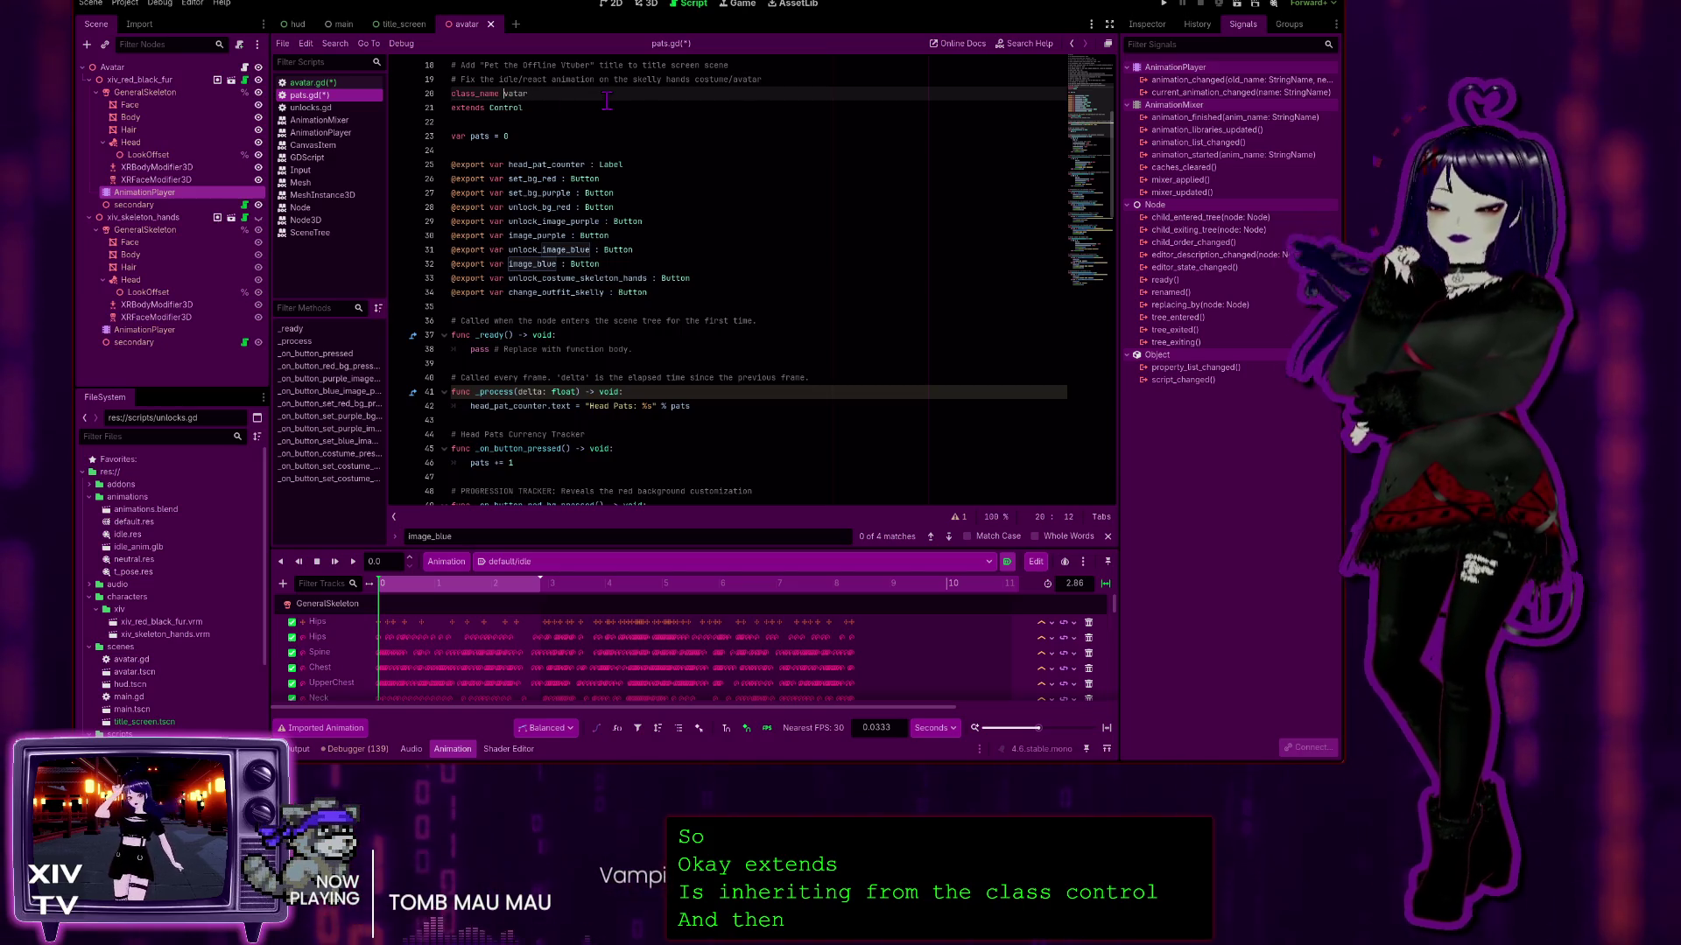
pyautogui.press('Delete')
pyautogui.write('A')
pyautogui.click(581, 104)
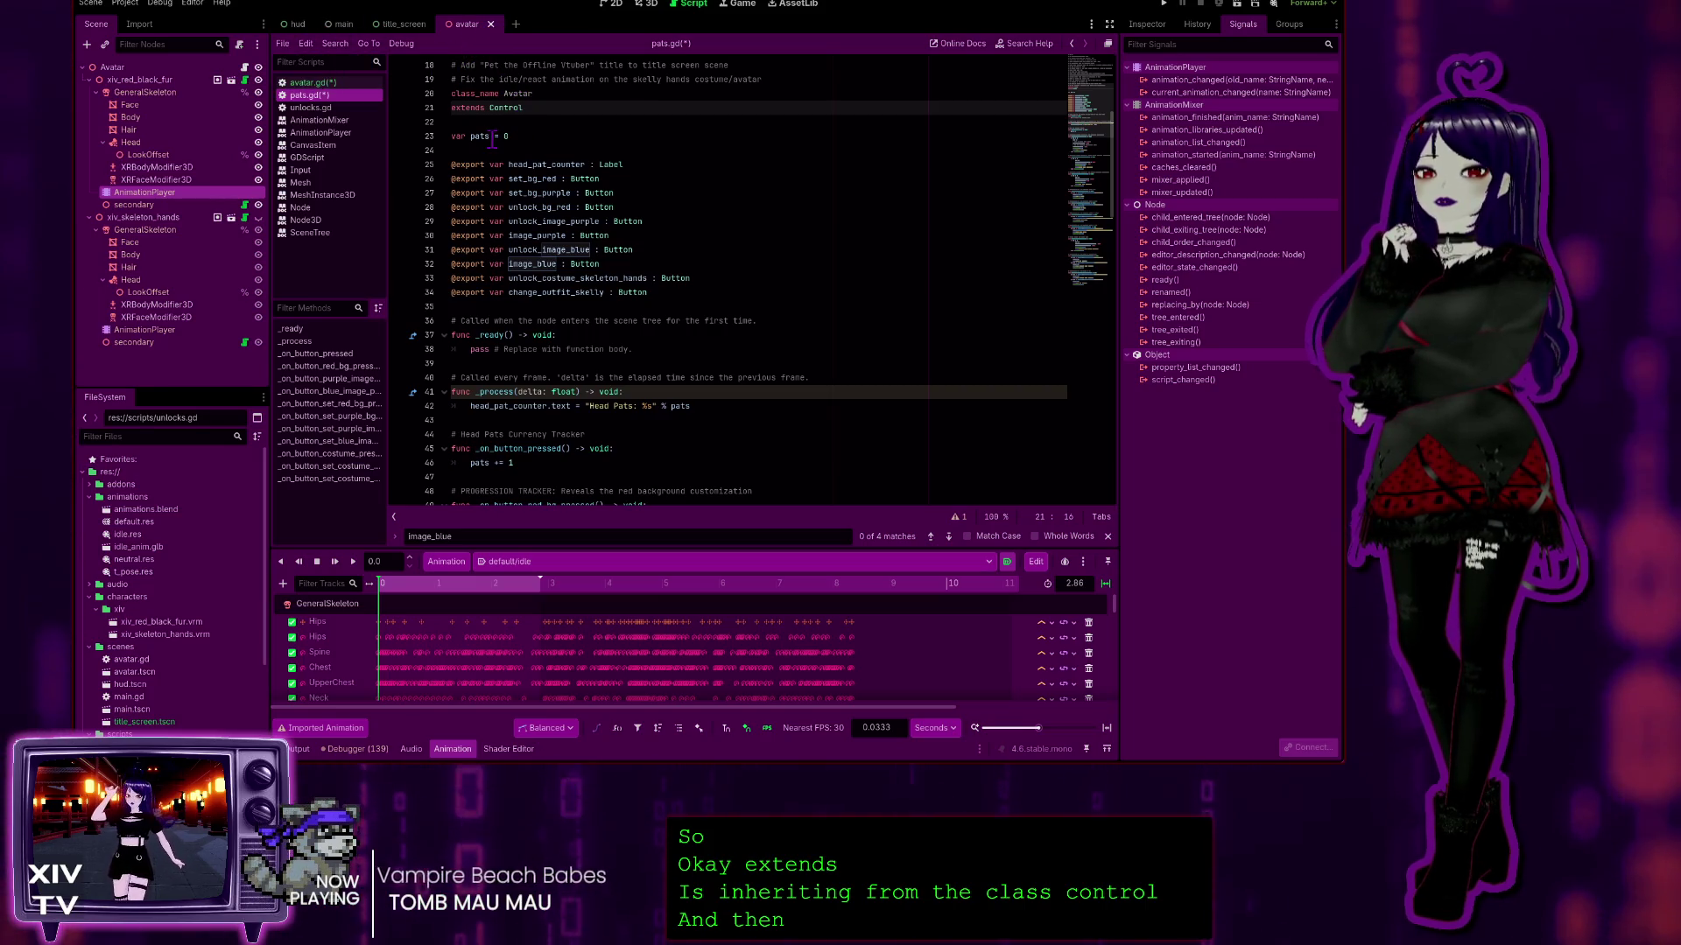
pyautogui.click(516, 92)
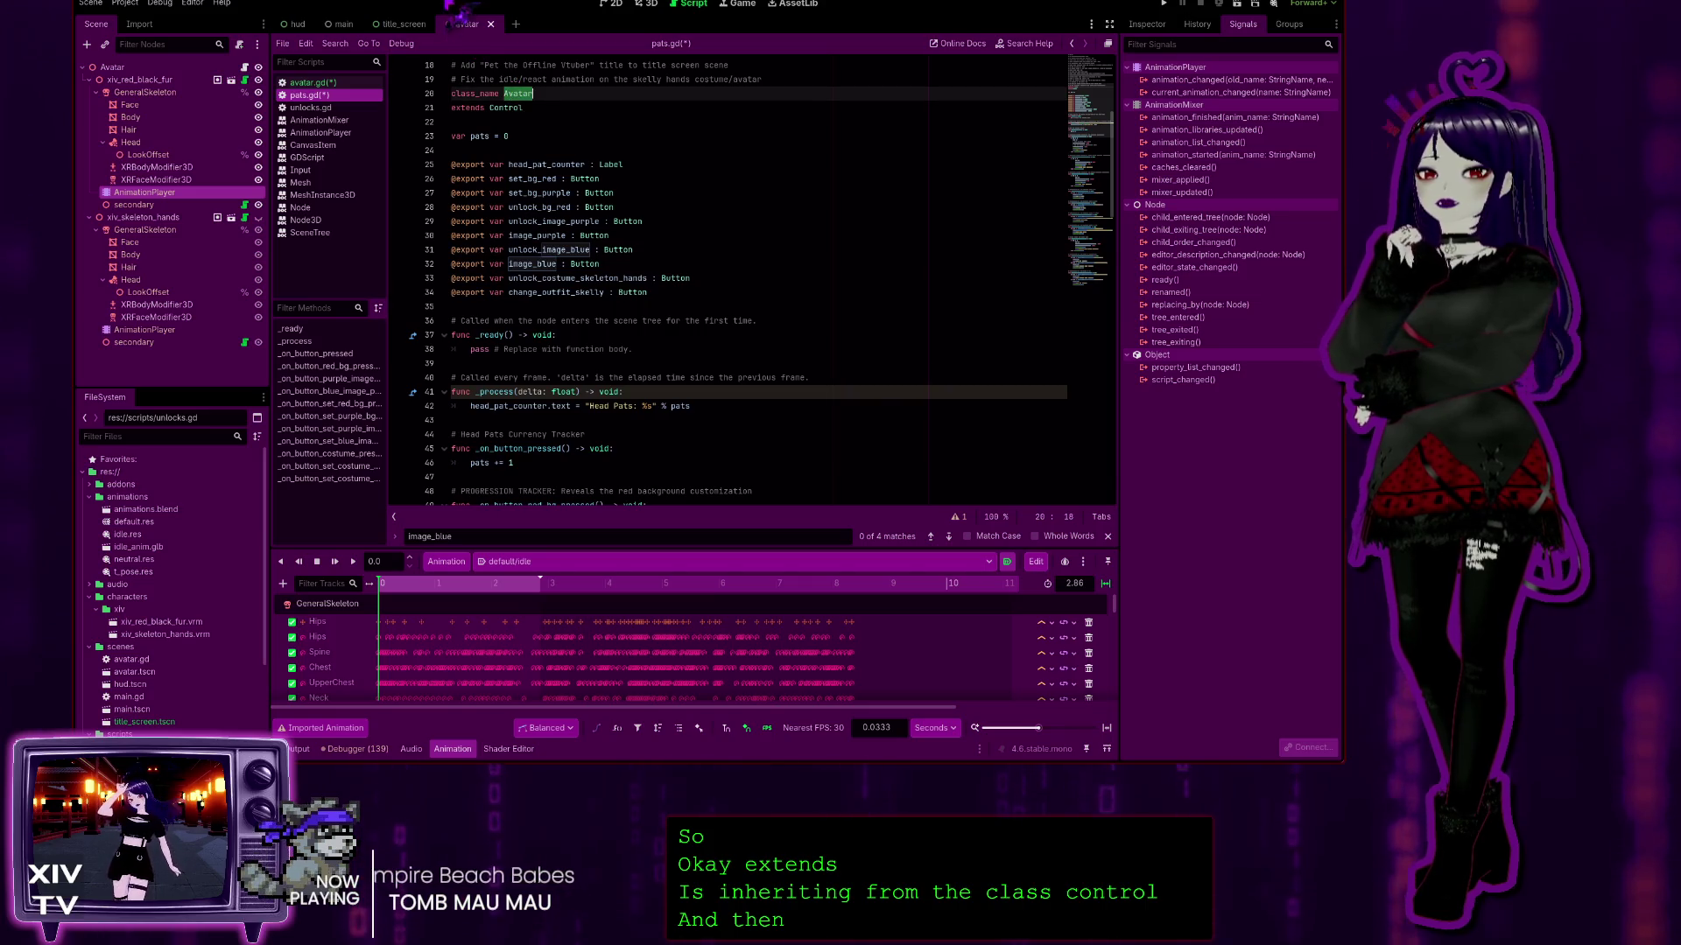
pyautogui.write('Pa')
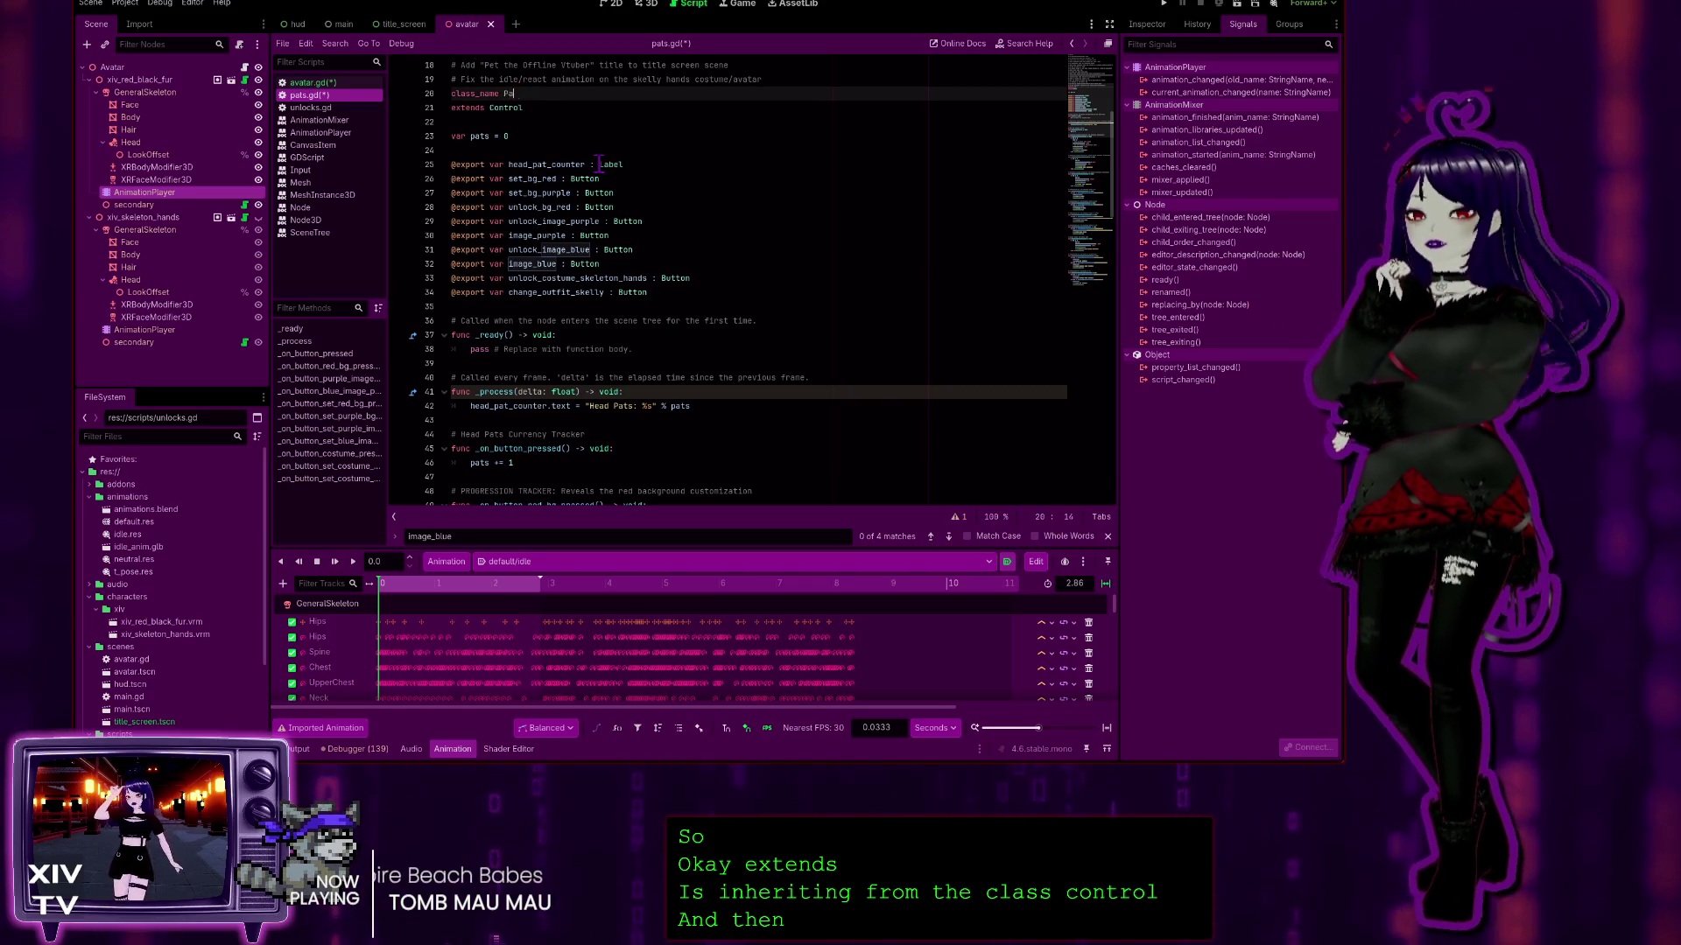
pyautogui.write('ts')
pyautogui.click(713, 221)
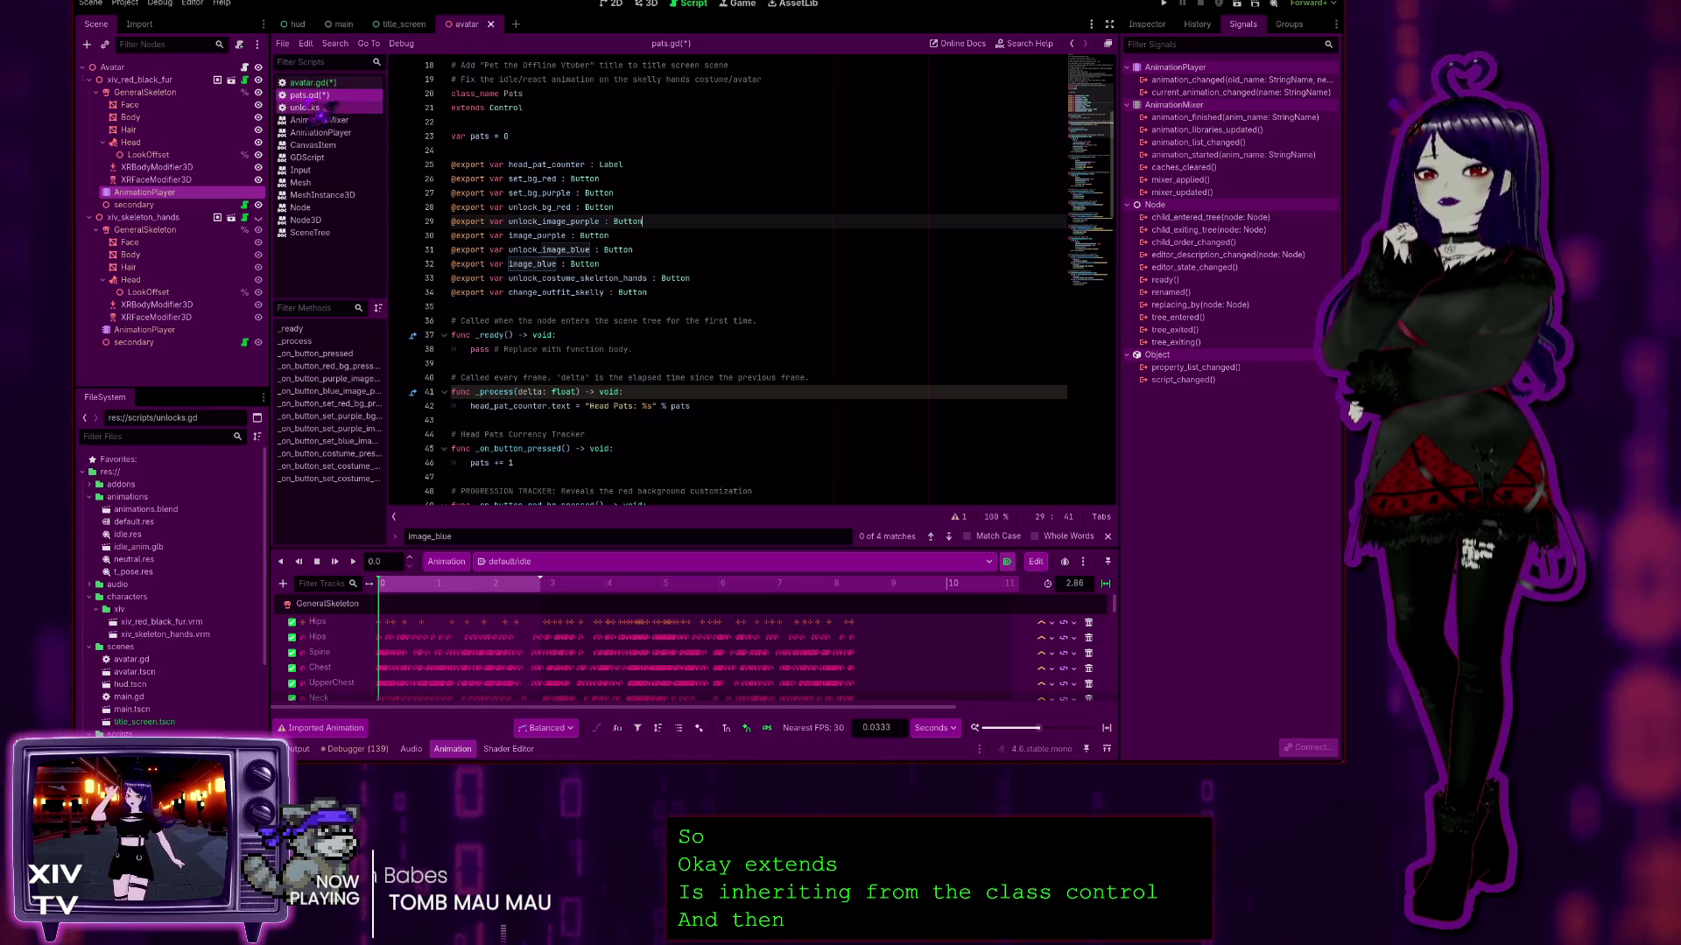
pyautogui.doubleClick(512, 93)
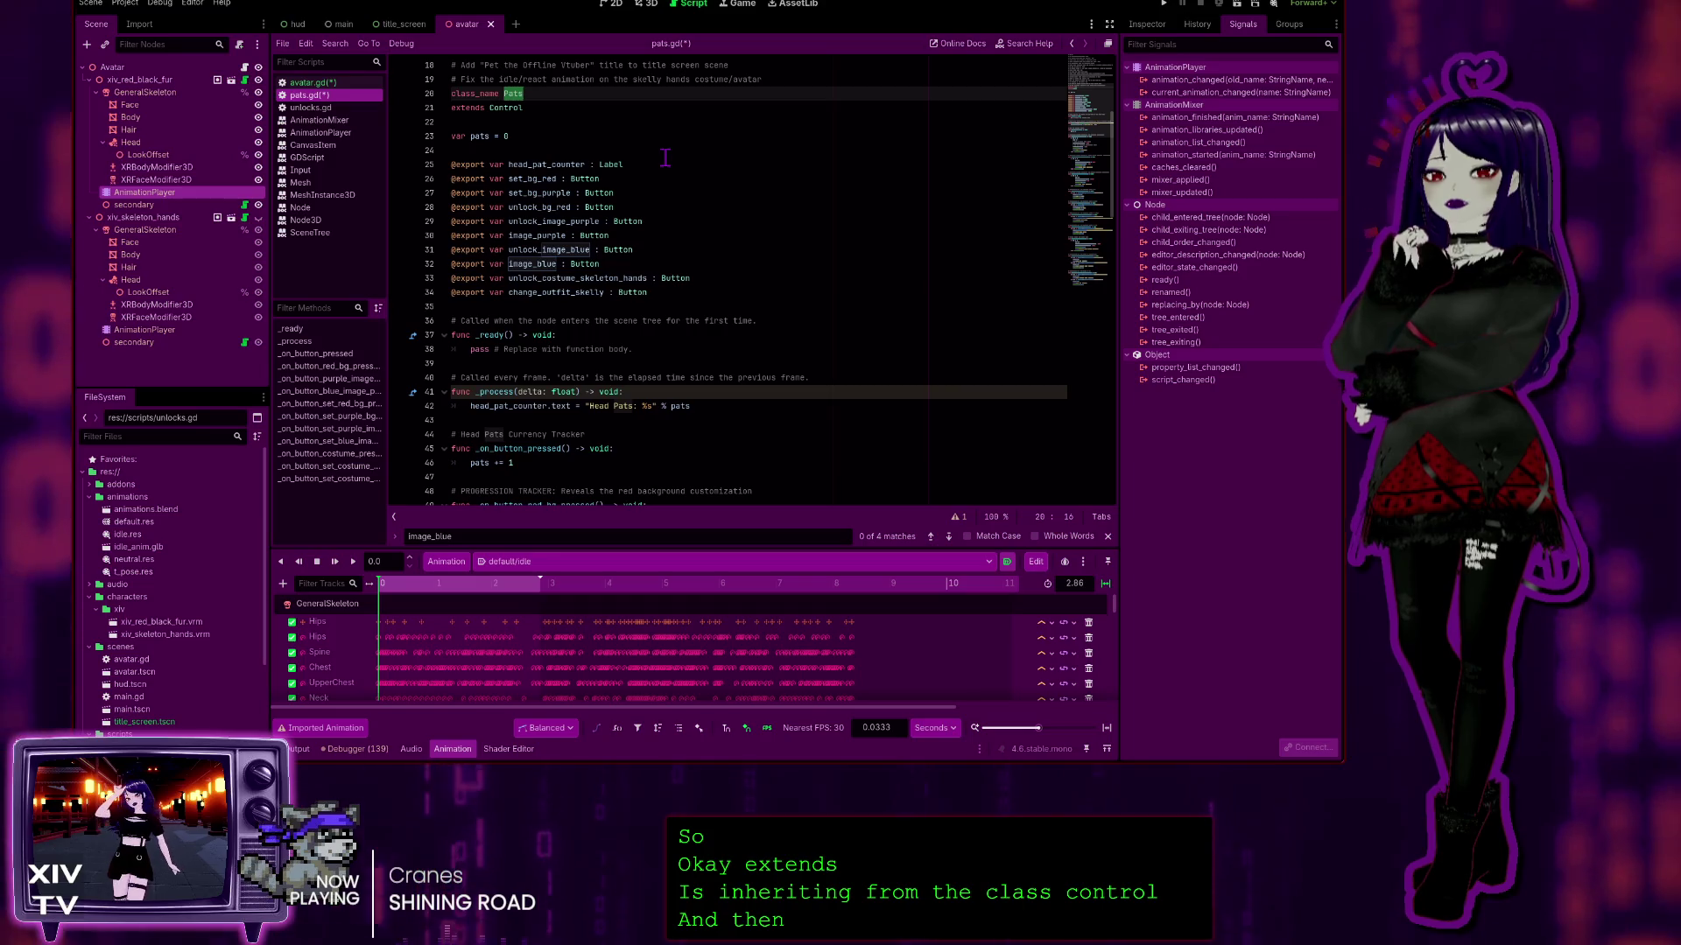
pyautogui.write('Avatar')
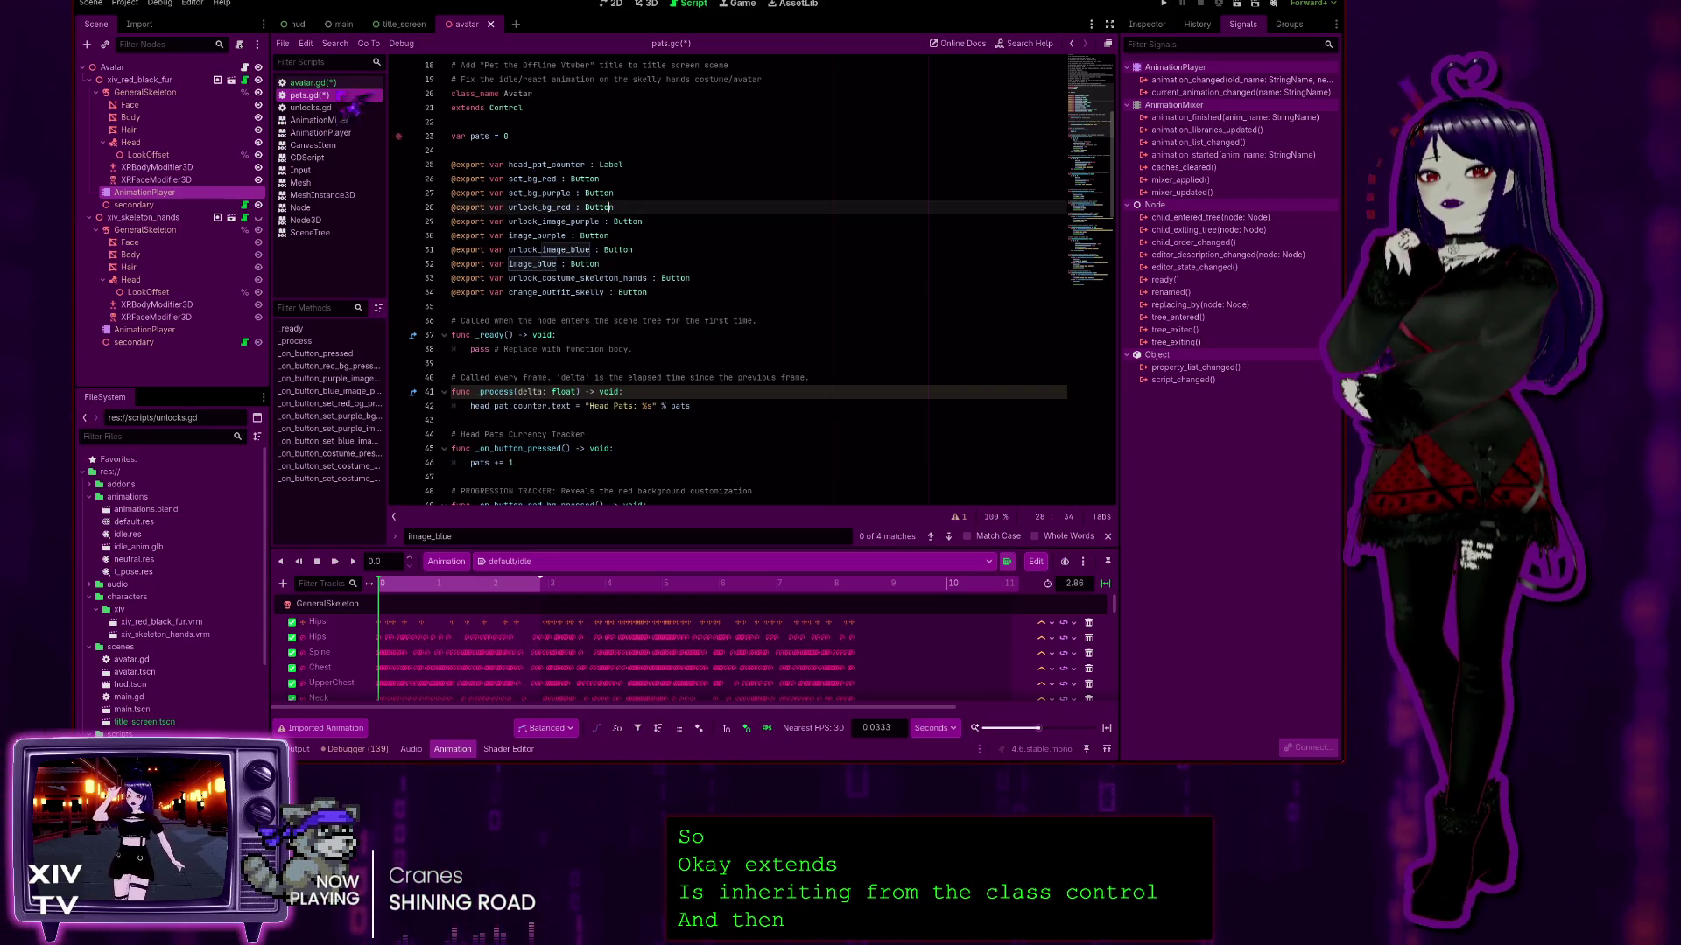
pyautogui.click(331, 84)
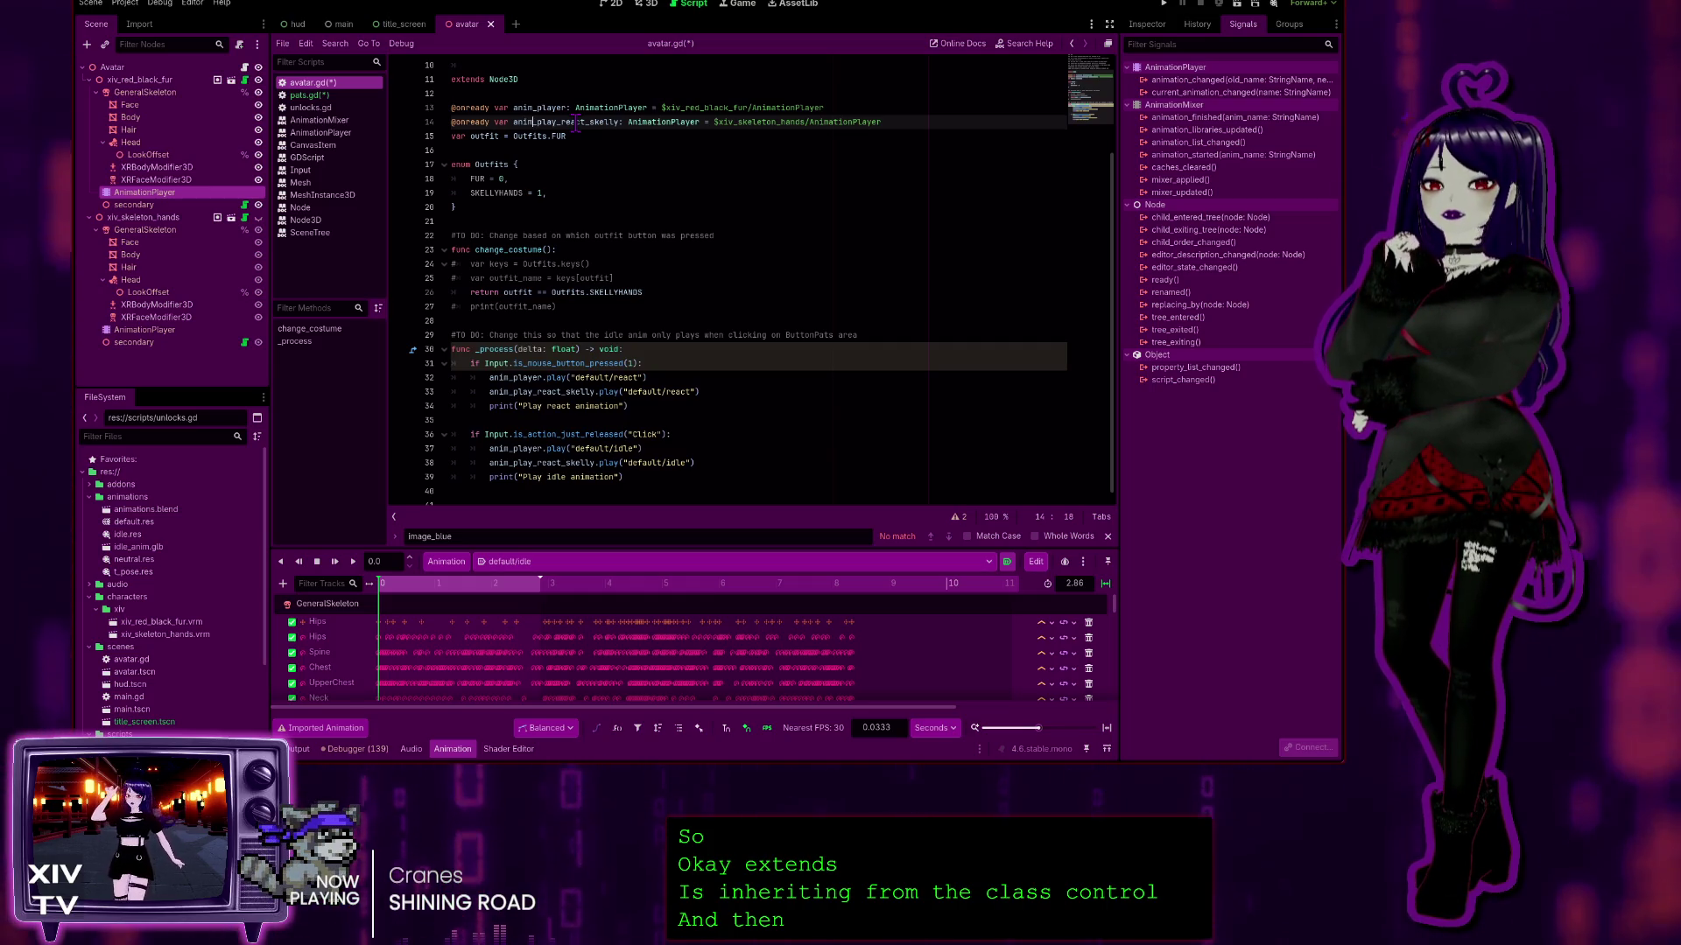
# Step: Start typing 'Avatar' on the empty last line 41 of avatar.gd, below _process
pyautogui.scroll(-1, 853, 138)
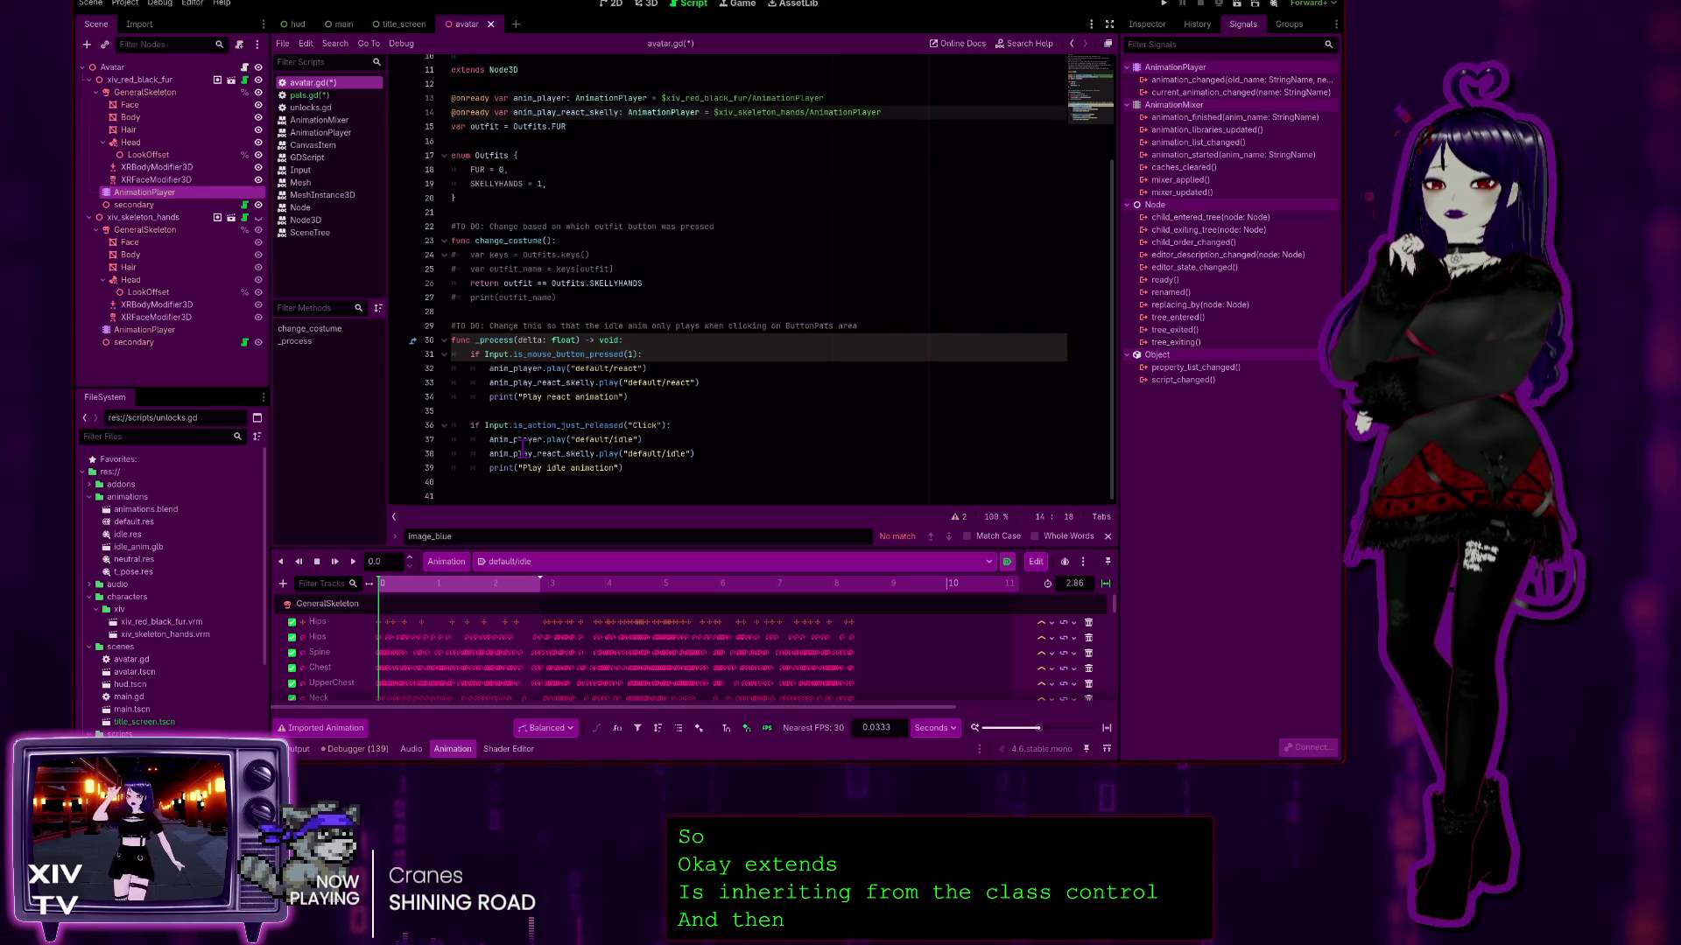
pyautogui.click(496, 493)
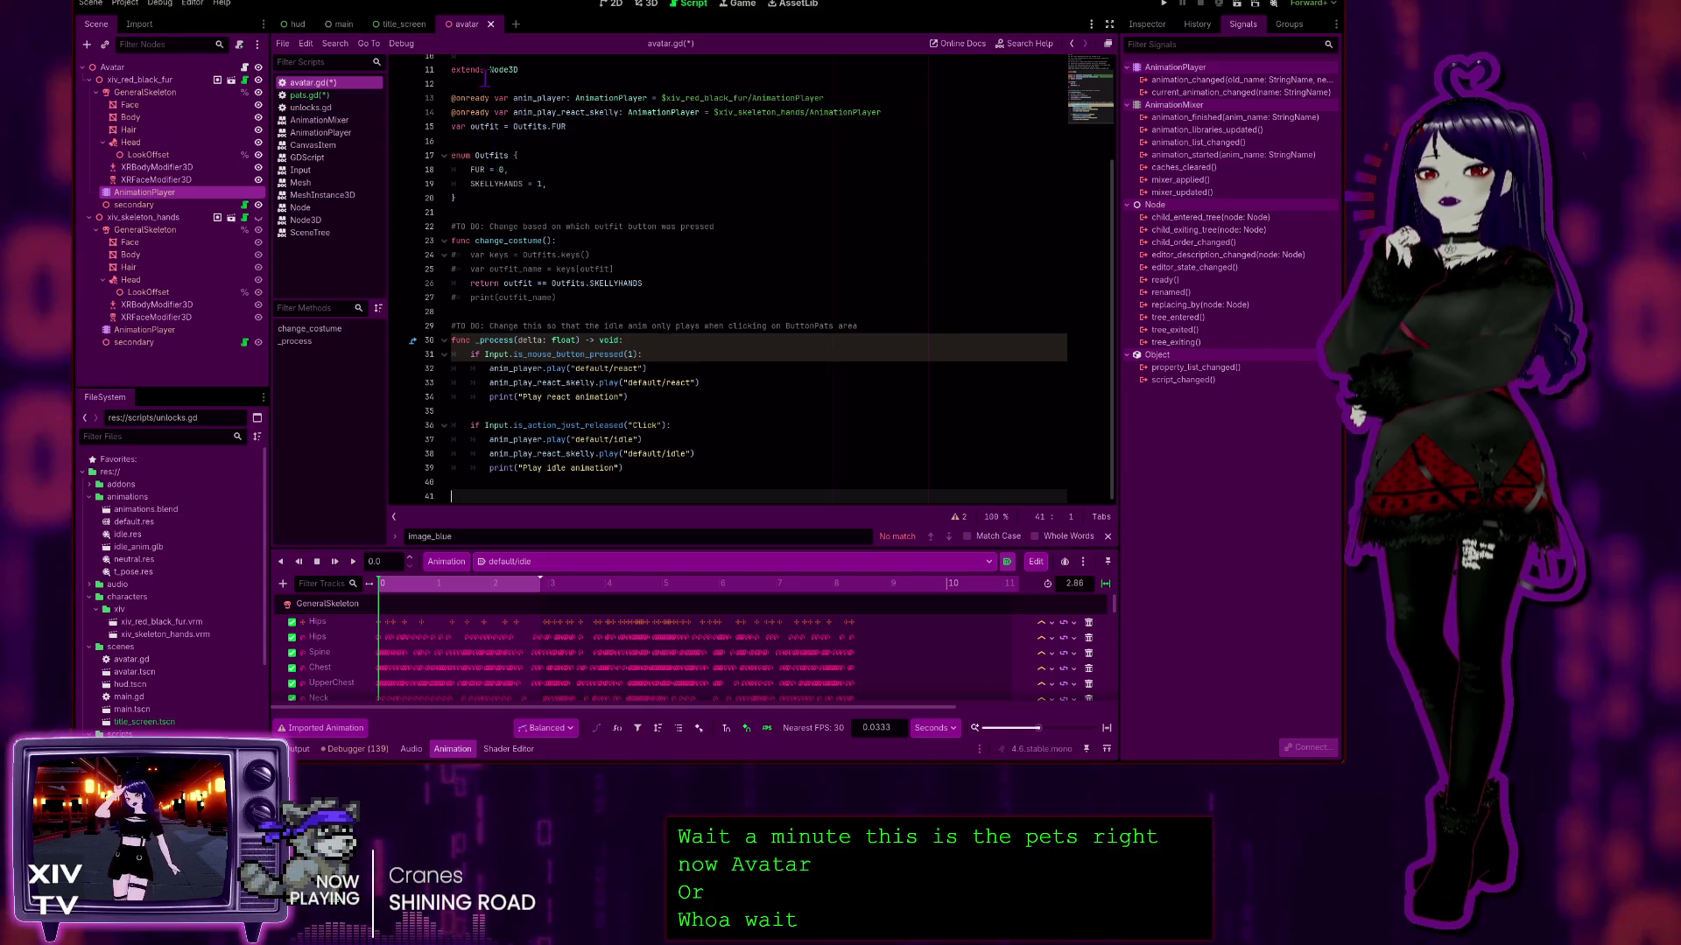
pyautogui.scroll(3, 491, 88)
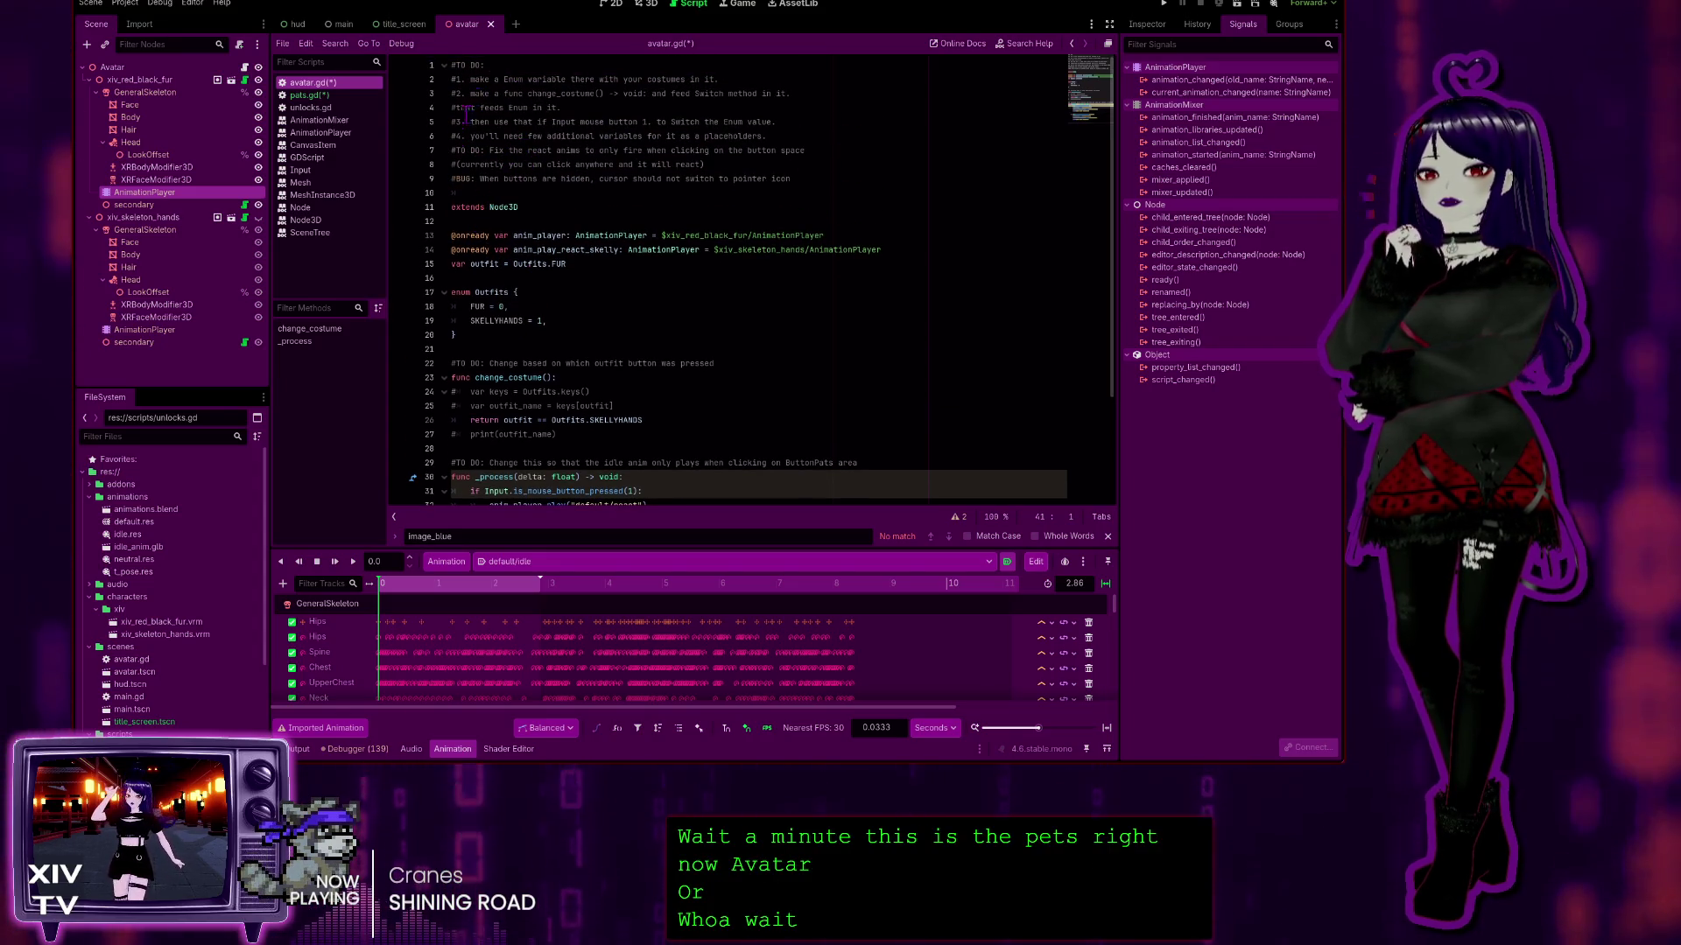
pyautogui.scroll(-3, 567, 266)
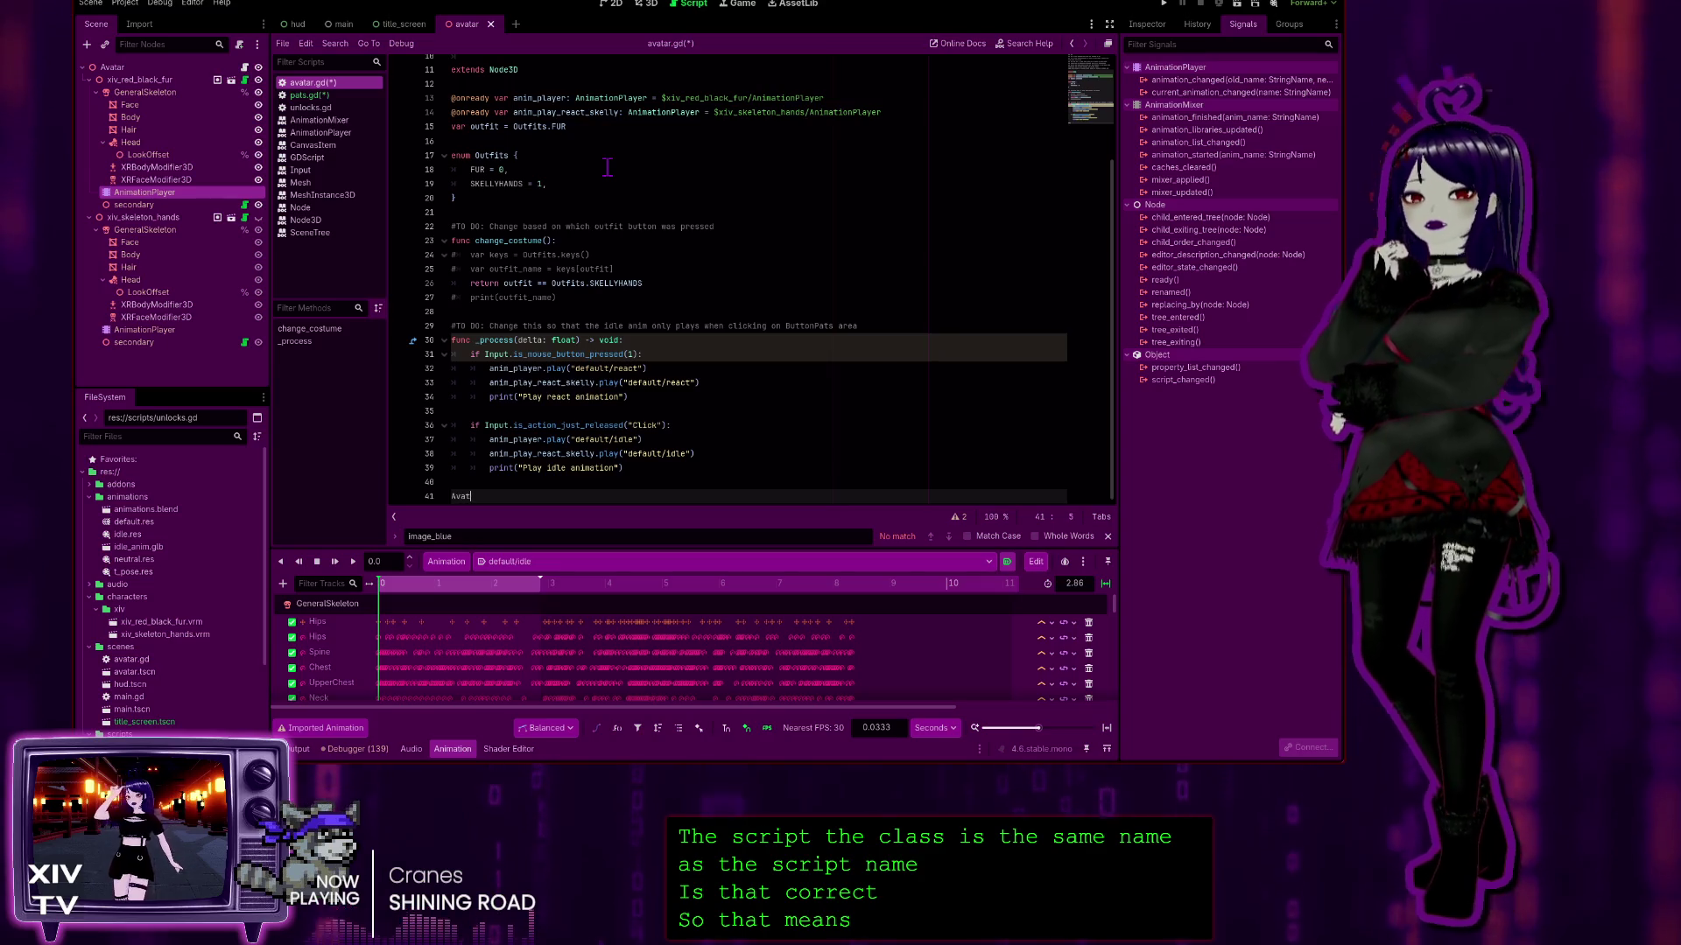
pyautogui.write('ar')
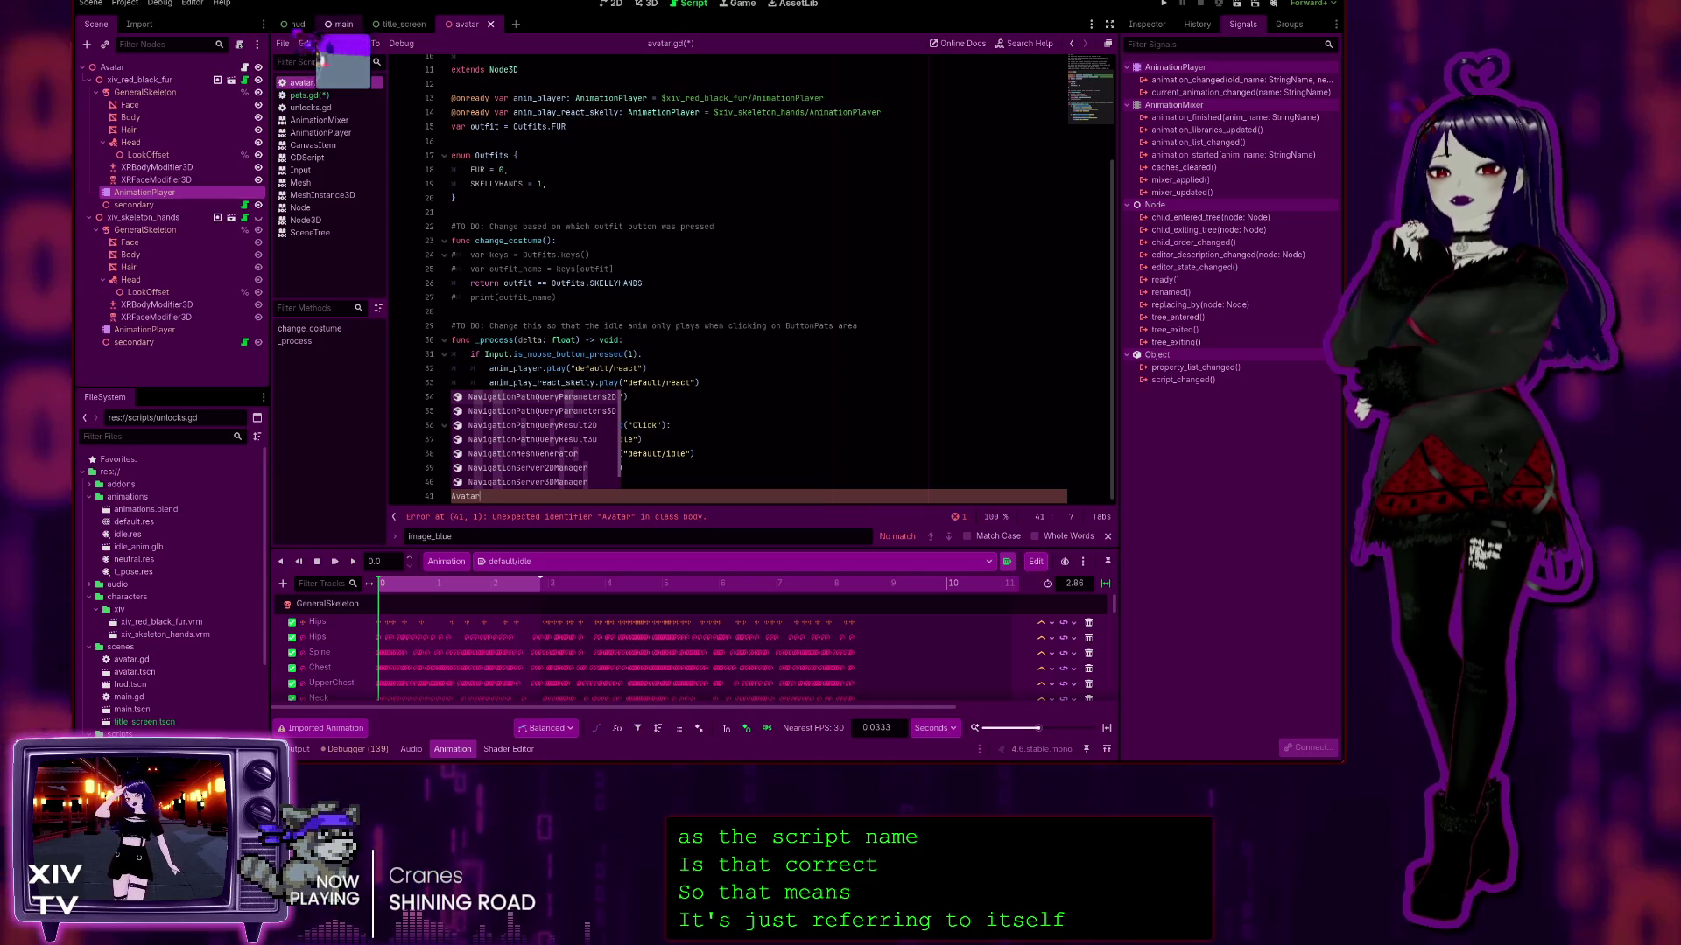
# Step: Select '_on_button_pressed()' in pats.gd, then return to the end of Avatar on avatar.gd's line 41
pyautogui.click(298, 23)
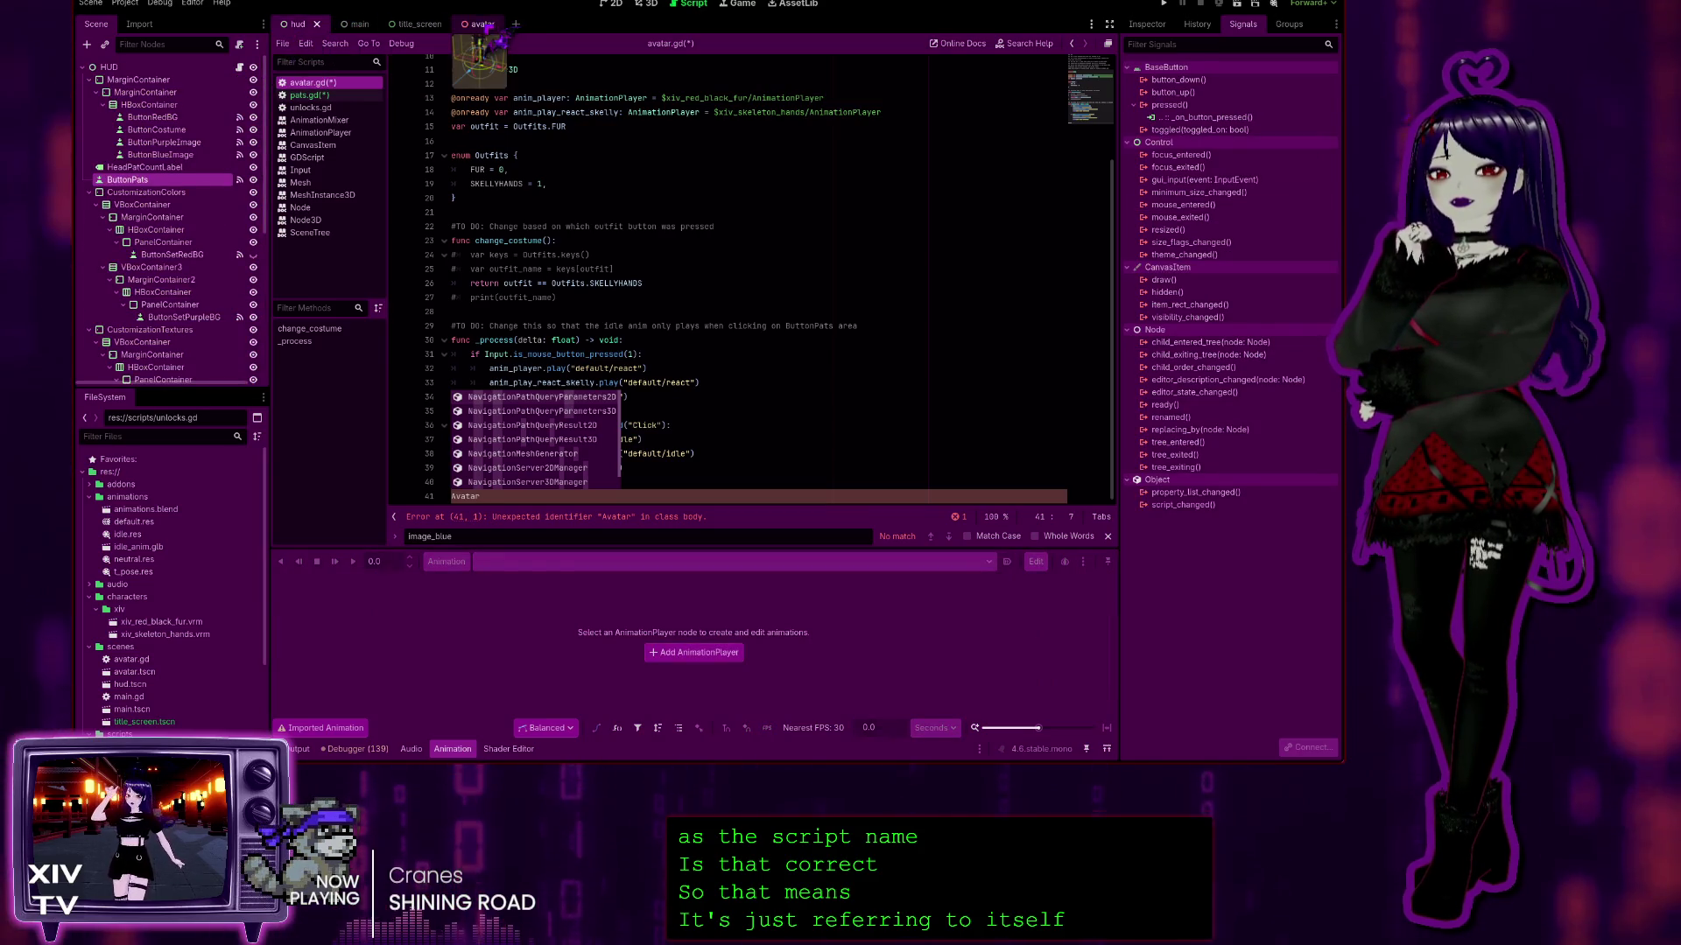
pyautogui.click(484, 24)
pyautogui.click(324, 95)
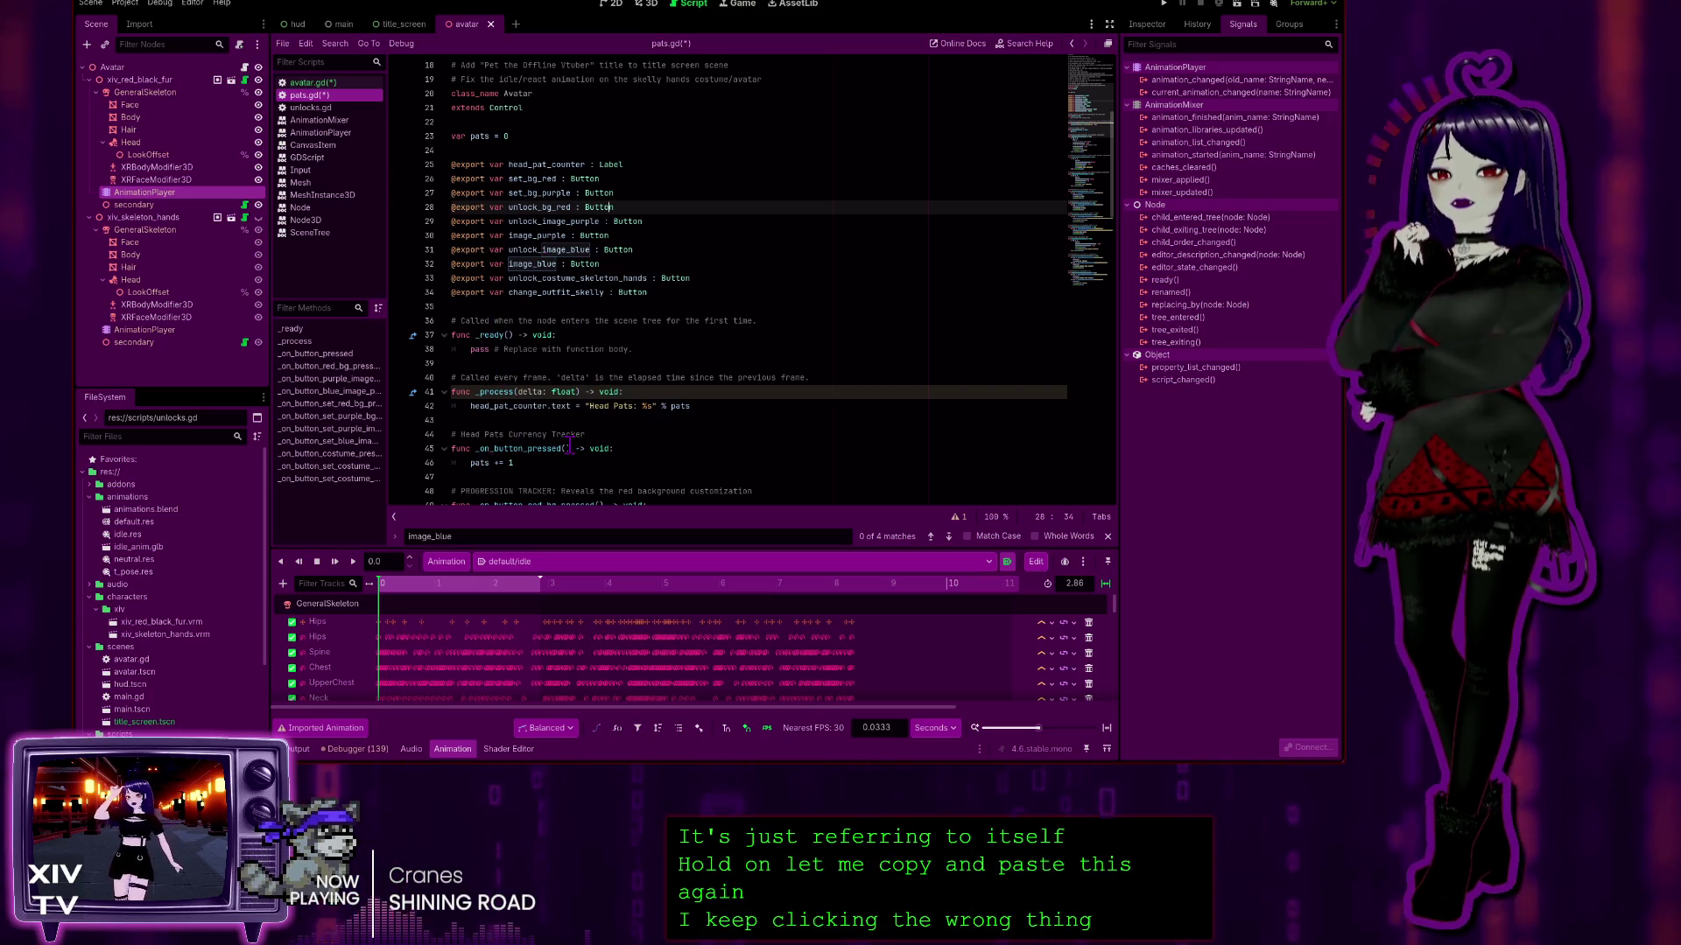
pyautogui.moveTo(570, 448); pyautogui.dragTo(475, 448)
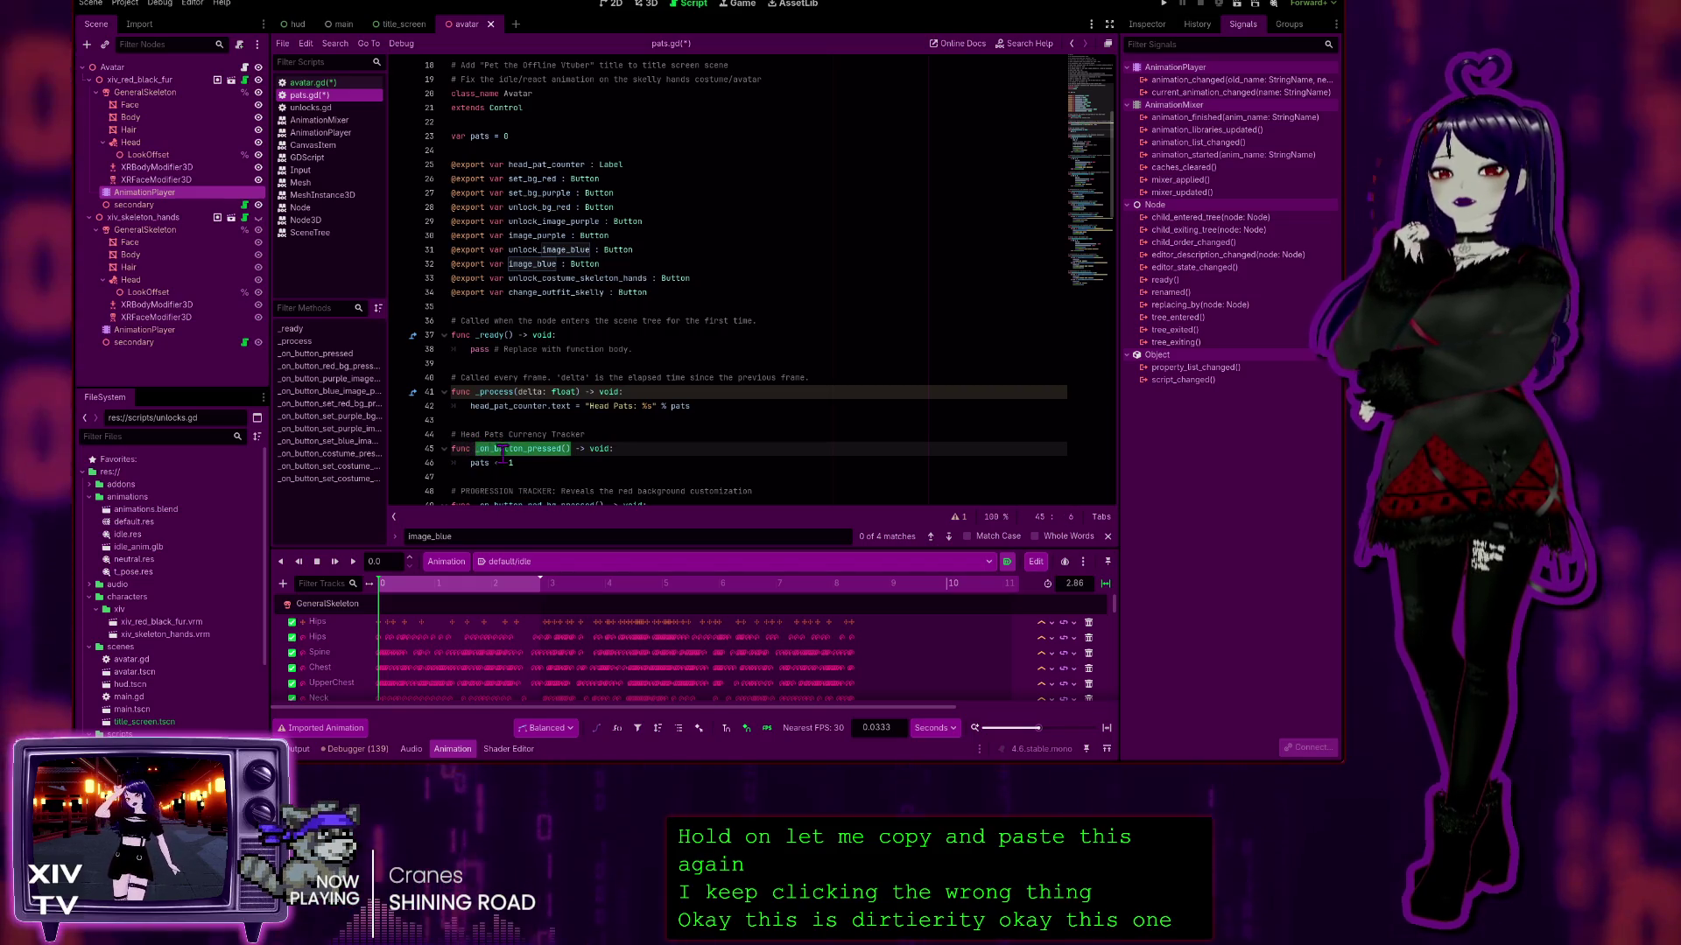
pyautogui.click(667, 461)
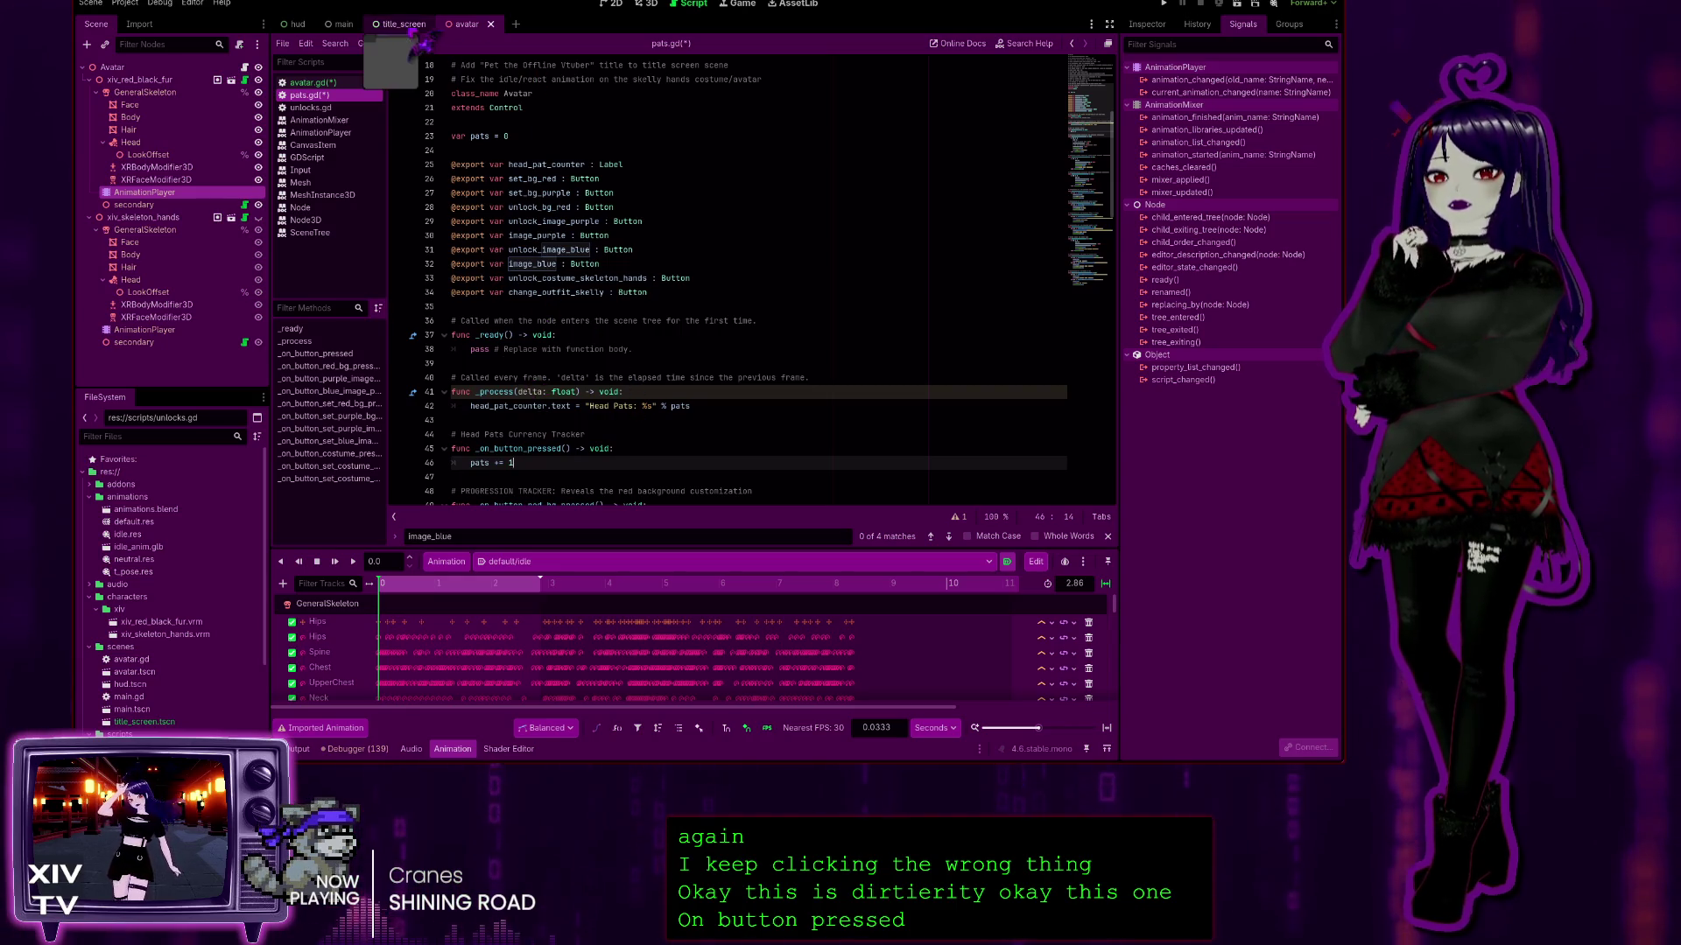
pyautogui.click(312, 82)
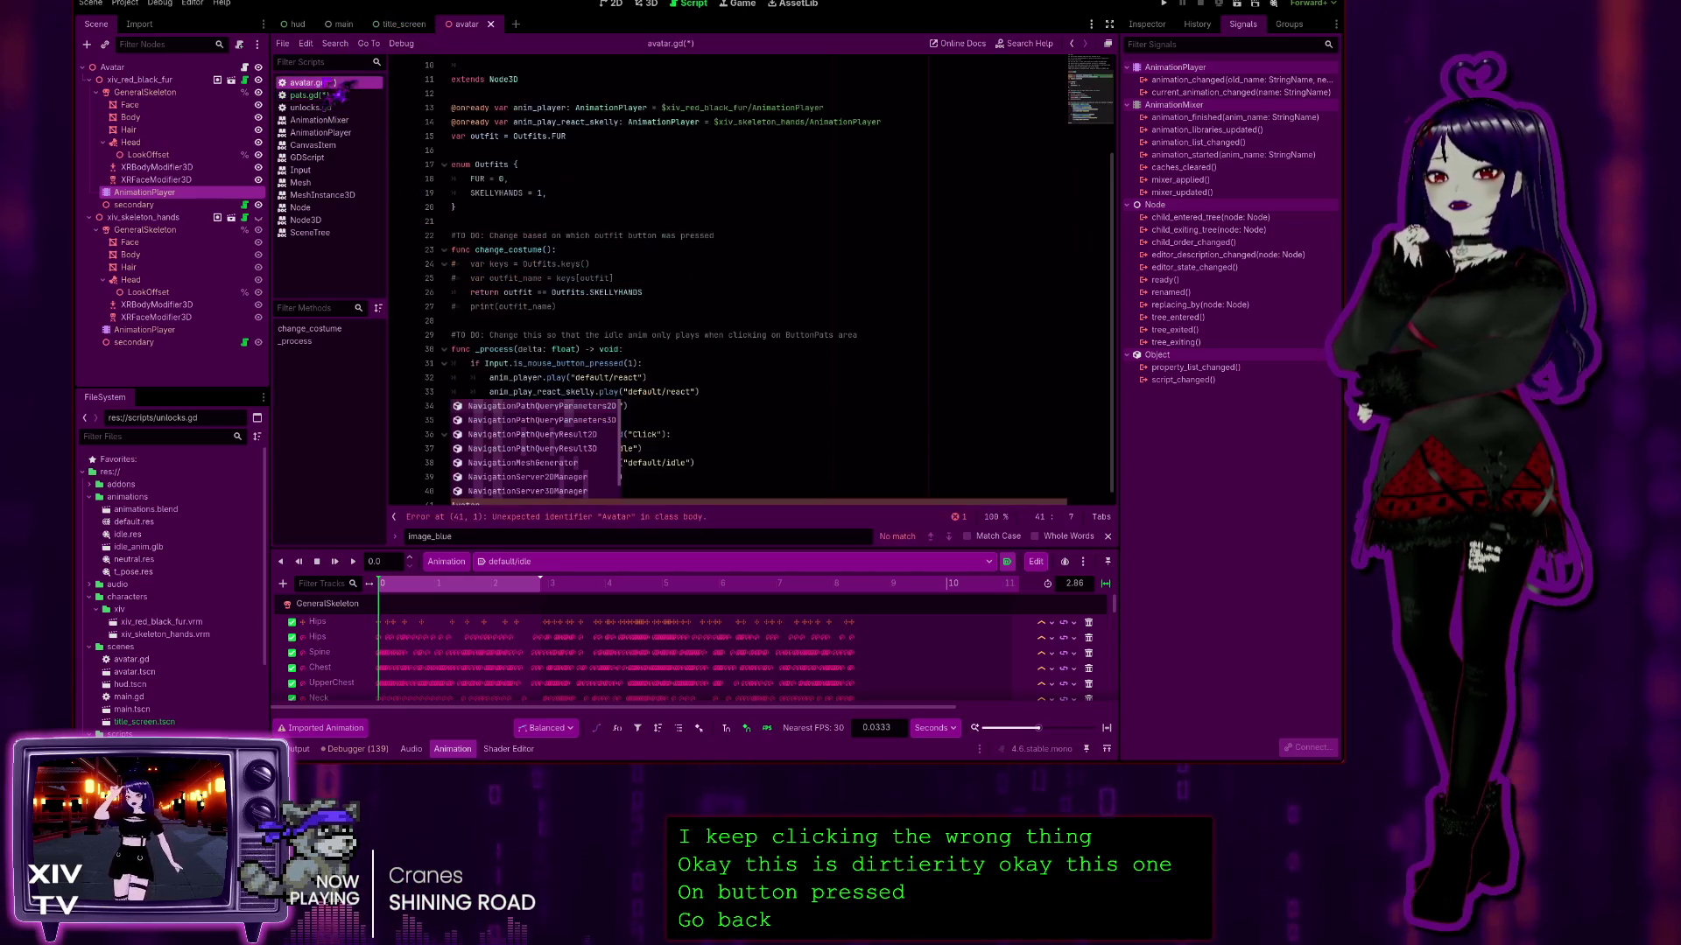
pyautogui.click(713, 449)
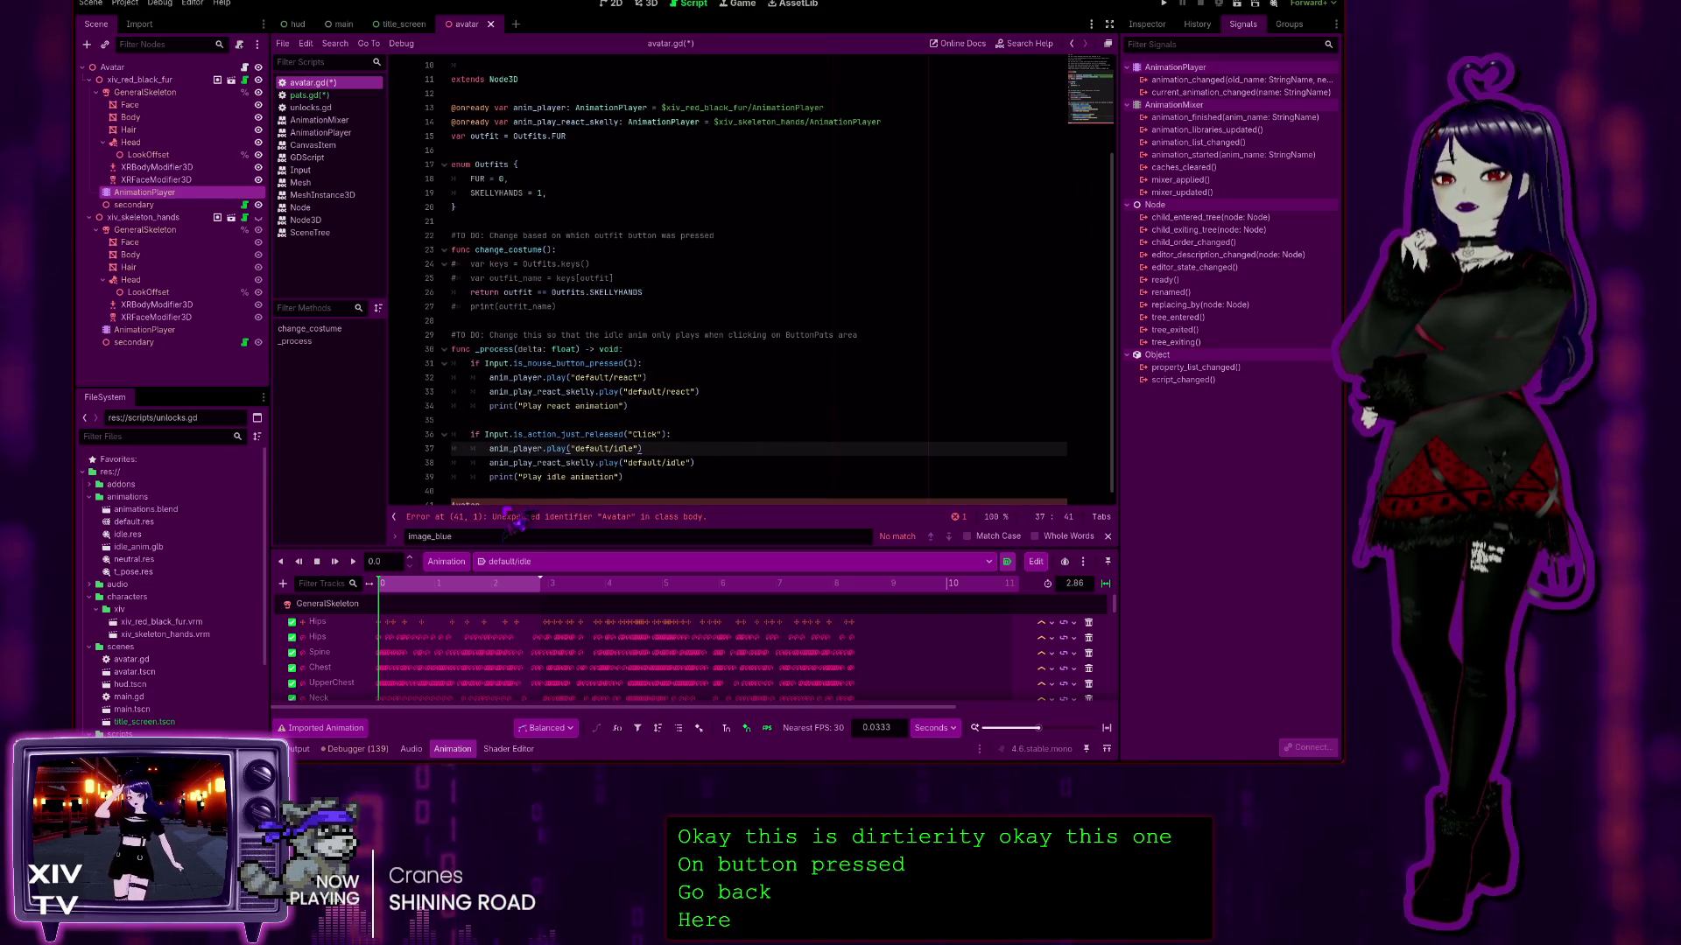
pyautogui.click(519, 496)
# Step: Complete the ._on_button_pressed() call and lowercase 'Avatar' to 'avatar' on line 41
pyautogui.write('._on_button_pressed()')
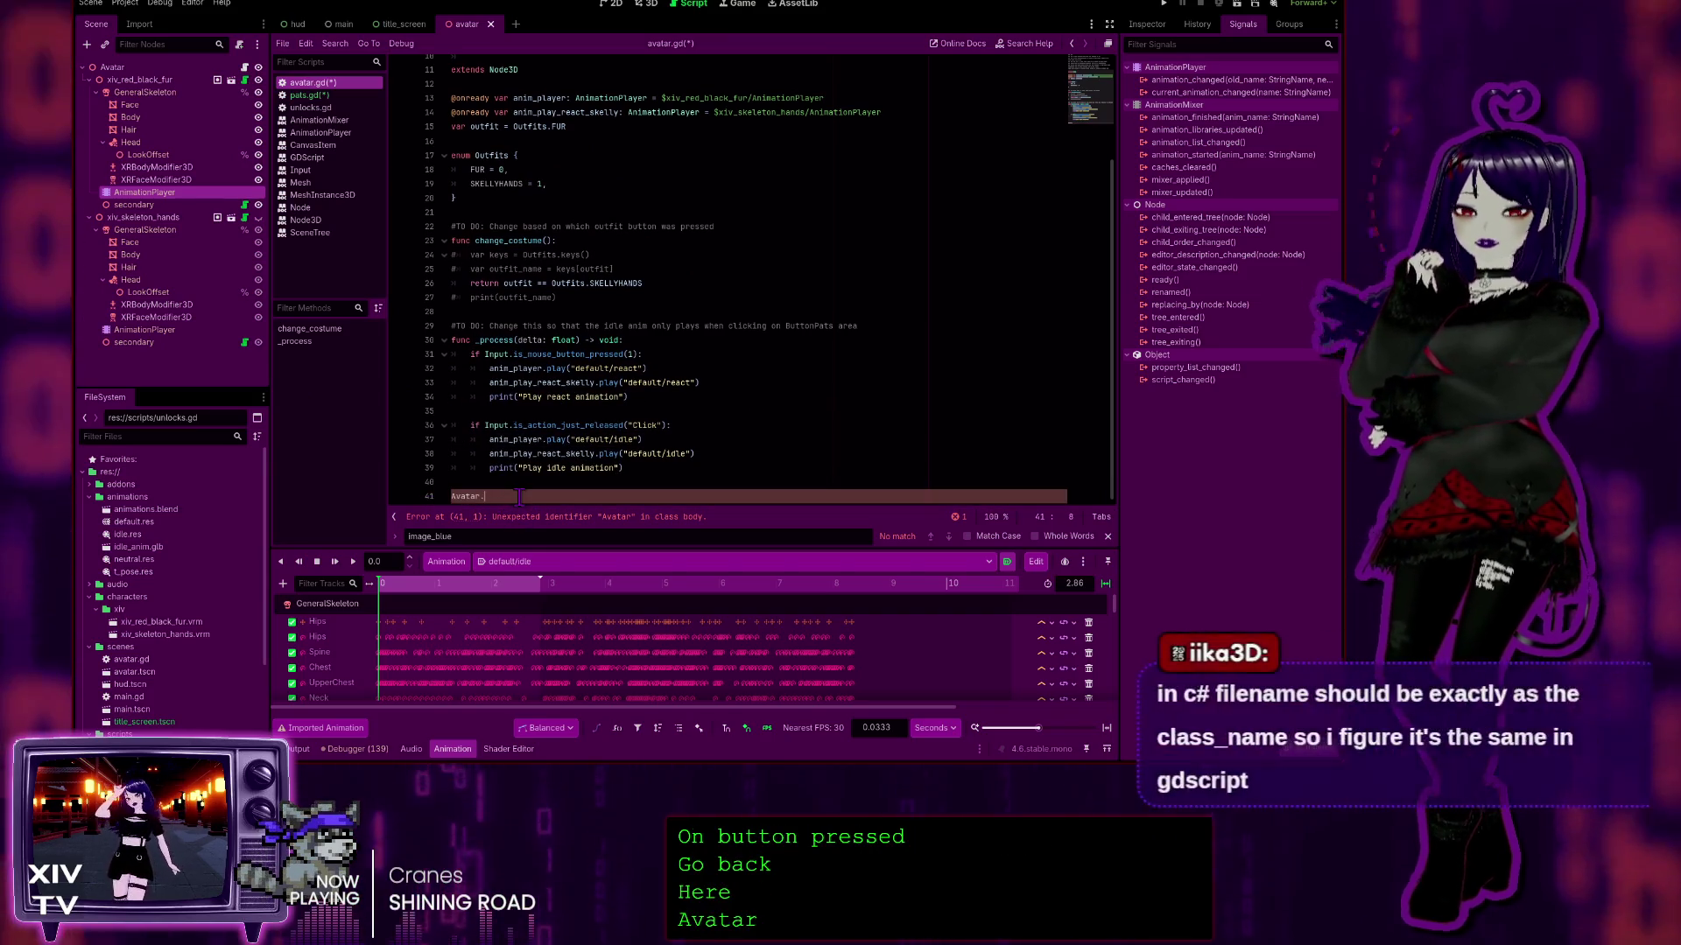
pyautogui.click(660, 423)
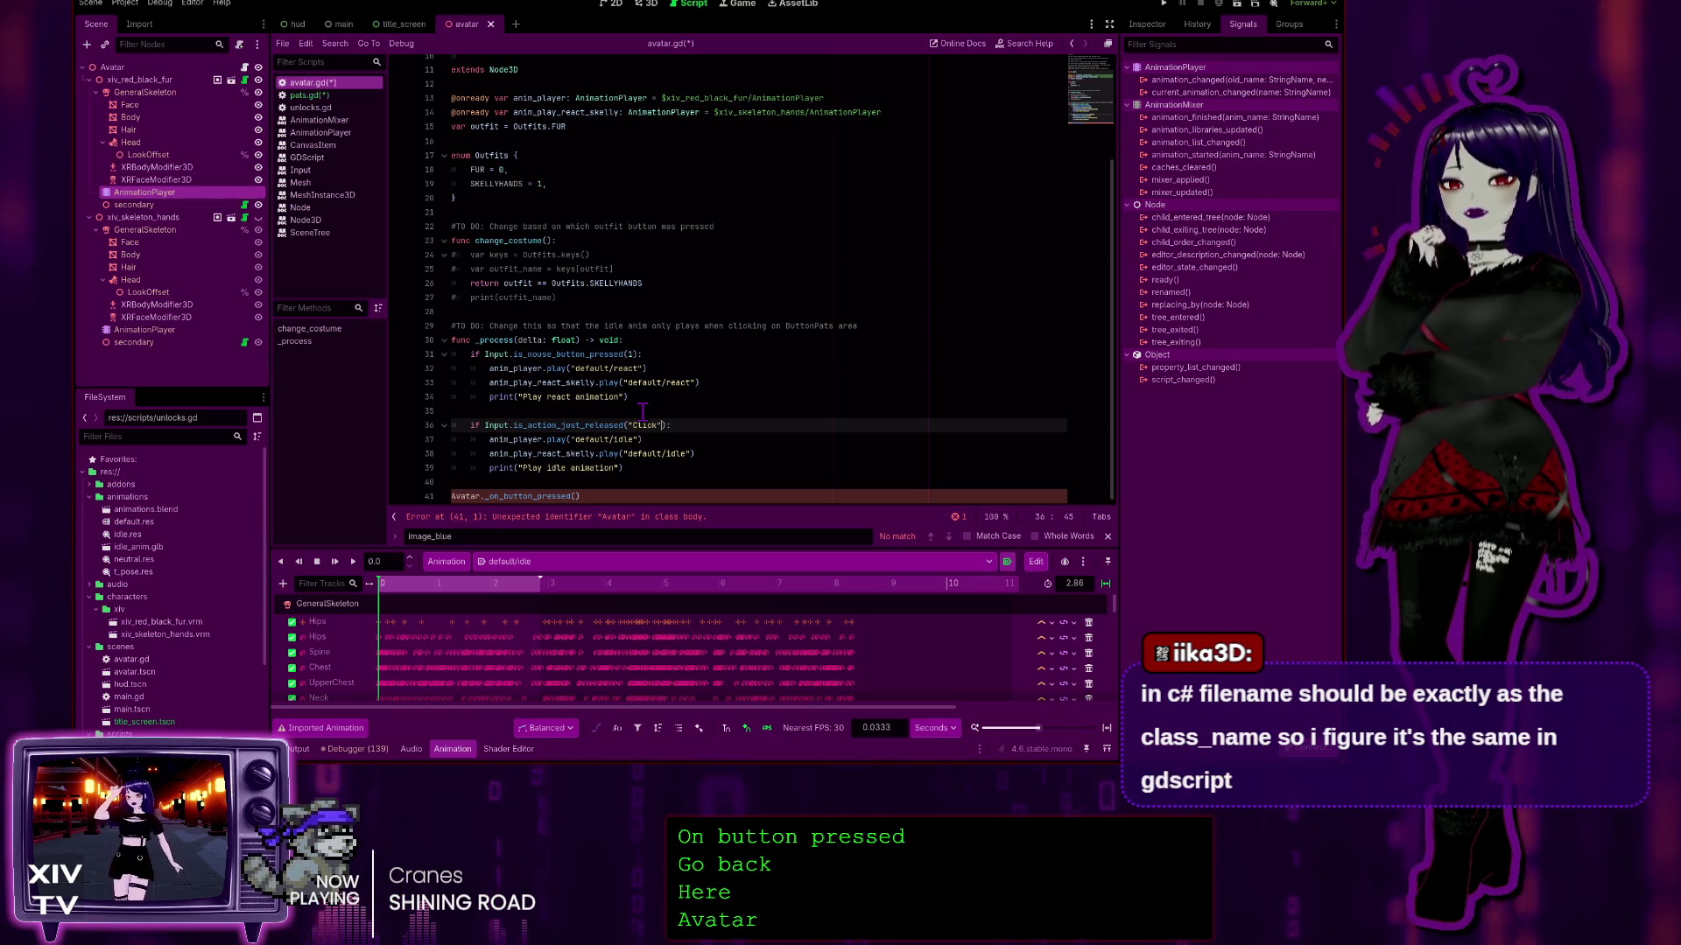
pyautogui.click(455, 496)
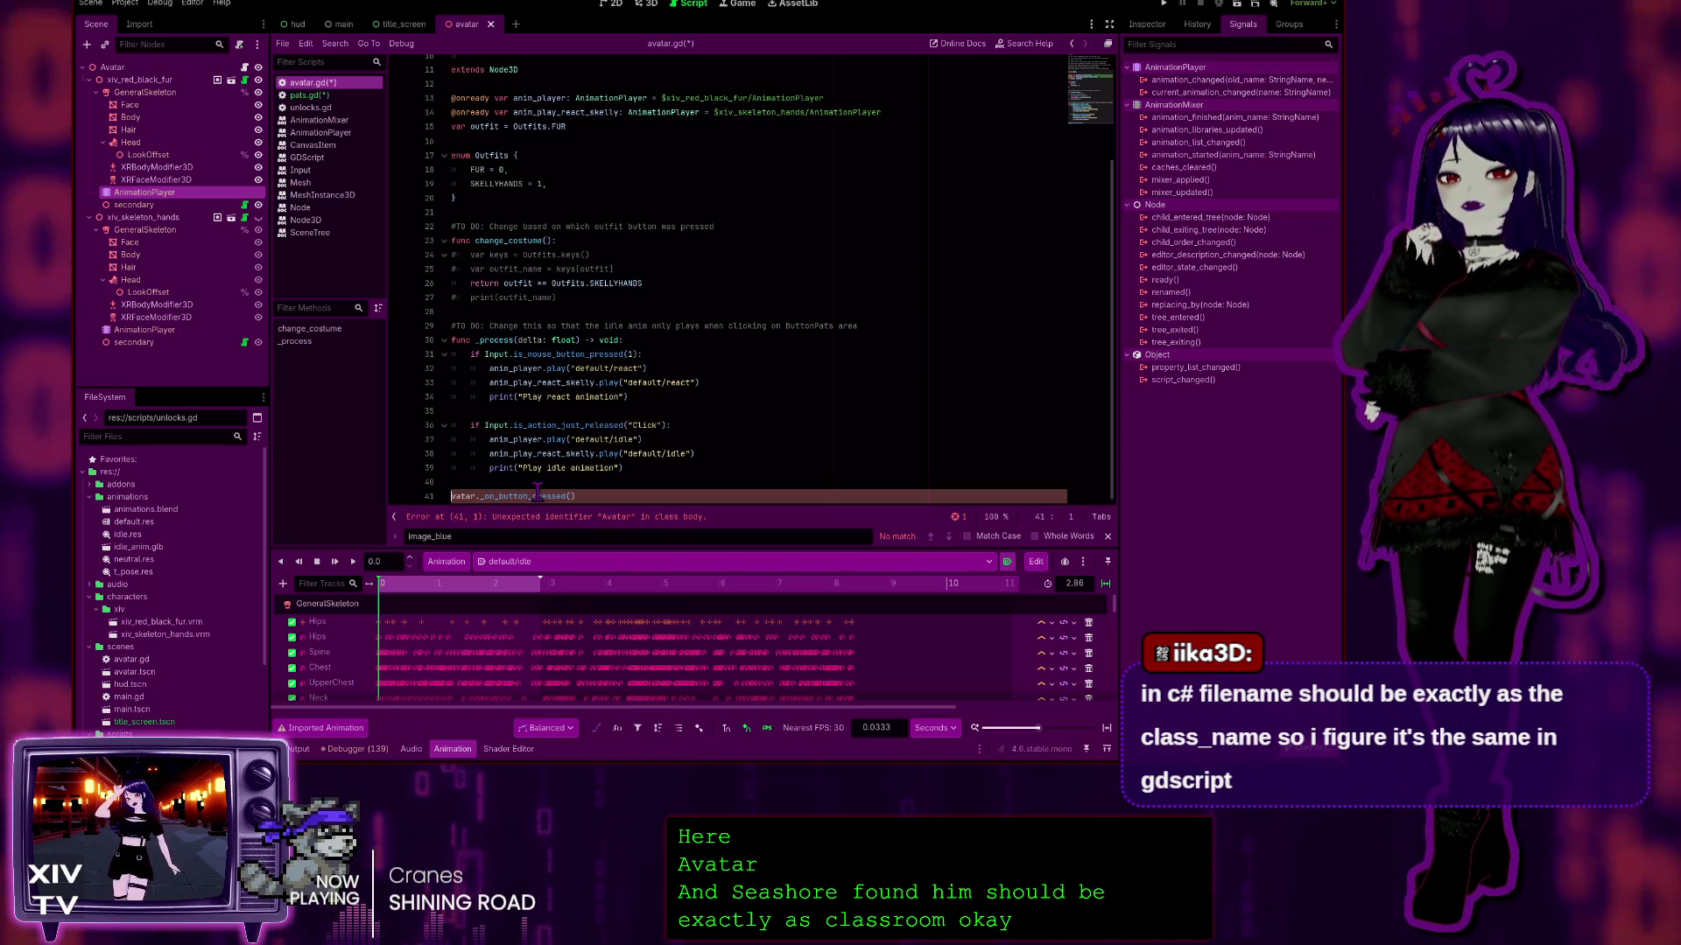
pyautogui.press('Delete')
pyautogui.write('a')
pyautogui.click(916, 340)
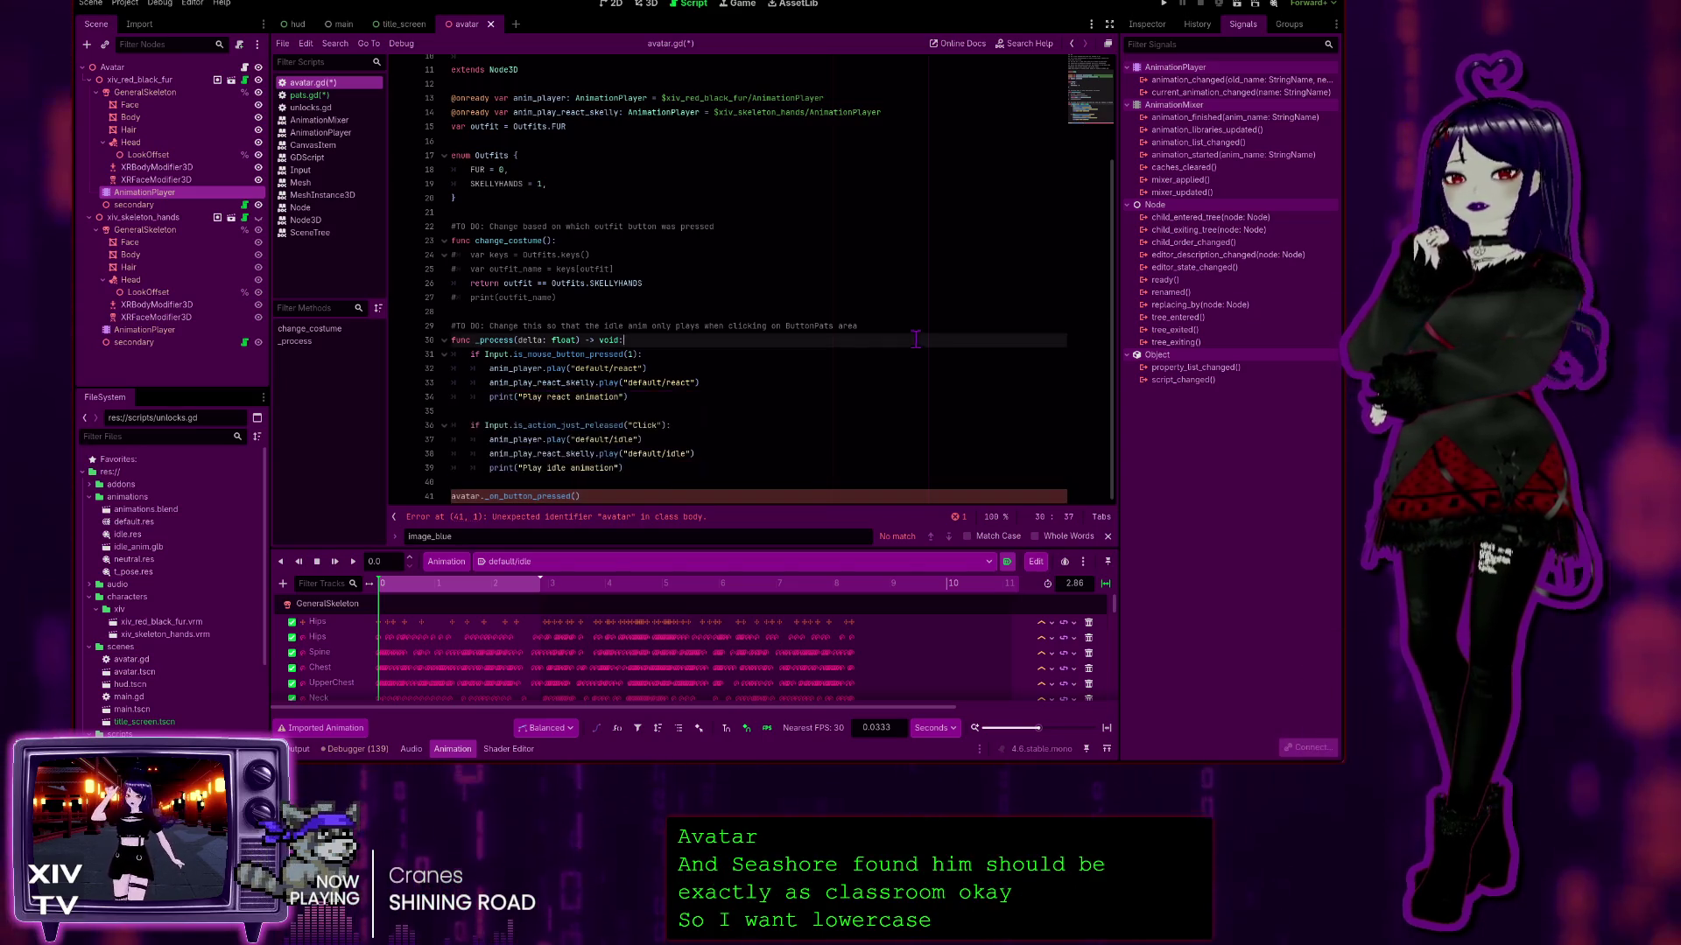
# Step: In pats.gd, change the line 20 class name from Avatar to avatar
pyautogui.click(295, 96)
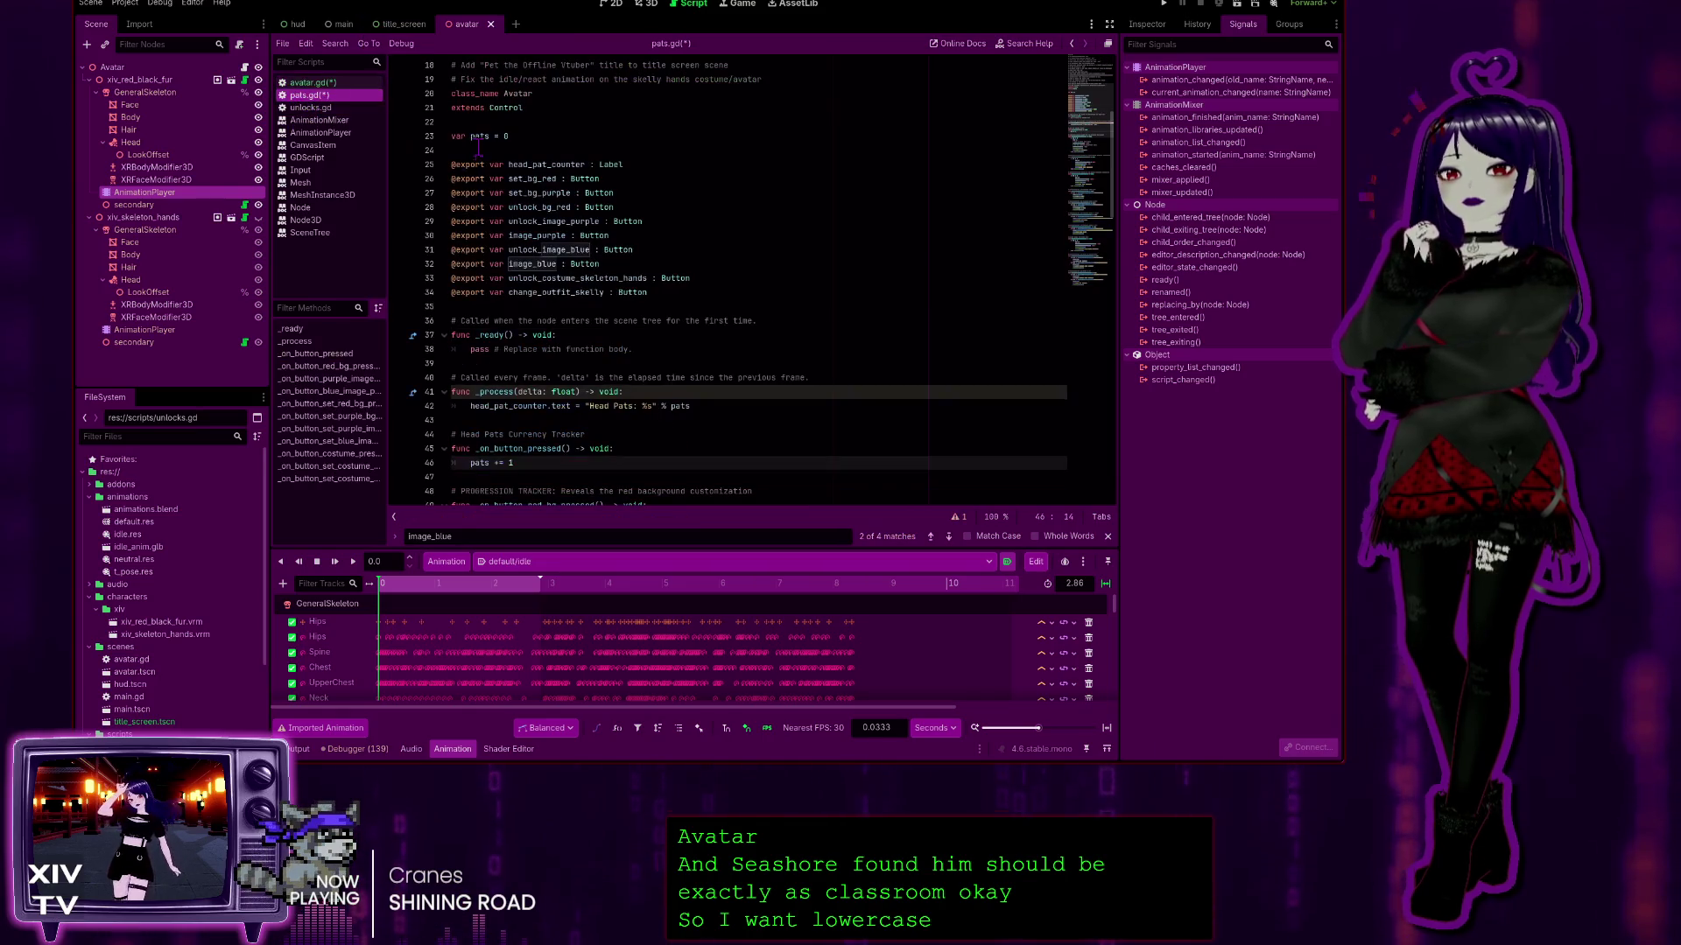
pyautogui.click(506, 94)
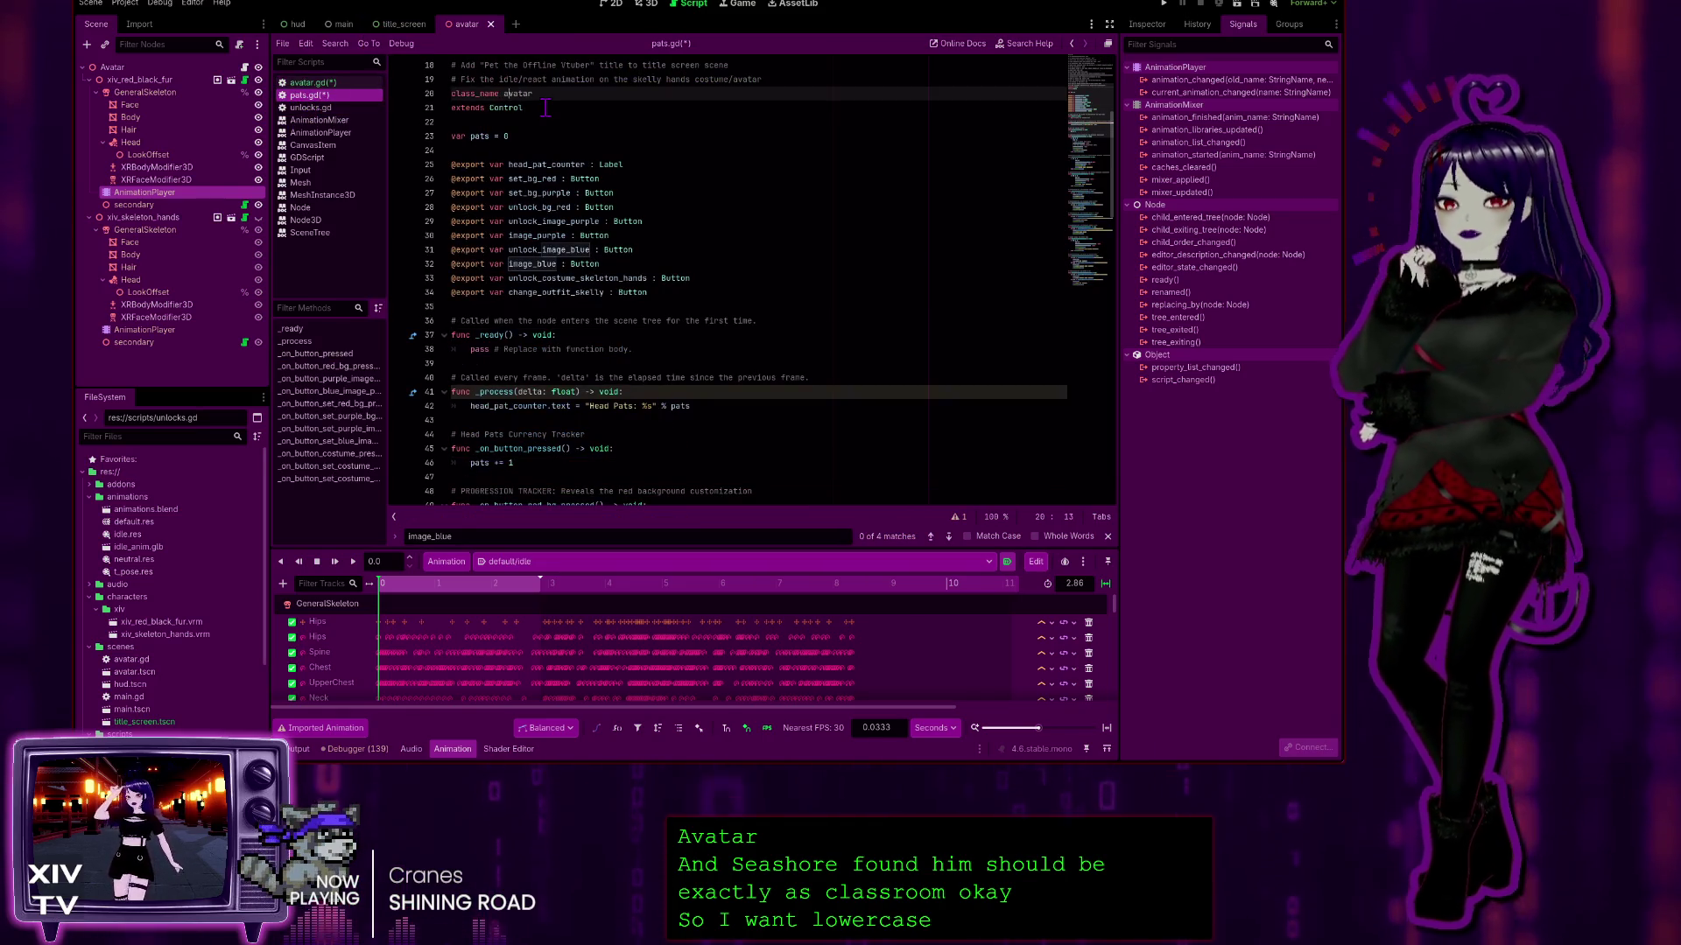
pyautogui.press('Delete')
pyautogui.write('a')
pyautogui.click(661, 235)
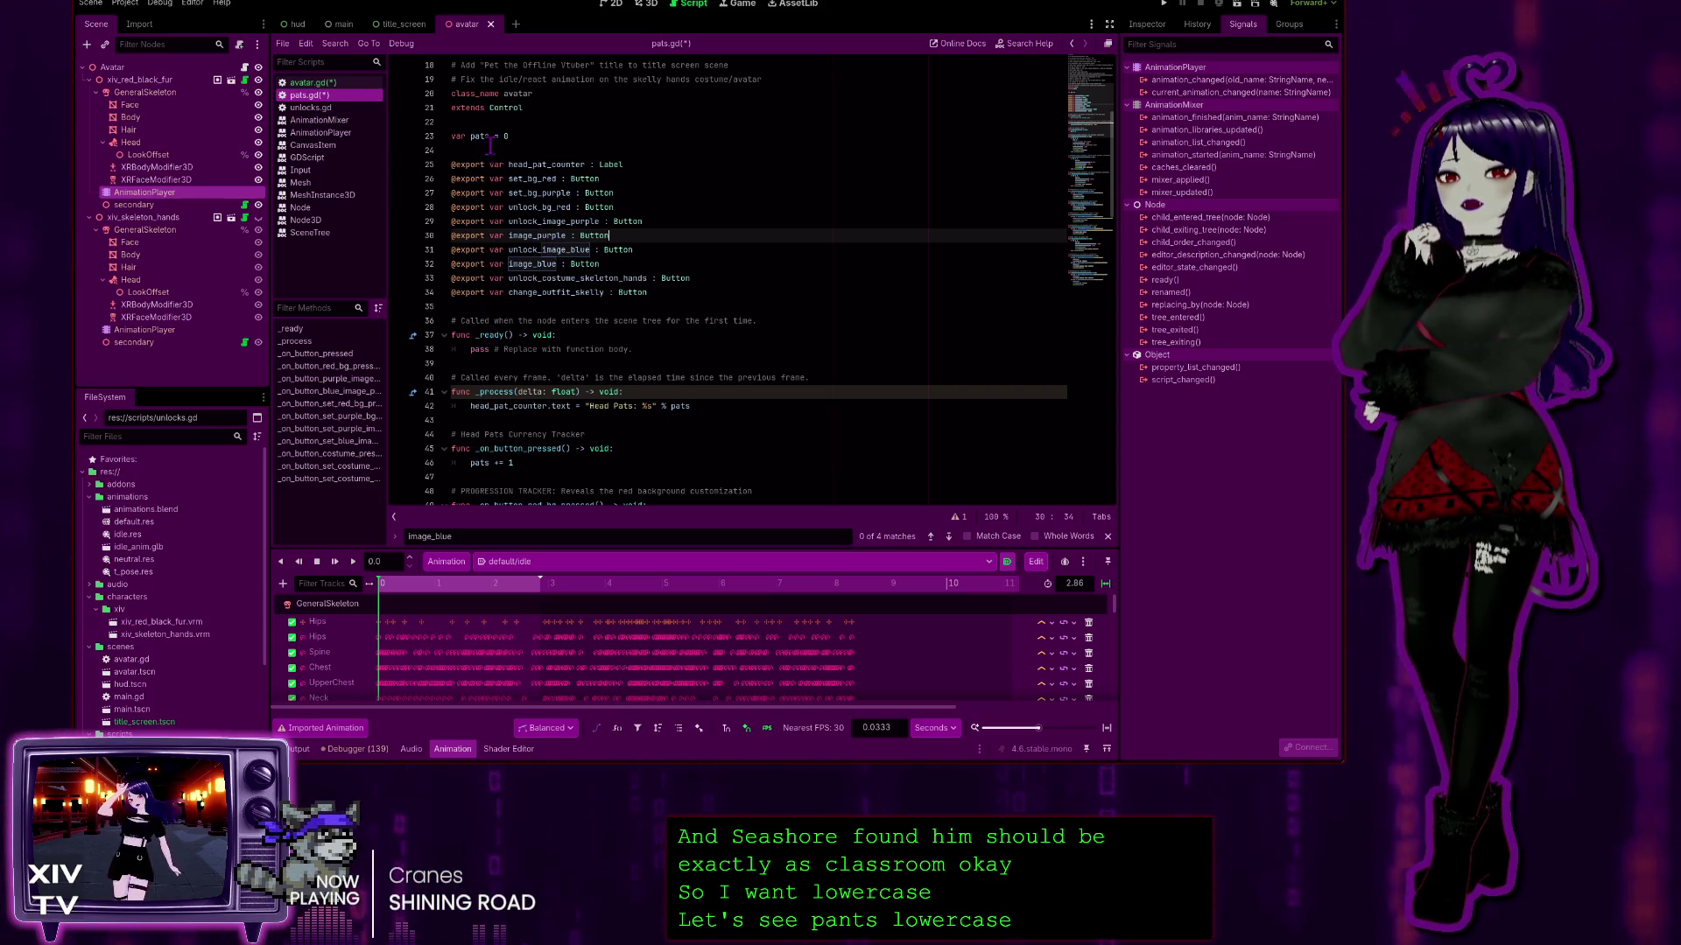
pyautogui.click(500, 92)
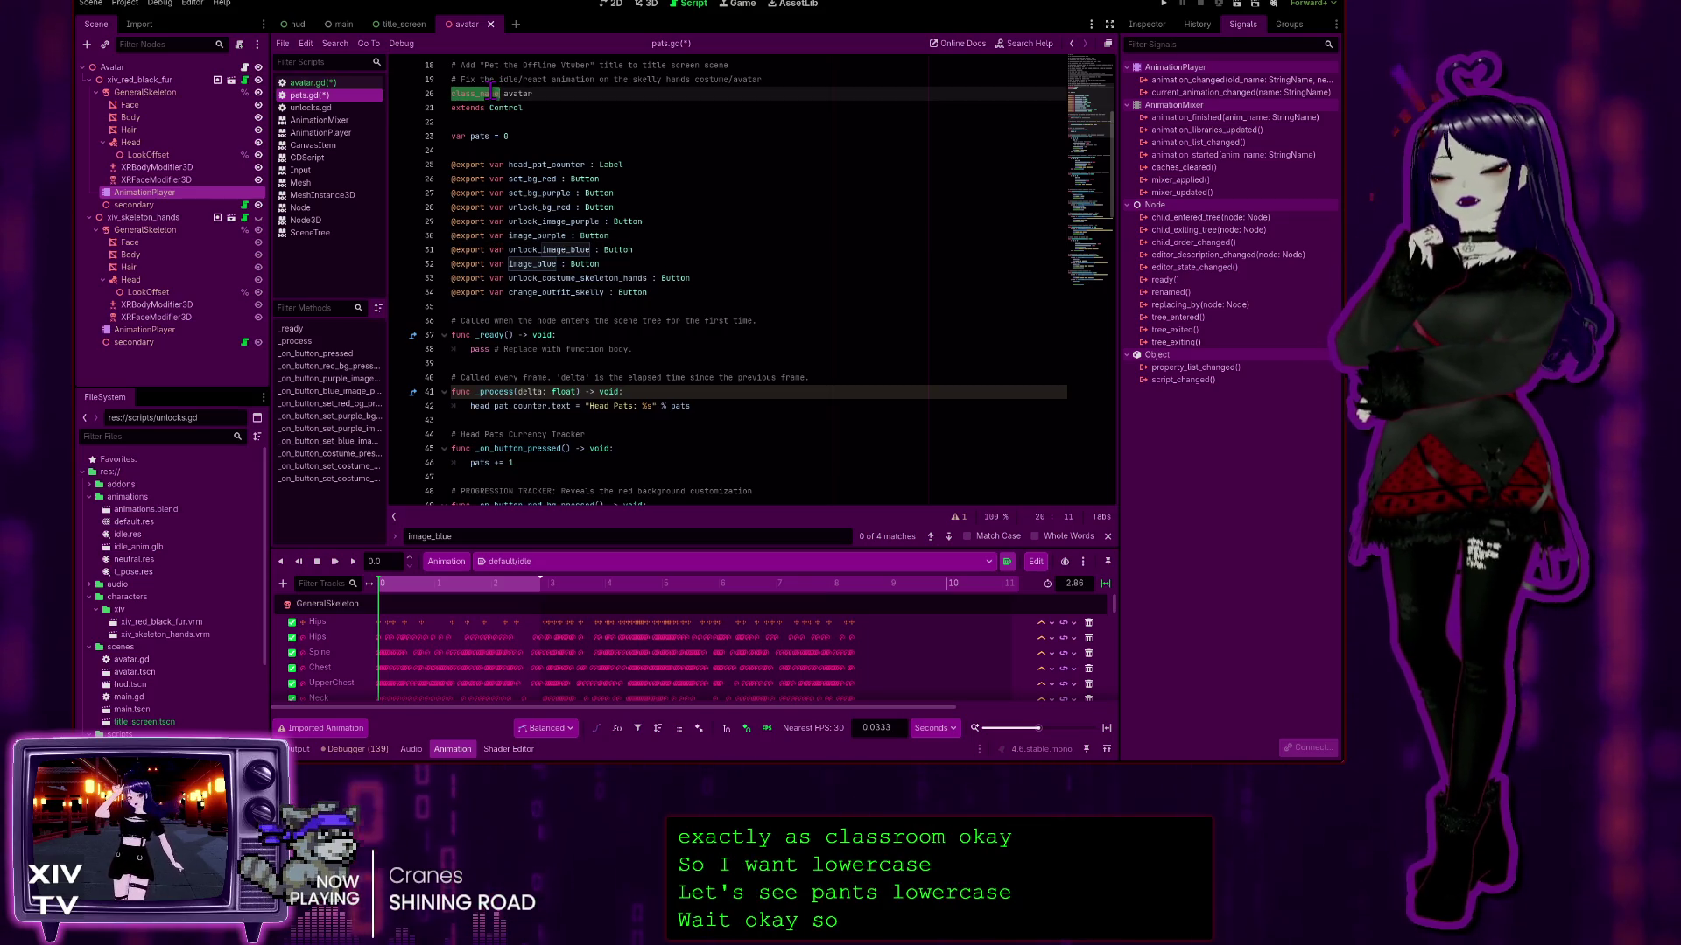
pyautogui.press('Left')
pyautogui.press('Left')
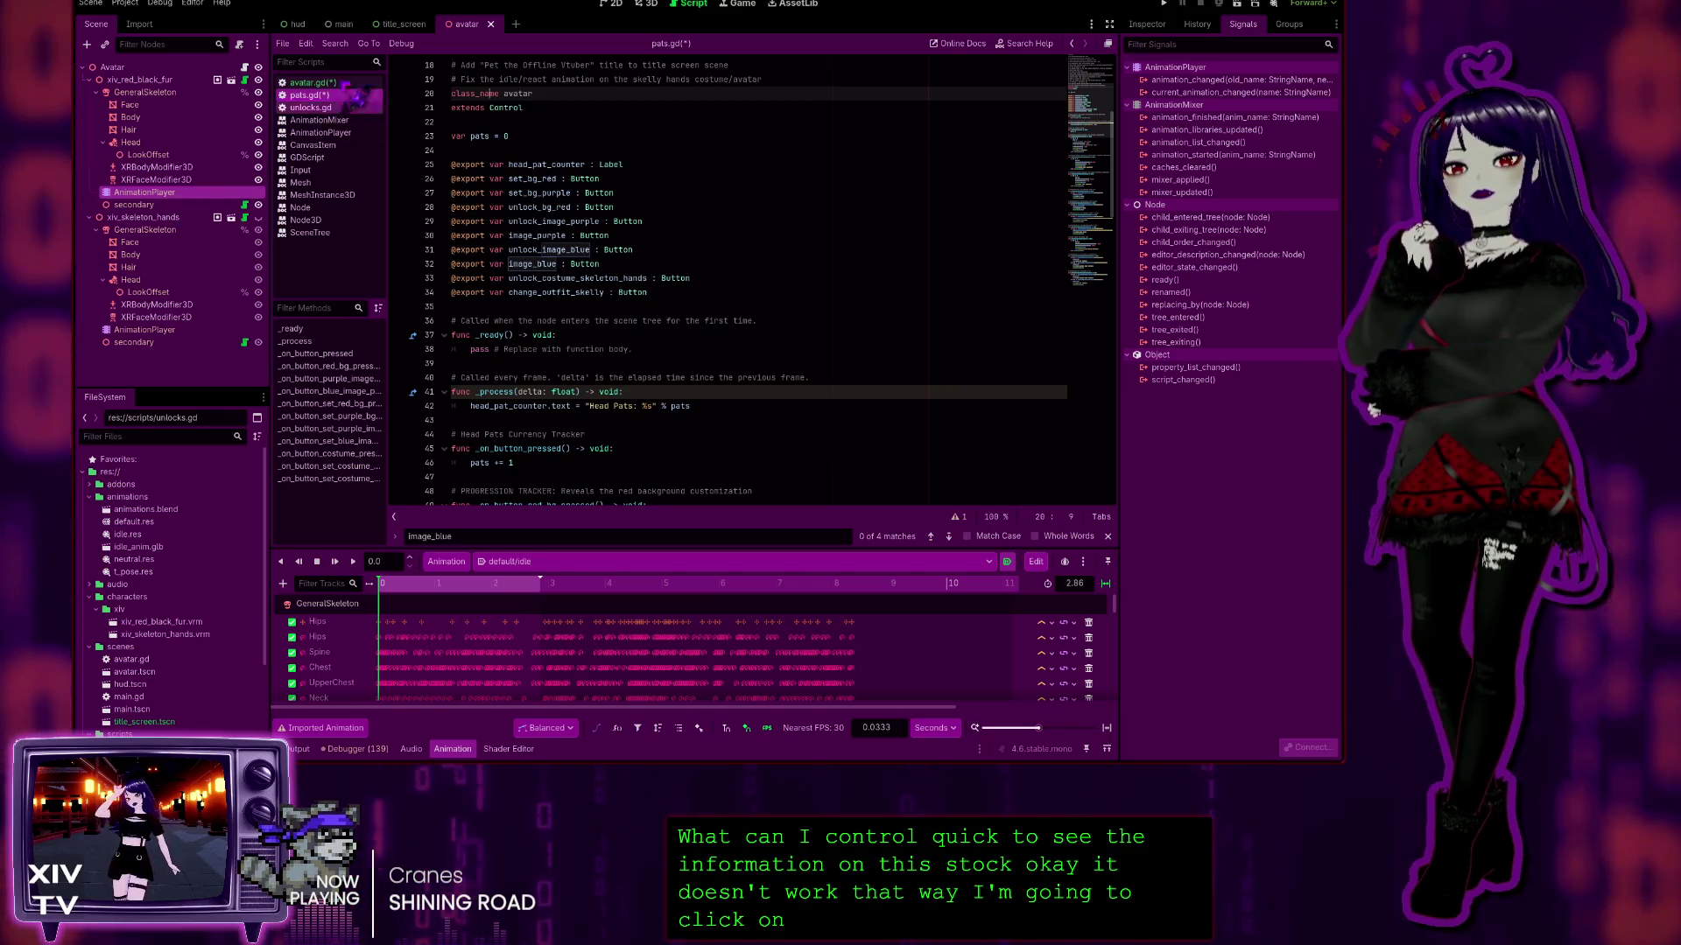
# Step: View the AnimationMixer help, then the JavaClass reference page, and return to pats.gd
pyautogui.click(319, 120)
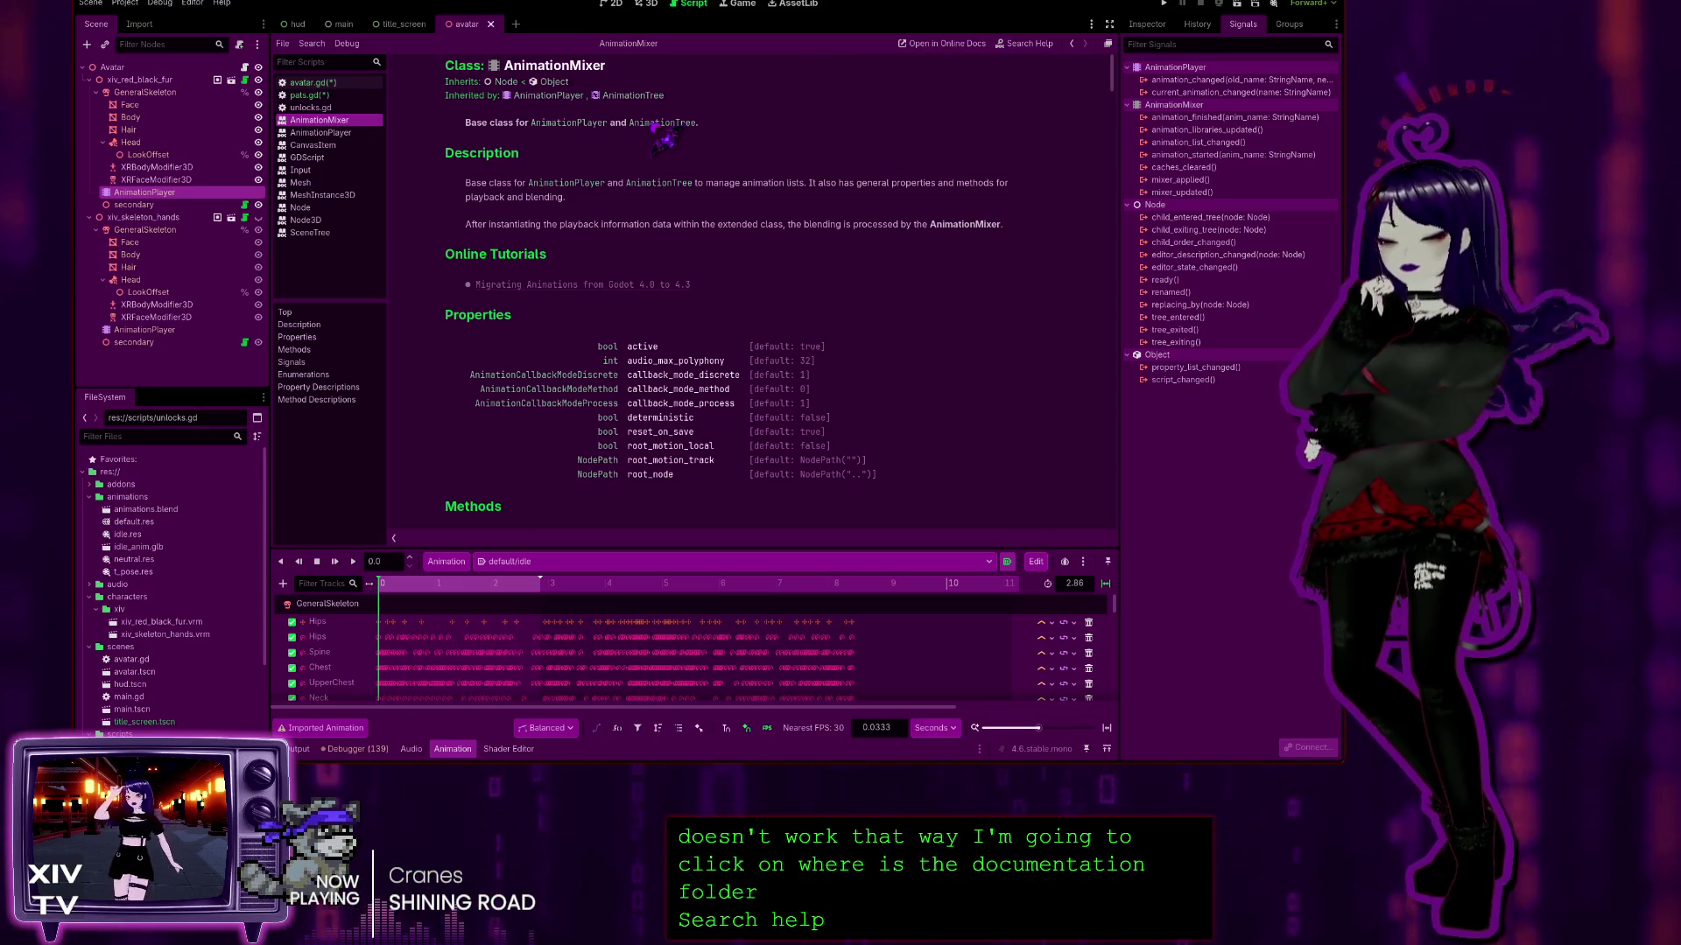
pyautogui.press('Return')
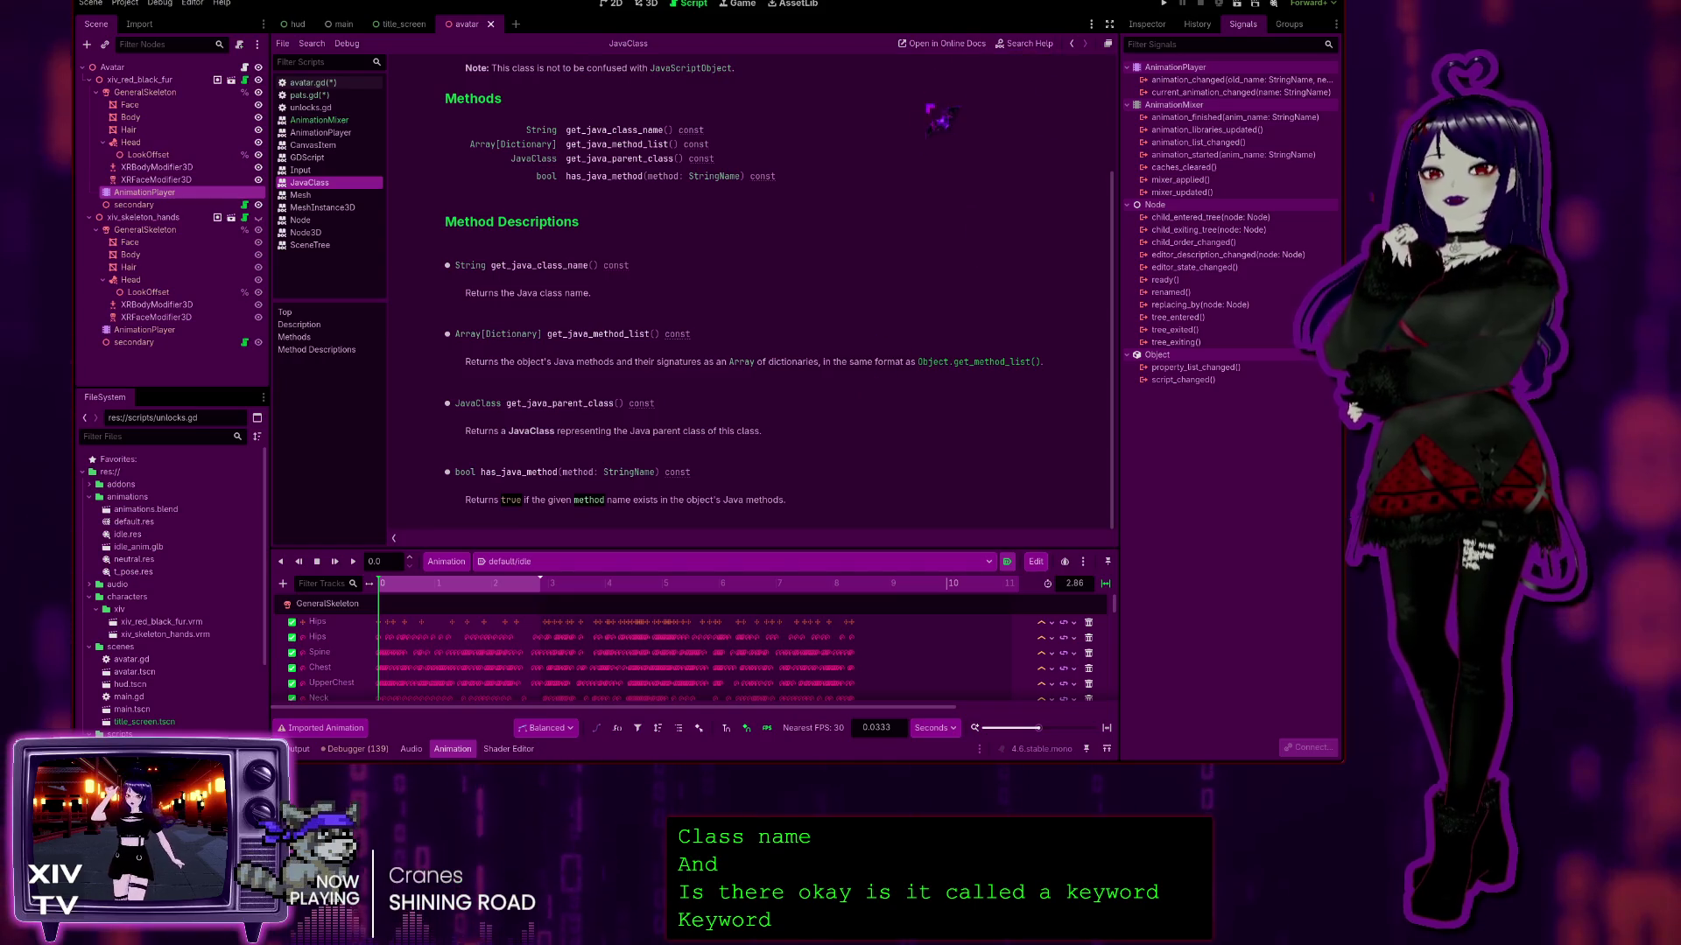
pyautogui.click(311, 95)
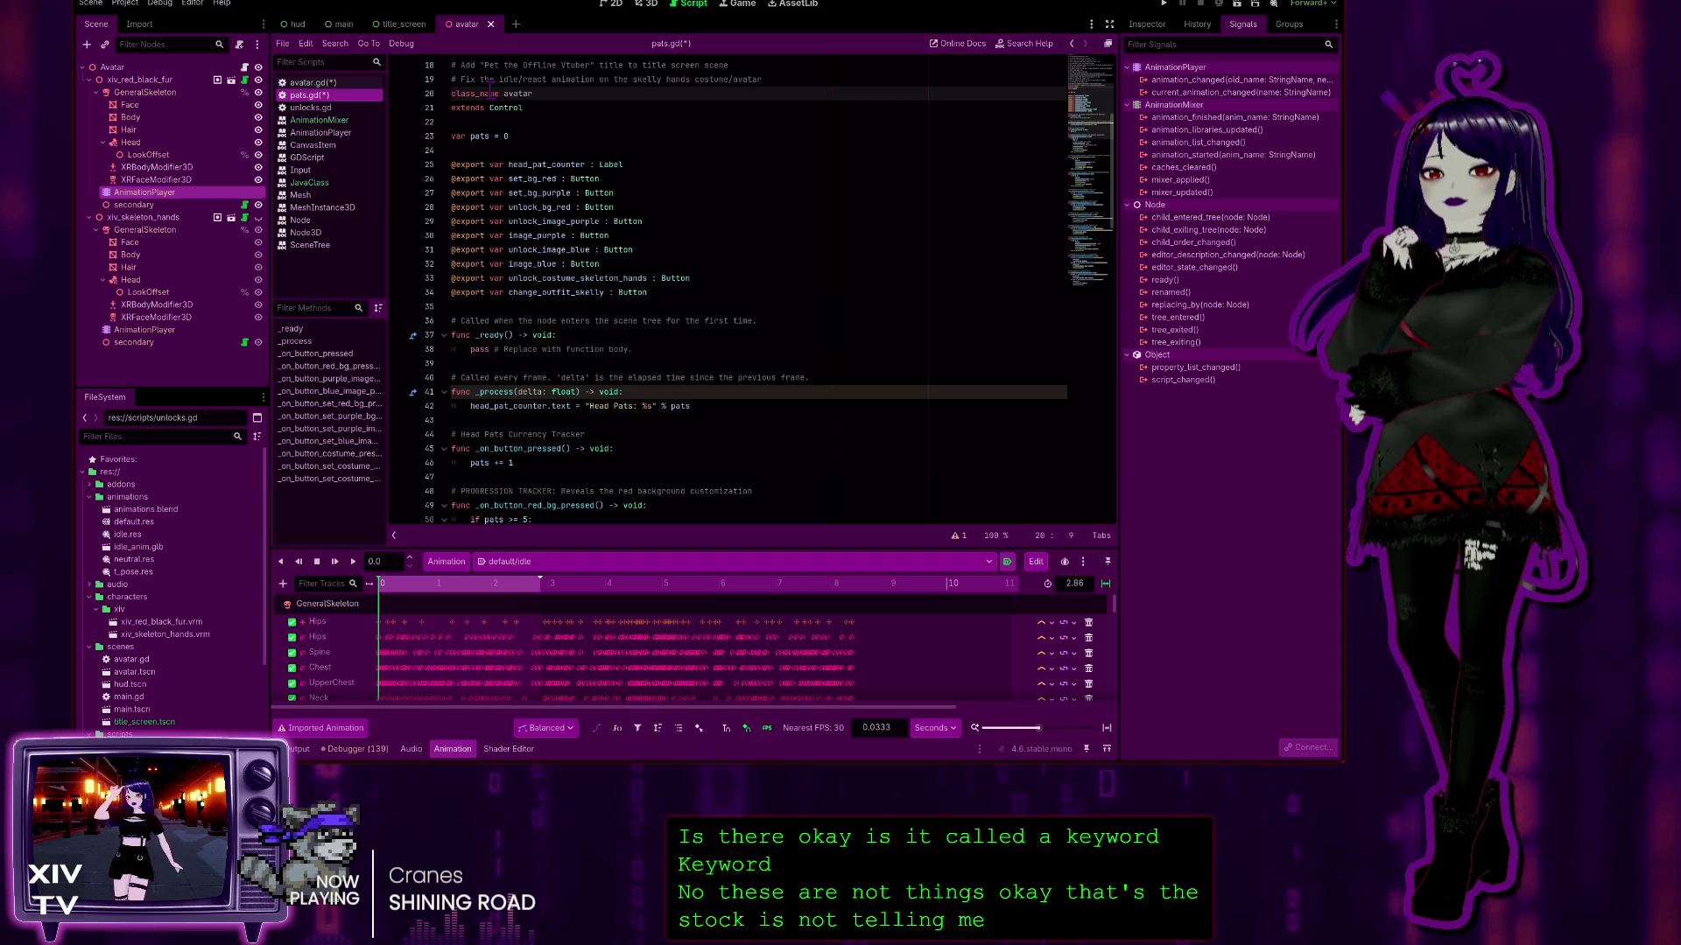
# Step: Inspect the 'class_name avatar' and 'extends Control' lines in pats.gd, then switch to avatar.gd
pyautogui.click(516, 91)
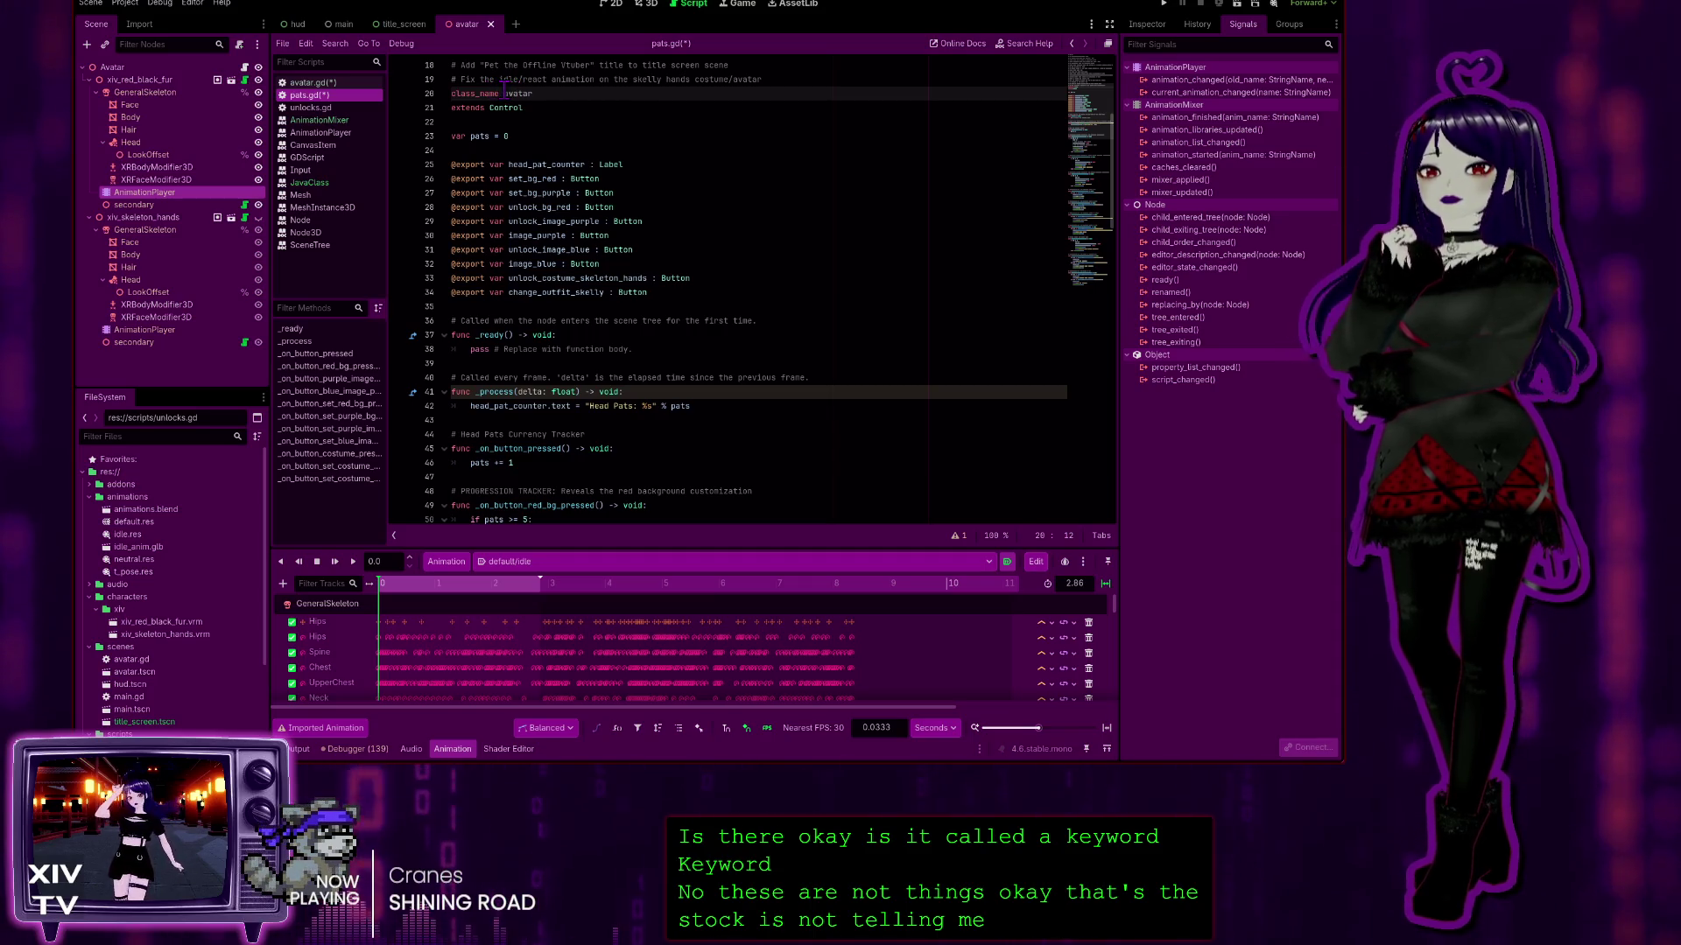
pyautogui.doubleClick(515, 92)
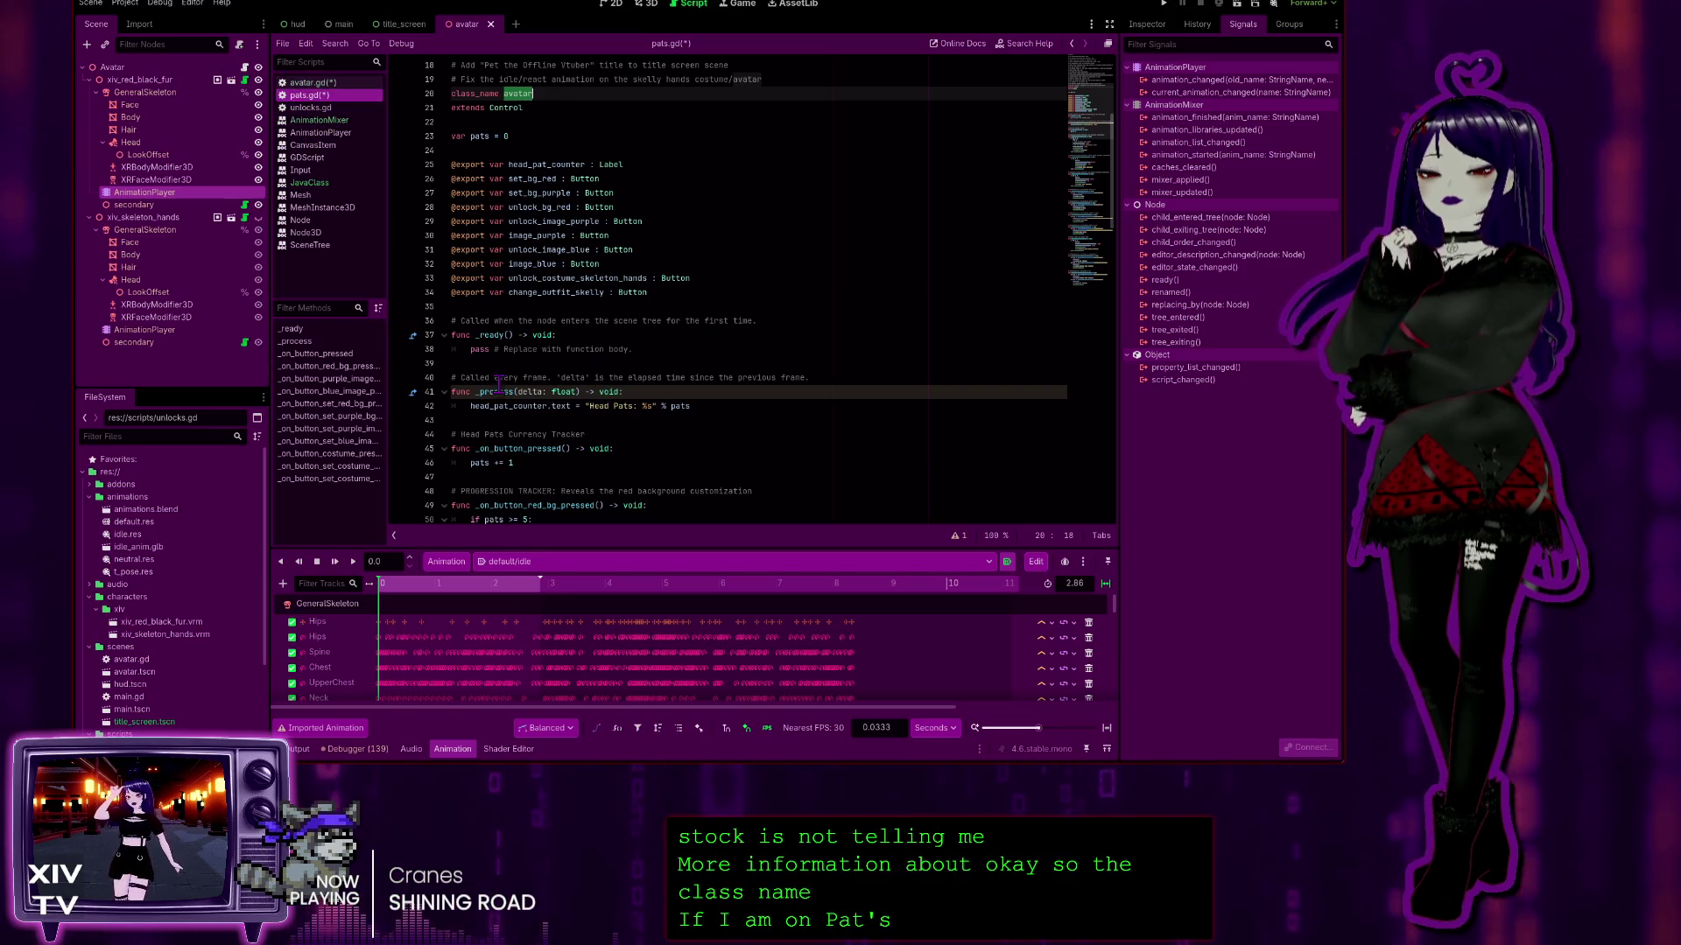
pyautogui.doubleClick(488, 110)
pyautogui.doubleClick(506, 108)
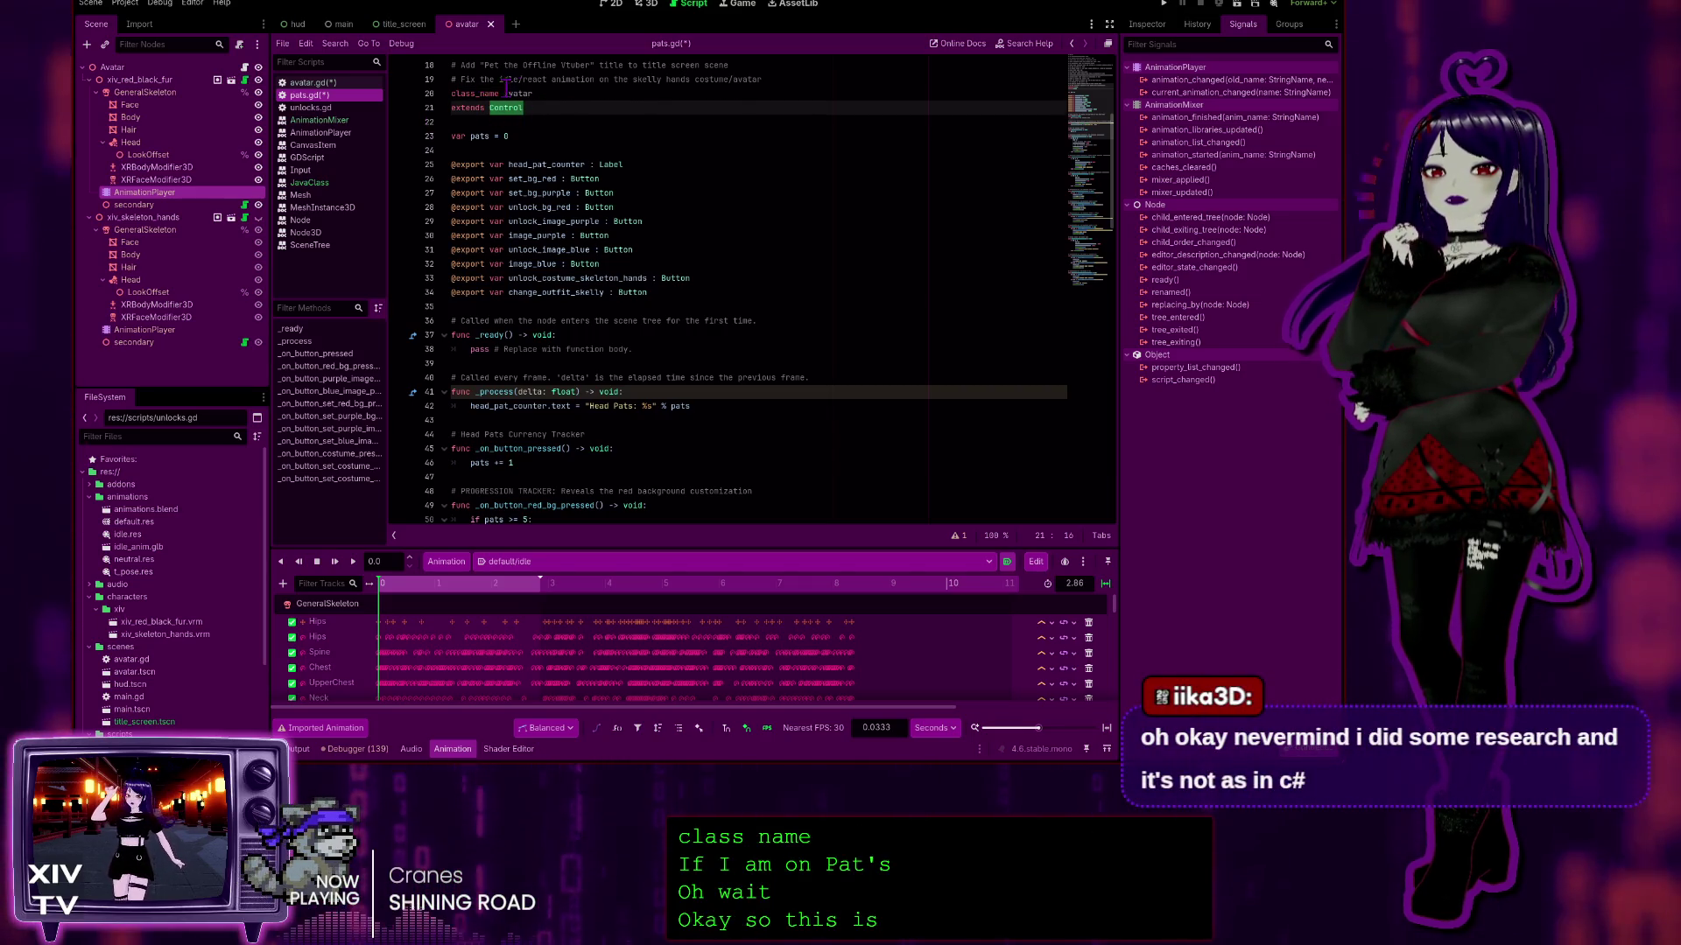
pyautogui.click(461, 93)
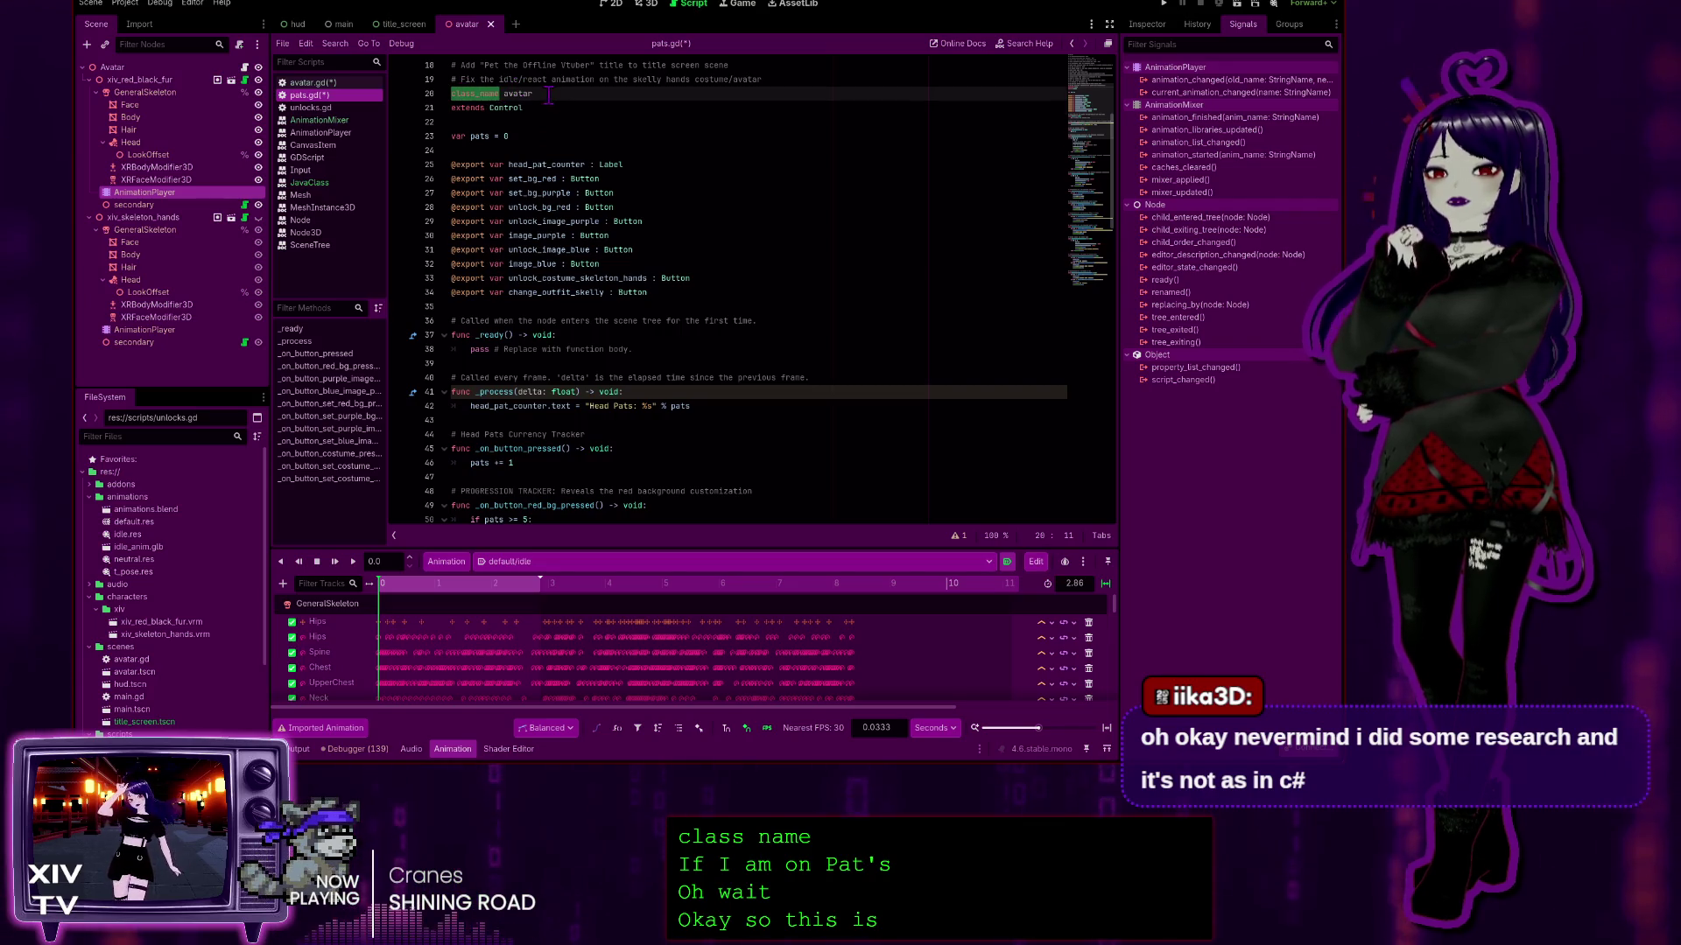
pyautogui.doubleClick(508, 93)
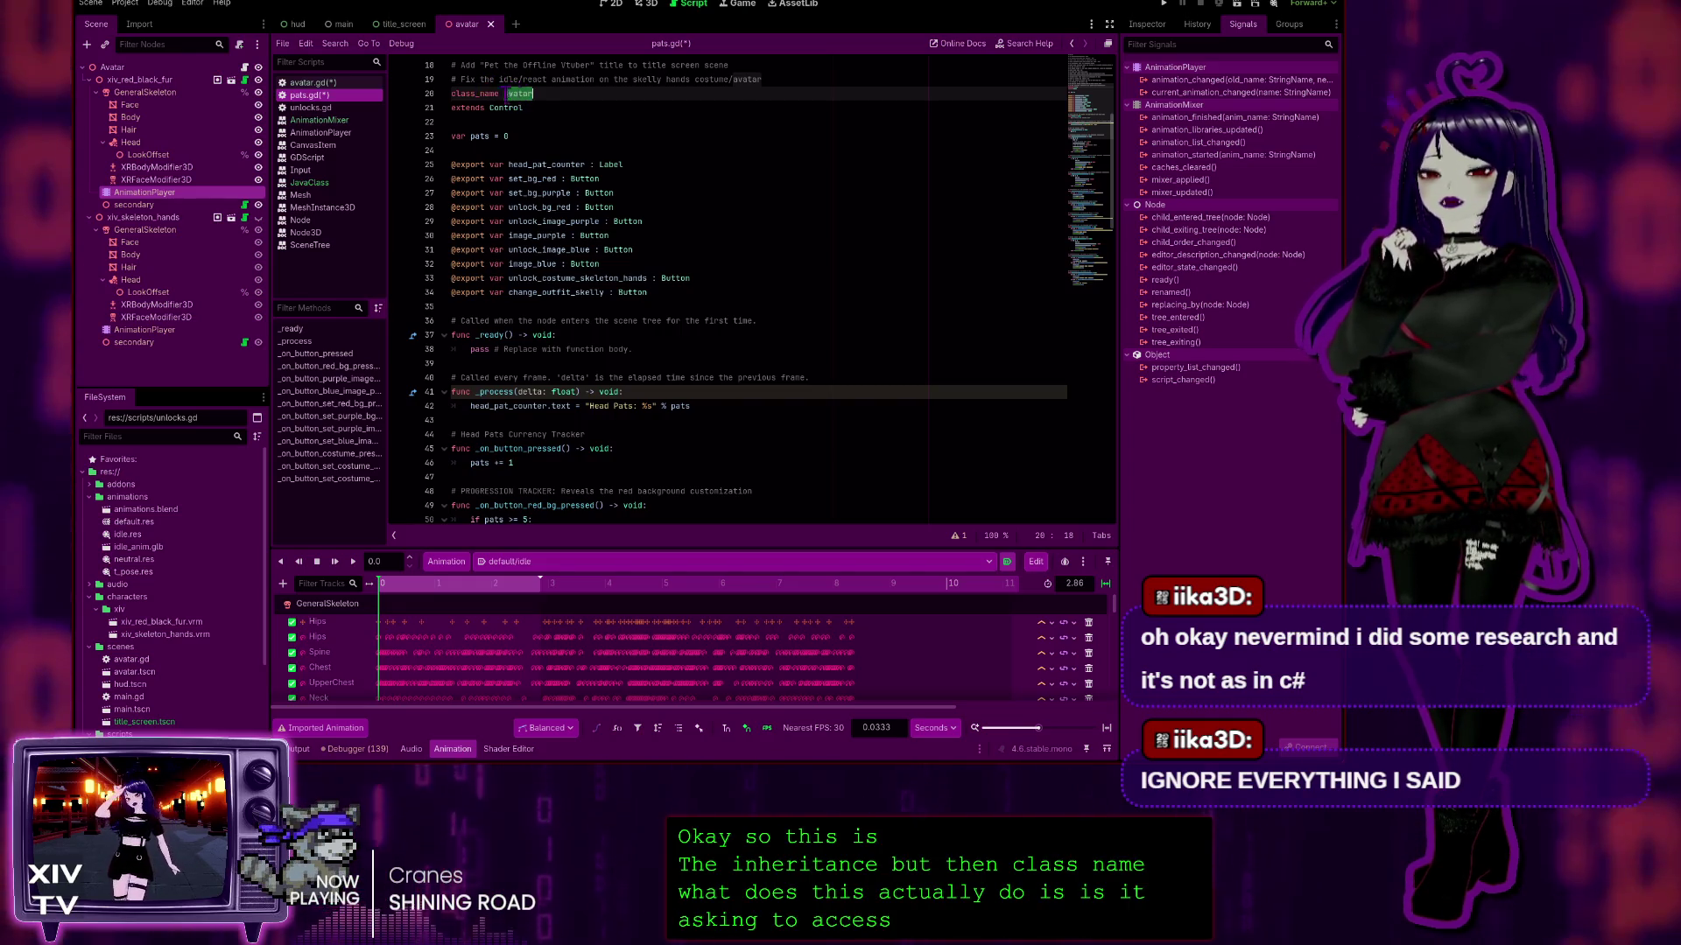
pyautogui.click(311, 82)
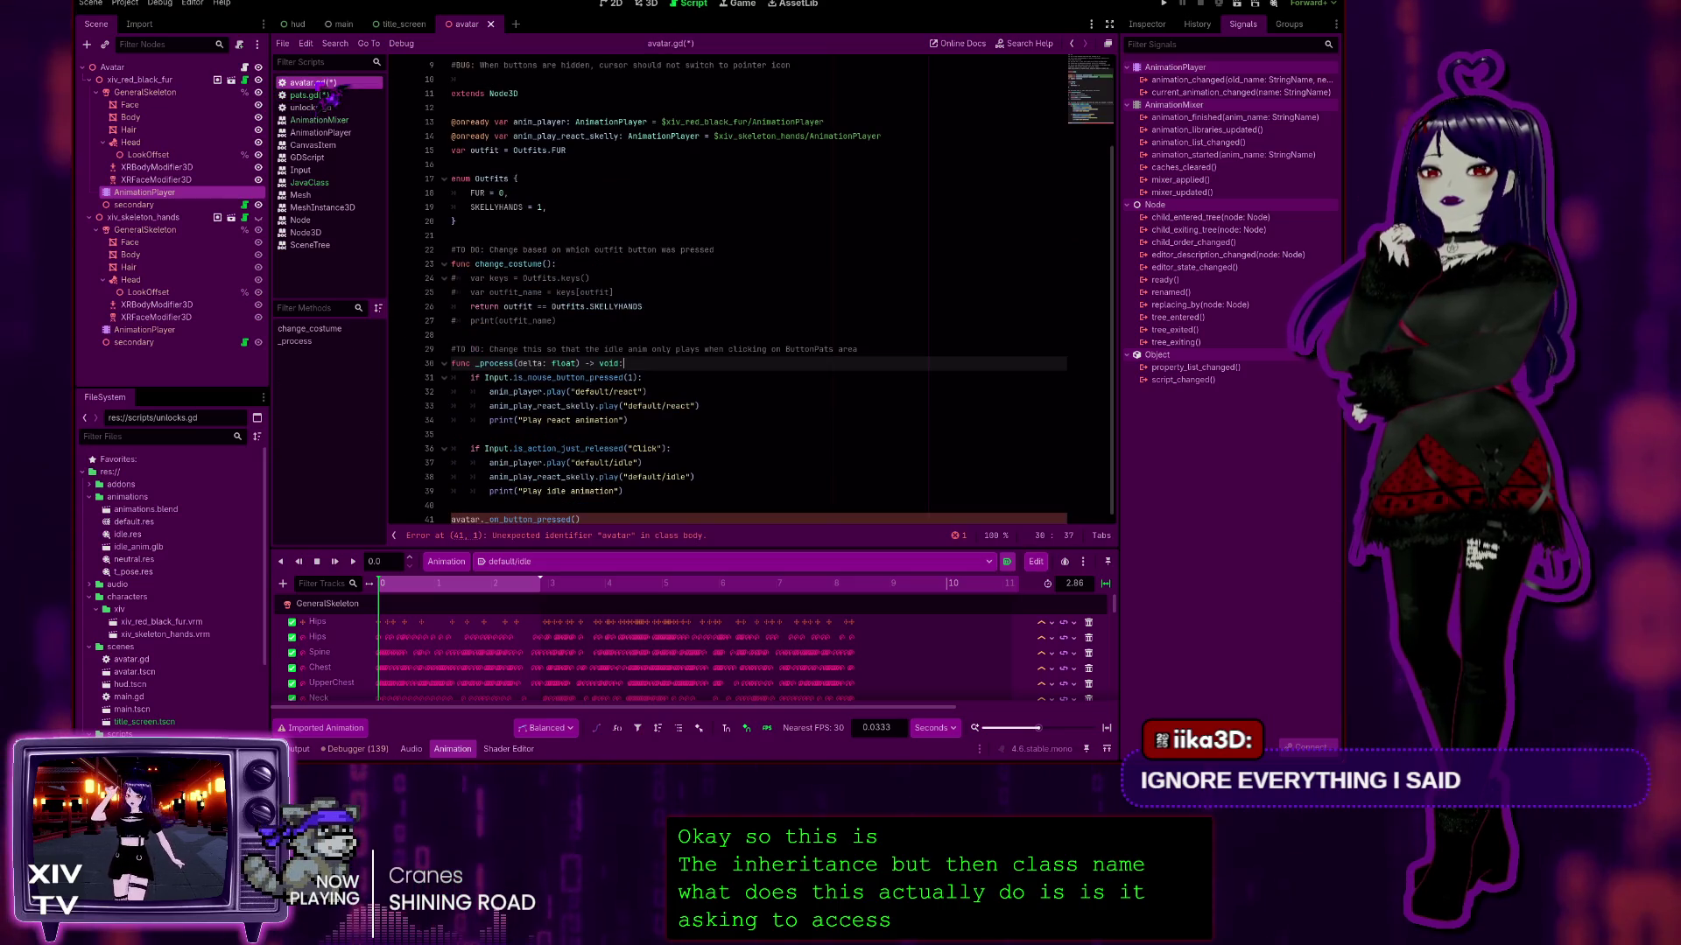
# Step: Flip between pats.gd and avatar.gd to compare them, ending on pats.gd
pyautogui.click(307, 96)
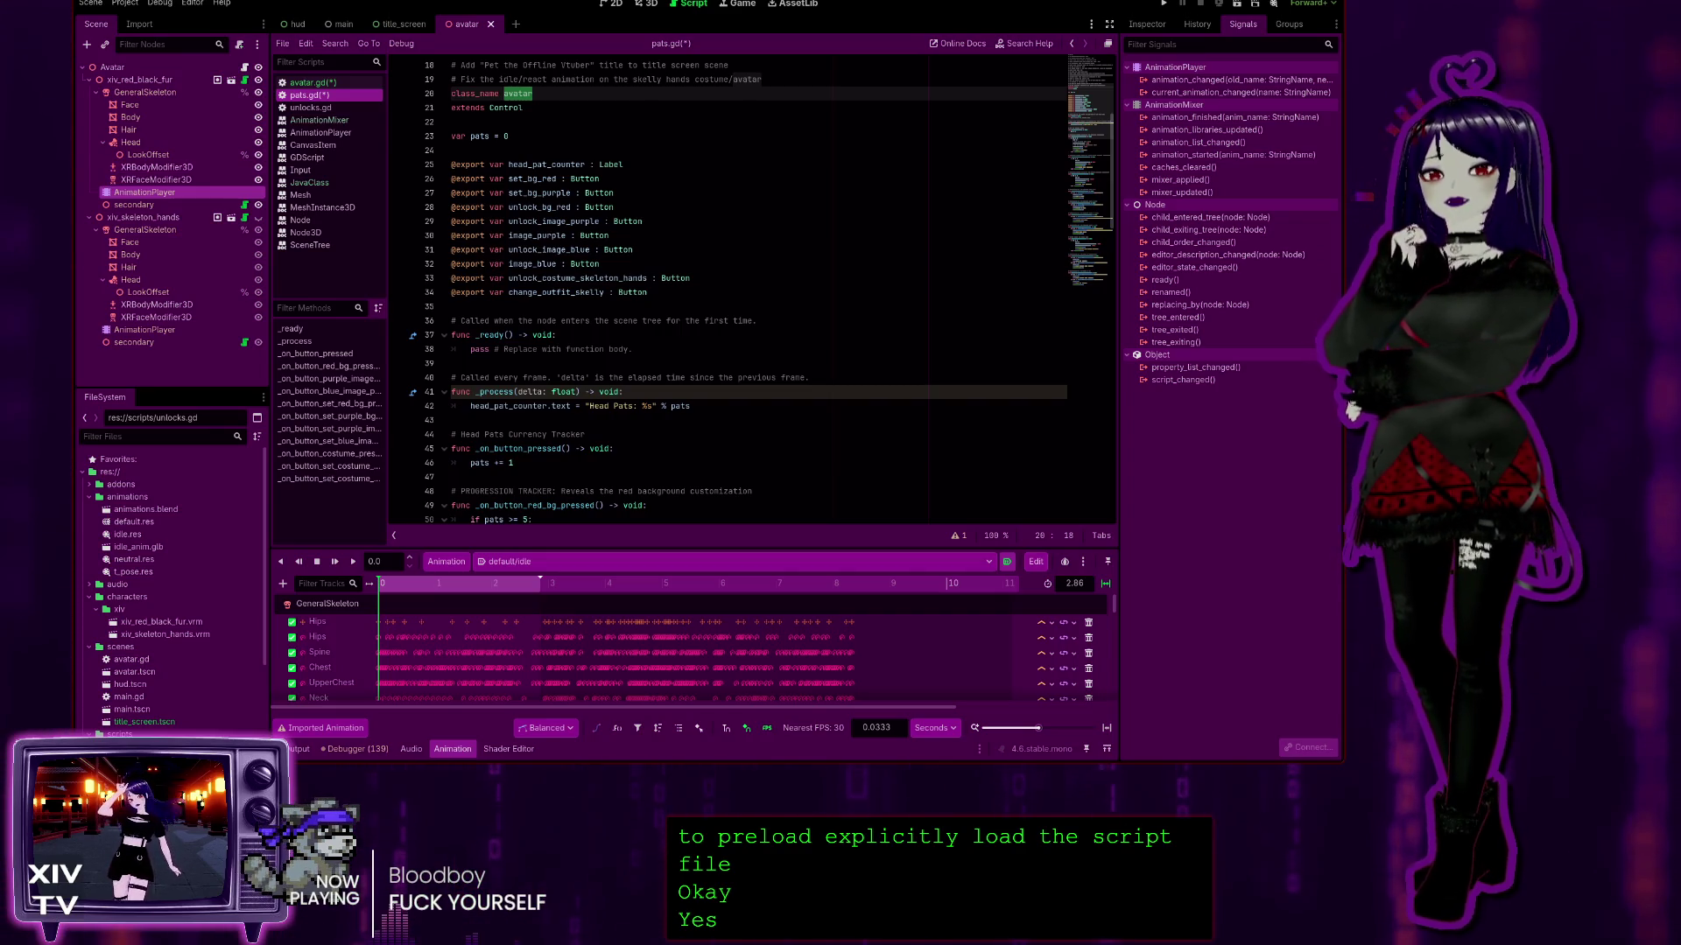
pyautogui.click(331, 83)
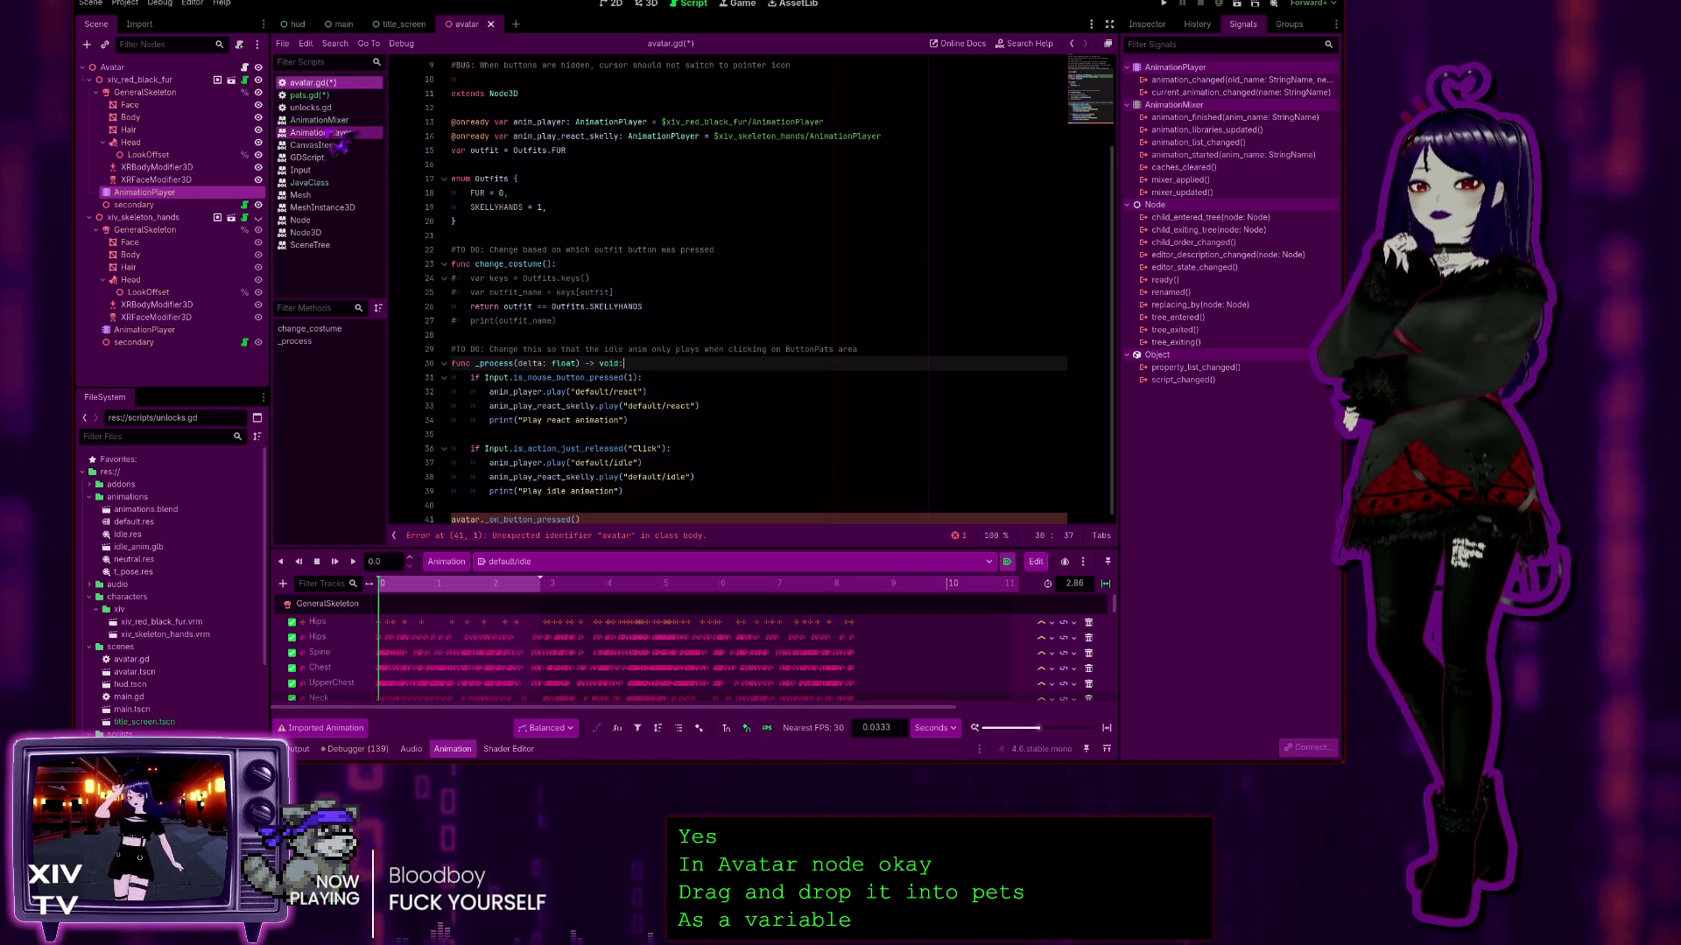
pyautogui.click(308, 95)
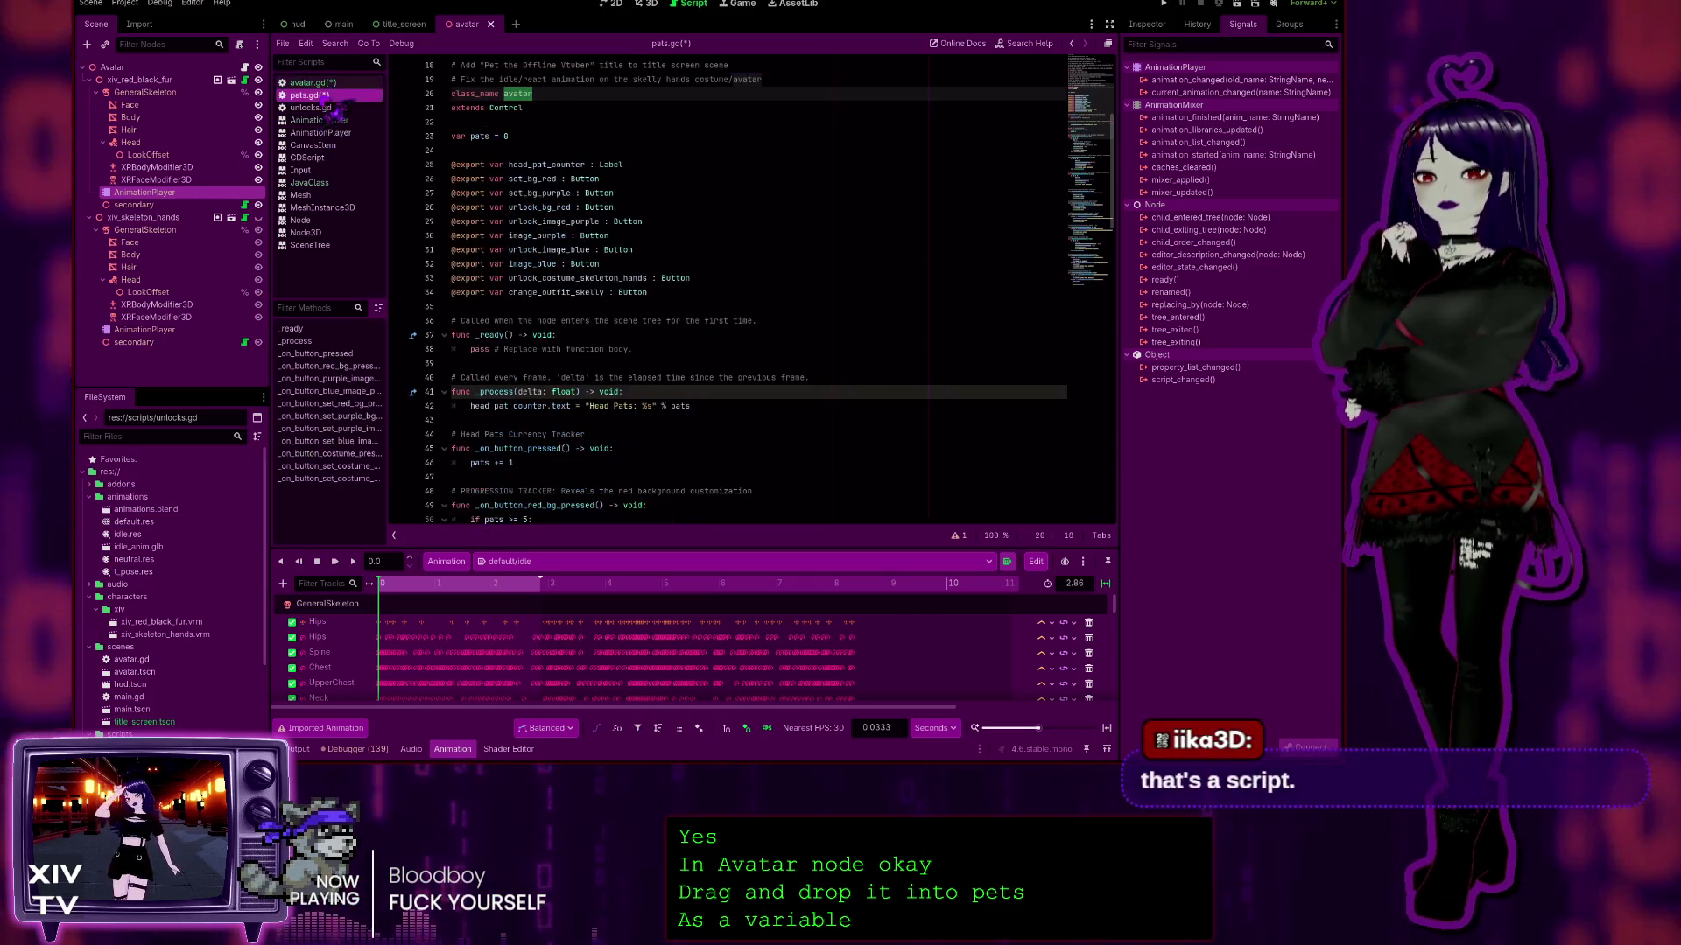
pyautogui.click(520, 93)
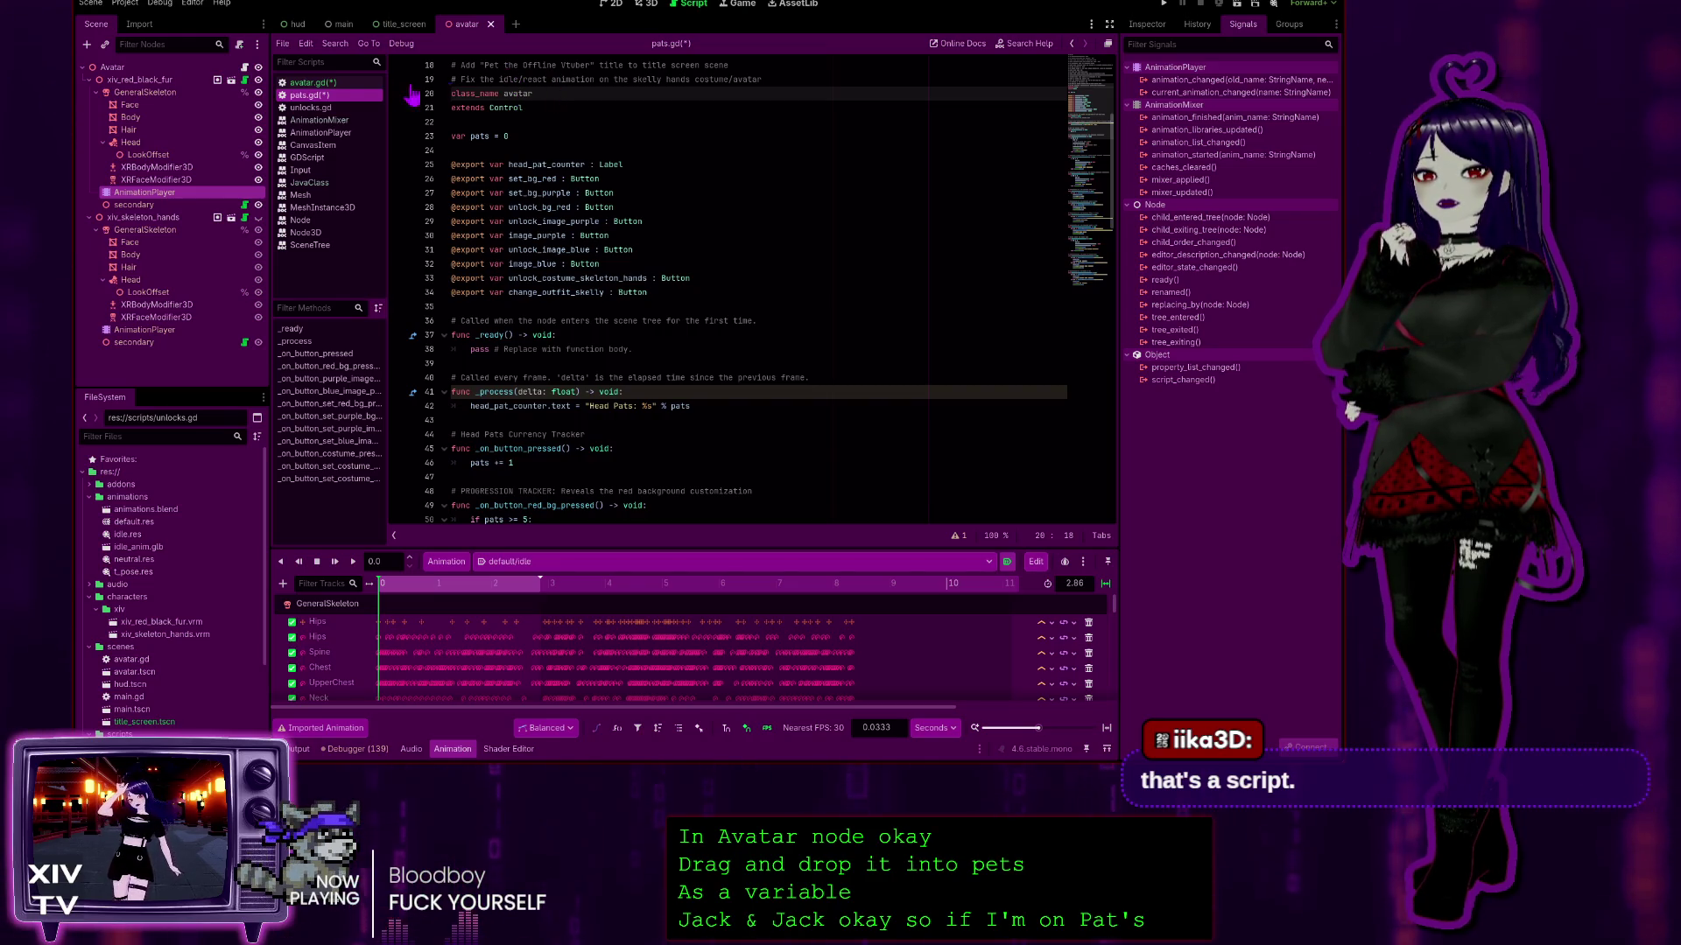
pyautogui.moveTo(311, 82)
pyautogui.mouseDown()
pyautogui.moveTo(569, 106)
pyautogui.moveTo(350, 97)
pyautogui.mouseUp()
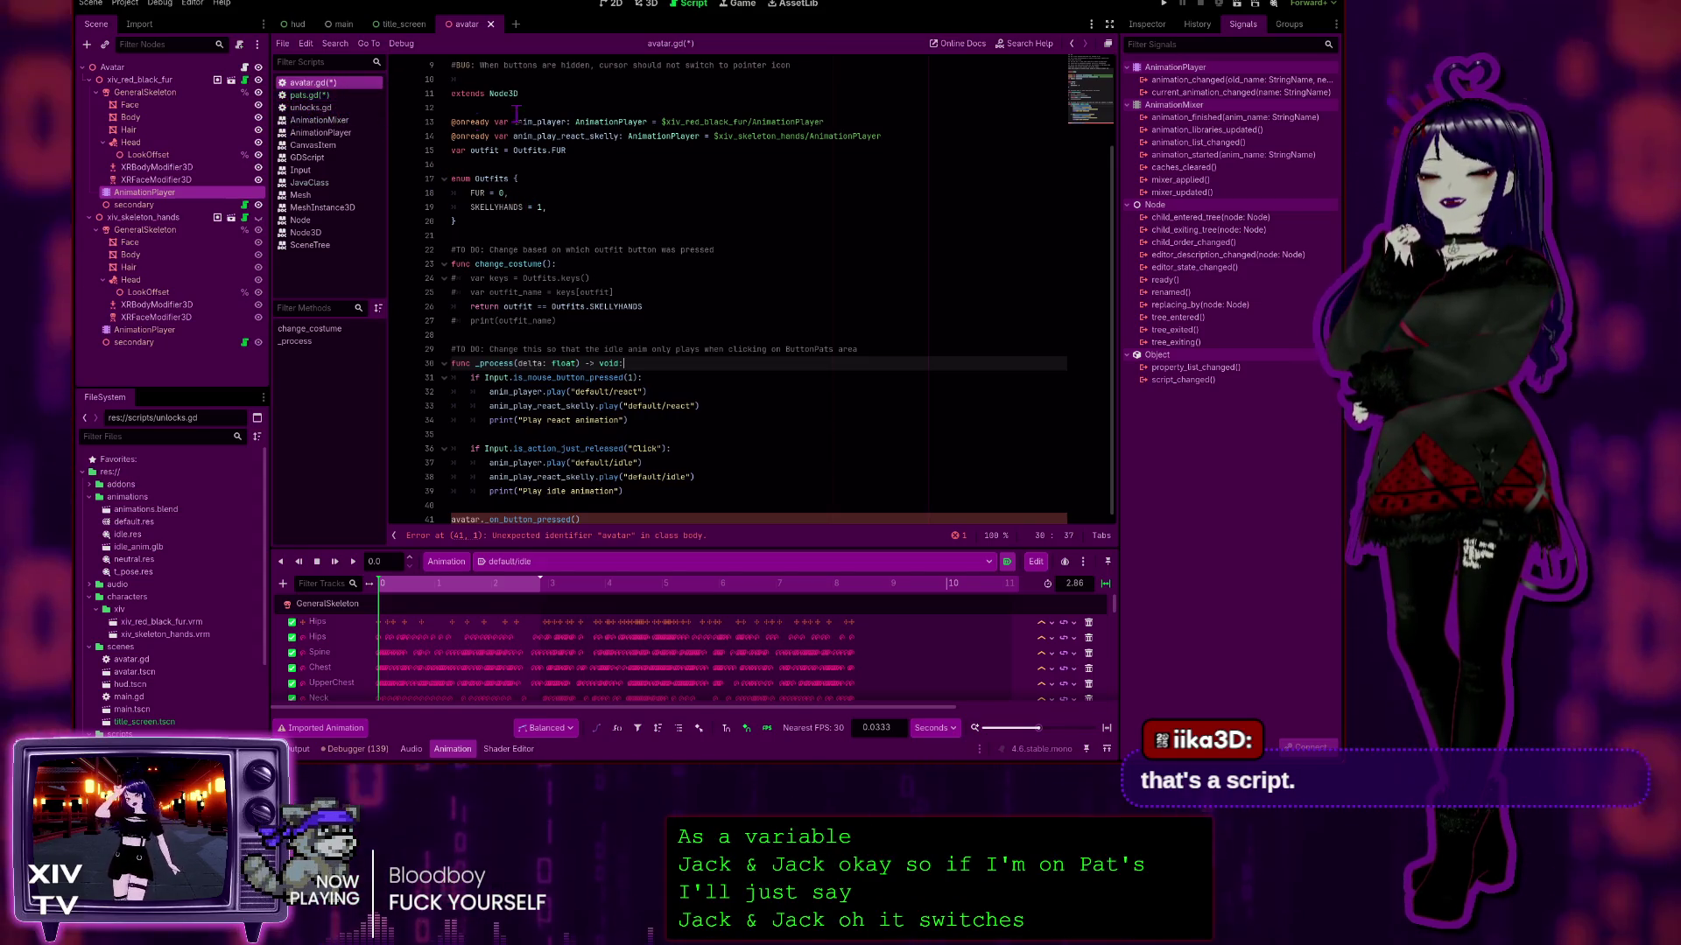
pyautogui.click(325, 96)
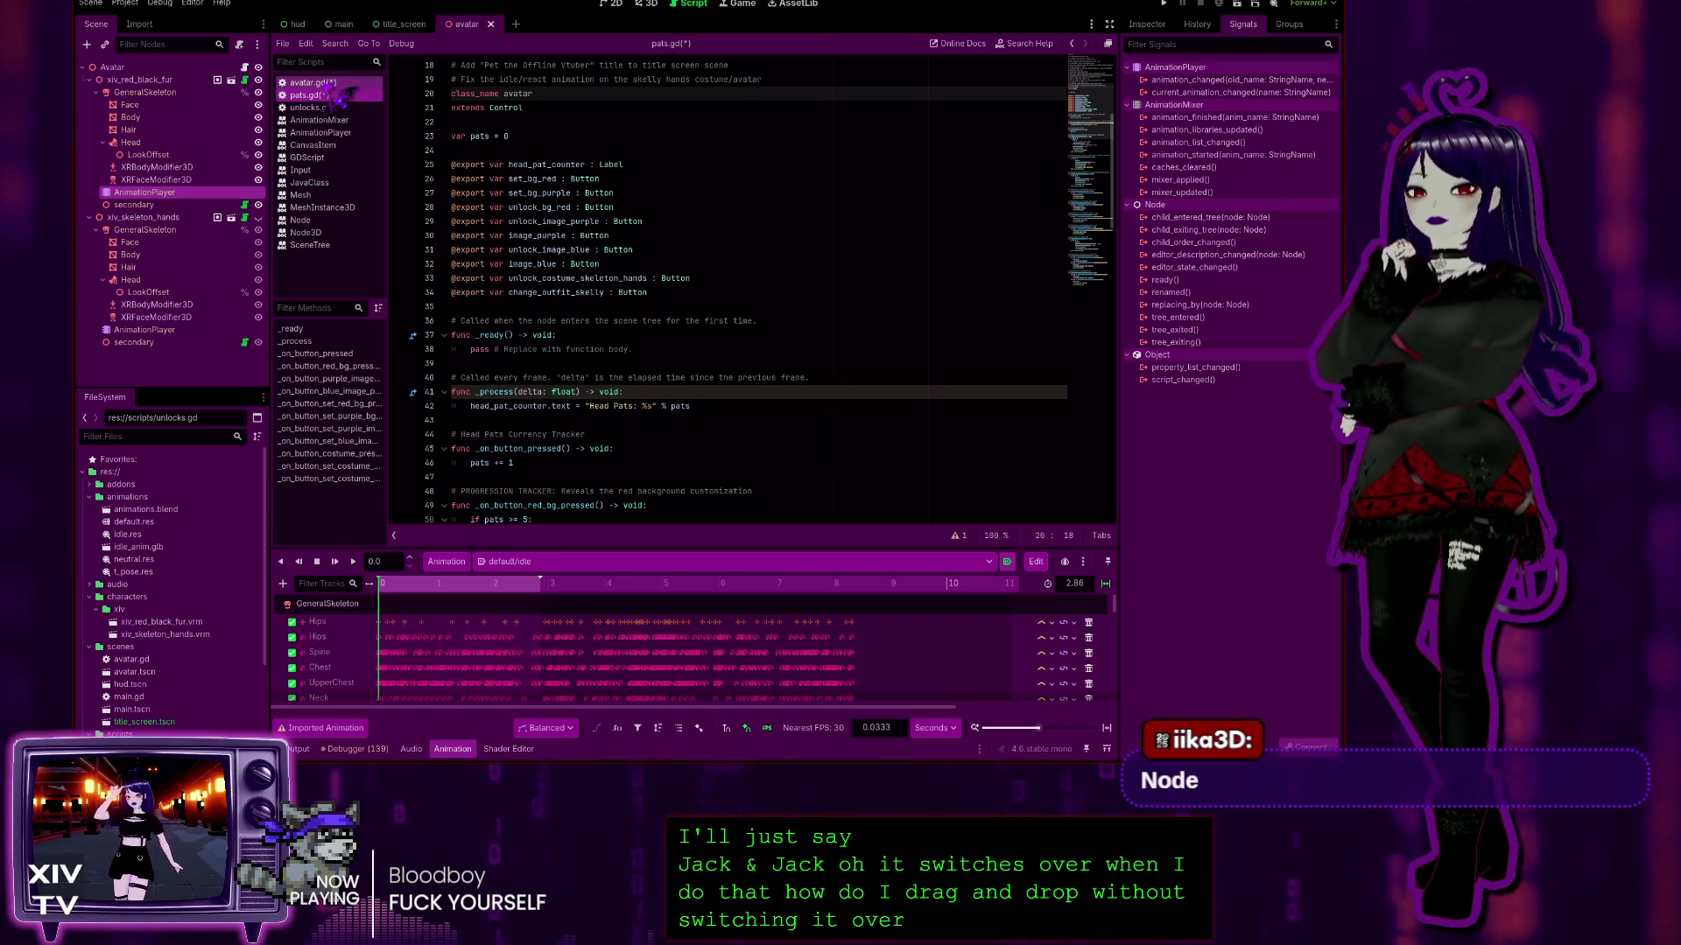
pyautogui.moveTo(112, 67); pyautogui.dragTo(446, 133)
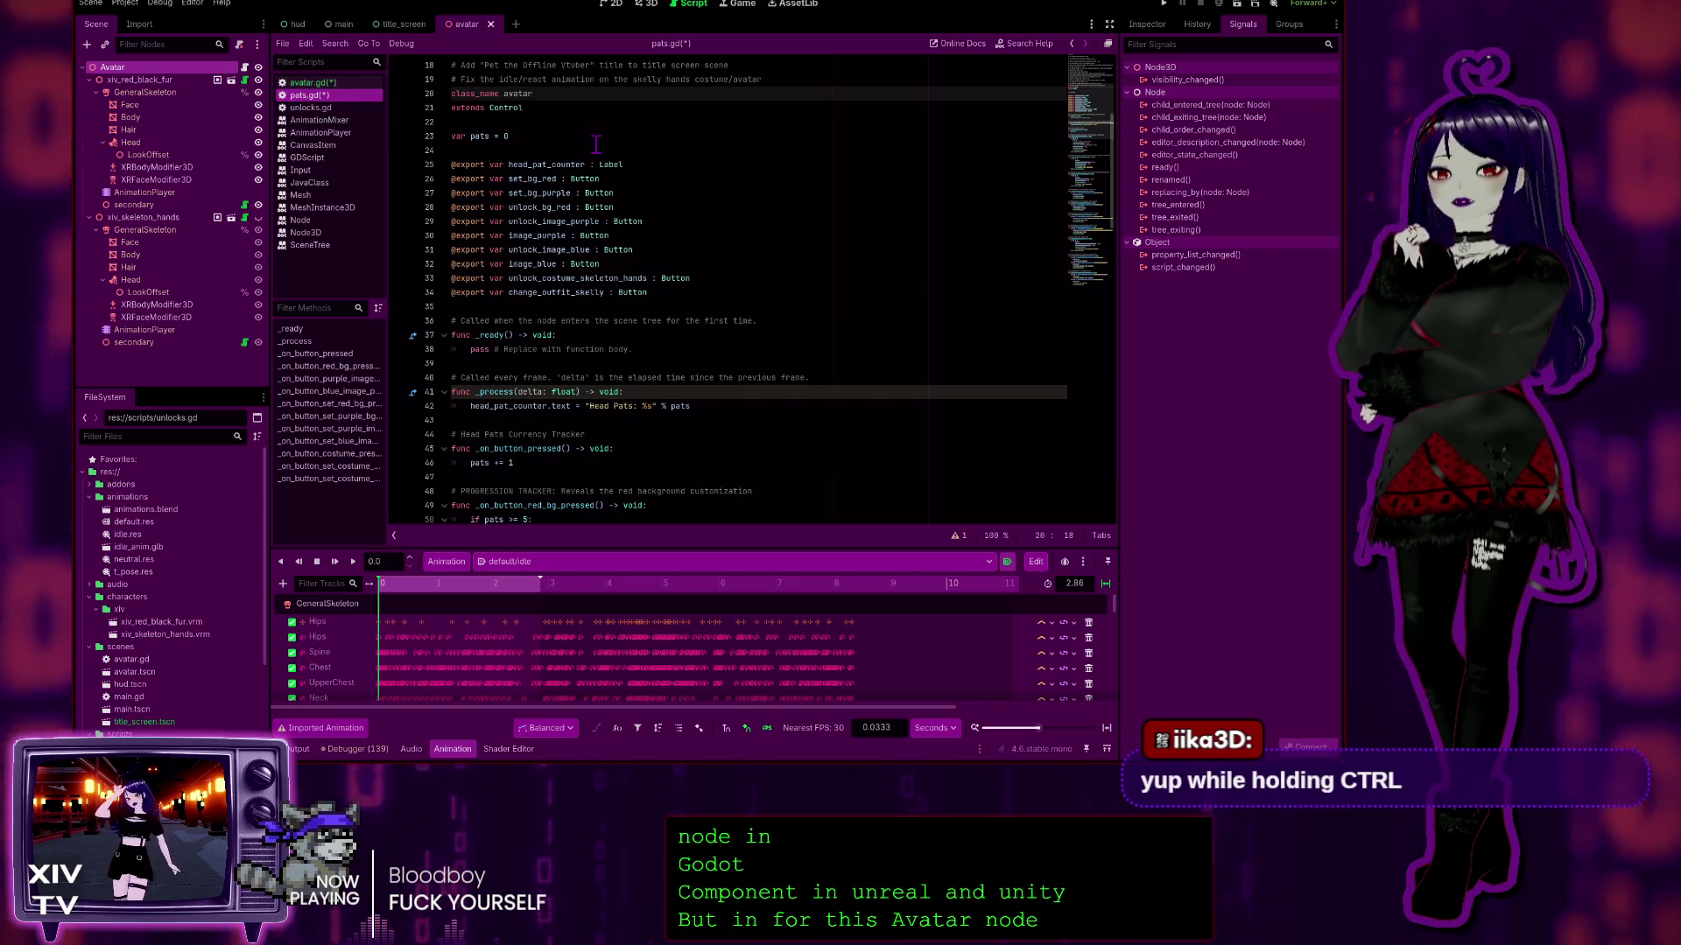
pyautogui.moveTo(131, 70); pyautogui.dragTo(611, 99)
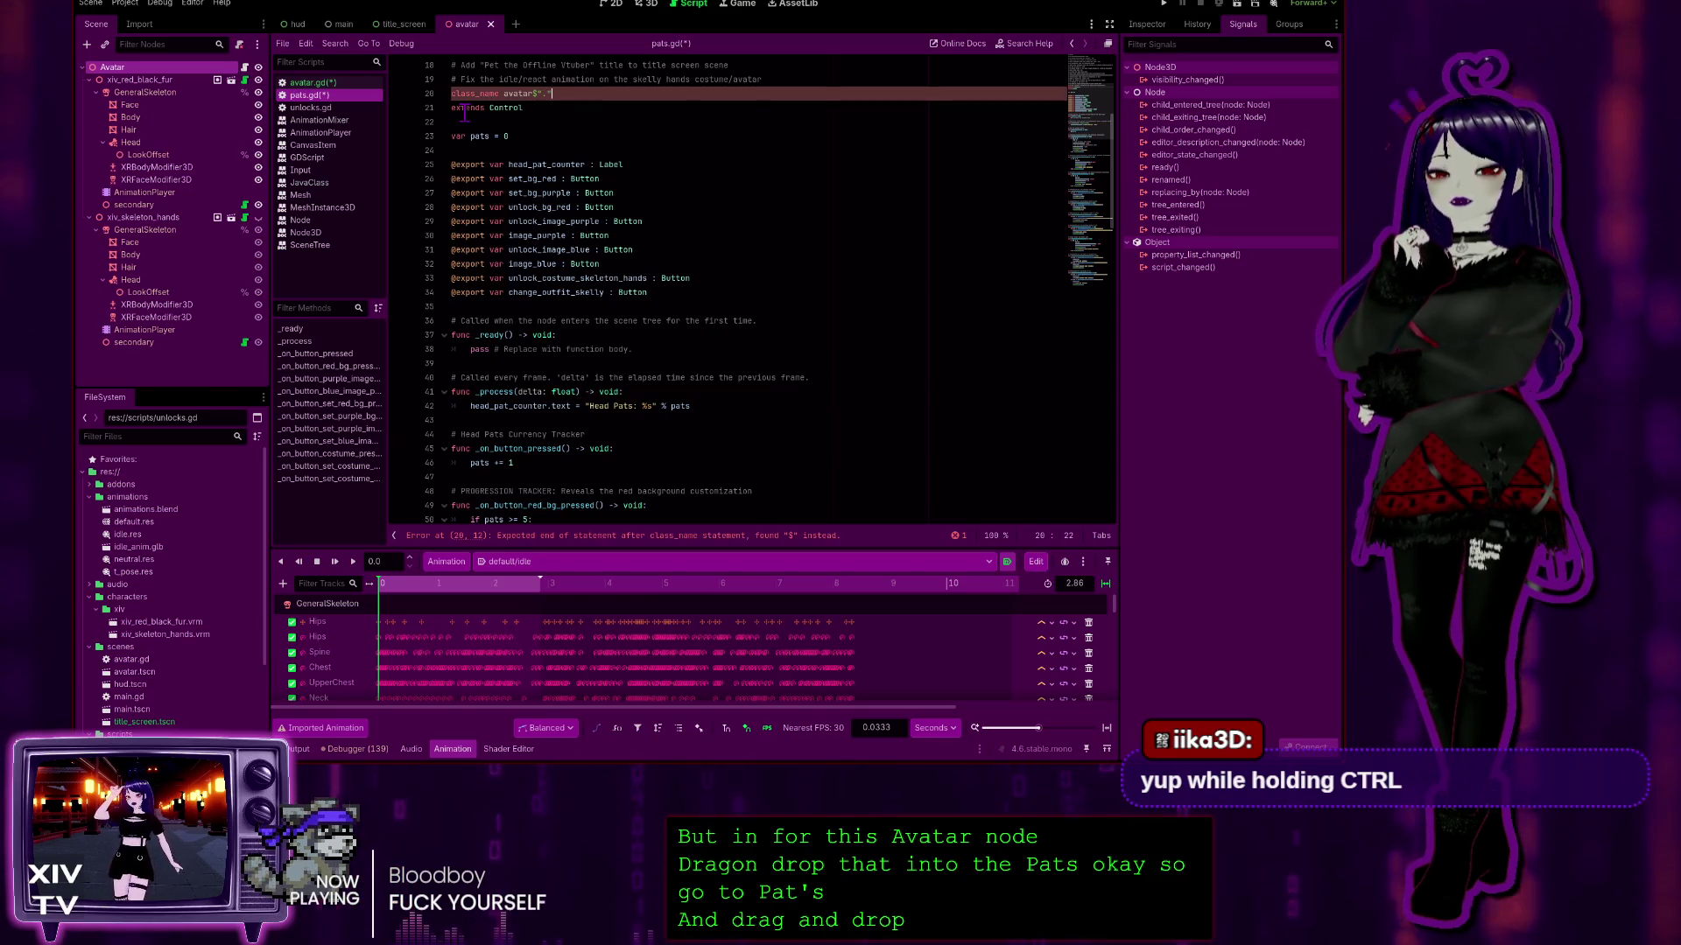
pyautogui.click(515, 94)
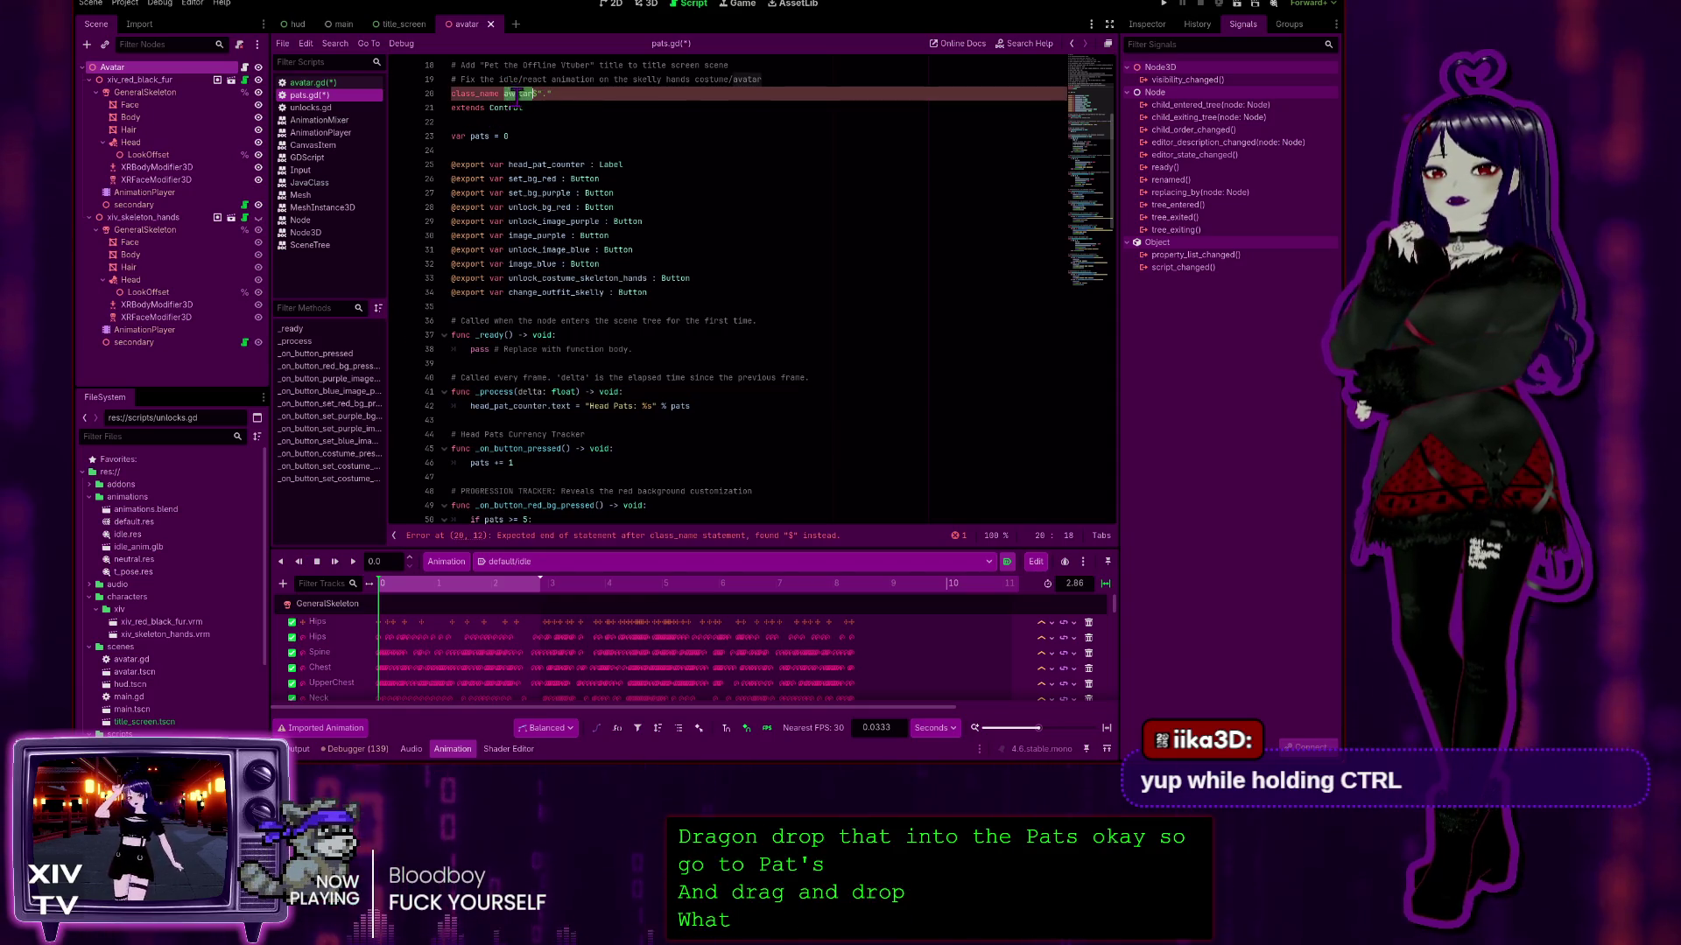
pyautogui.press('BackSpace')
pyautogui.press('BackSpace')
pyautogui.press('BackSpace')
pyautogui.click(545, 95)
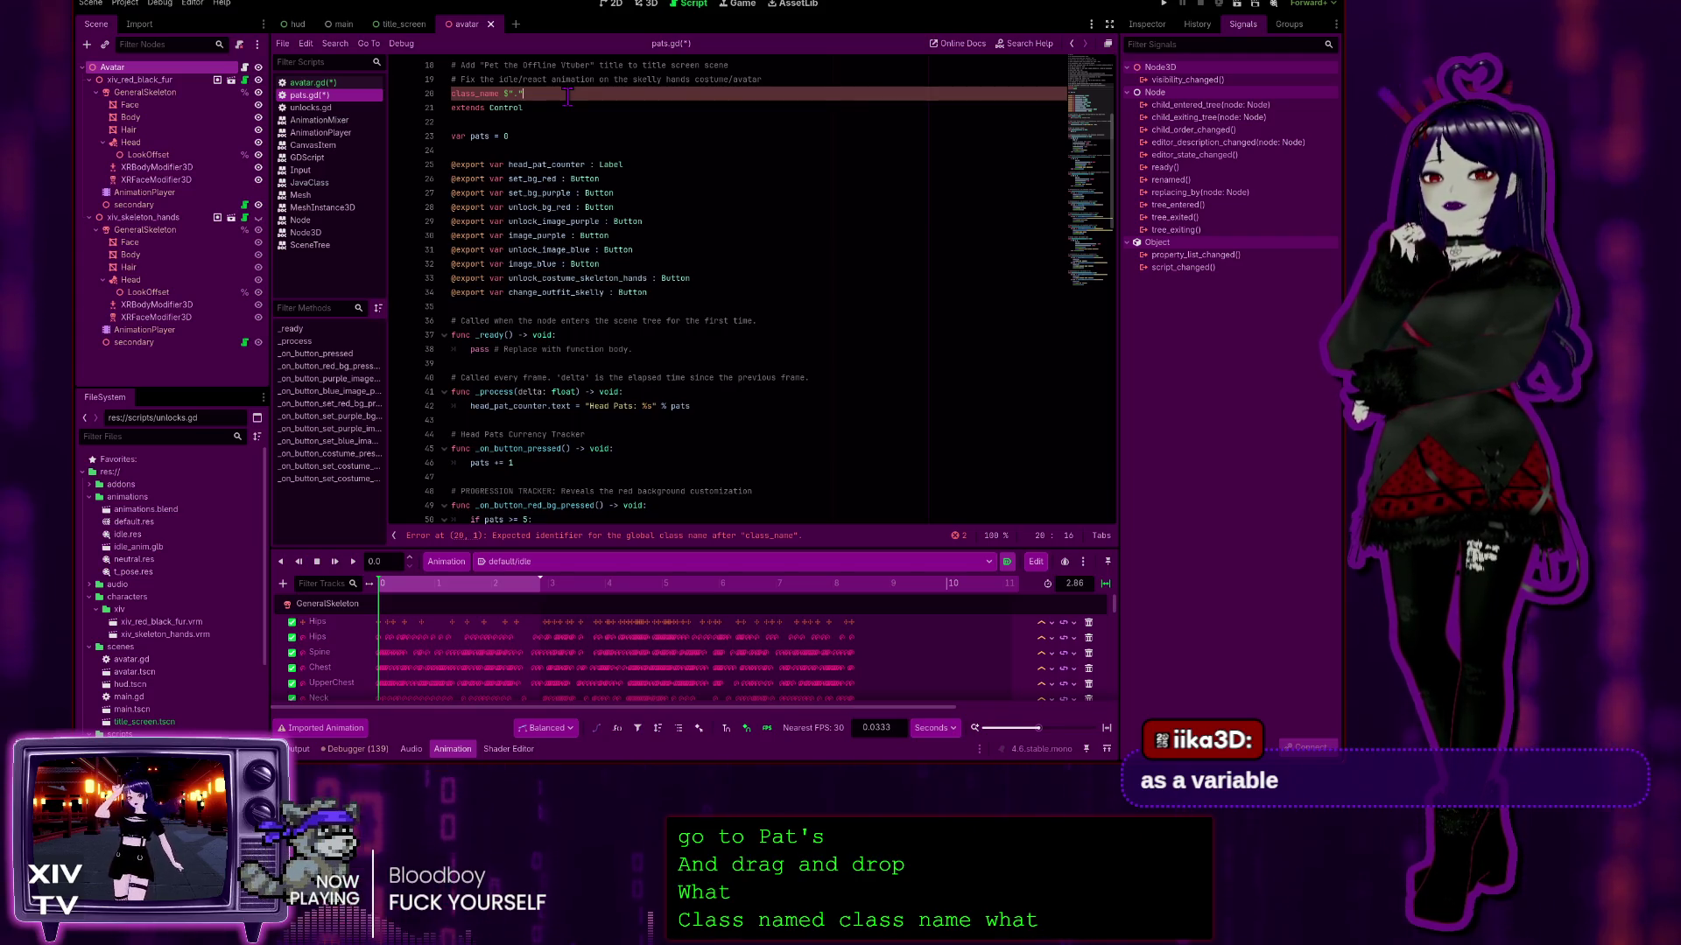
pyautogui.hotkey('shift', 'Left')
pyautogui.hotkey('shift', 'Left')
pyautogui.hotkey('shift', 'Left')
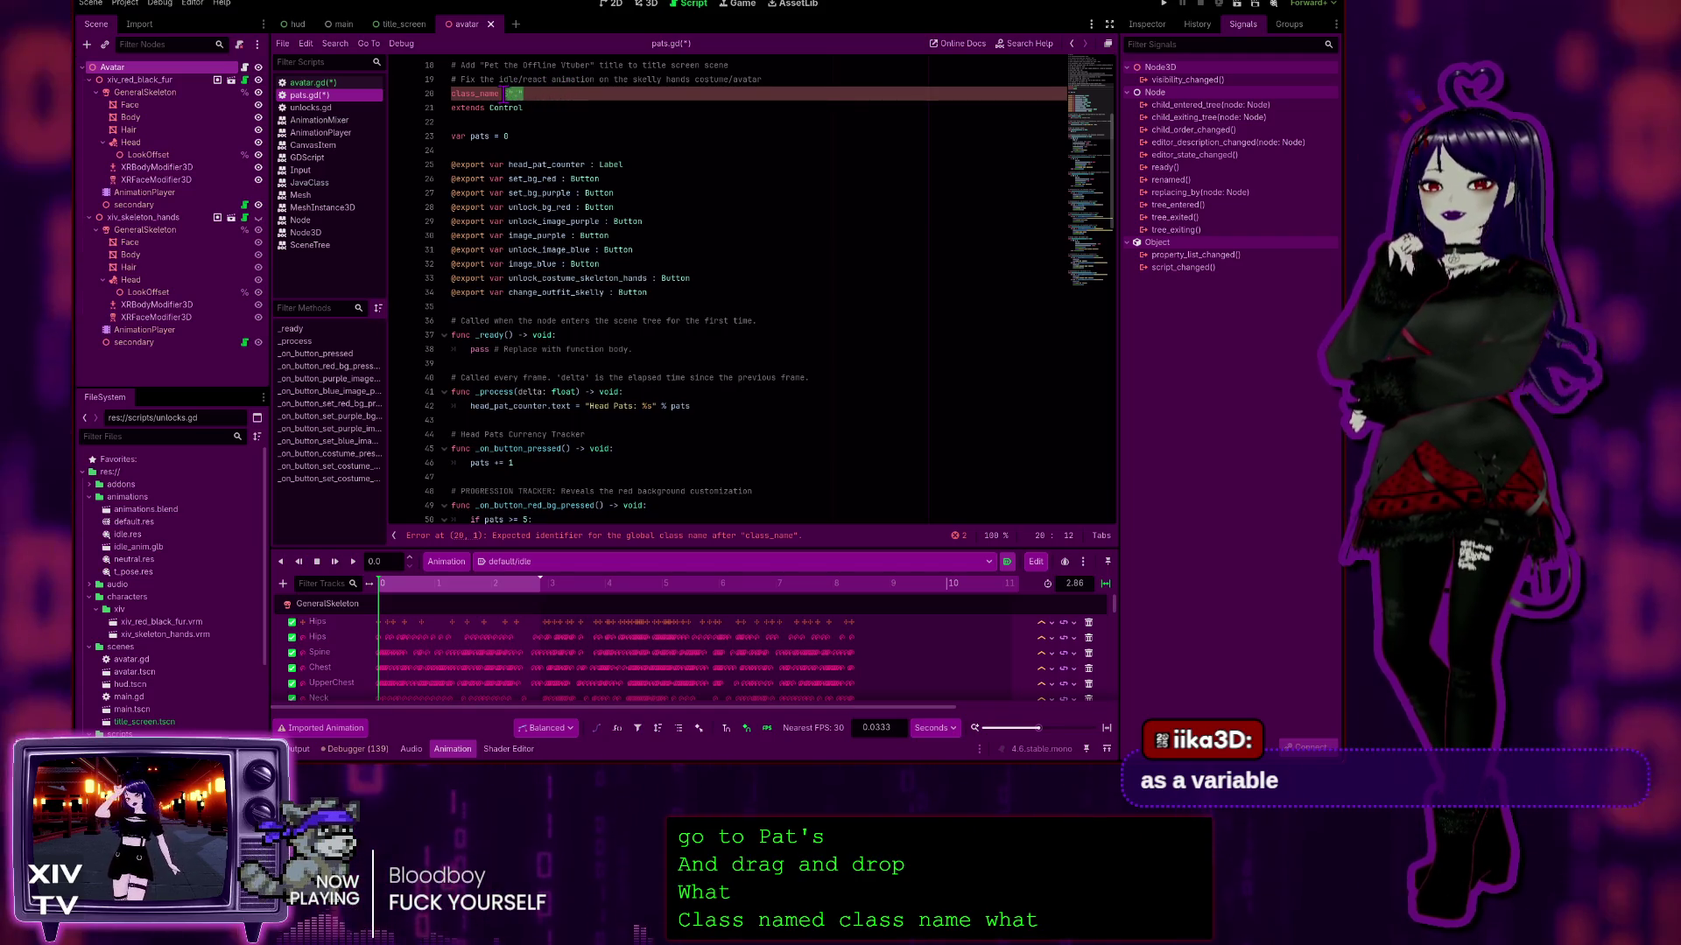
pyautogui.press('BackSpace')
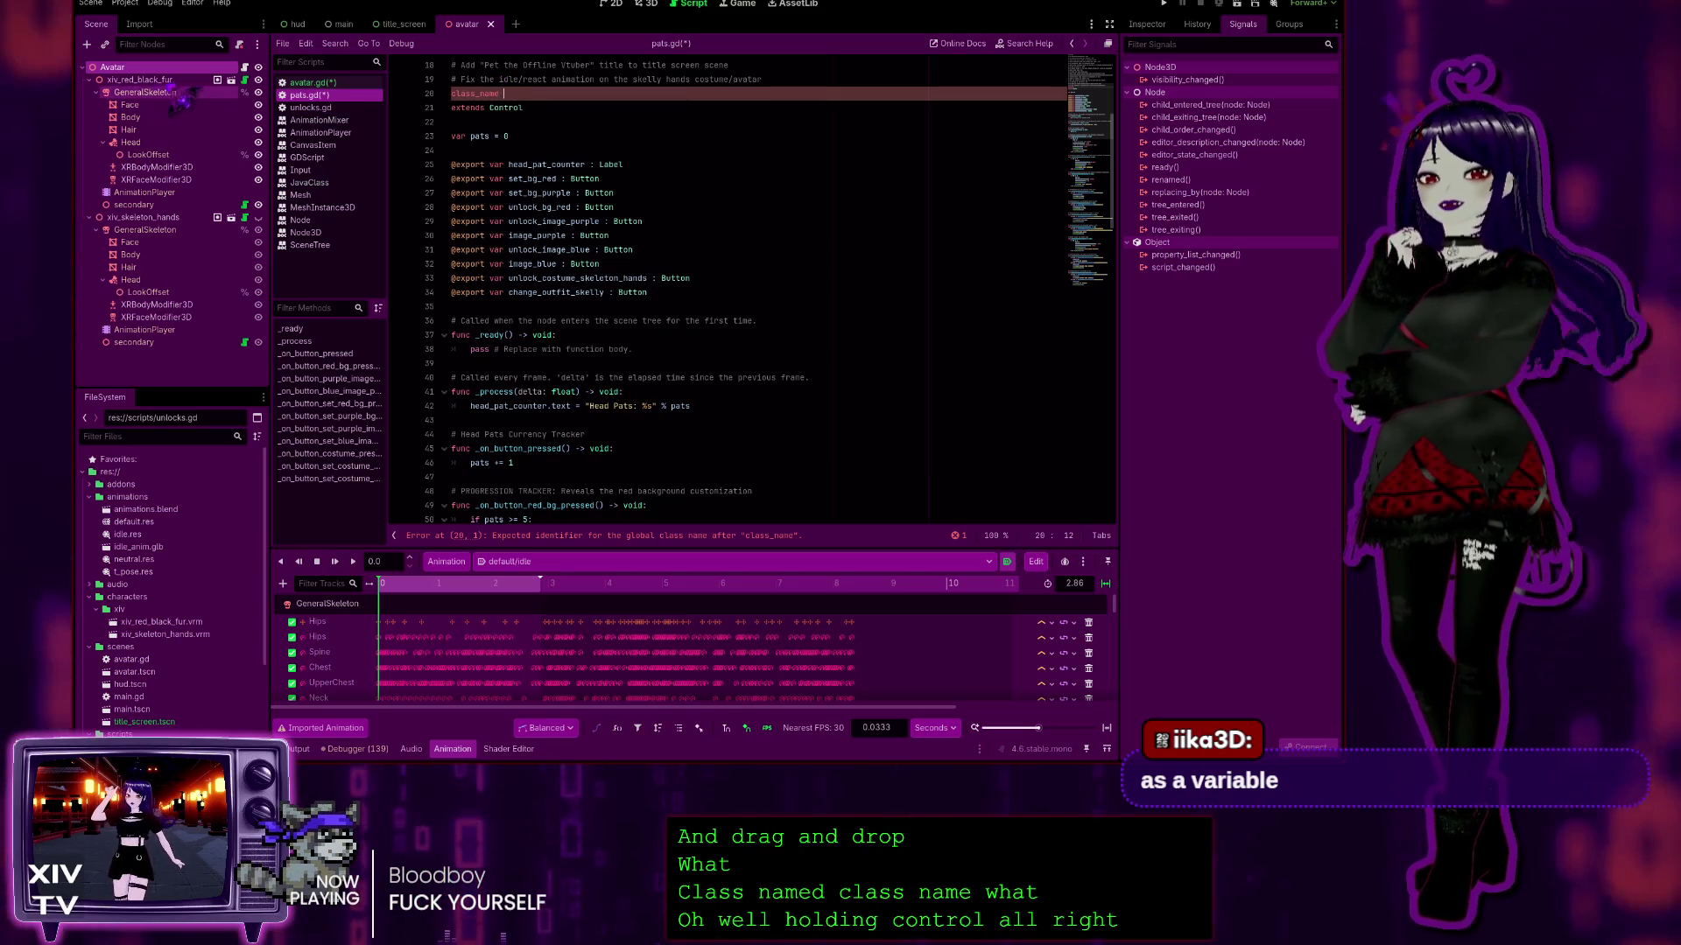
pyautogui.keyDown('ctrl'); pyautogui.click(131, 68); pyautogui.keyUp('ctrl')
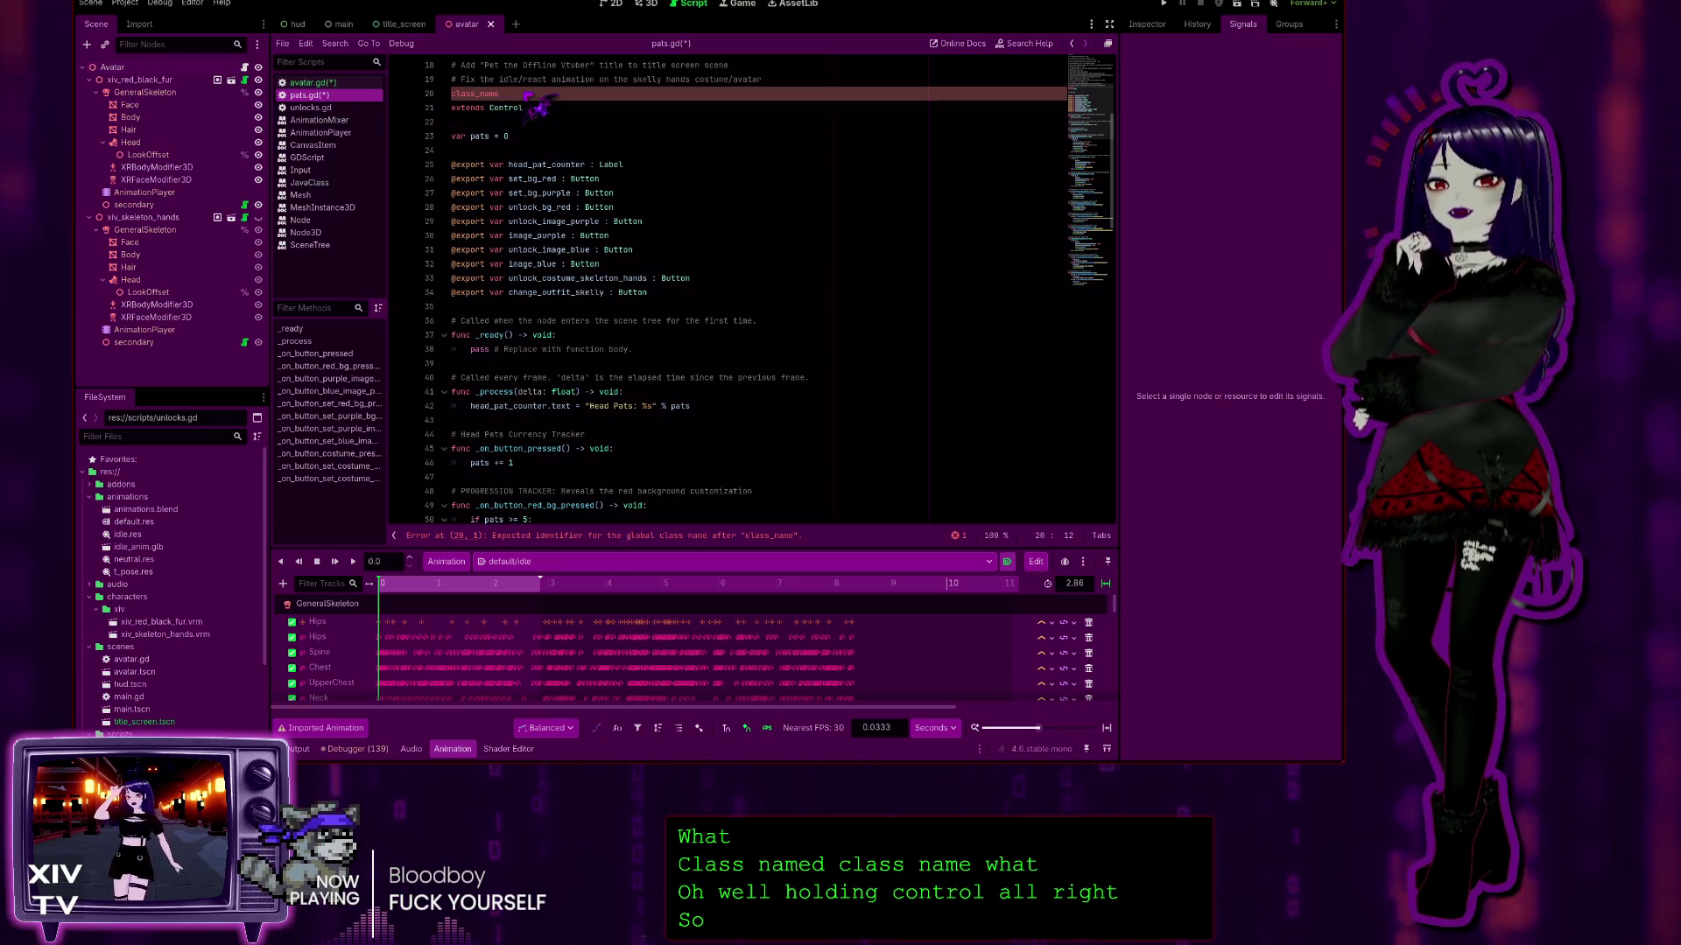
pyautogui.moveTo(112, 67); pyautogui.dragTo(132, 80)
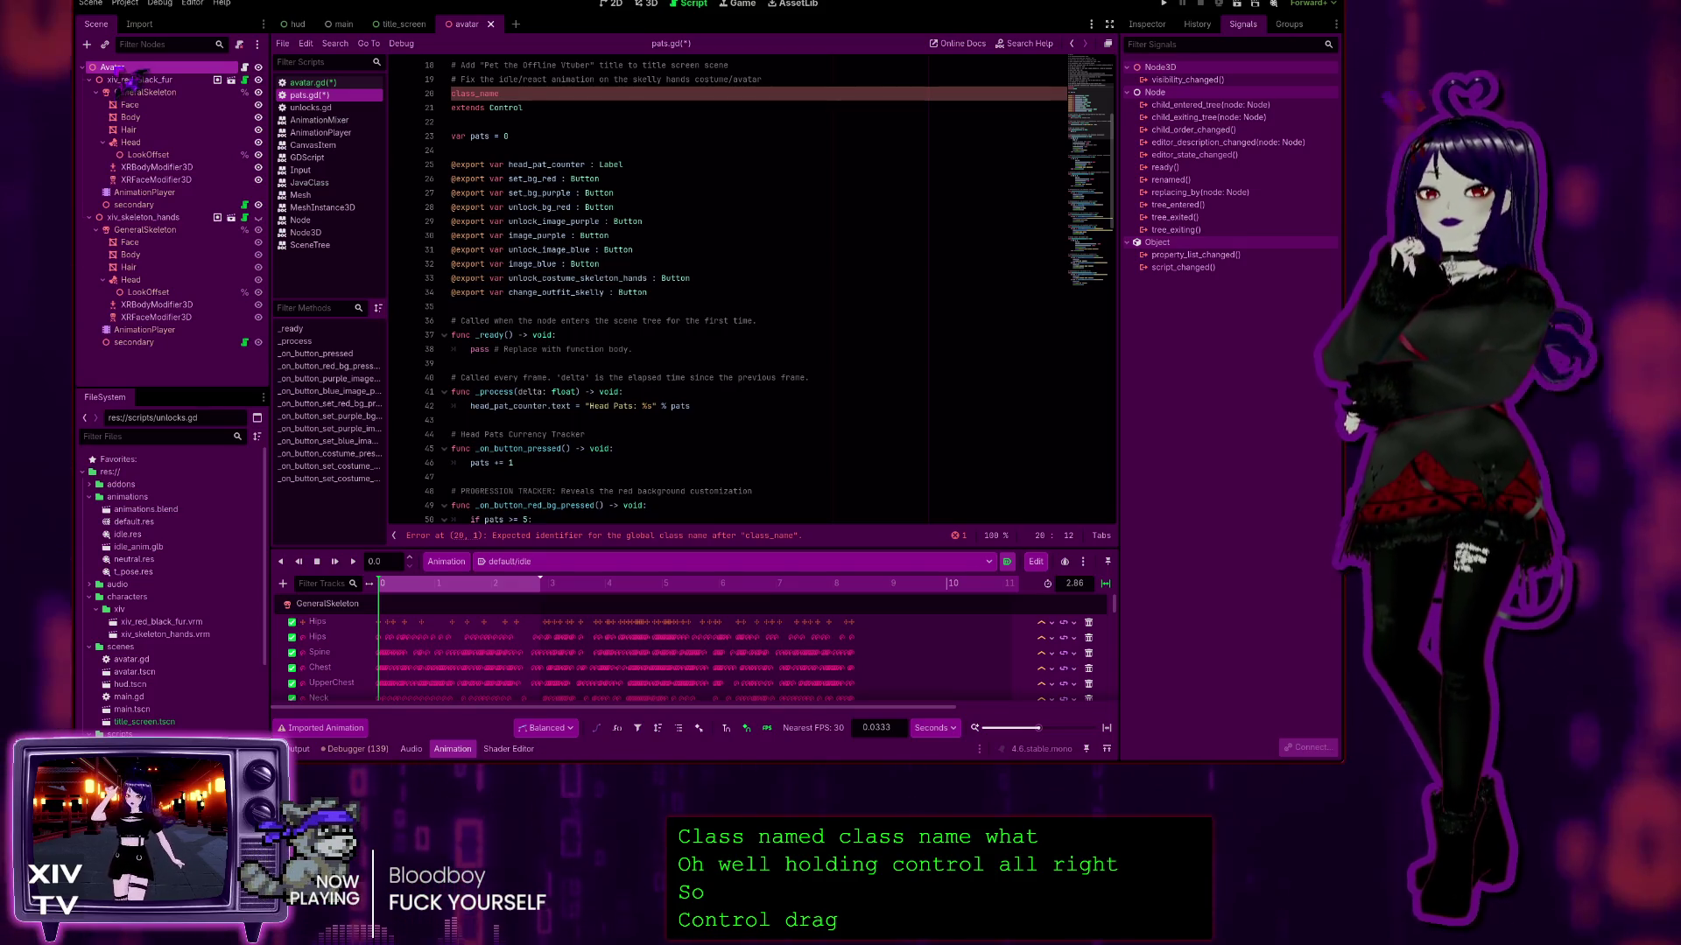
pyautogui.moveTo(528, 92); pyautogui.dragTo(536, 104)
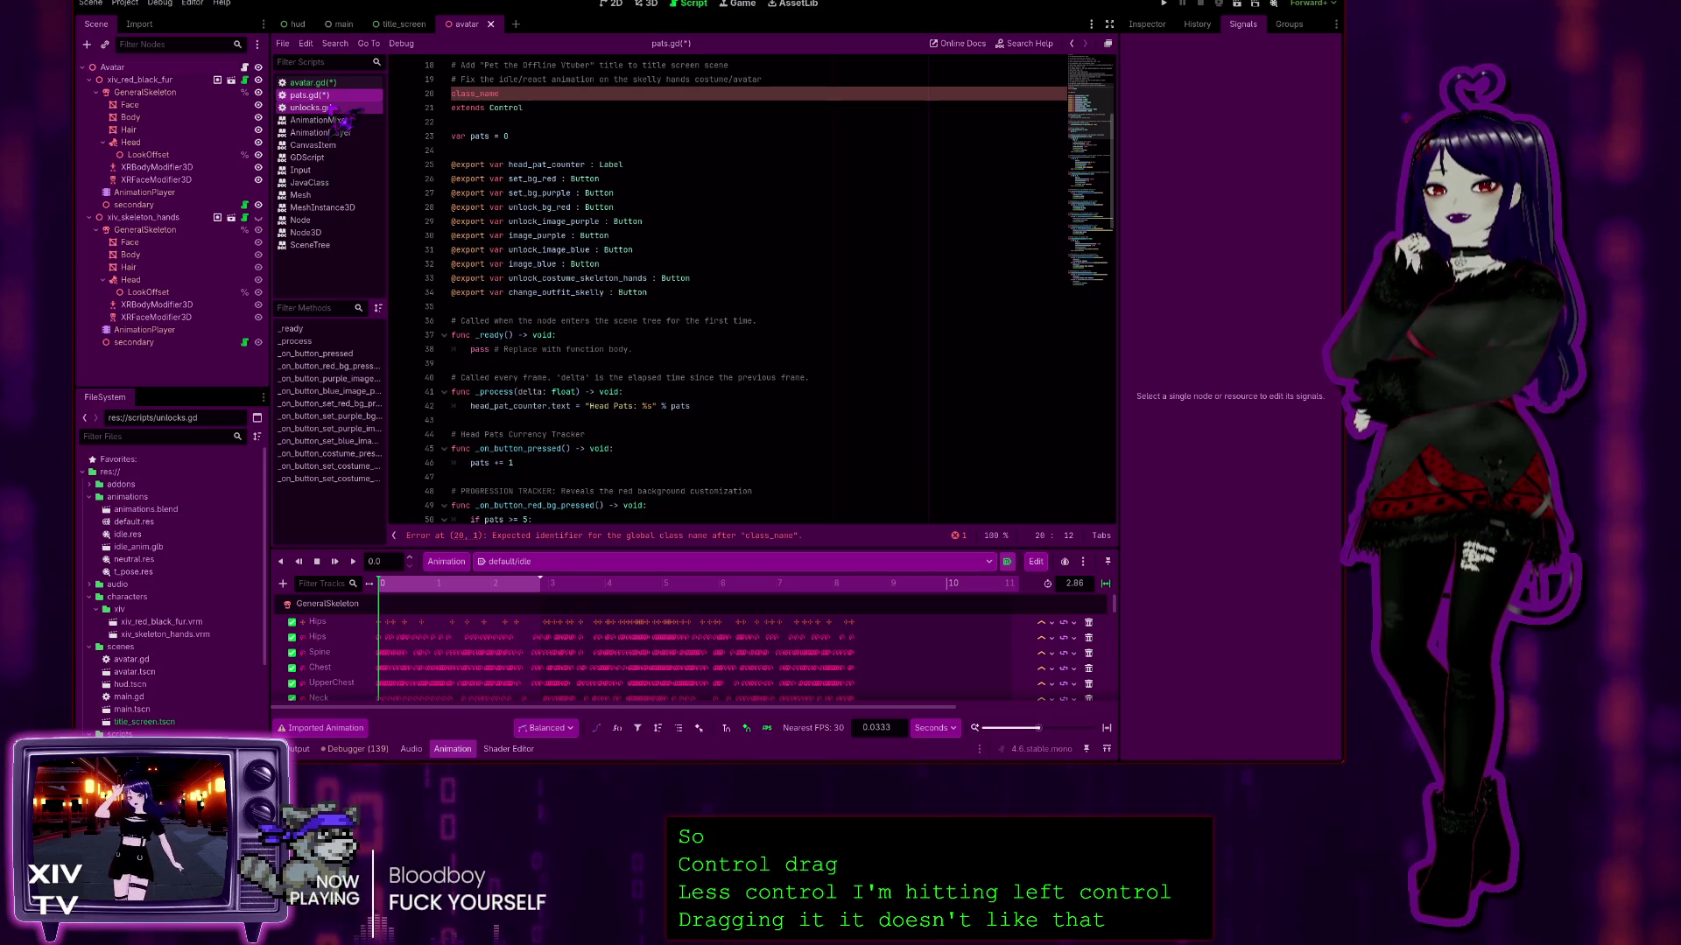
pyautogui.moveTo(333, 112); pyautogui.dragTo(463, 96)
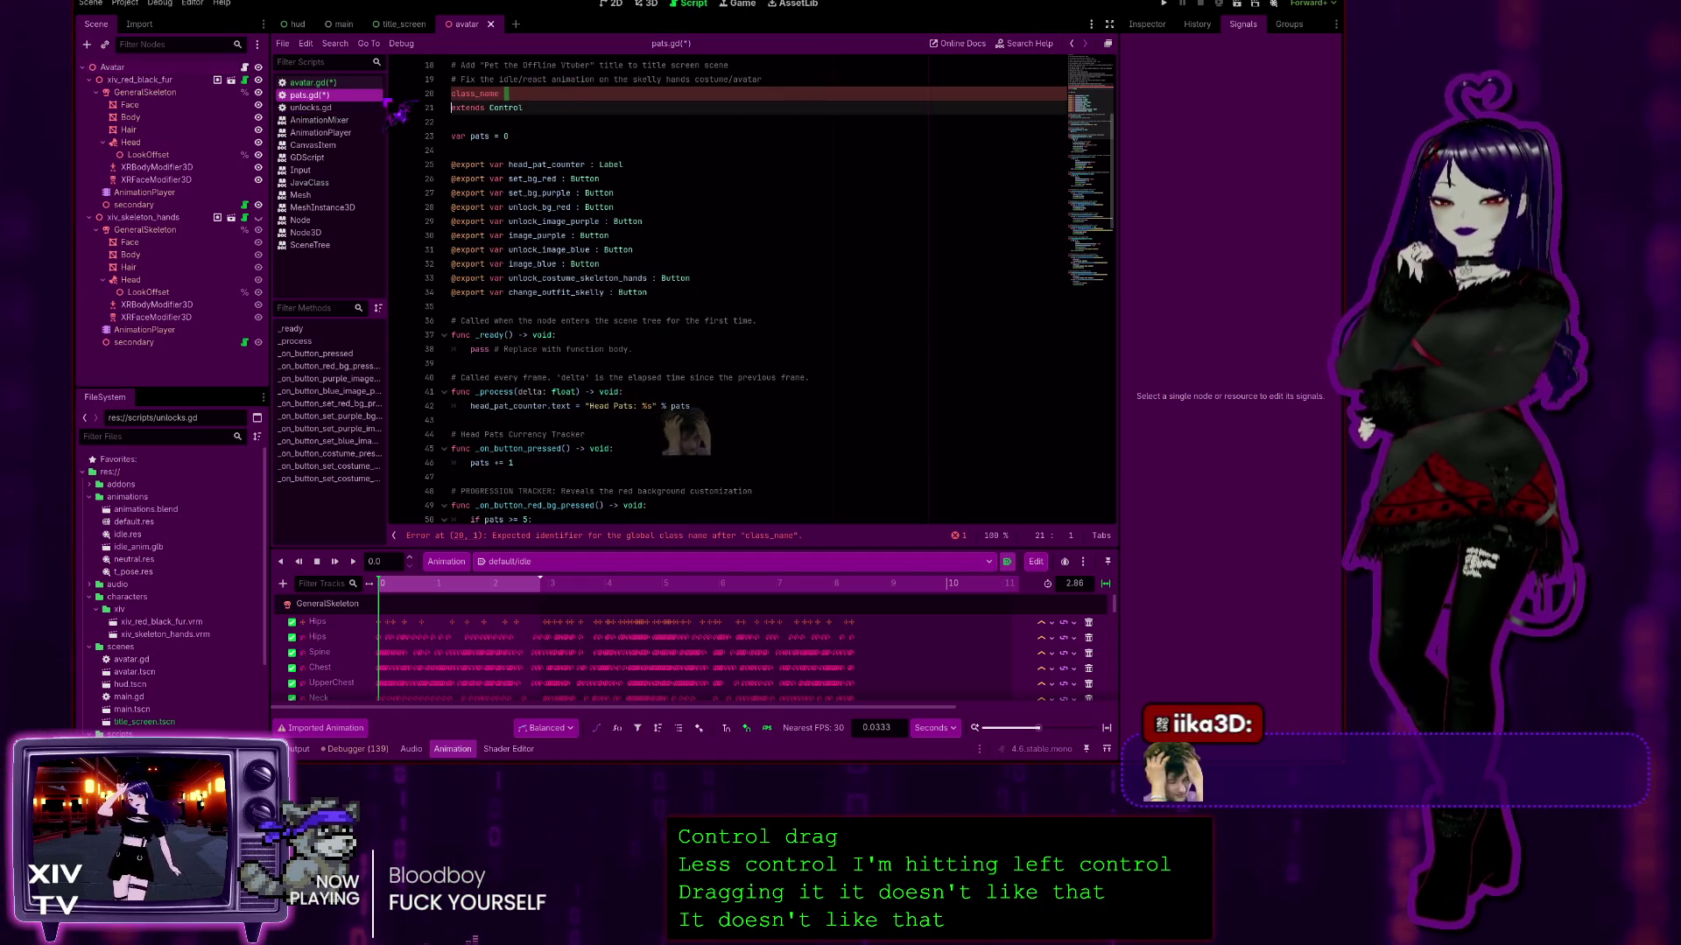
# Step: Delete the stray 'class_name' text so the line reads 'extends Control'
pyautogui.press('Delete')
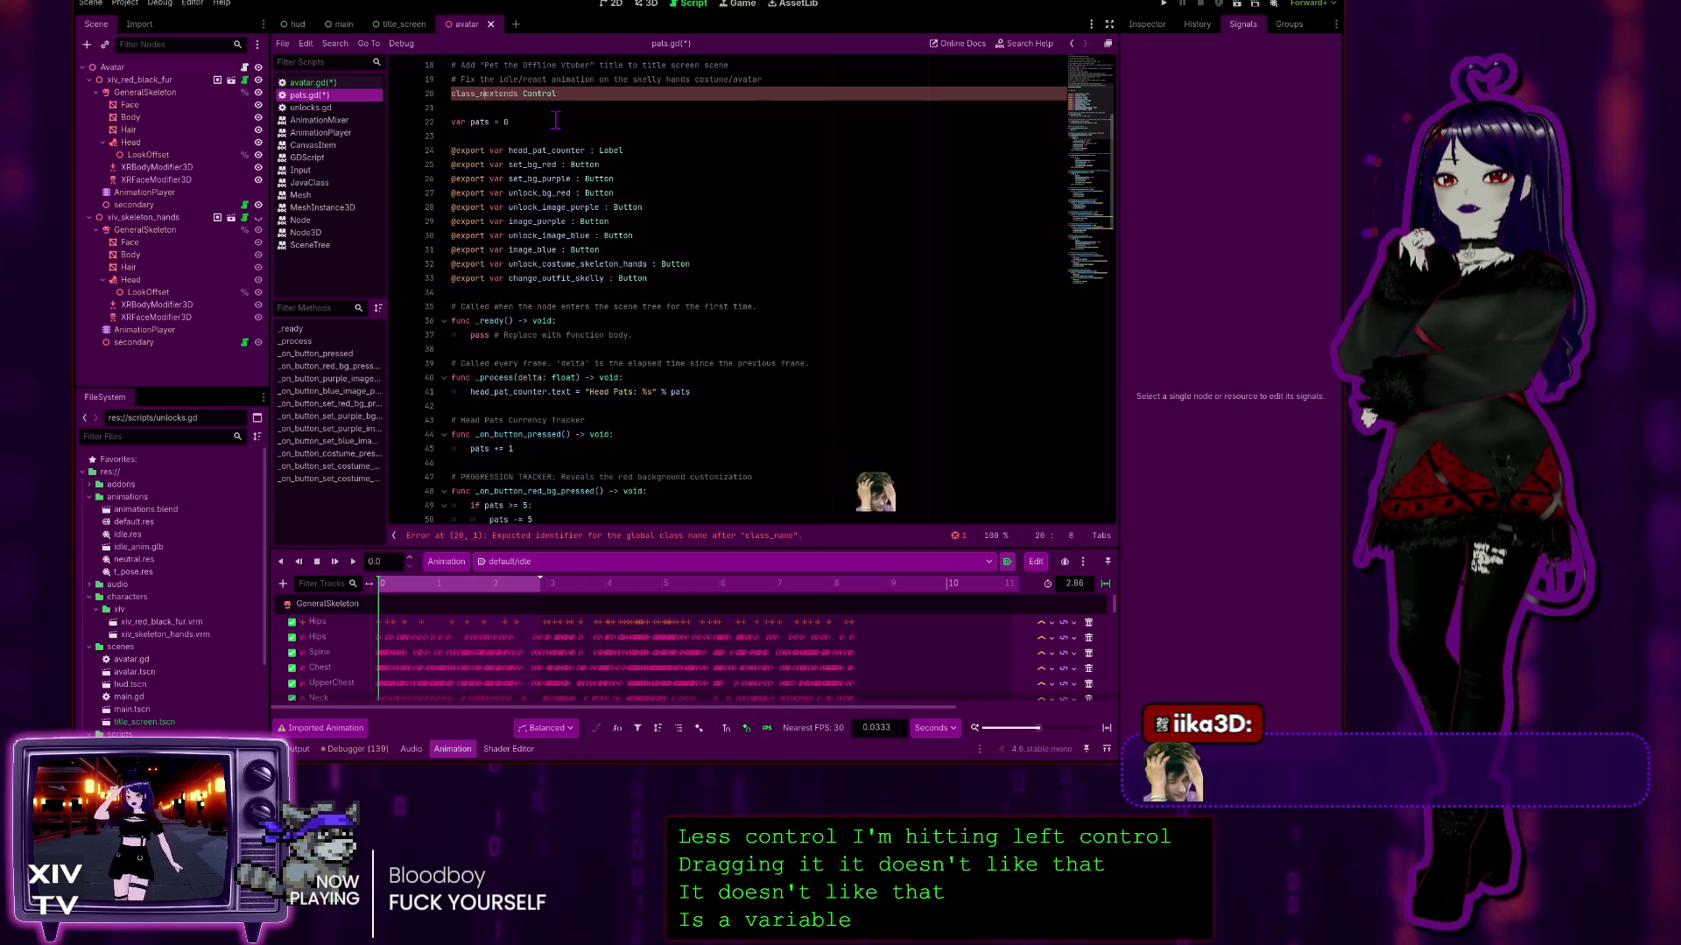
pyautogui.press('BackSpace')
pyautogui.press('BackSpace')
pyautogui.press('BackSpace')
pyautogui.press('Delete')
pyautogui.press('Delete')
pyautogui.press('Delete')
pyautogui.click(565, 94)
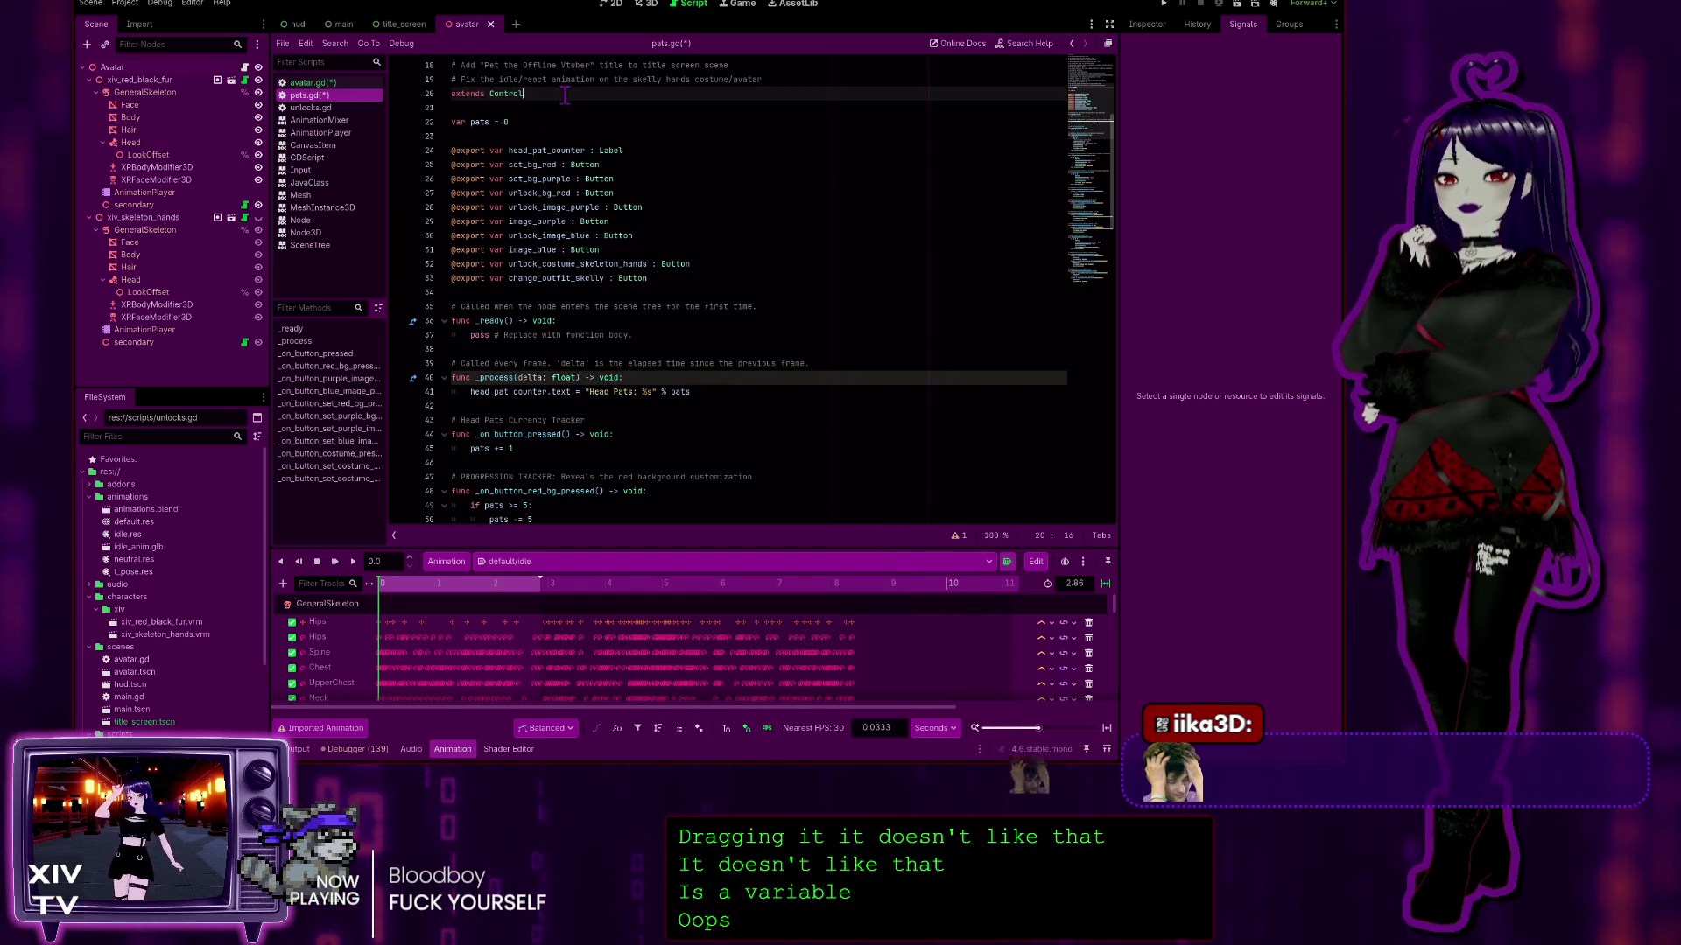
# Step: Start a new 'var' line below 'var pats = 0' and try naming it avatar
pyautogui.click(541, 118)
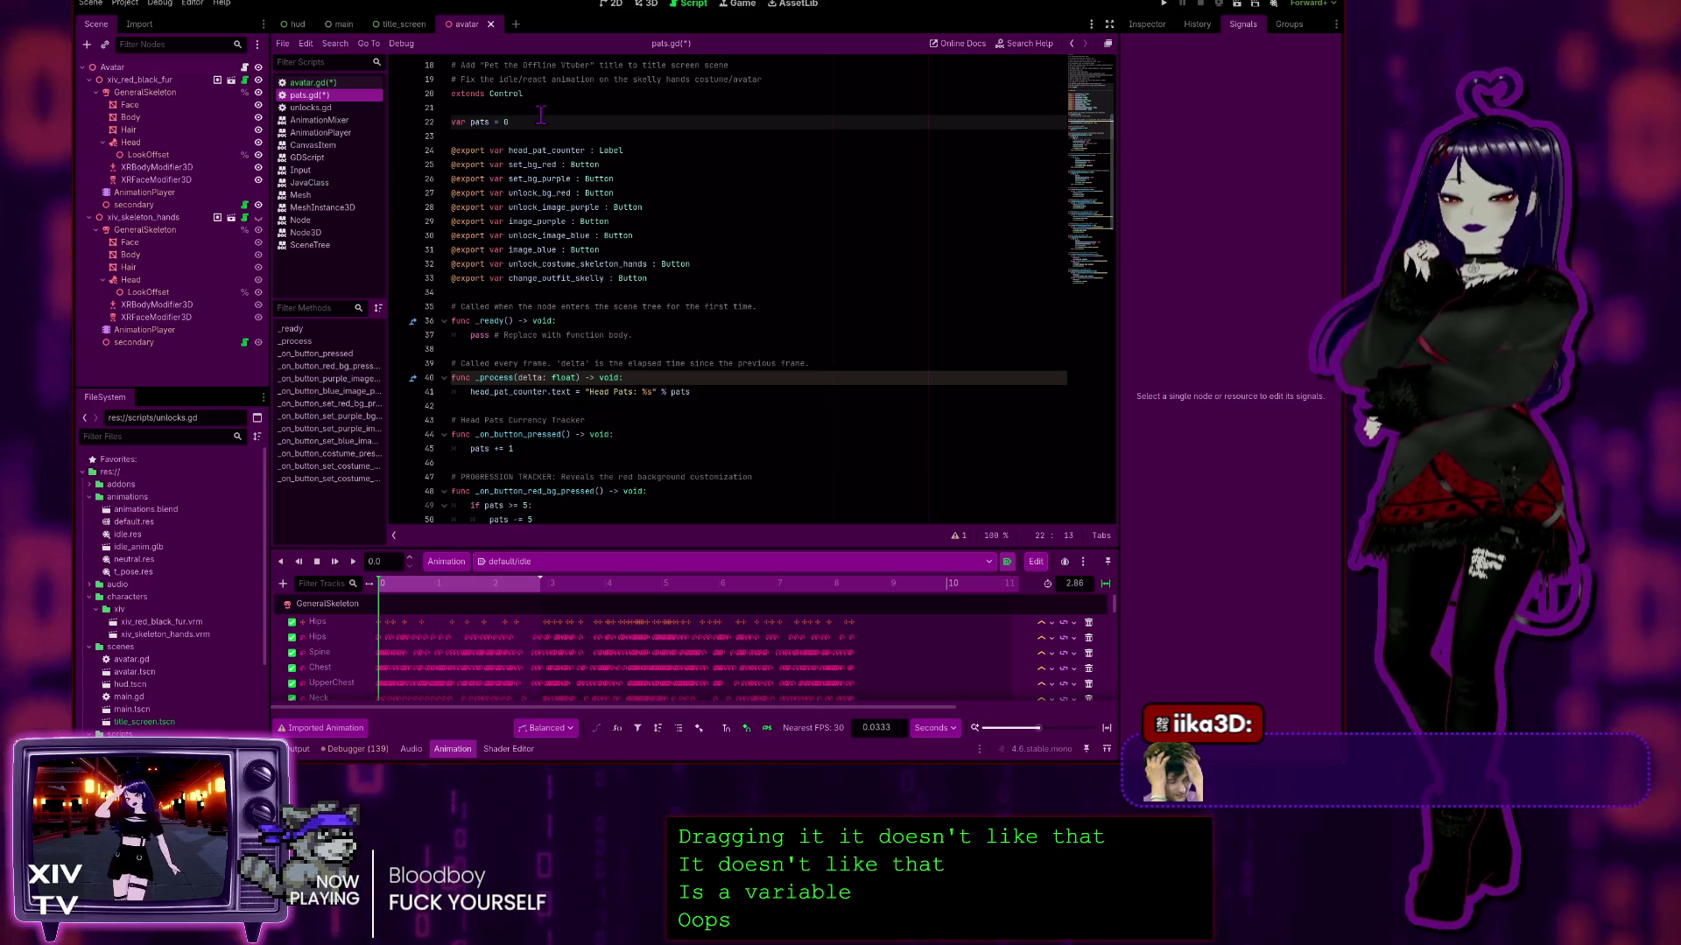
pyautogui.press('Return')
pyautogui.write('var')
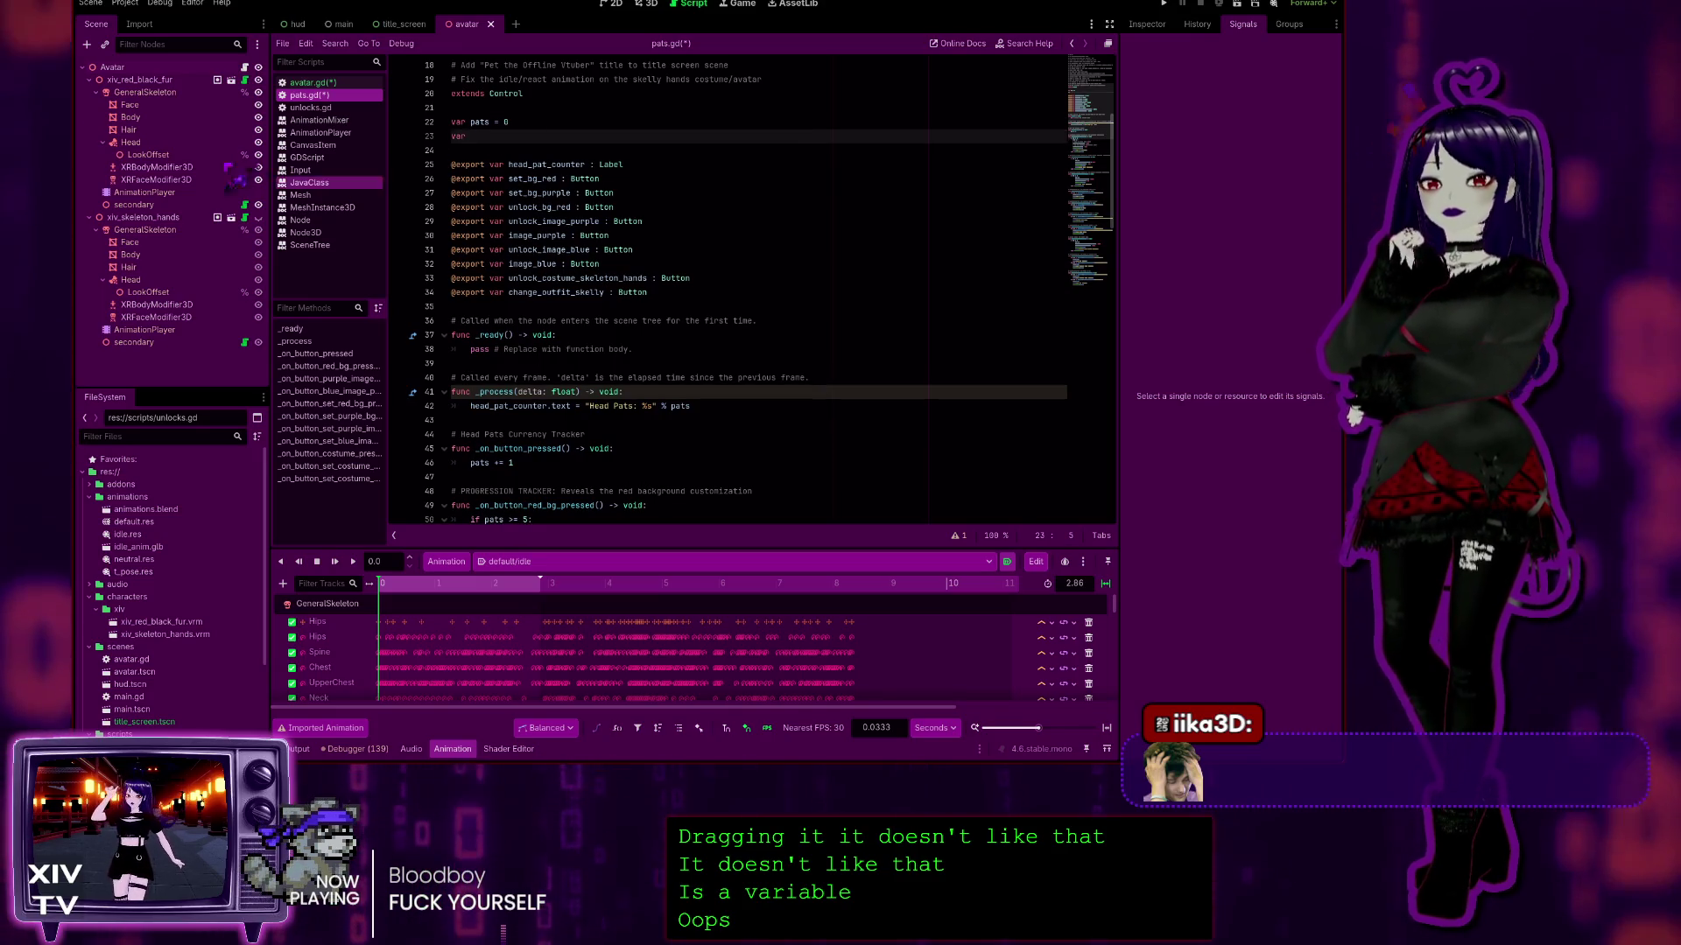
pyautogui.click(130, 70)
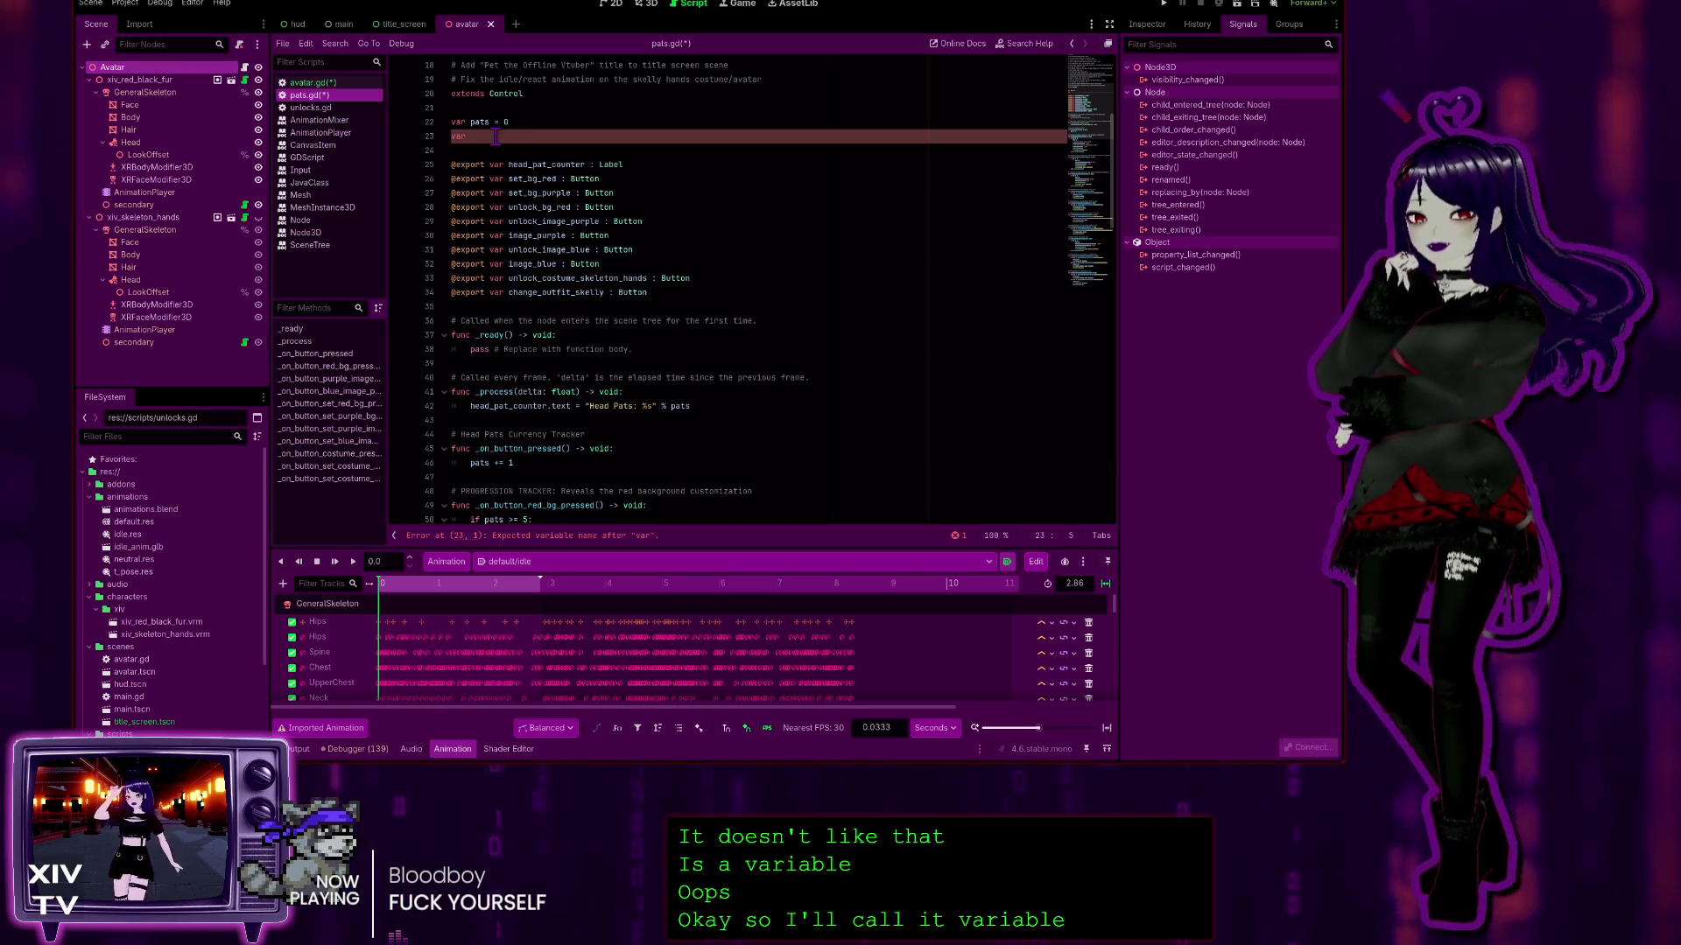
pyautogui.write('avat')
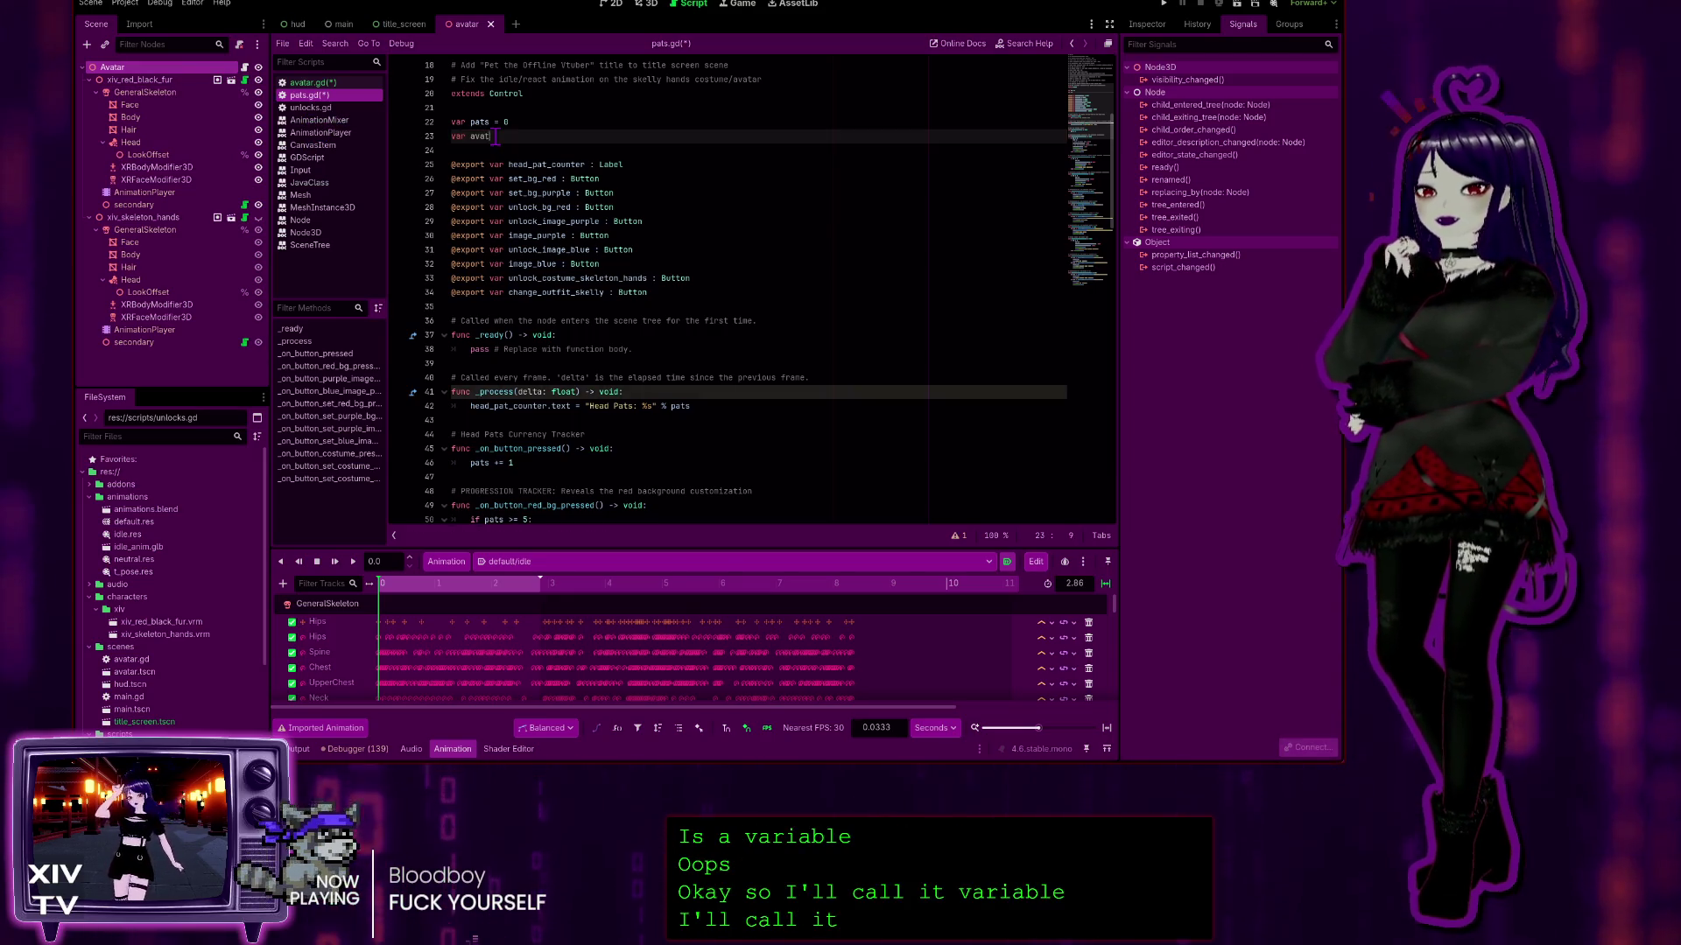
pyautogui.write('ar')
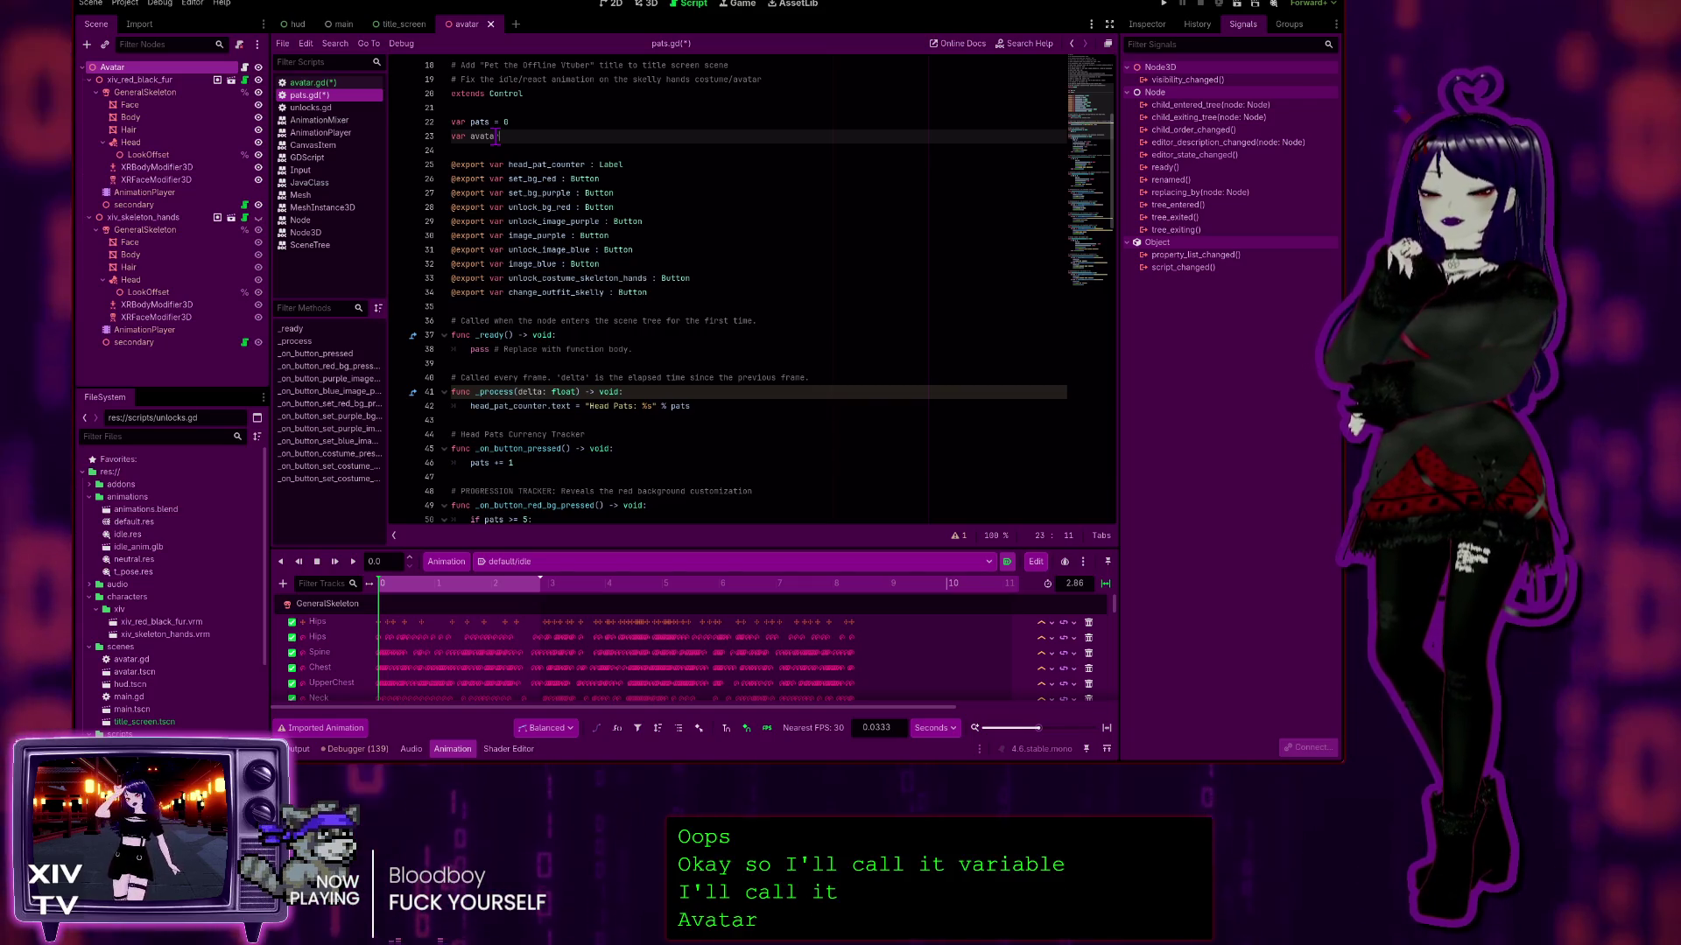
pyautogui.press('BackSpace')
pyautogui.press('BackSpace')
pyautogui.press('BackSpace')
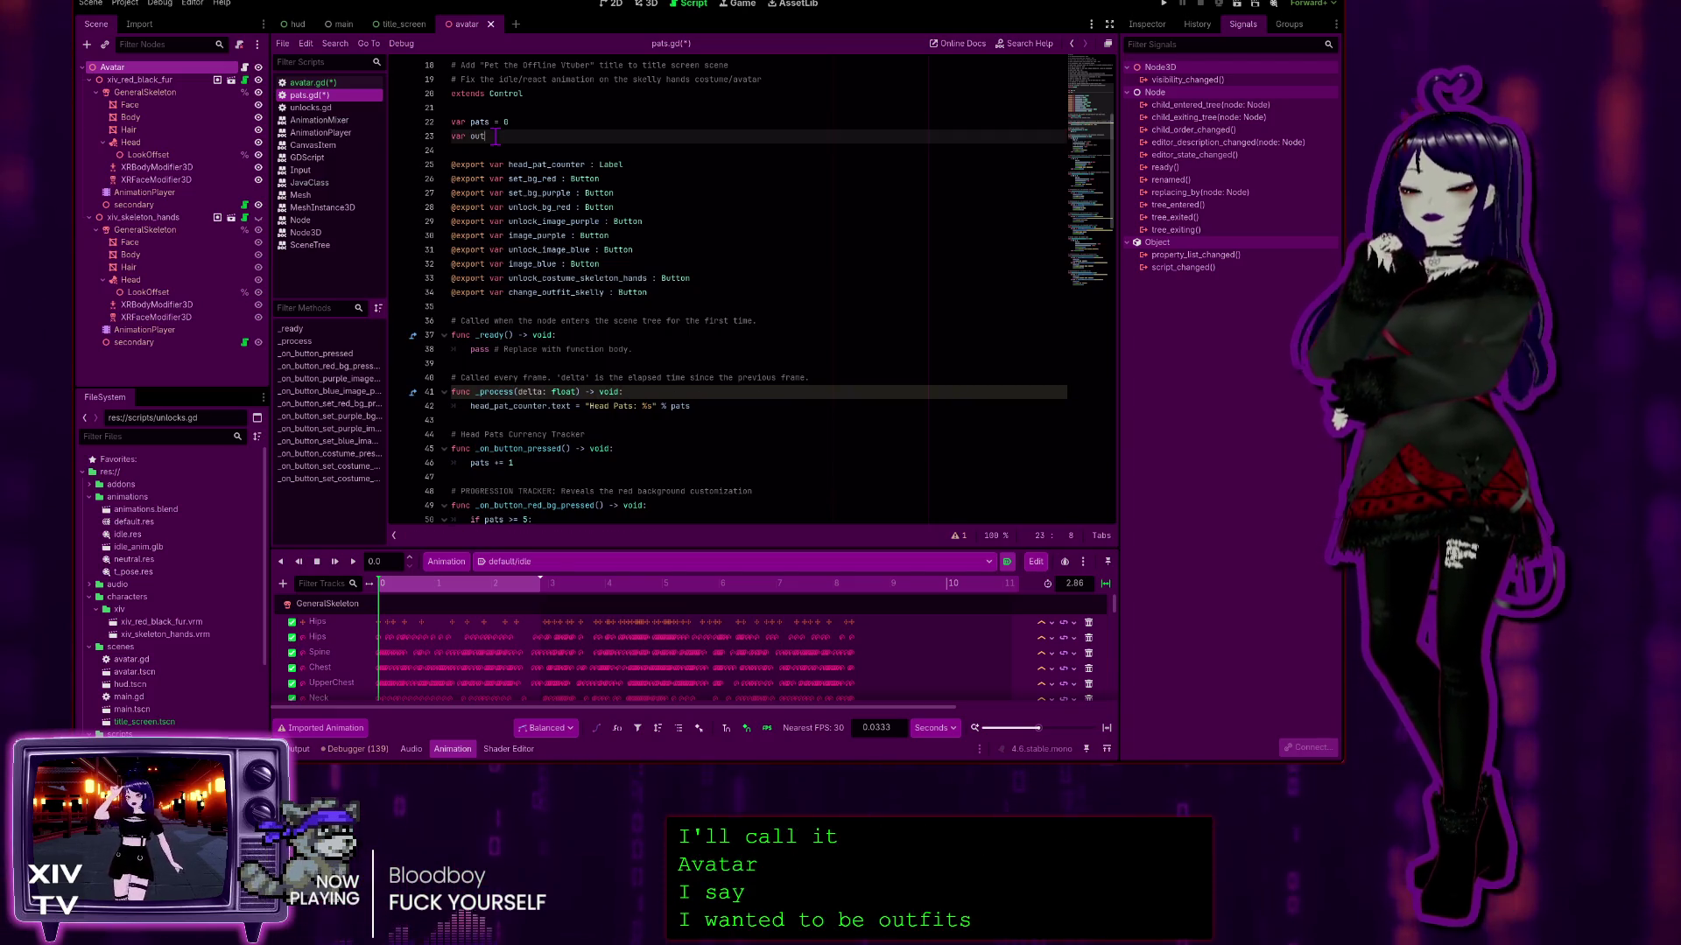
pyautogui.press('BackSpace')
pyautogui.press('BackSpace')
pyautogui.write('characte')
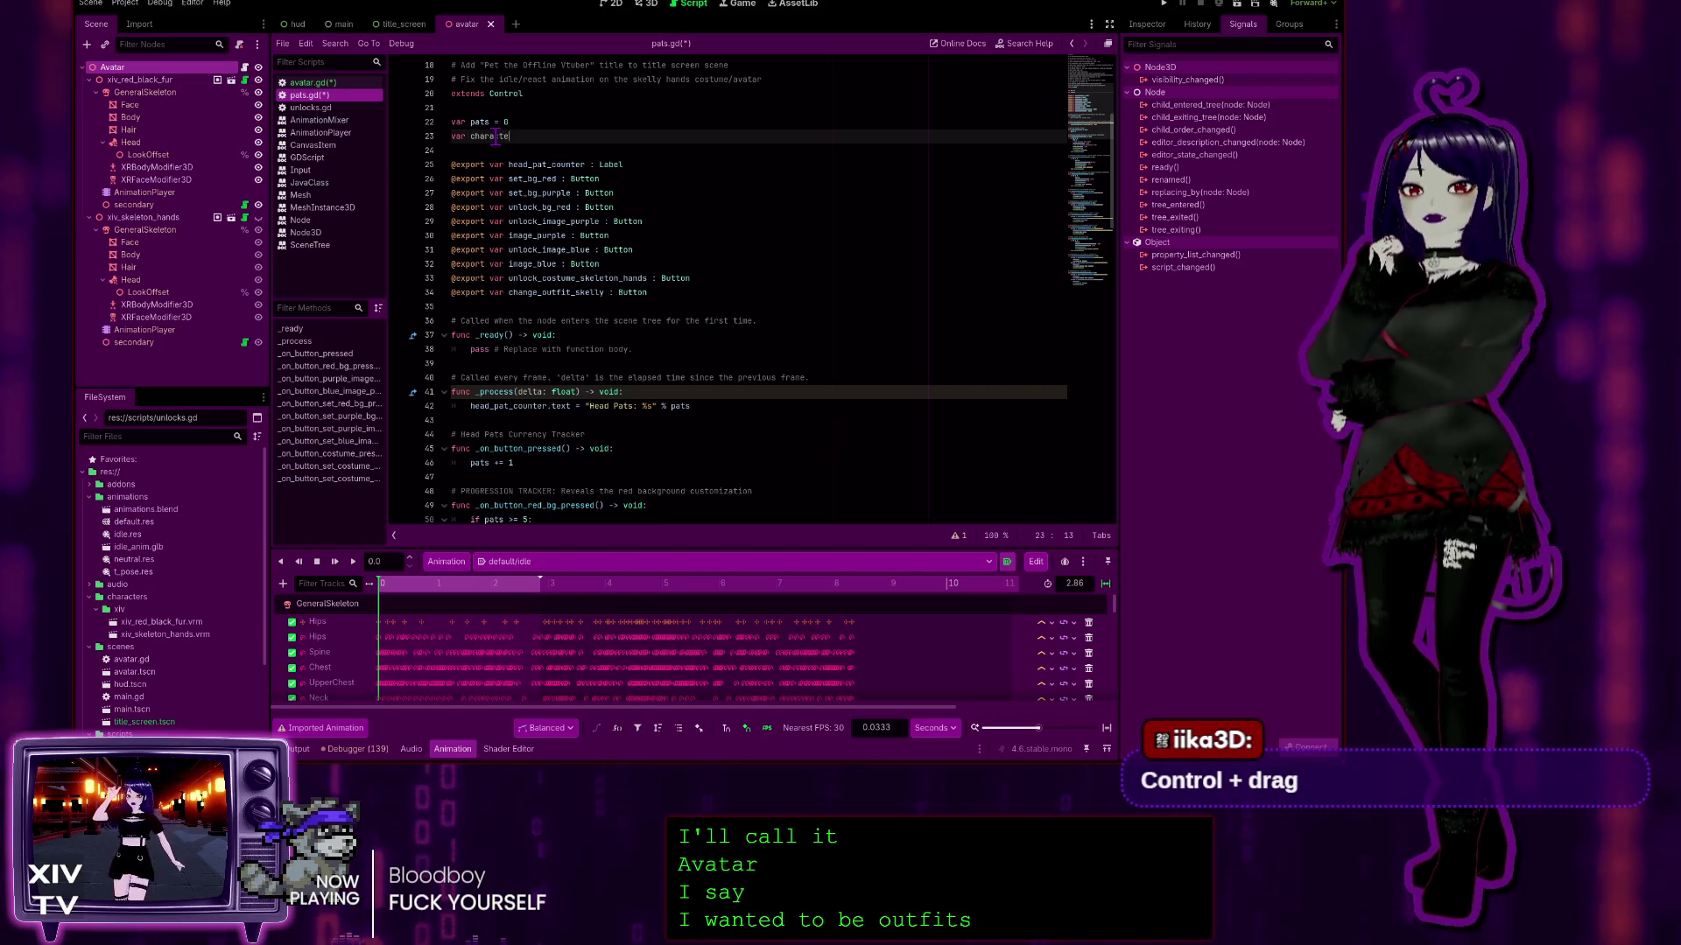
# Step: Try a 'character_mesh =' declaration with the Avatar node path, then delete it back to 'var'
pyautogui.write('r_mesh')
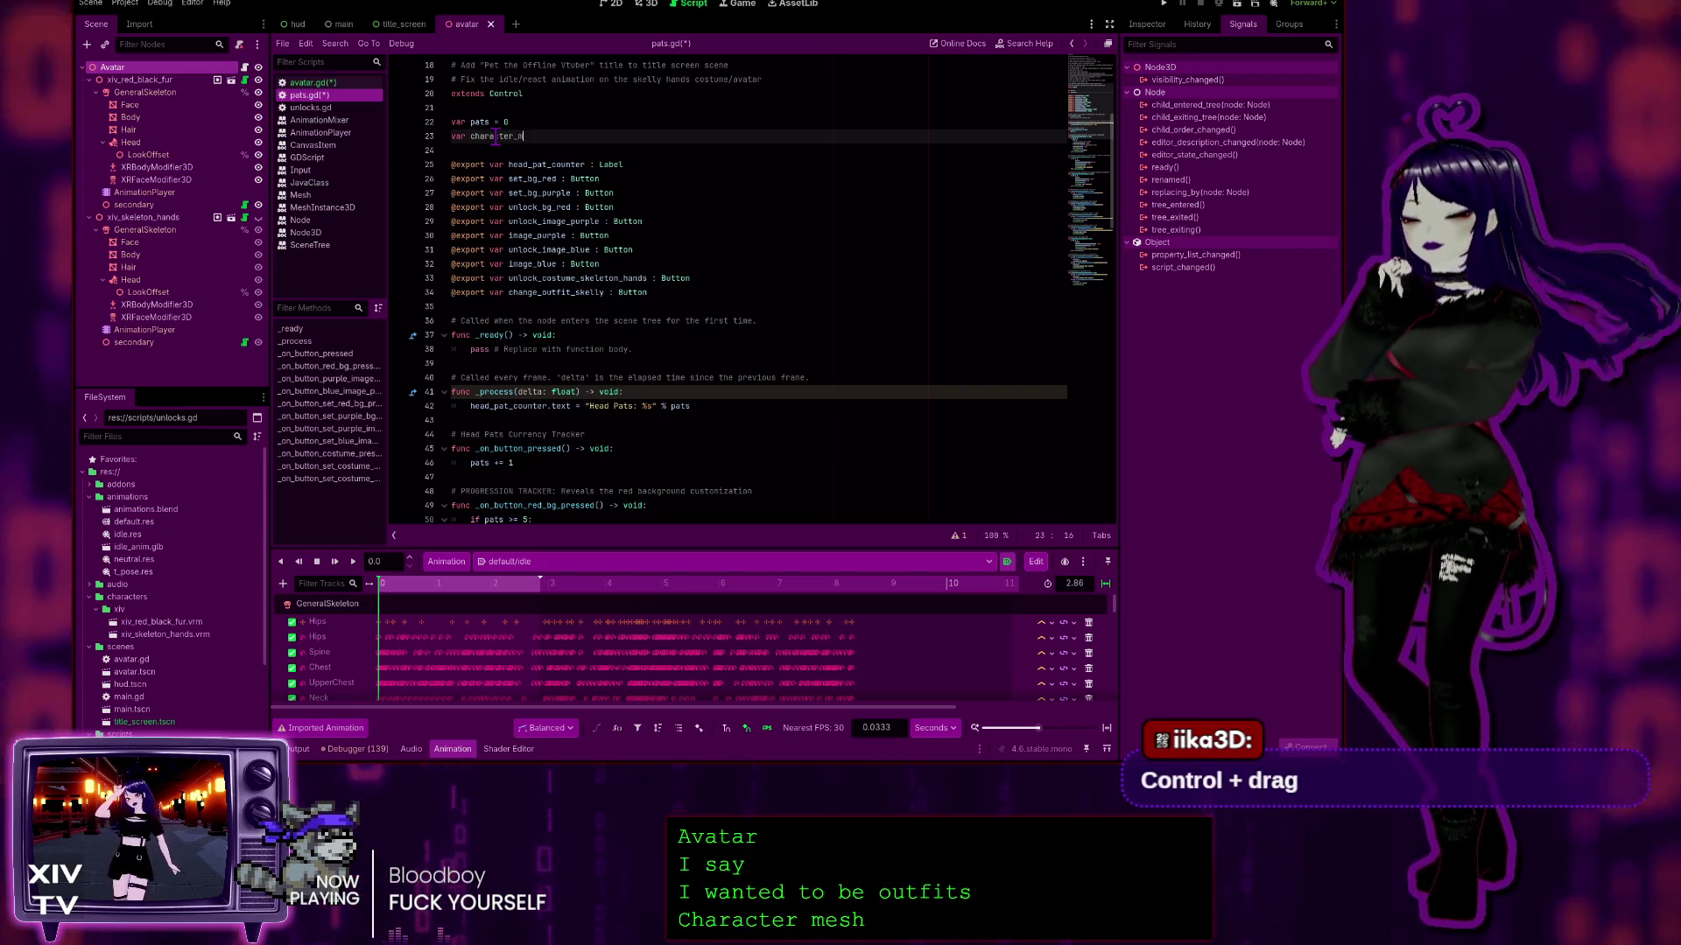
pyautogui.write(' =')
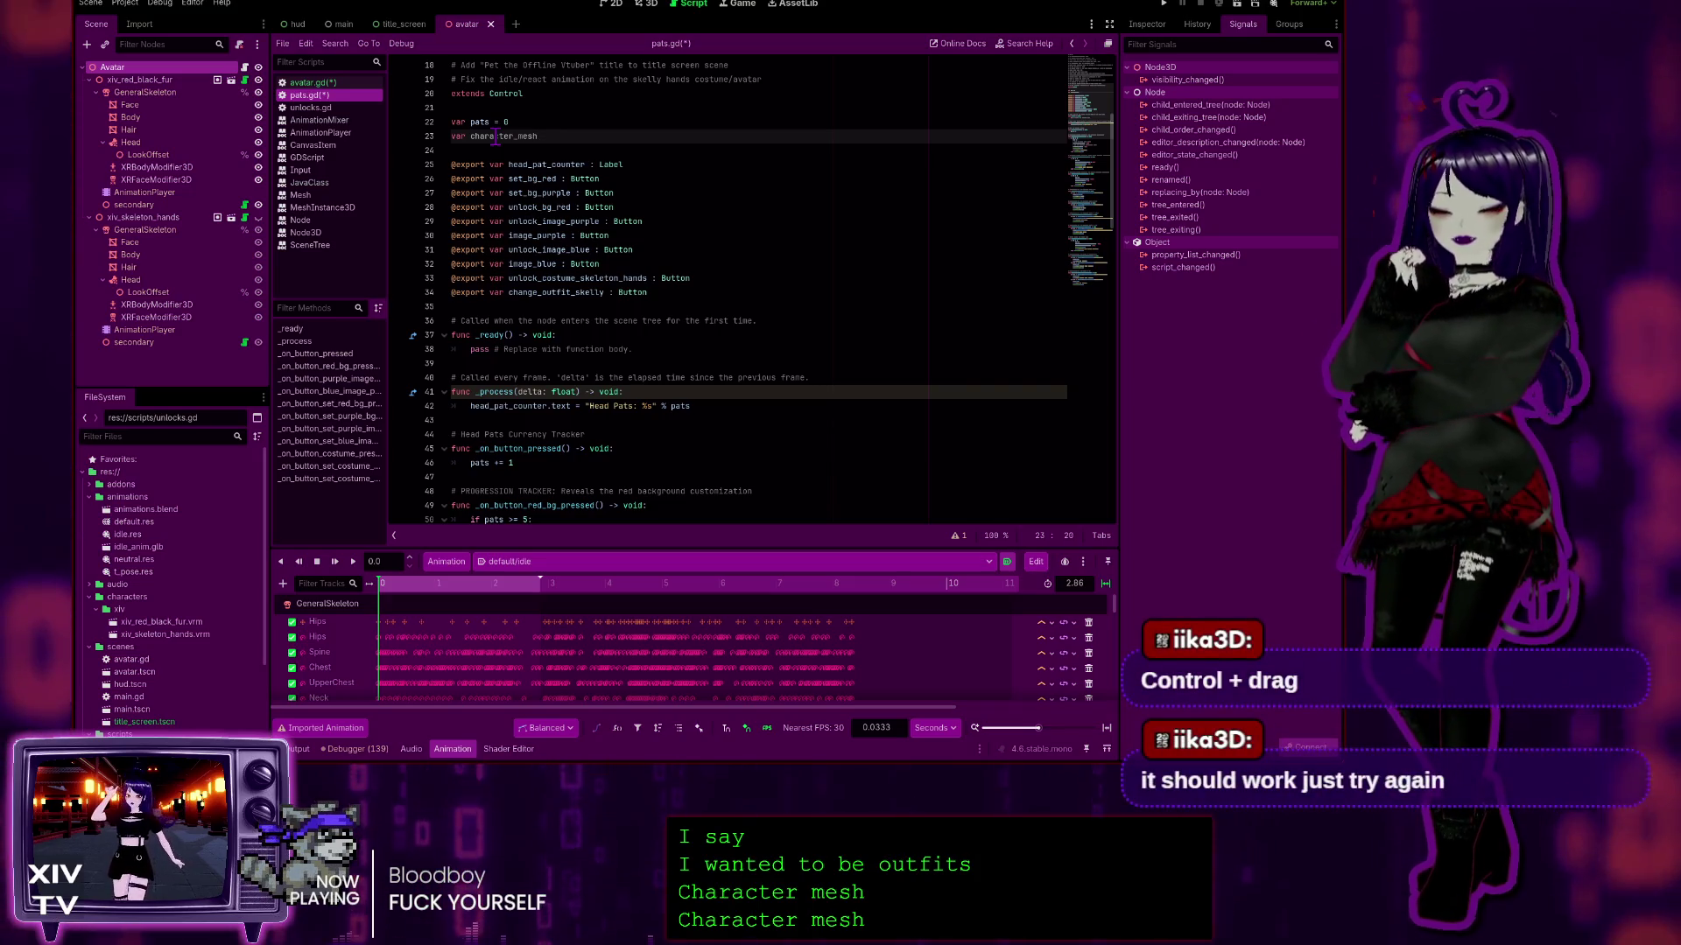
pyautogui.hotkey('ctrl', 'space')
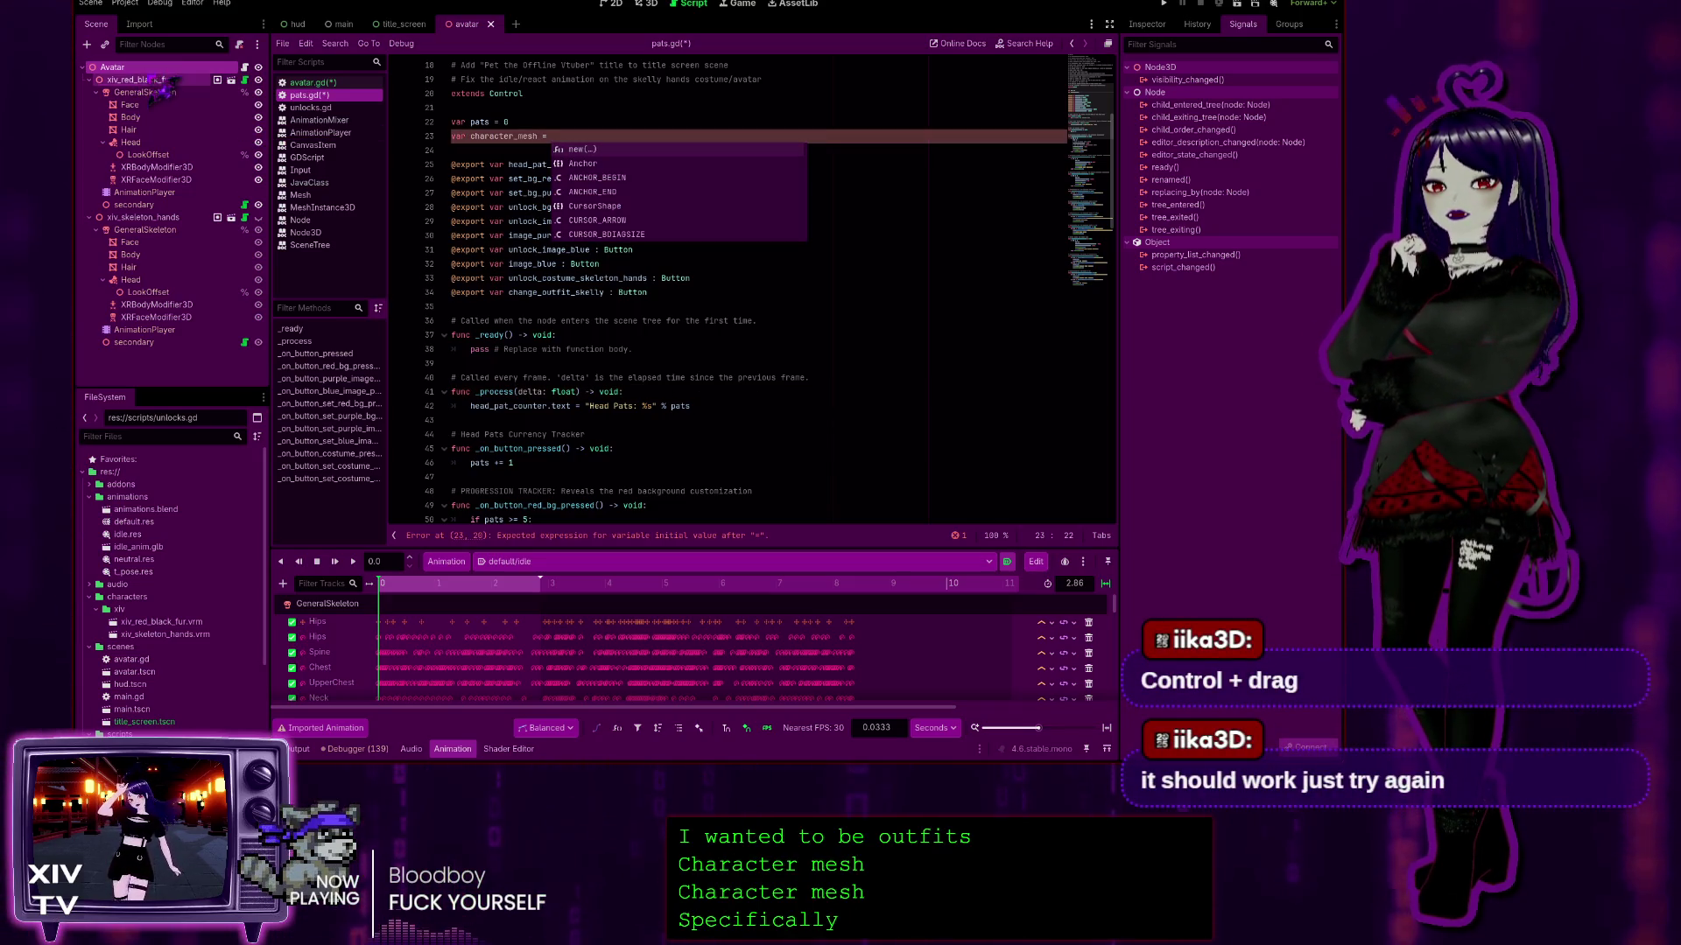
pyautogui.keyDown('ctrl'); pyautogui.click(131, 70); pyautogui.keyUp('ctrl')
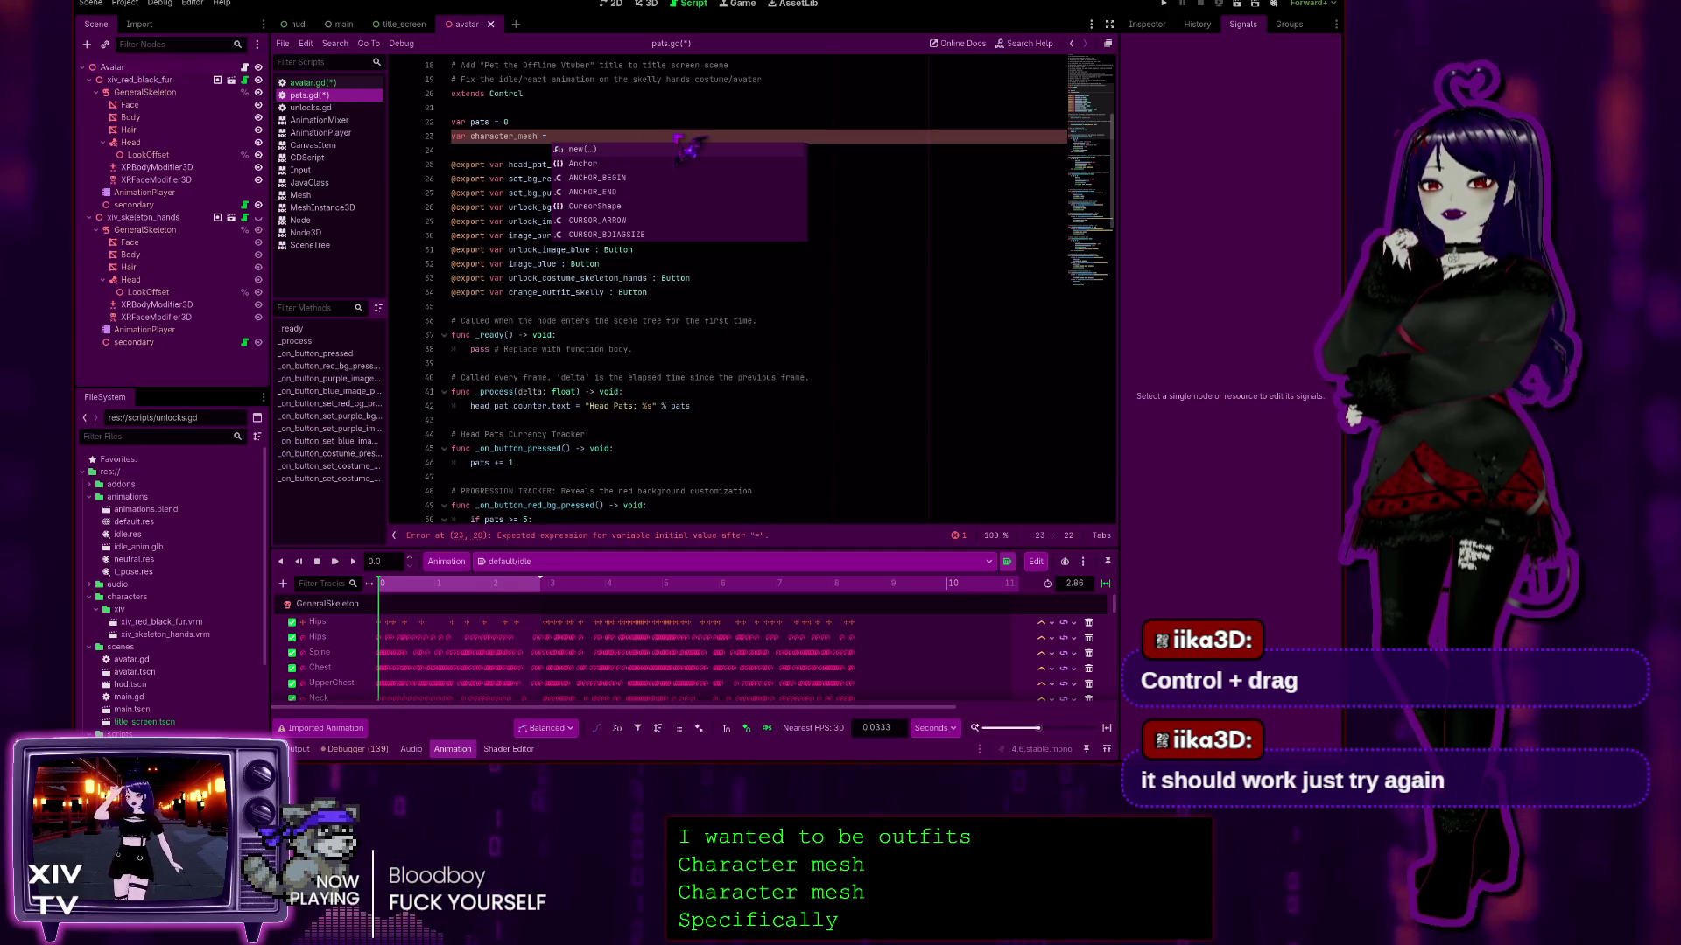
pyautogui.moveTo(112, 67)
pyautogui.mouseDown()
pyautogui.moveTo(624, 147)
pyautogui.moveTo(649, 131)
pyautogui.mouseUp()
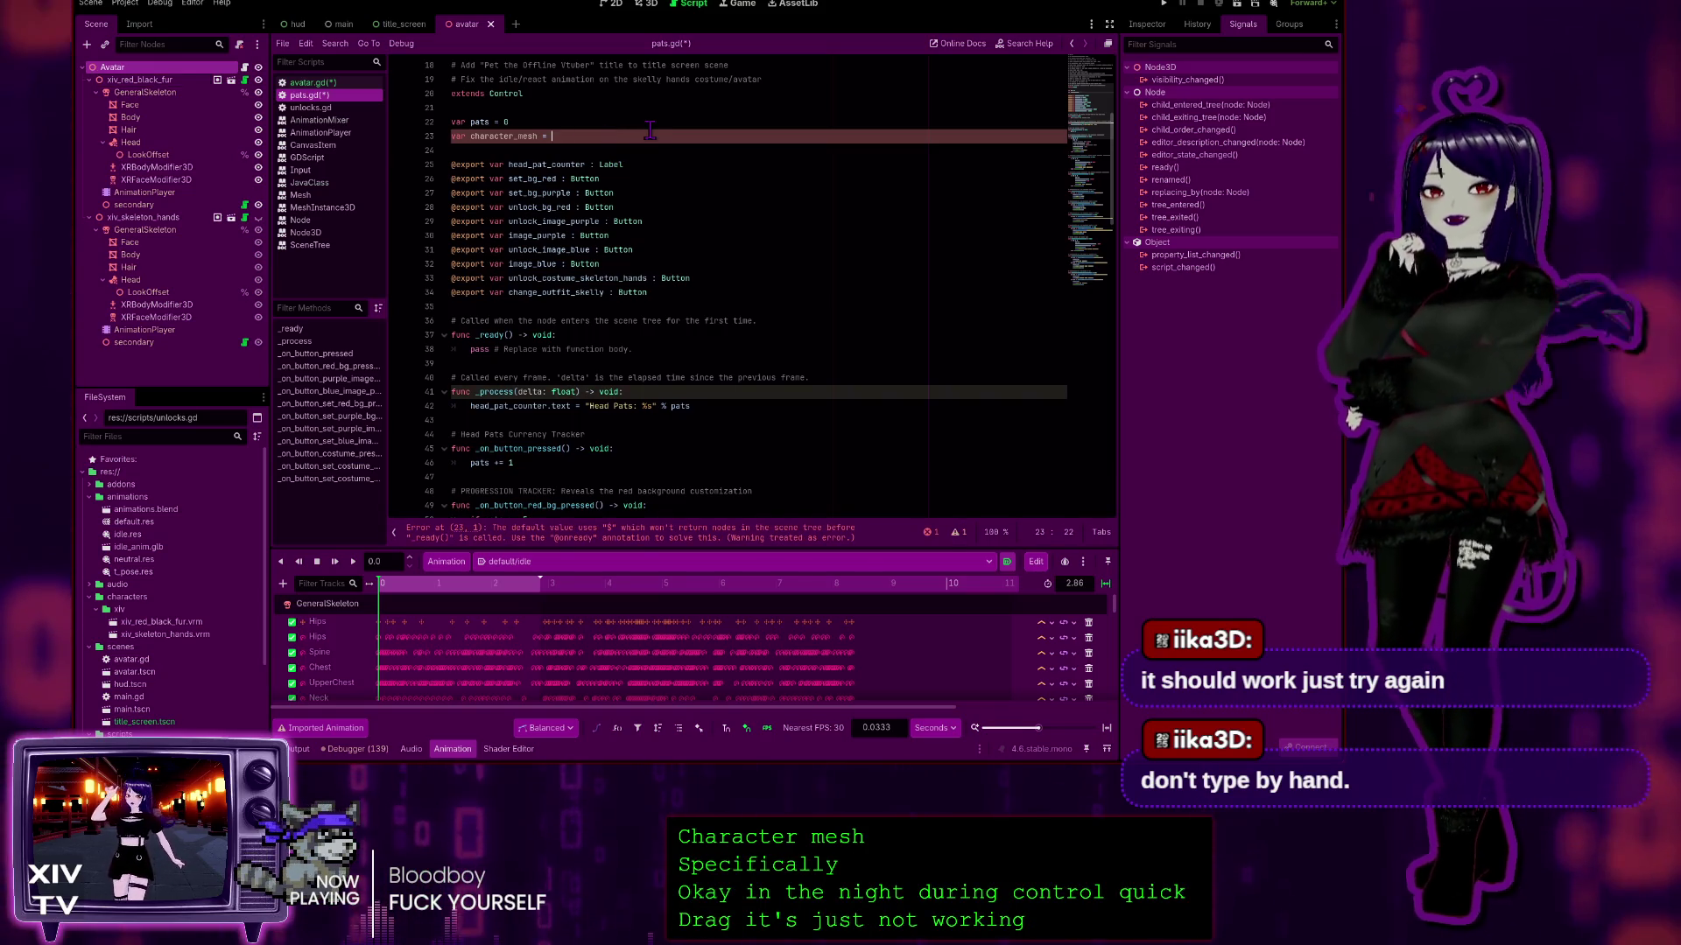
pyautogui.hotkey('ctrl', 'z')
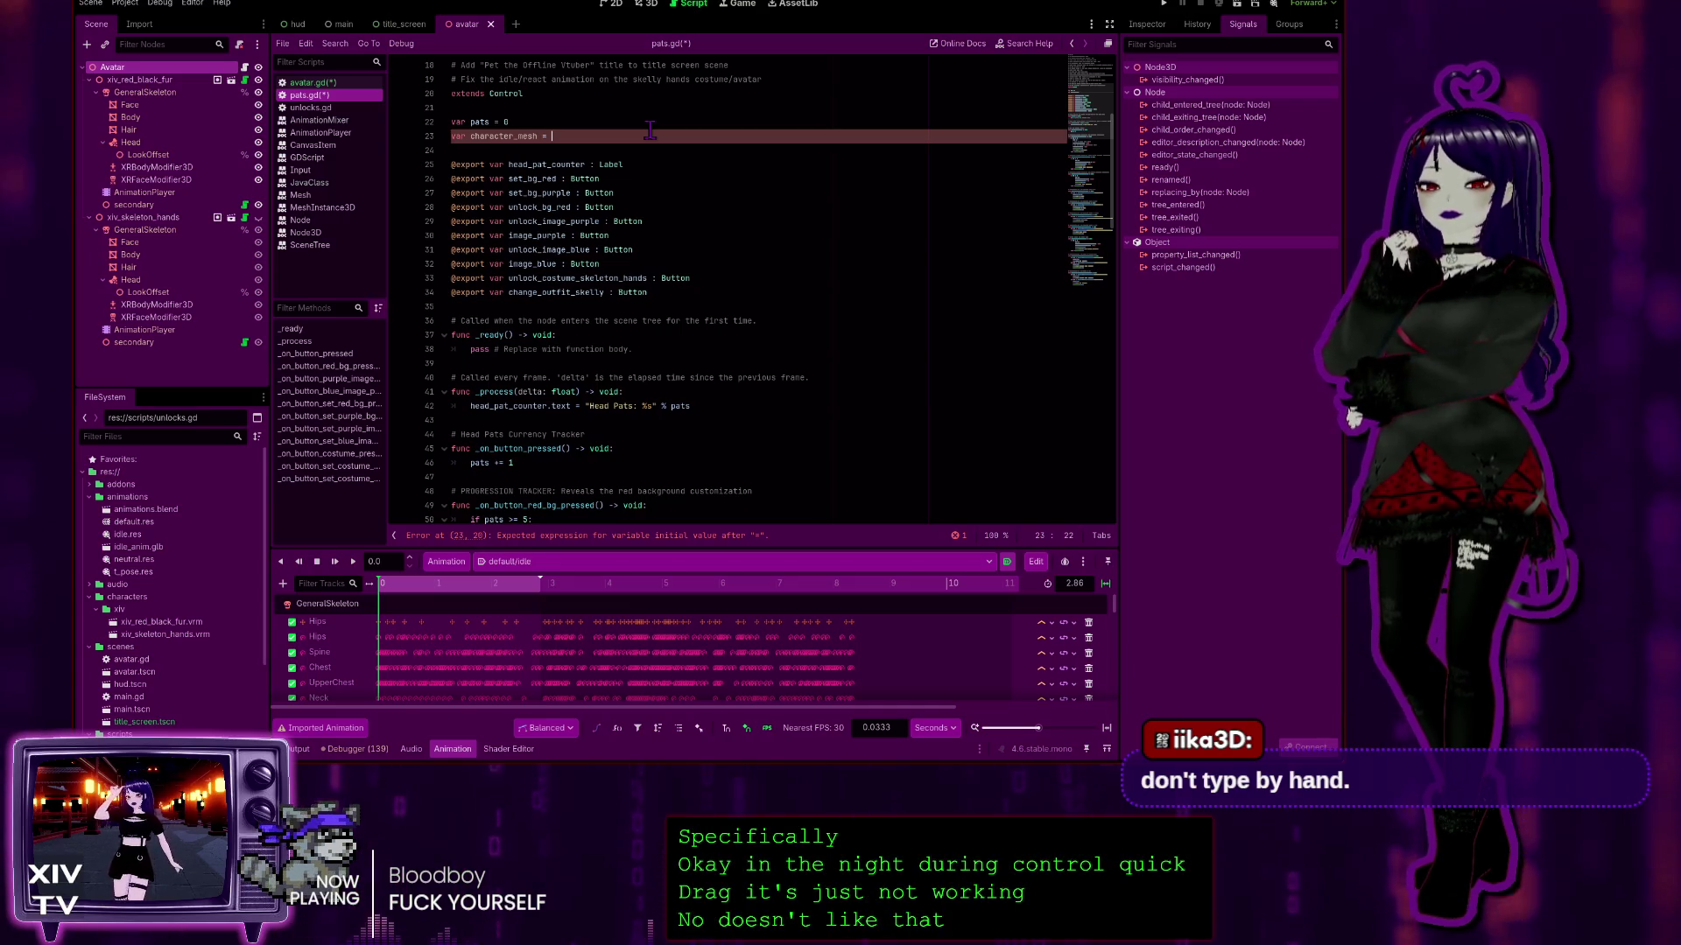
pyautogui.moveTo(579, 138); pyautogui.dragTo(474, 136)
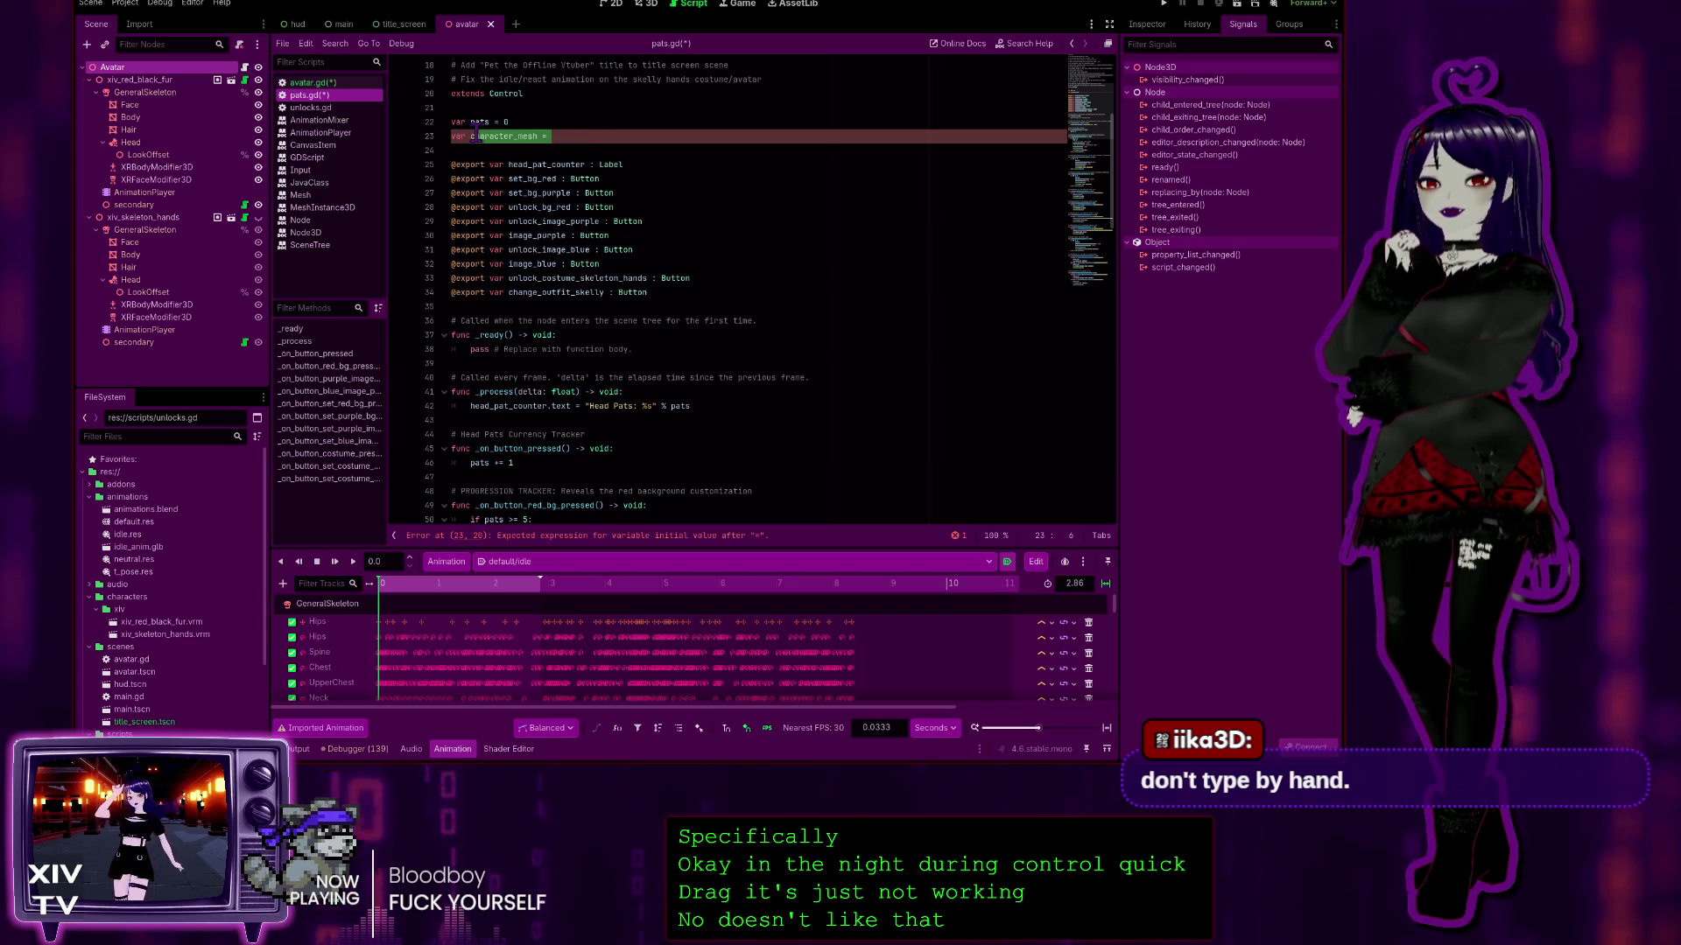
pyautogui.press('BackSpace')
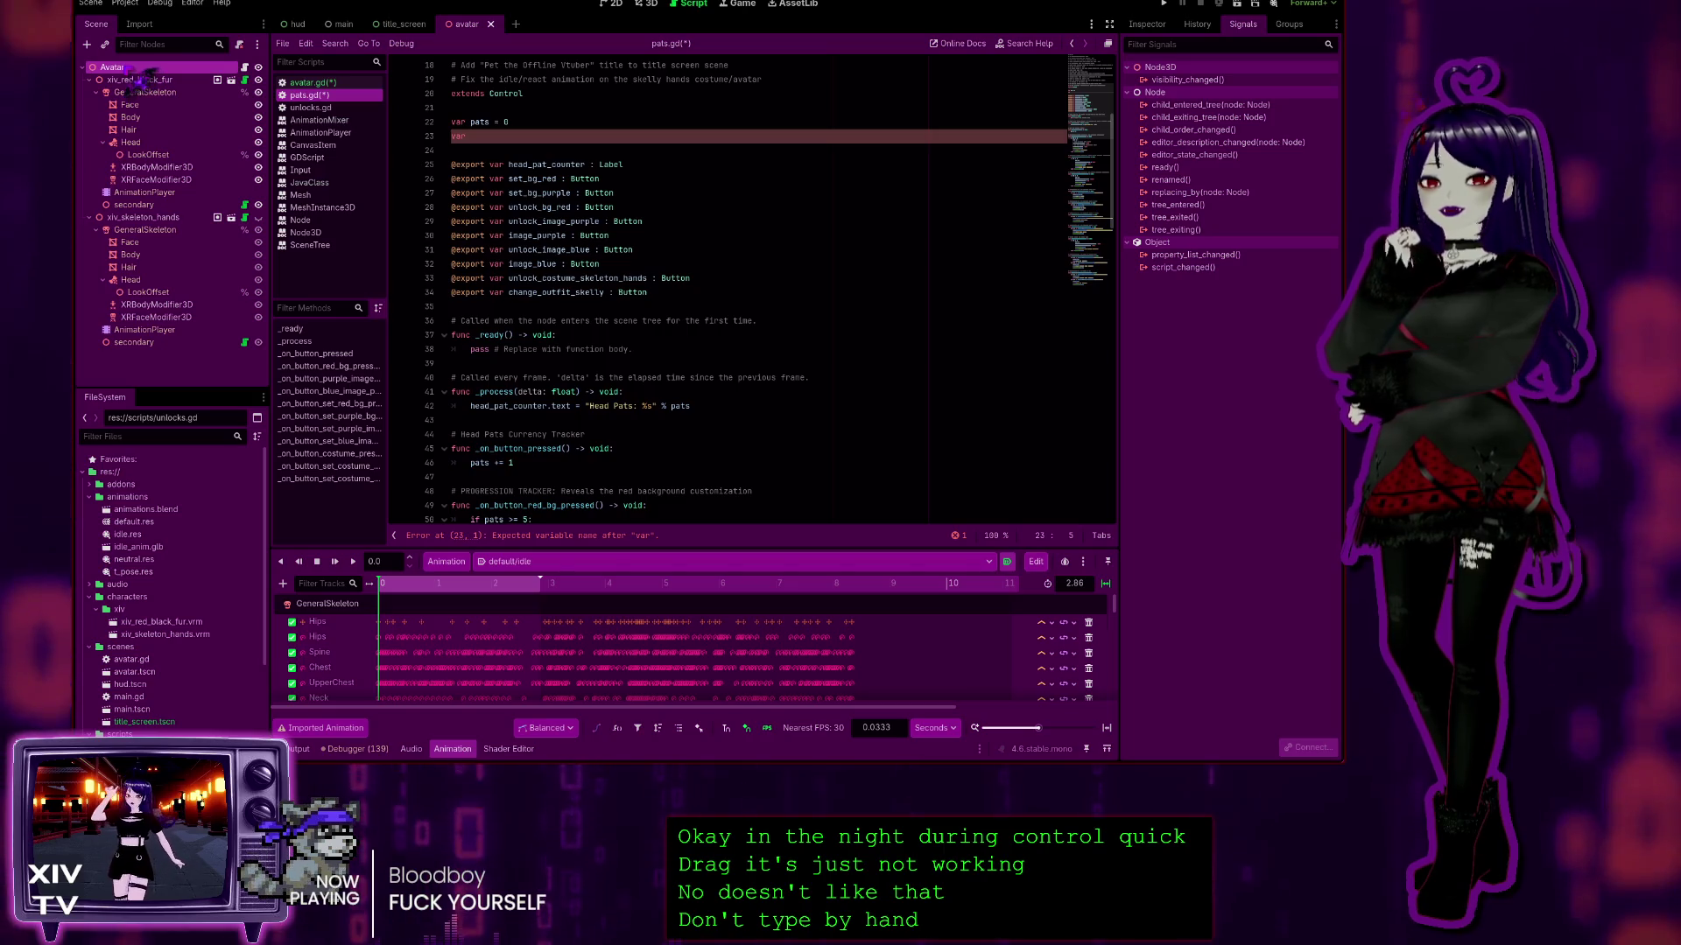
# Step: Remove the leftover 'var' and misplaced Avatar node paths, leaving blank lines below 'var pats = 0'
pyautogui.press('Escape')
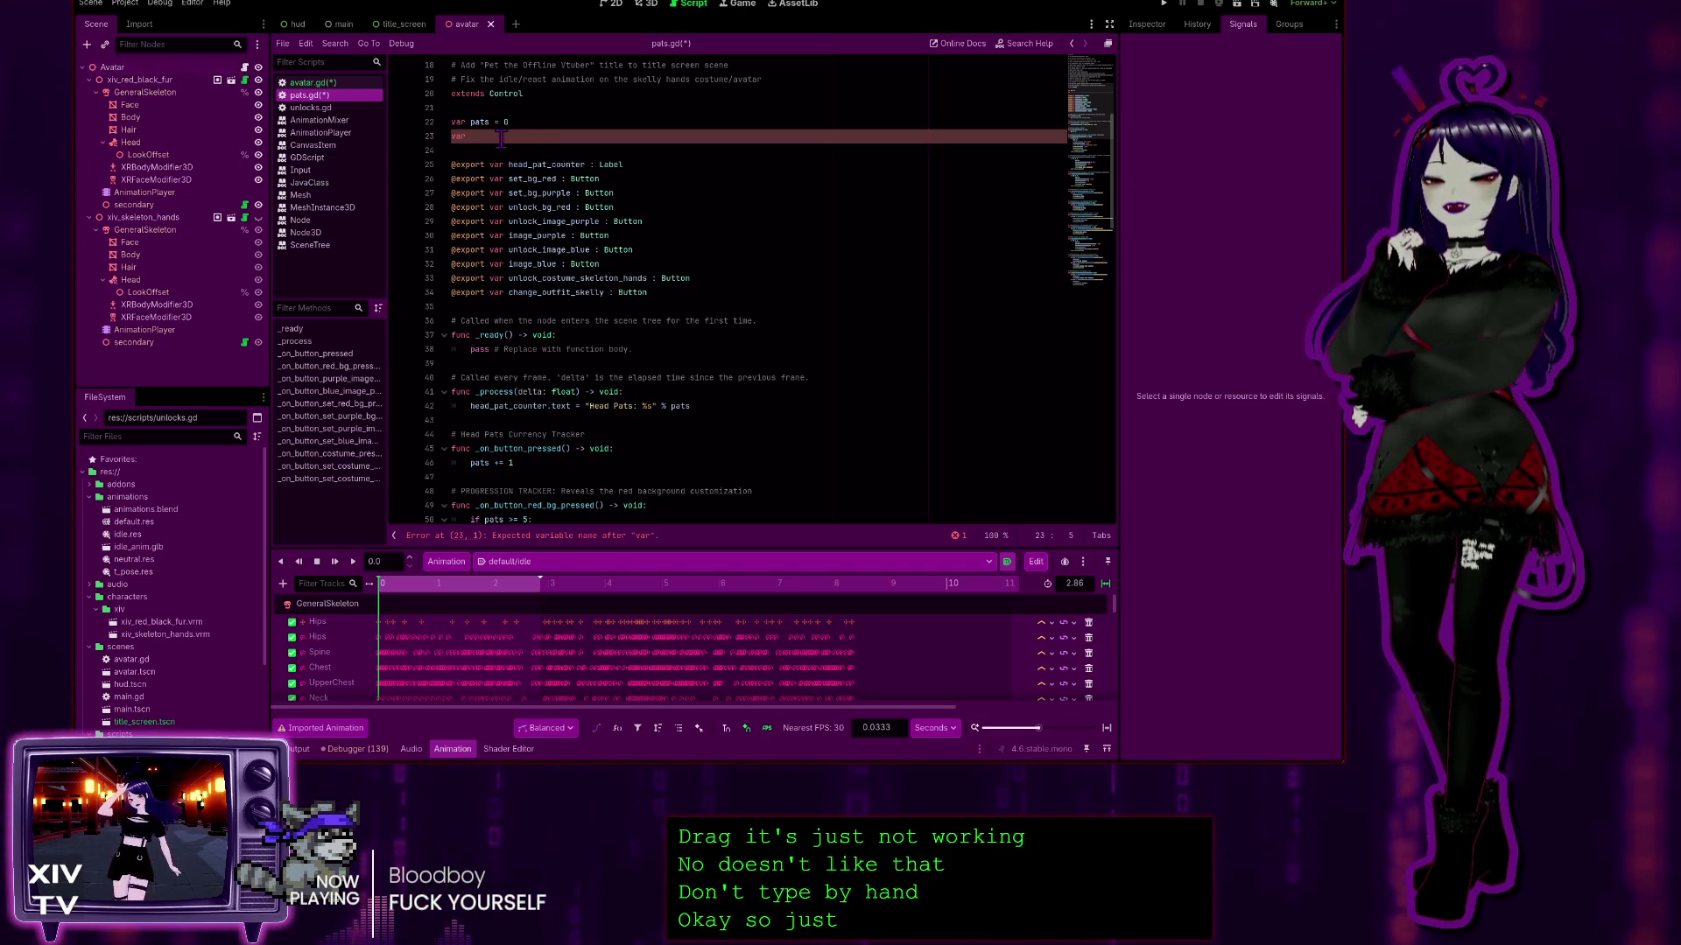
pyautogui.moveTo(180, 90)
pyautogui.mouseDown()
pyautogui.moveTo(507, 149)
pyautogui.moveTo(481, 138)
pyautogui.mouseUp()
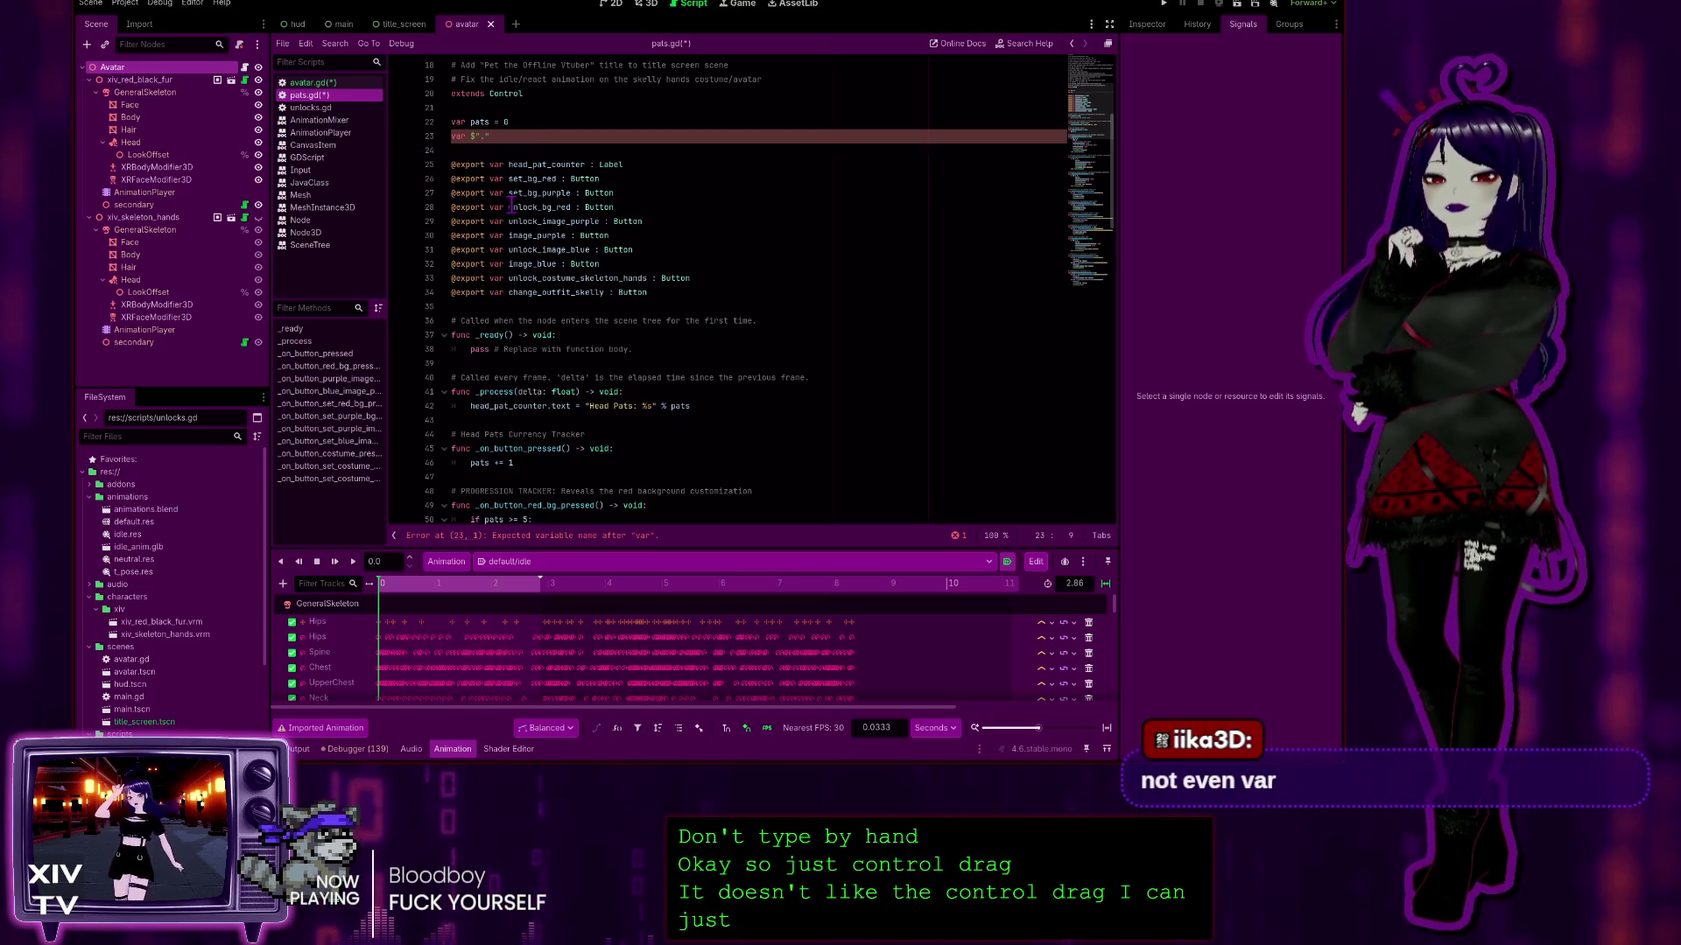
pyautogui.press('BackSpace')
pyautogui.press('BackSpace')
pyautogui.press('BackSpace')
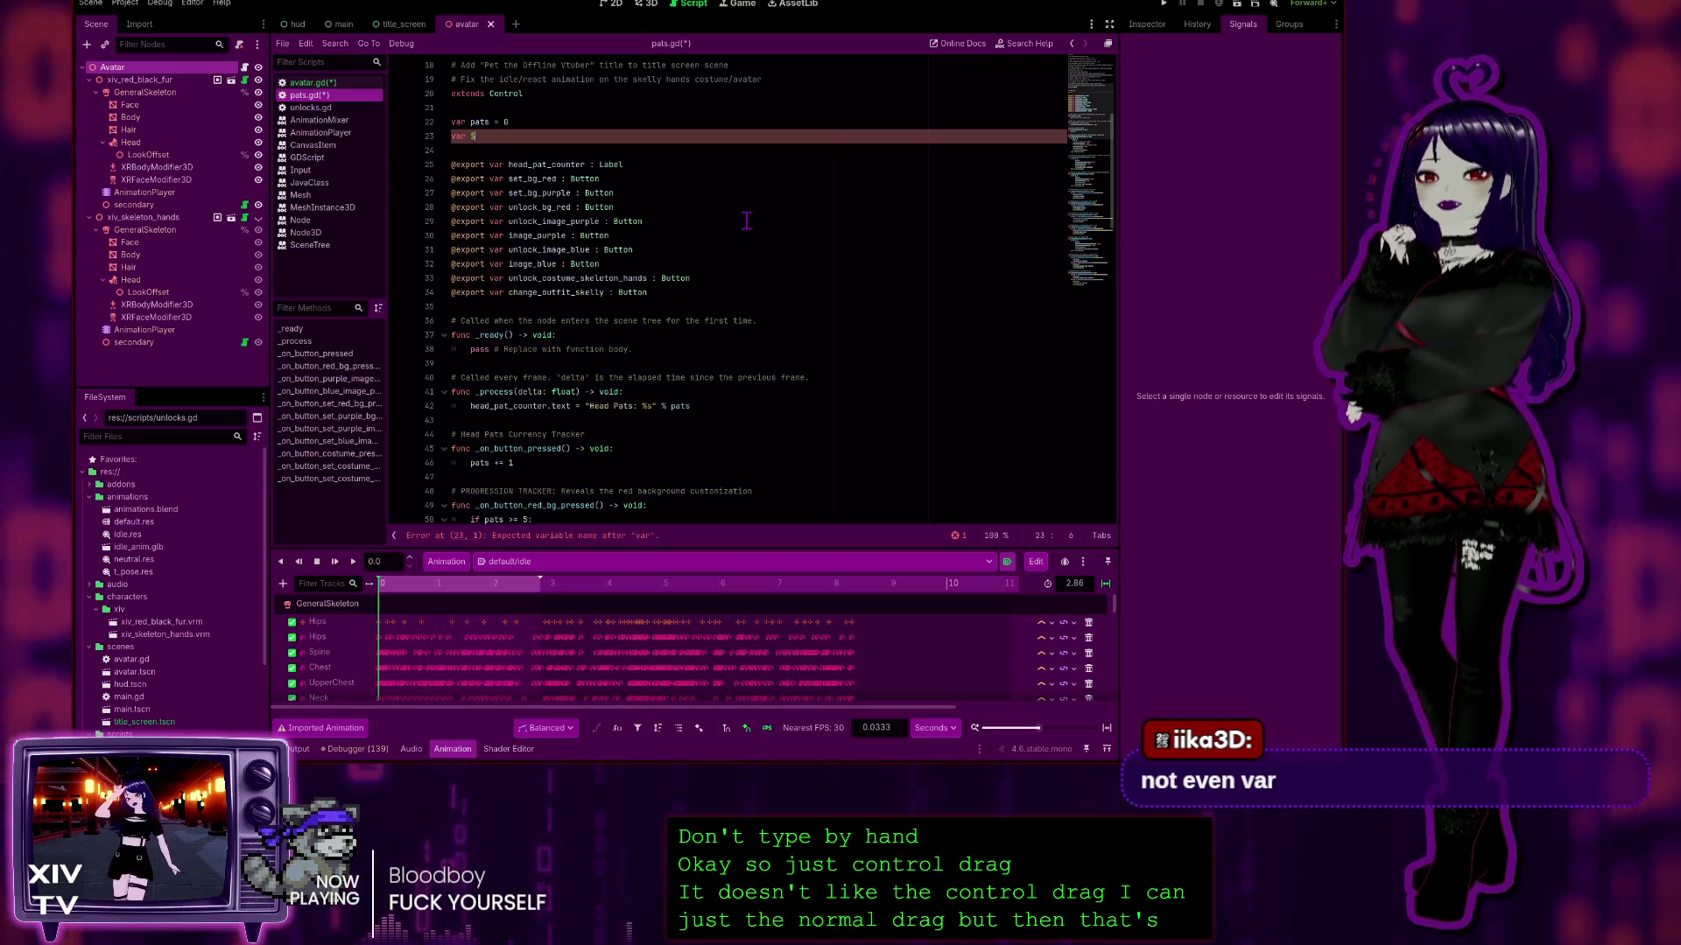
pyautogui.press('BackSpace')
pyautogui.press('BackSpace')
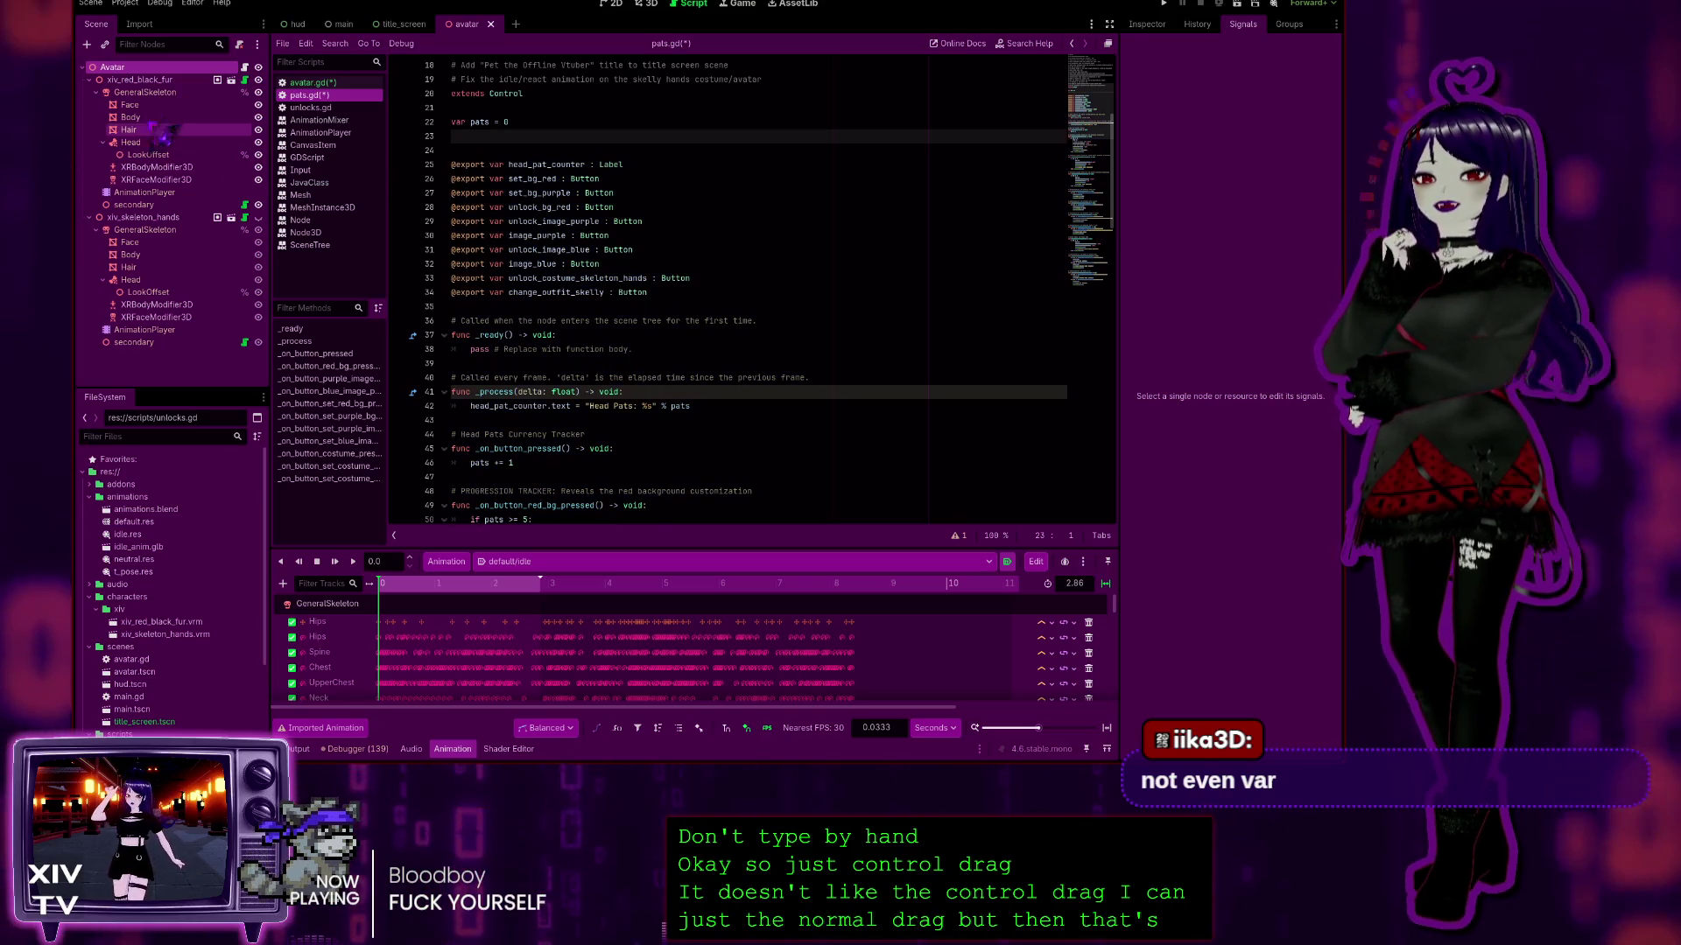
pyautogui.moveTo(479, 140); pyautogui.dragTo(465, 121)
pyautogui.hotkey('ctrl', 'z')
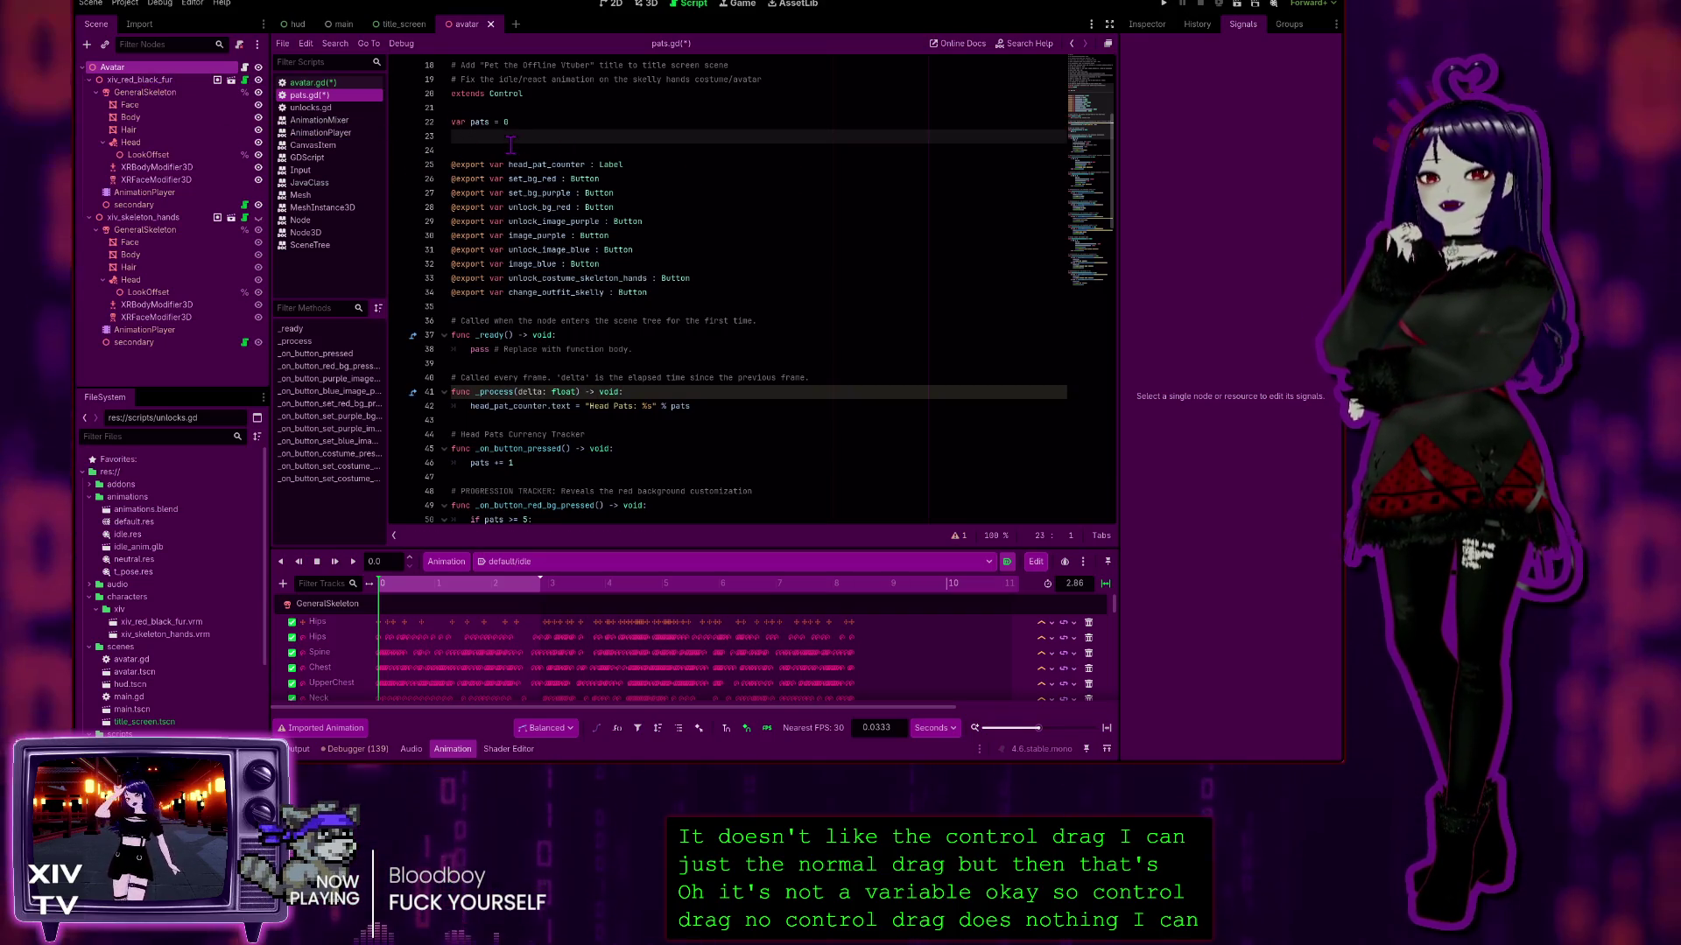
pyautogui.press('Return')
pyautogui.moveTo(307, 28); pyautogui.dragTo(541, 171)
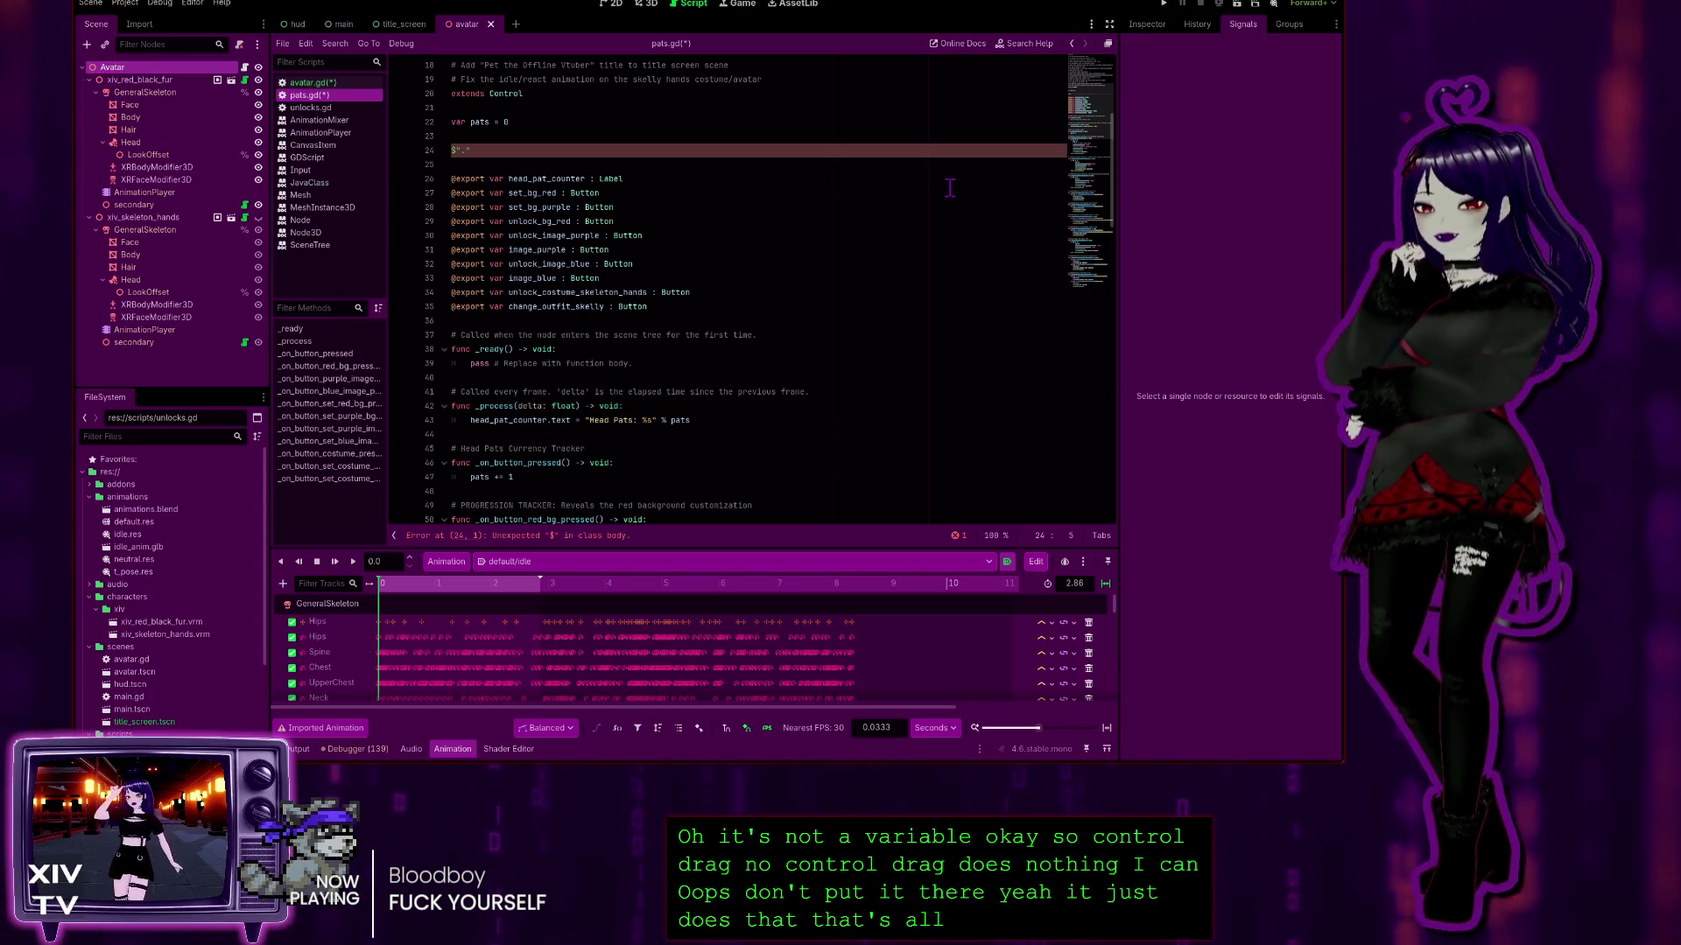
pyautogui.hotkey('ctrl', 'z')
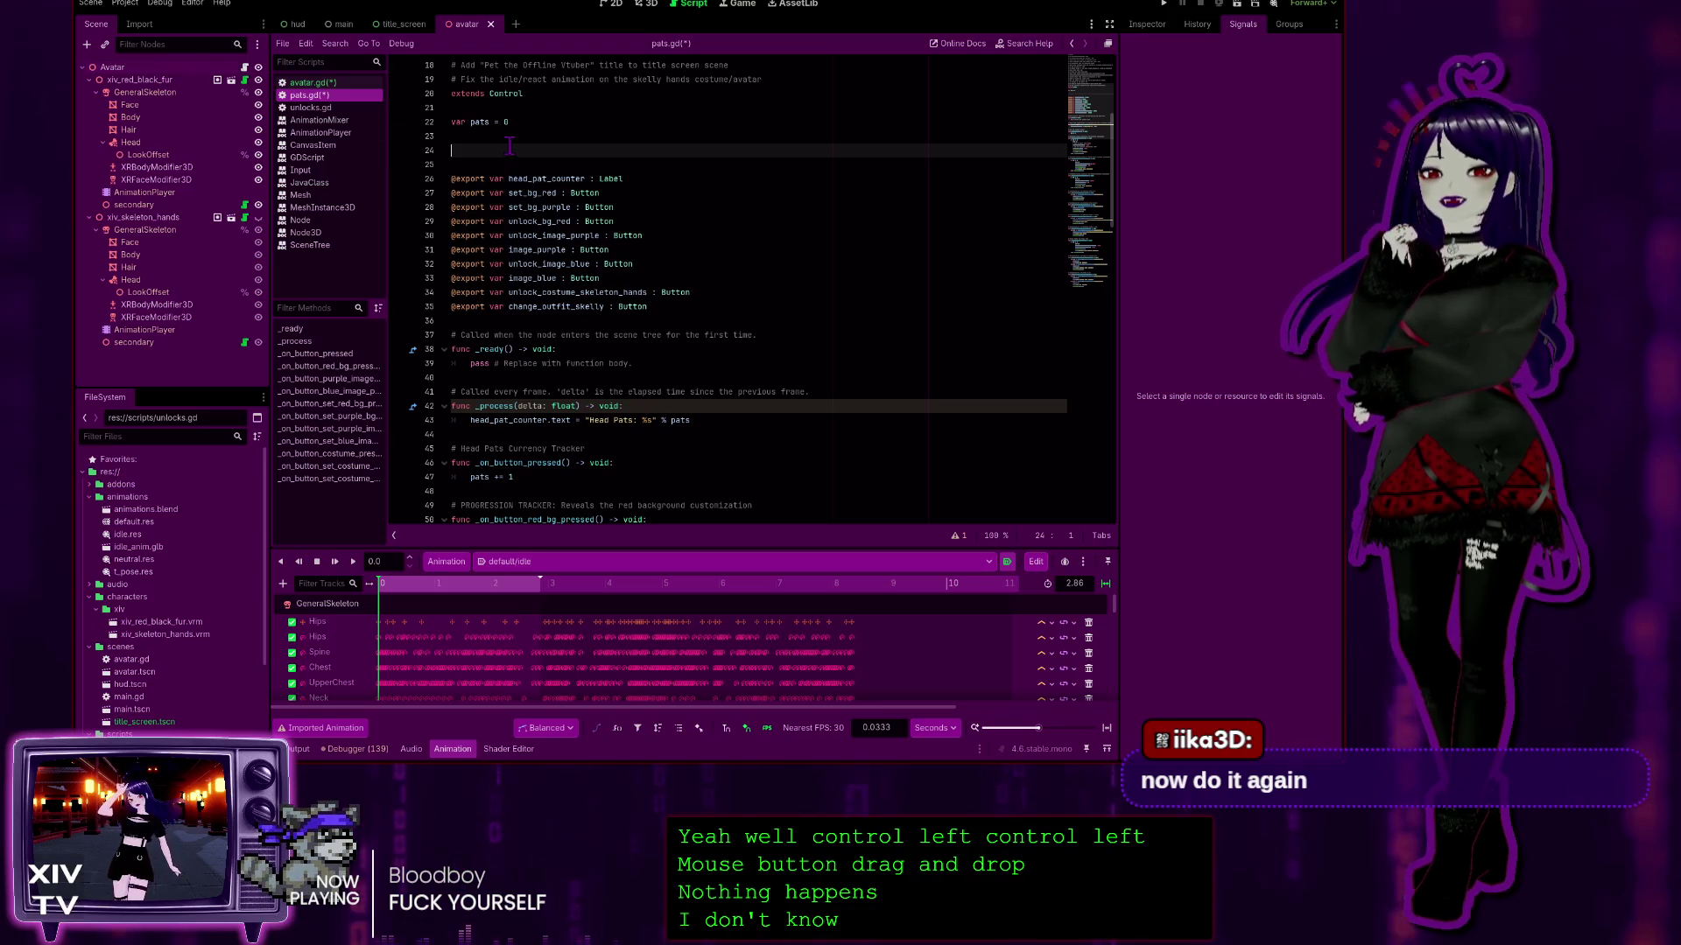
pyautogui.moveTo(140, 82)
pyautogui.mouseDown()
pyautogui.moveTo(484, 156)
pyautogui.moveTo(147, 94)
pyautogui.moveTo(171, 112)
pyautogui.moveTo(591, 165)
pyautogui.mouseUp()
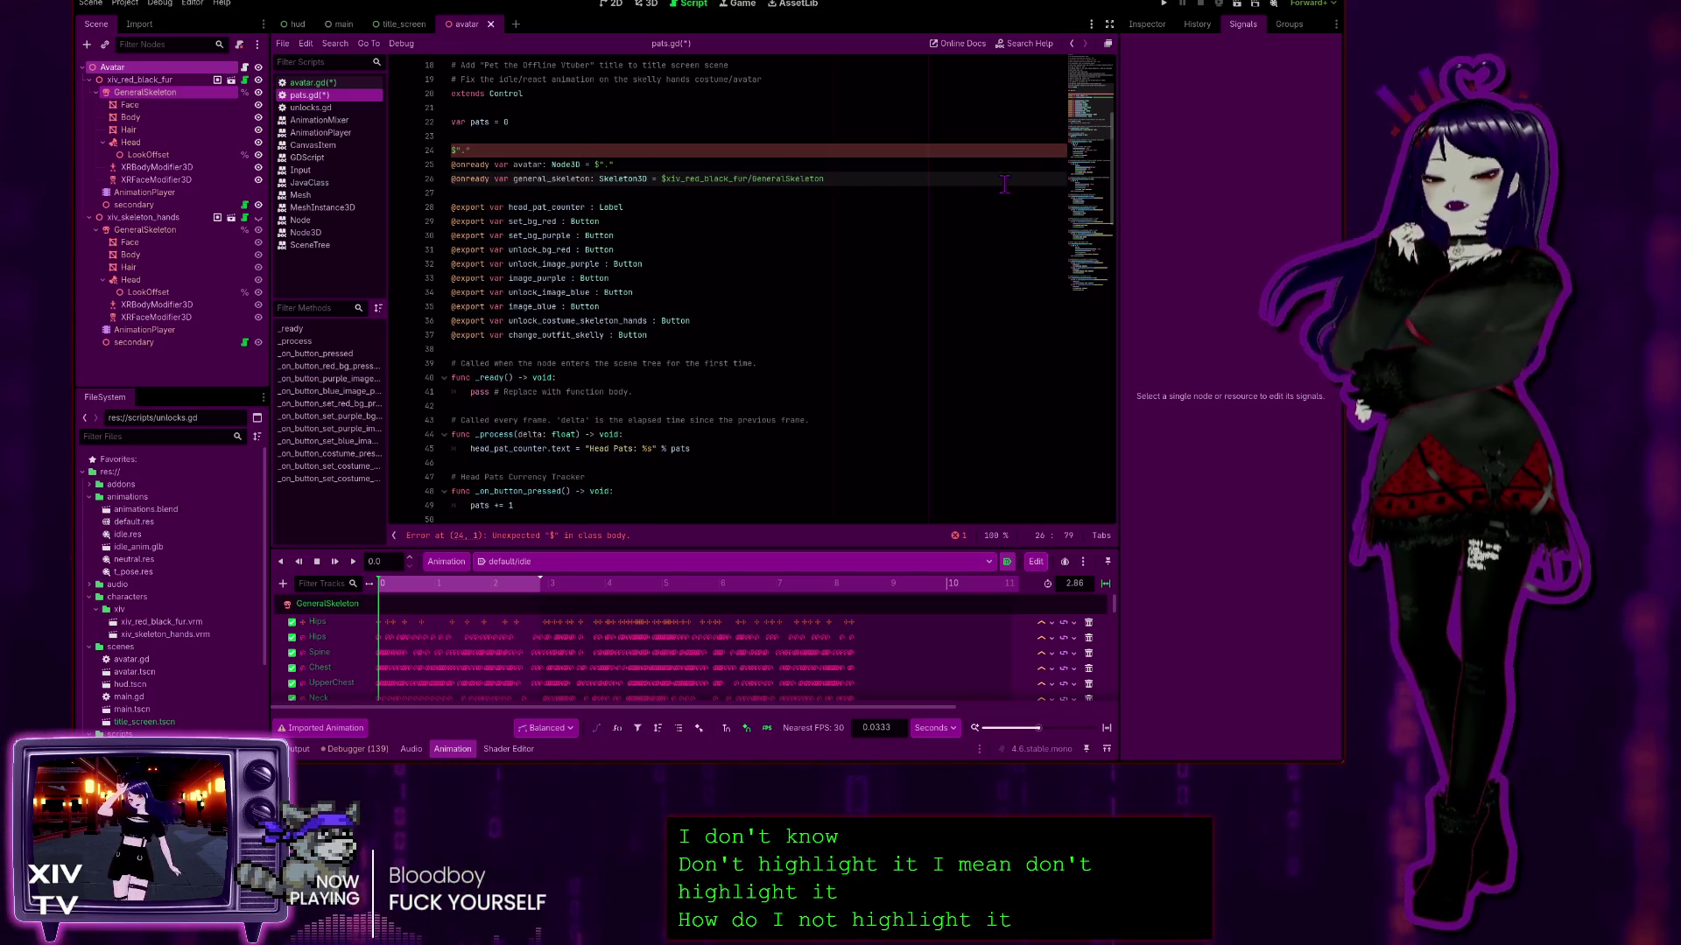
pyautogui.hotkey('ctrl', 'z')
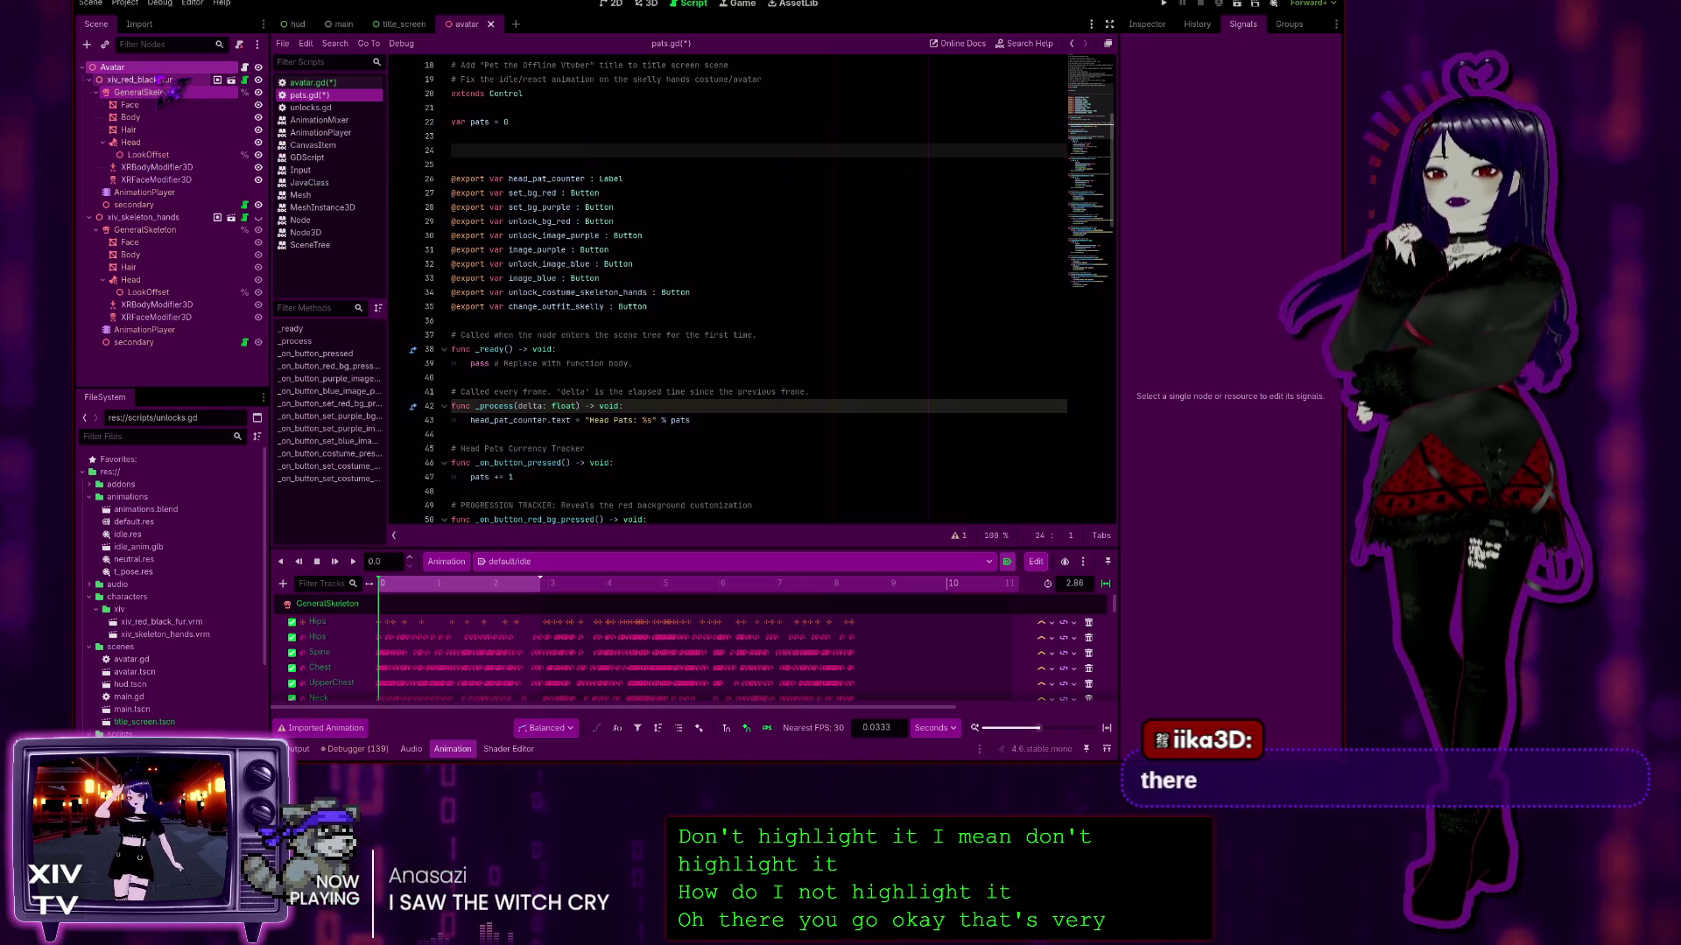
pyautogui.click(127, 80)
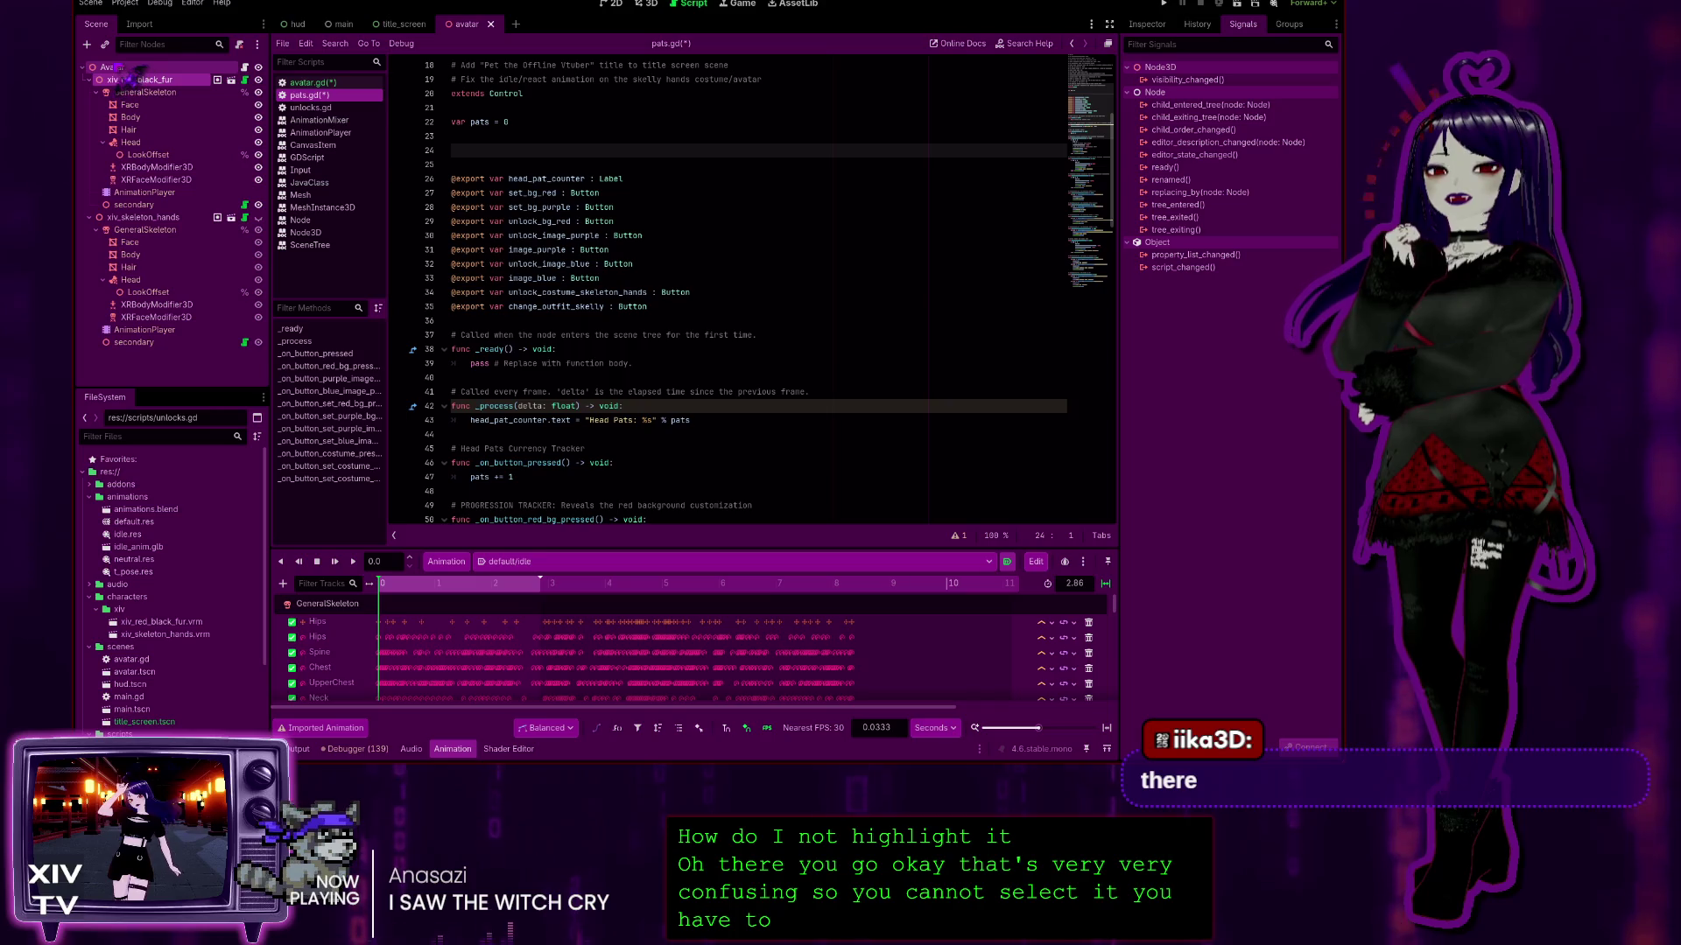
pyautogui.keyDown('ctrl'); pyautogui.click(112, 67); pyautogui.keyUp('ctrl')
pyautogui.moveTo(131, 78)
pyautogui.mouseDown()
pyautogui.moveTo(499, 147)
pyautogui.moveTo(479, 151)
pyautogui.mouseUp()
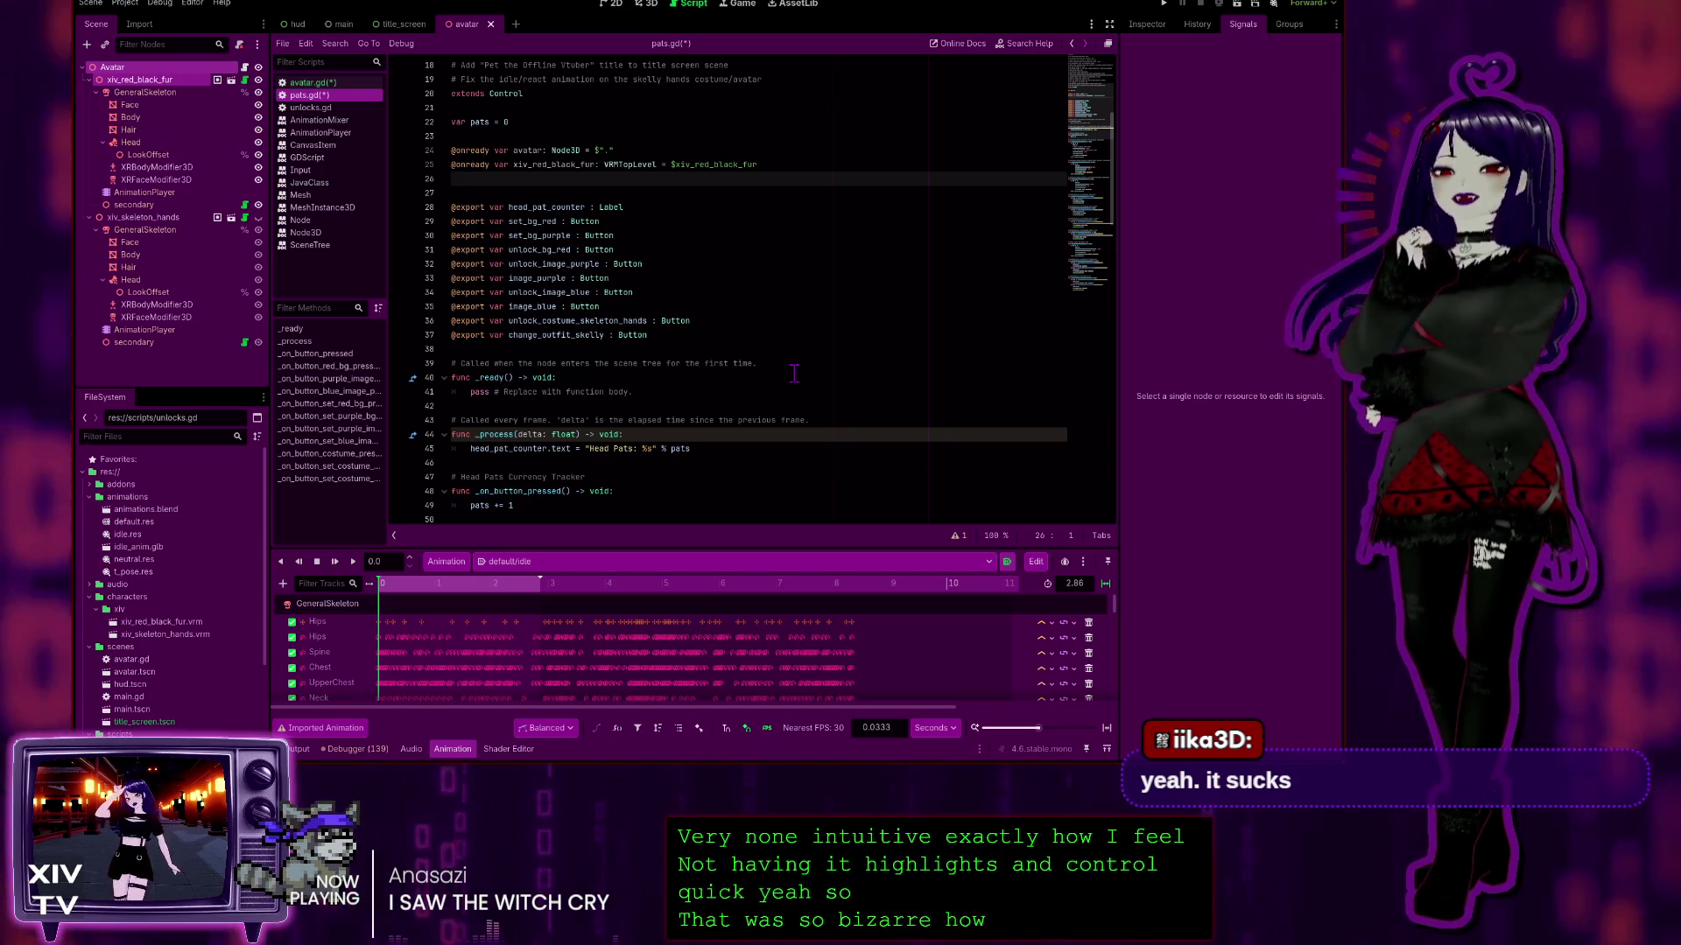
pyautogui.keyDown('ctrl'); pyautogui.click(213, 155); pyautogui.keyUp('ctrl')
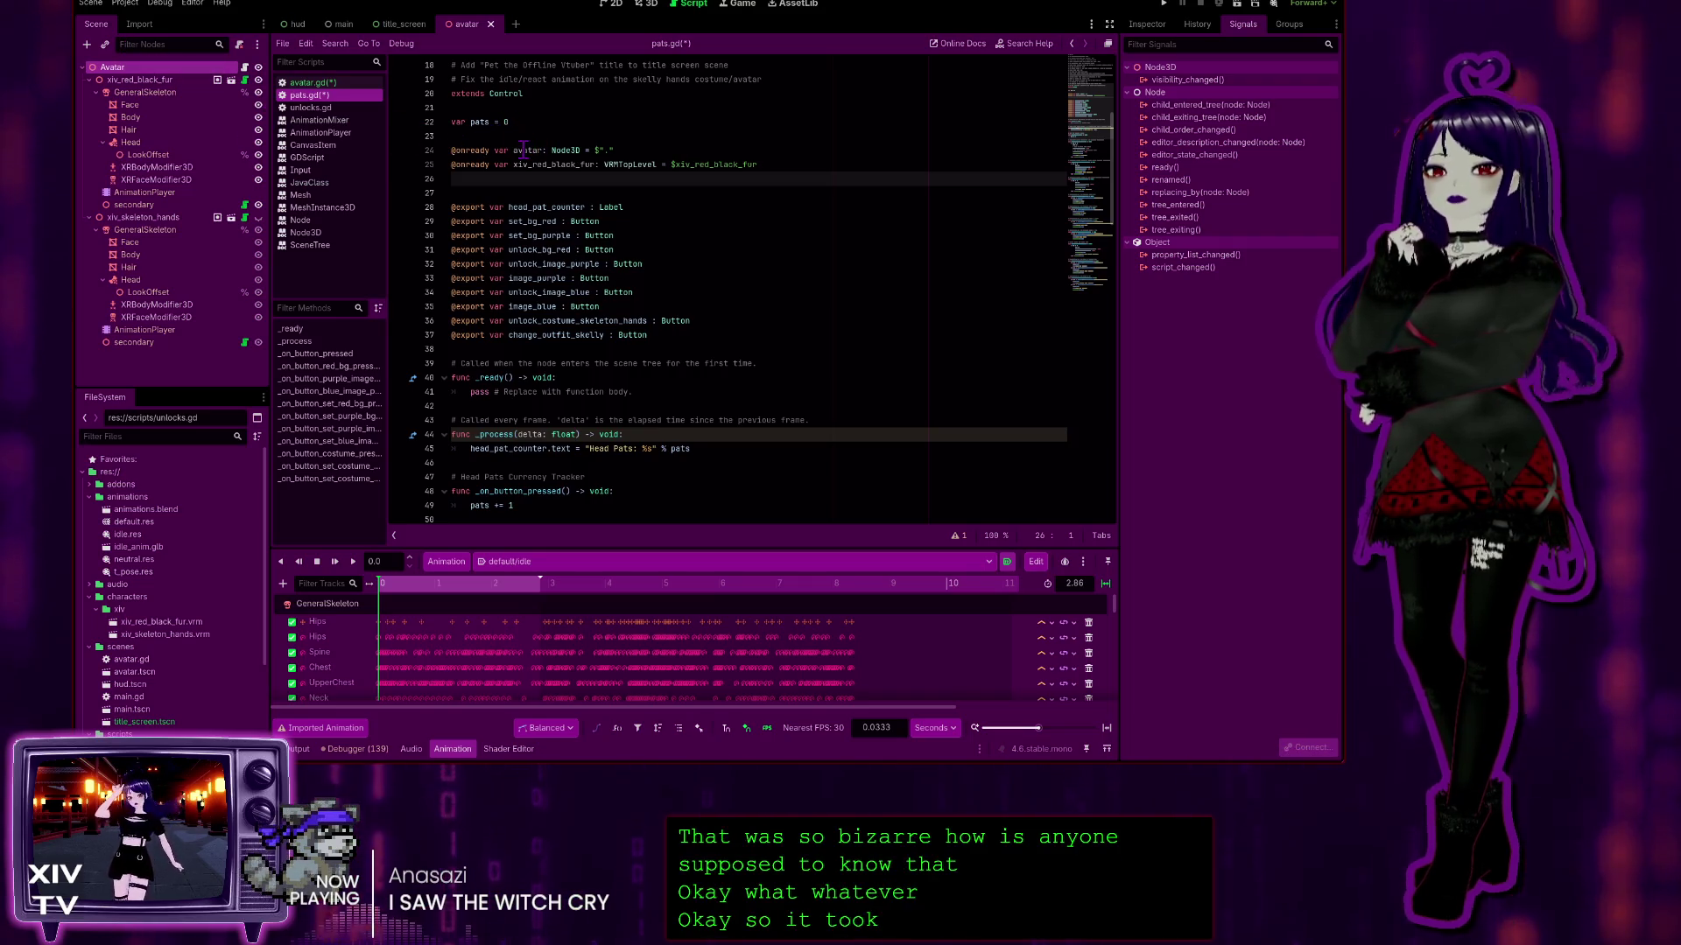
pyautogui.click(622, 150)
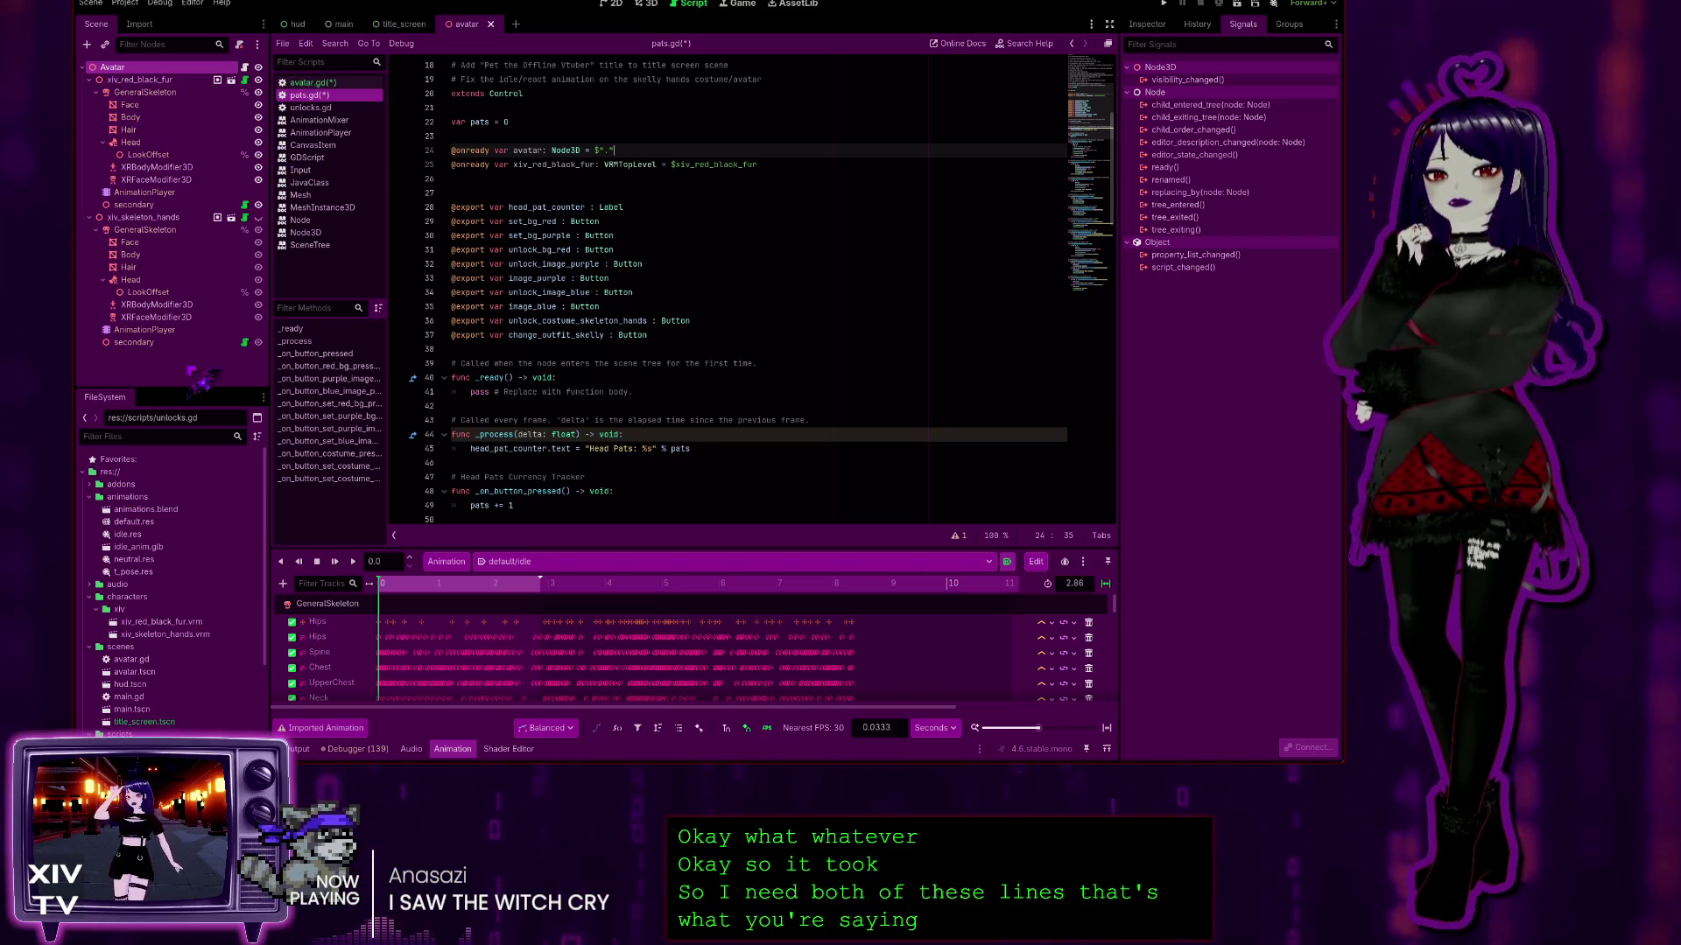
pyautogui.moveTo(81, 67)
pyautogui.mouseDown()
pyautogui.moveTo(175, 153)
pyautogui.moveTo(515, 200)
pyautogui.mouseUp()
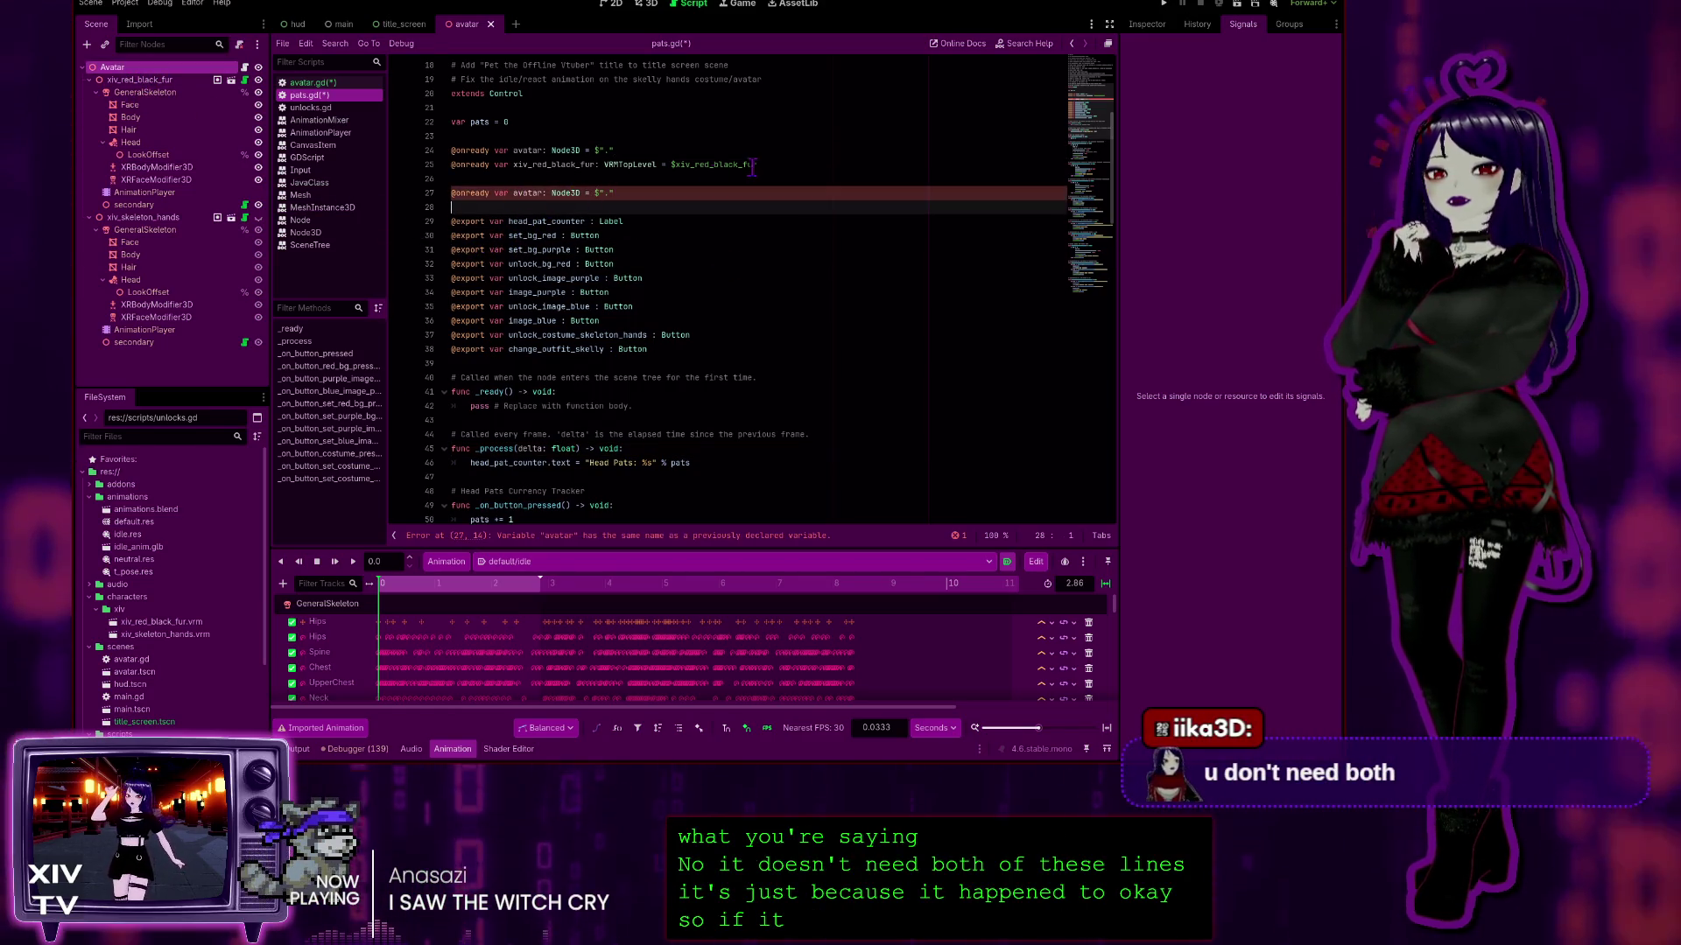
pyautogui.moveTo(761, 157); pyautogui.dragTo(789, 138)
pyautogui.press('BackSpace')
pyautogui.press('BackSpace')
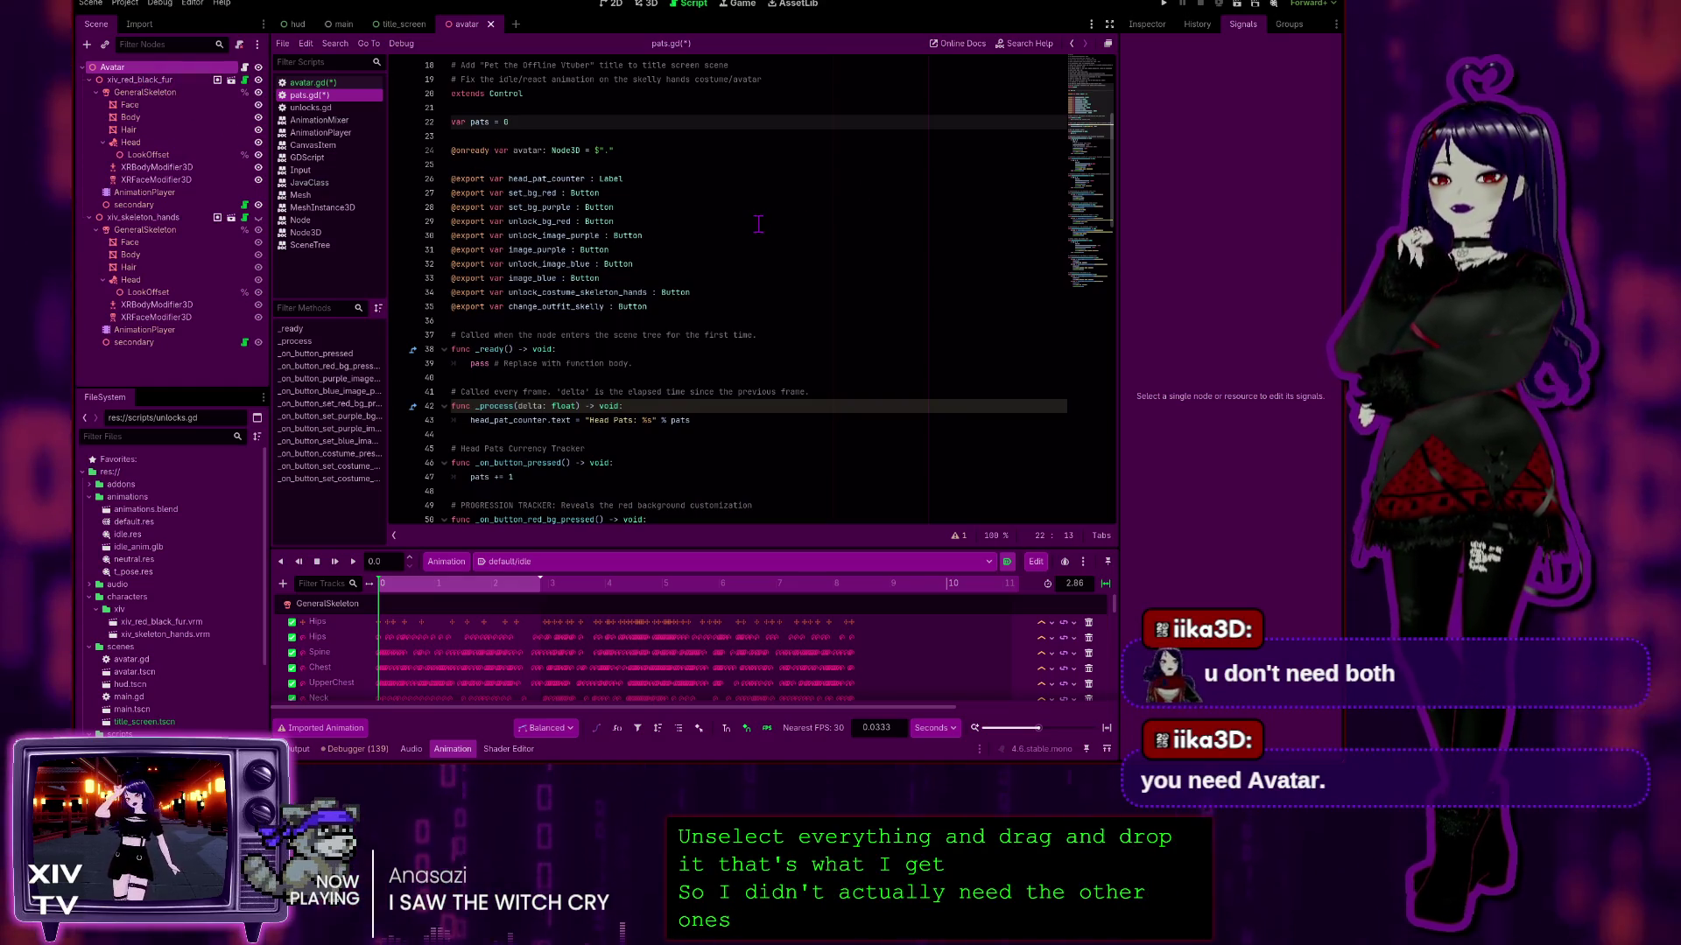
pyautogui.click(656, 164)
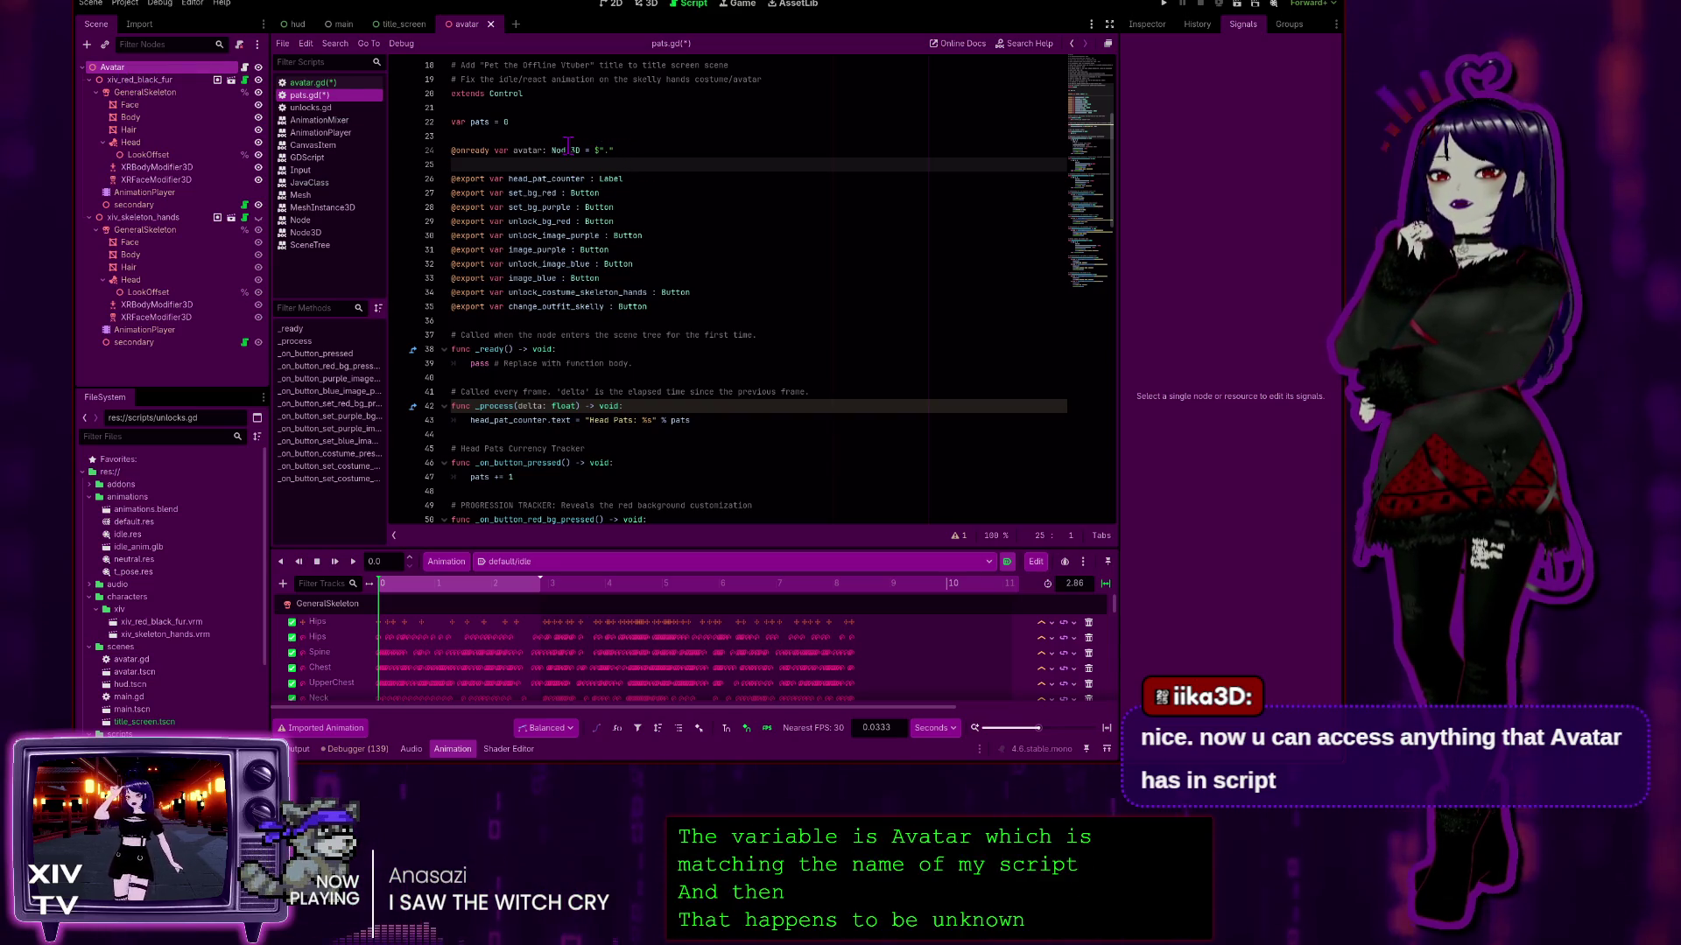
pyautogui.click(616, 149)
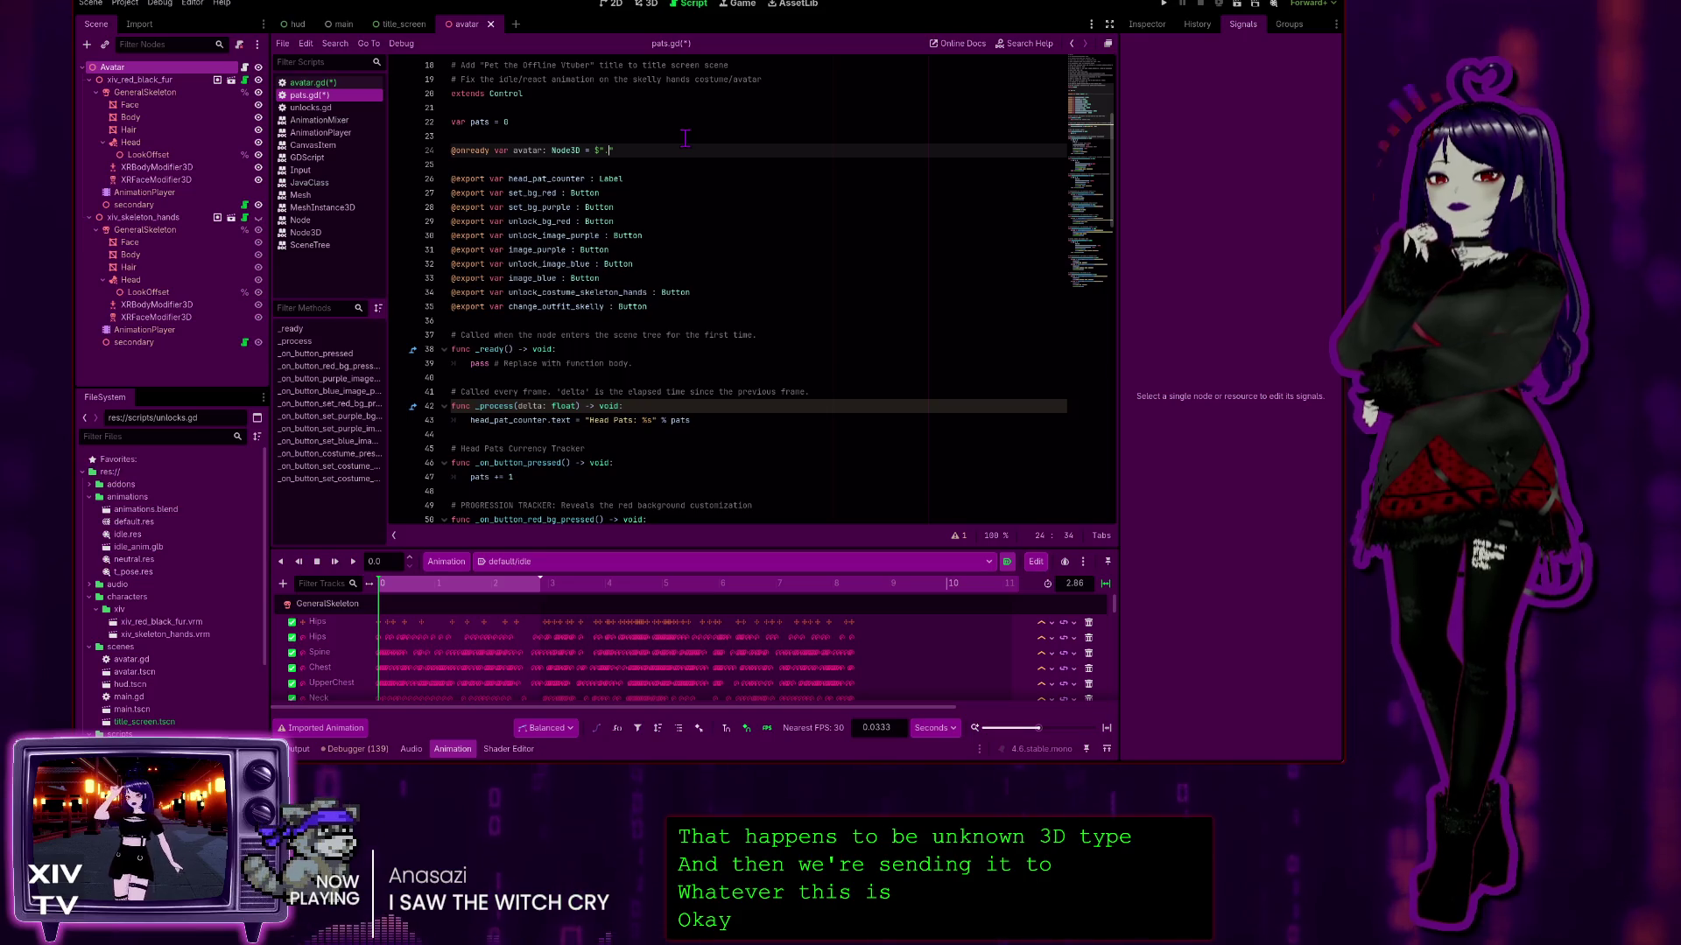
# Step: Insert a line above the avatar declaration and begin the comment '# Acss anything in'
pyautogui.click(467, 135)
pyautogui.press('Return')
pyautogui.write('#')
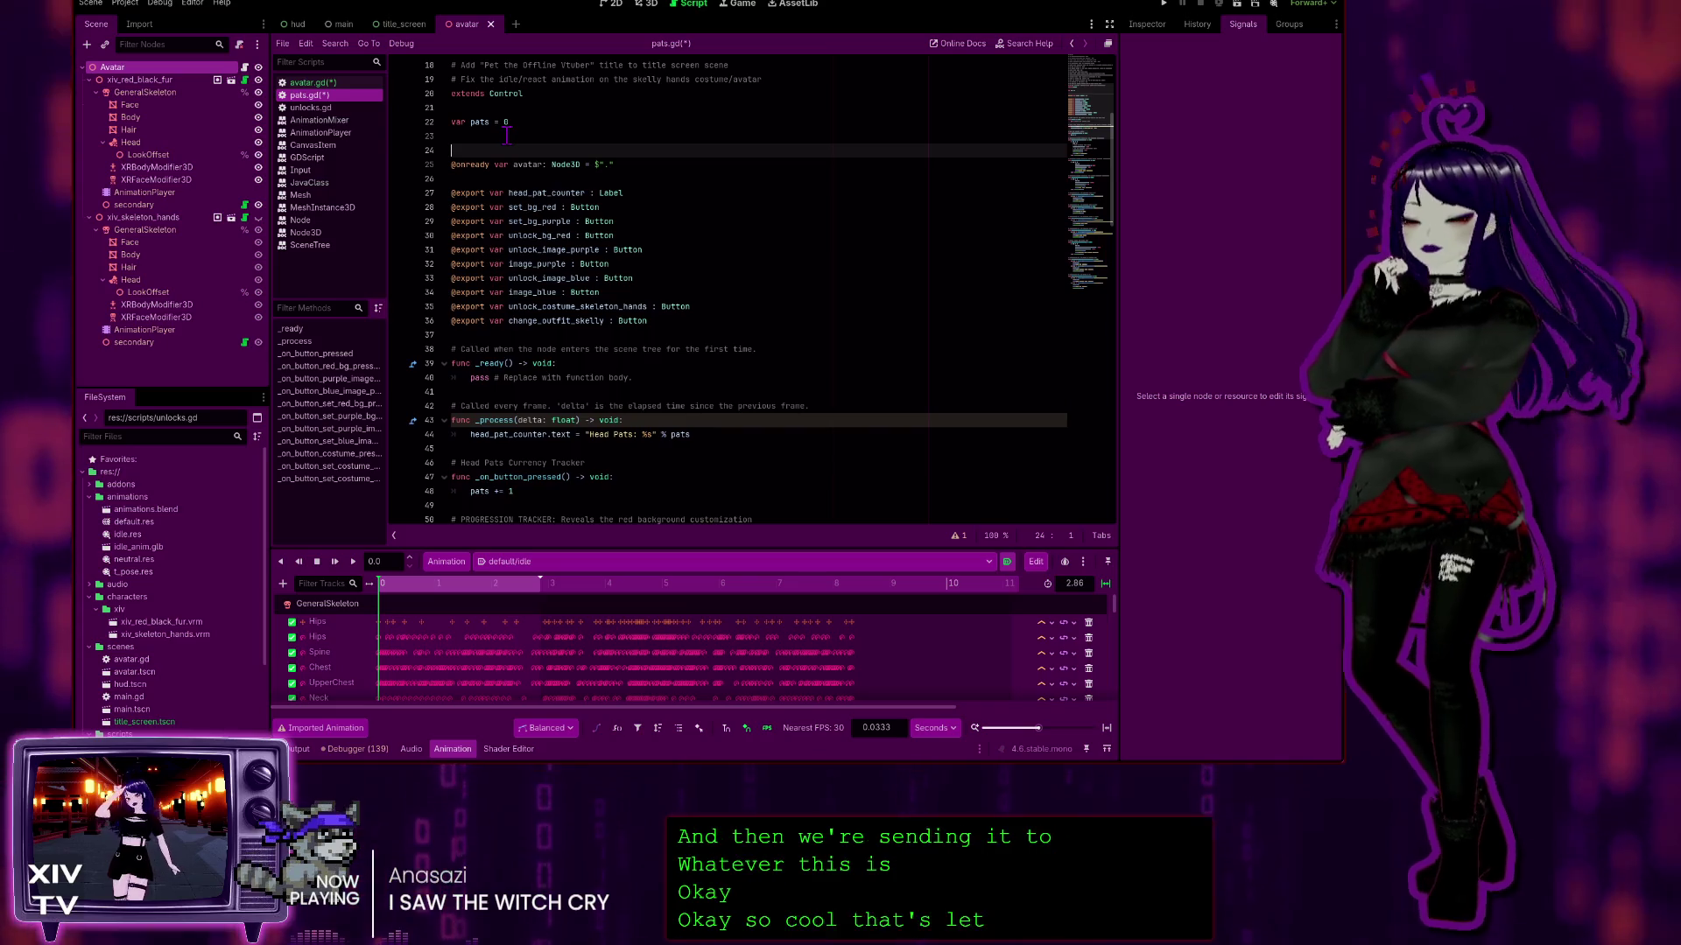
pyautogui.write(' A')
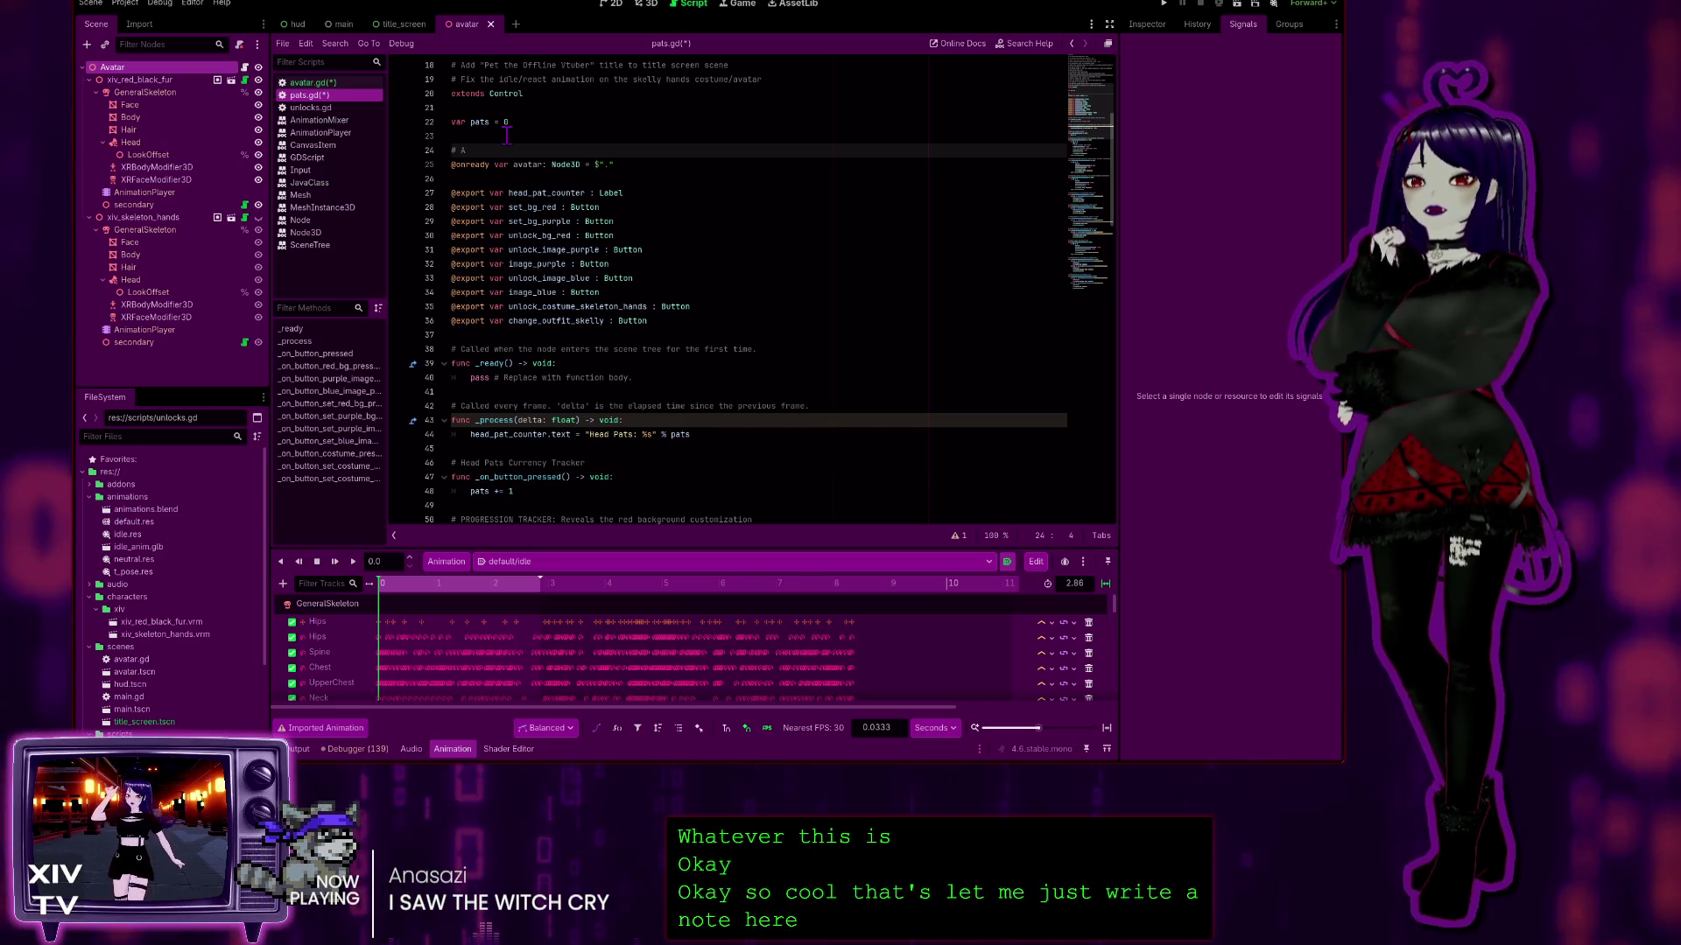
pyautogui.write('c')
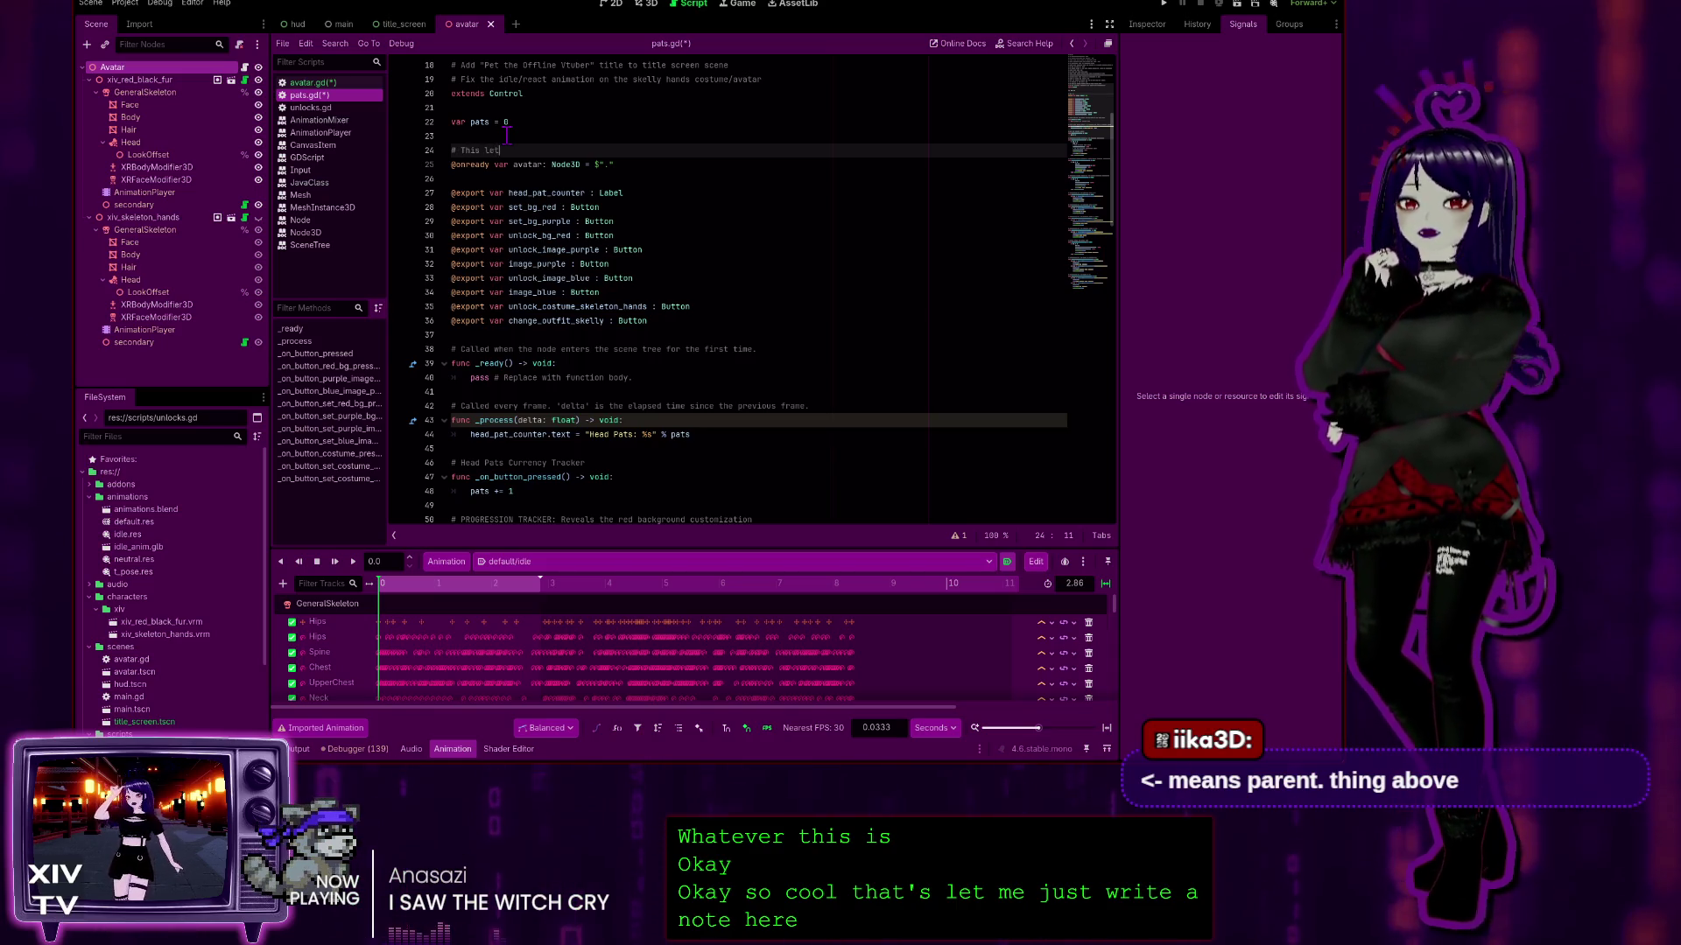
pyautogui.write('ss anything ')
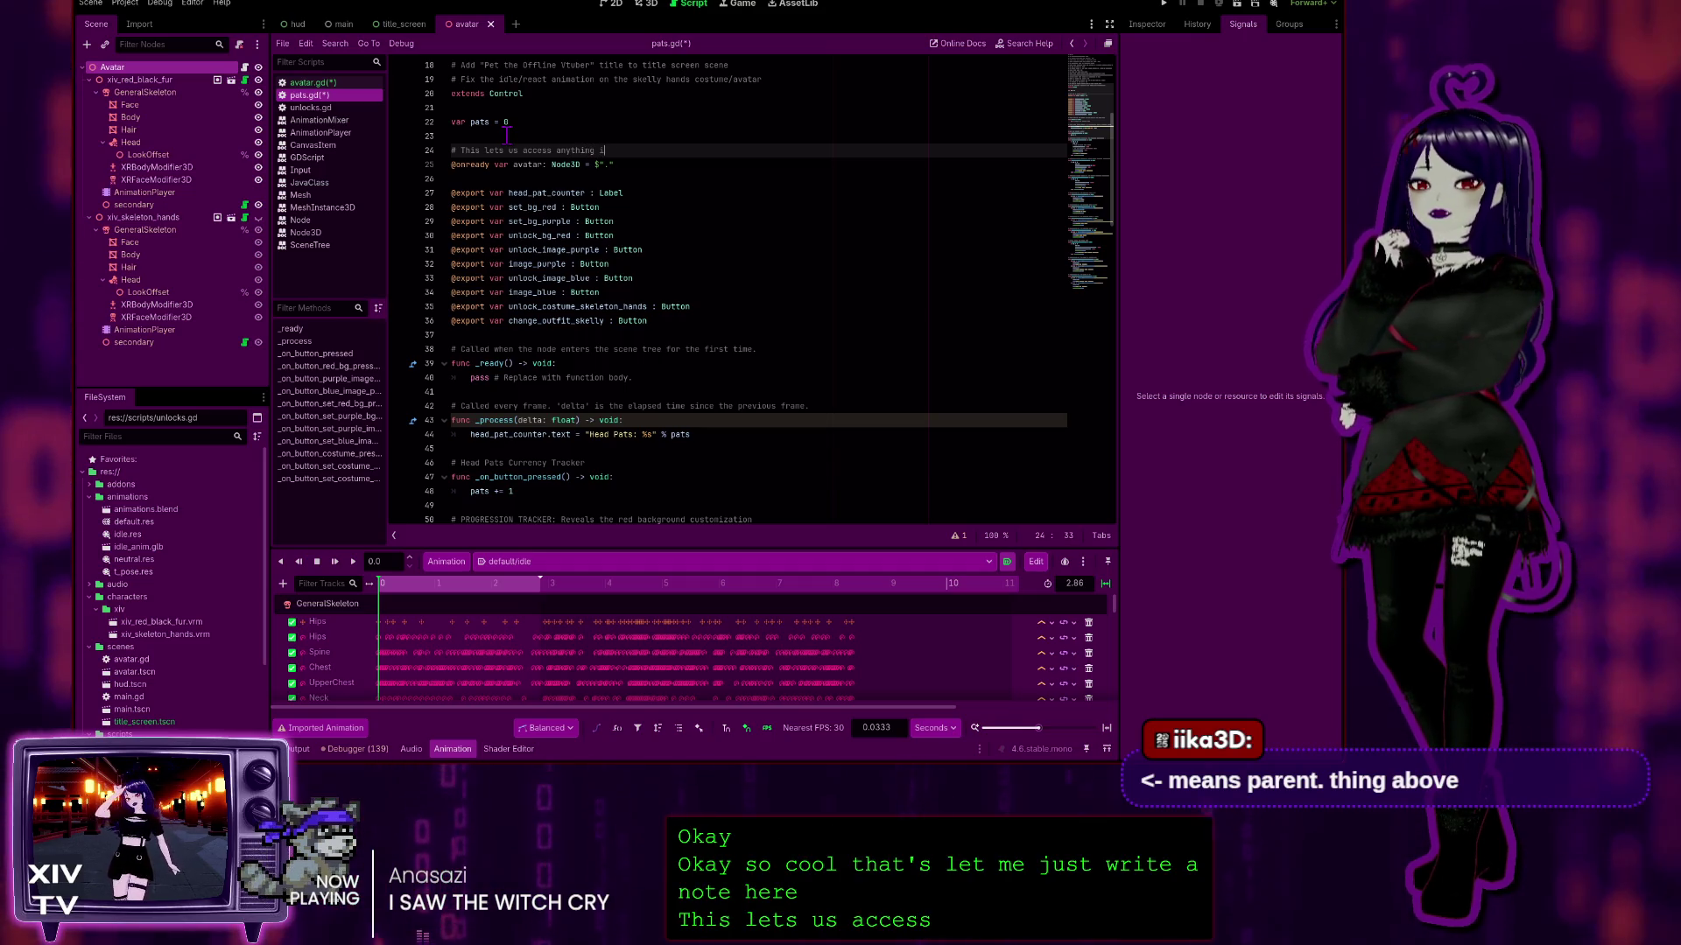
pyautogui.write('in thi')
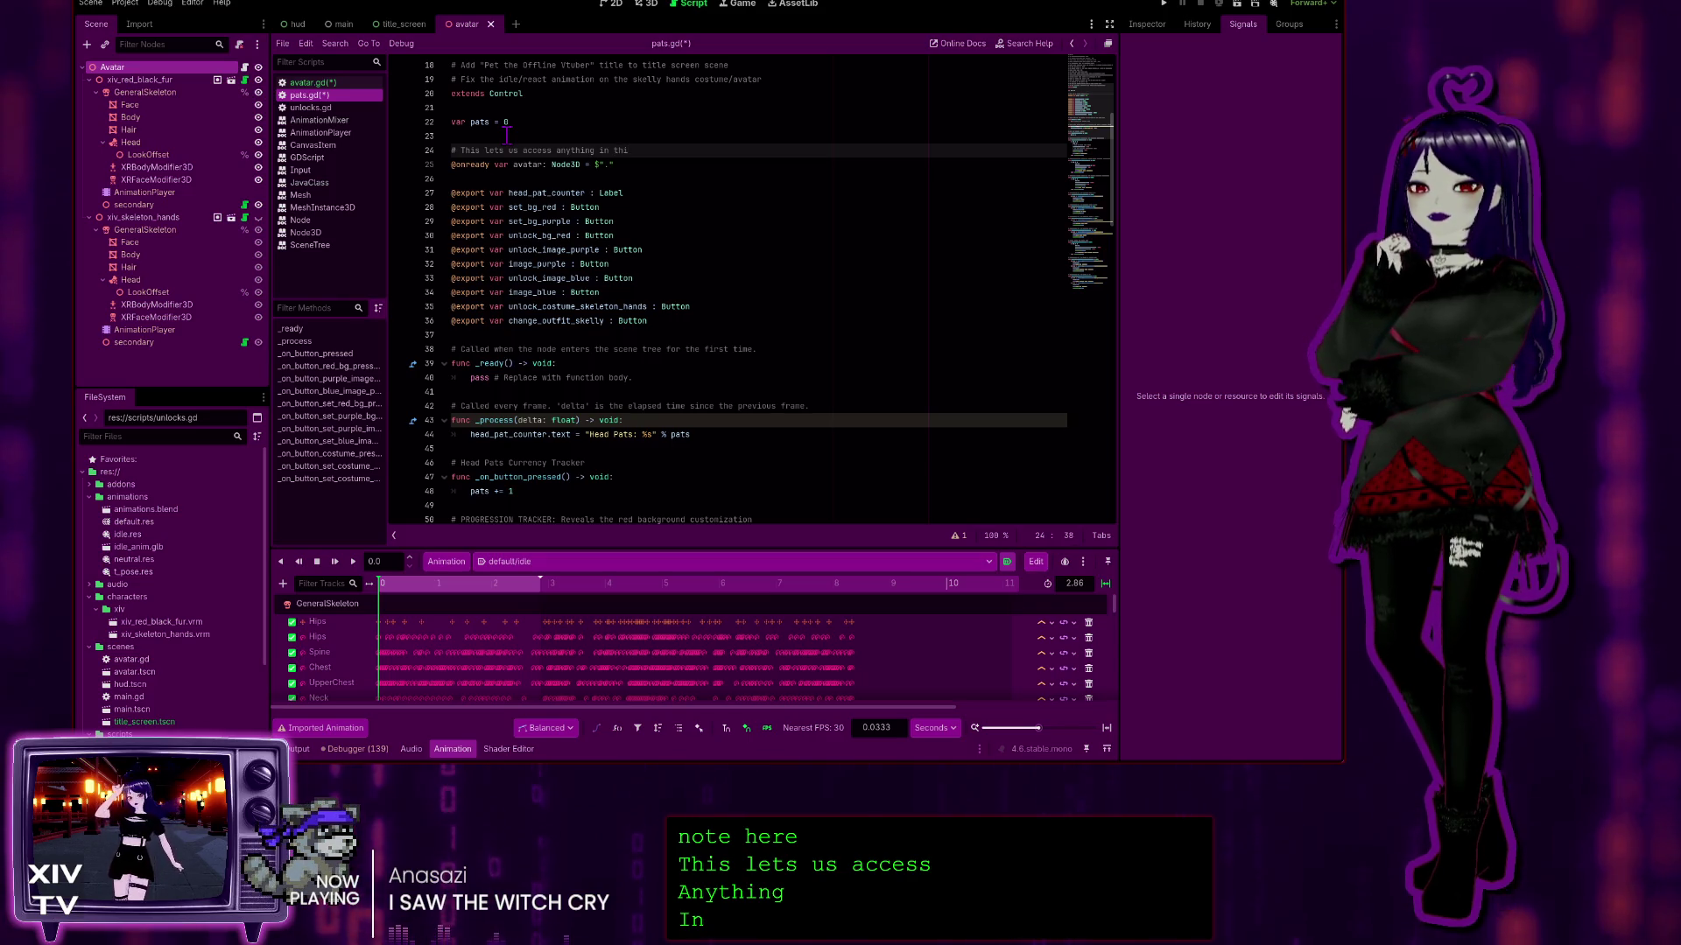
# Step: Finish the comment as '# This lets us access anything in this script', fixing the typo
pyautogui.write('scrue')
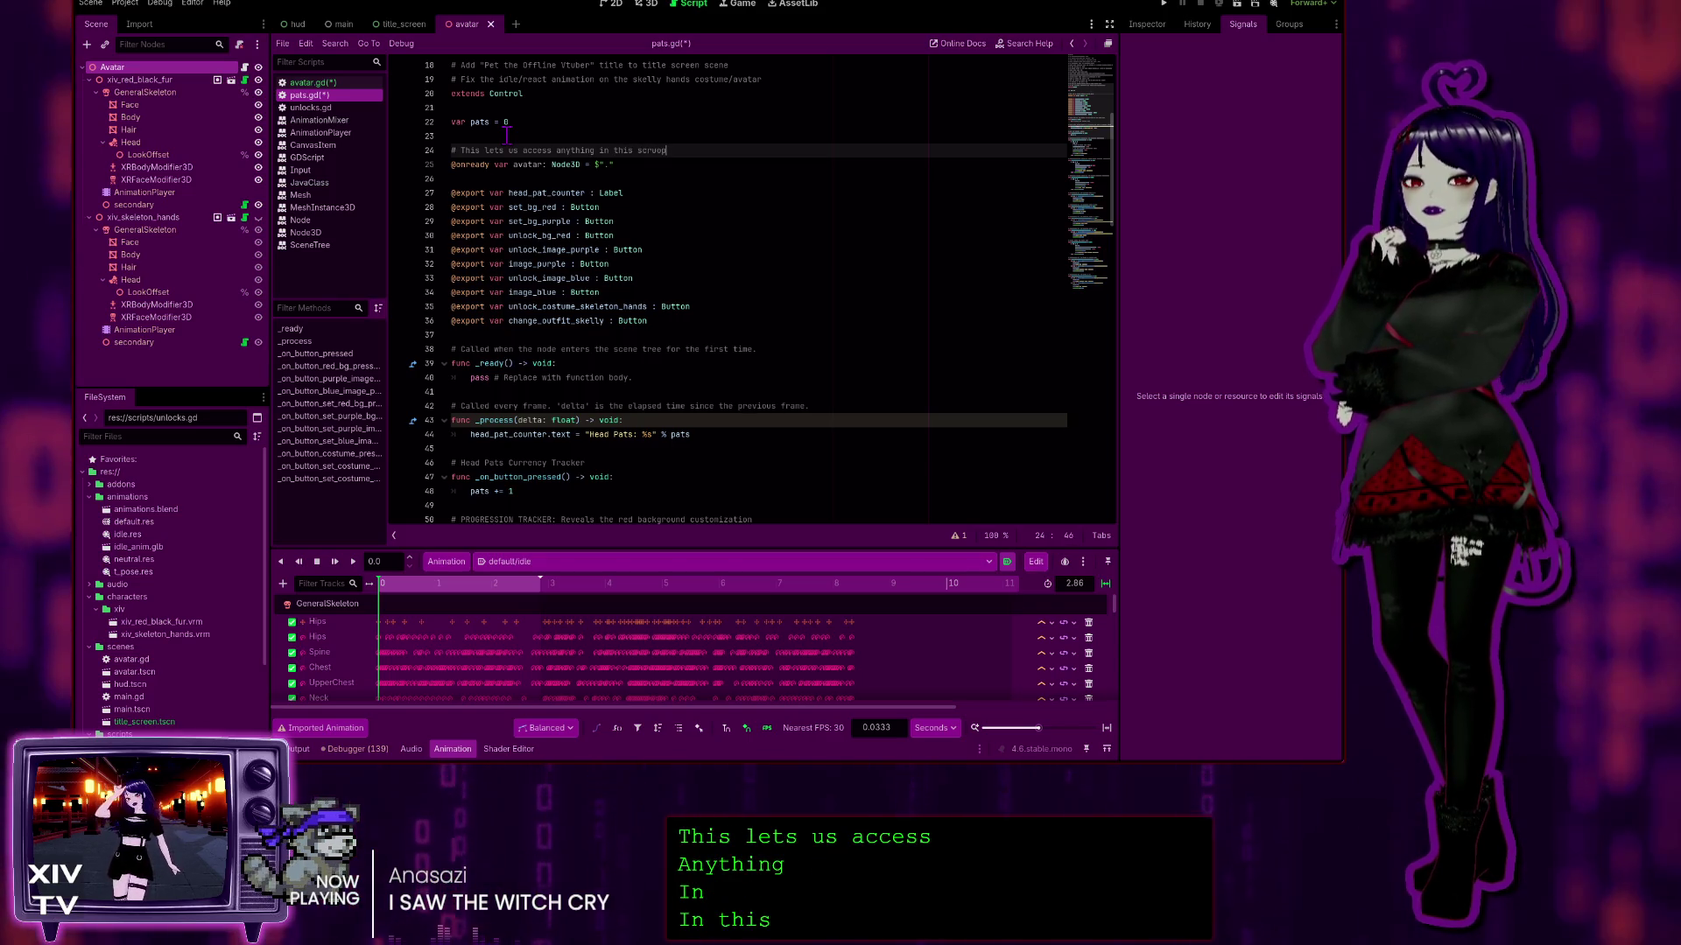
pyautogui.press('BackSpace')
pyautogui.press('BackSpace')
pyautogui.write('ipt')
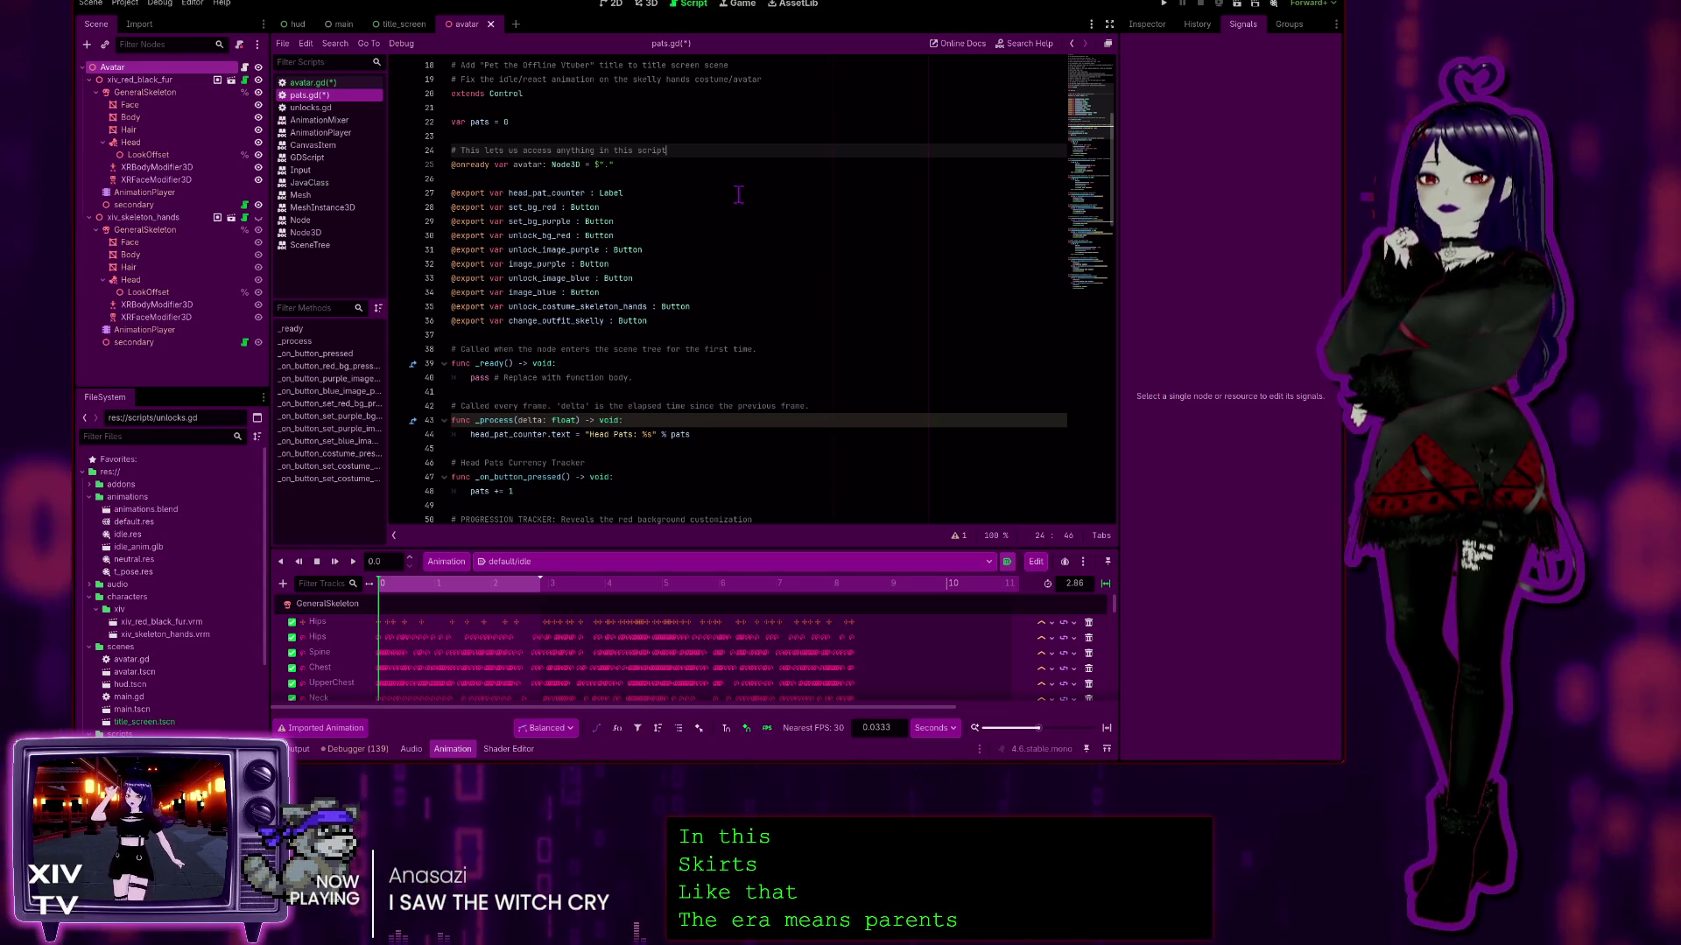
pyautogui.click(604, 165)
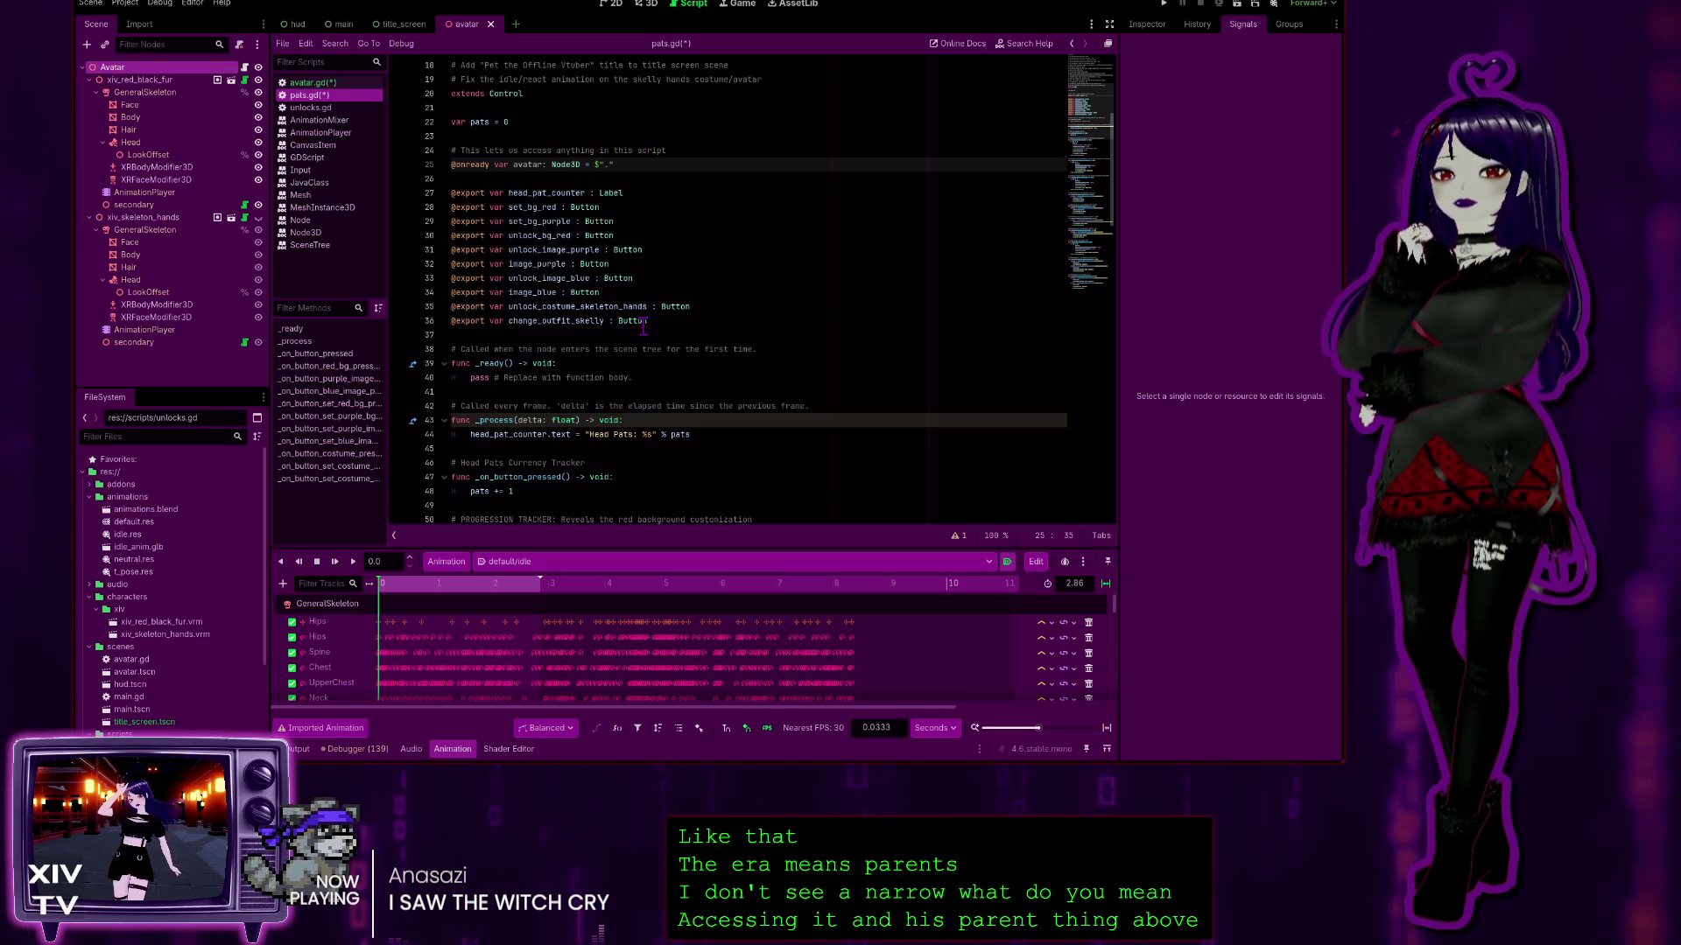
pyautogui.scroll(-4, 632, 353)
# Step: Retype the closing of the avatar node path so it reads $"." again
pyautogui.scroll(3, 687, 452)
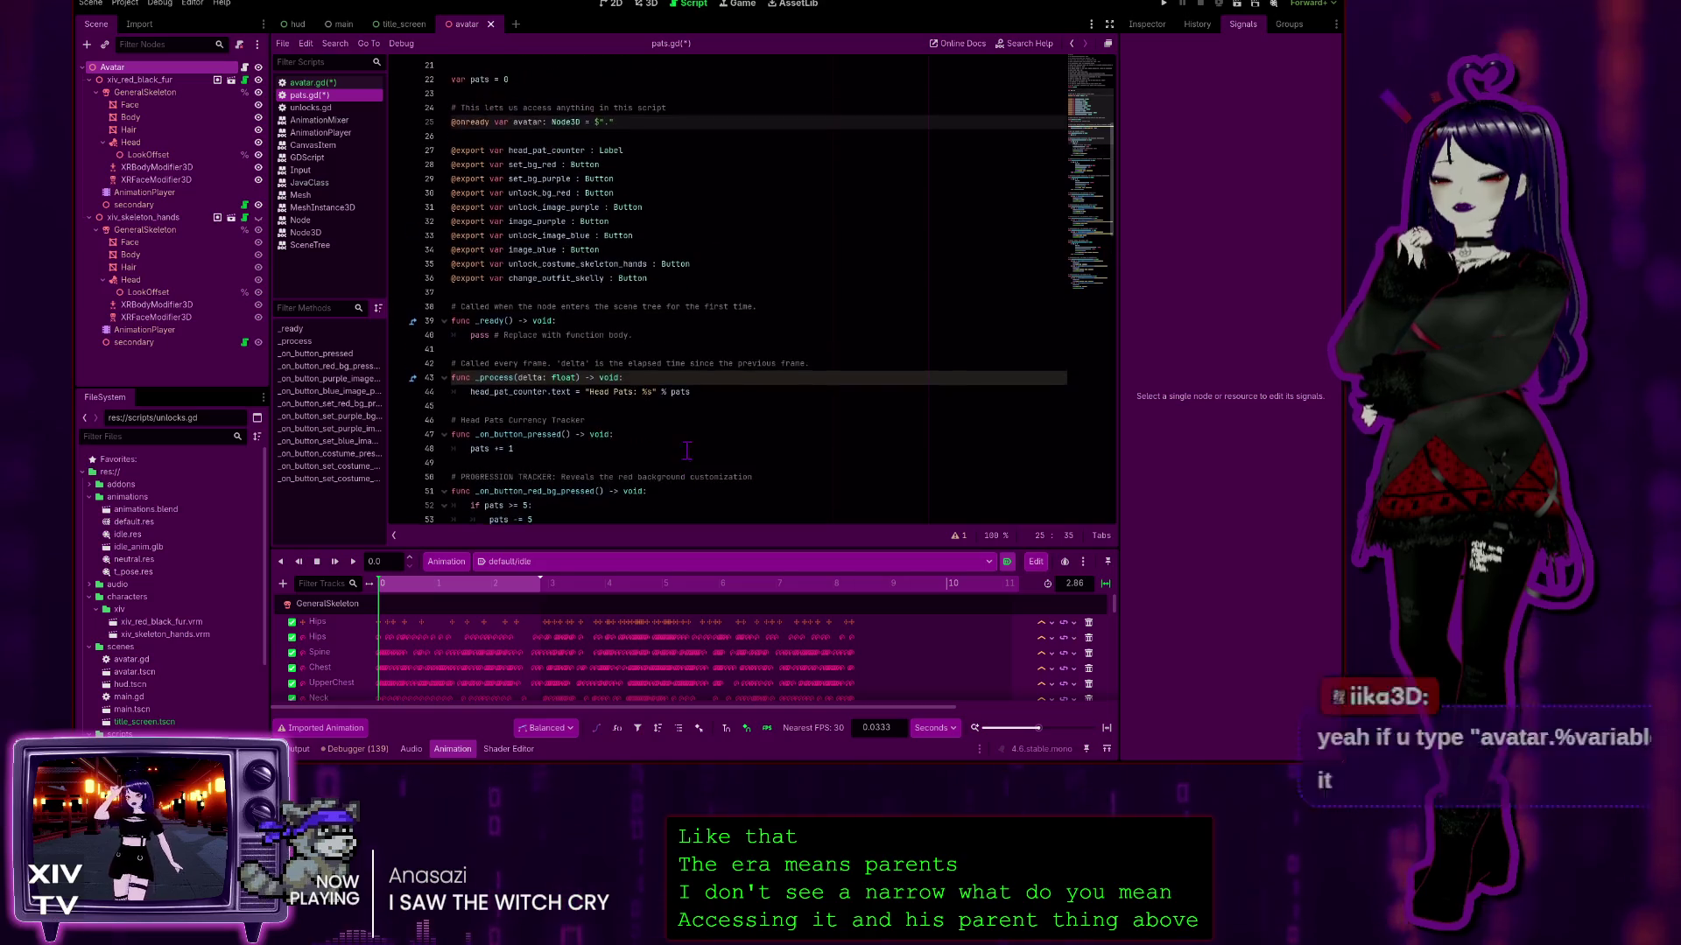
pyautogui.scroll(1, 670, 435)
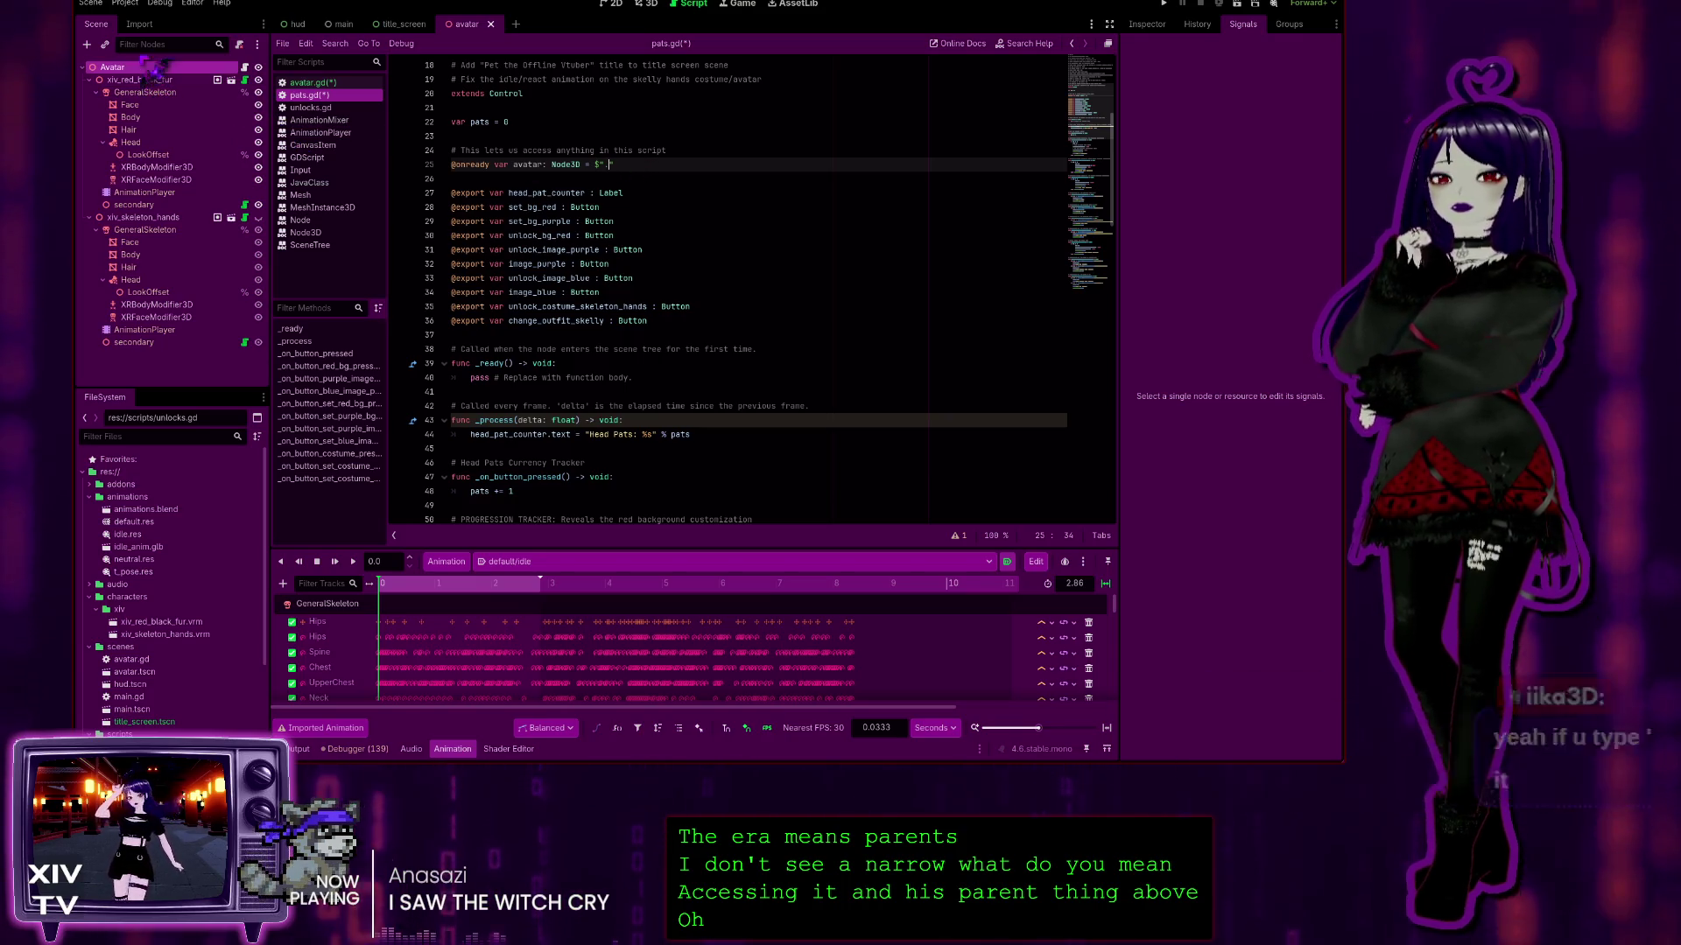
pyautogui.click(112, 68)
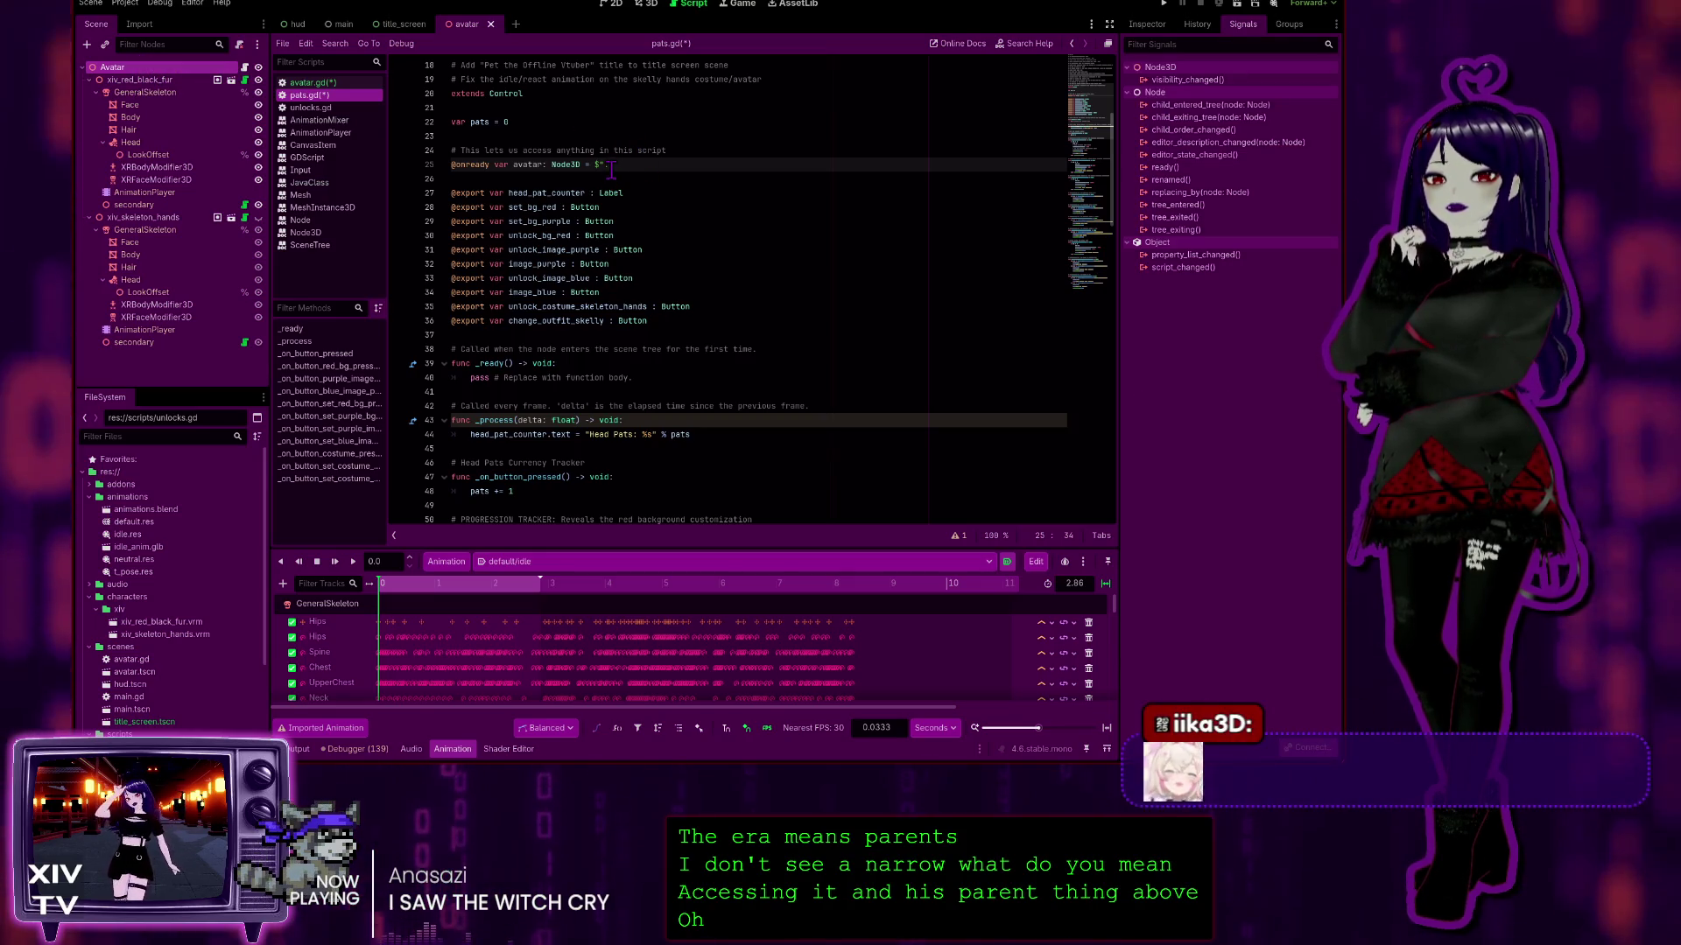
pyautogui.press('BackSpace')
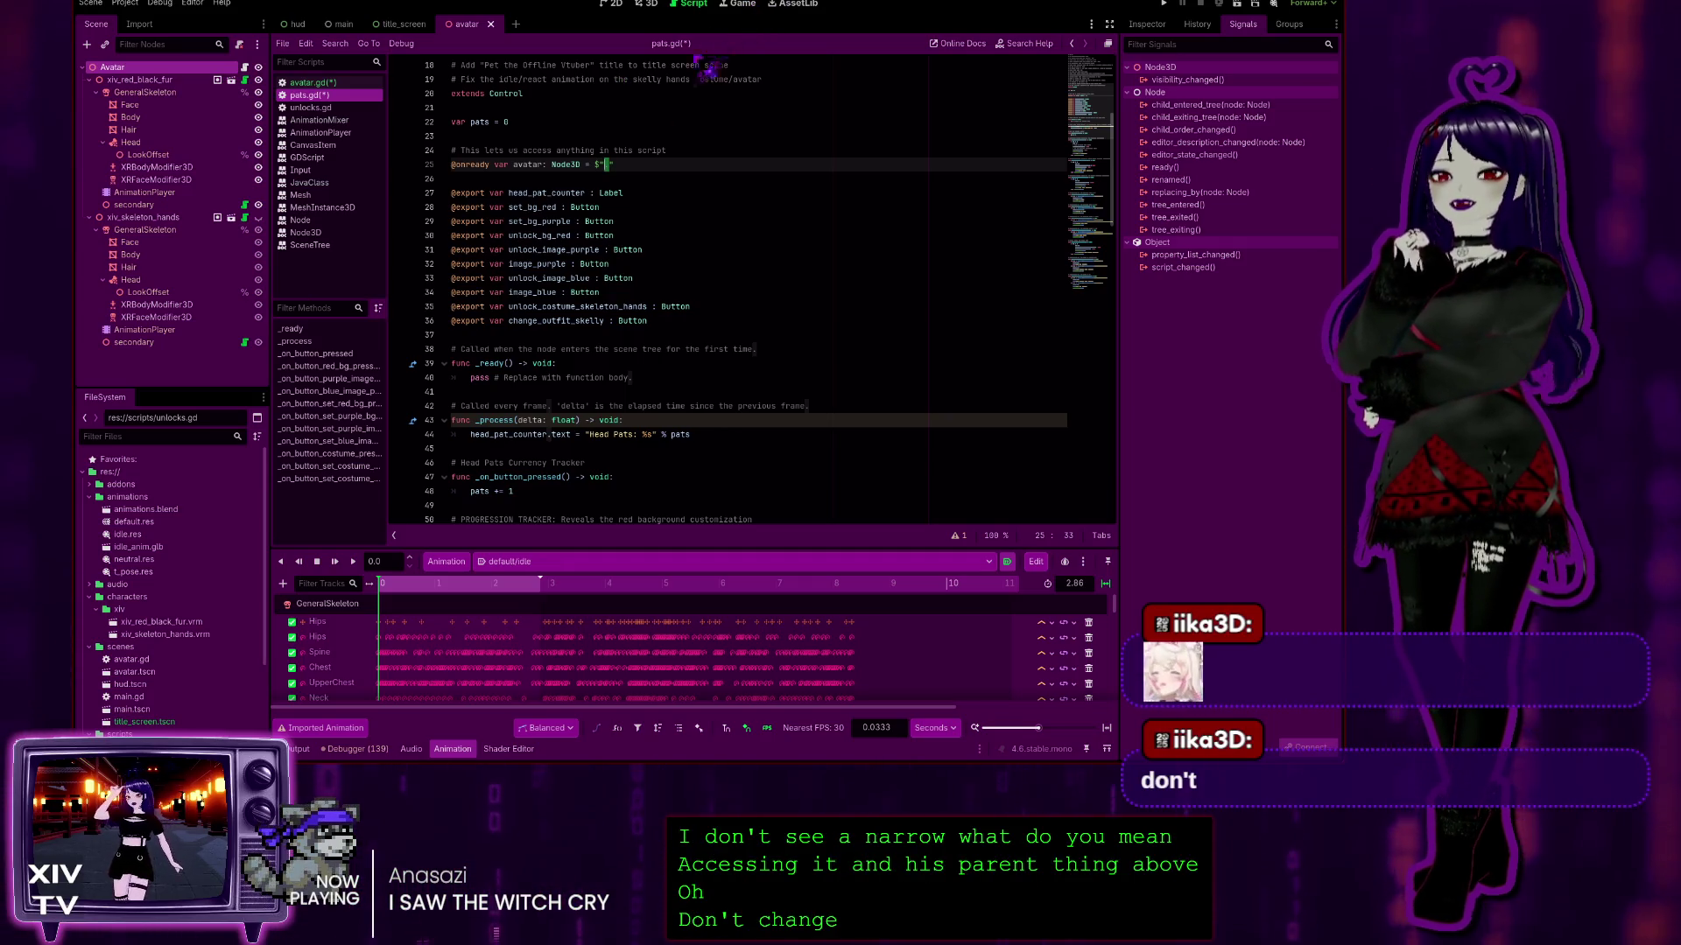
pyautogui.write('."')
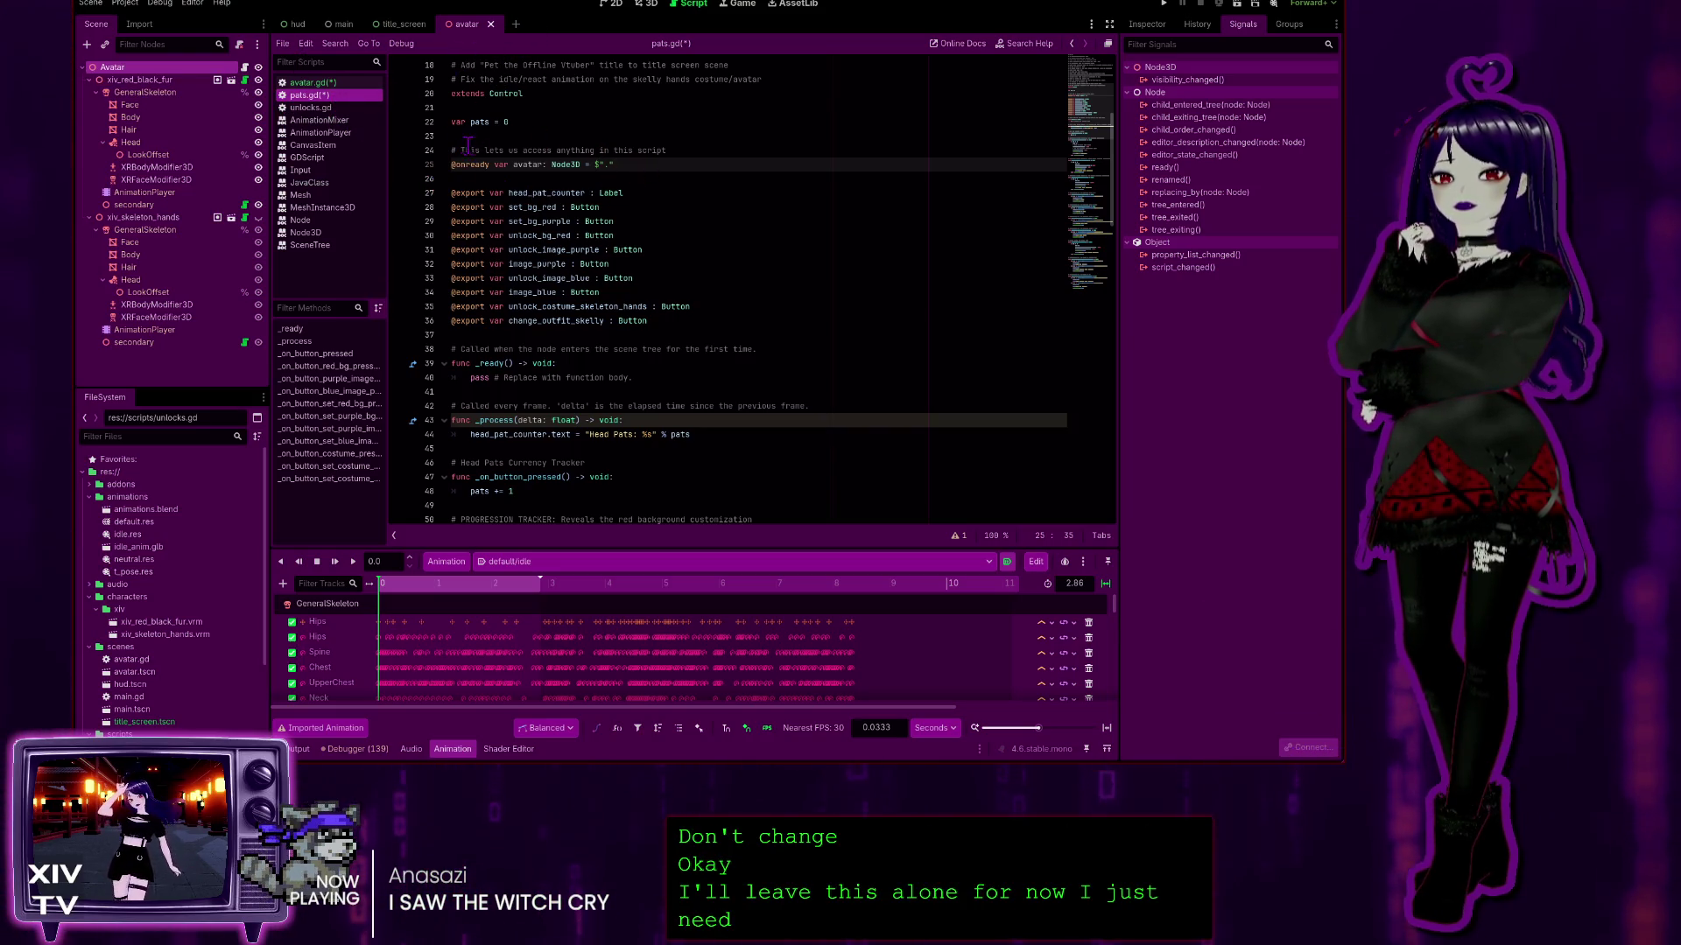
# Step: Reword the comment to end 'anything in the avatar.gd' and switch to avatar.gd
pyautogui.click(624, 150)
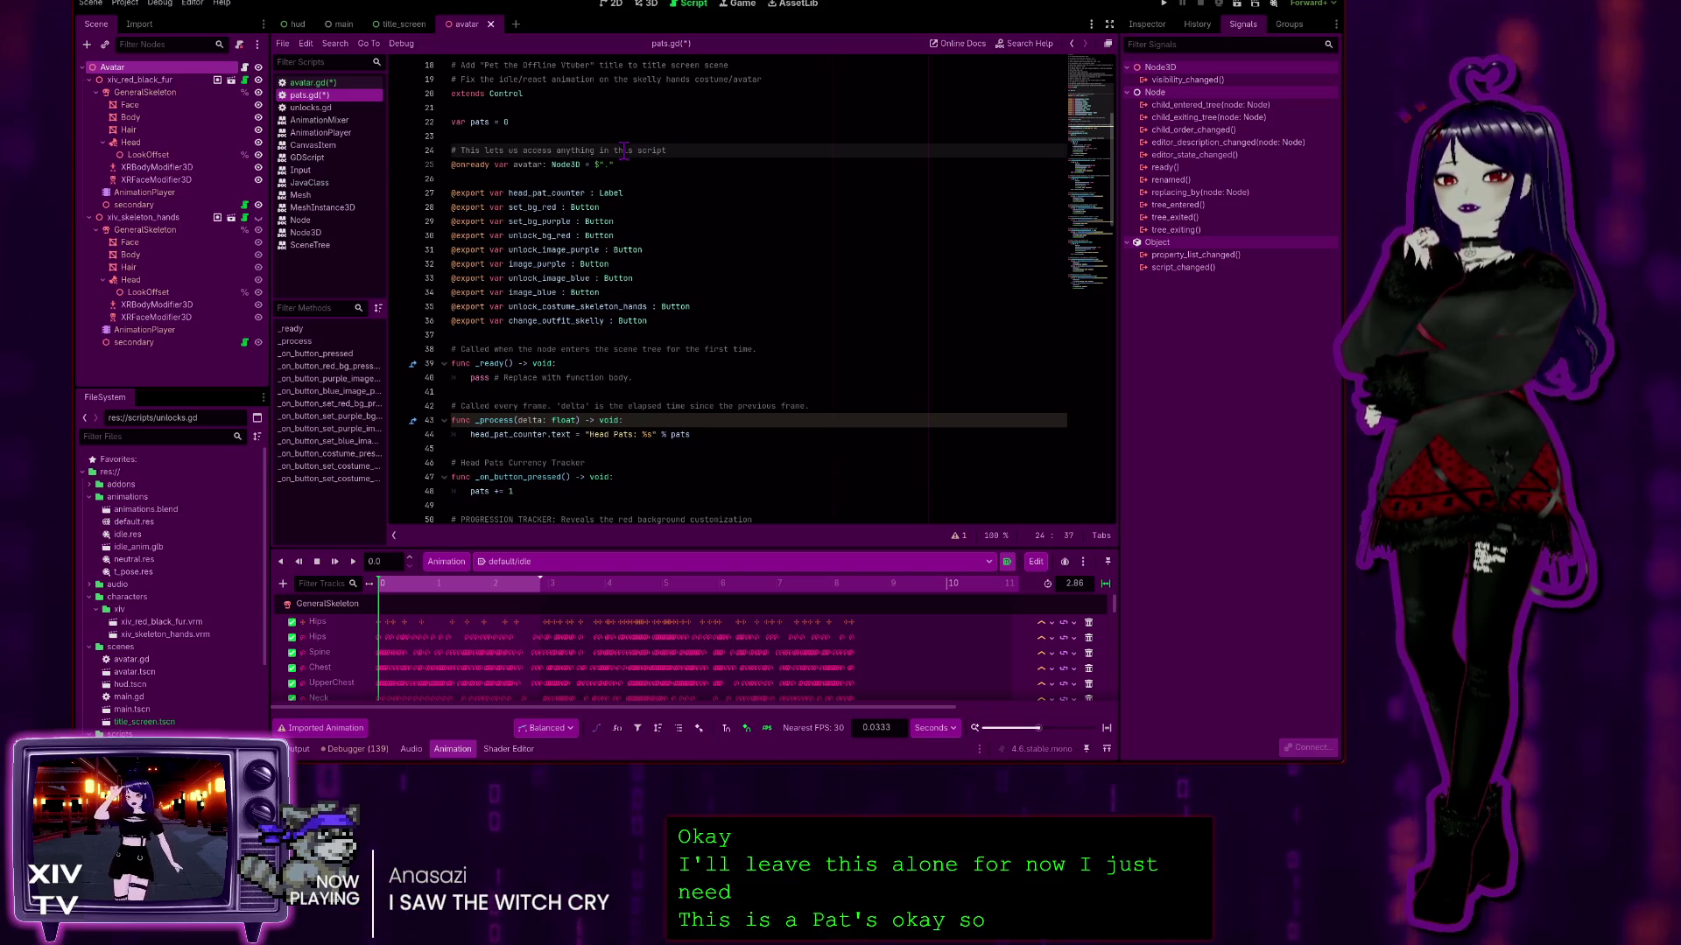
pyautogui.press('BackSpace')
pyautogui.press('BackSpace')
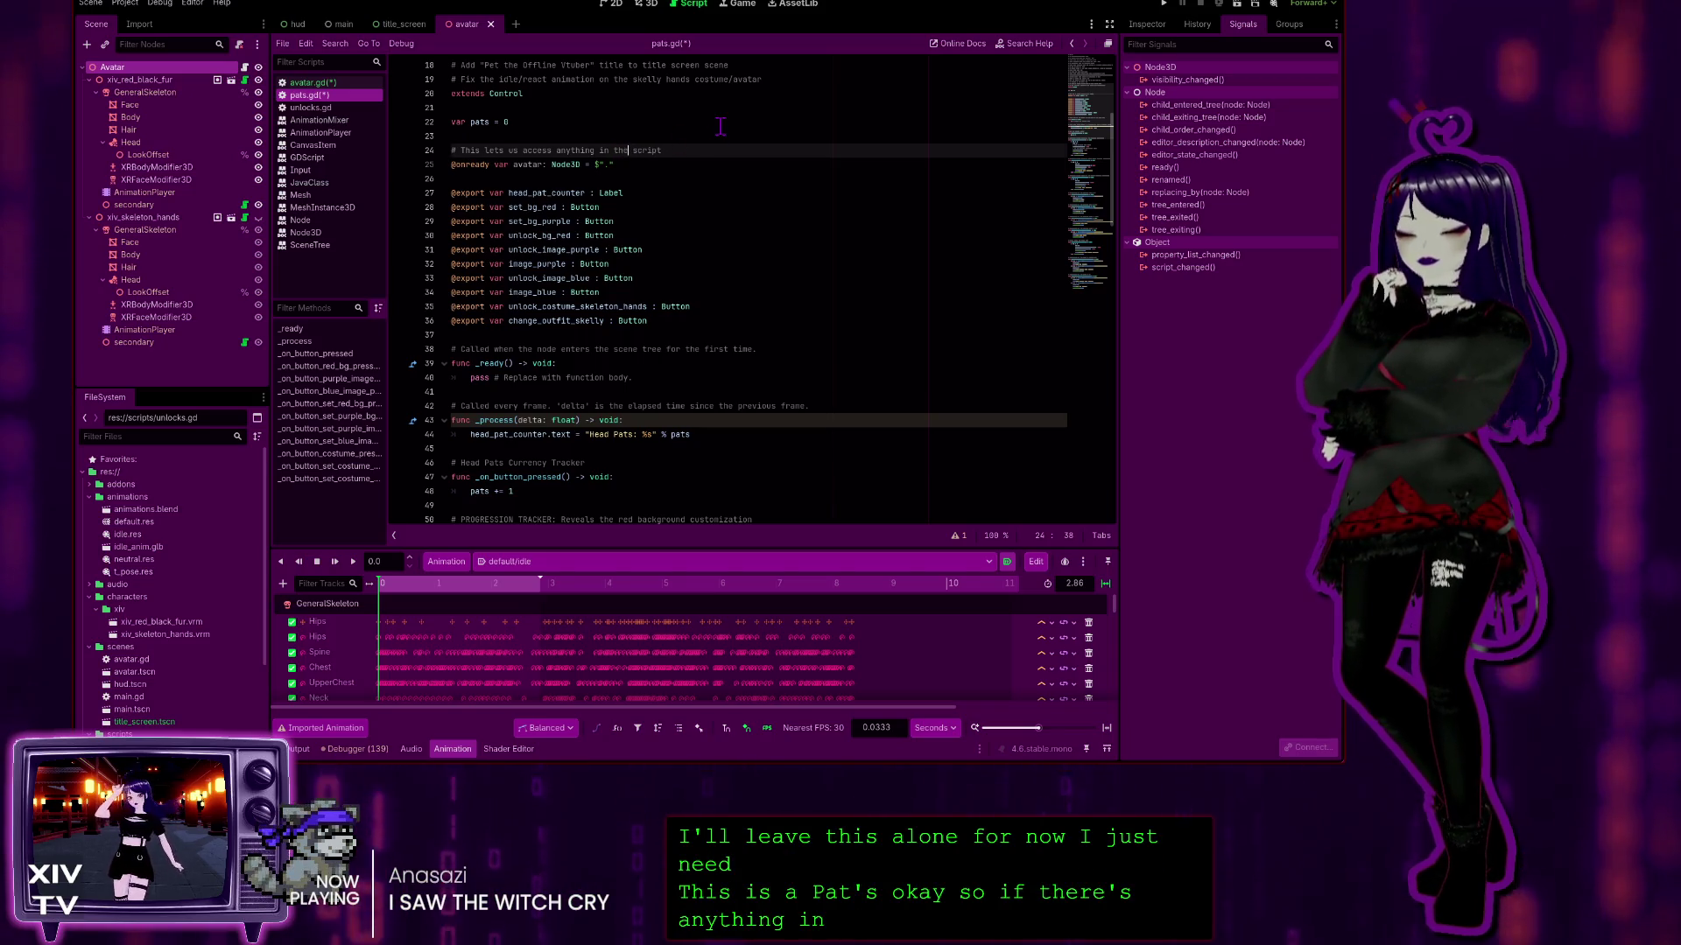
pyautogui.write('avatar.gd')
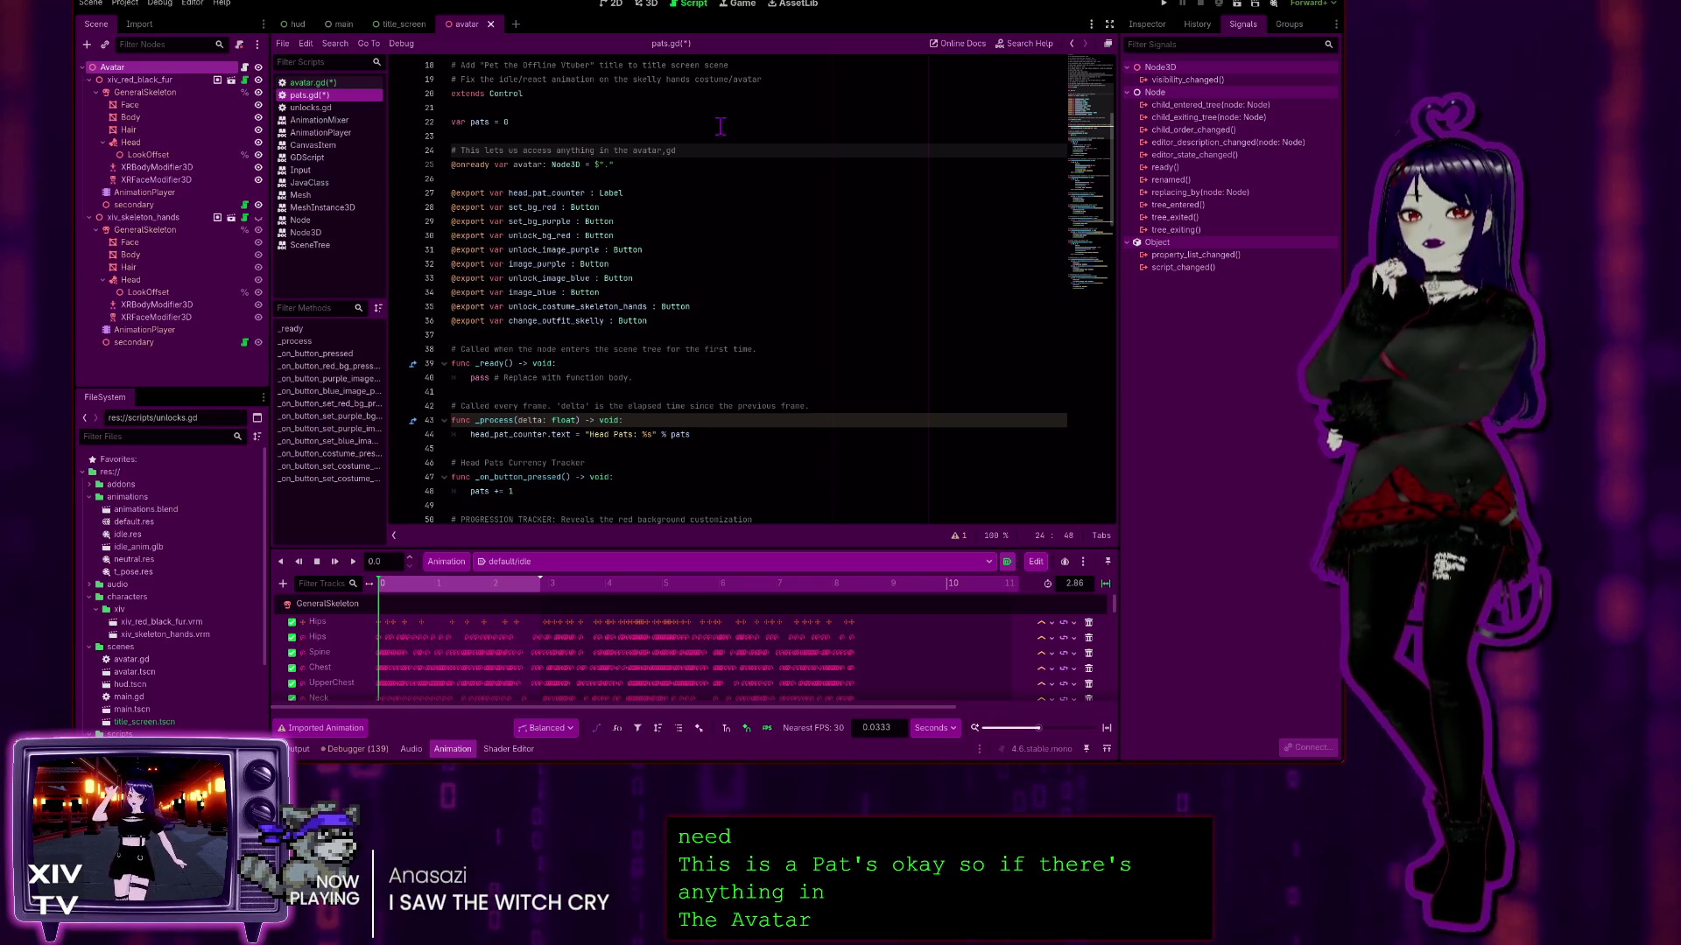
pyautogui.press('Left')
pyautogui.press('Left')
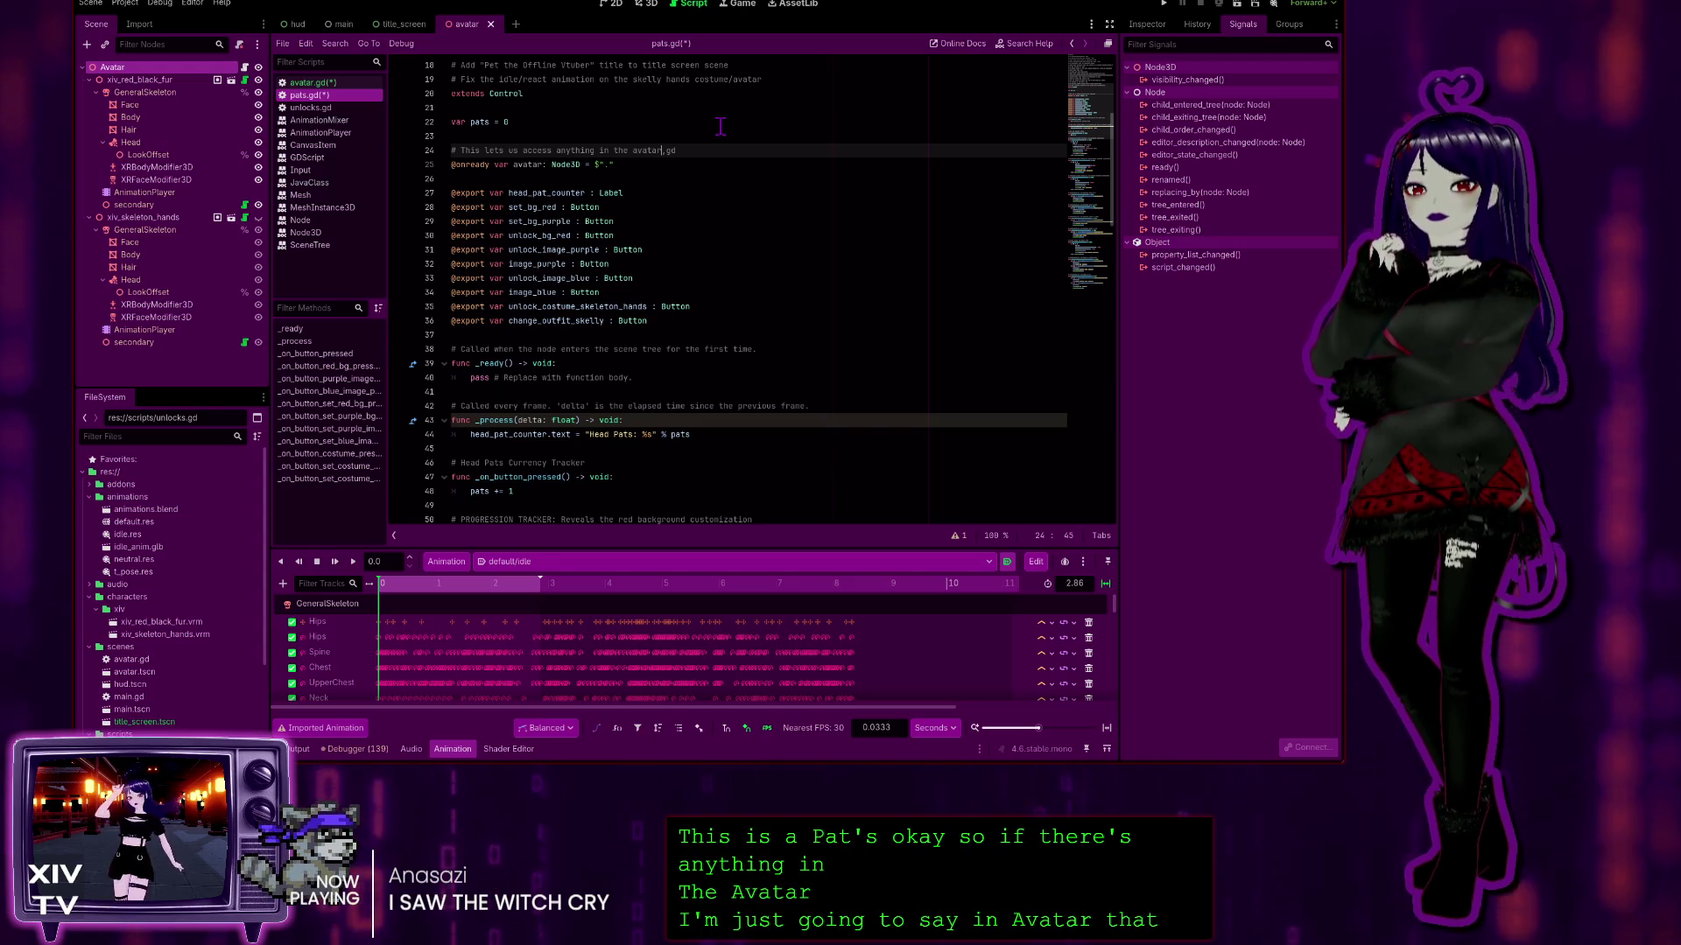
pyautogui.press('Delete')
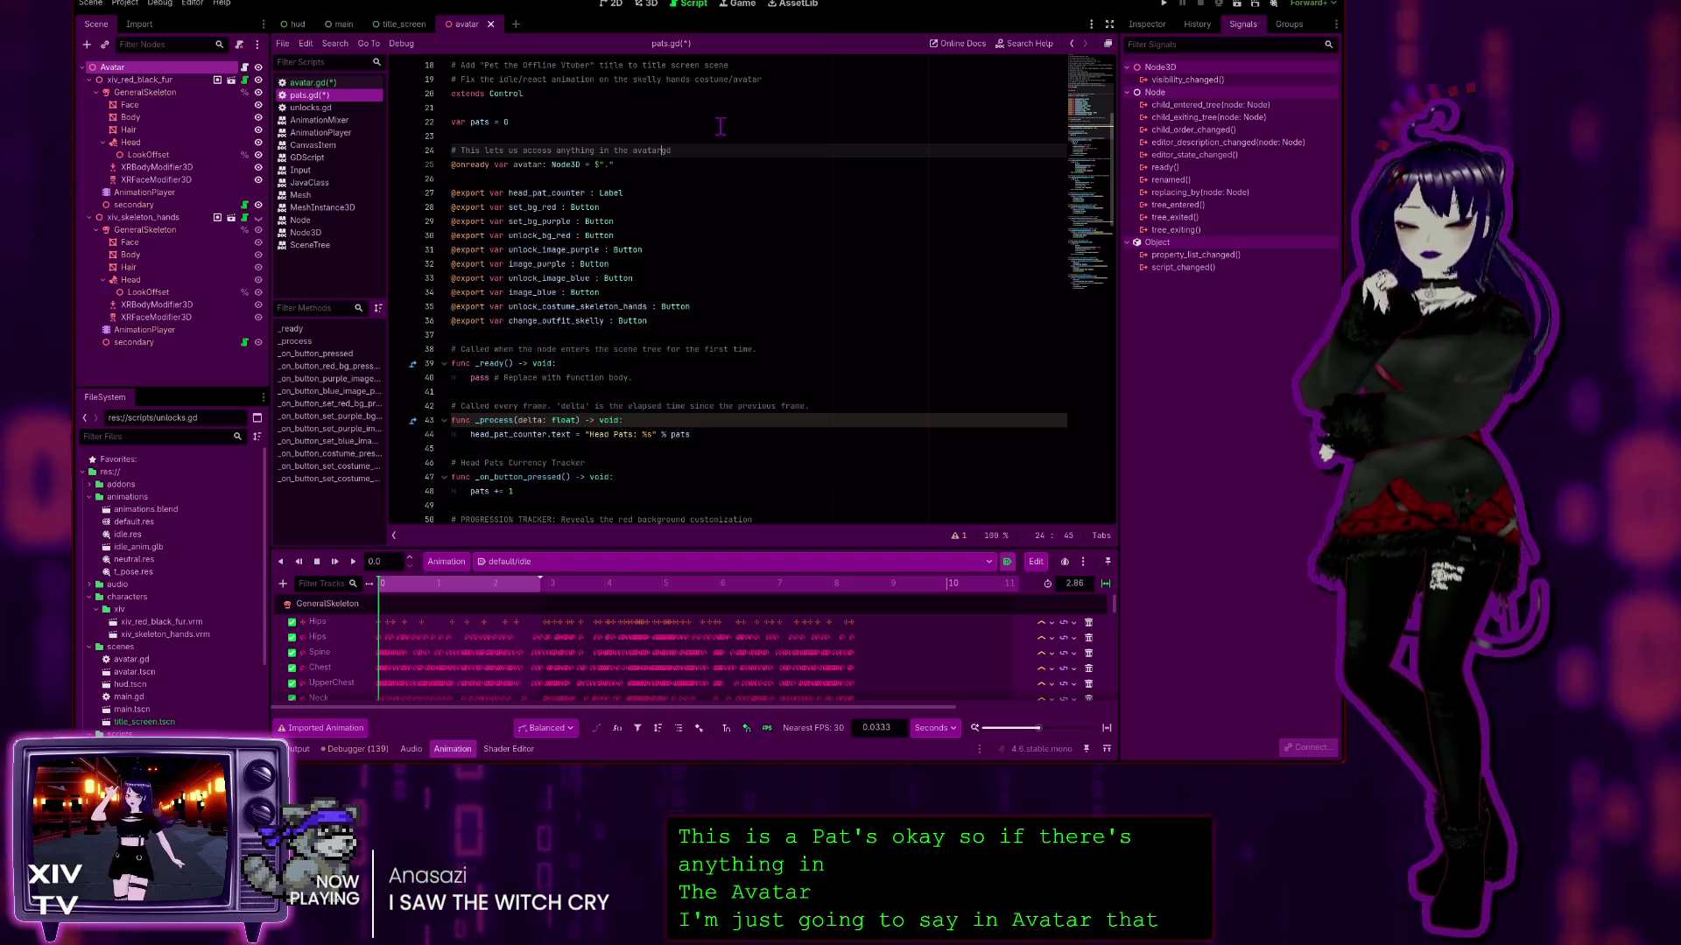
pyautogui.write('.')
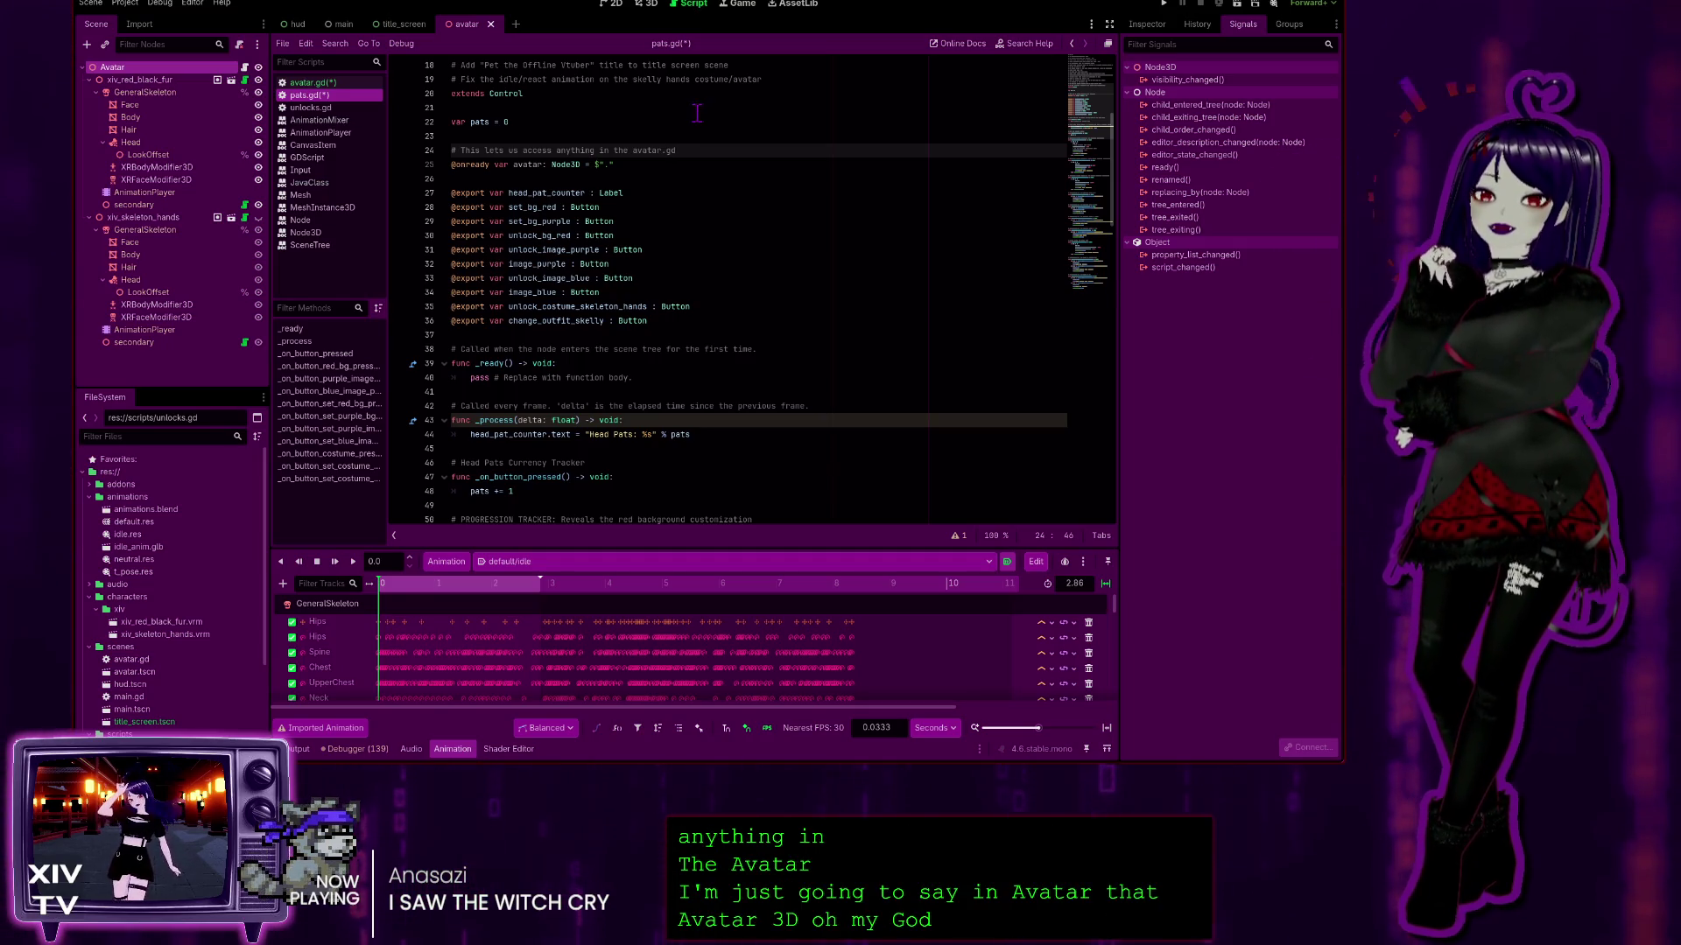
pyautogui.click(313, 81)
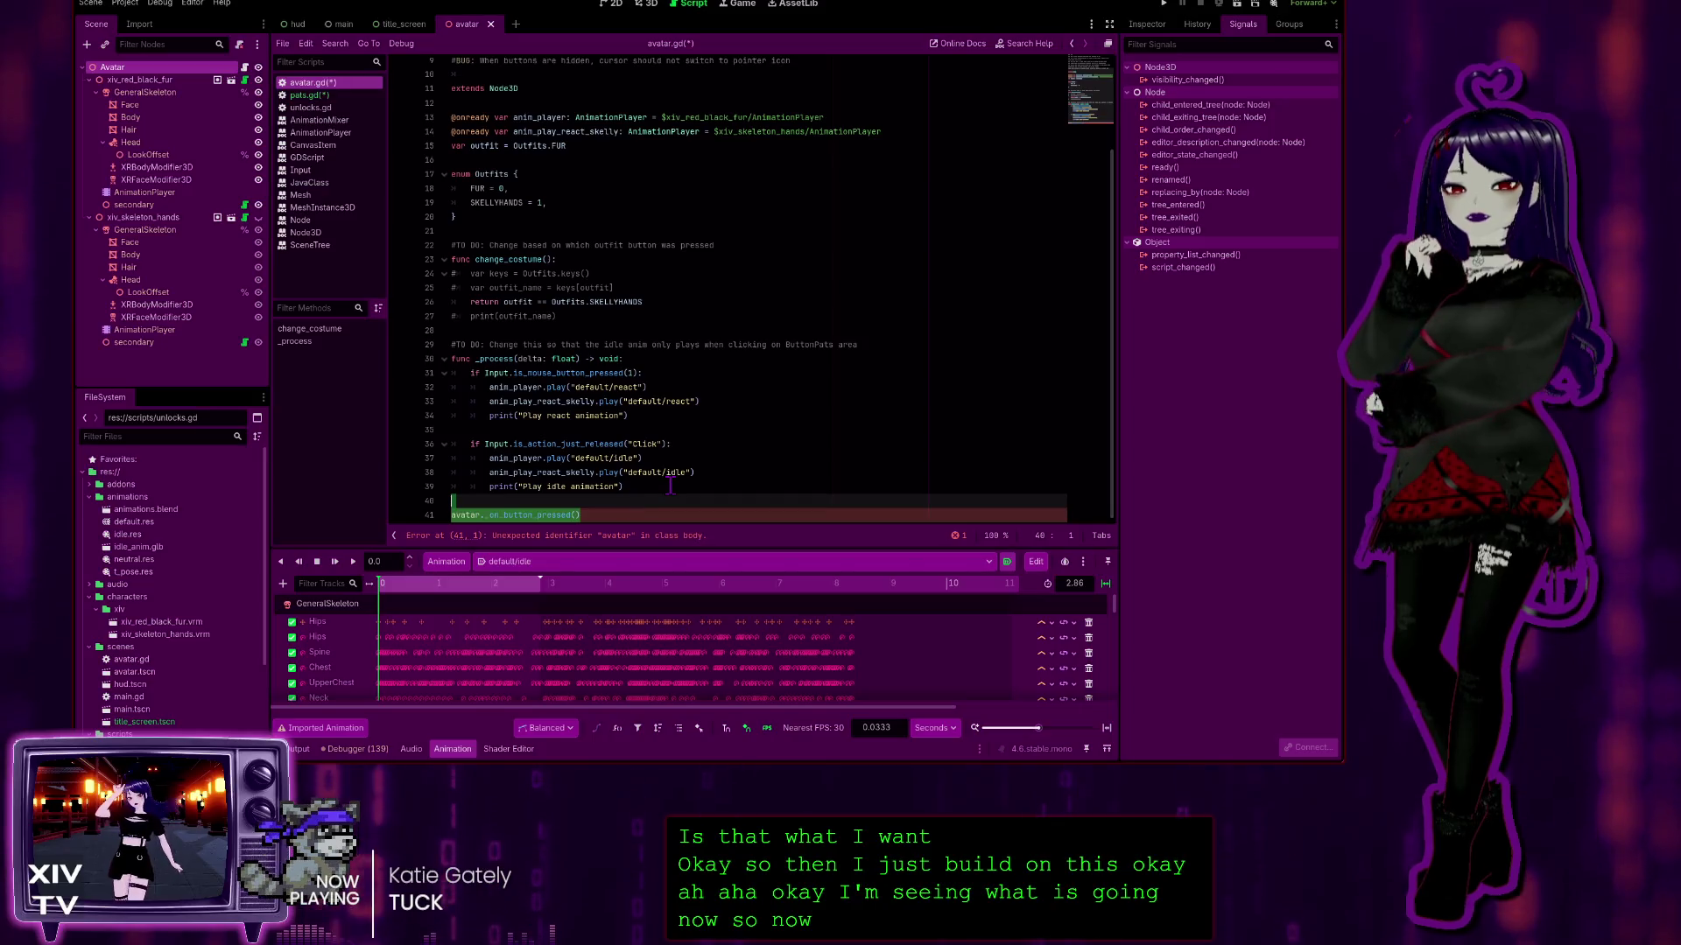
# Step: Save both edited scripts, avatar.gd and pats.gd, and return to avatar.gd
pyautogui.scroll(3, 546, 289)
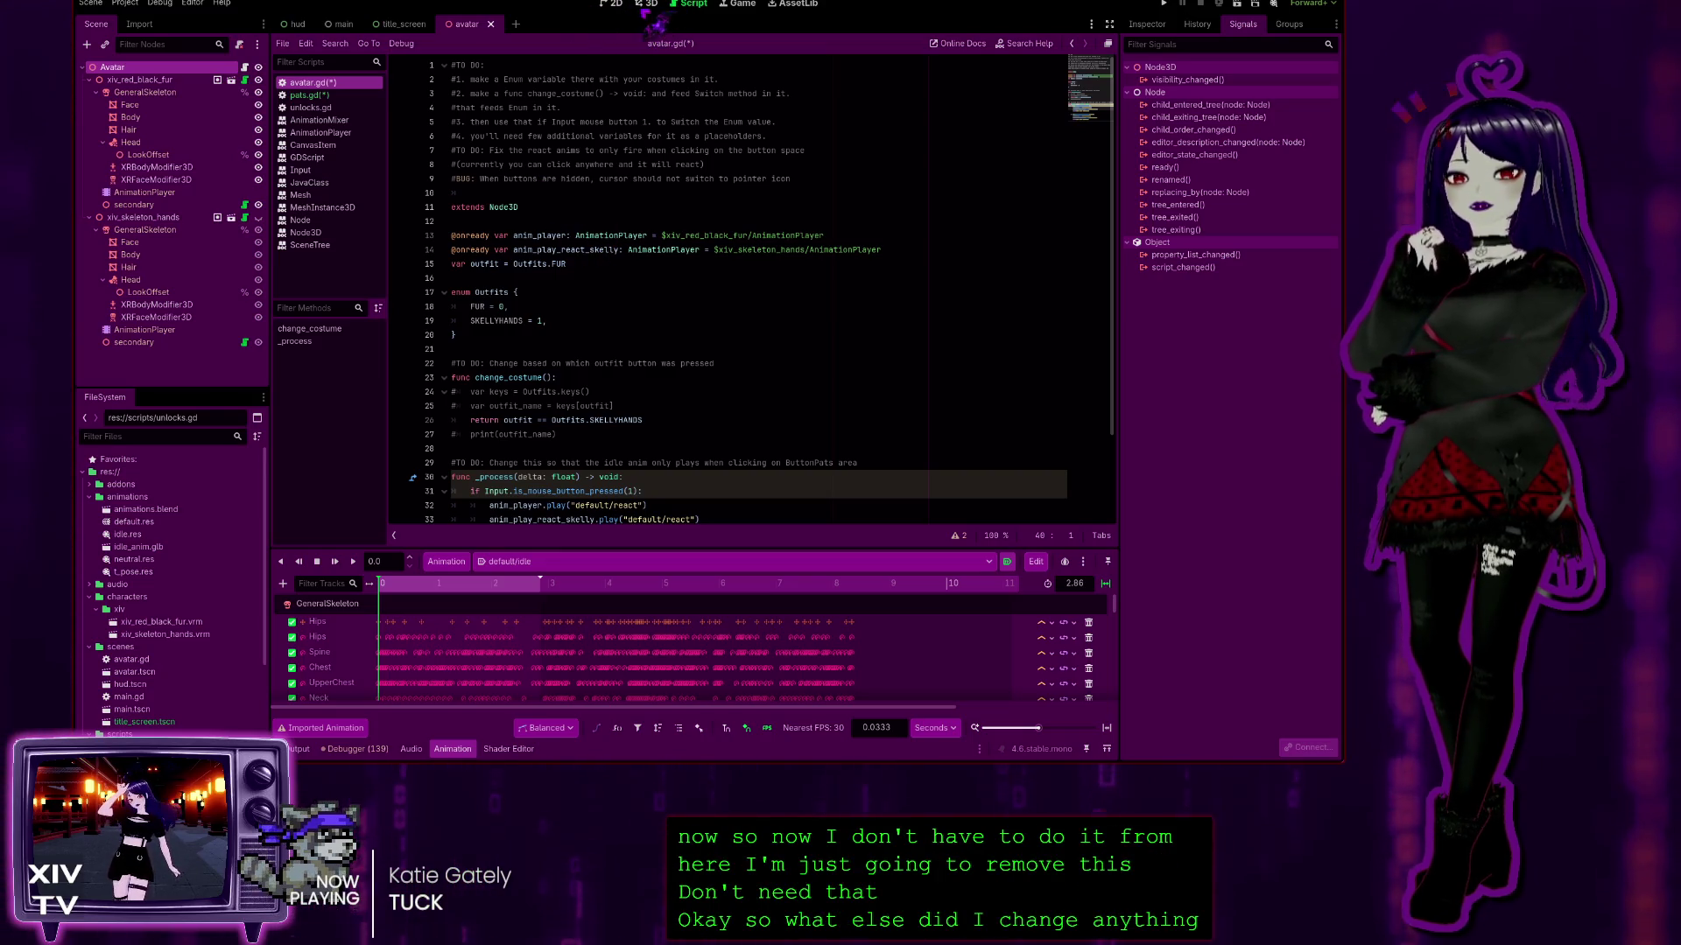
pyautogui.hotkey('ctrl', 's')
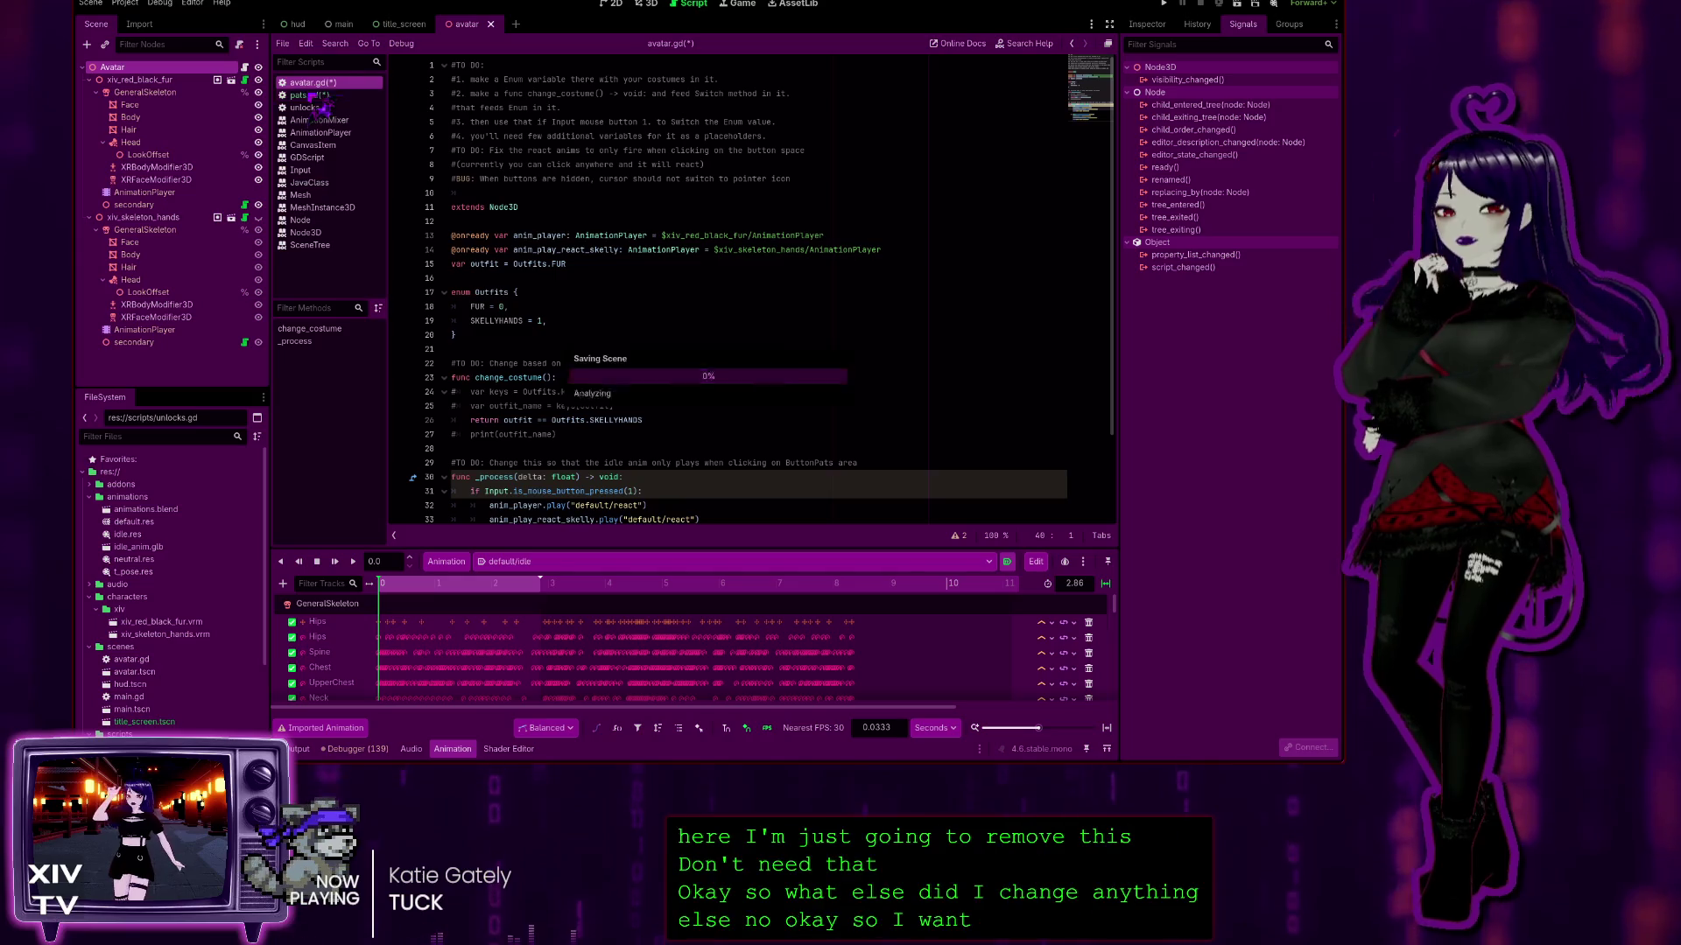
pyautogui.click(304, 95)
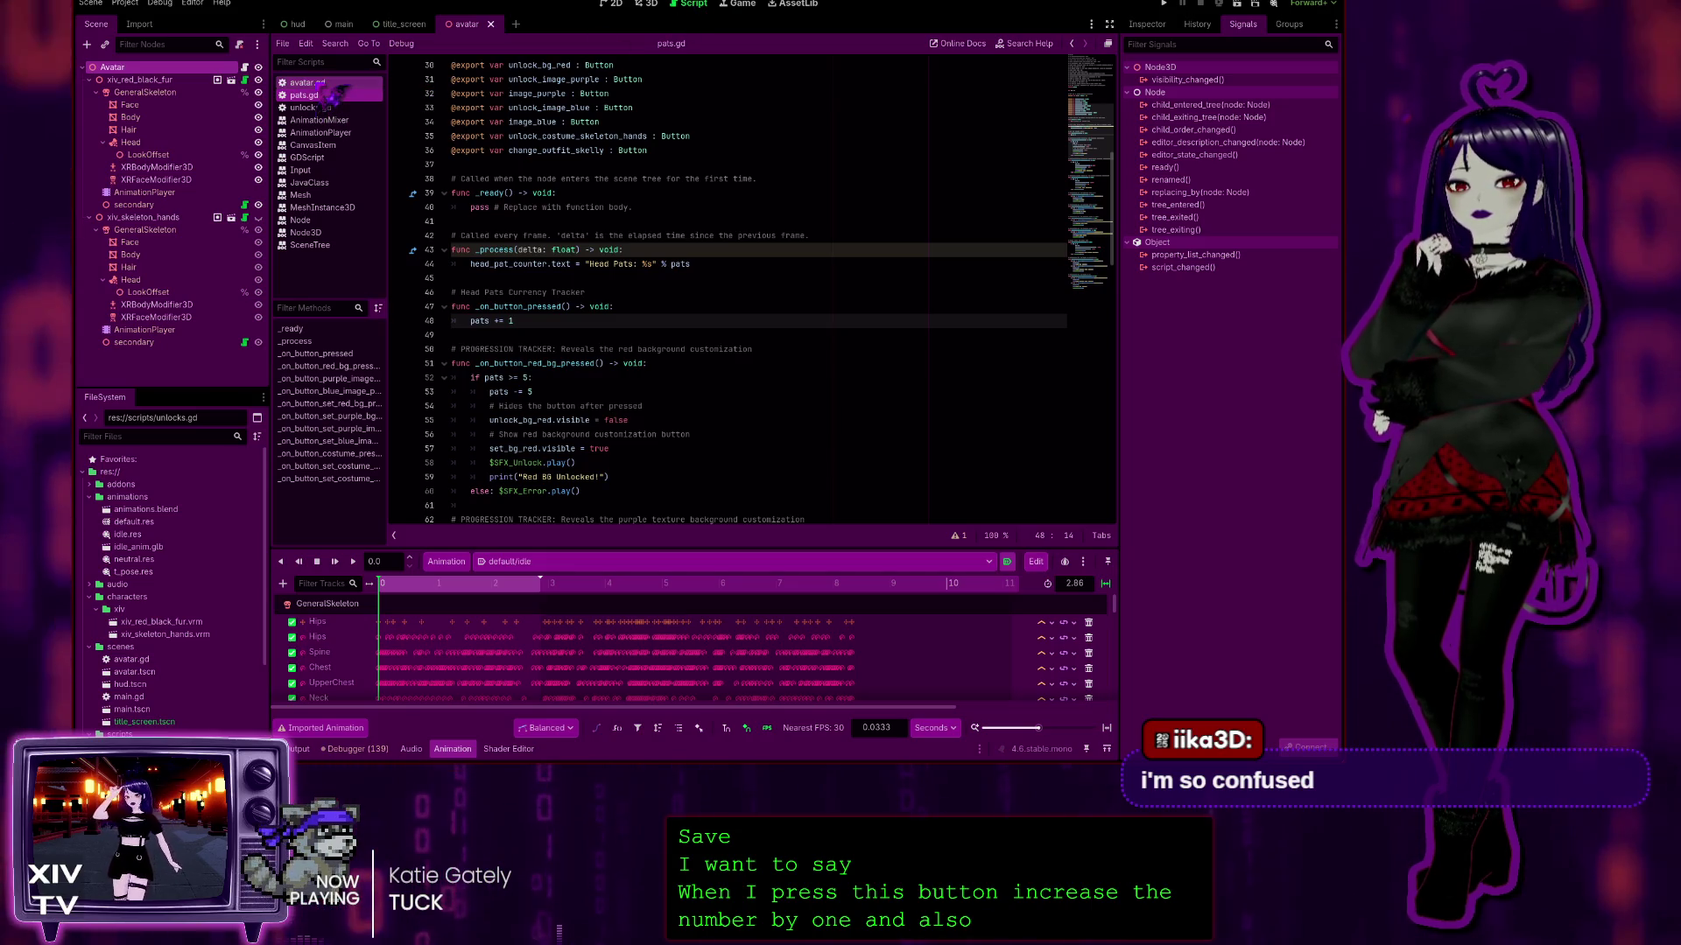
pyautogui.click(320, 83)
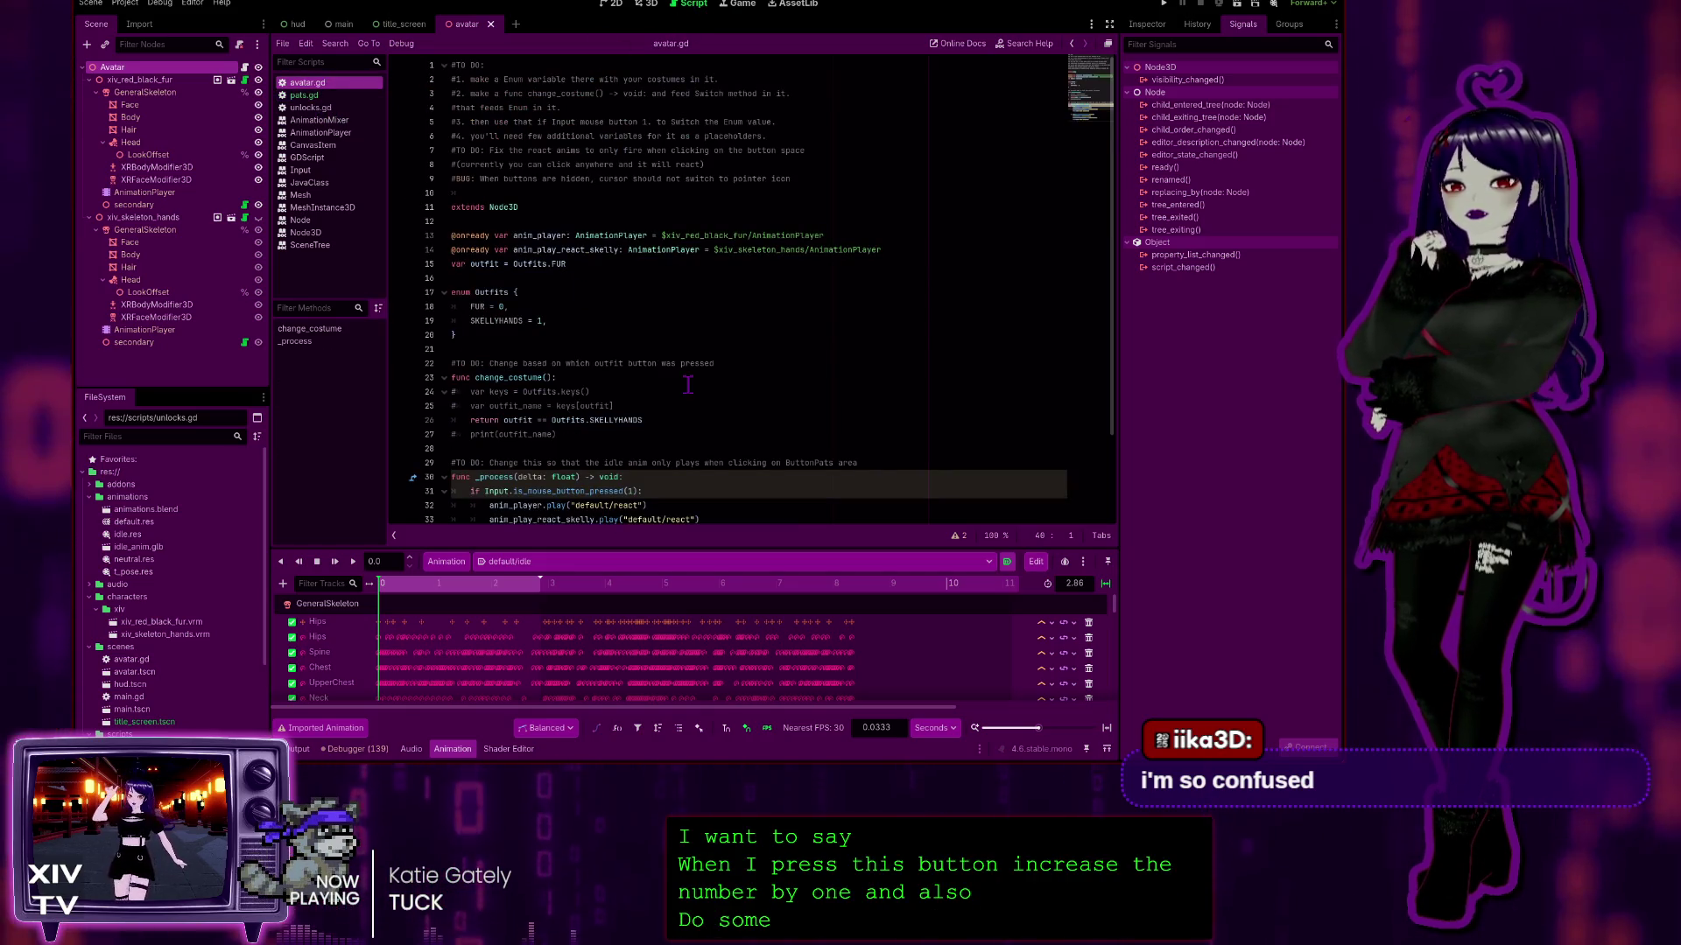
# Step: Open the VRMTopLevel class reference from its type name in avatar.gd
pyautogui.scroll(-3, 681, 399)
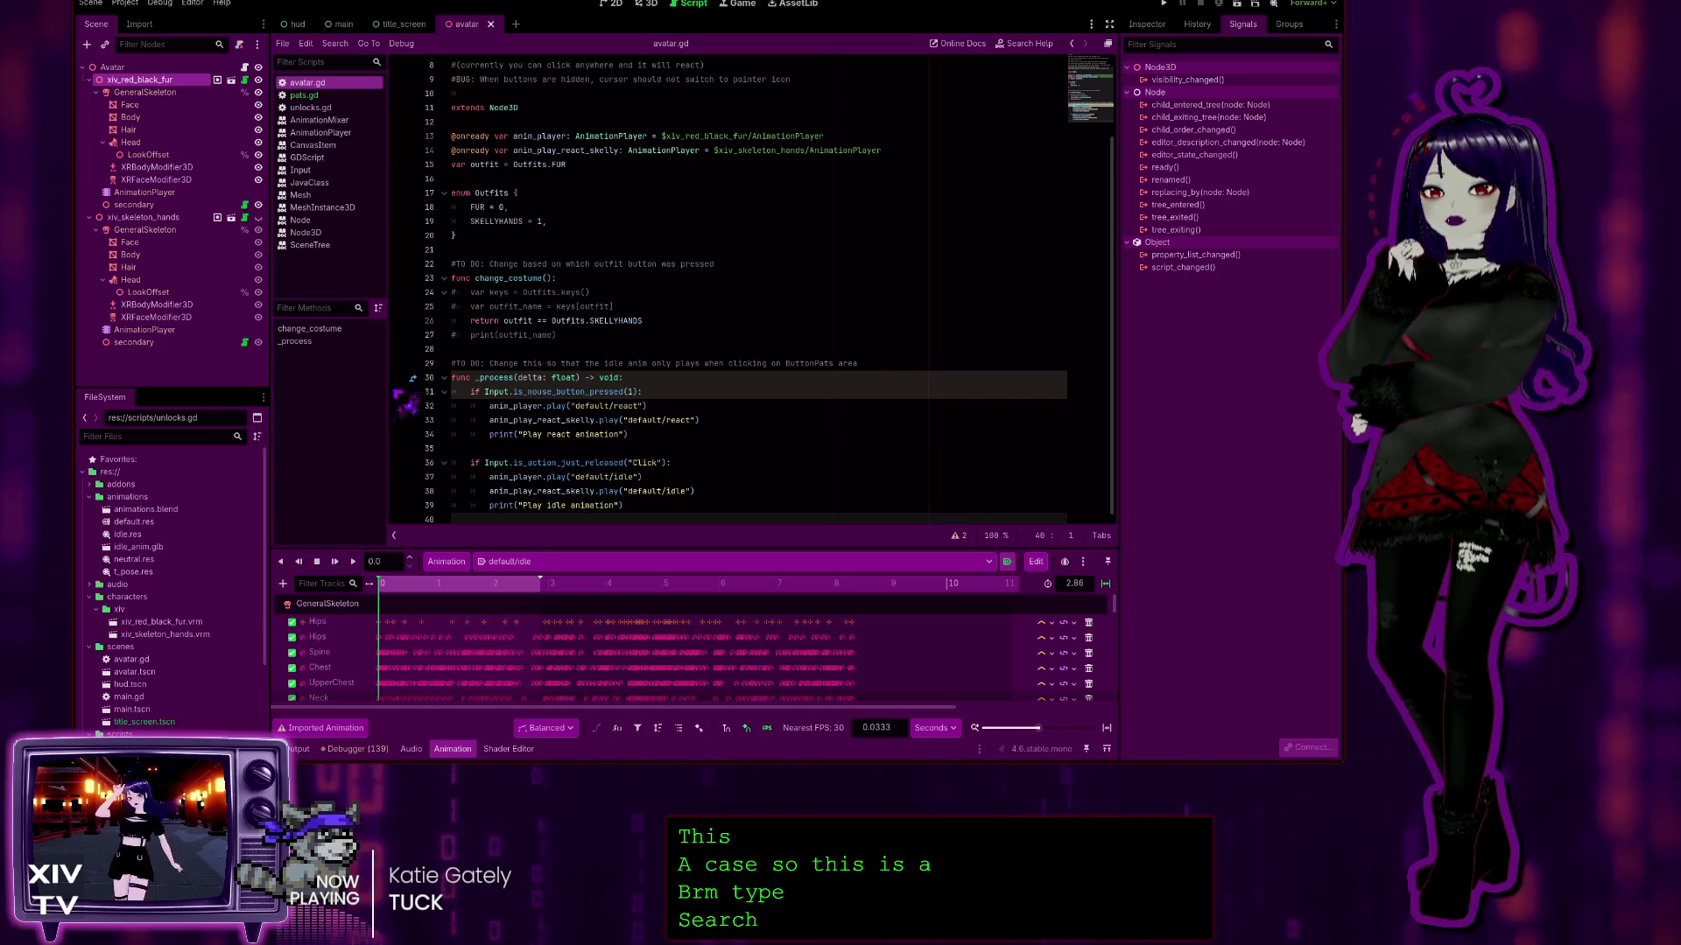
pyautogui.keyDown('ctrl'); pyautogui.click(578, 151); pyautogui.keyUp('ctrl')
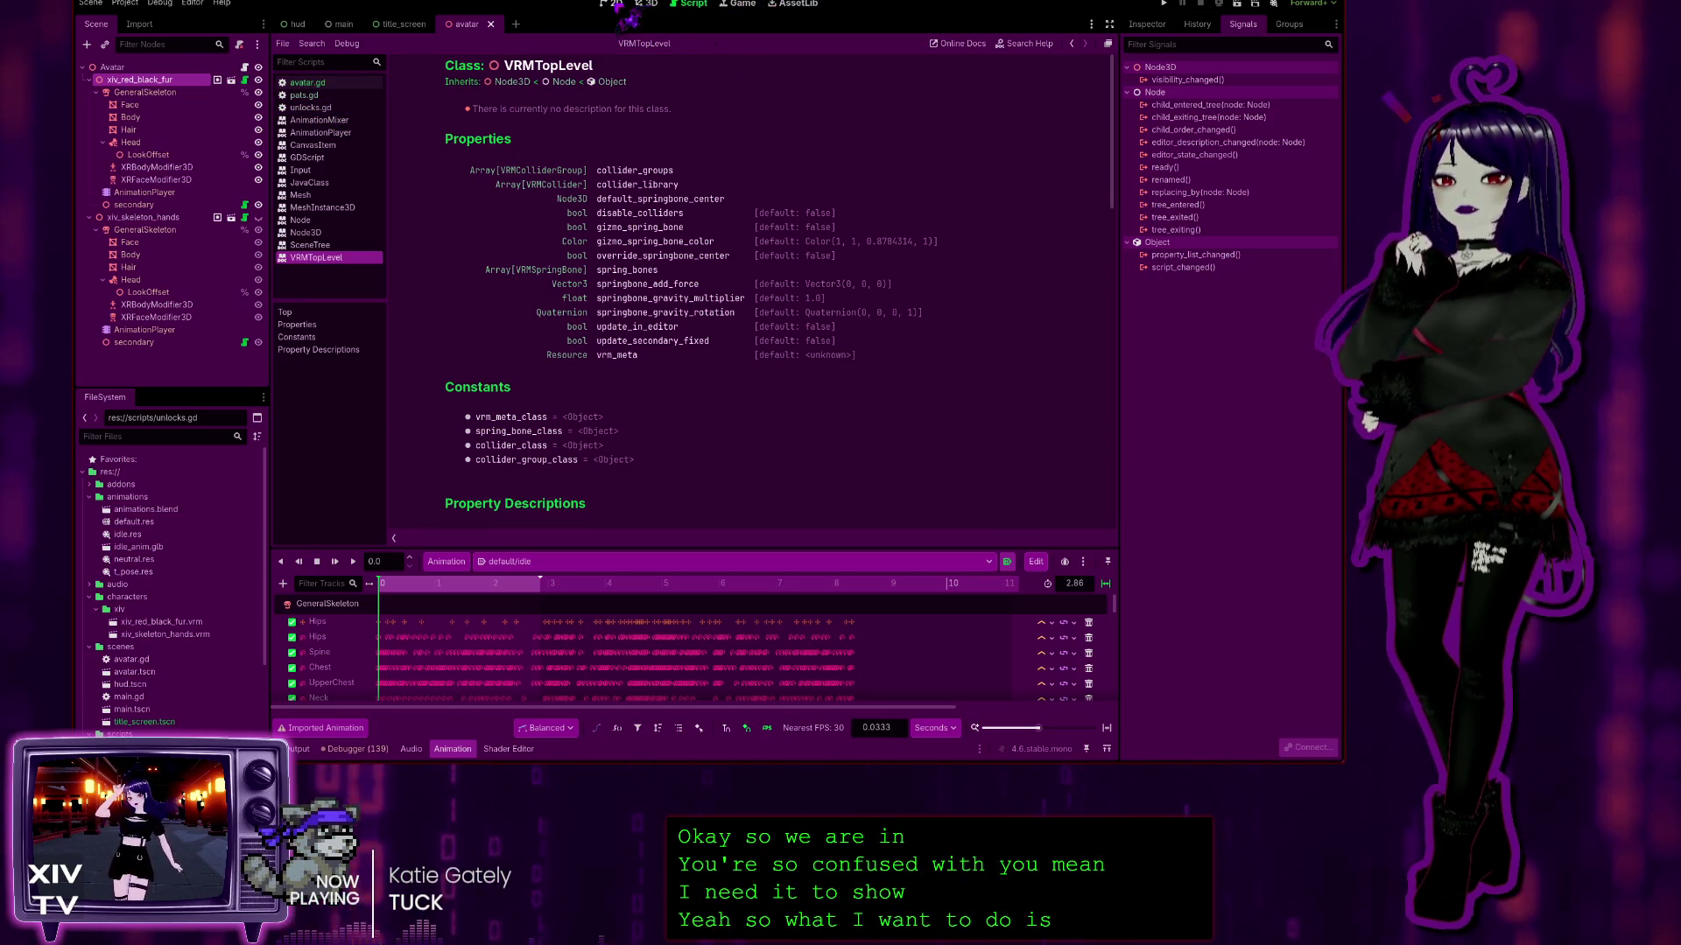
# Step: Open the hud scene in the 2D workspace and run the game
pyautogui.click(647, 5)
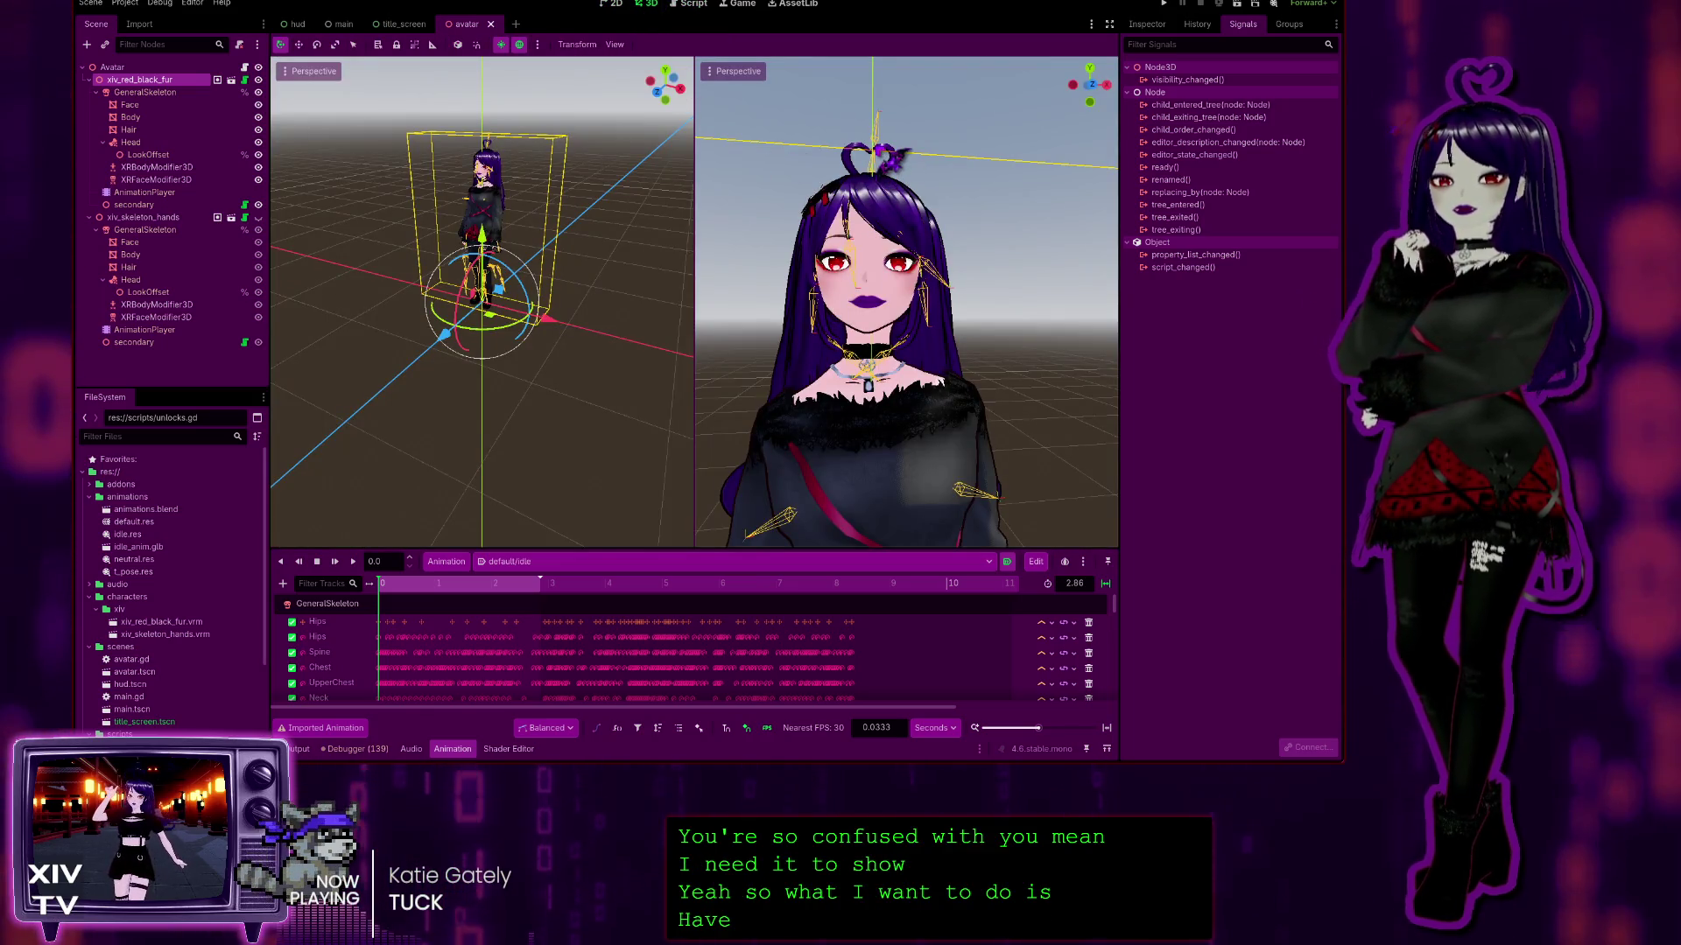
pyautogui.click(613, 4)
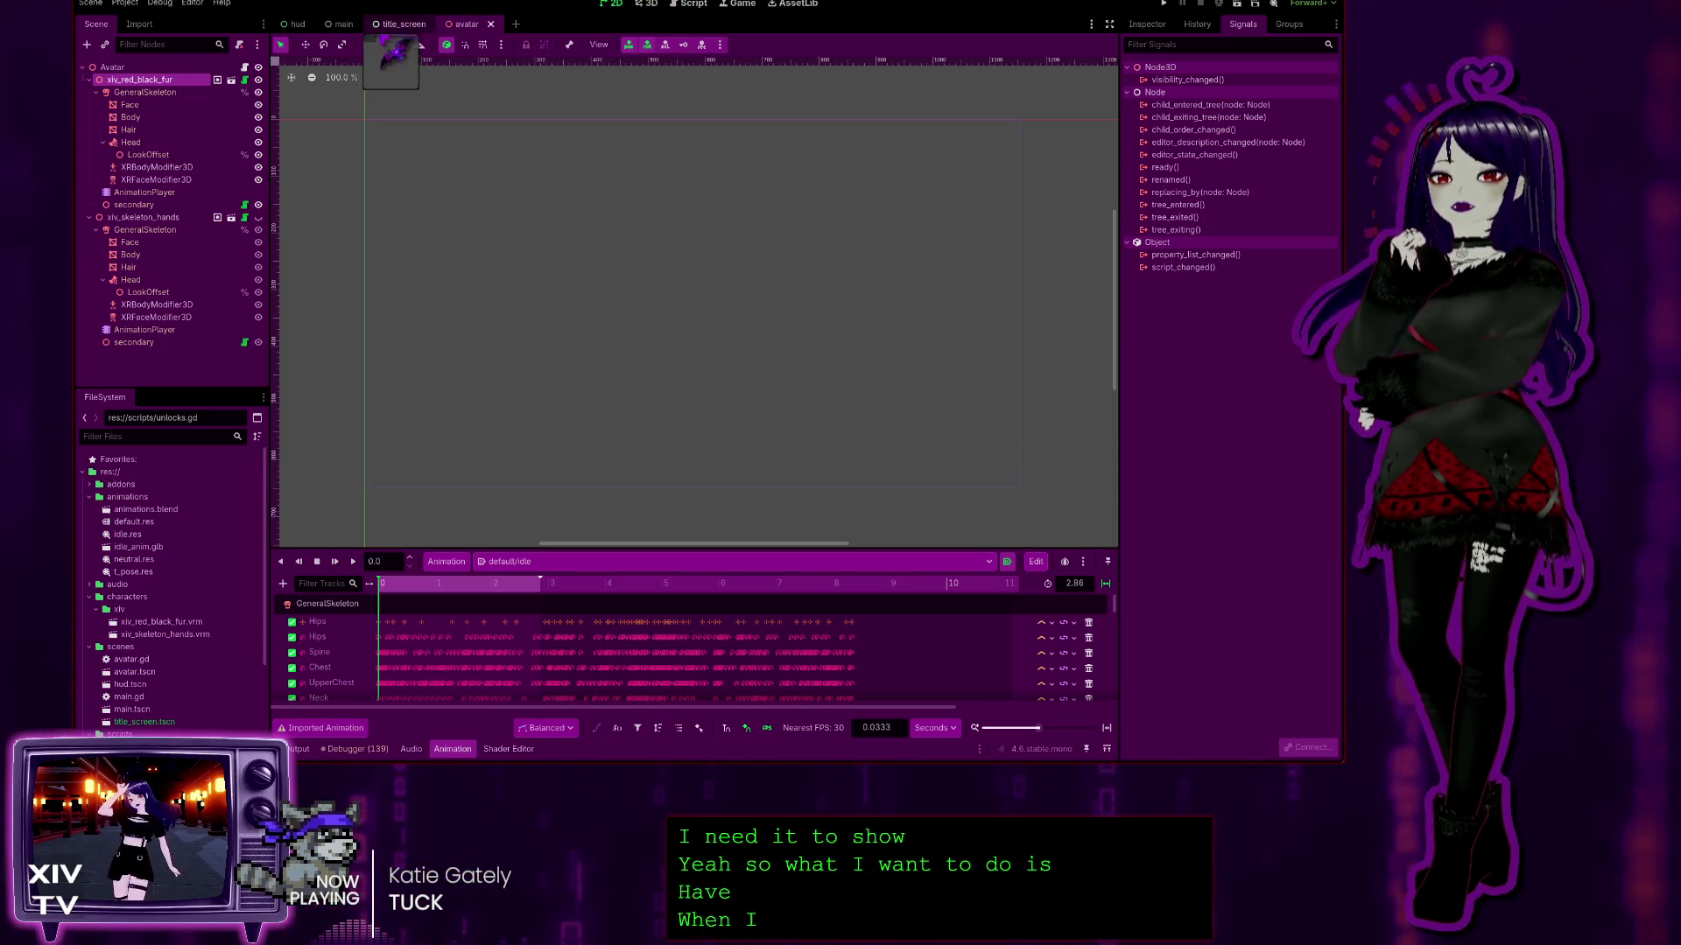
pyautogui.click(298, 24)
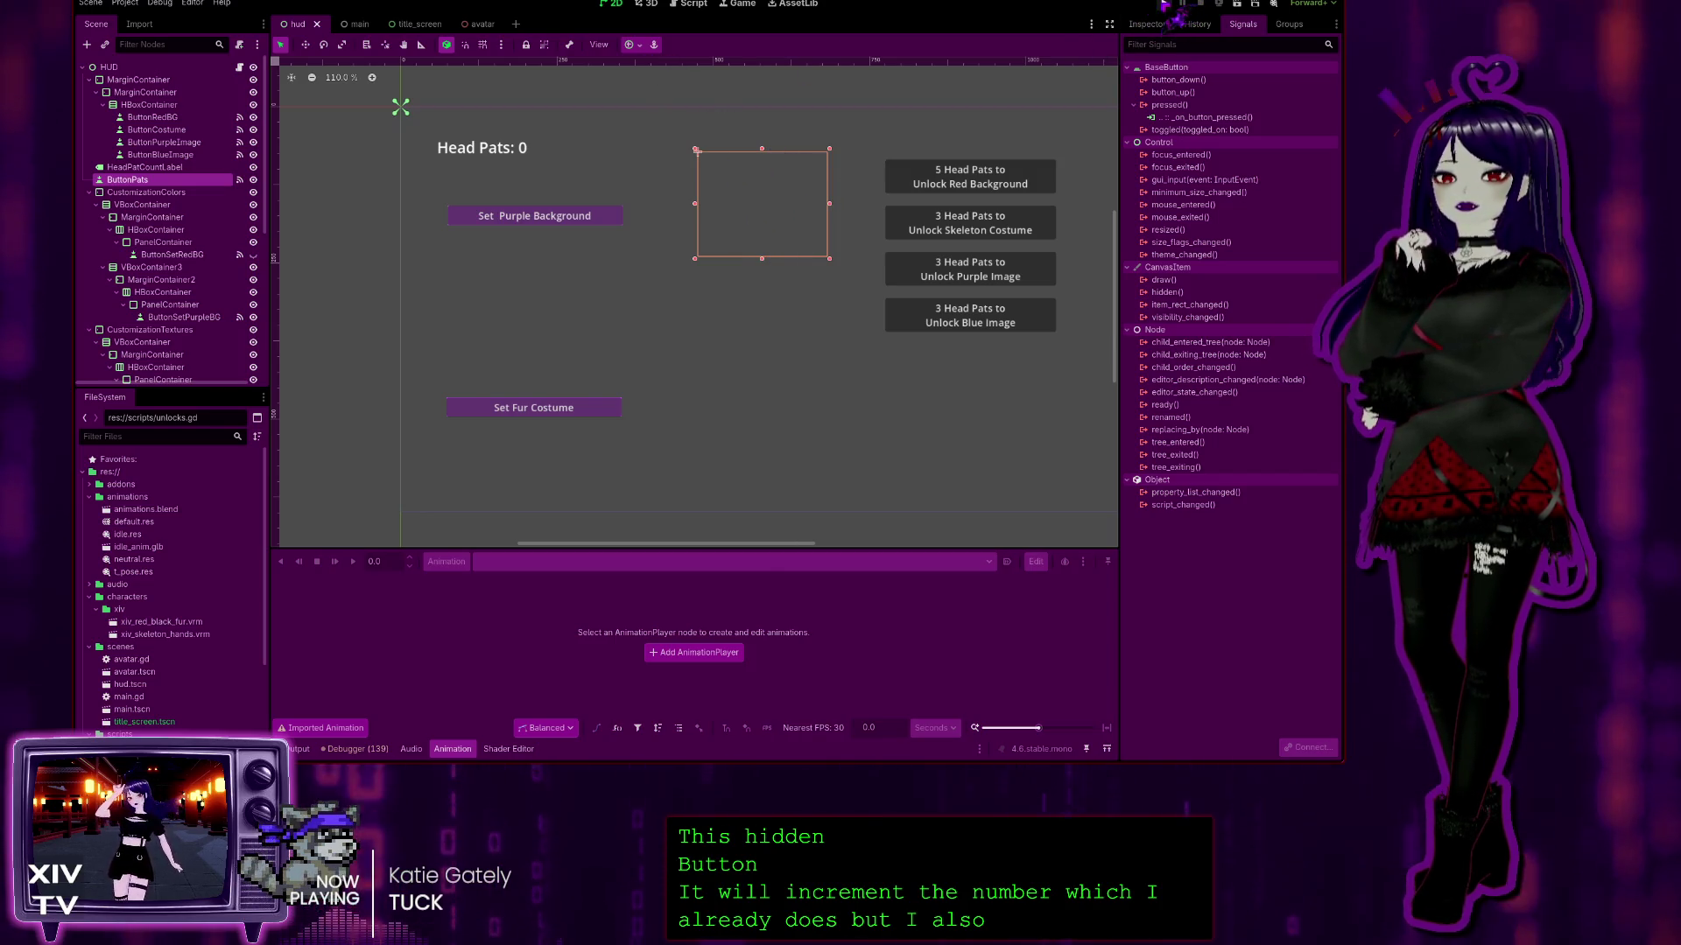
pyautogui.click(1188, 5)
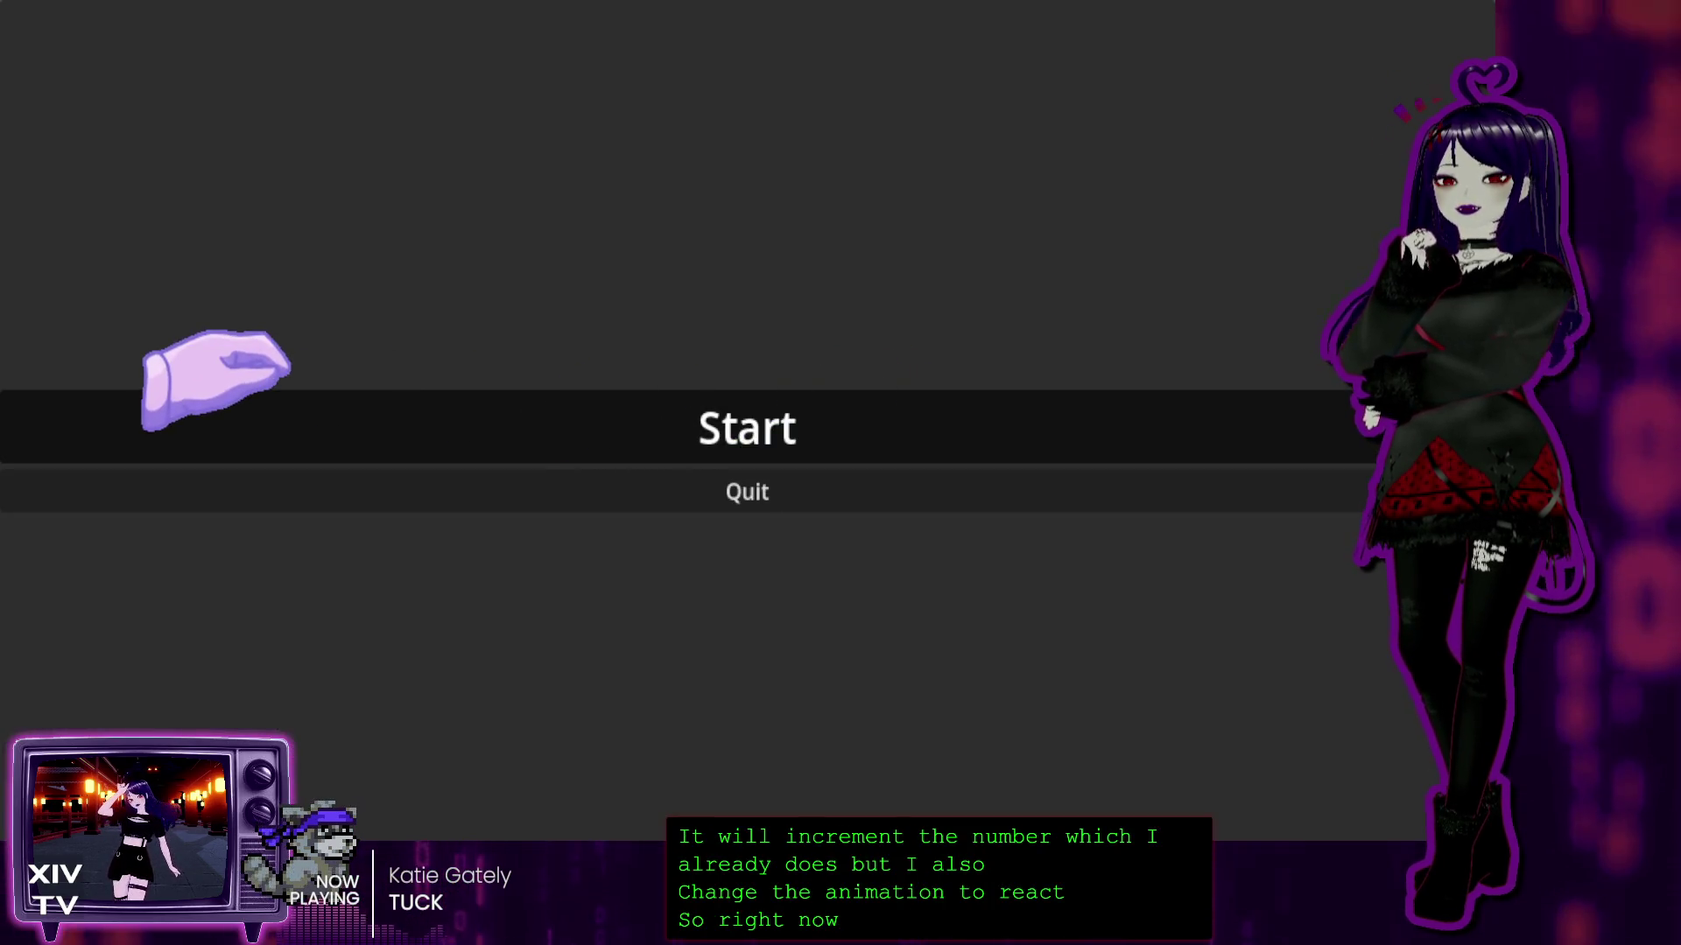
# Step: Run the project again and choose Start on the title menu to reach the avatar scene
pyautogui.click(625, 399)
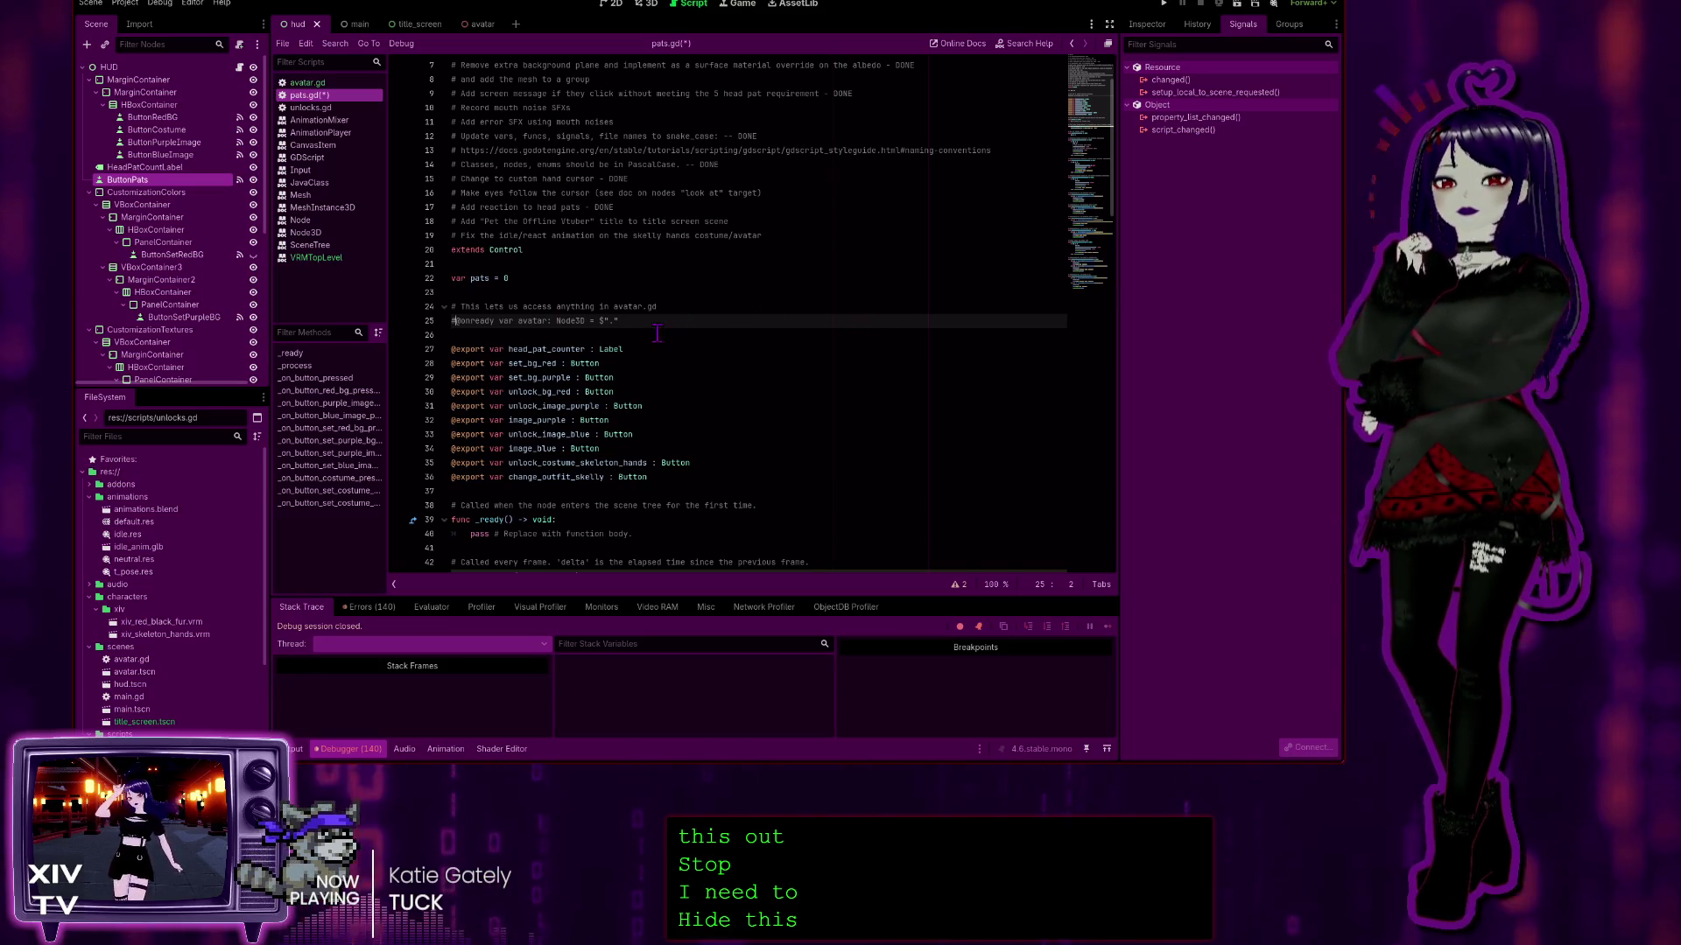
pyautogui.click(1161, 5)
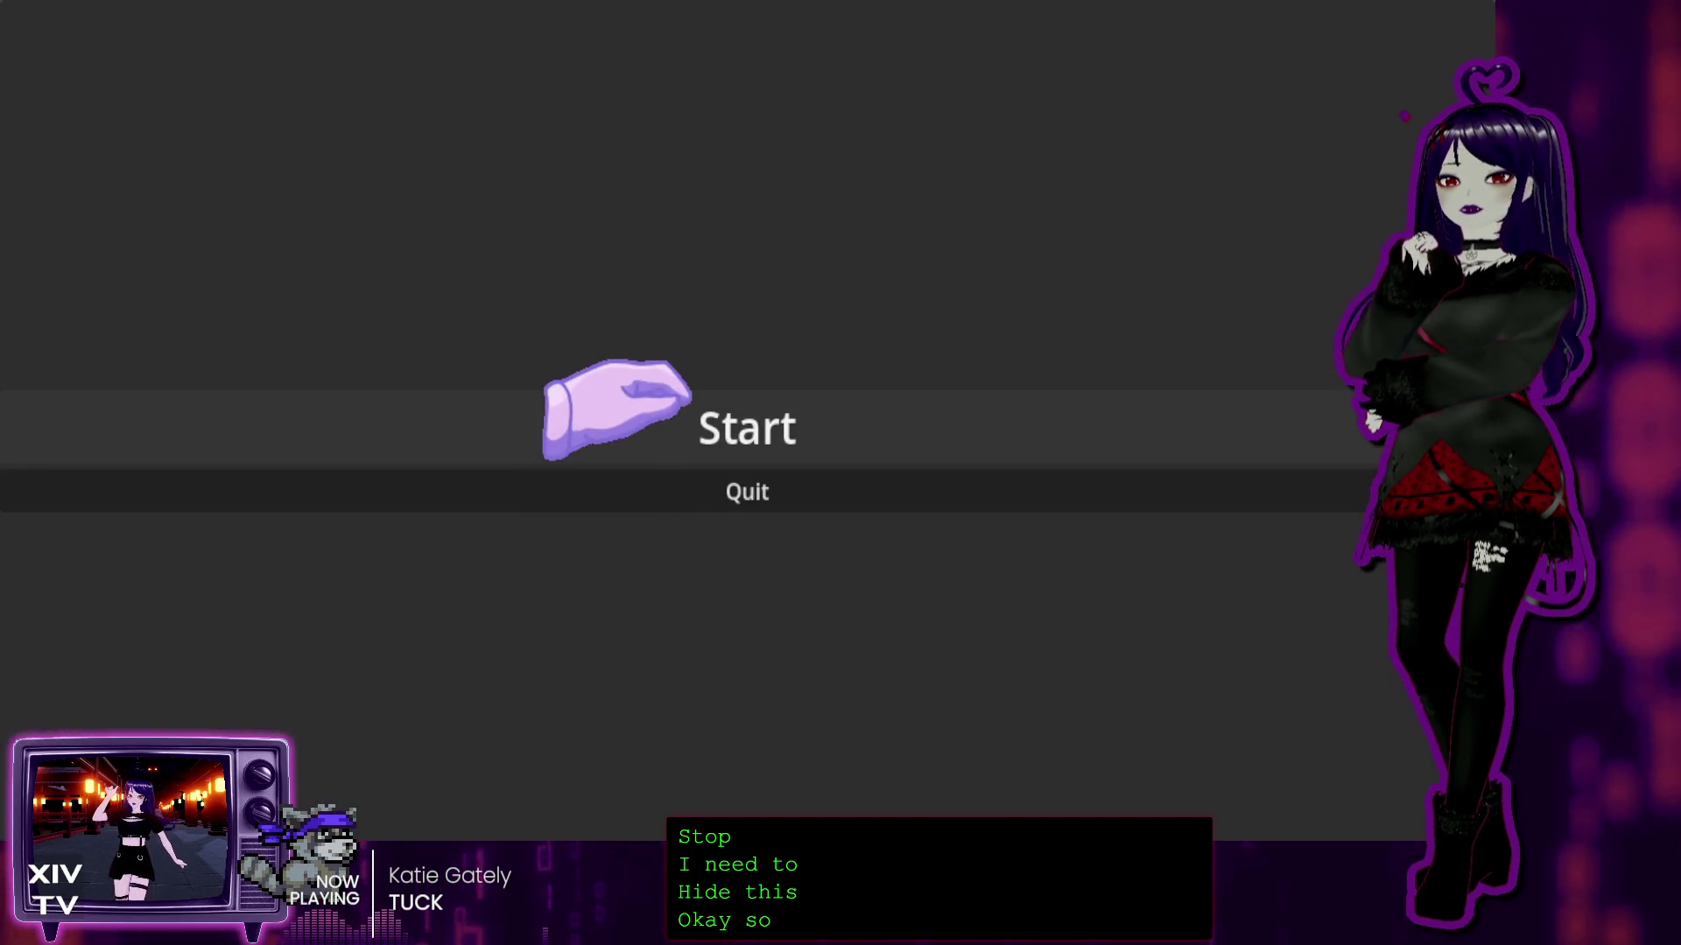
pyautogui.click(617, 409)
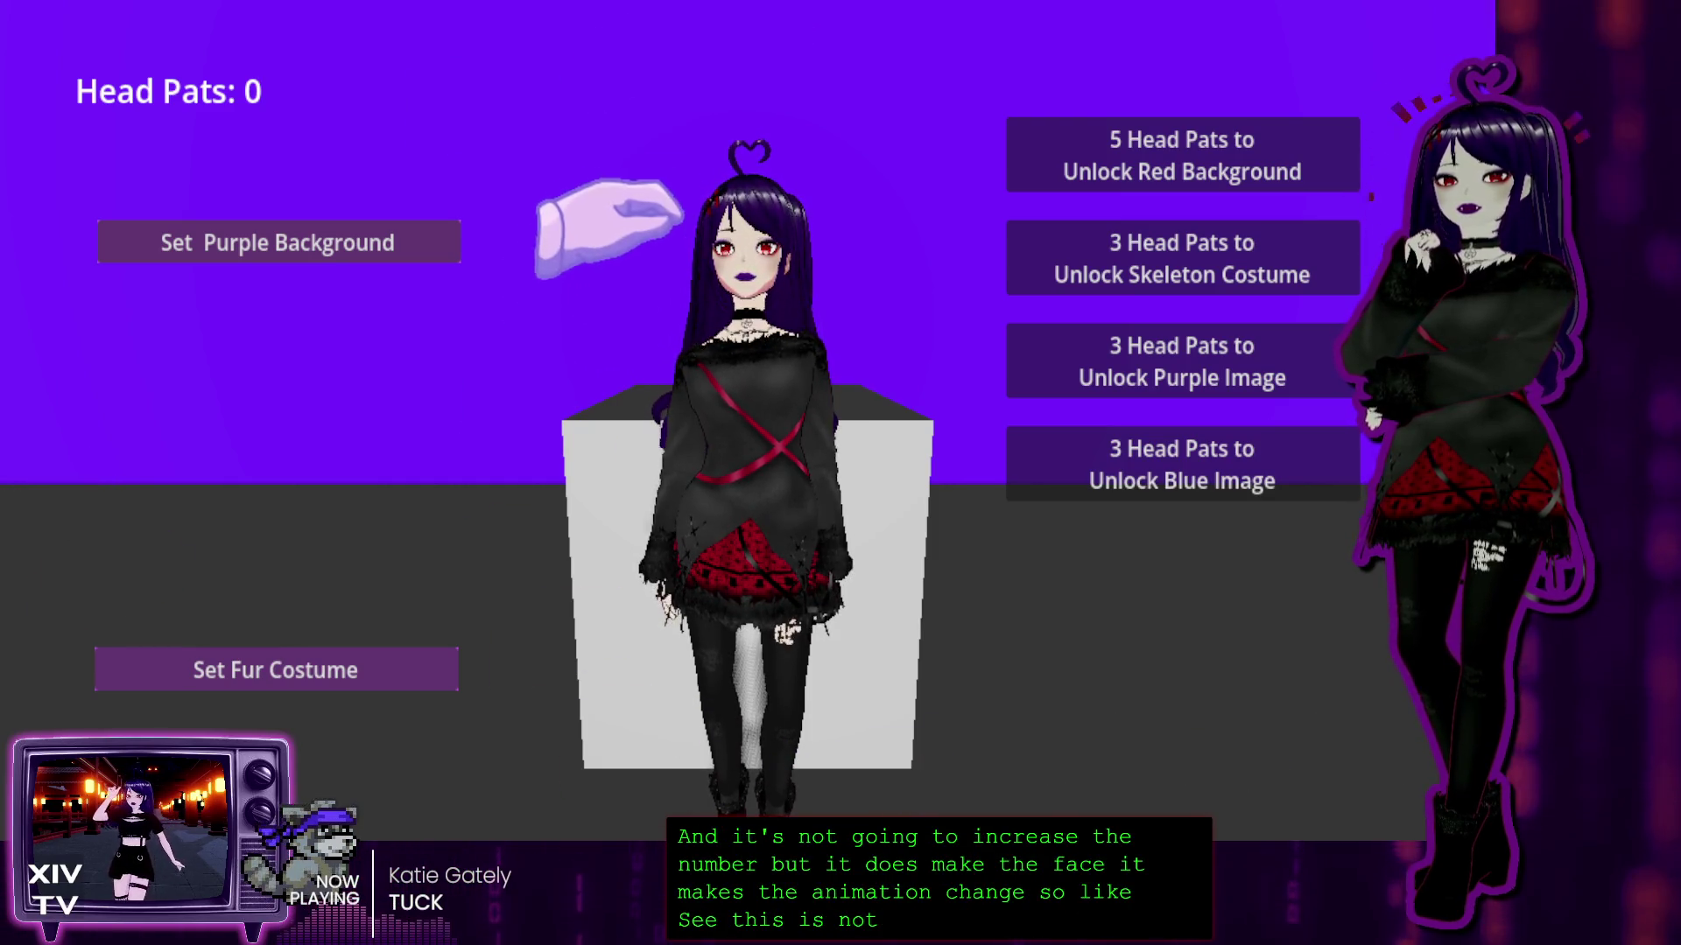
# Step: Pat the avatar's head until Head Pats reads 38, then pause the game with Esc
pyautogui.click(725, 160)
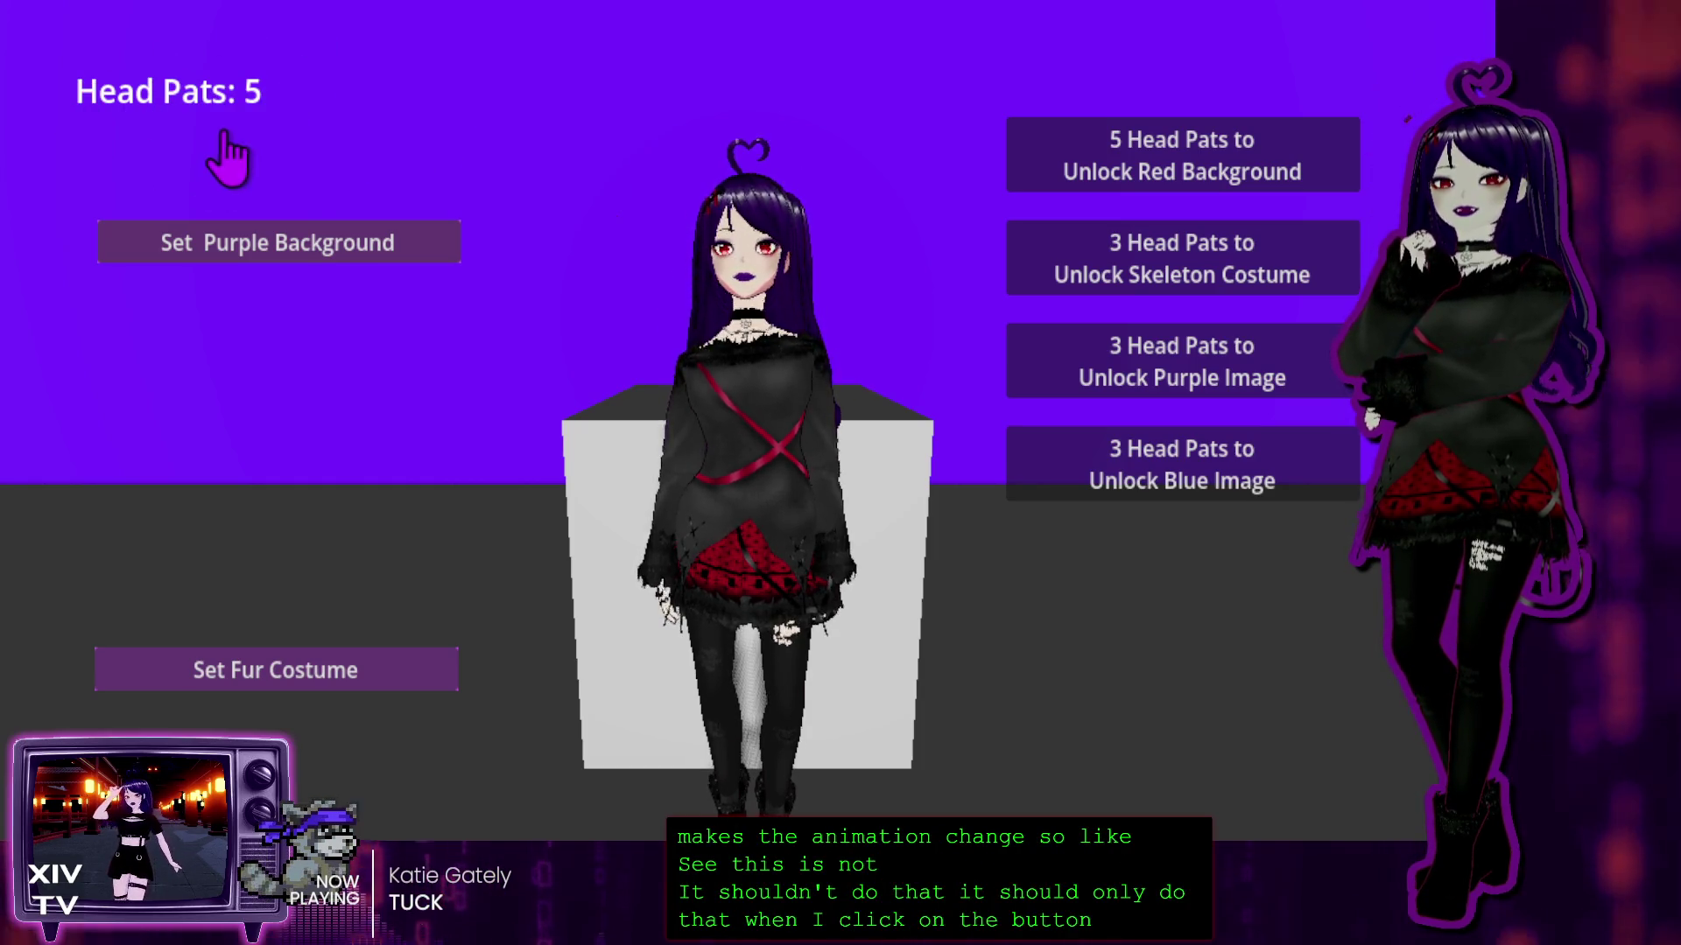
pyautogui.click(729, 190)
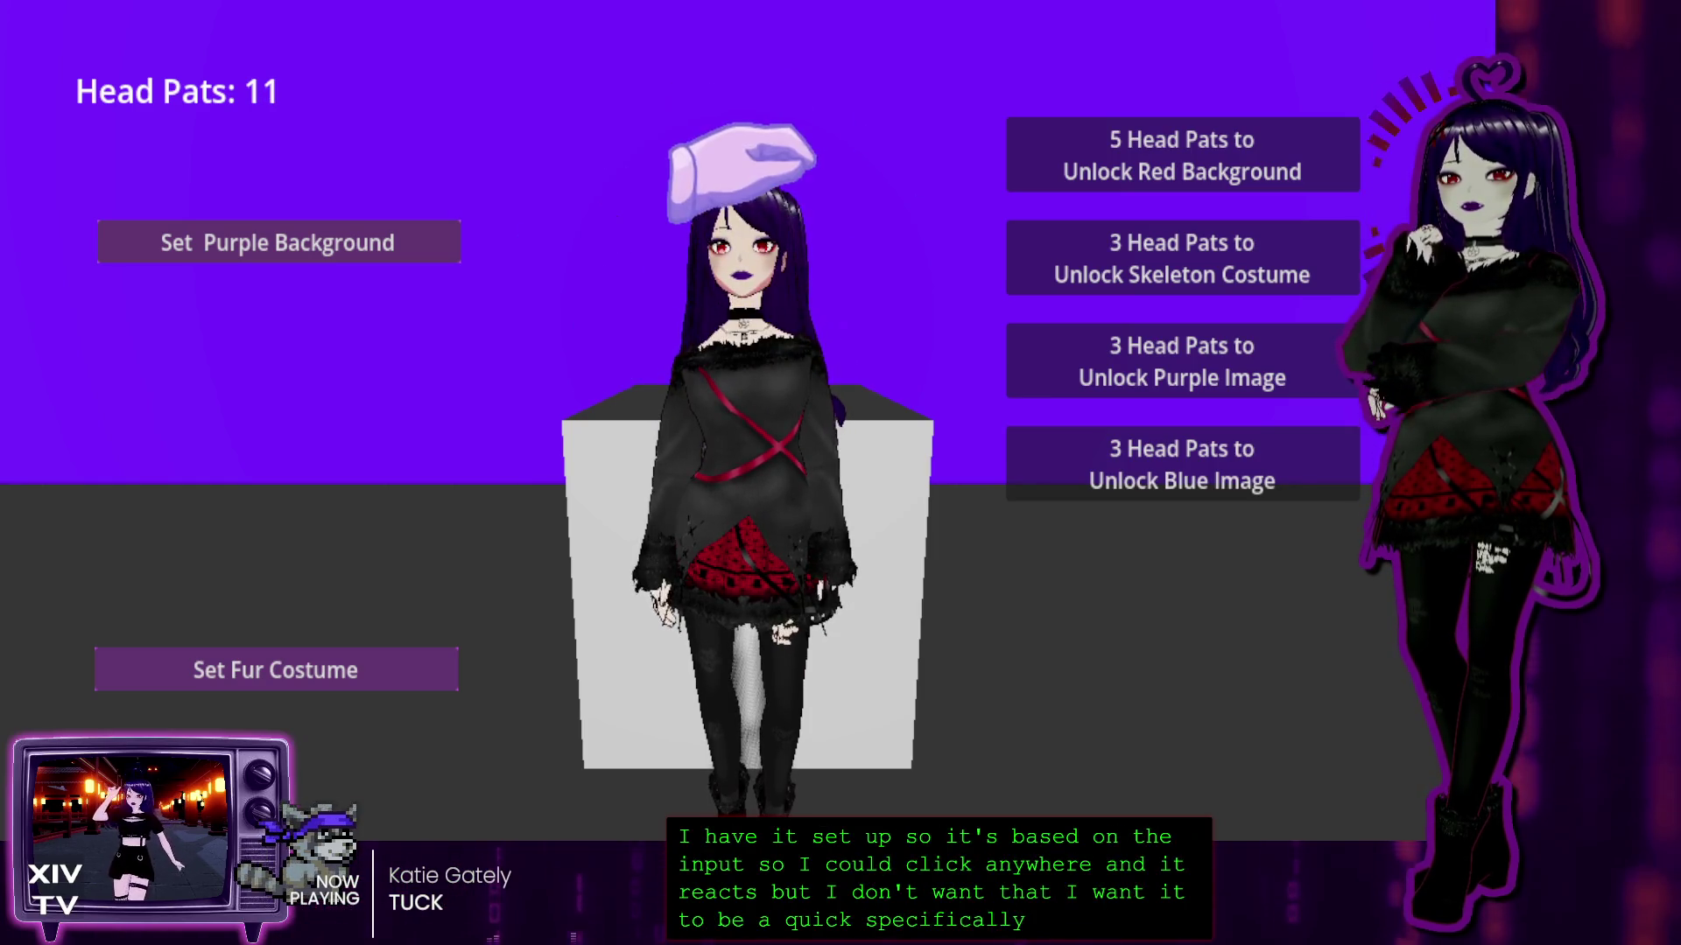
pyautogui.click(723, 182)
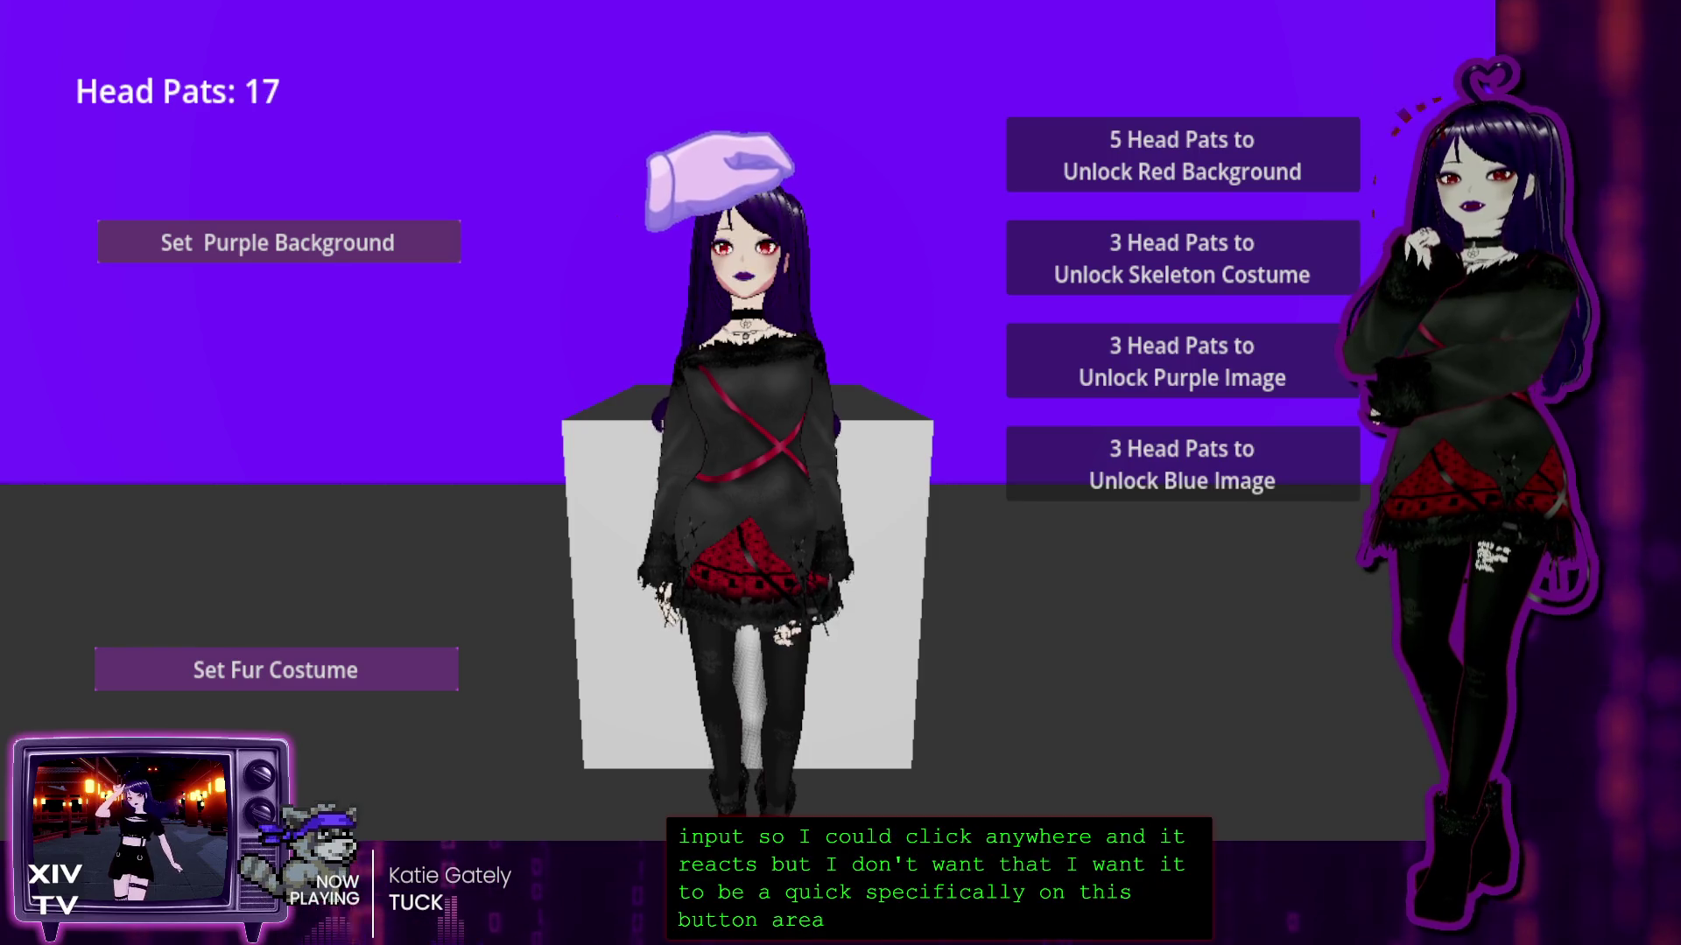
pyautogui.doubleClick(721, 168)
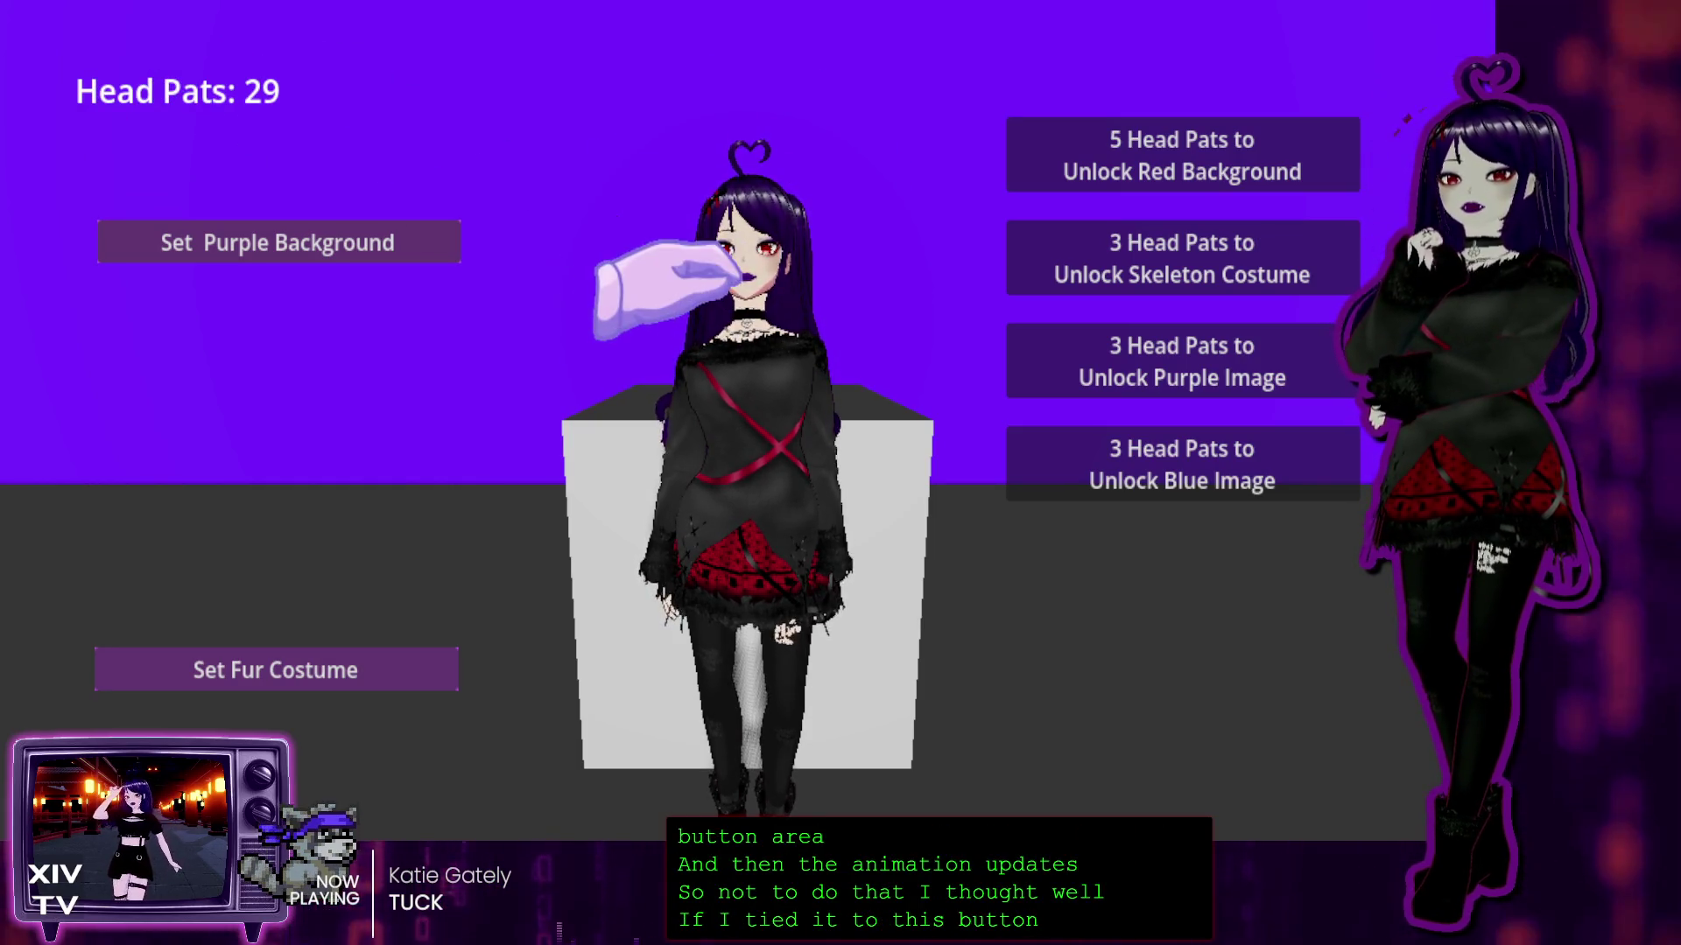
pyautogui.click(759, 180)
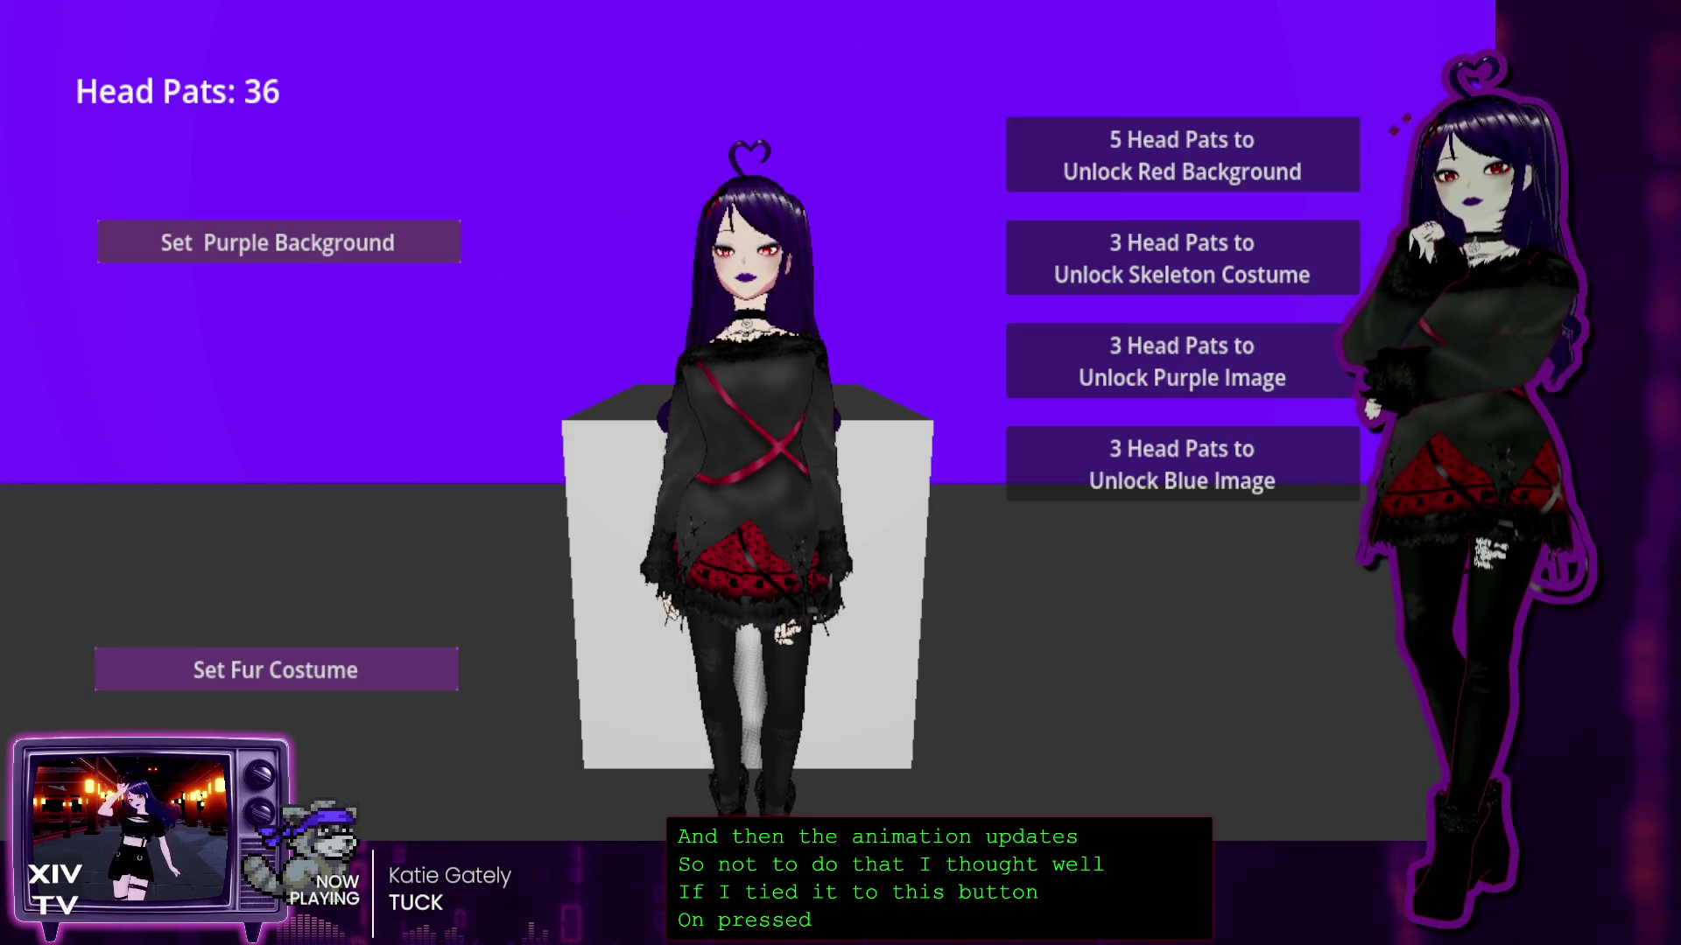
pyautogui.click(718, 223)
pyautogui.press('Escape')
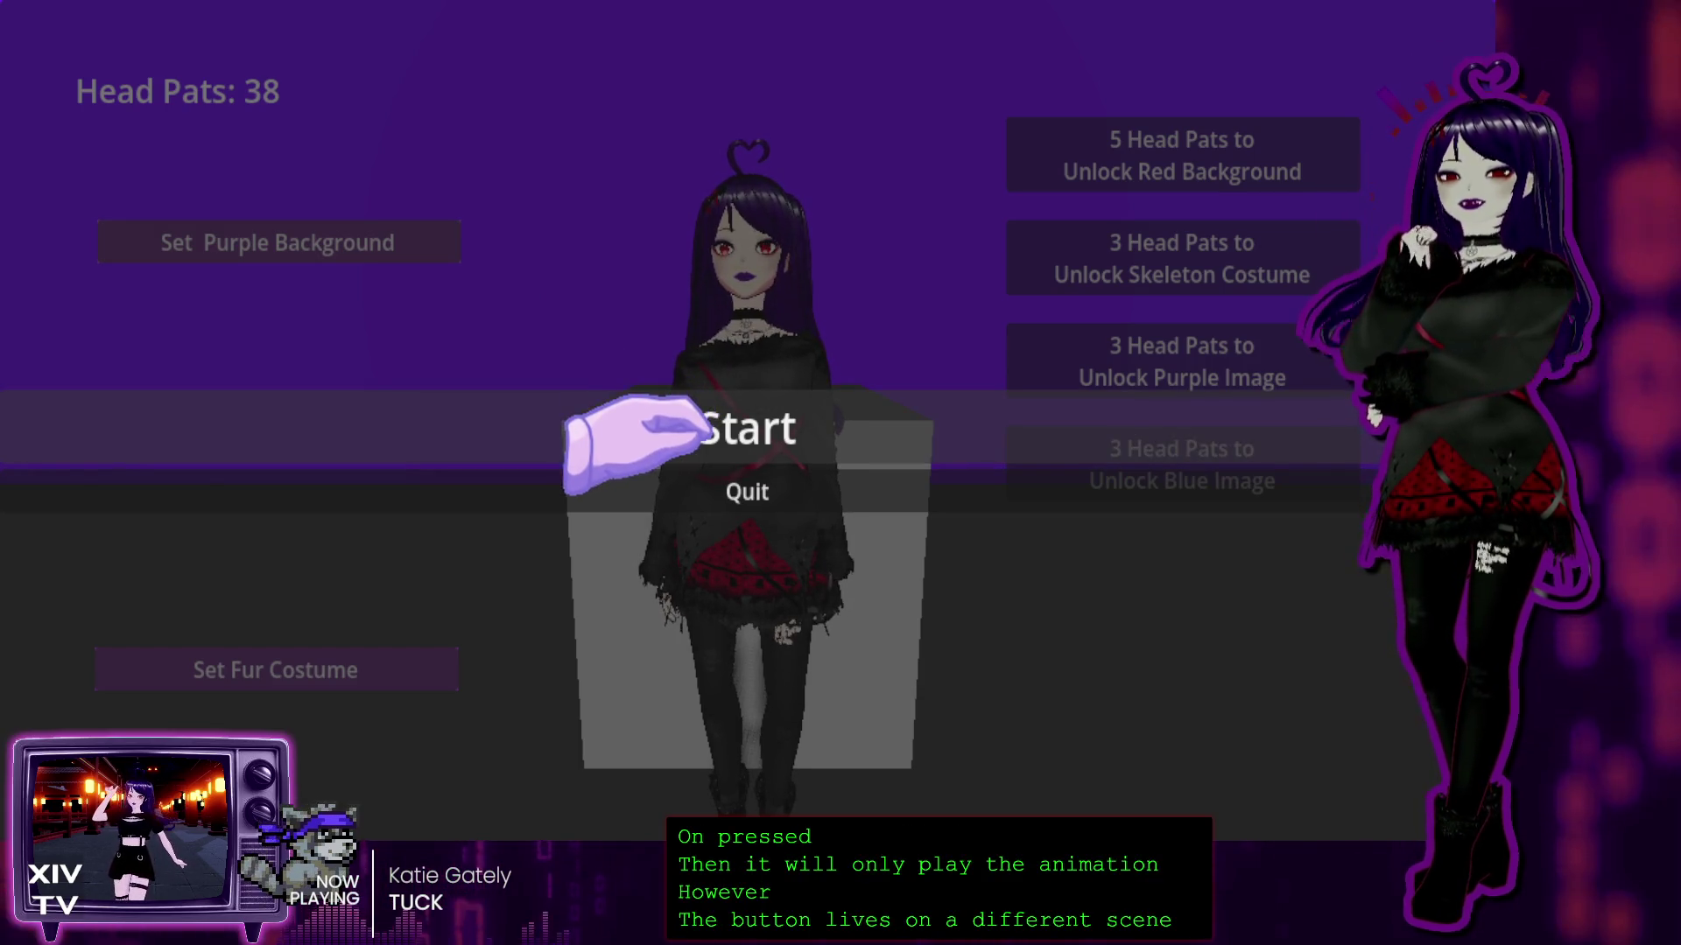
# Step: Quit the game and check the pats += 1 counter line in pats.gd
pyautogui.click(718, 492)
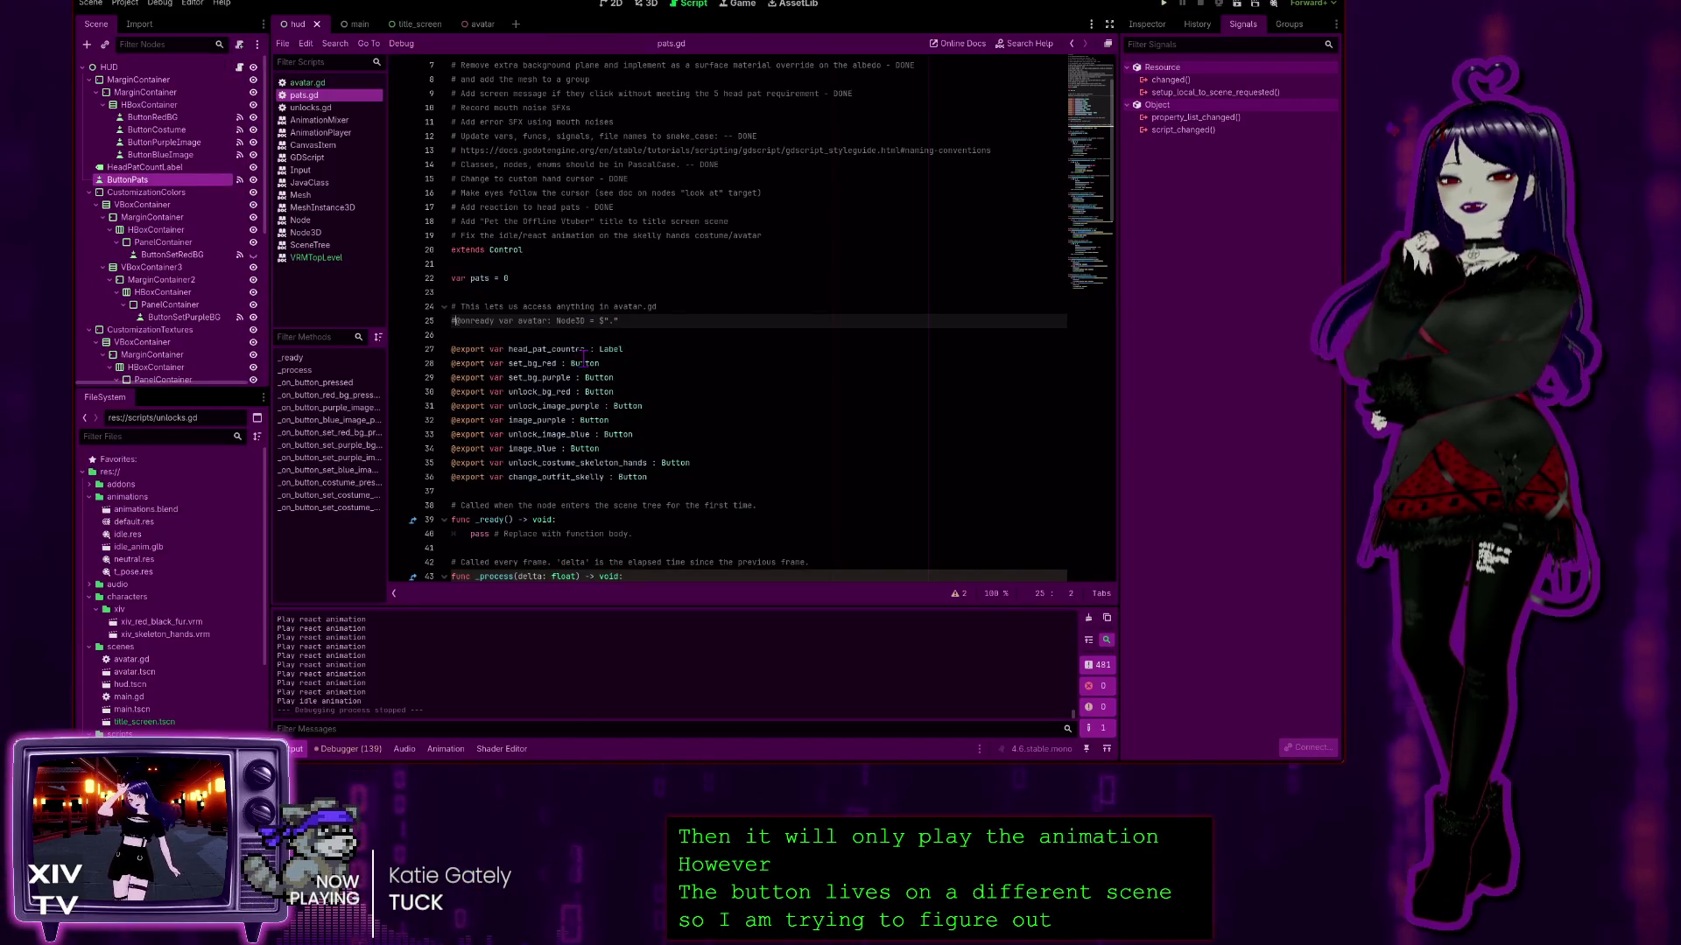
pyautogui.scroll(-15, 582, 324)
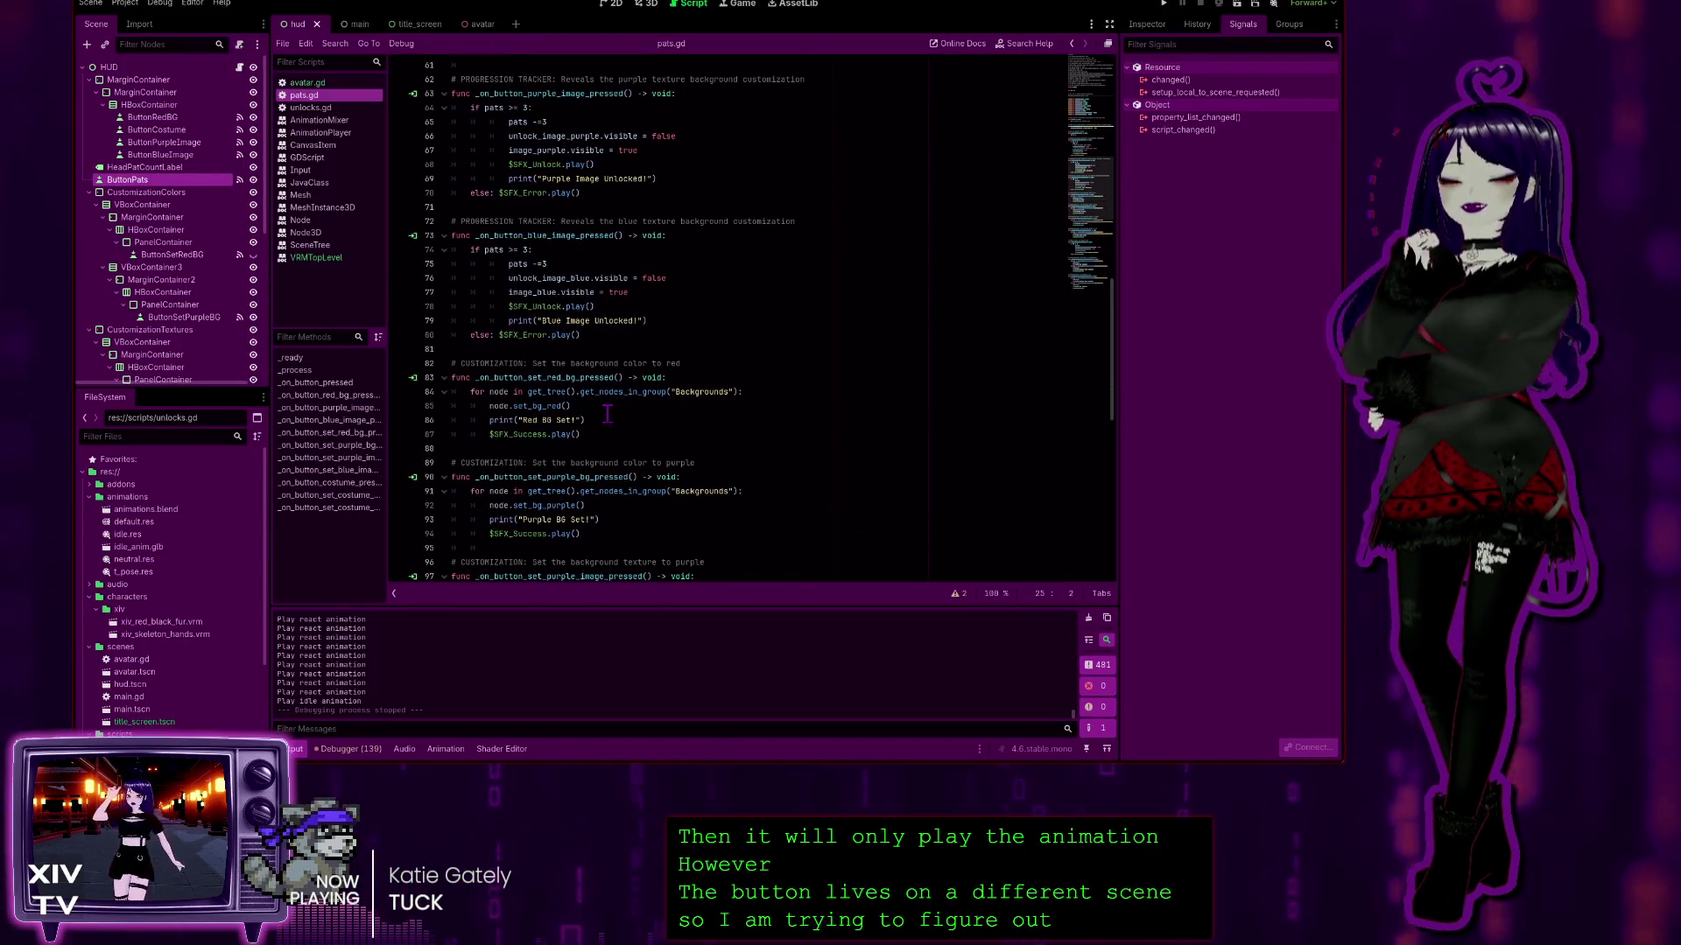
pyautogui.scroll(10, 608, 413)
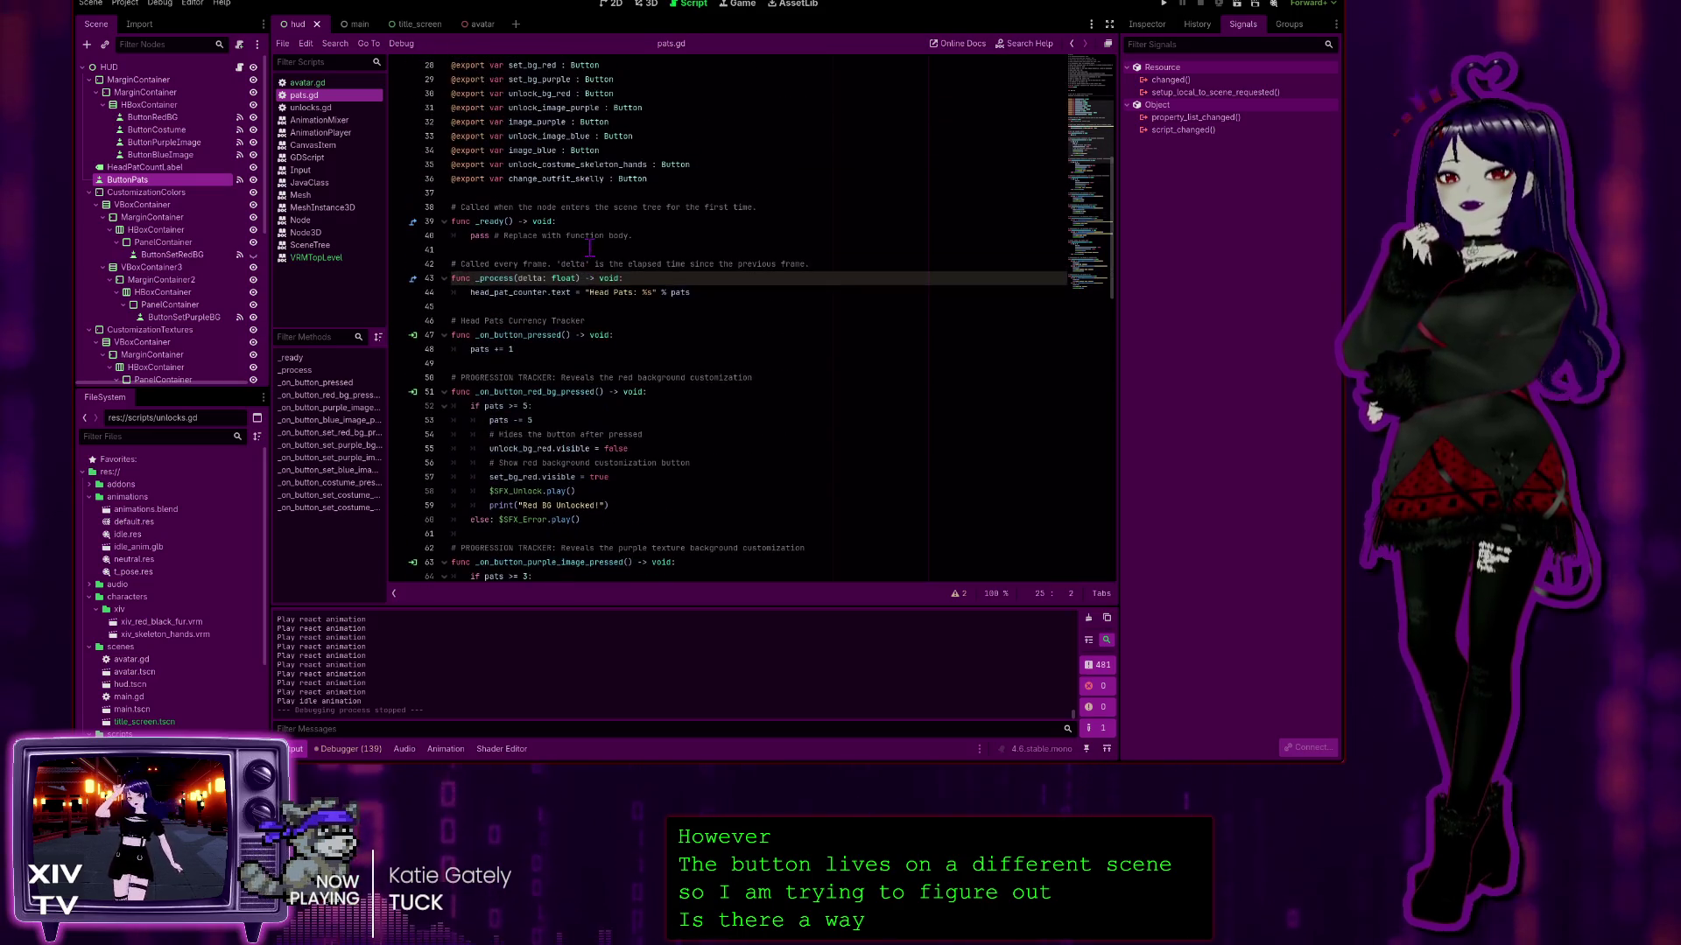
pyautogui.click(548, 348)
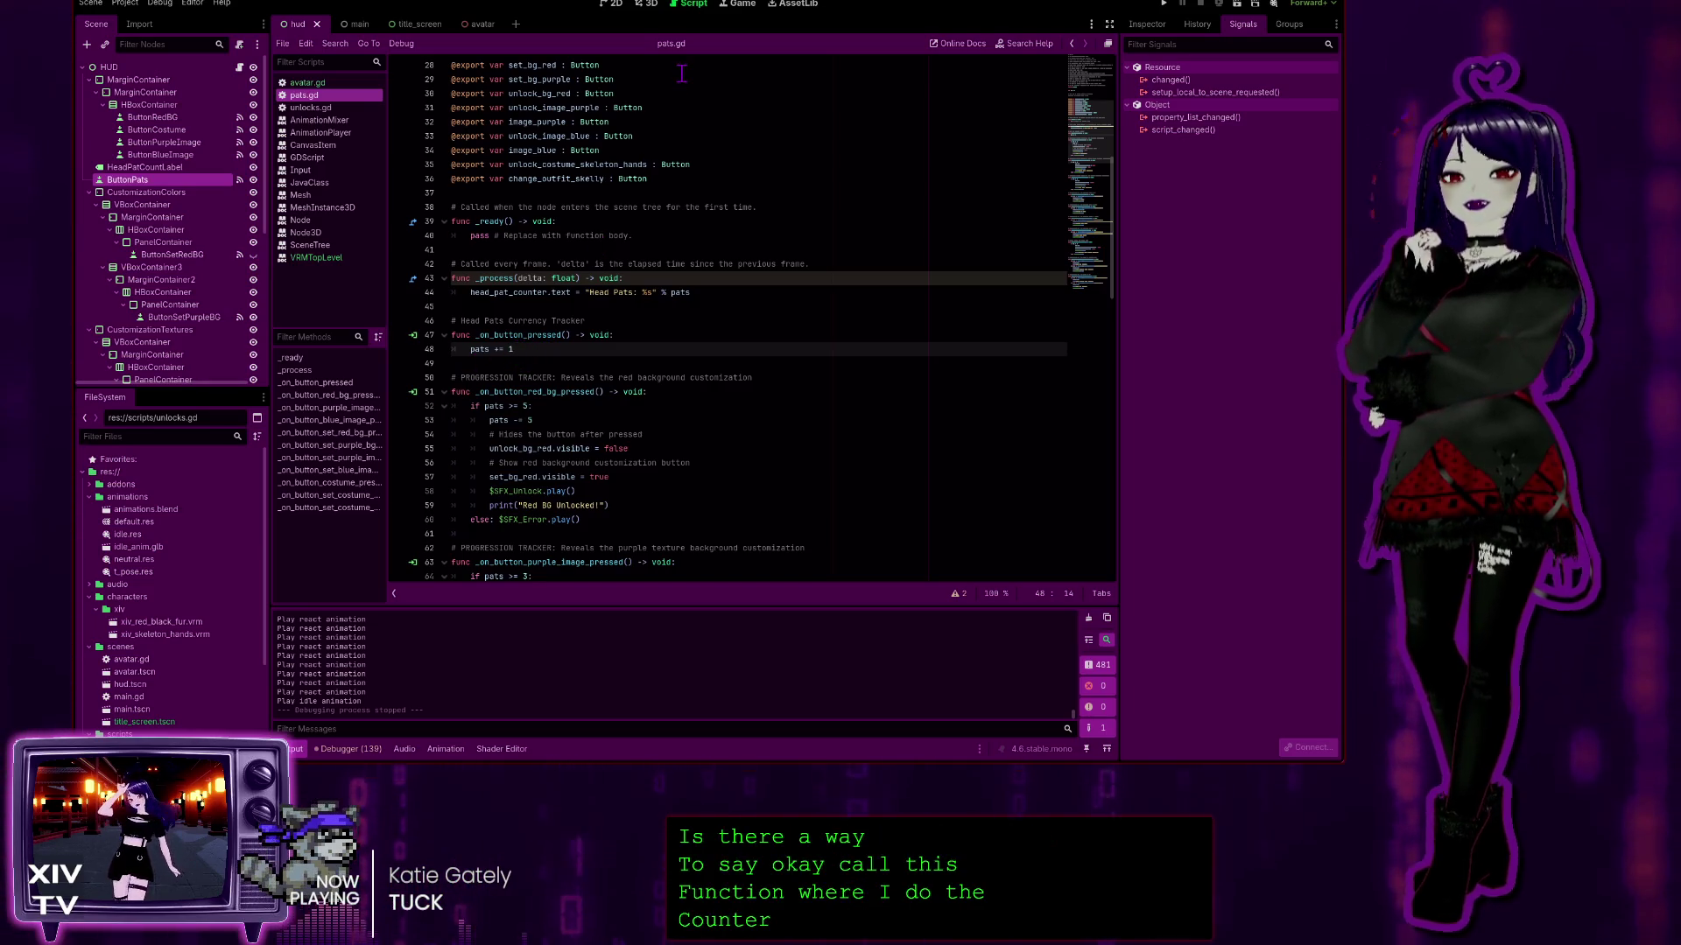
# Step: Open the avatar scene in 3D and select its AnimationPlayer node
pyautogui.click(649, 5)
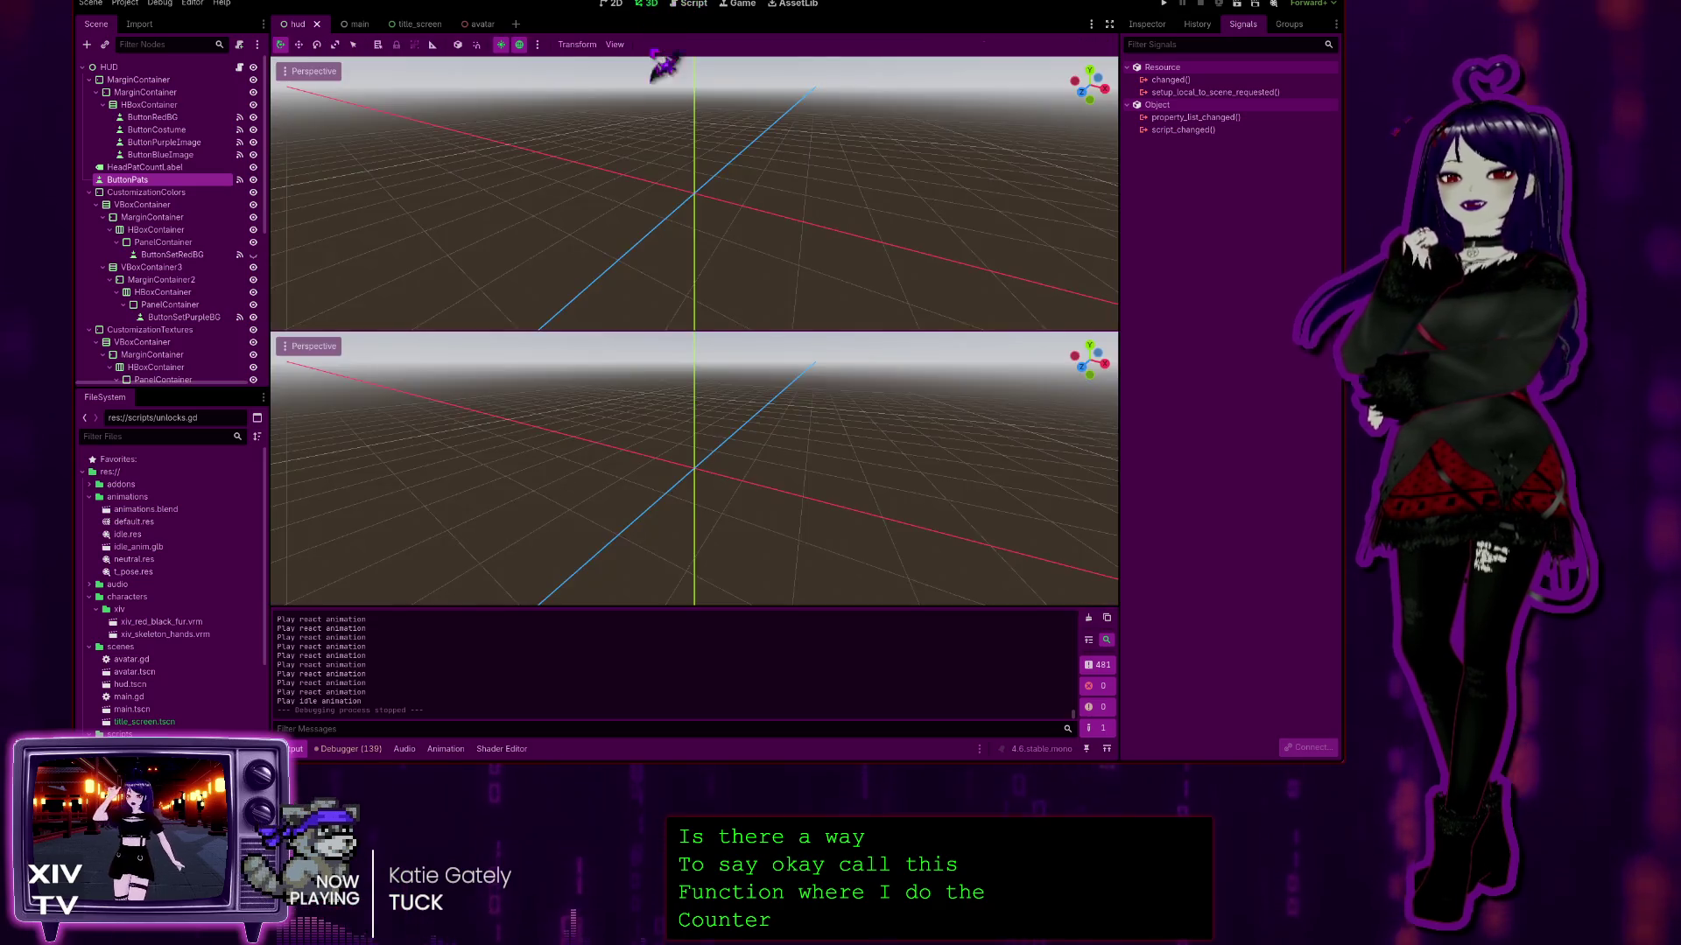
pyautogui.click(694, 4)
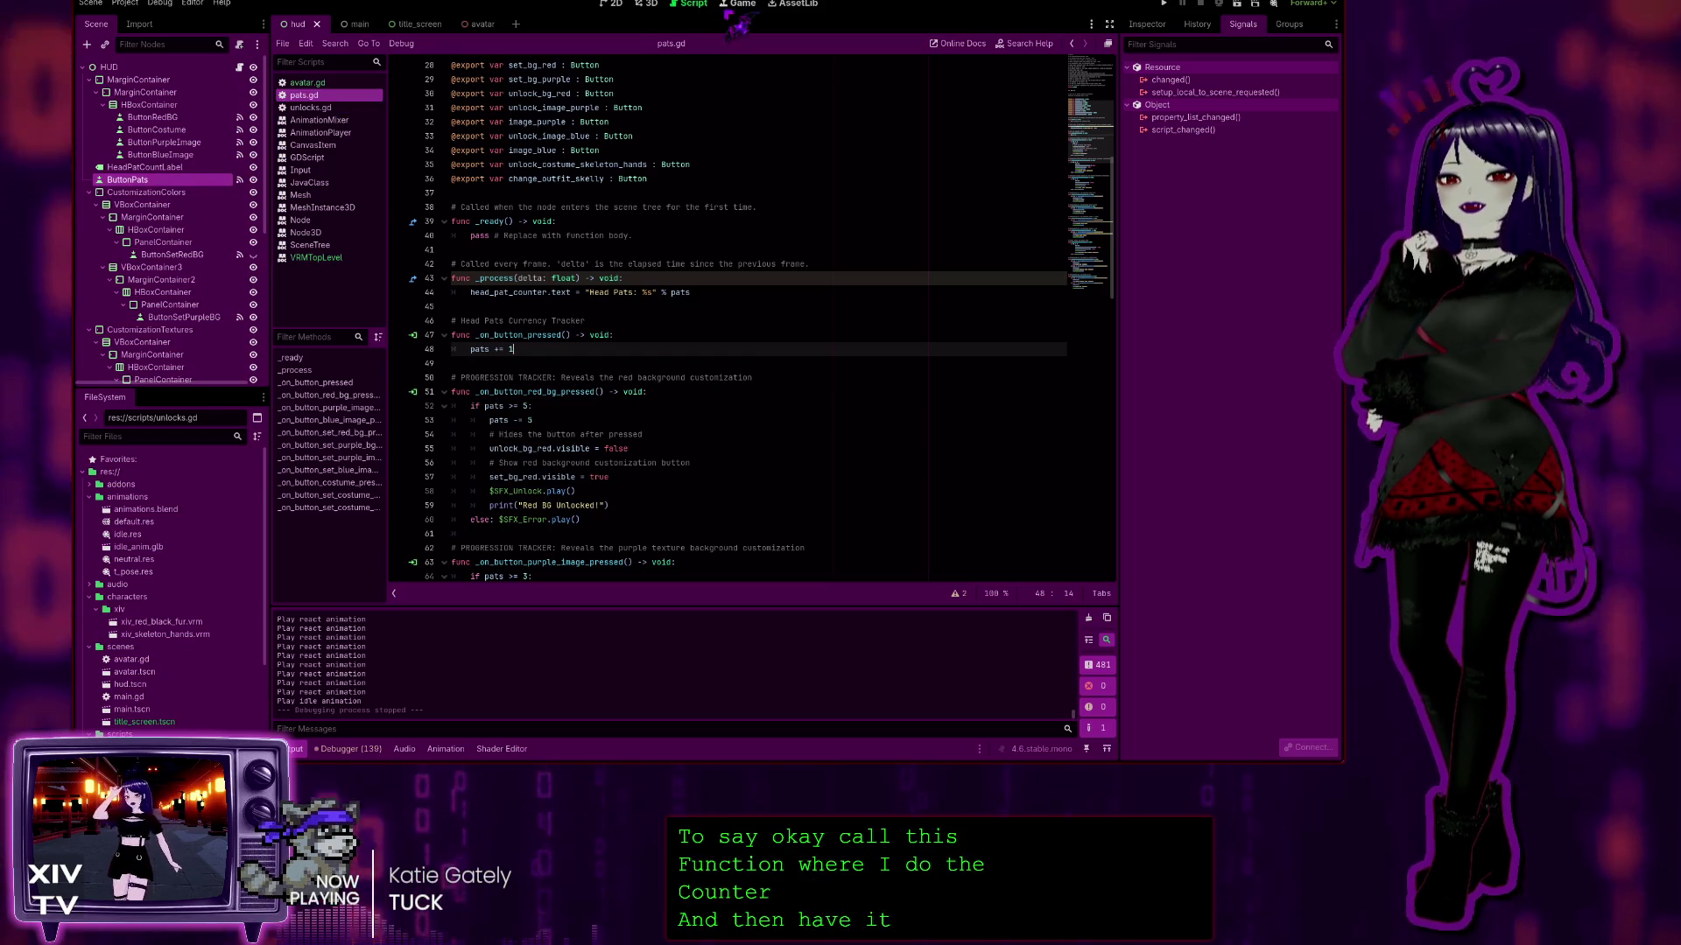
pyautogui.click(647, 5)
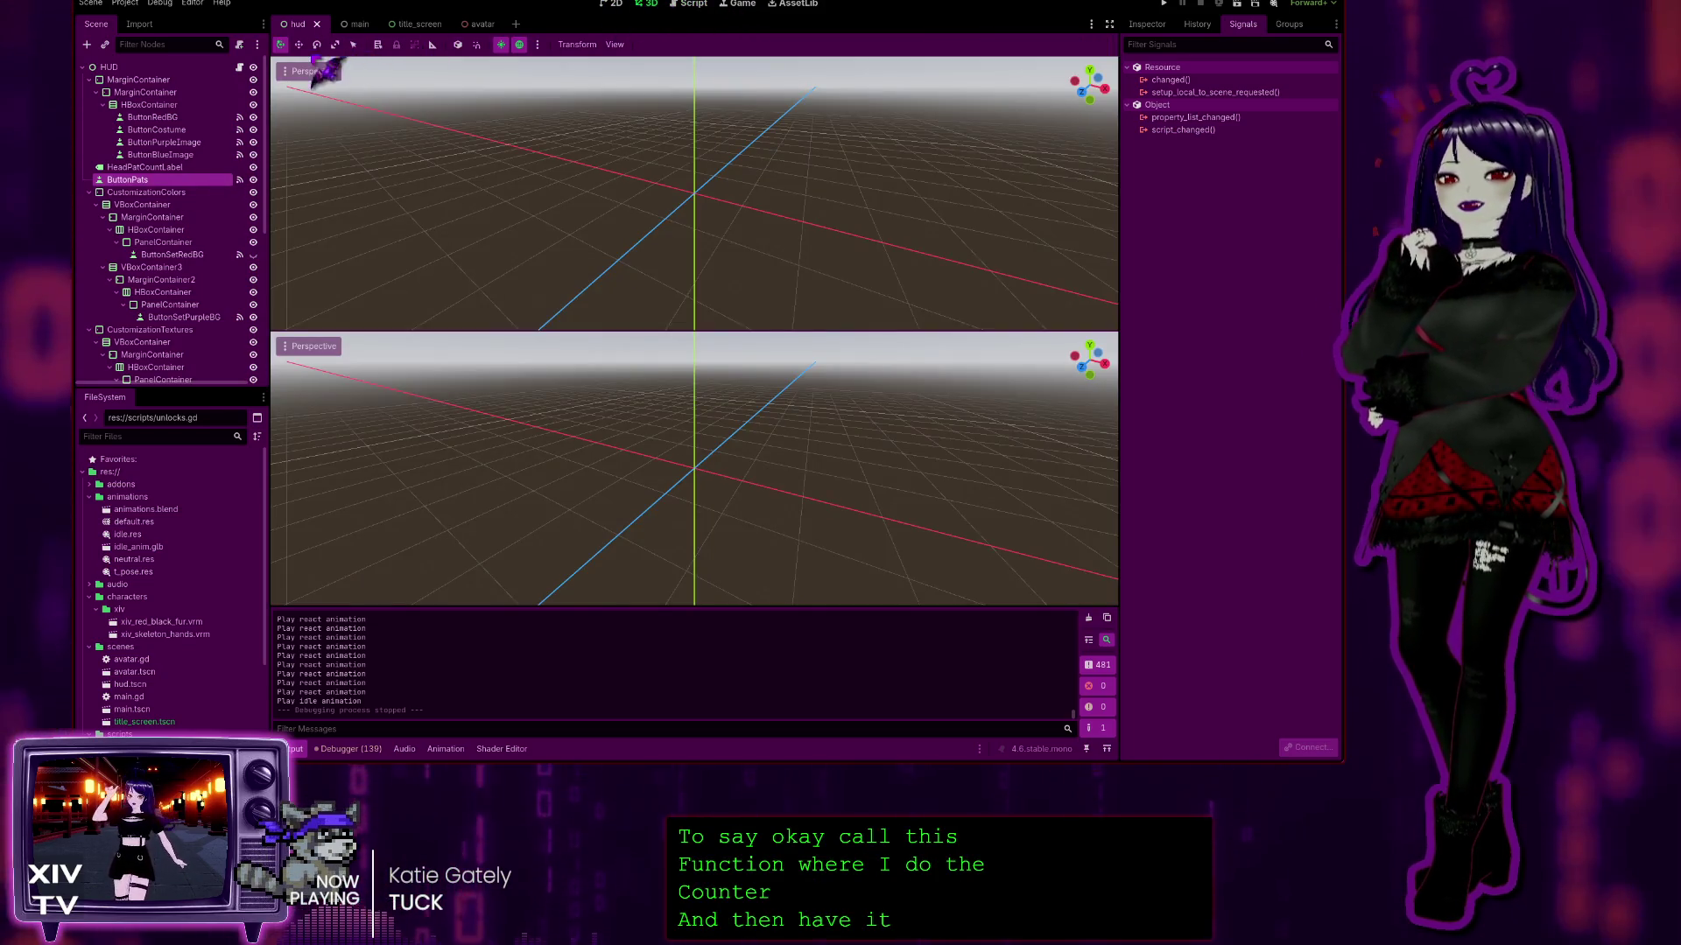
pyautogui.click(484, 24)
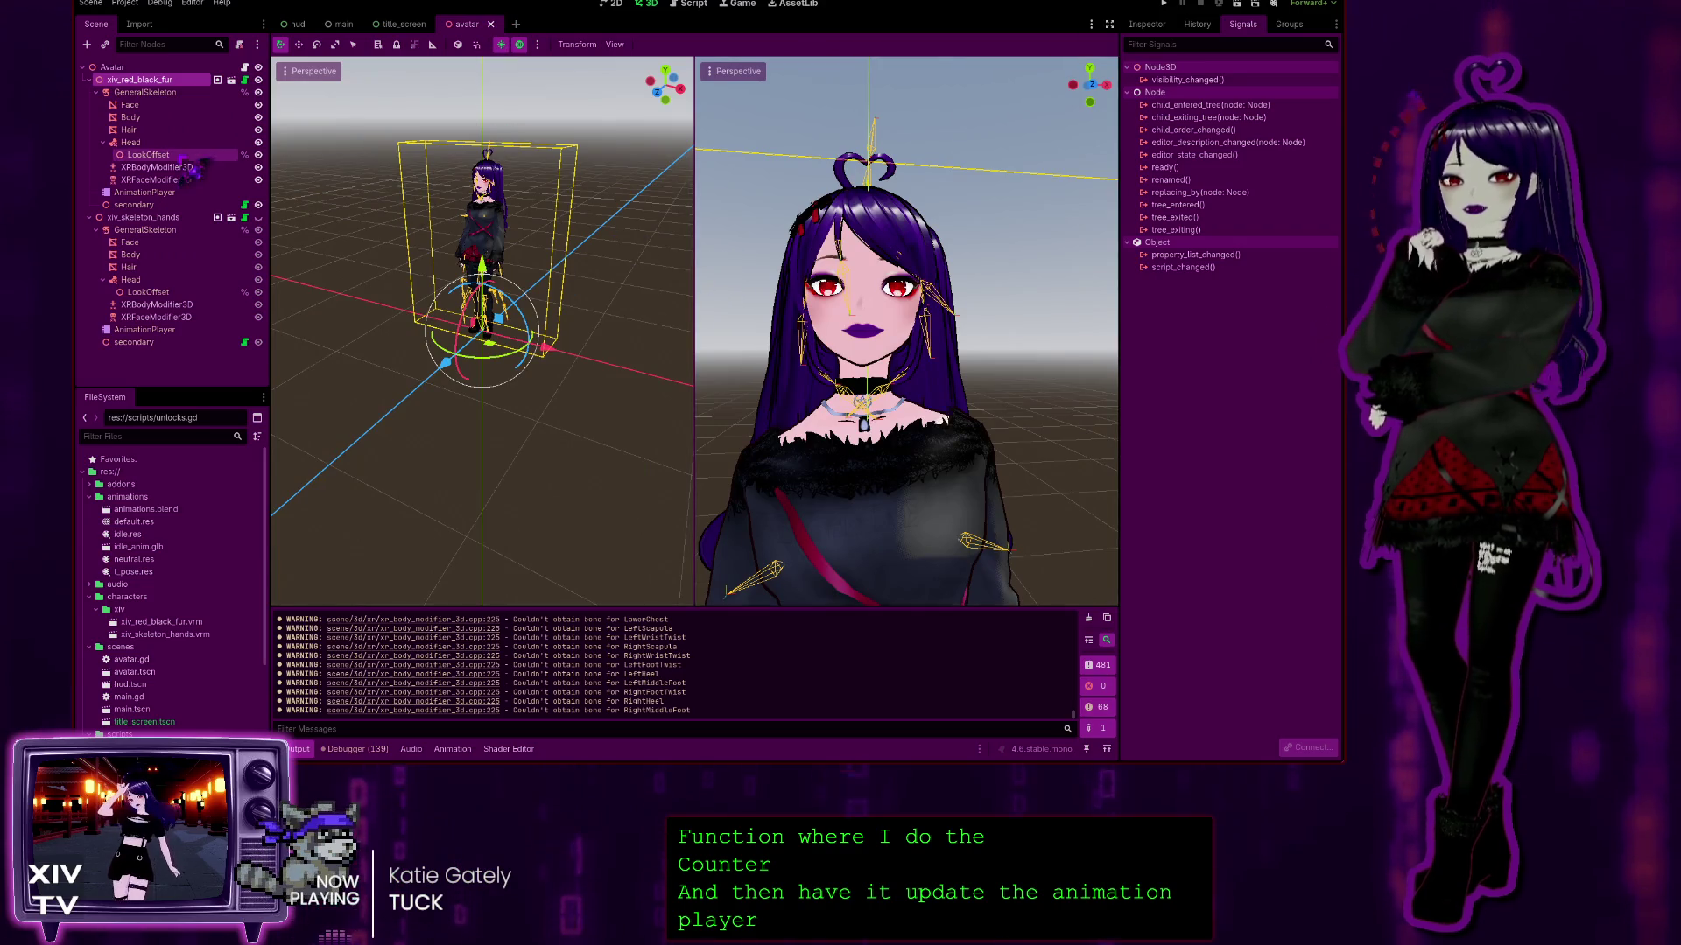
pyautogui.click(145, 192)
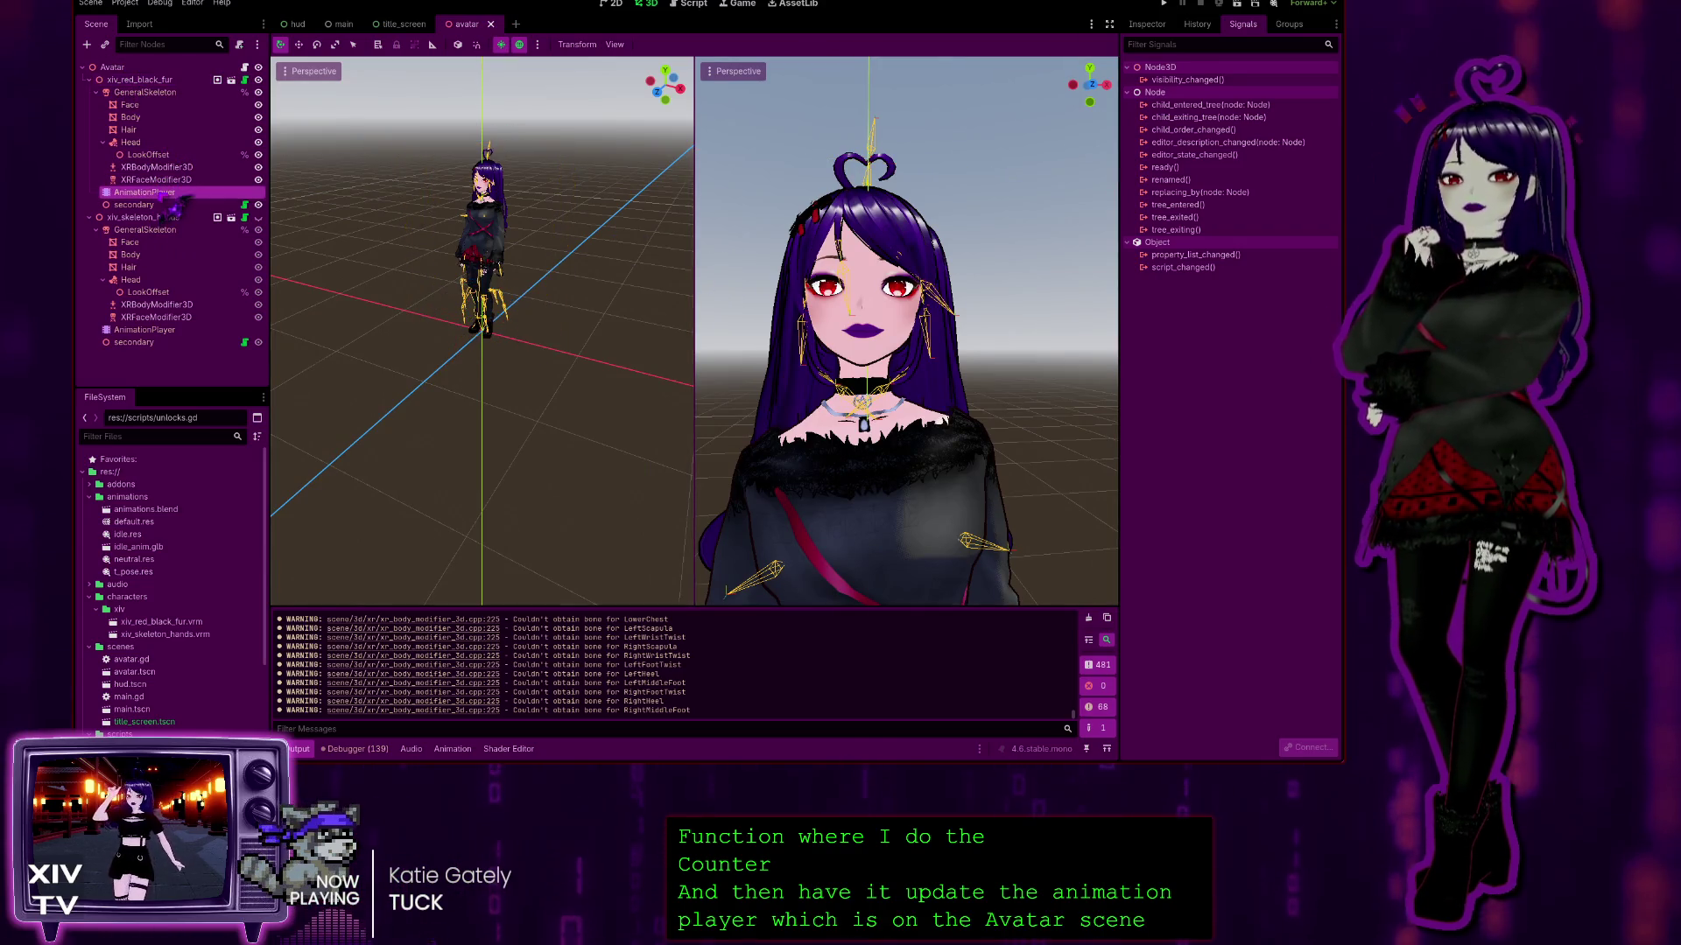
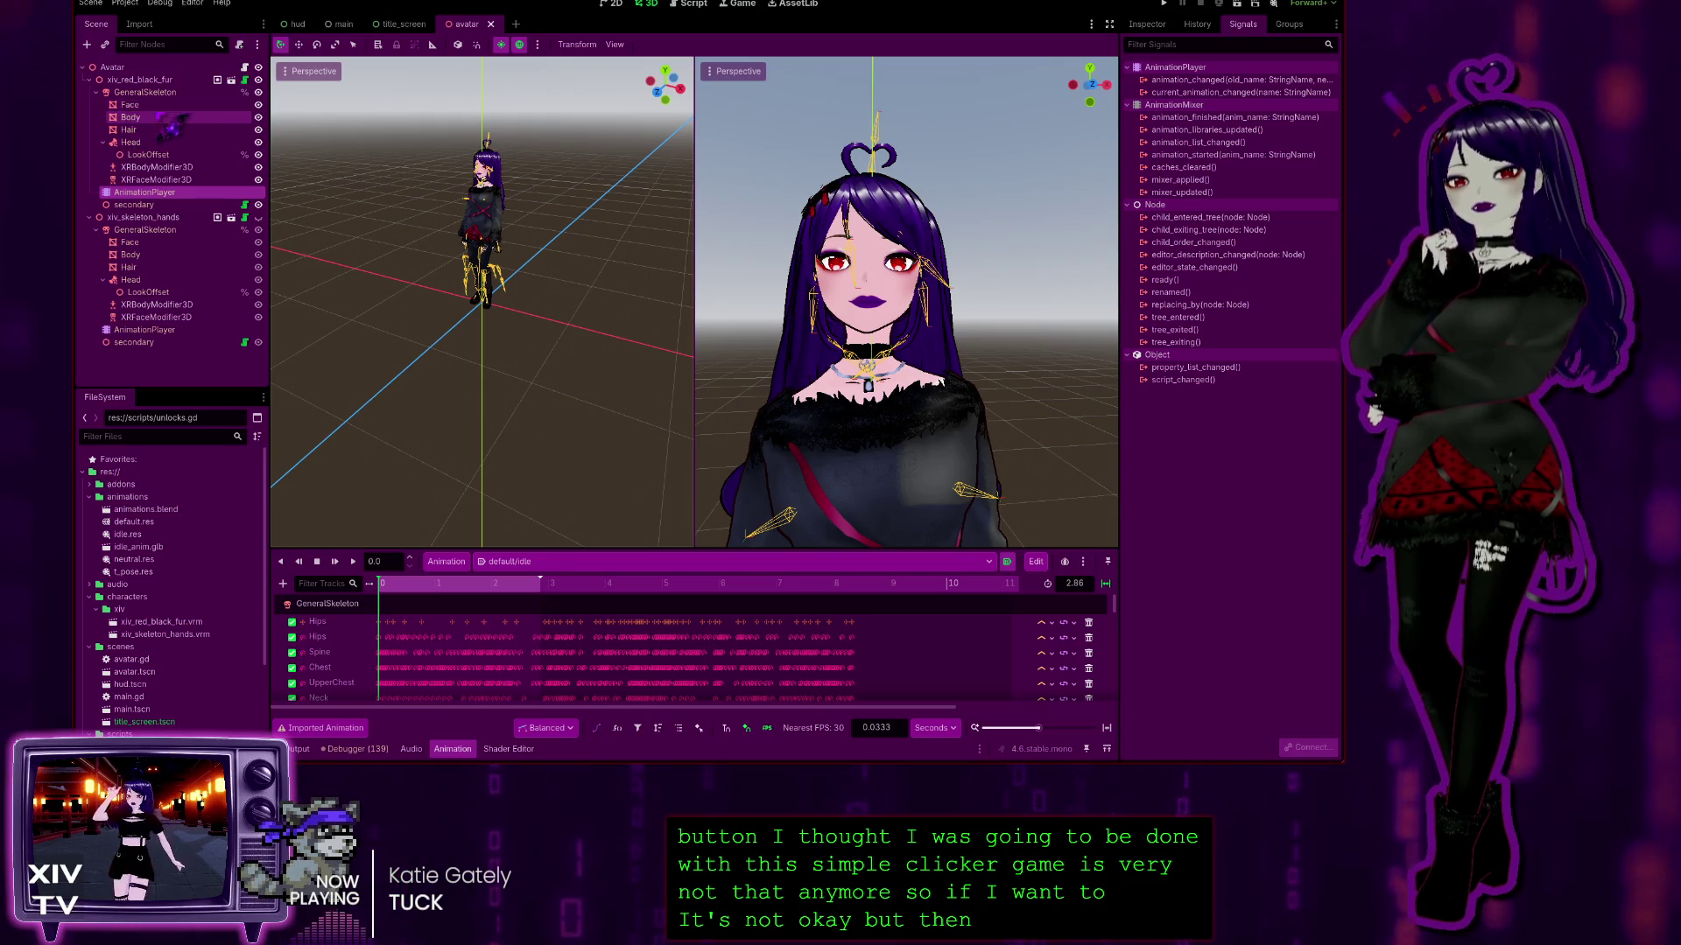
# Step: Select the Face mesh, inspect it in both viewports, then switch to a single 3D viewport
pyautogui.click(157, 106)
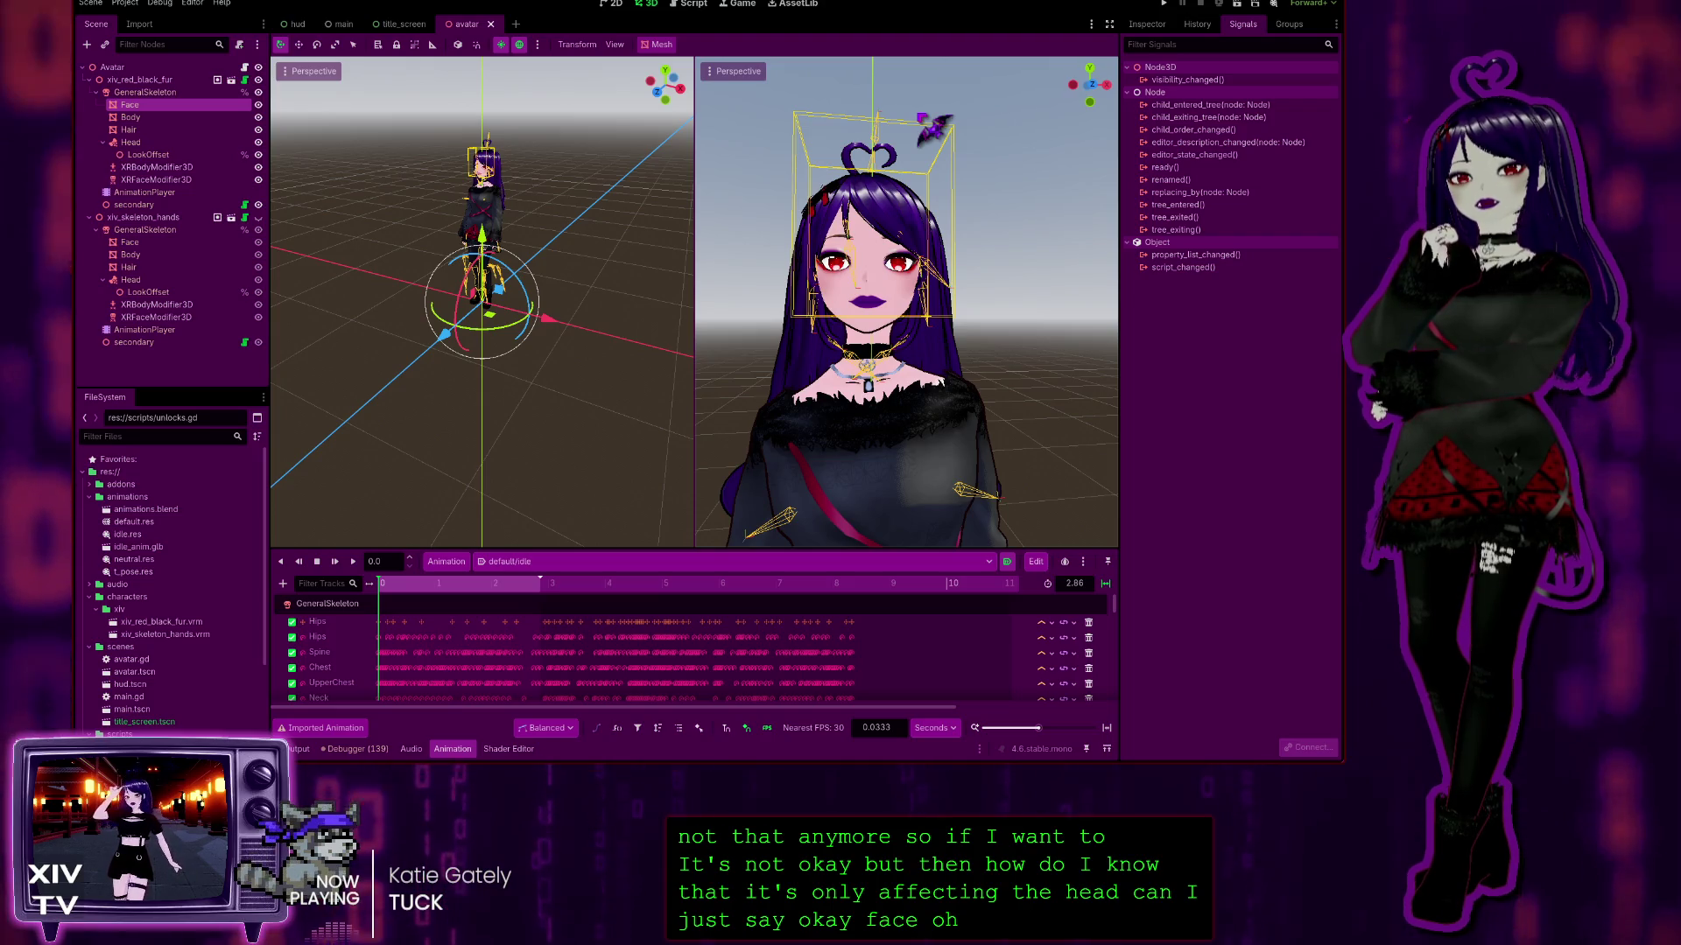
pyautogui.moveTo(935, 128); pyautogui.dragTo(967, 133)
pyautogui.moveTo(548, 255); pyautogui.dragTo(582, 315)
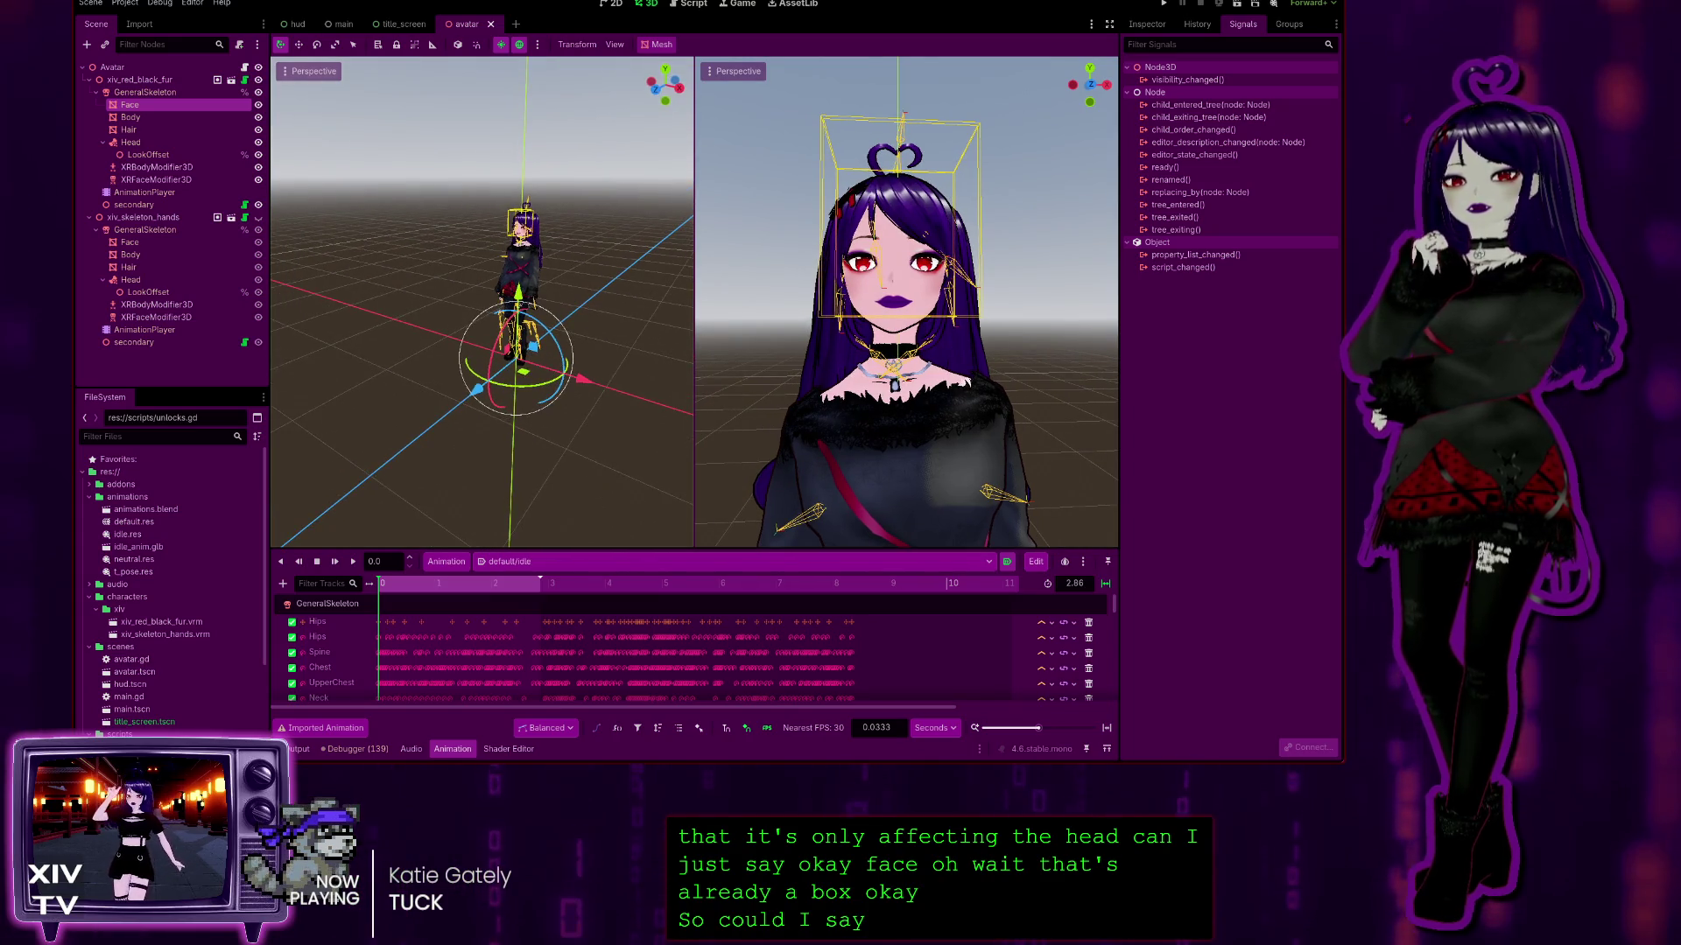
pyautogui.scroll(5, 482, 302)
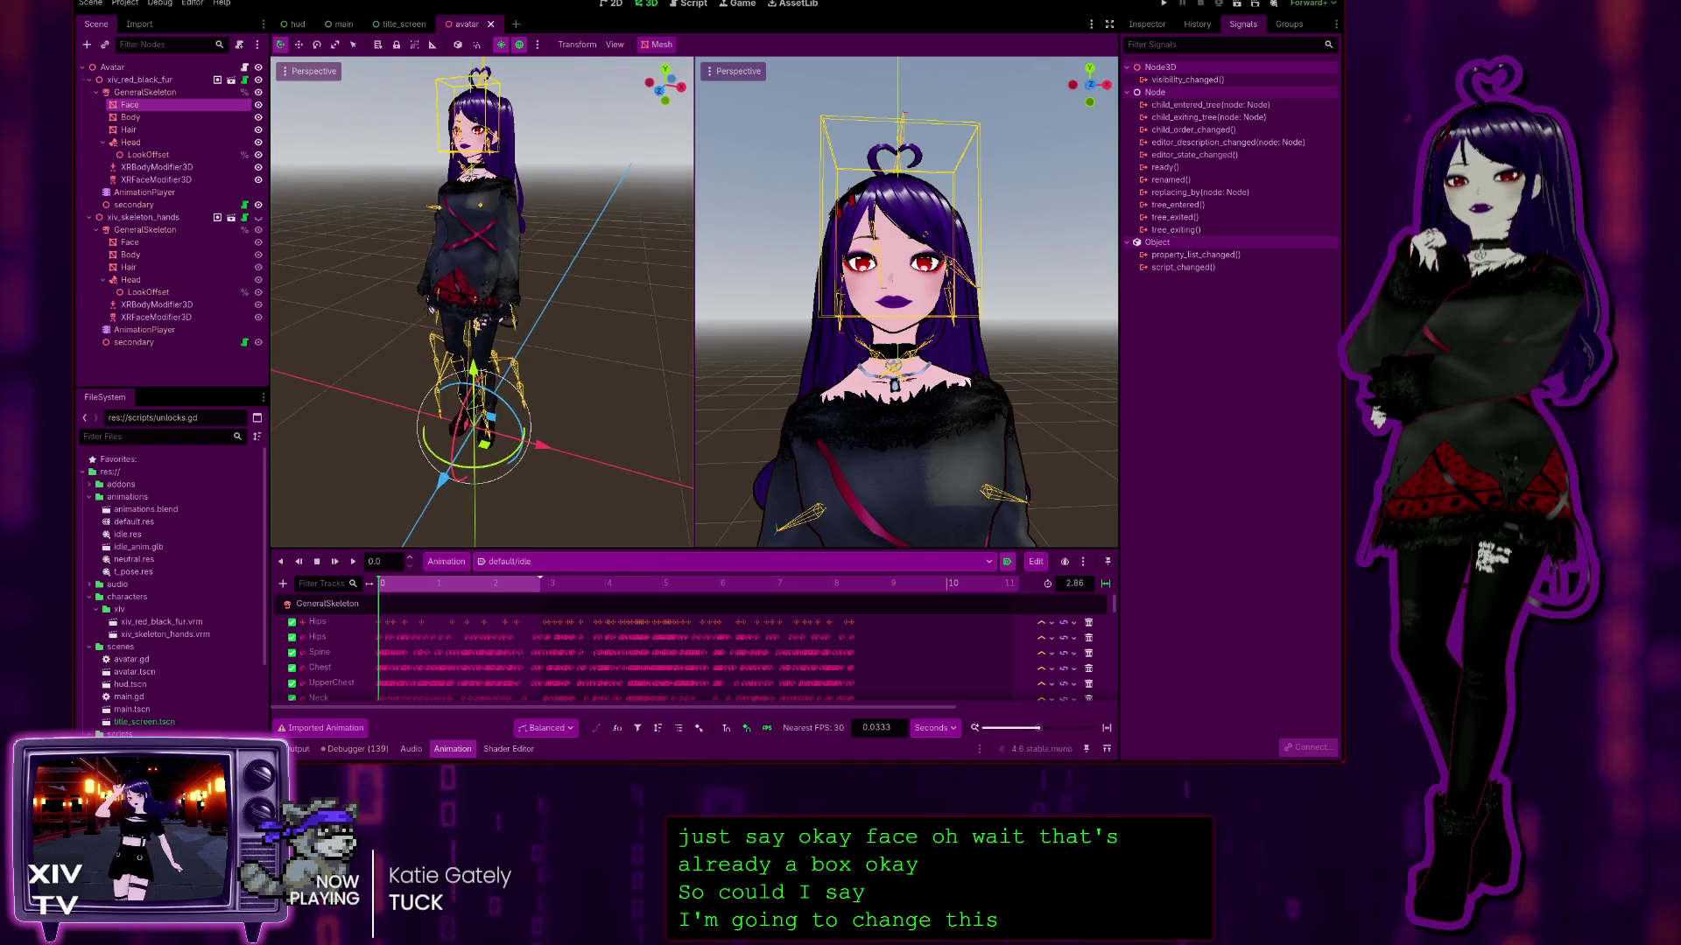
pyautogui.scroll(-3, 481, 302)
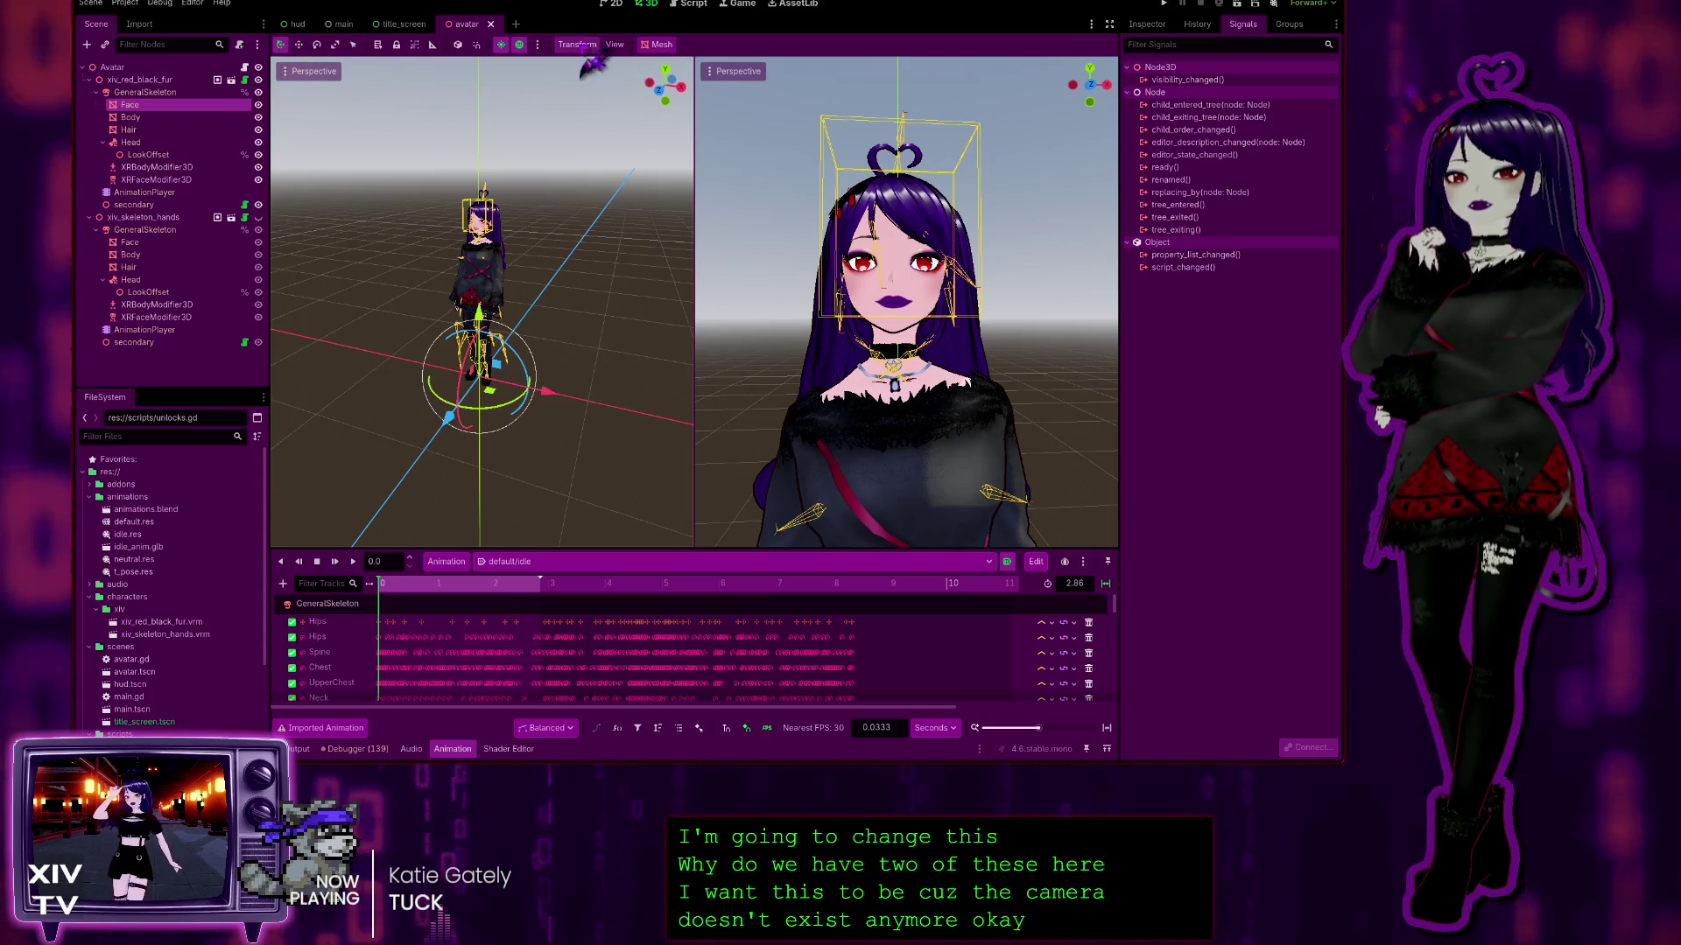
pyautogui.hotkey('ctrl', '1')
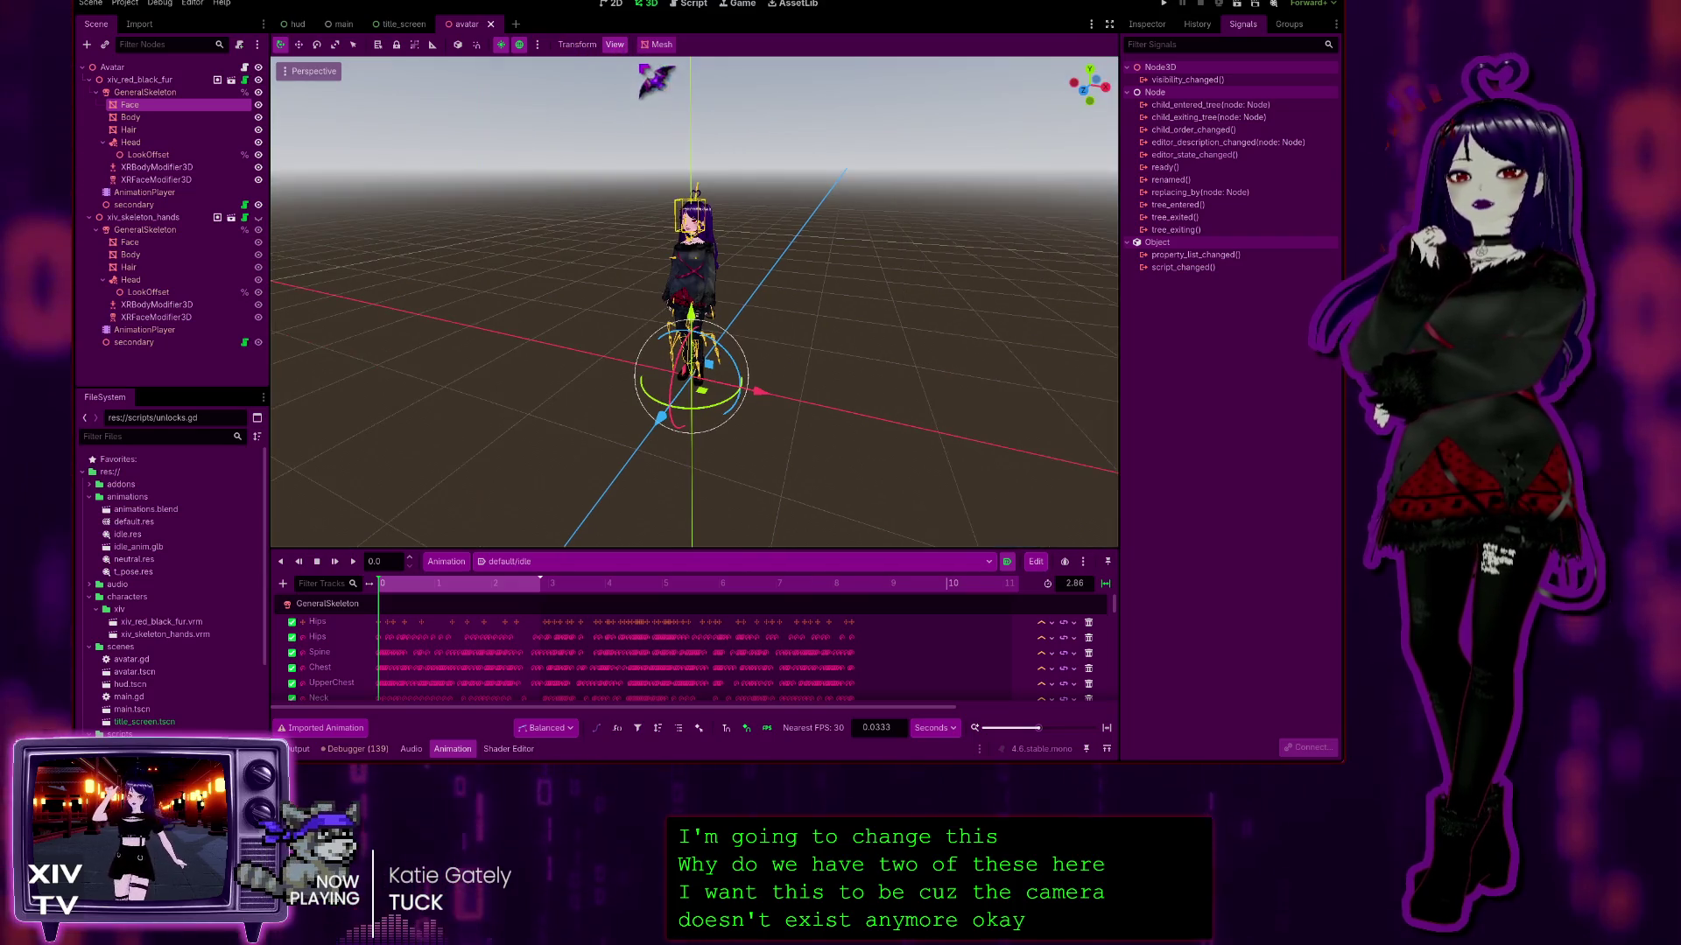
# Step: Frame a front view on the avatar's Face, then bring up pats.gd in the Script editor
pyautogui.scroll(6, 694, 302)
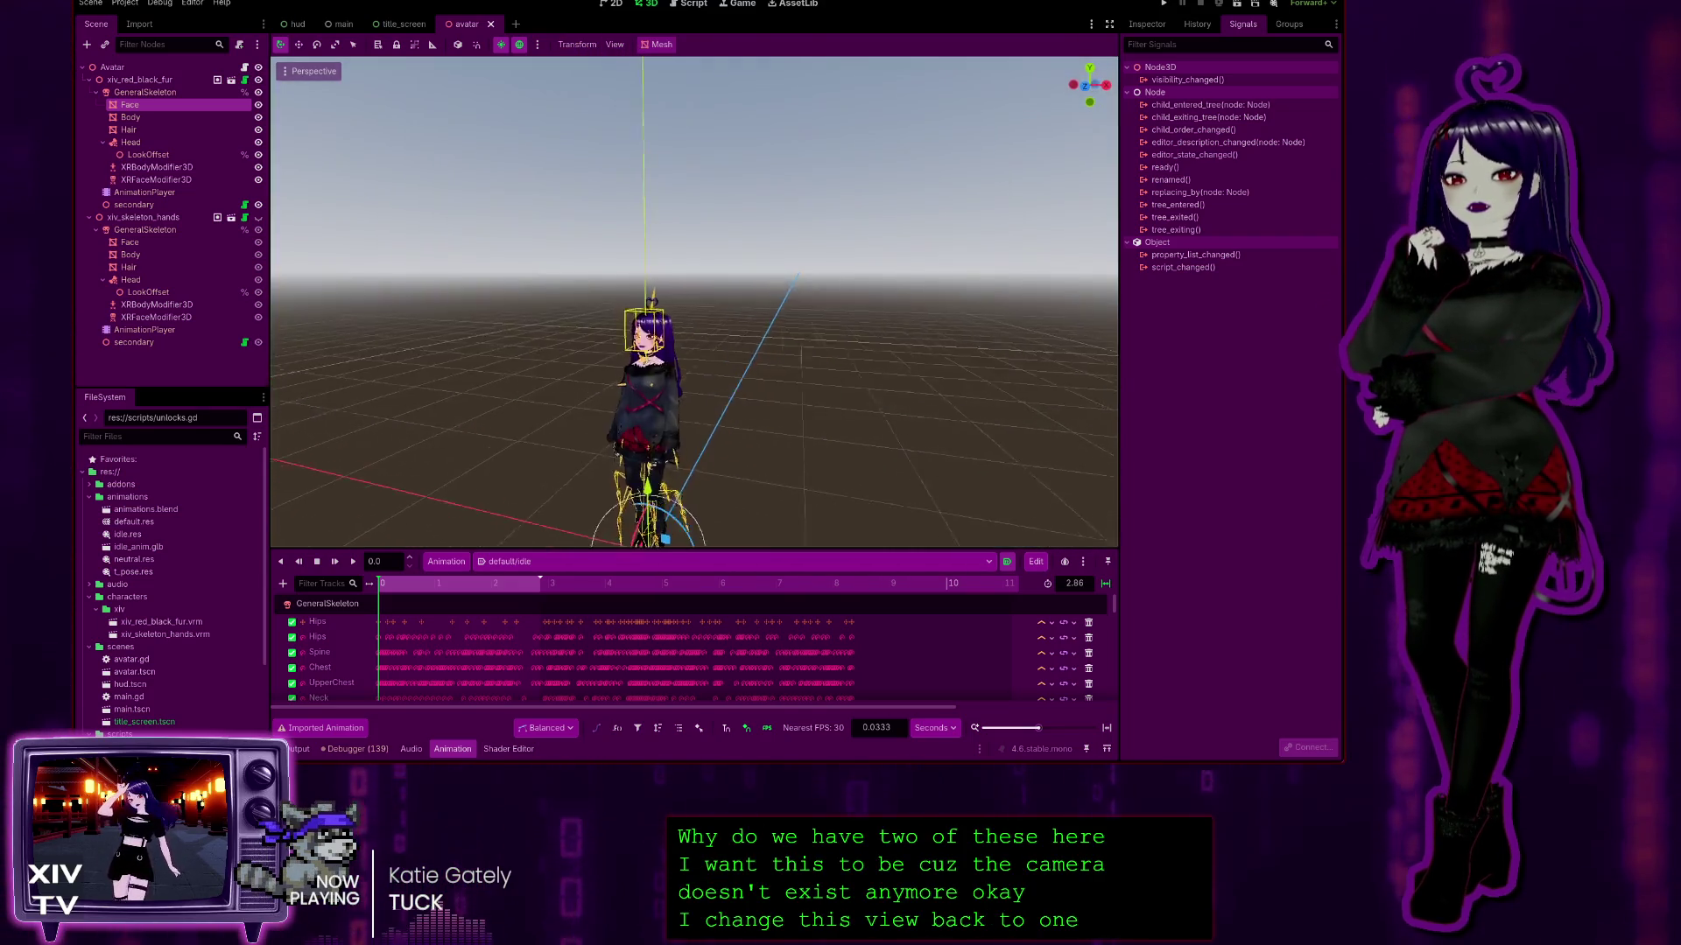
pyautogui.moveTo(694, 302); pyautogui.dragTo(856, 315)
pyautogui.press('KP_1')
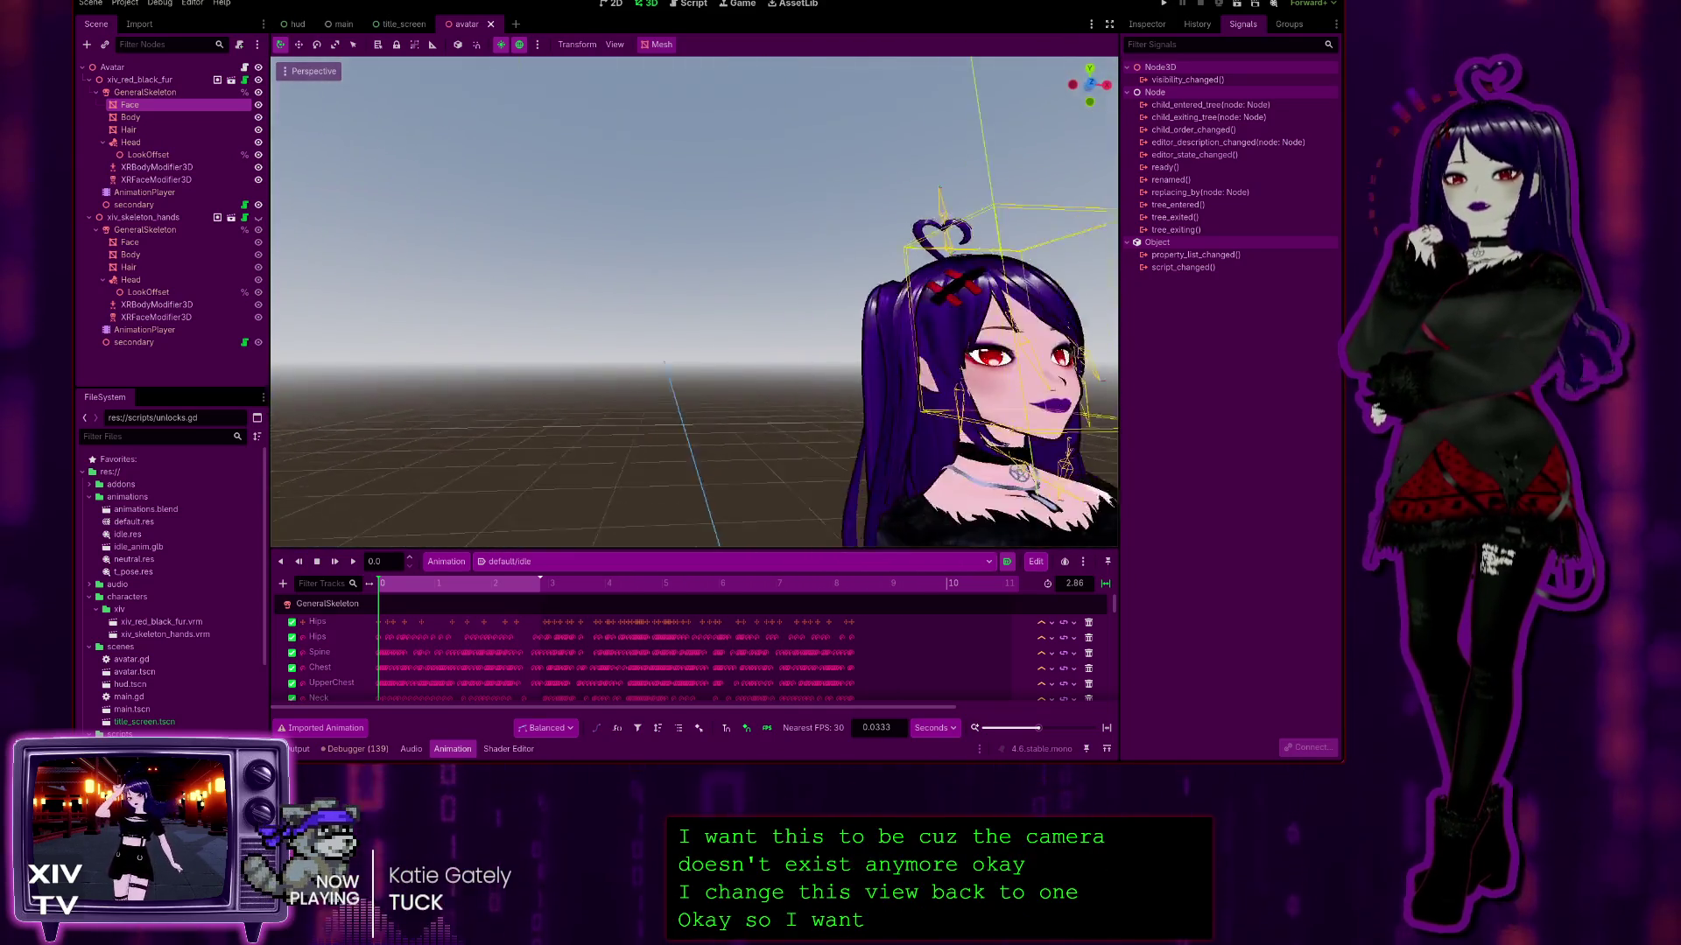
pyautogui.doubleClick(130, 105)
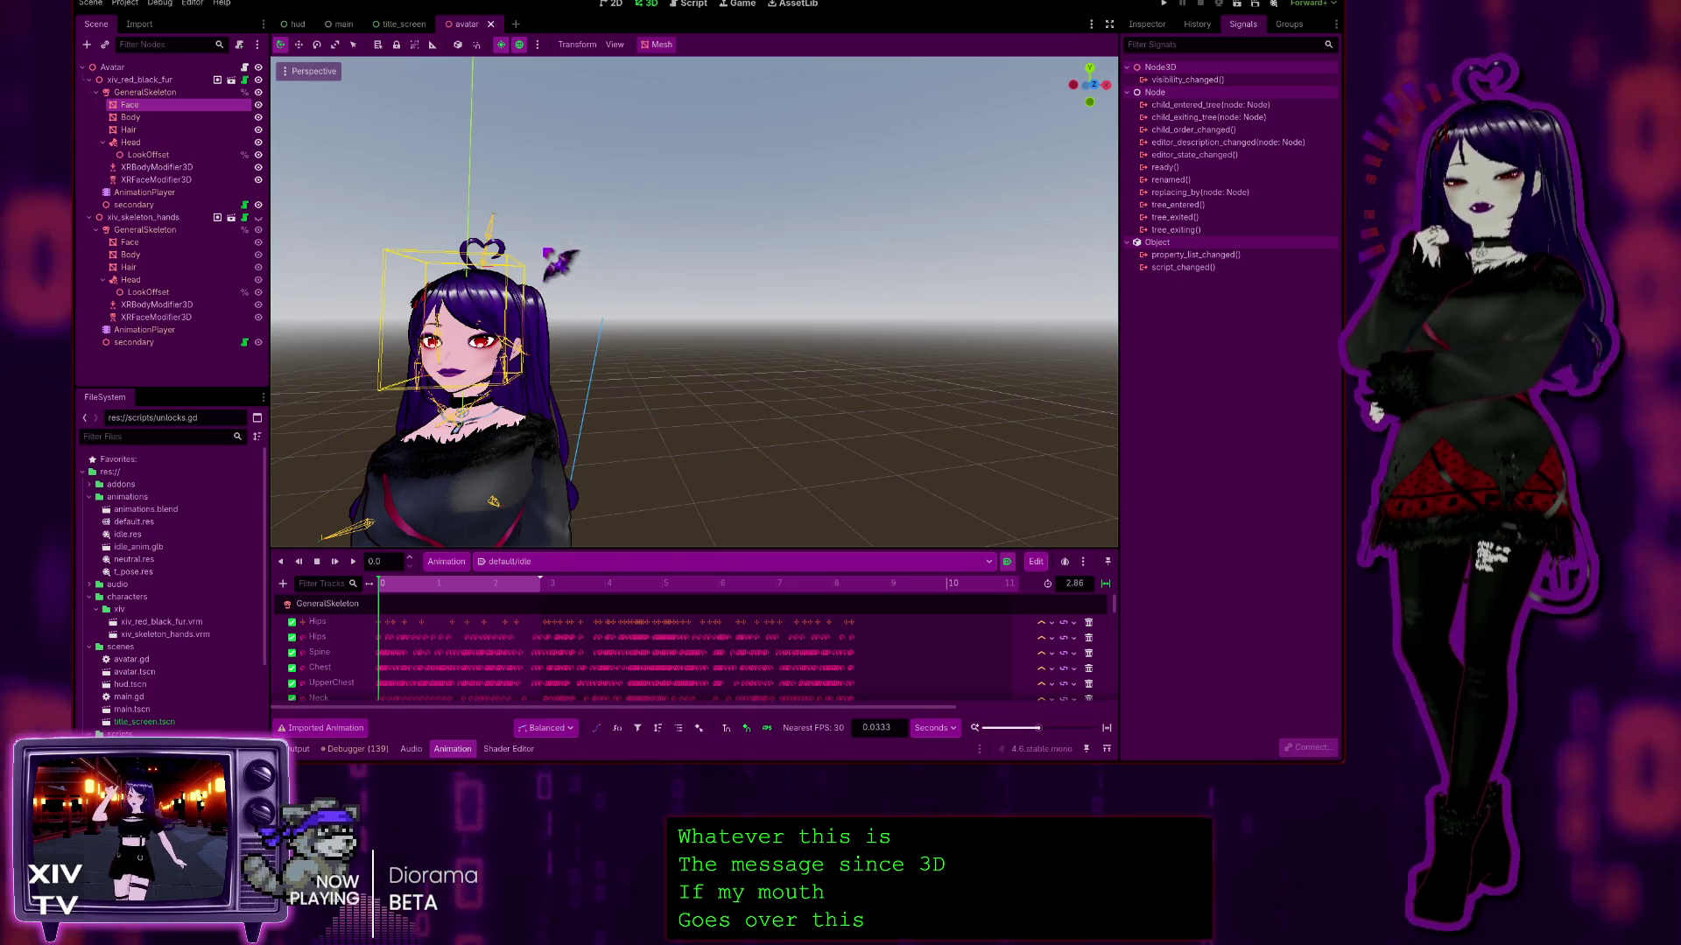
pyautogui.click(742, 5)
pyautogui.click(696, 5)
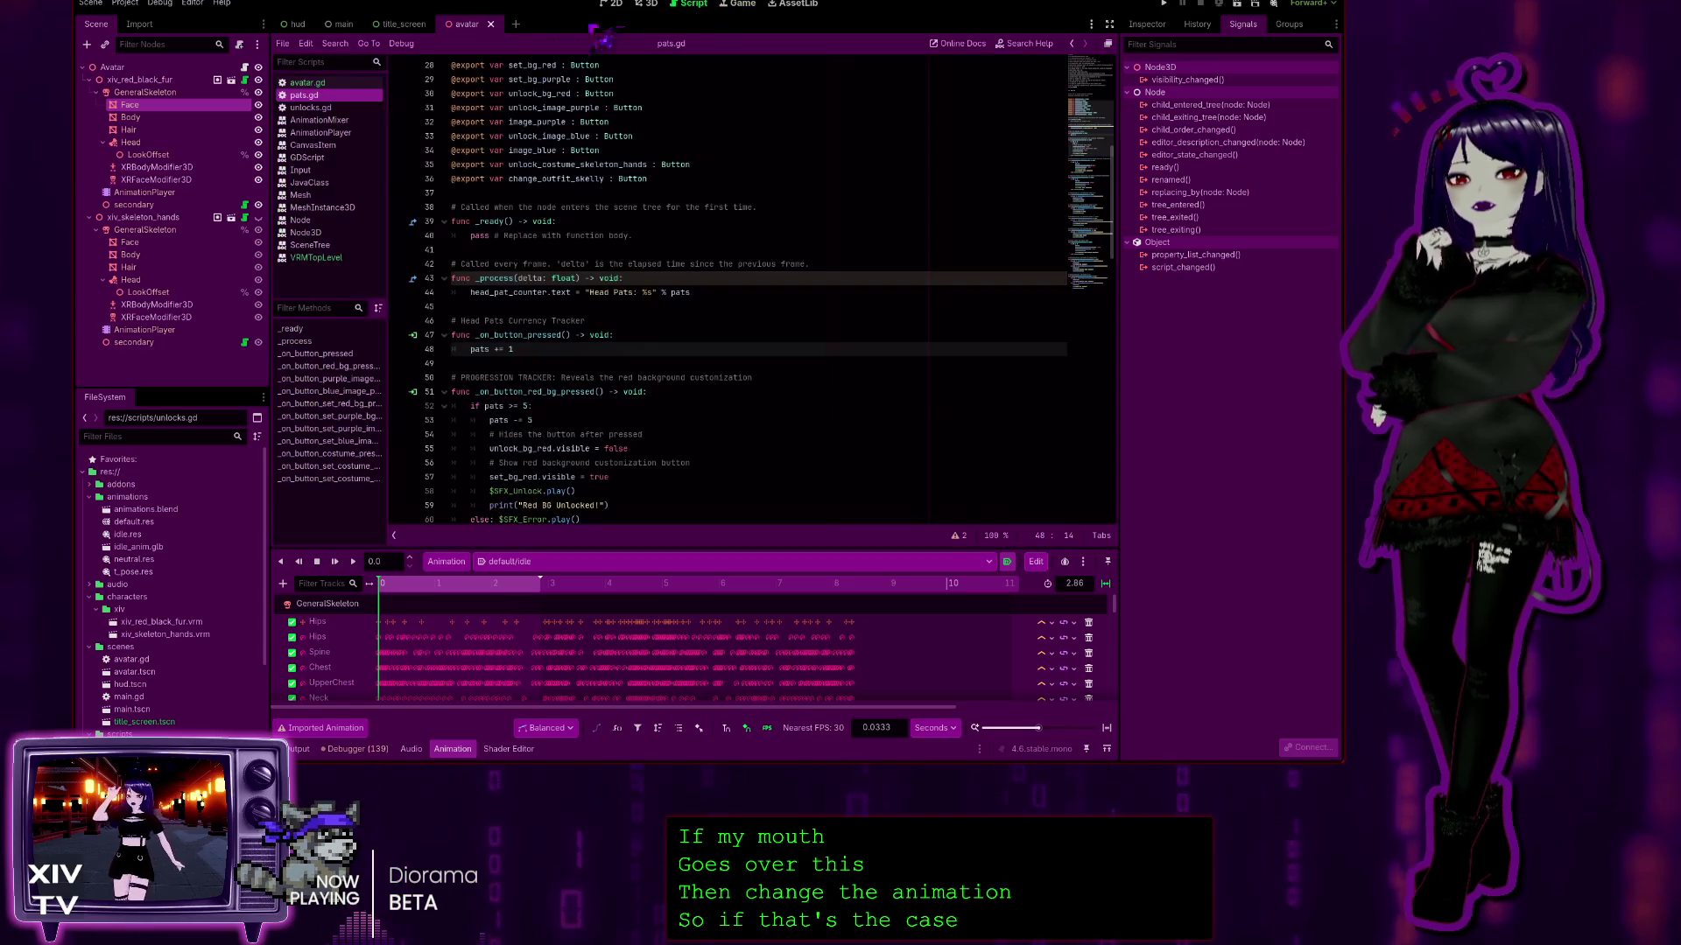
# Step: Open avatar.gd, then the MeshInstance3D class reference from the script list
pyautogui.click(306, 83)
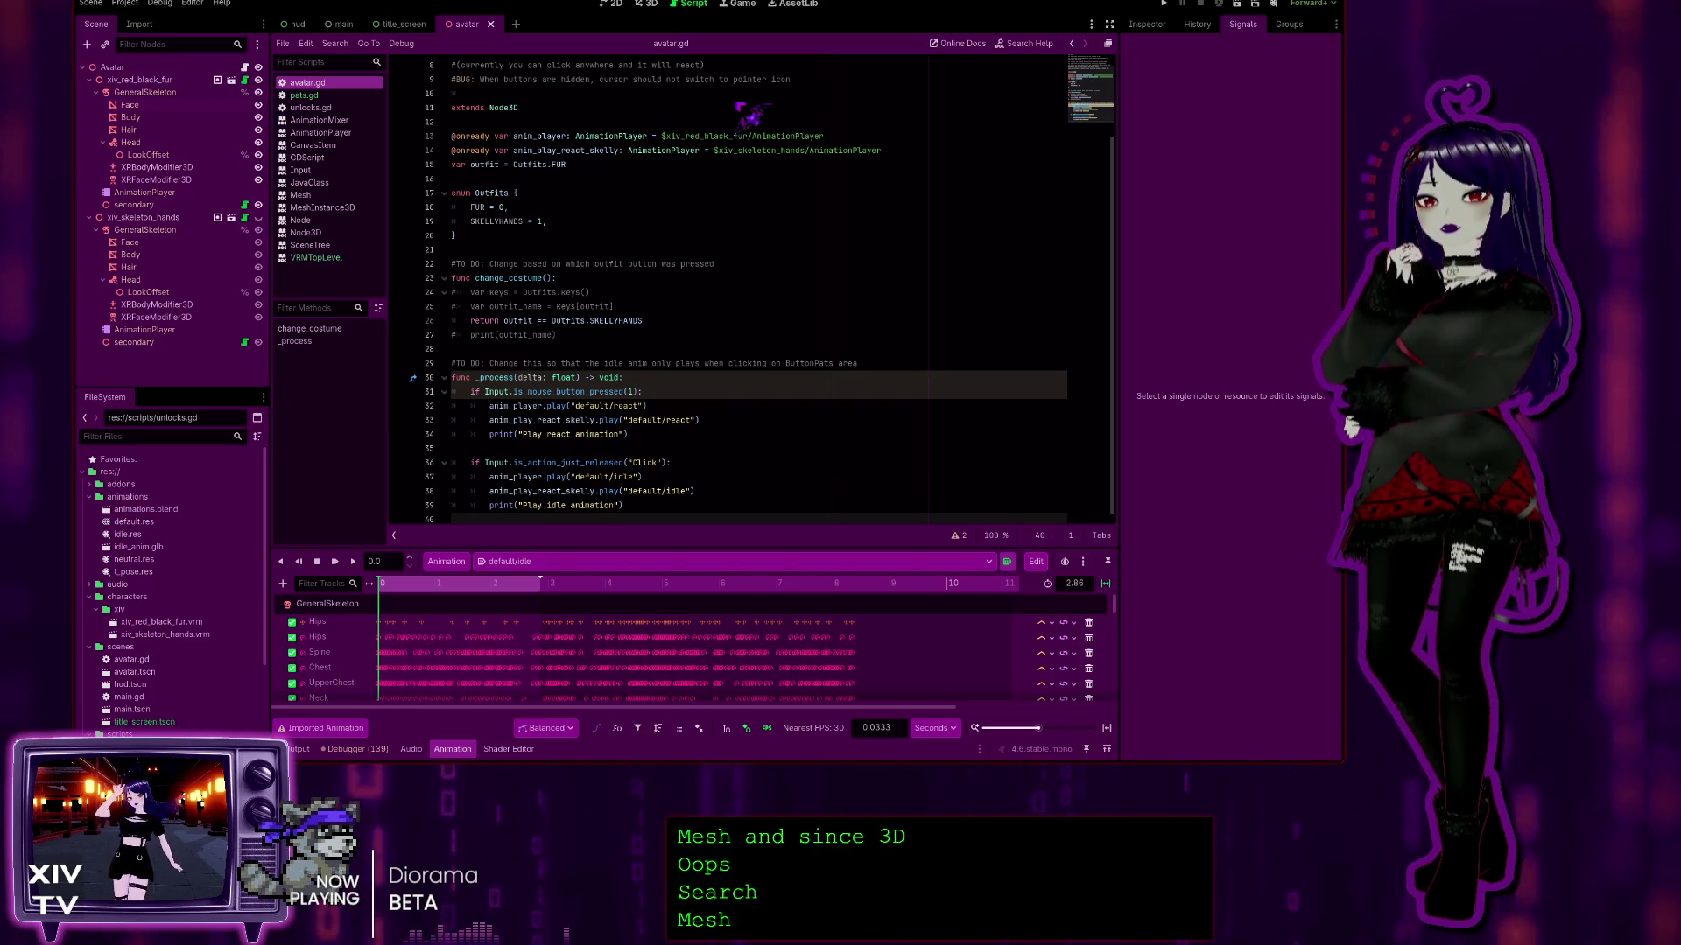
pyautogui.click(322, 207)
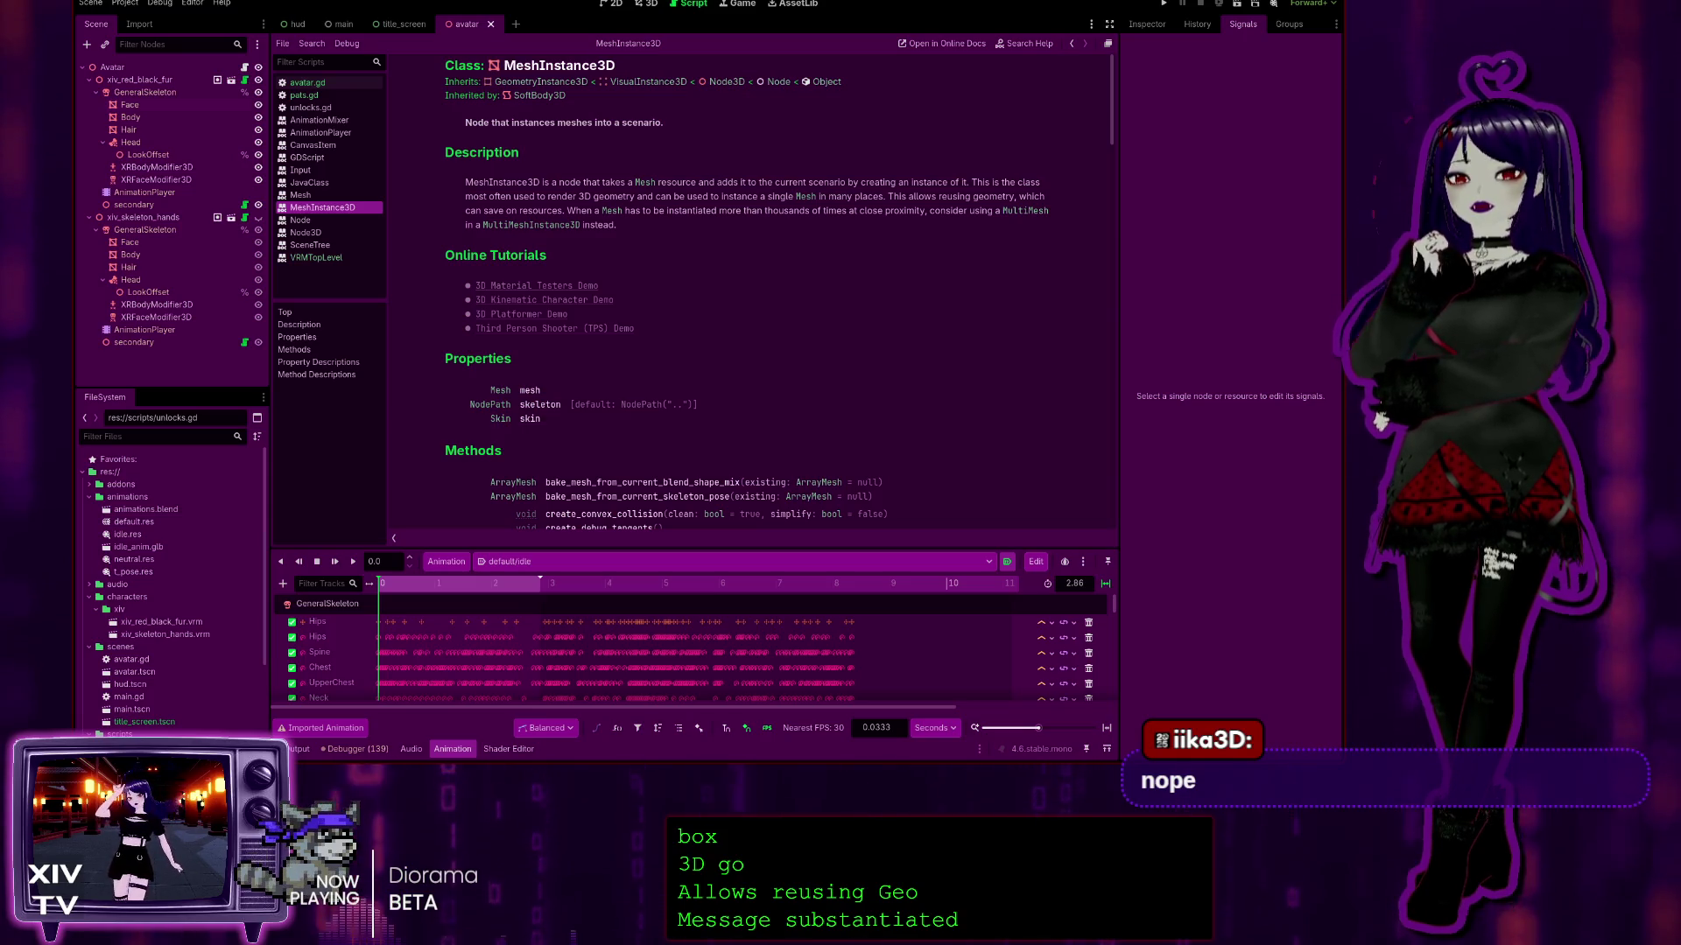
# Step: Scroll the MeshInstance3D reference to its Methods and jump to create_convex_collision
pyautogui.scroll(-3, 753, 293)
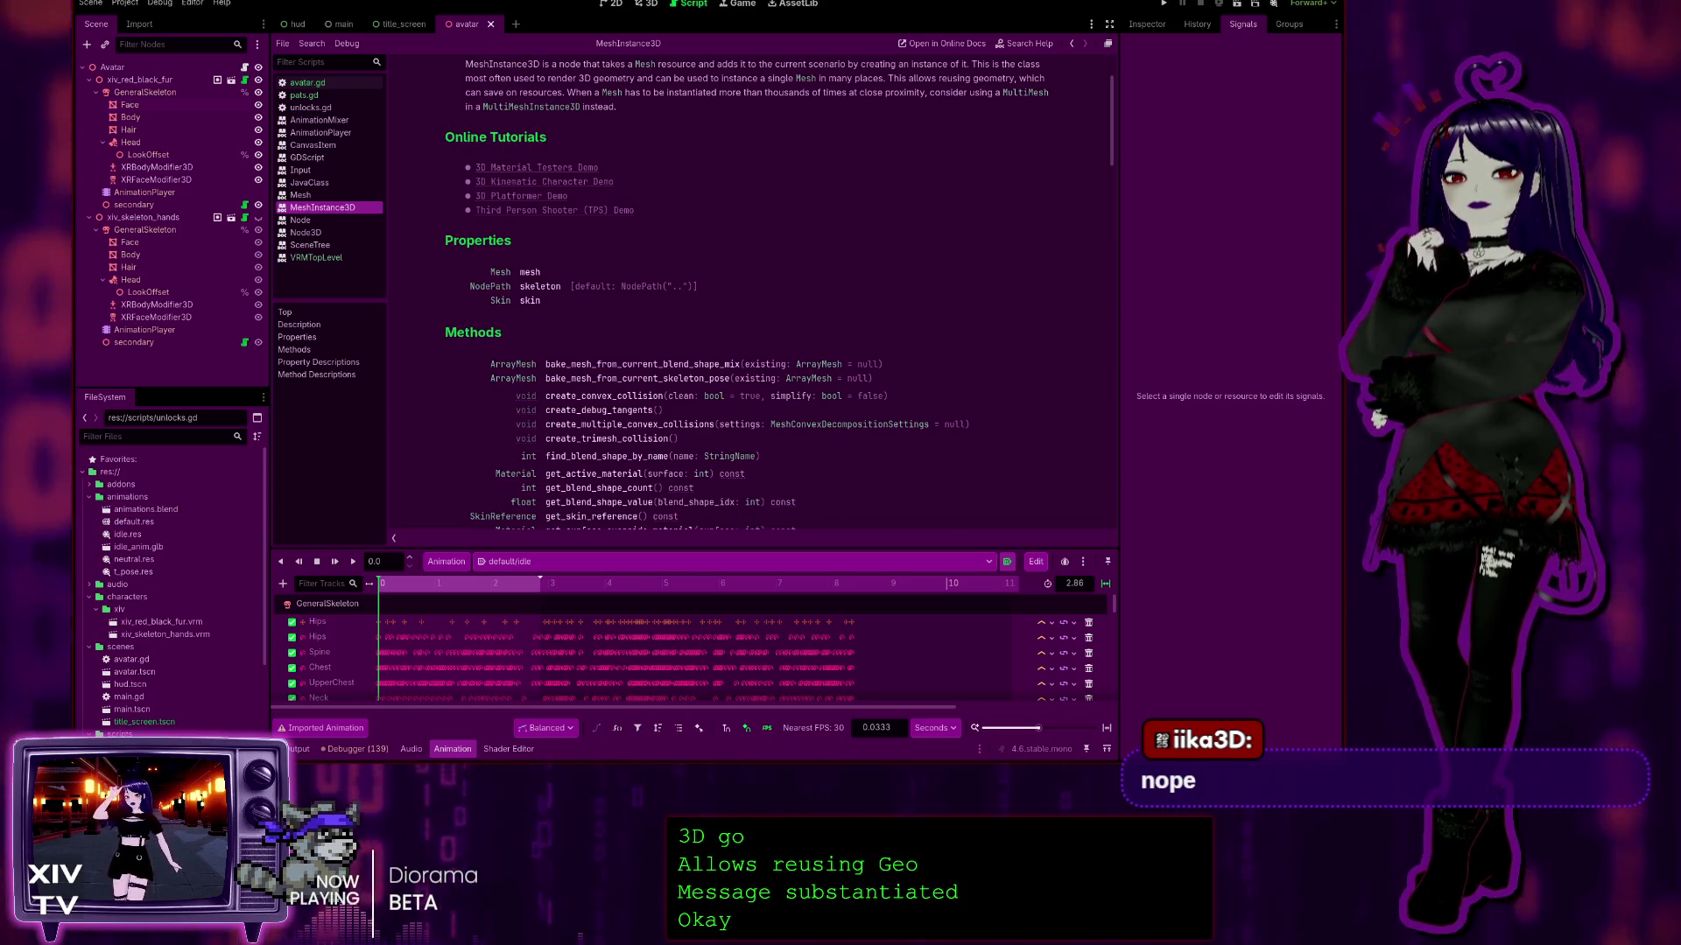
pyautogui.scroll(-3, 752, 293)
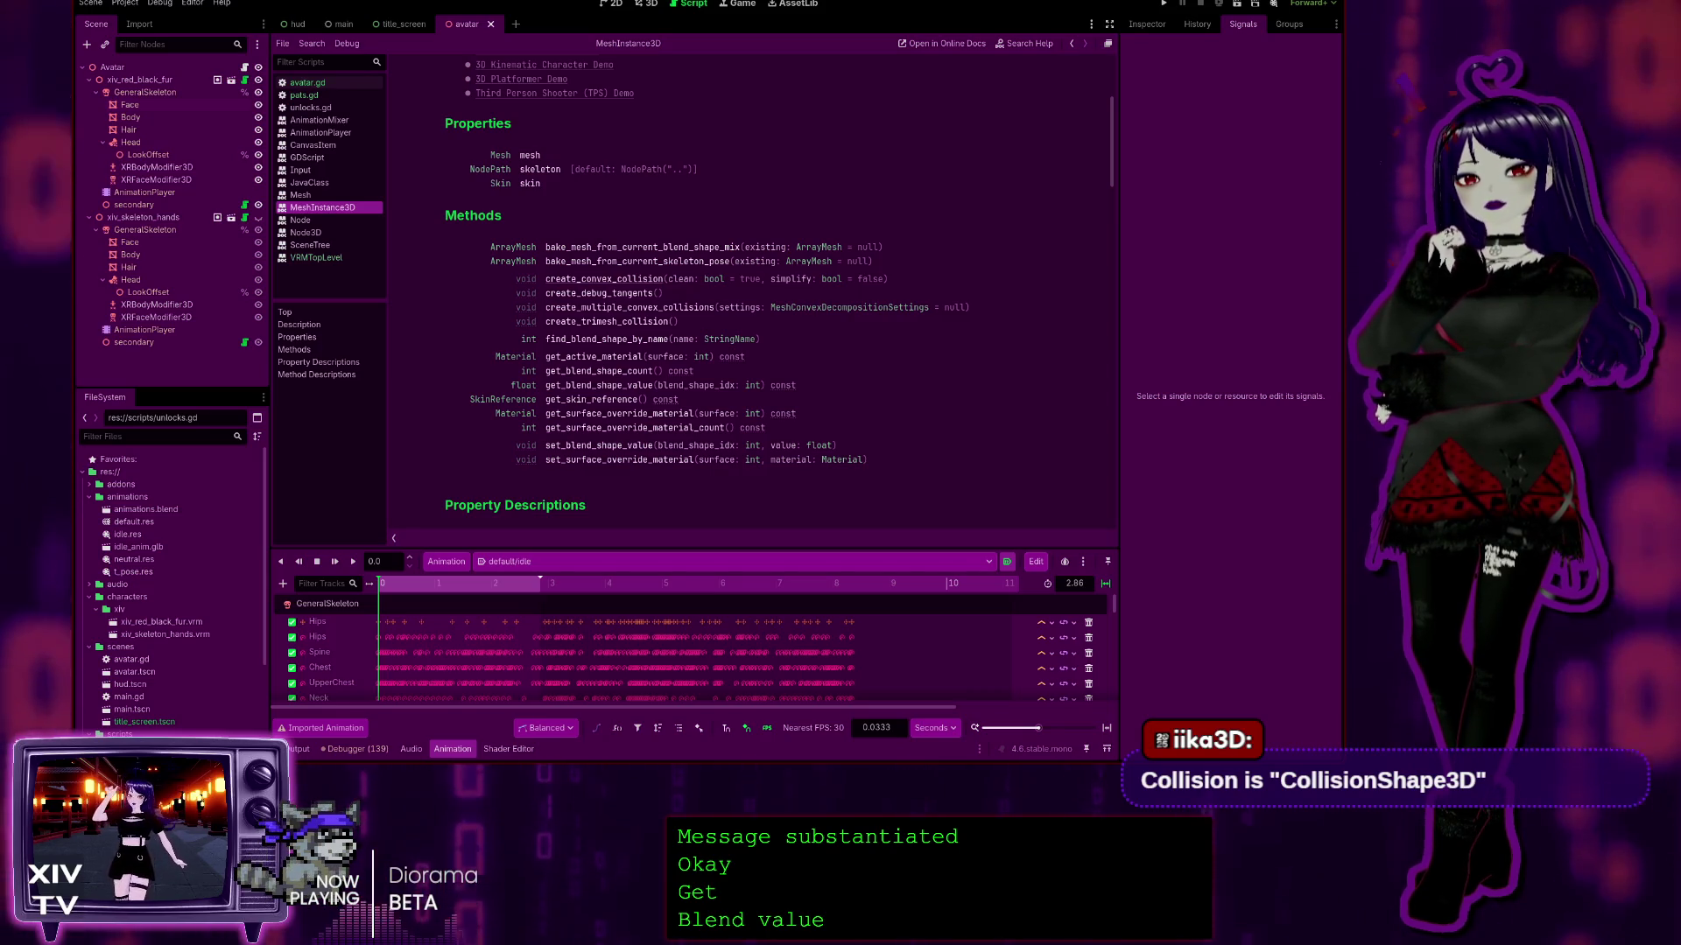
pyautogui.click(627, 280)
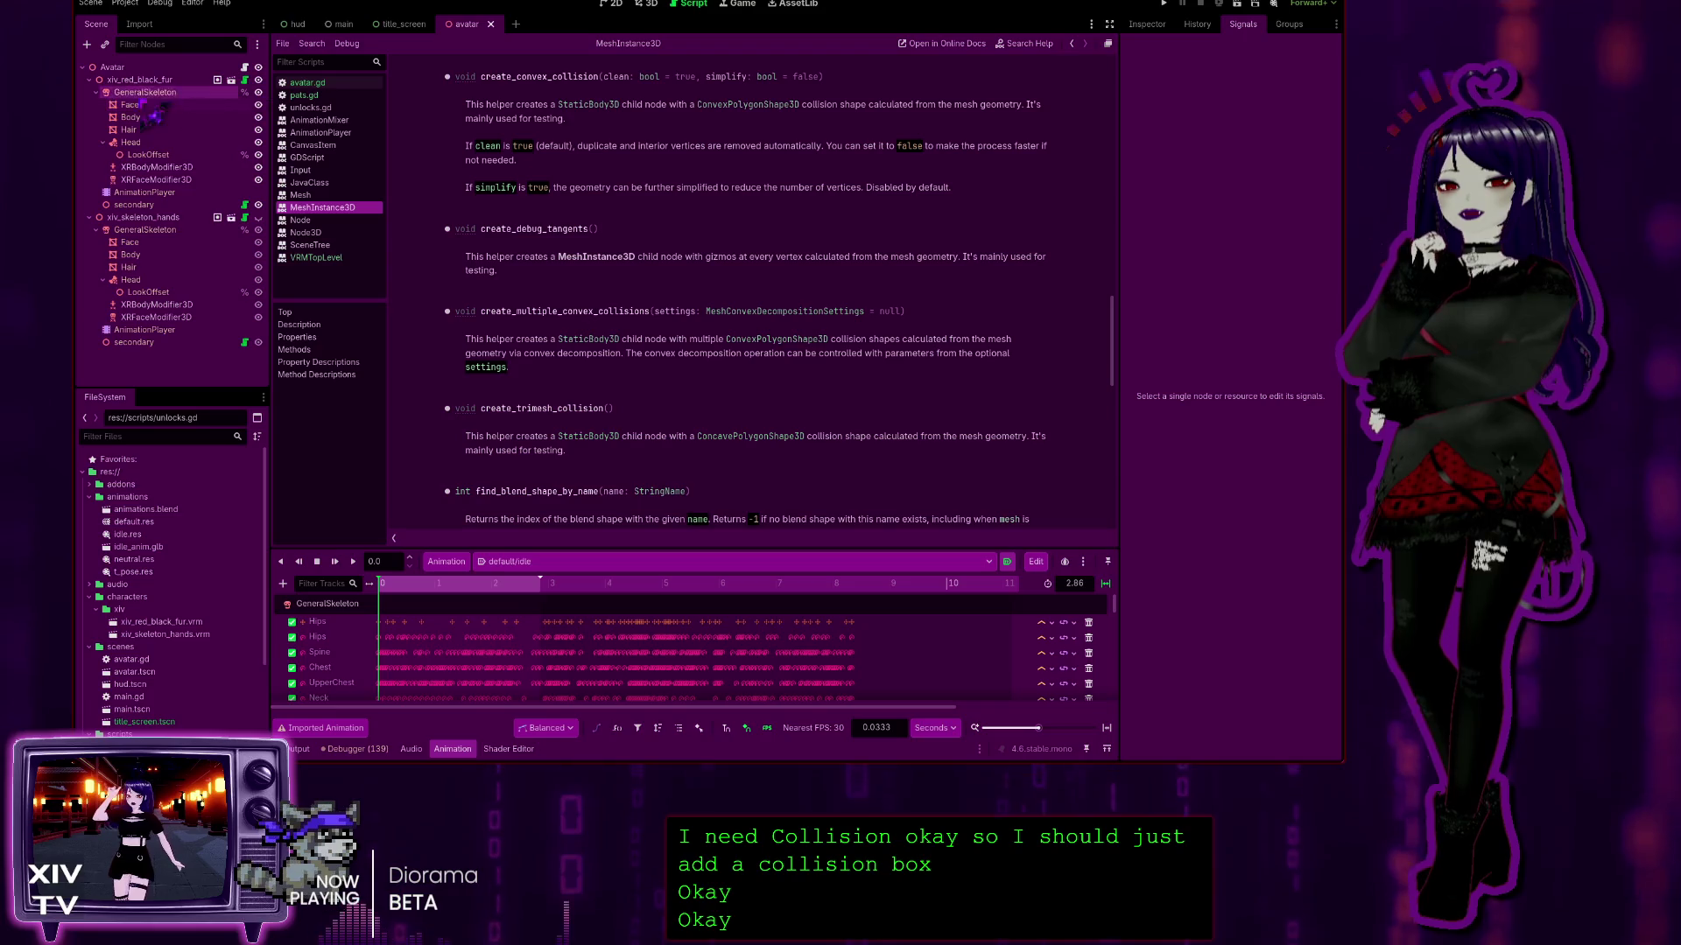
pyautogui.click(139, 70)
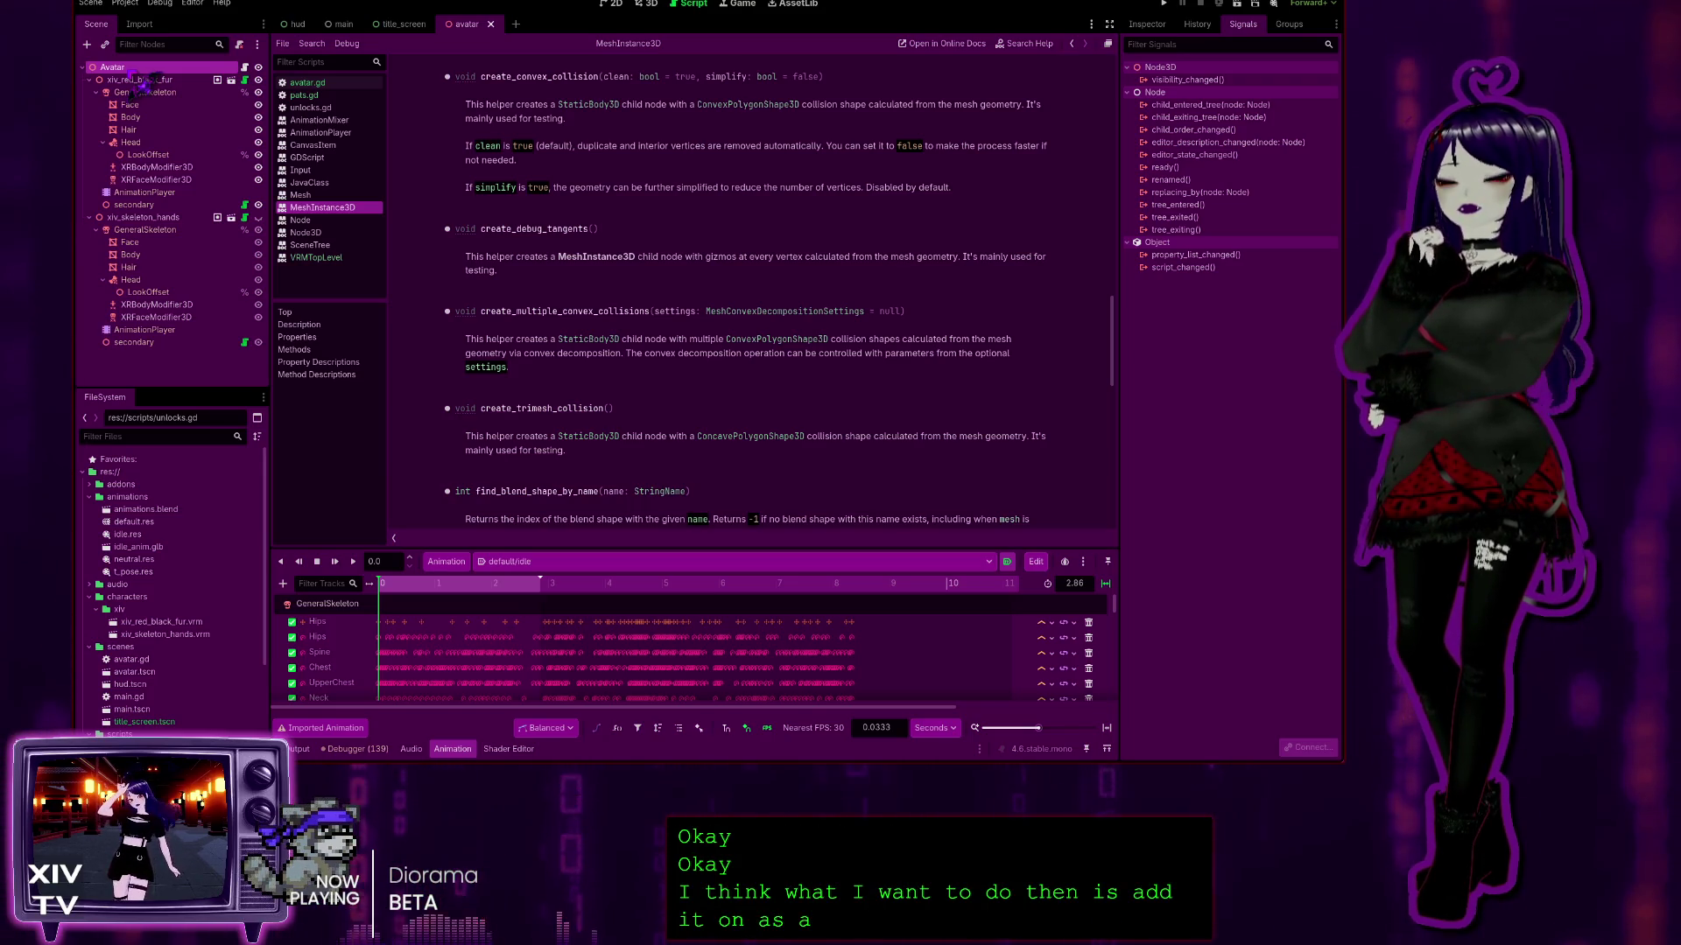
# Step: Collapse xiv_red_black_fur and xiv_skeleton_hands, re-expand xiv_skeleton_hands, and return to the 3D workspace
pyautogui.click(88, 80)
pyautogui.click(88, 92)
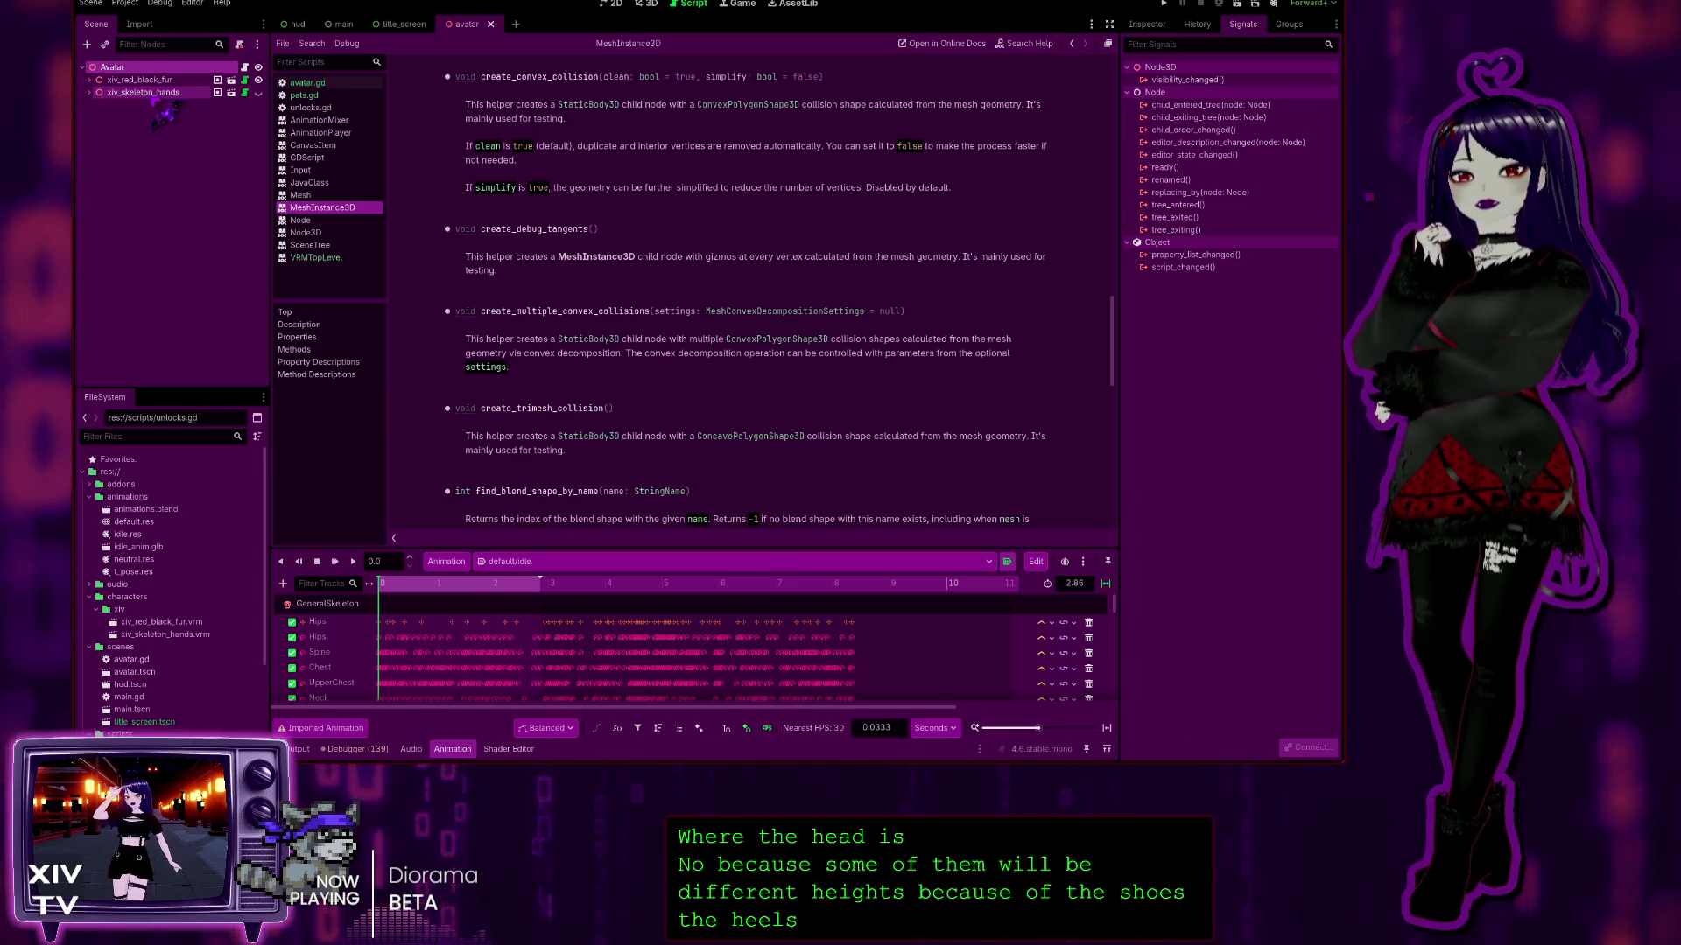
pyautogui.click(90, 92)
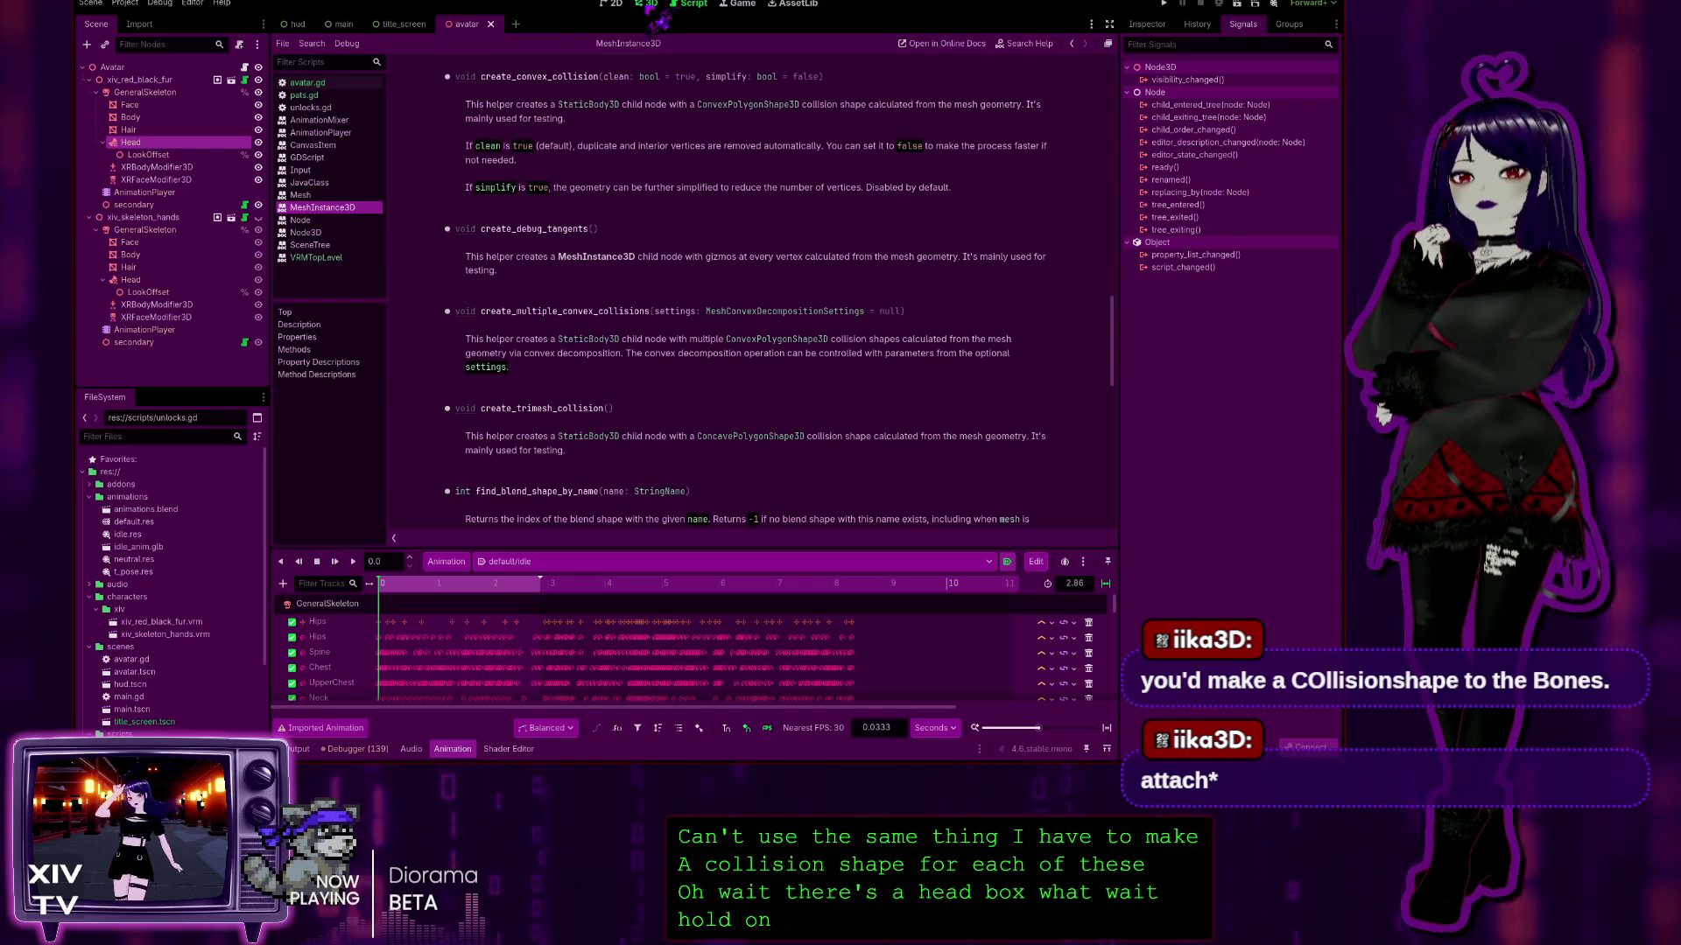
pyautogui.click(650, 4)
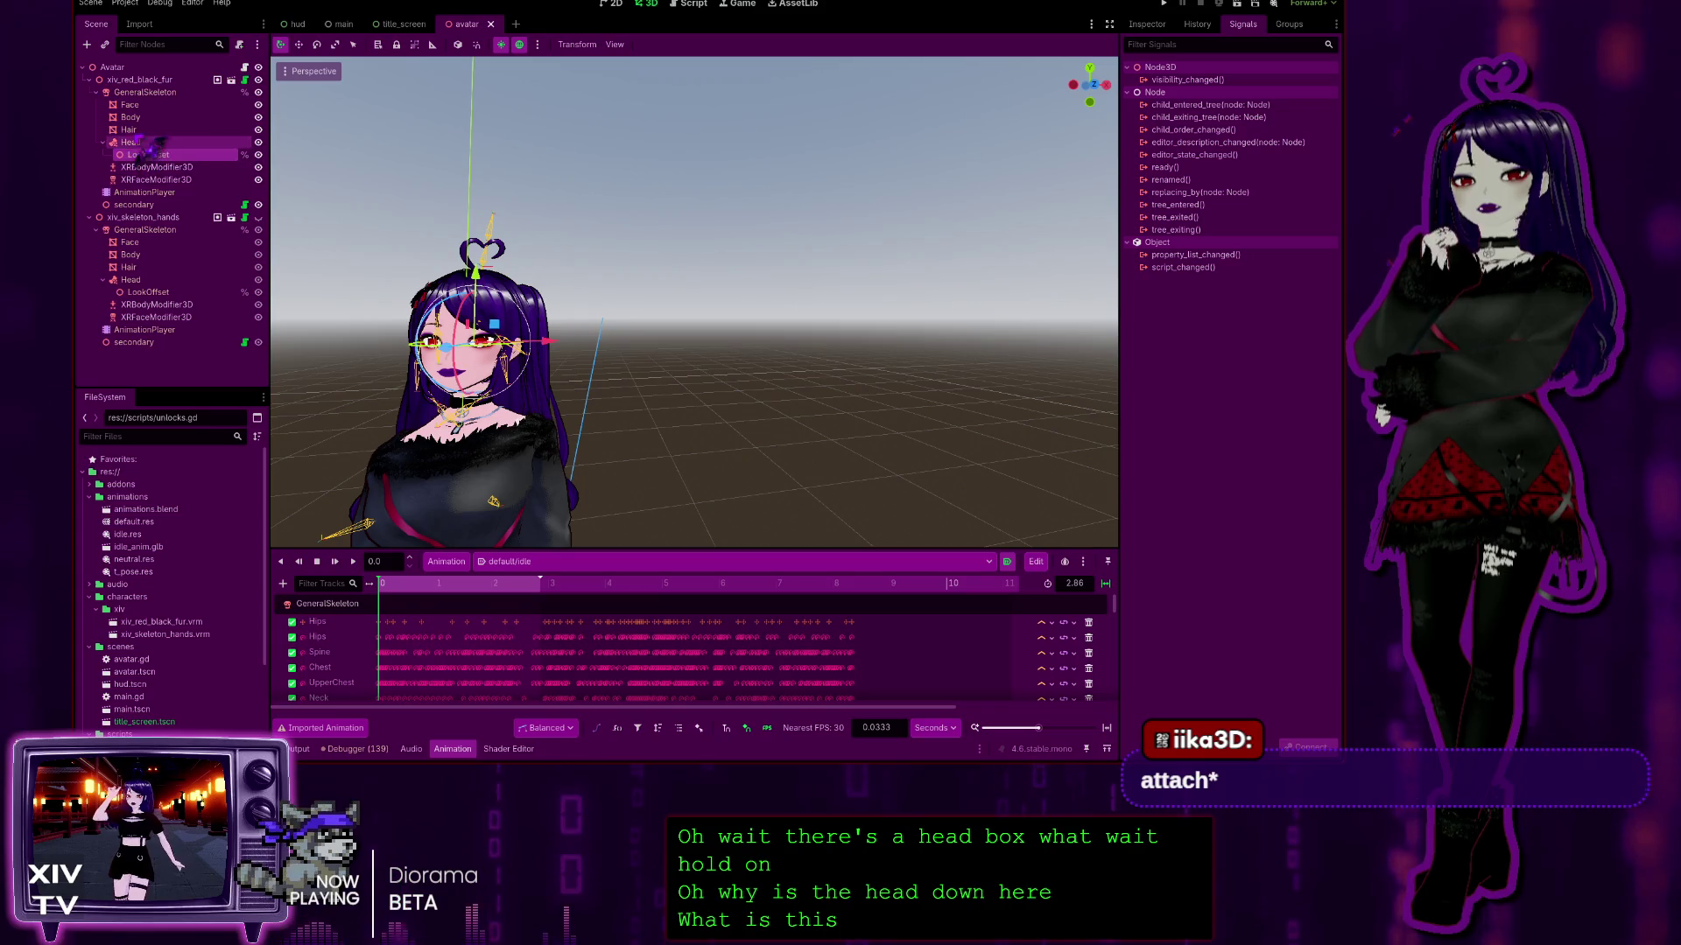
# Step: Show xiv_skeleton_hands, hide xiv_red_black_fur, and frame the skeleton-hands avatar from the front
pyautogui.click(137, 105)
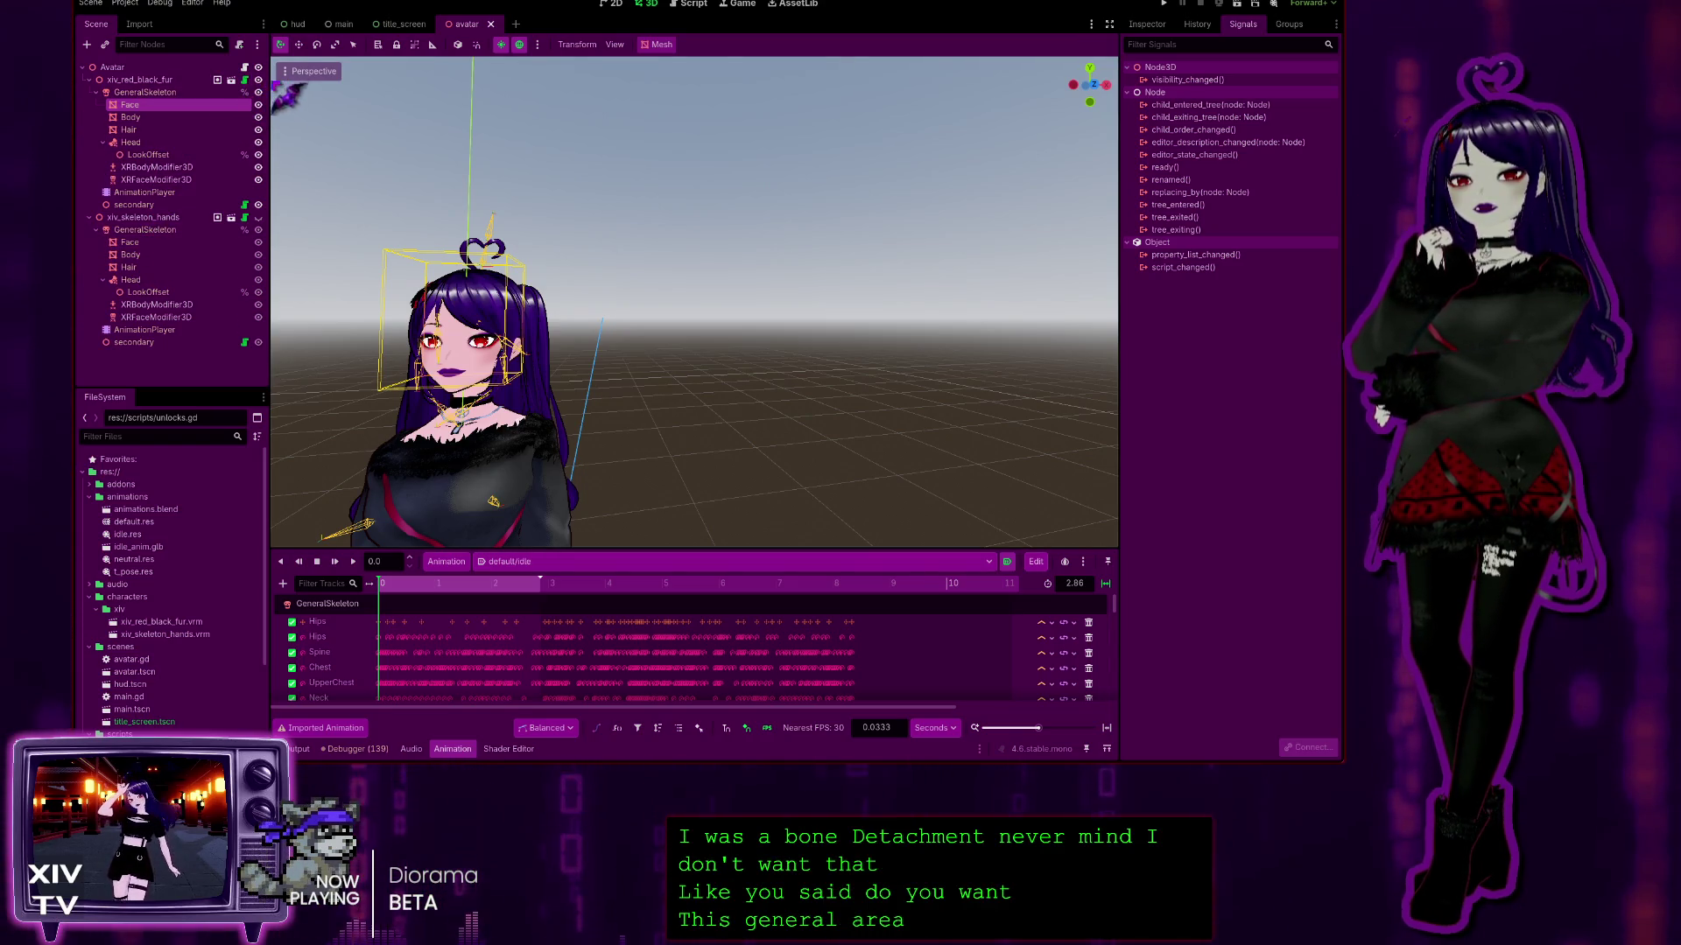
pyautogui.click(140, 217)
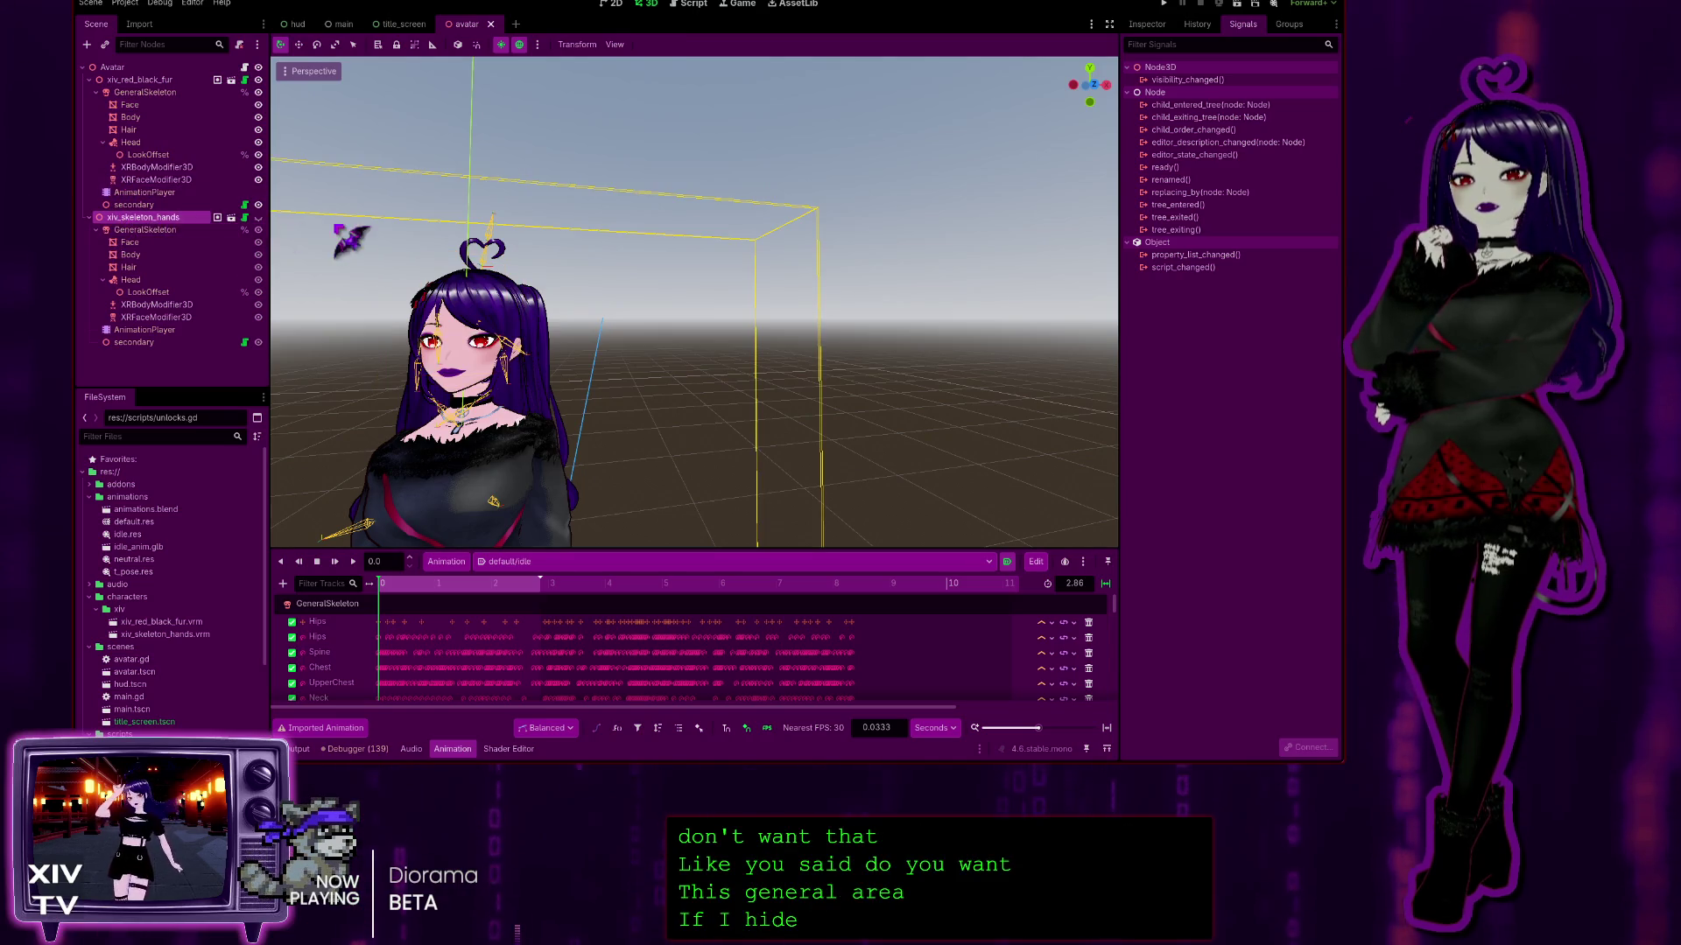
pyautogui.click(259, 217)
pyautogui.click(258, 80)
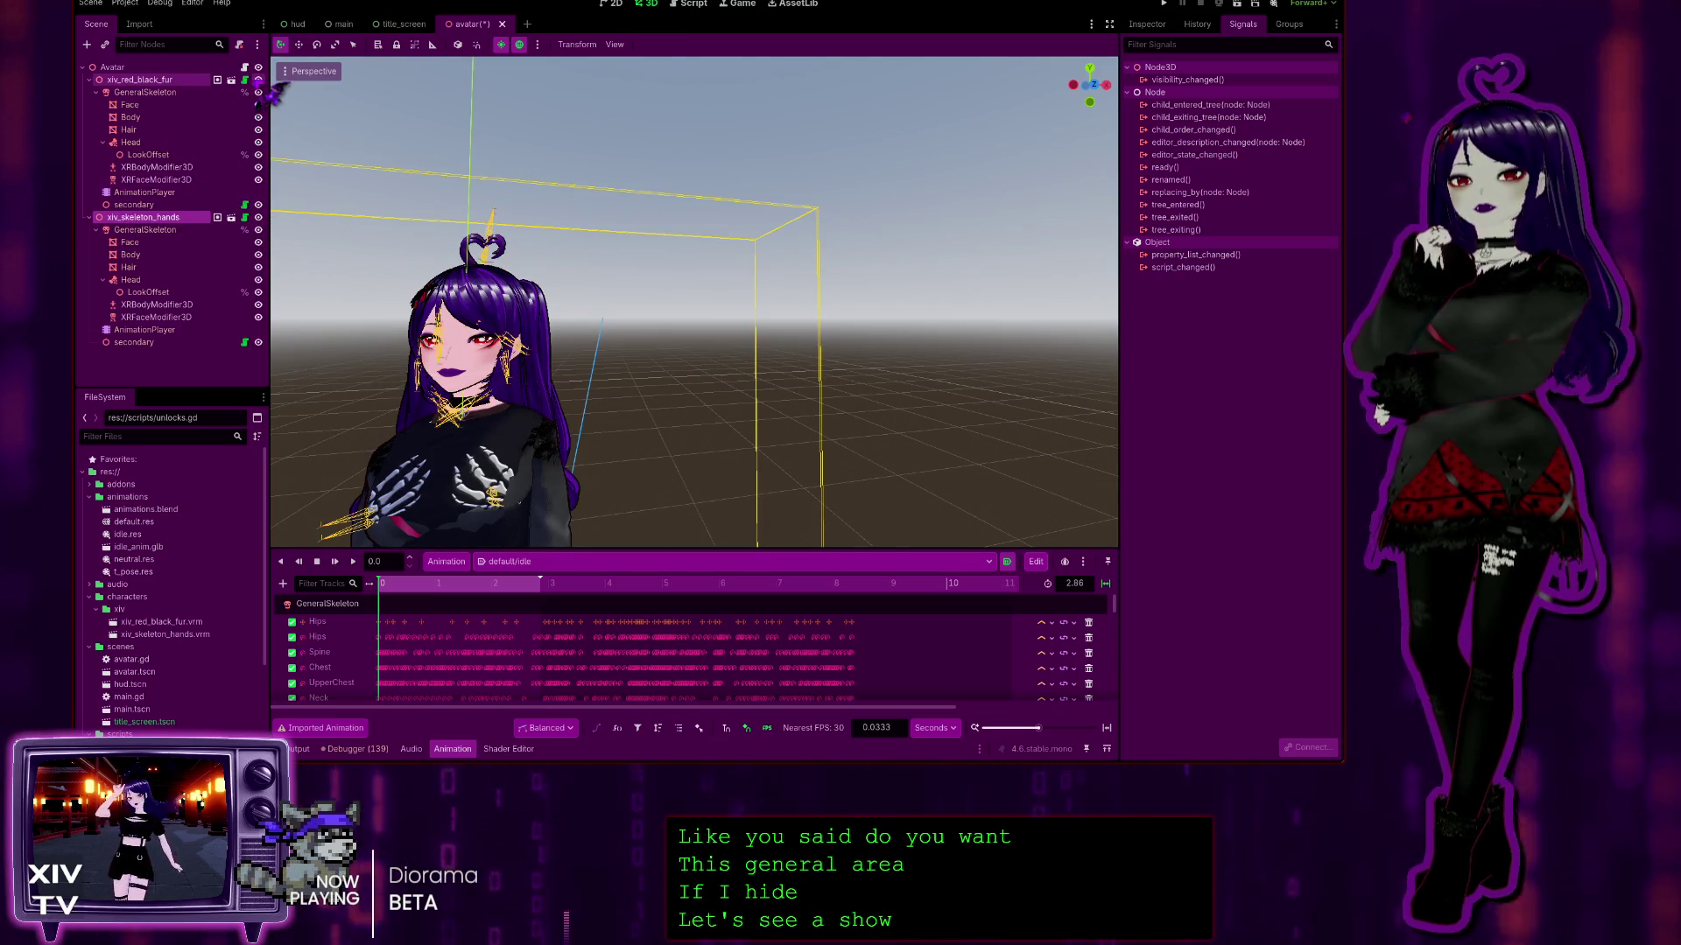
pyautogui.press('f')
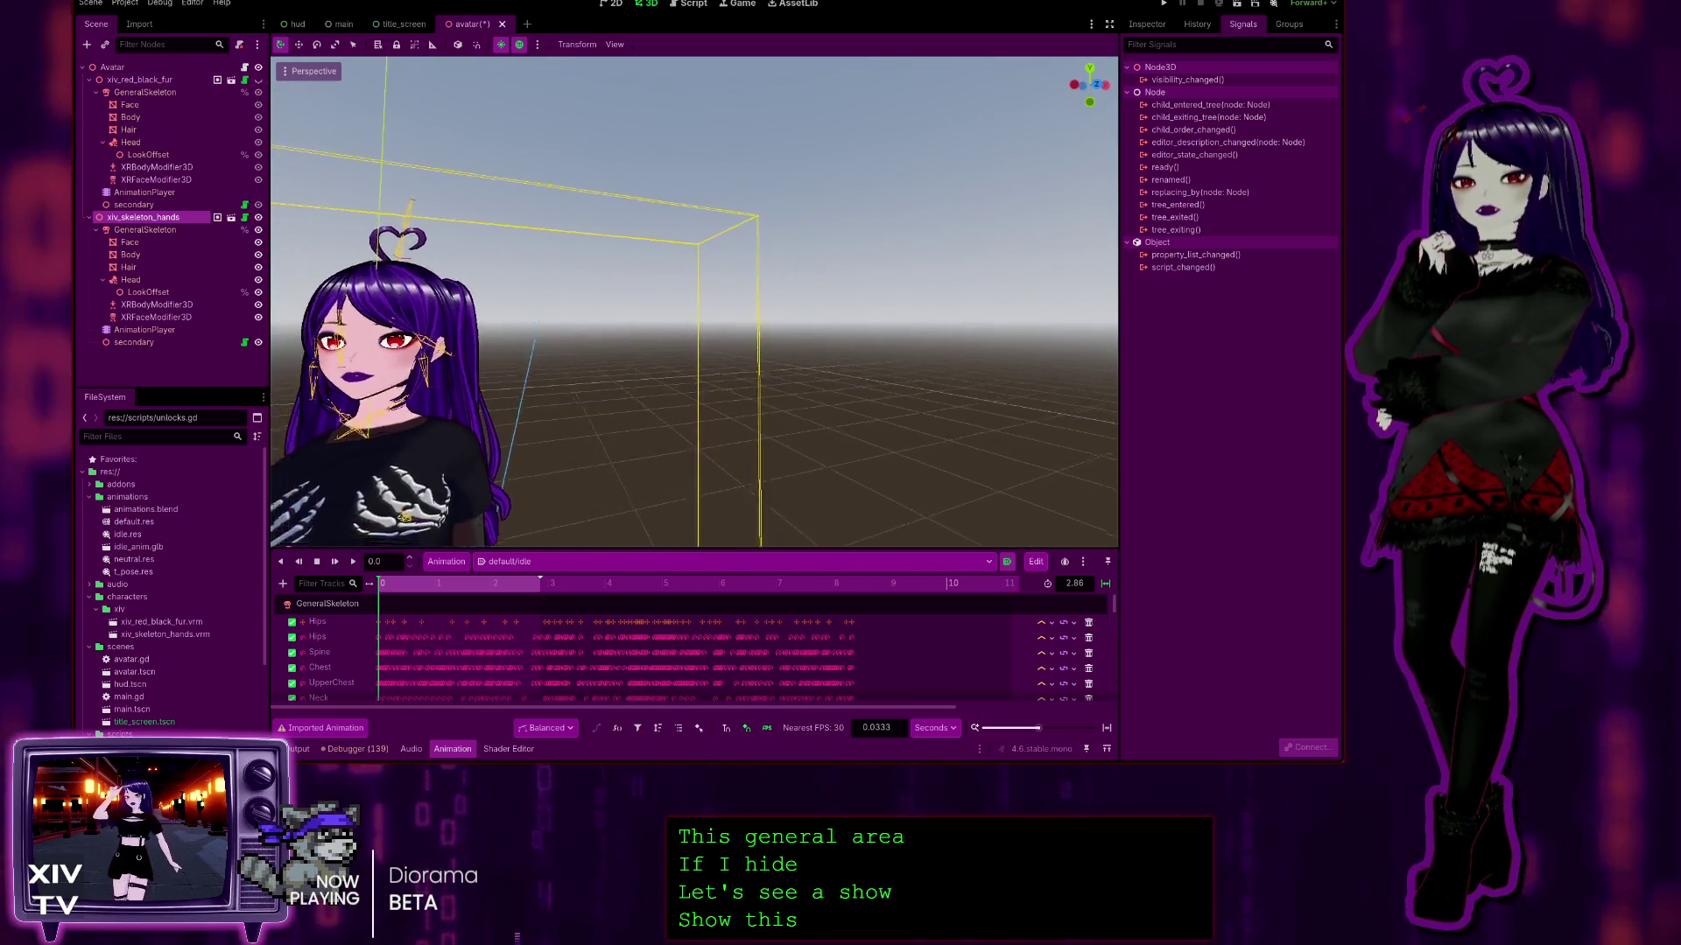
pyautogui.scroll(3, 694, 302)
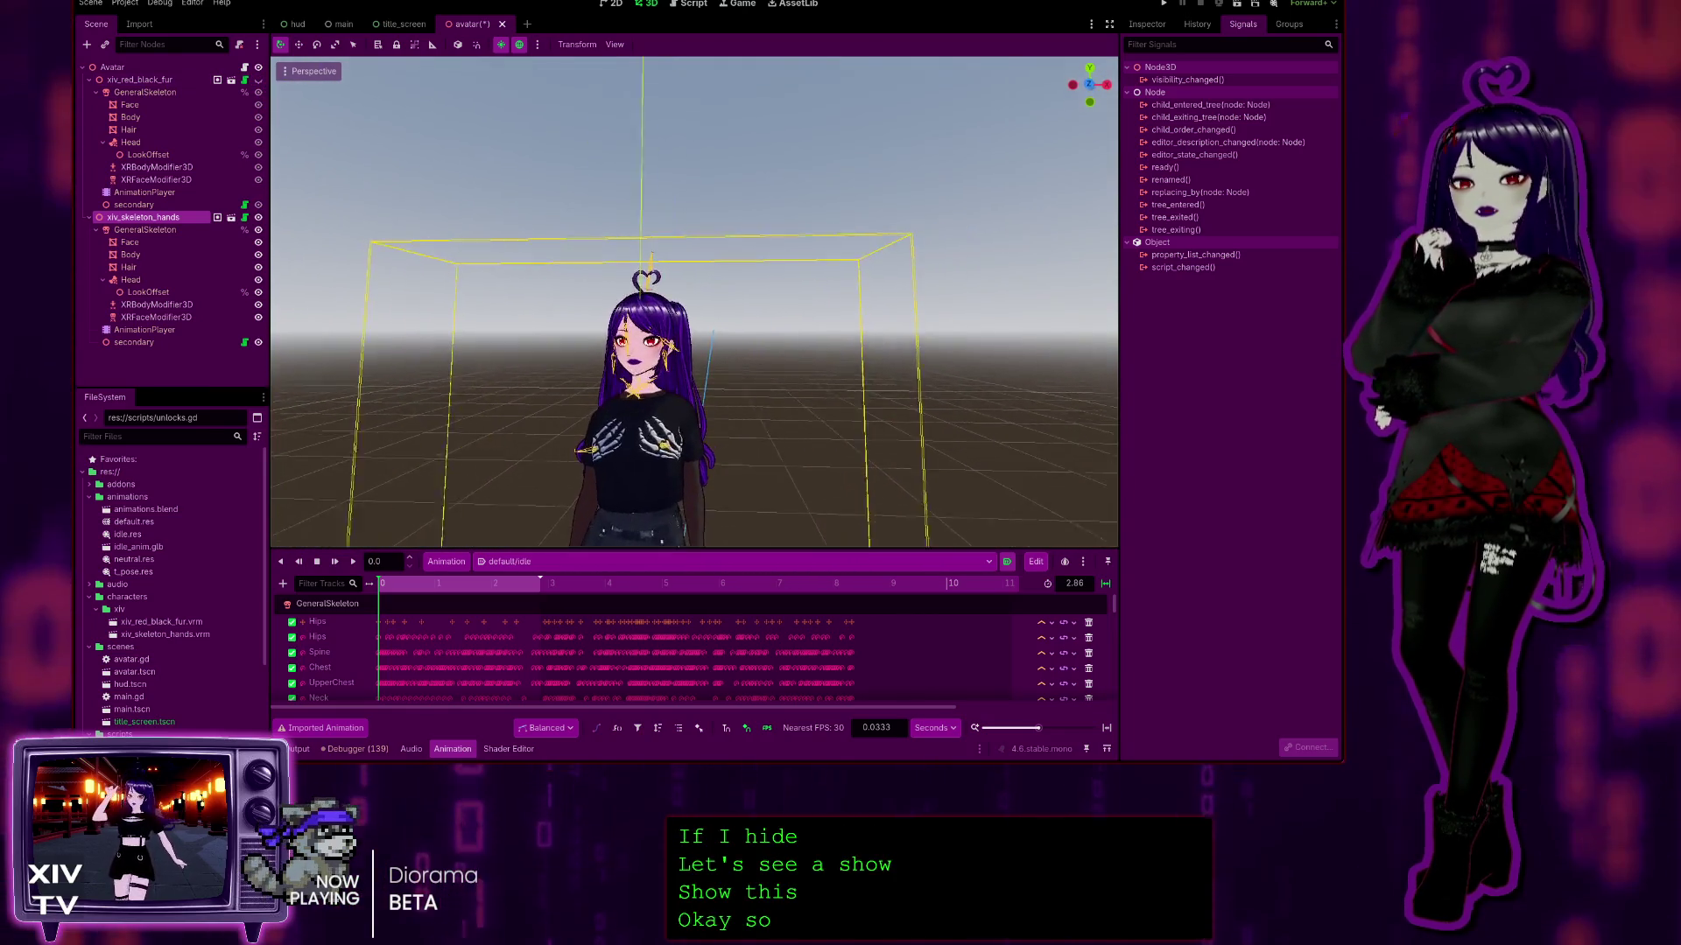
pyautogui.scroll(3, 694, 302)
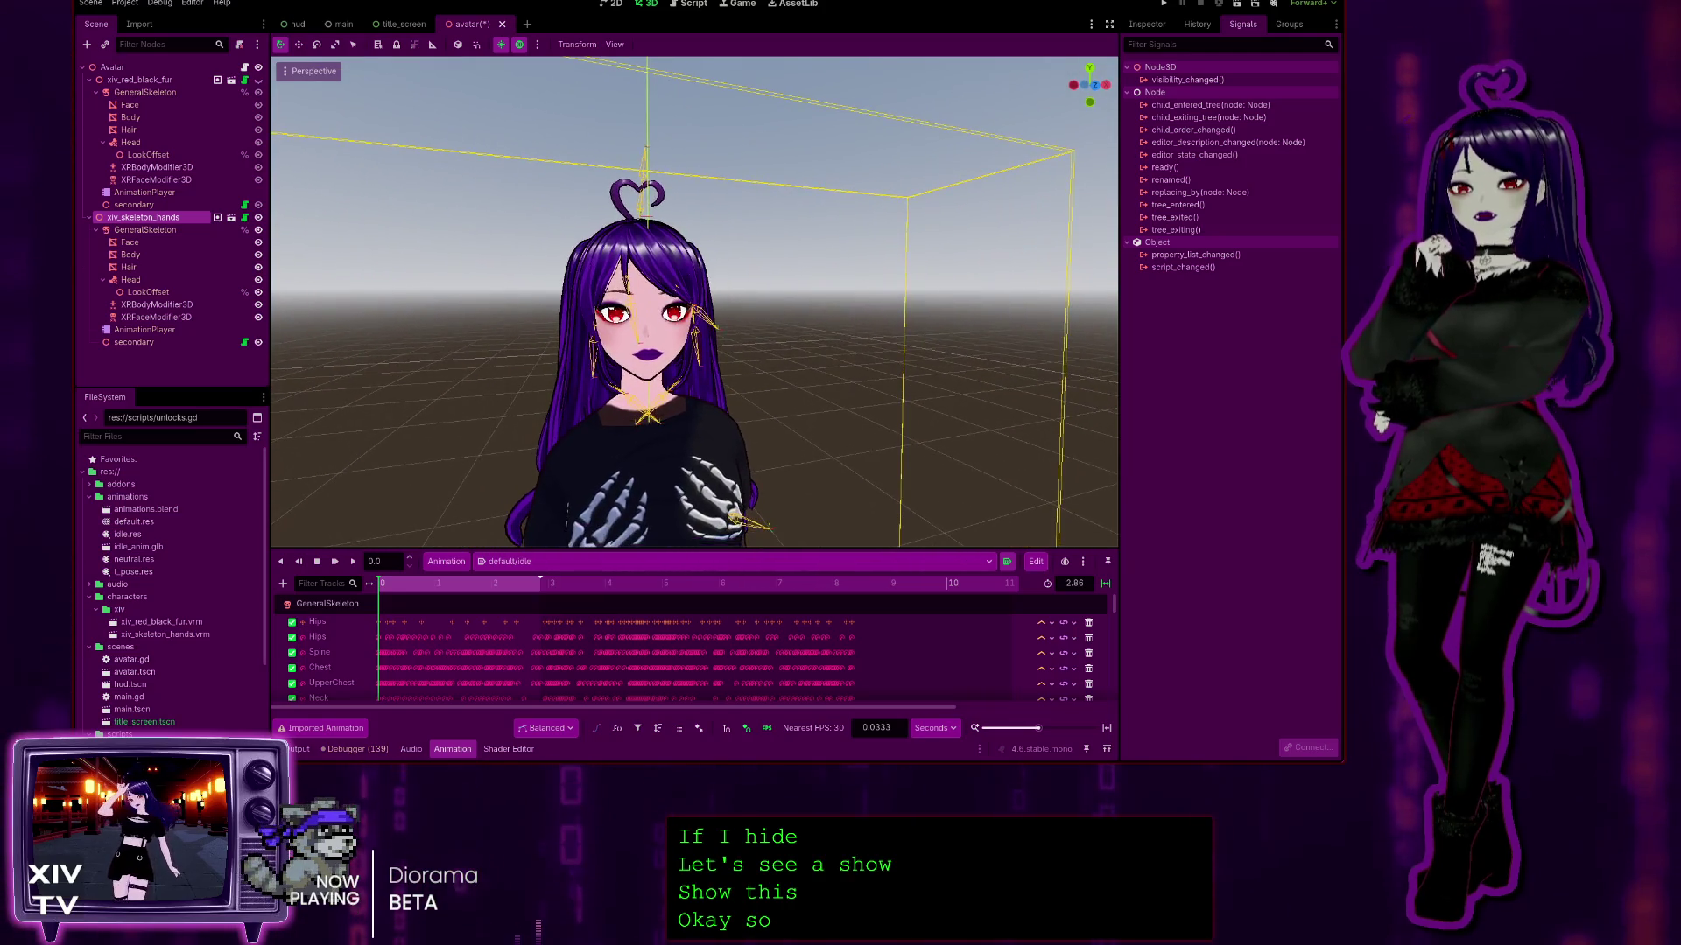
pyautogui.moveTo(695, 302); pyautogui.dragTo(612, 302)
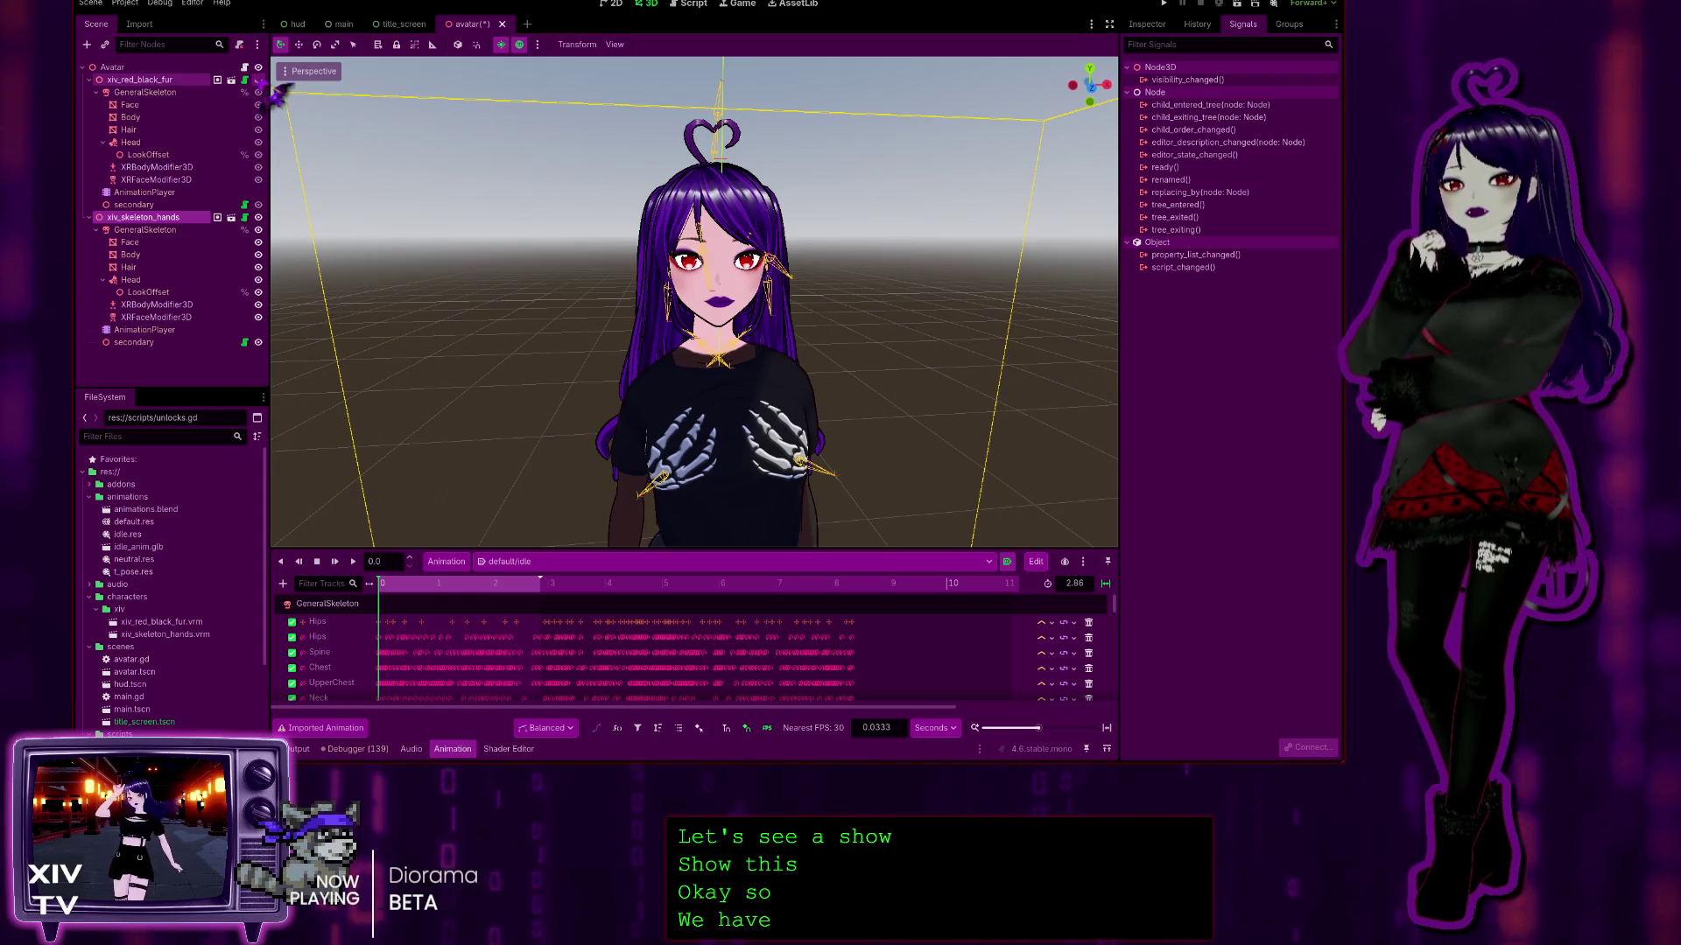
# Step: Toggle the xiv_skeleton_hands visibility repeatedly to compare the two avatar models
pyautogui.click(258, 166)
pyautogui.click(258, 217)
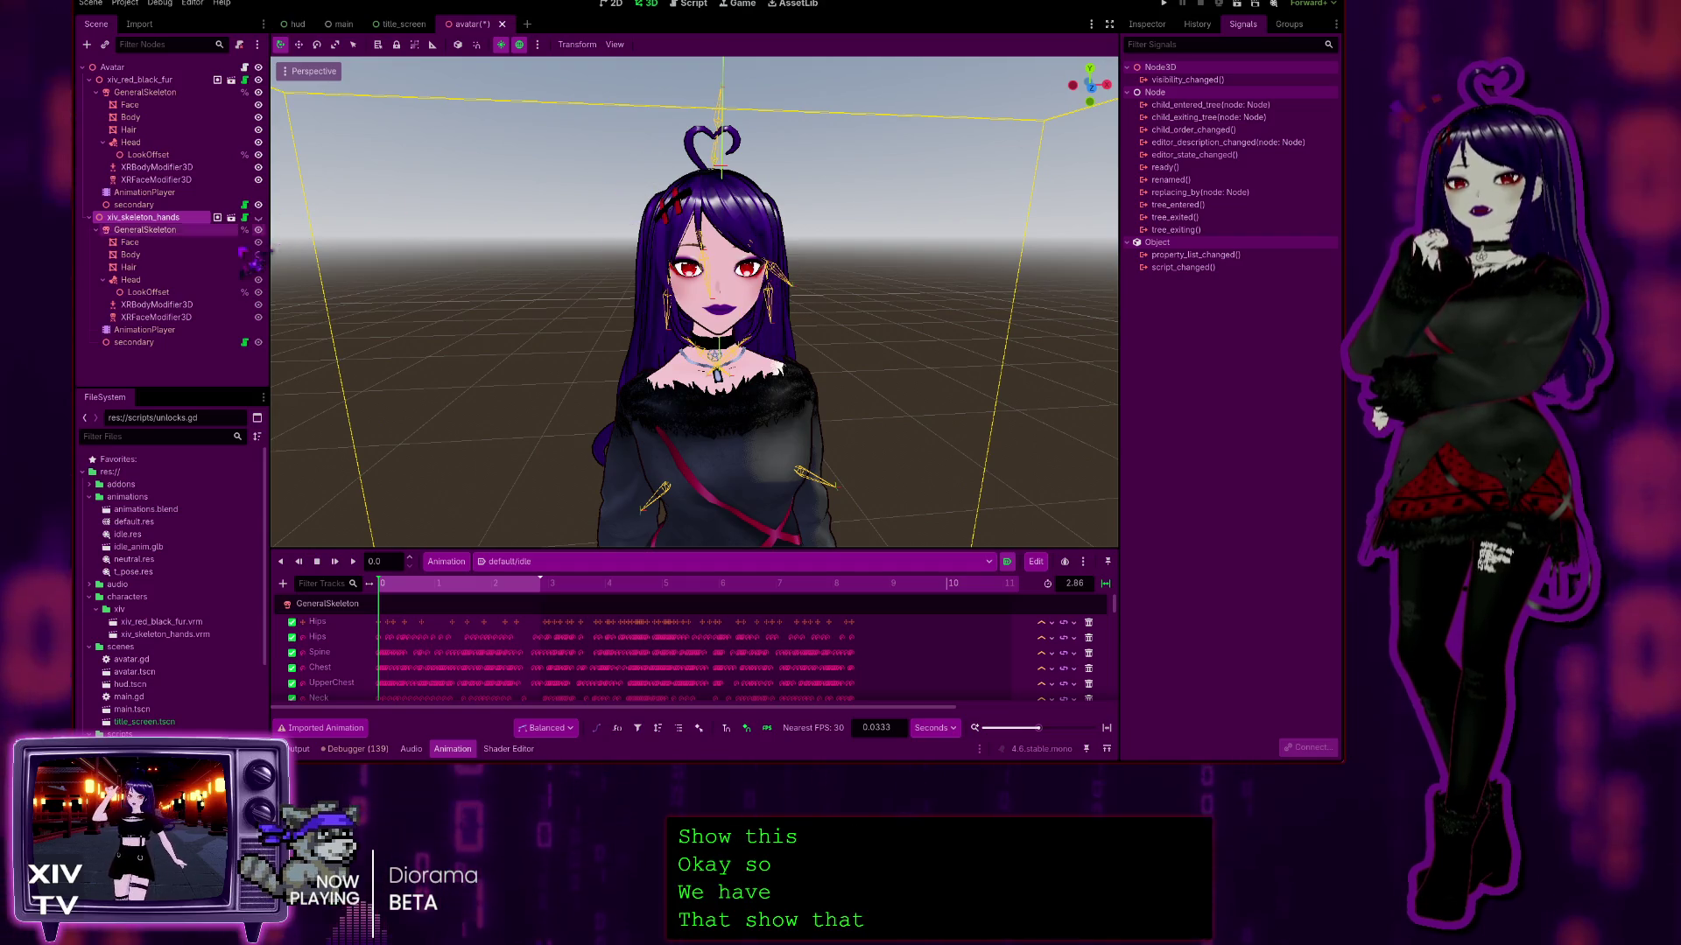
pyautogui.click(131, 242)
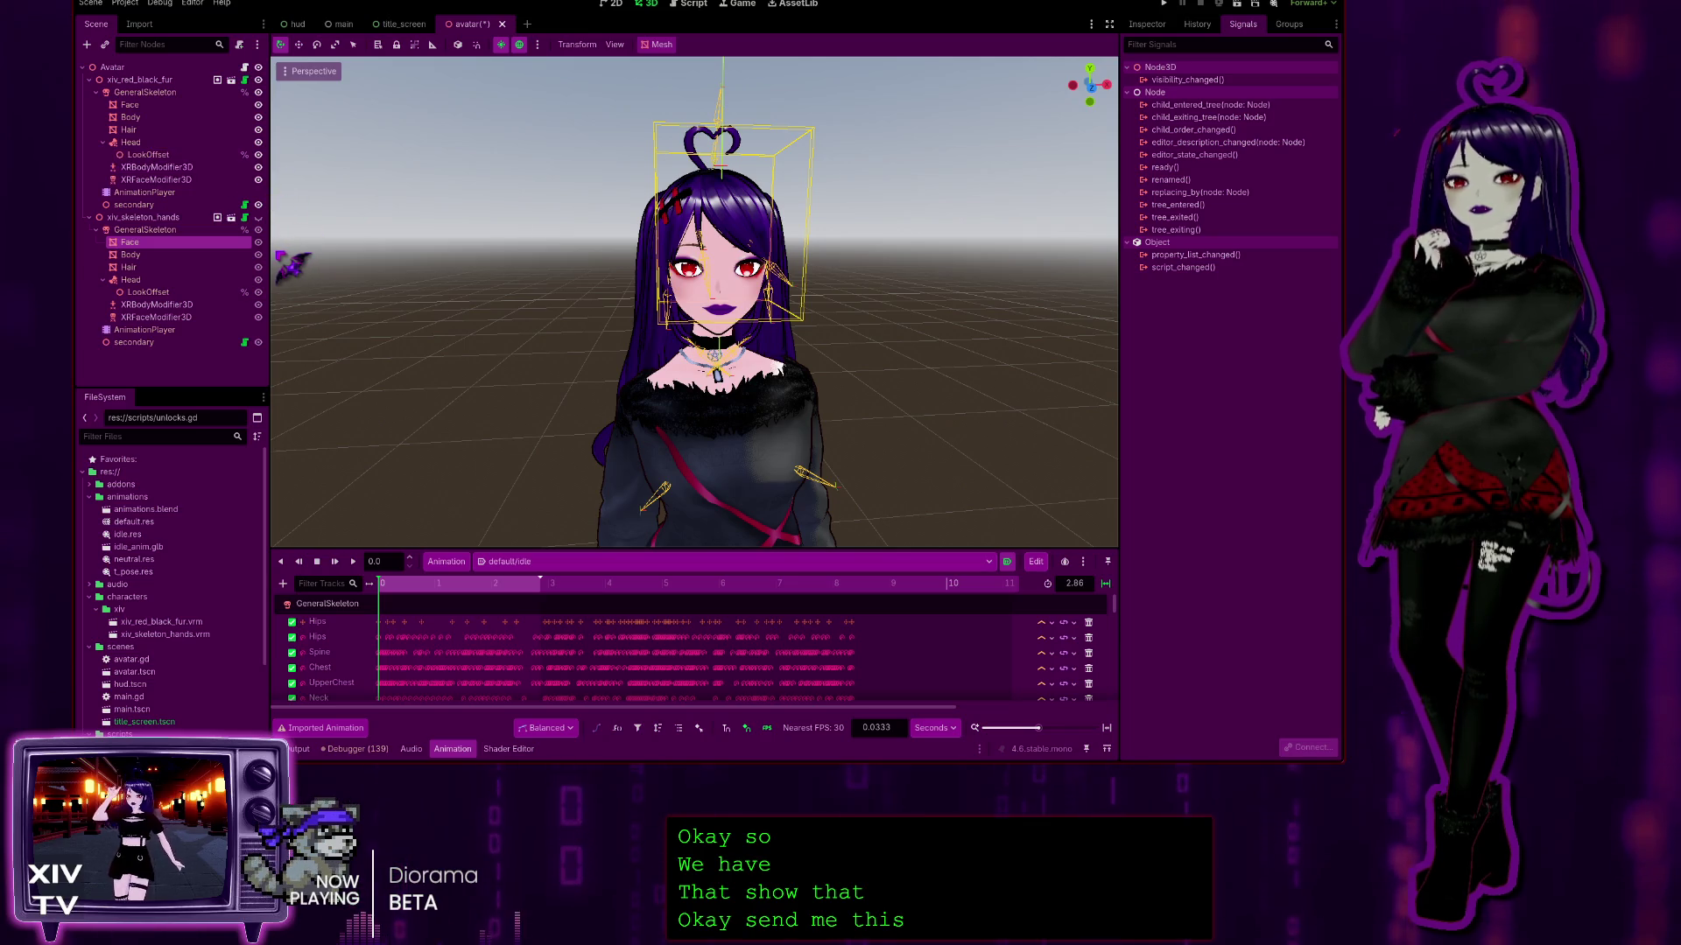
pyautogui.click(259, 217)
pyautogui.click(259, 217)
pyautogui.click(258, 217)
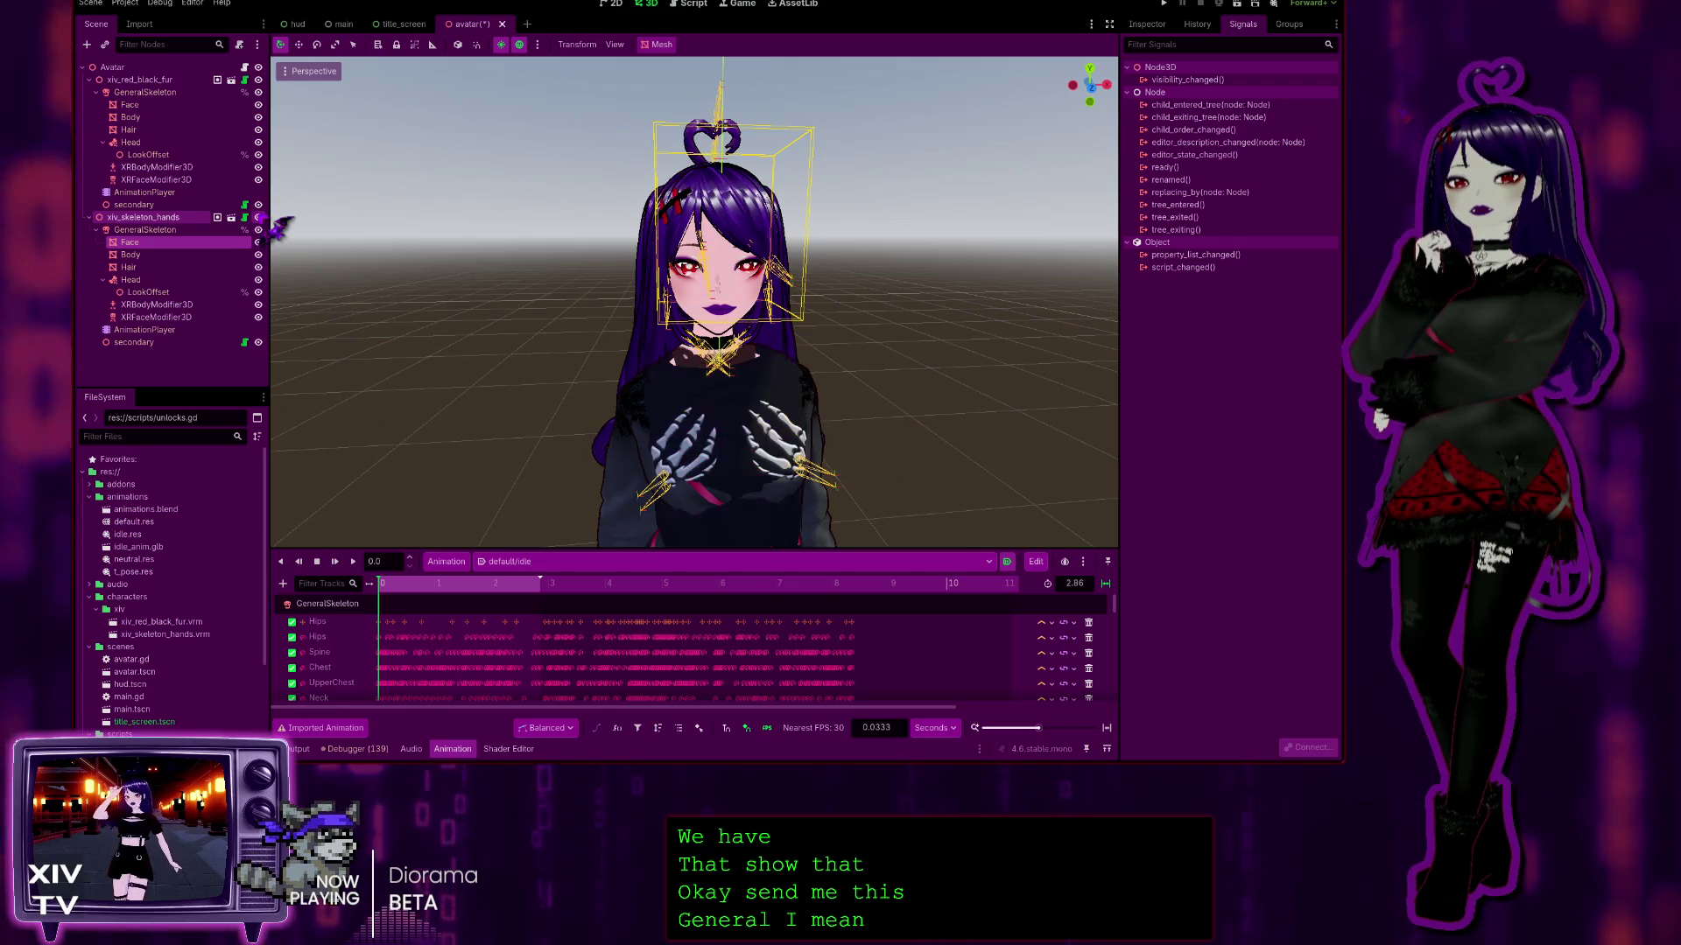
pyautogui.click(258, 217)
pyautogui.click(258, 217)
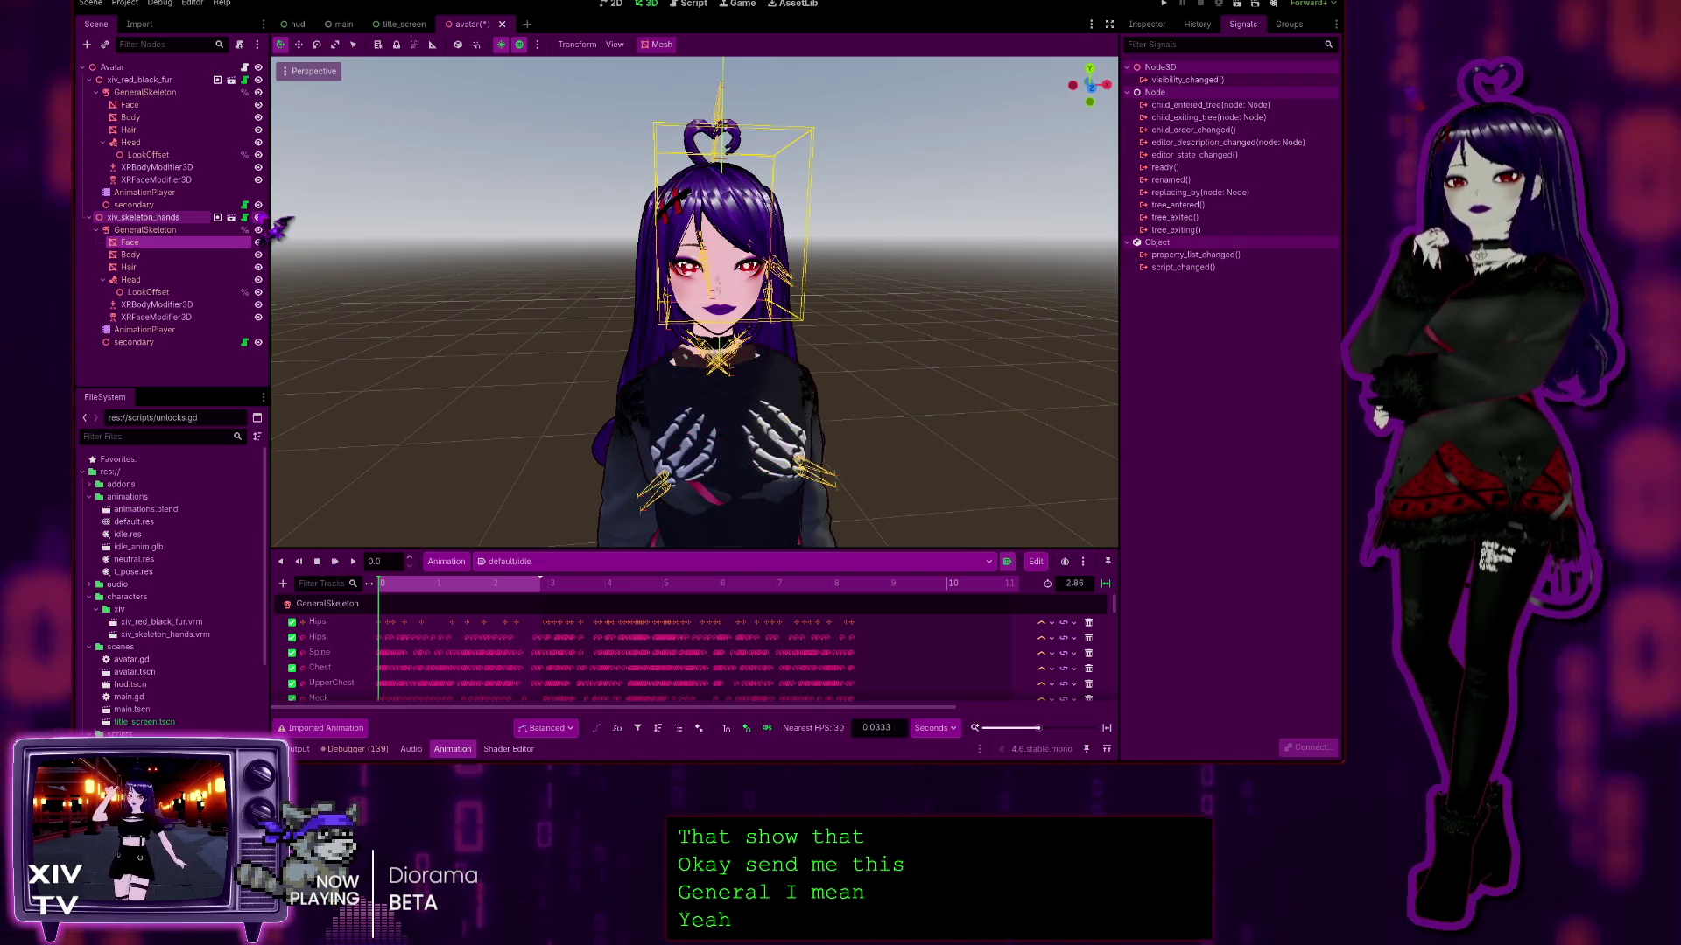
pyautogui.click(258, 217)
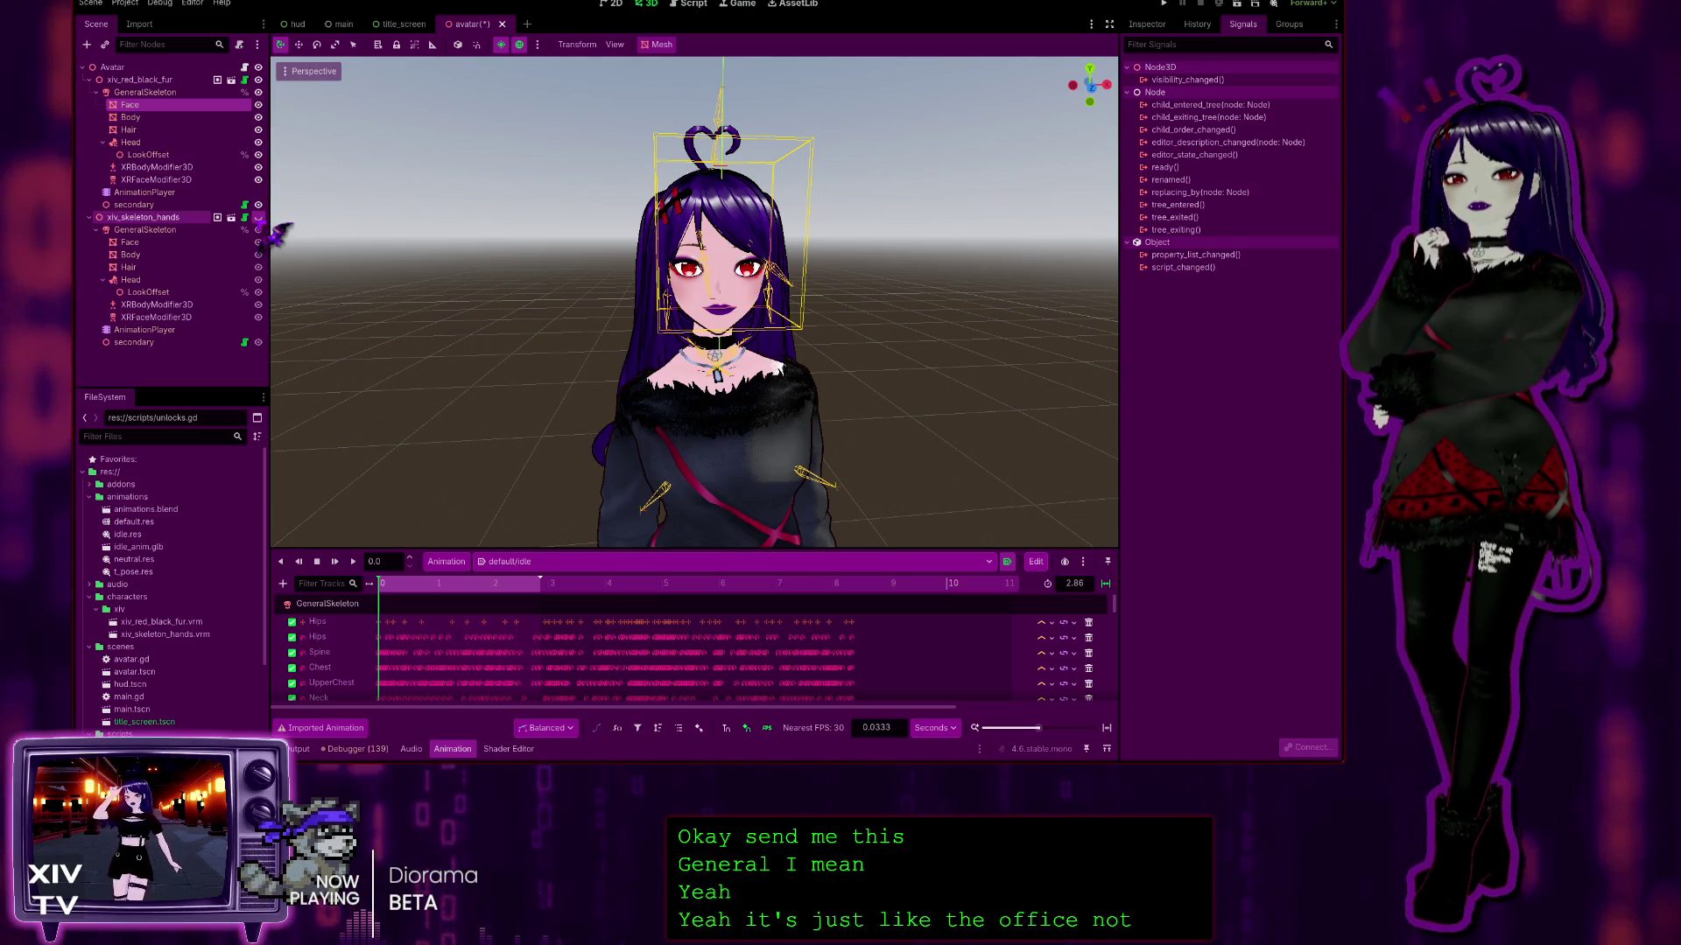
# Step: Leave xiv_skeleton_hands hidden and select the fur model's GeneralSkeleton
pyautogui.click(258, 229)
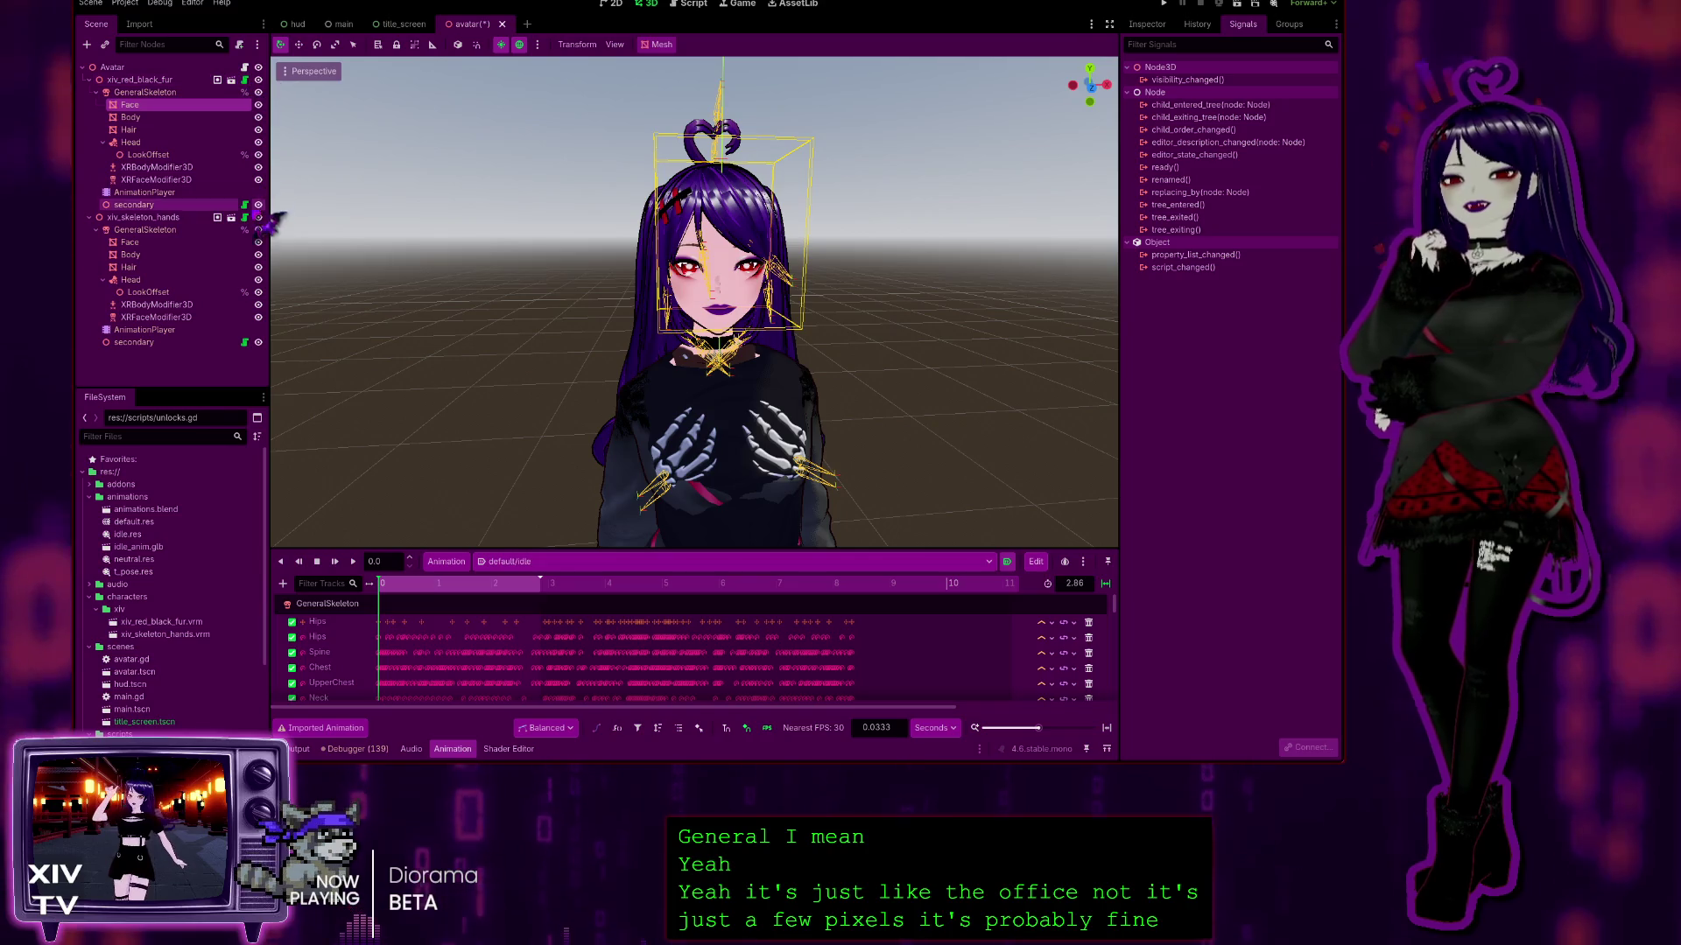
pyautogui.click(203, 217)
pyautogui.click(258, 217)
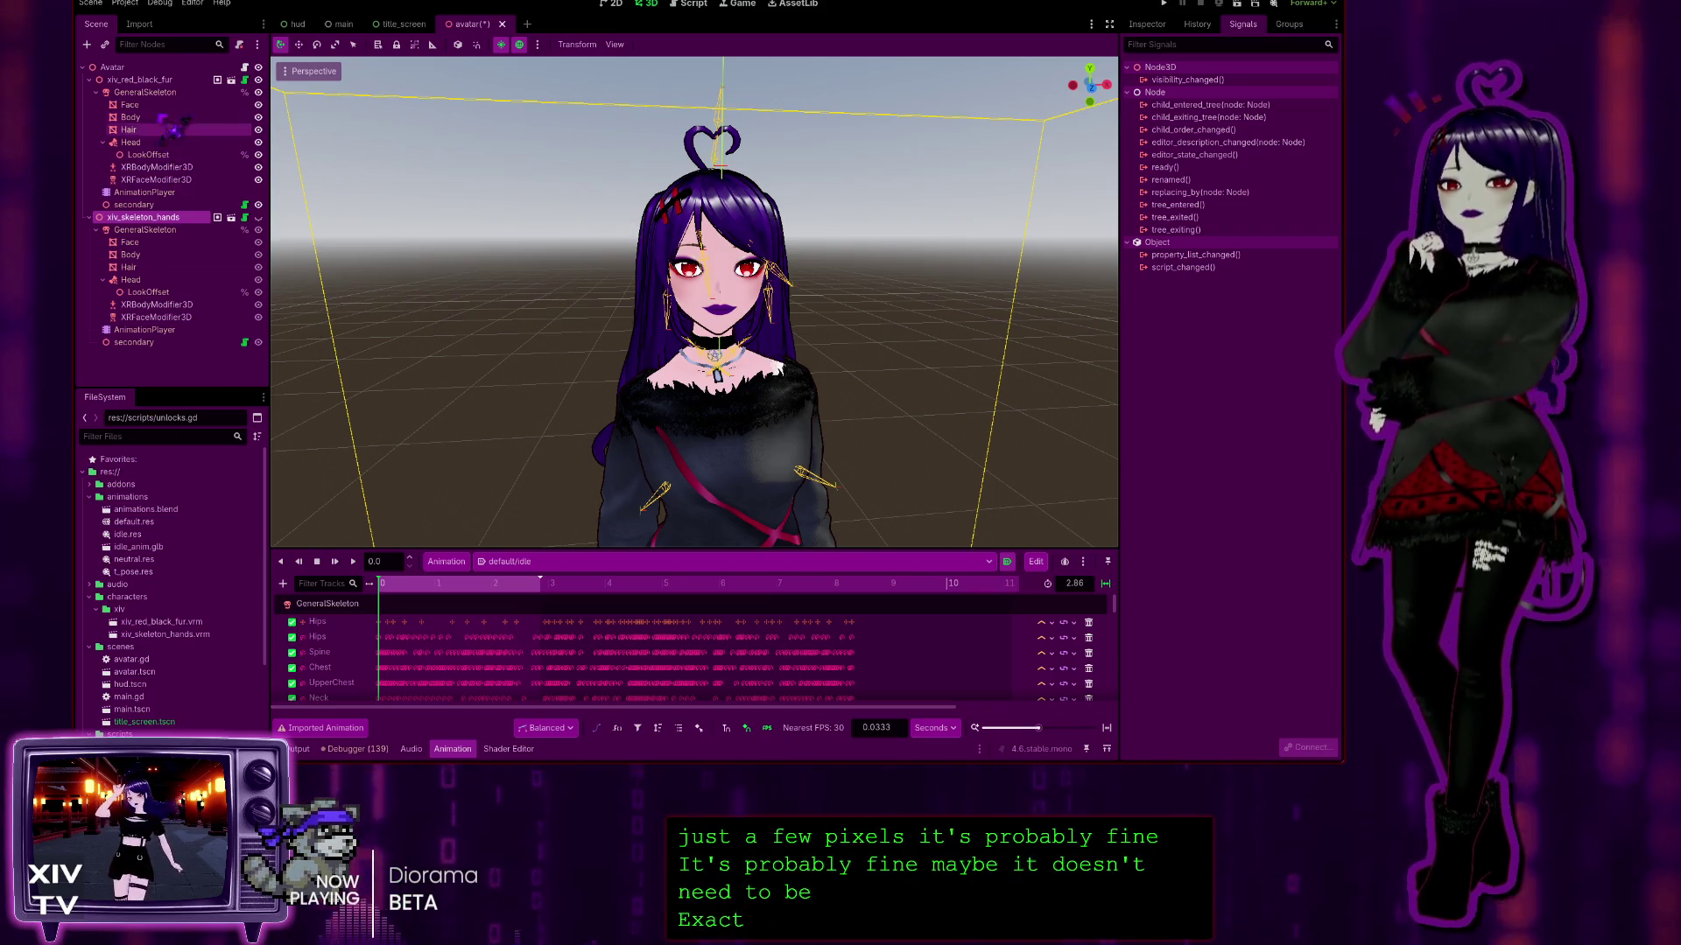
pyautogui.click(143, 92)
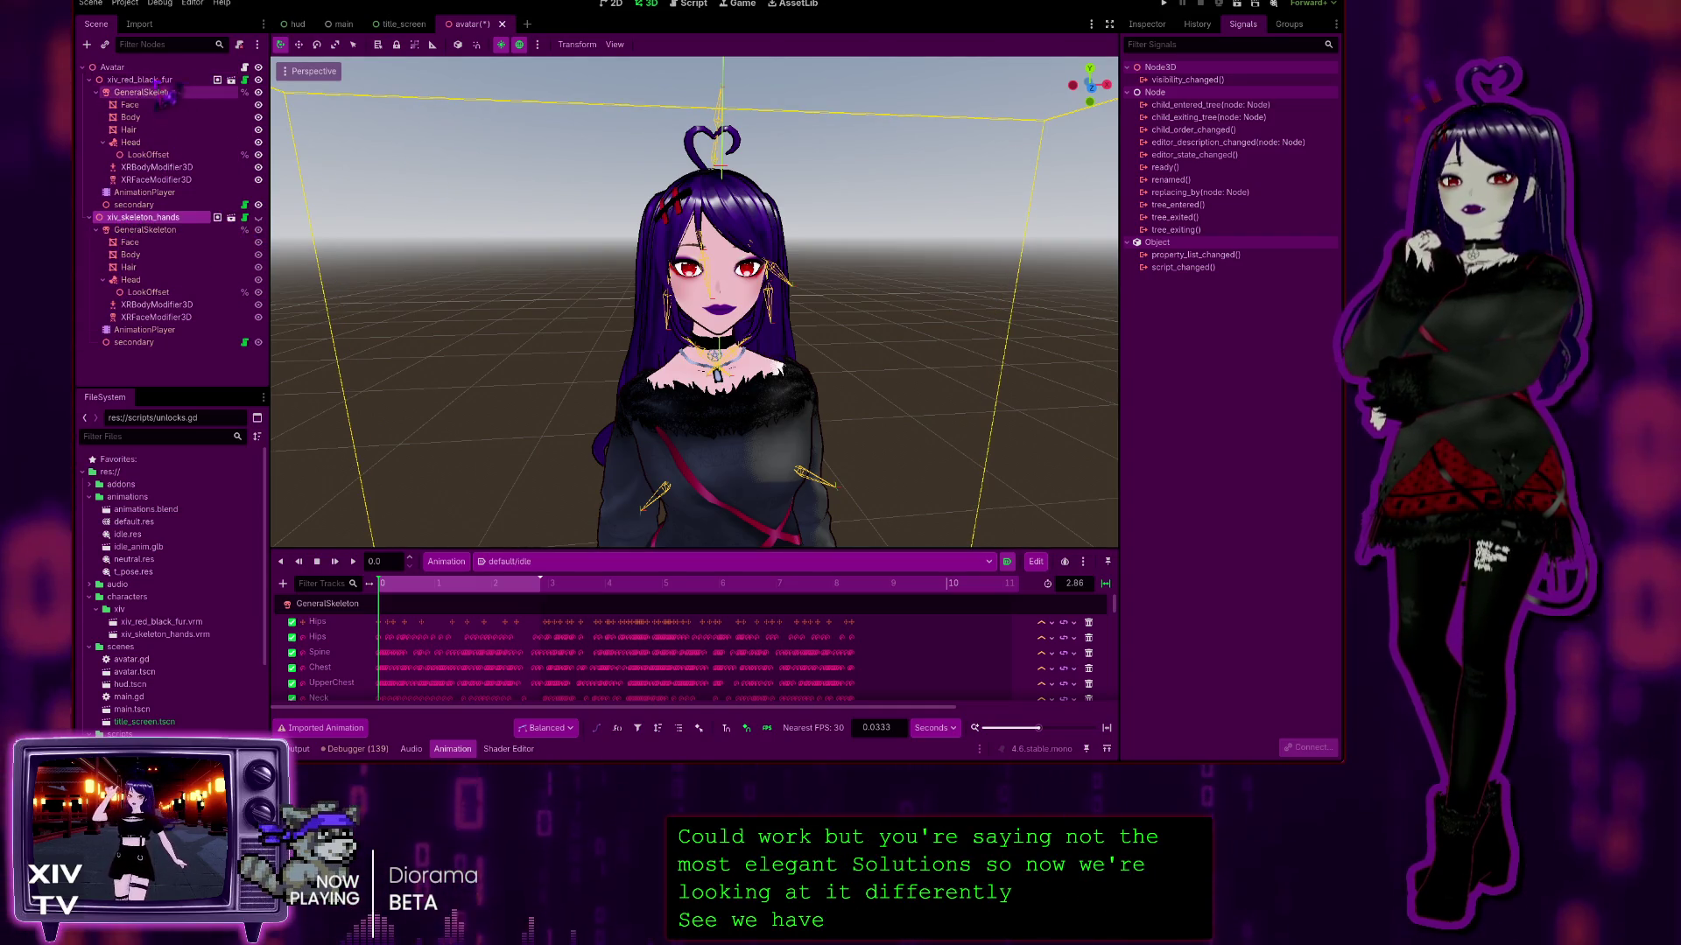
pyautogui.click(139, 80)
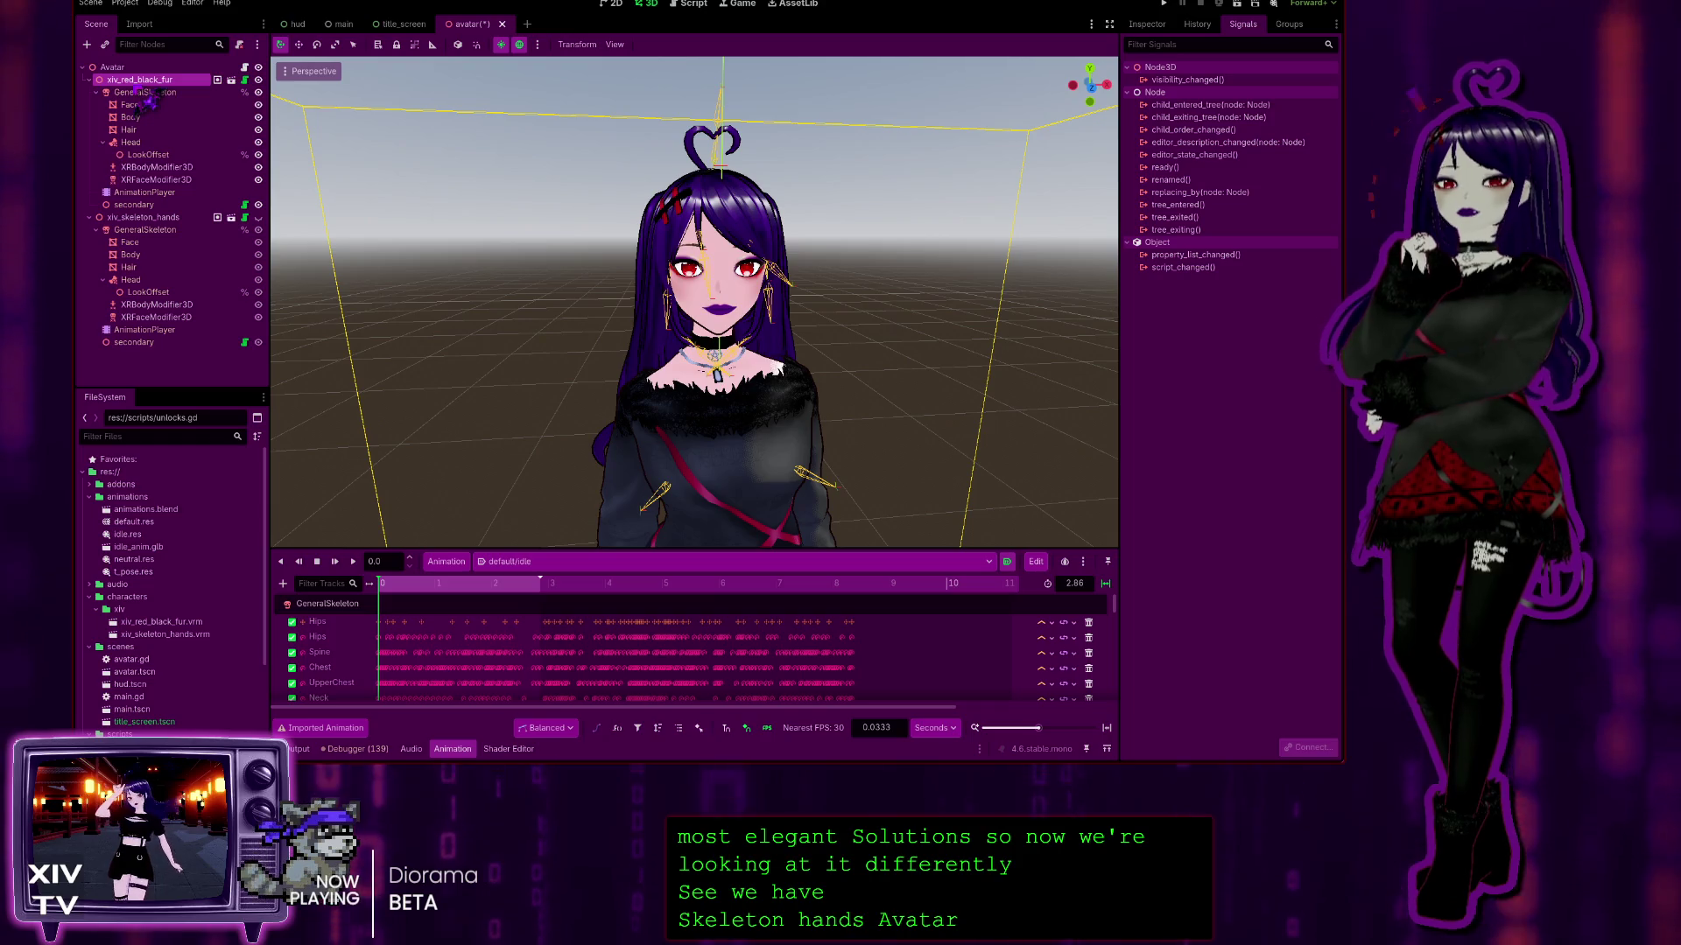
pyautogui.click(144, 91)
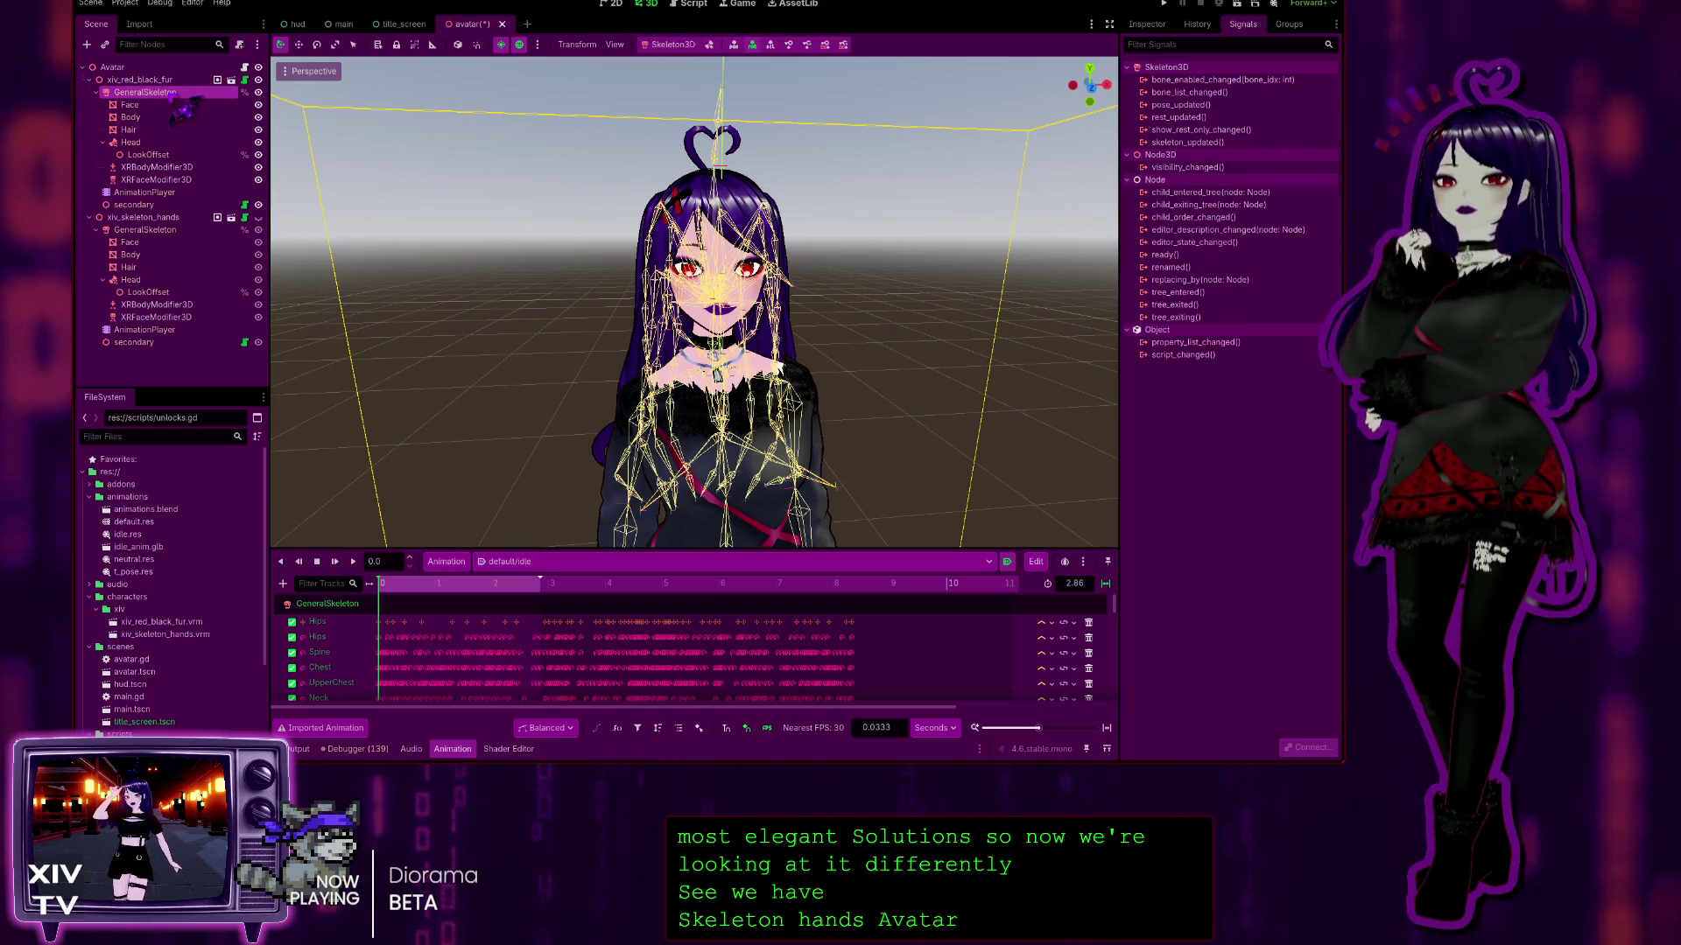
pyautogui.click(130, 104)
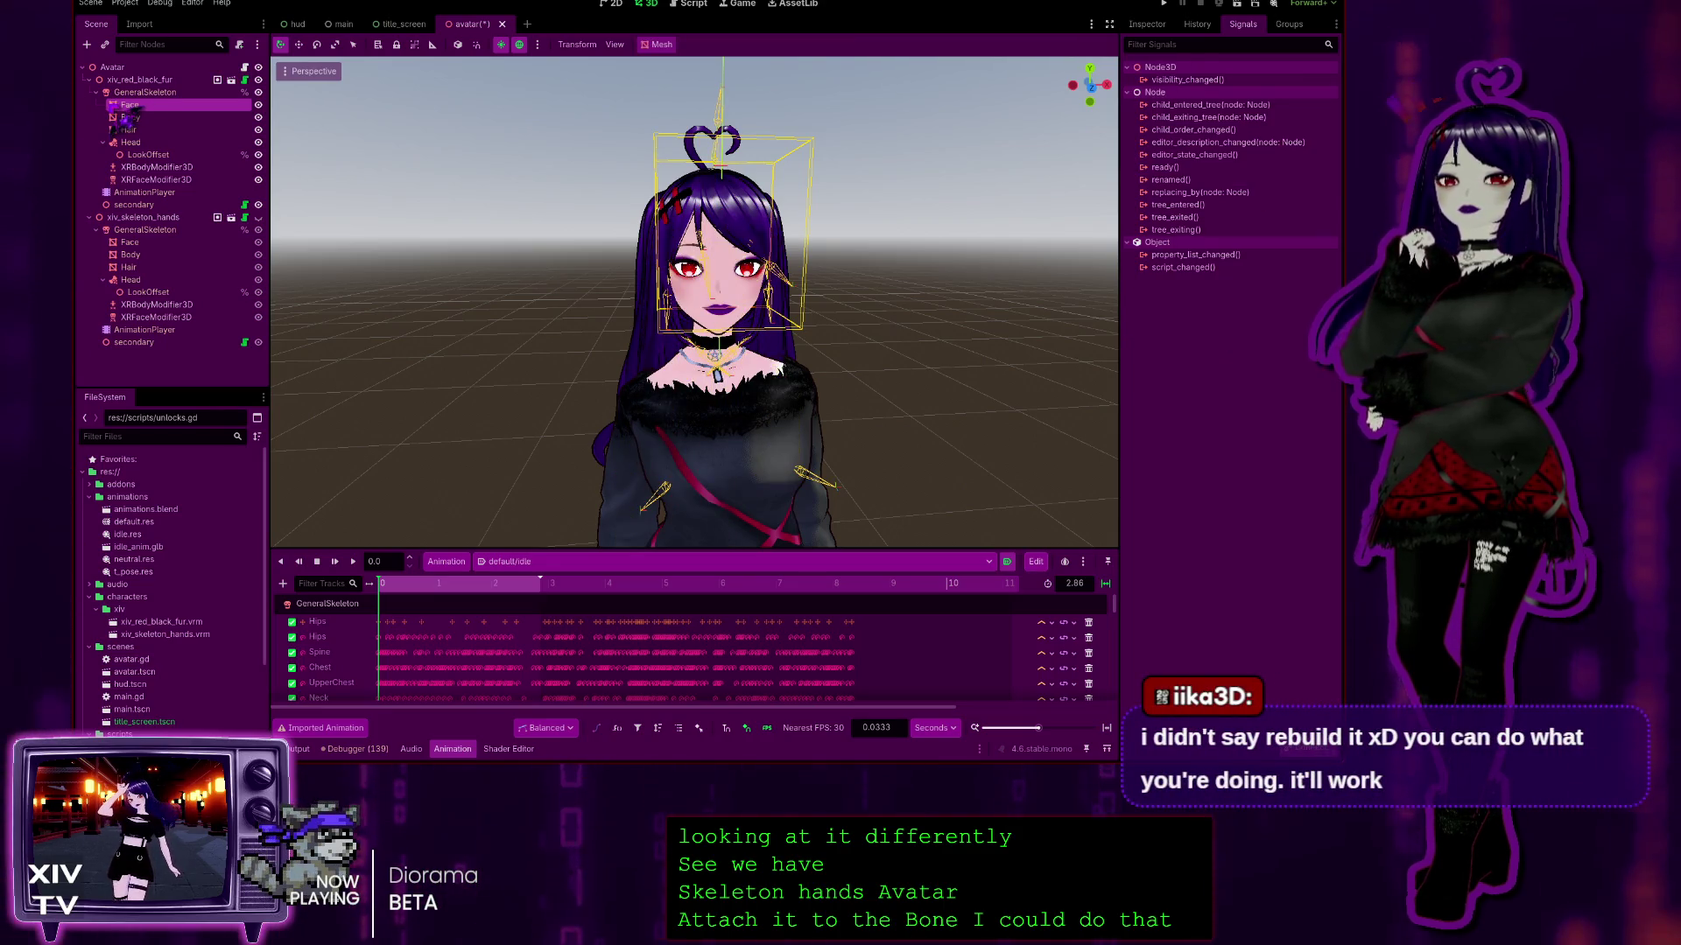
pyautogui.click(127, 93)
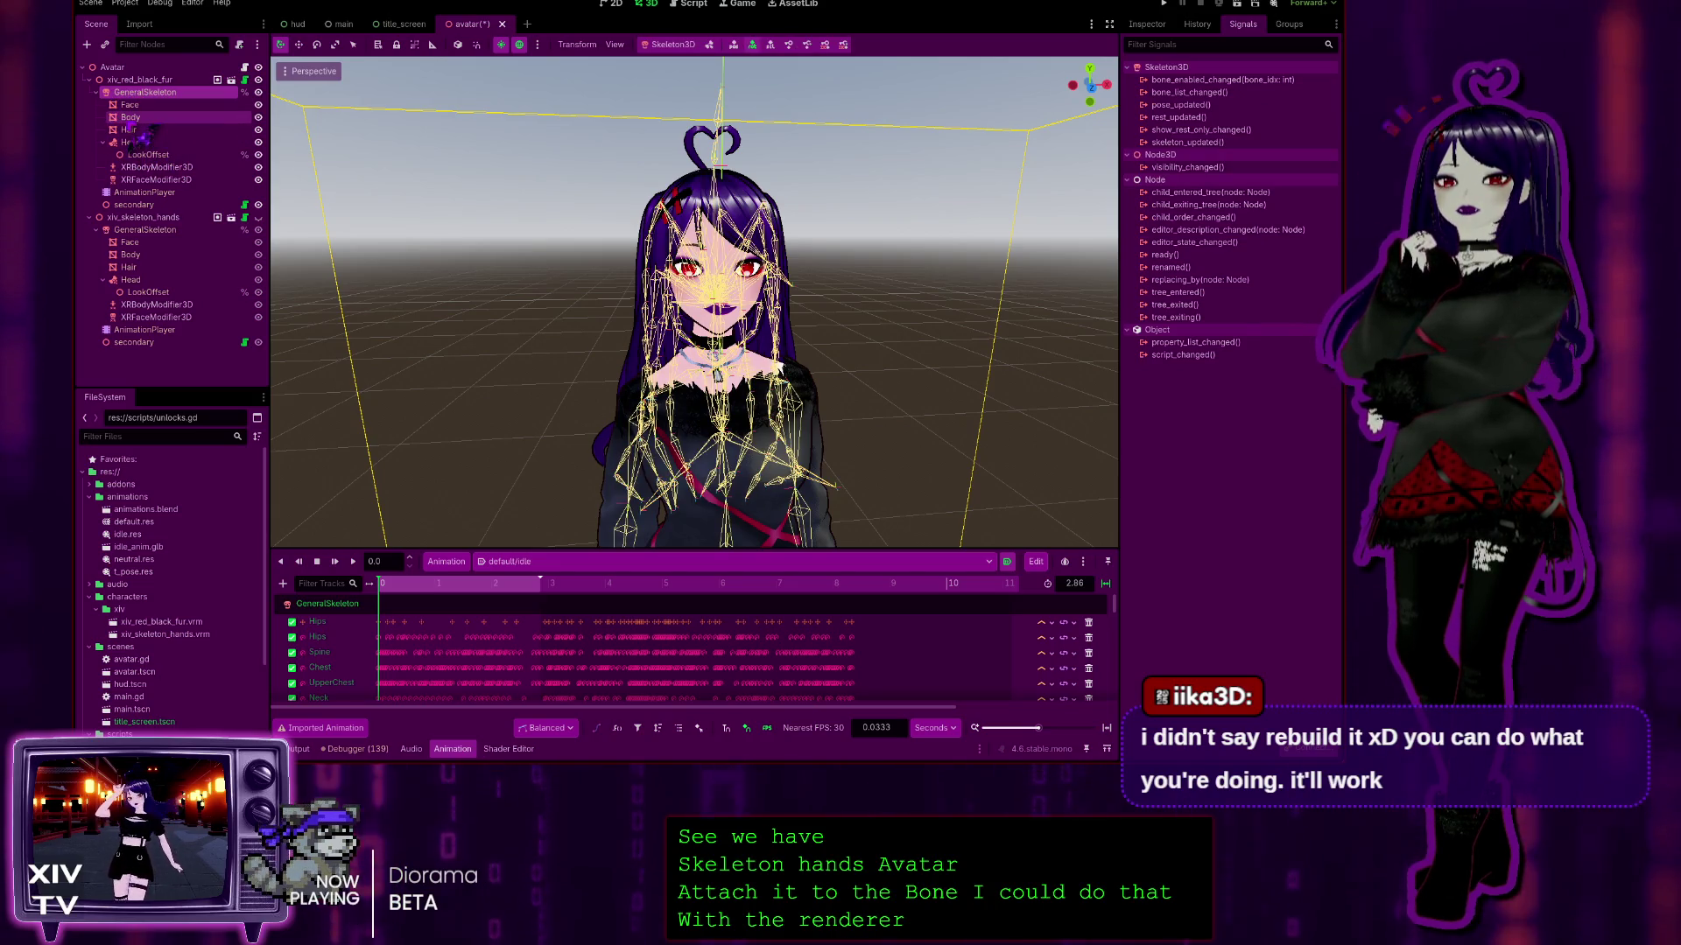
pyautogui.click(132, 117)
pyautogui.click(131, 130)
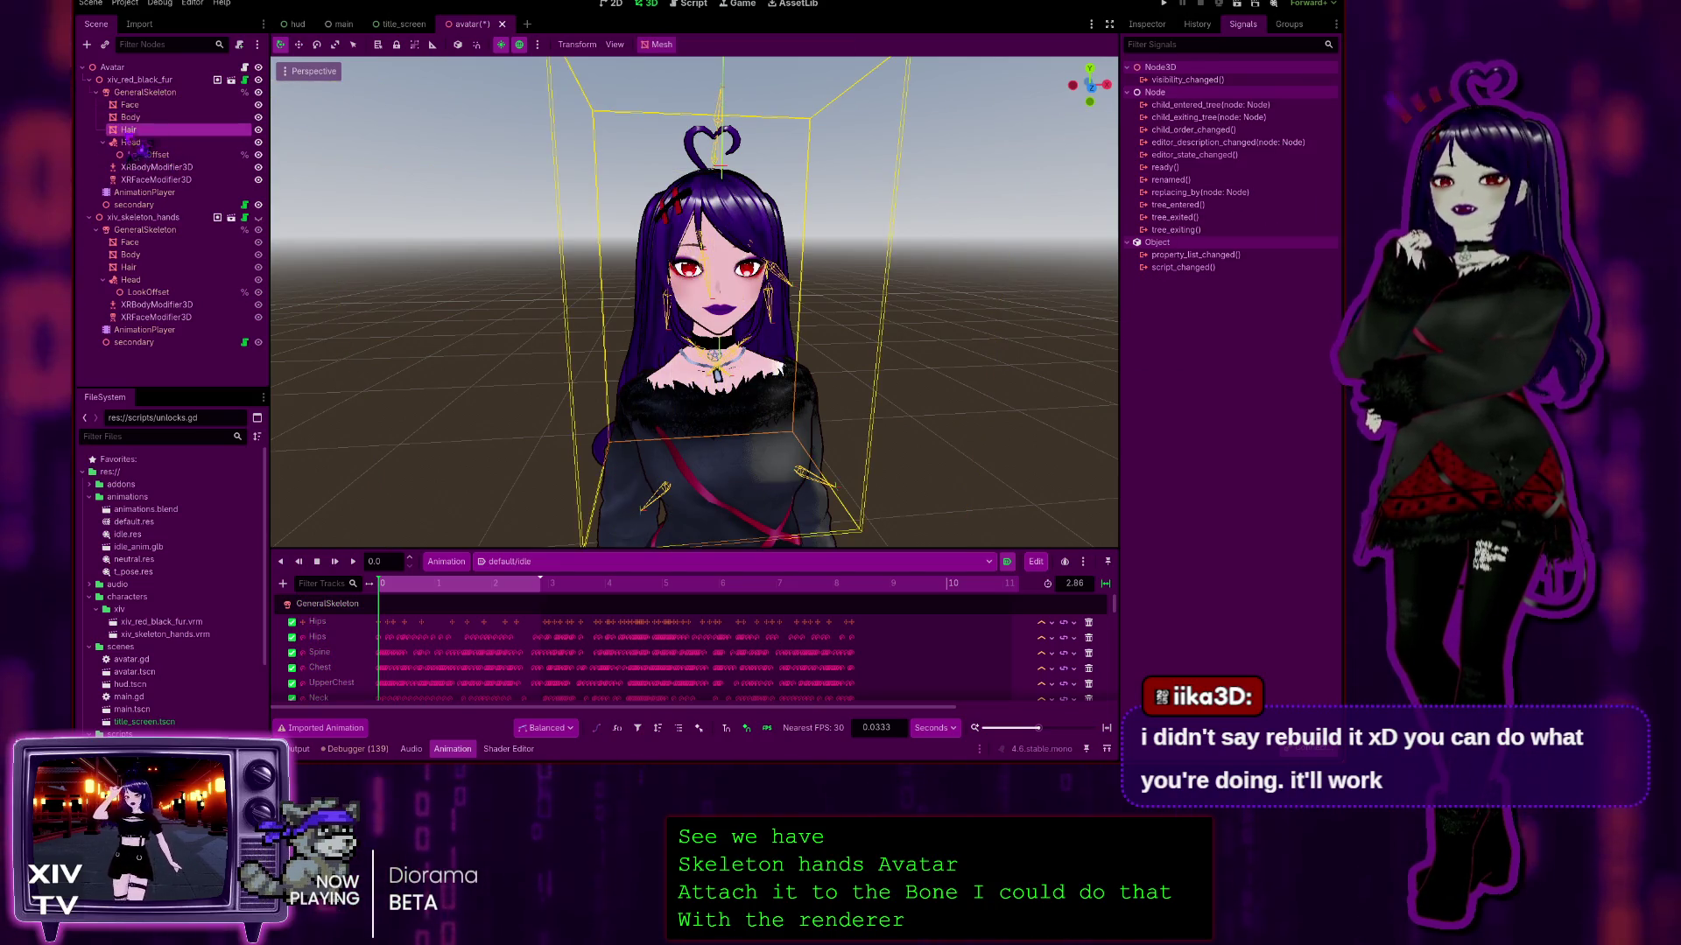
pyautogui.click(133, 141)
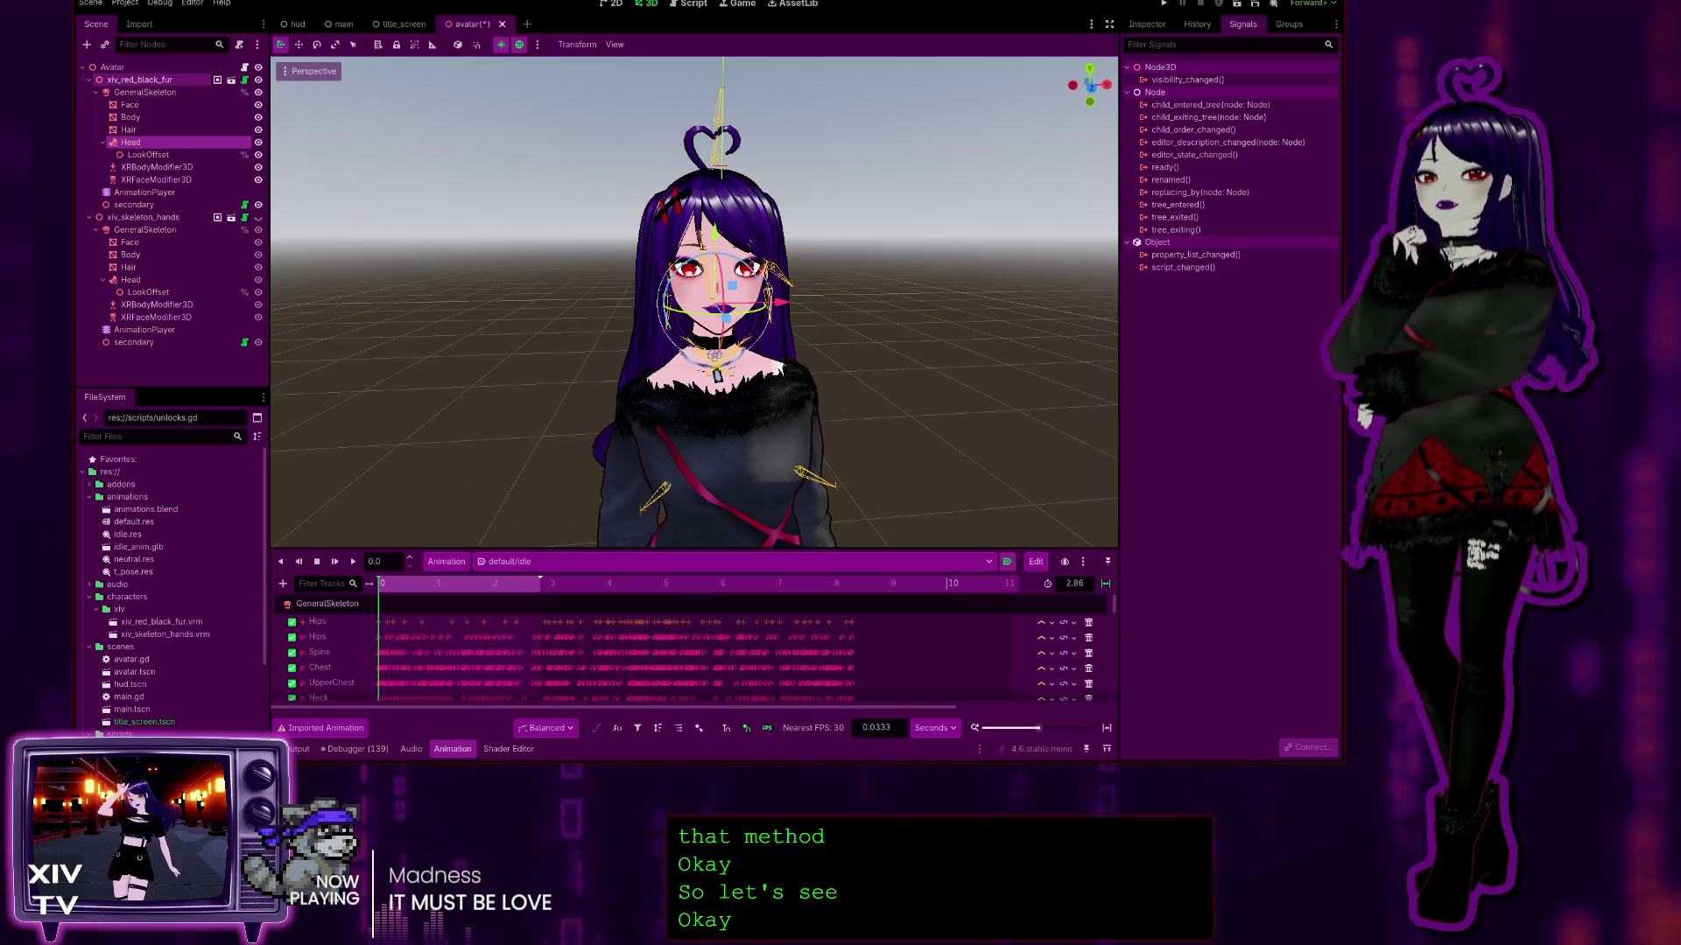
pyautogui.click(151, 80)
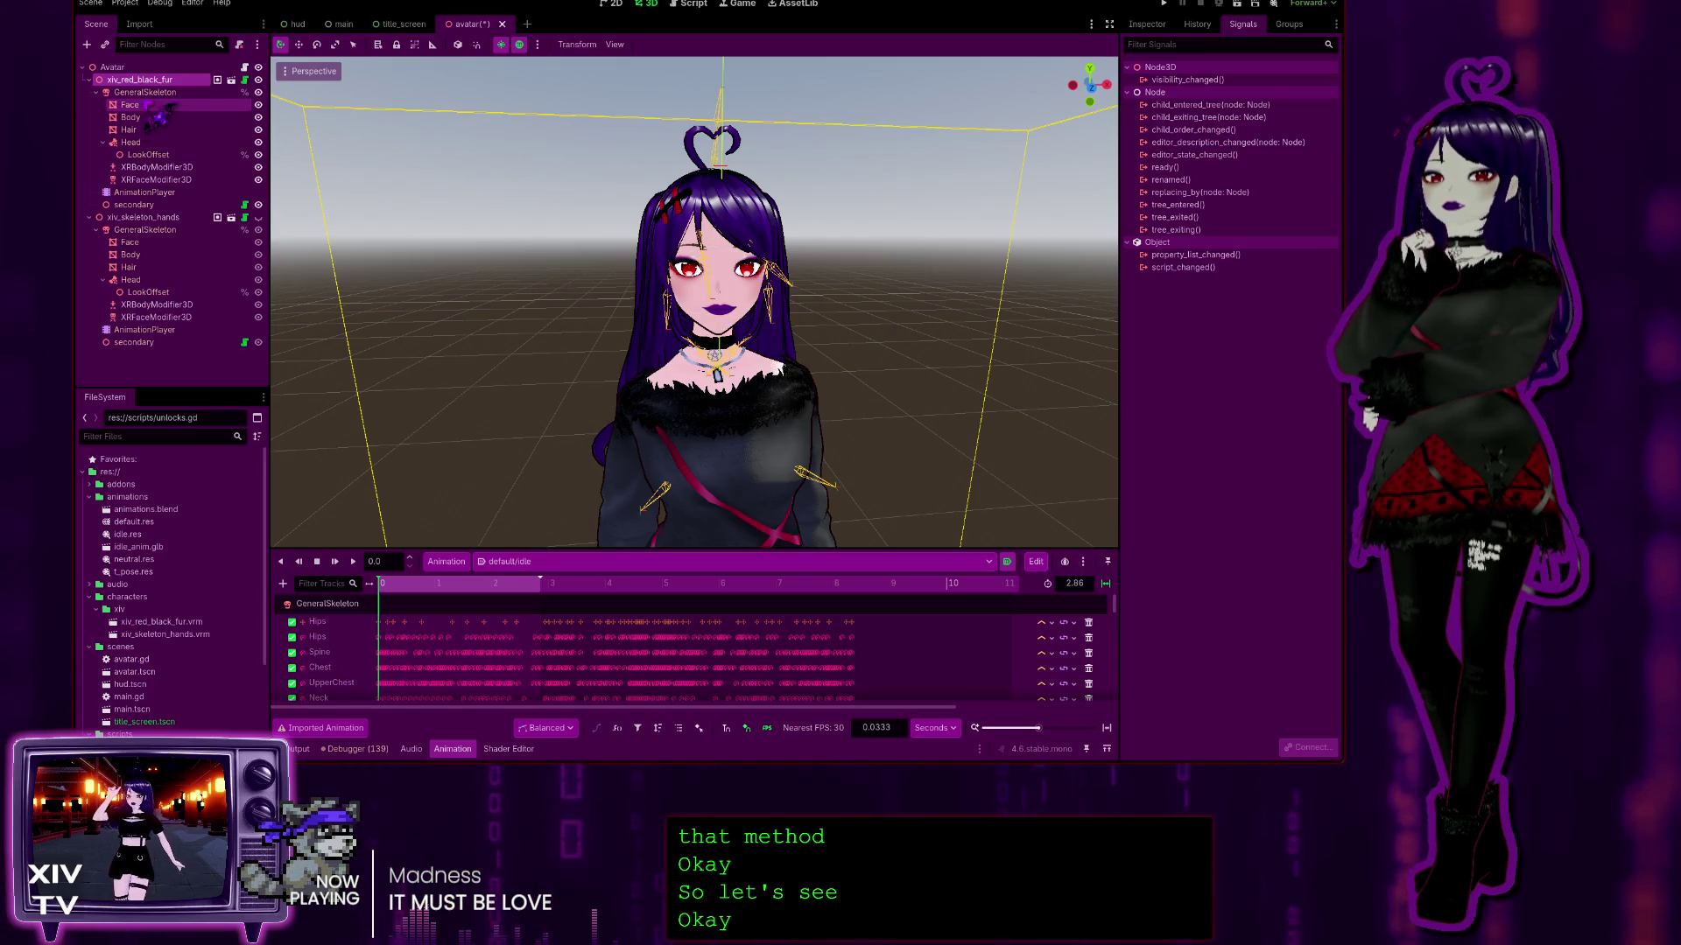
pyautogui.click(140, 69)
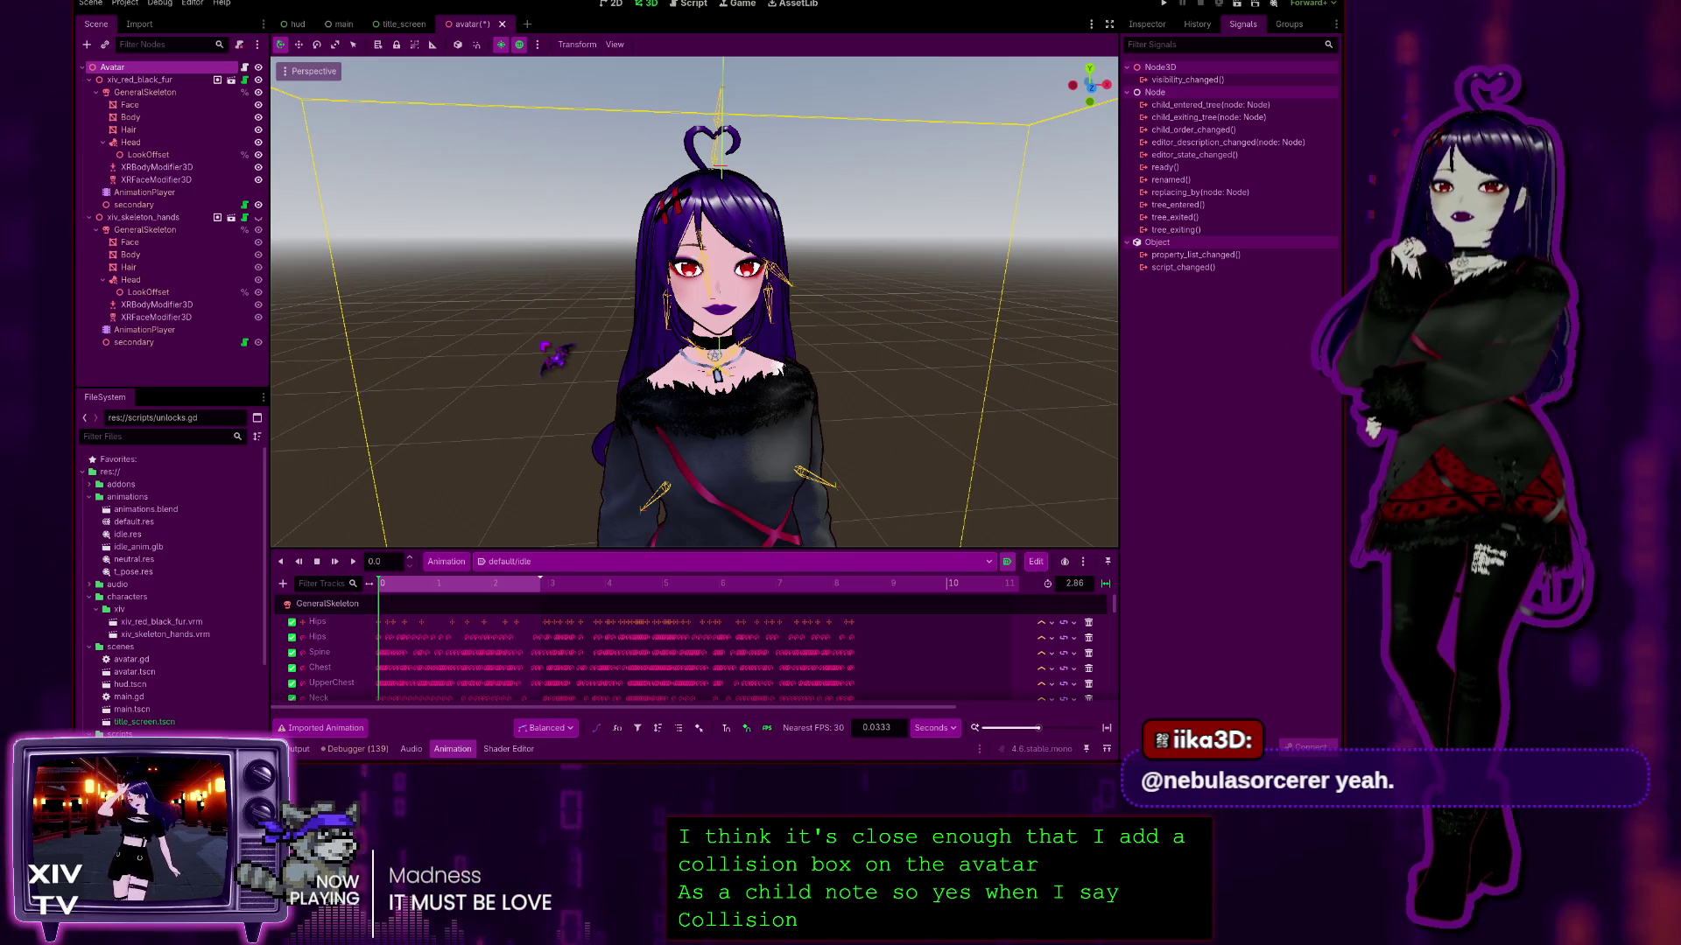
# Step: Add a CollisionShape3D with a new 0.5-radius SphereShape3D and move it above xiv_red_black_fur
pyautogui.press('Return')
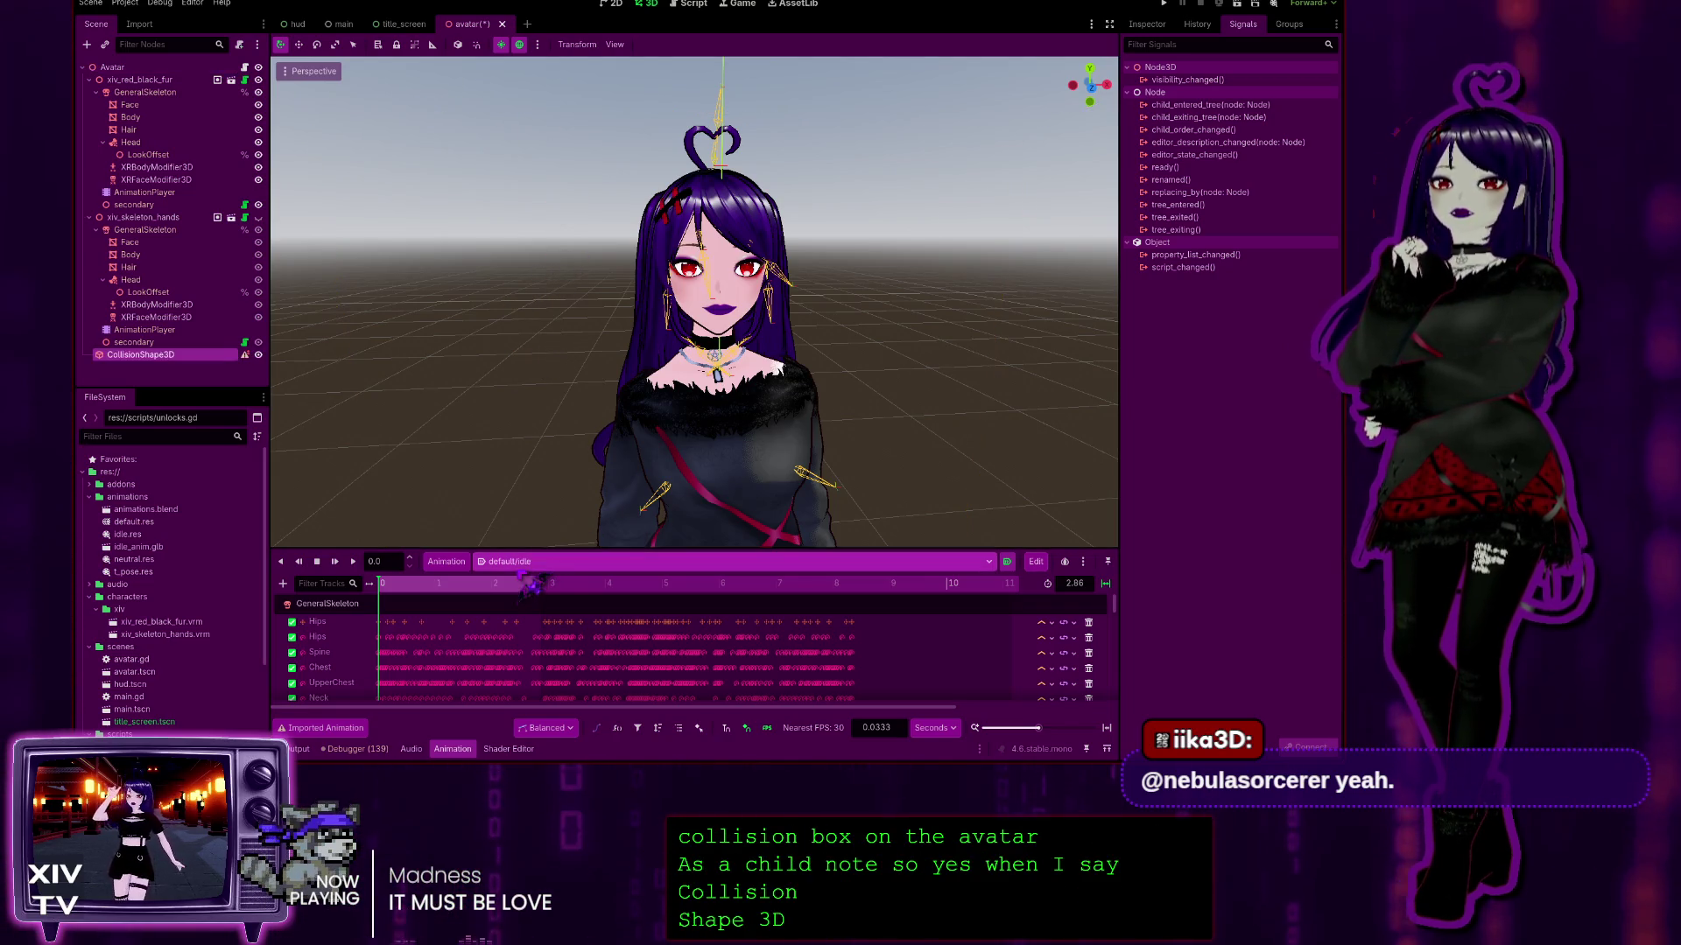
pyautogui.click(1150, 24)
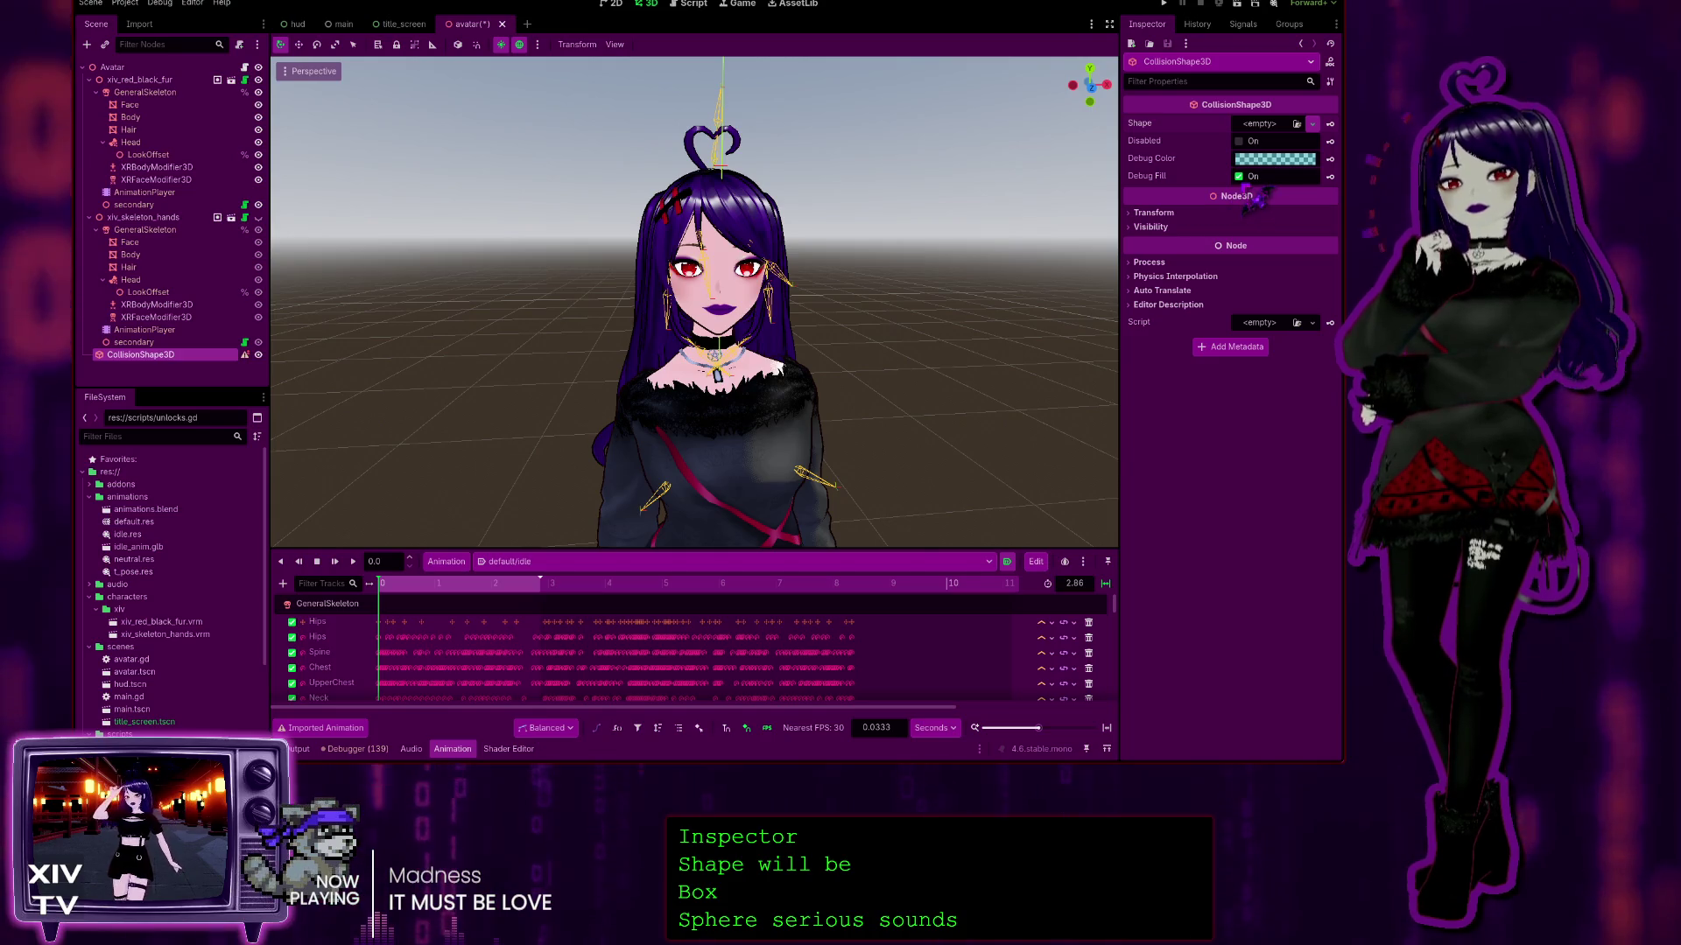
pyautogui.click(1312, 123)
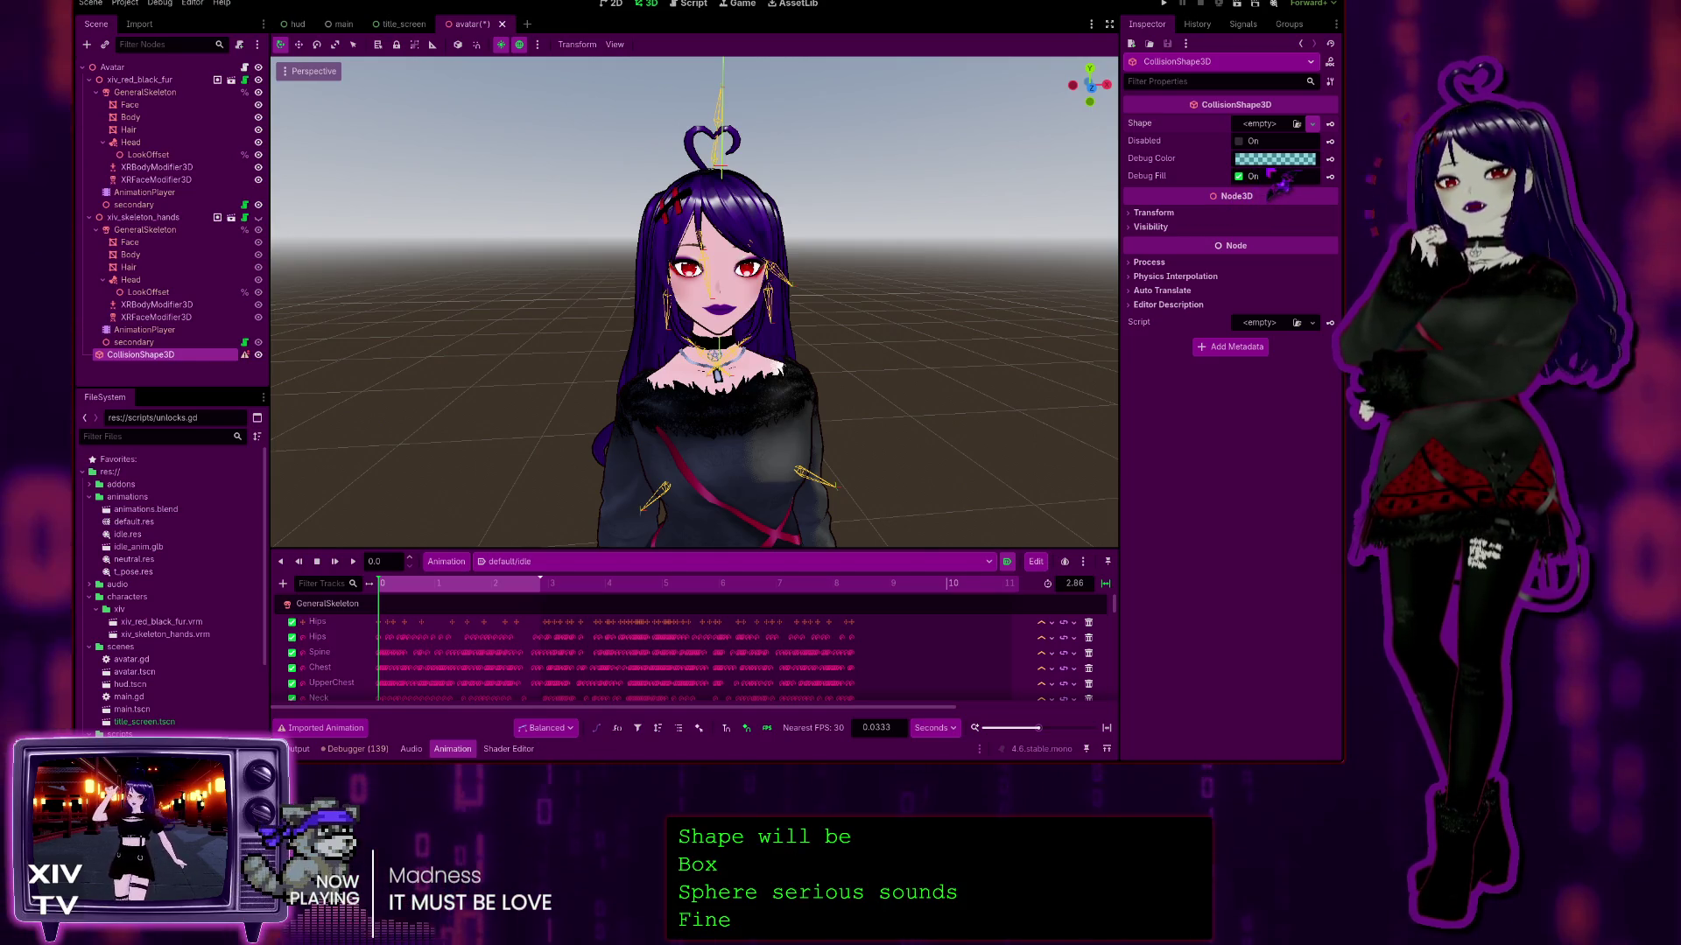
pyautogui.click(1138, 258)
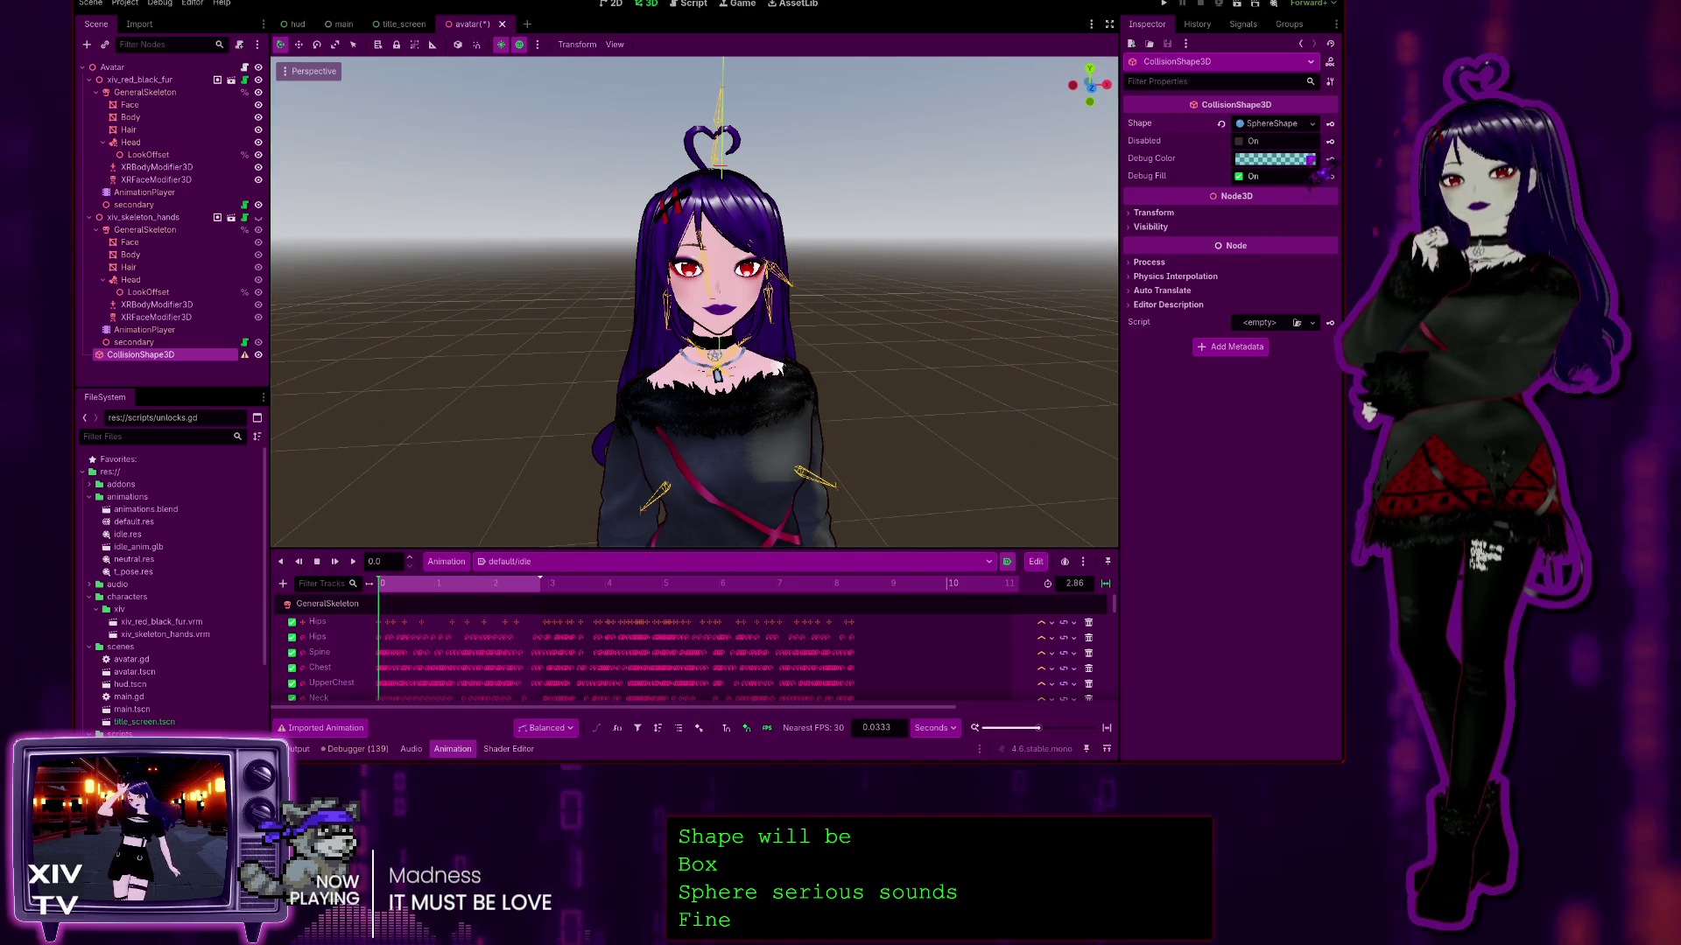
pyautogui.click(1274, 123)
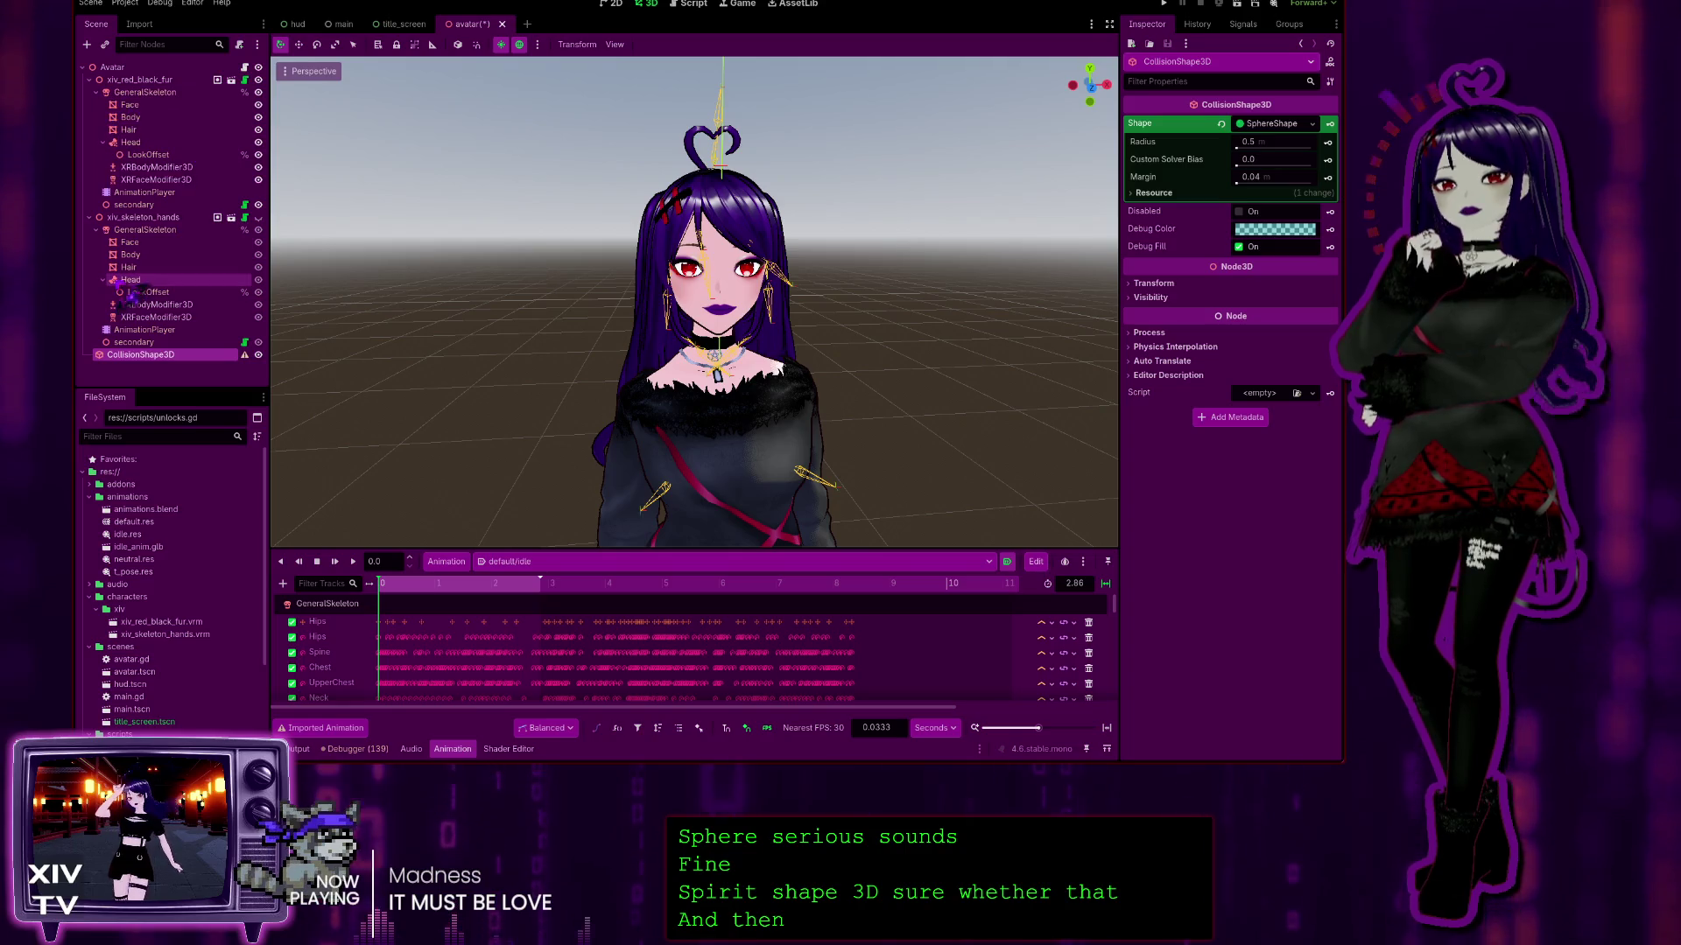
pyautogui.moveTo(140, 360); pyautogui.dragTo(140, 81)
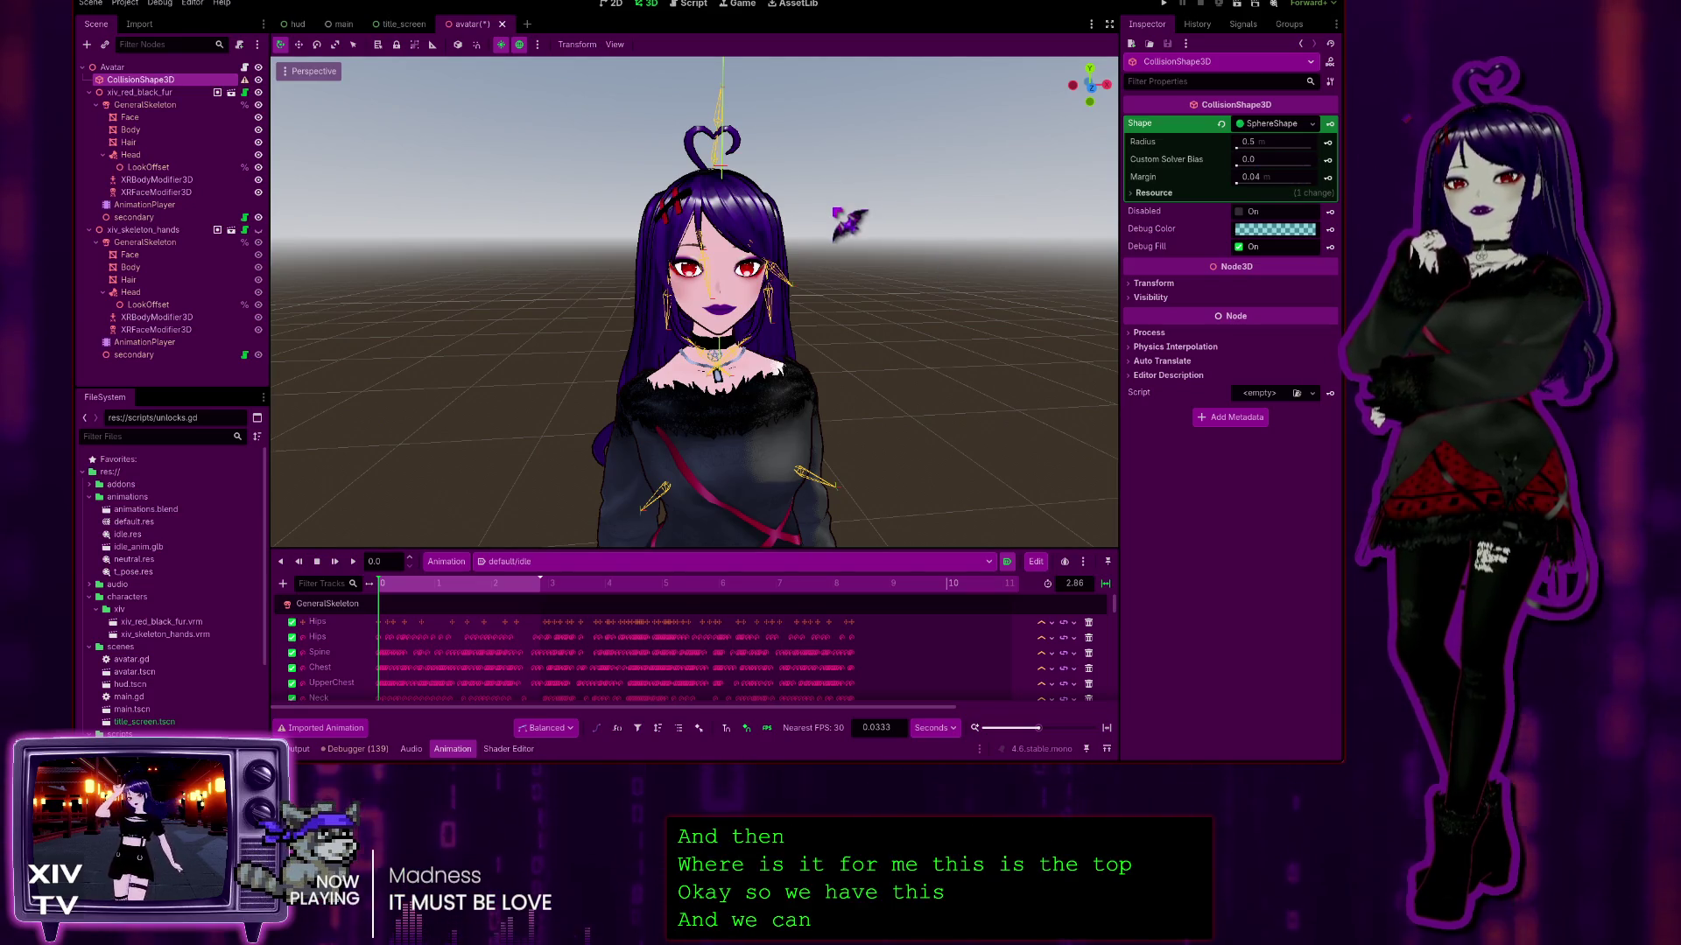
# Step: Drag the CollisionShape3D up the Y axis to about 1.27, at the avatar's head
pyautogui.click(477, 178)
pyautogui.scroll(-5, 498, 169)
pyautogui.moveTo(498, 169); pyautogui.dragTo(542, 113)
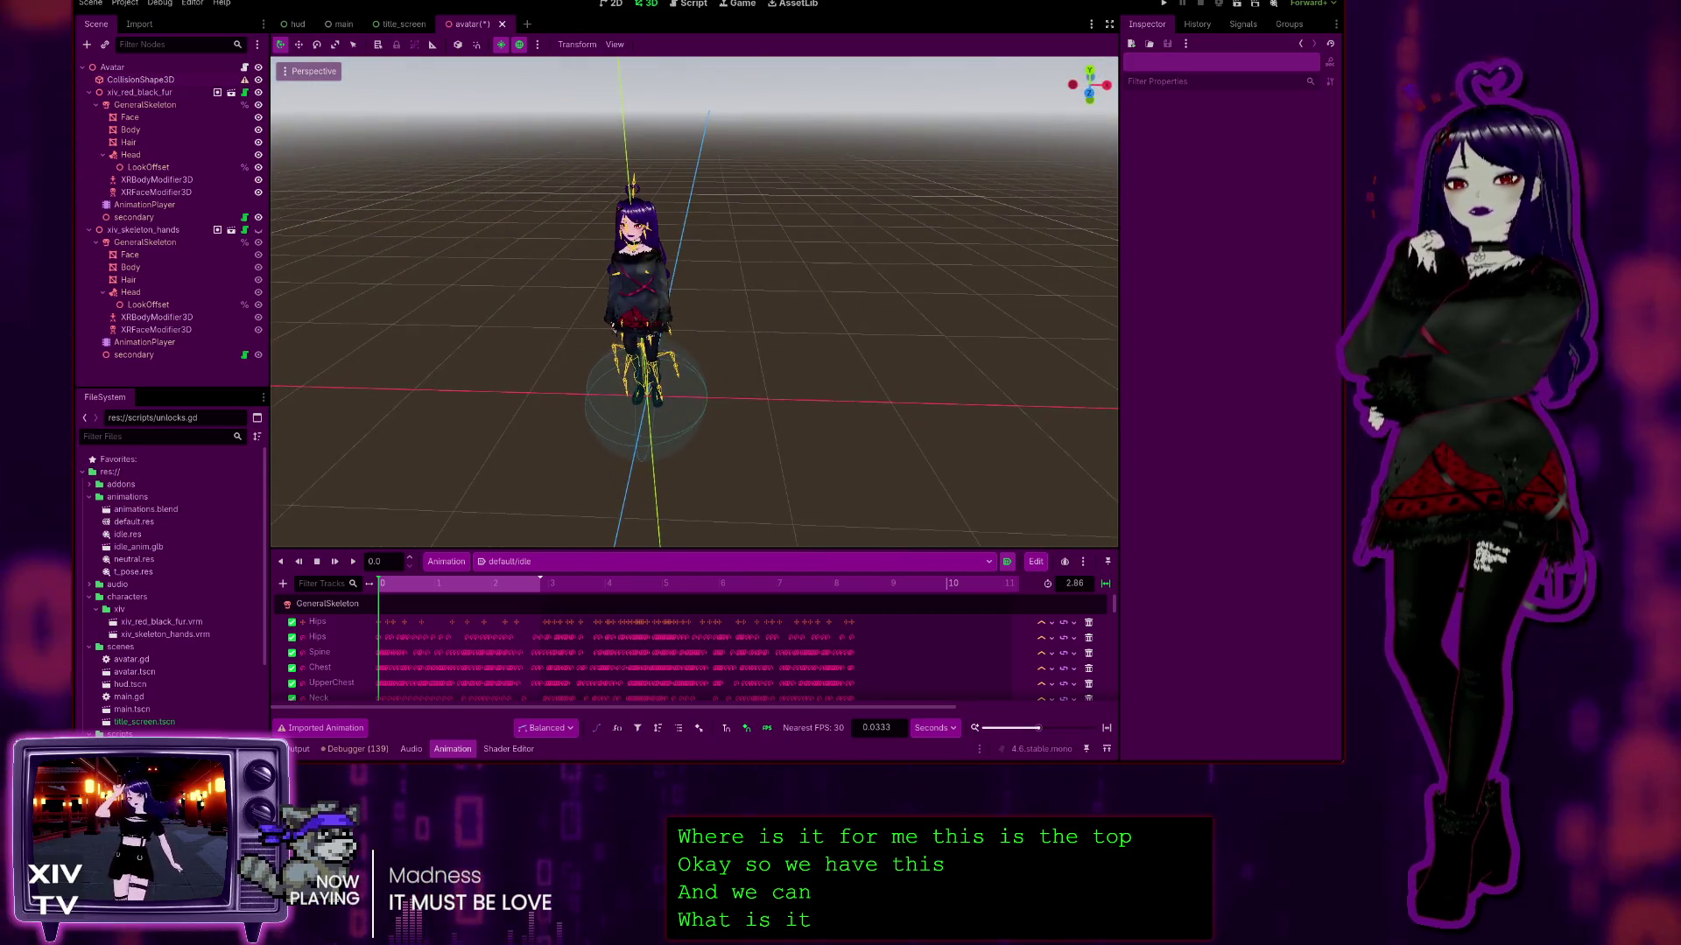
pyautogui.click(166, 81)
pyautogui.moveTo(674, 302); pyautogui.dragTo(652, 83)
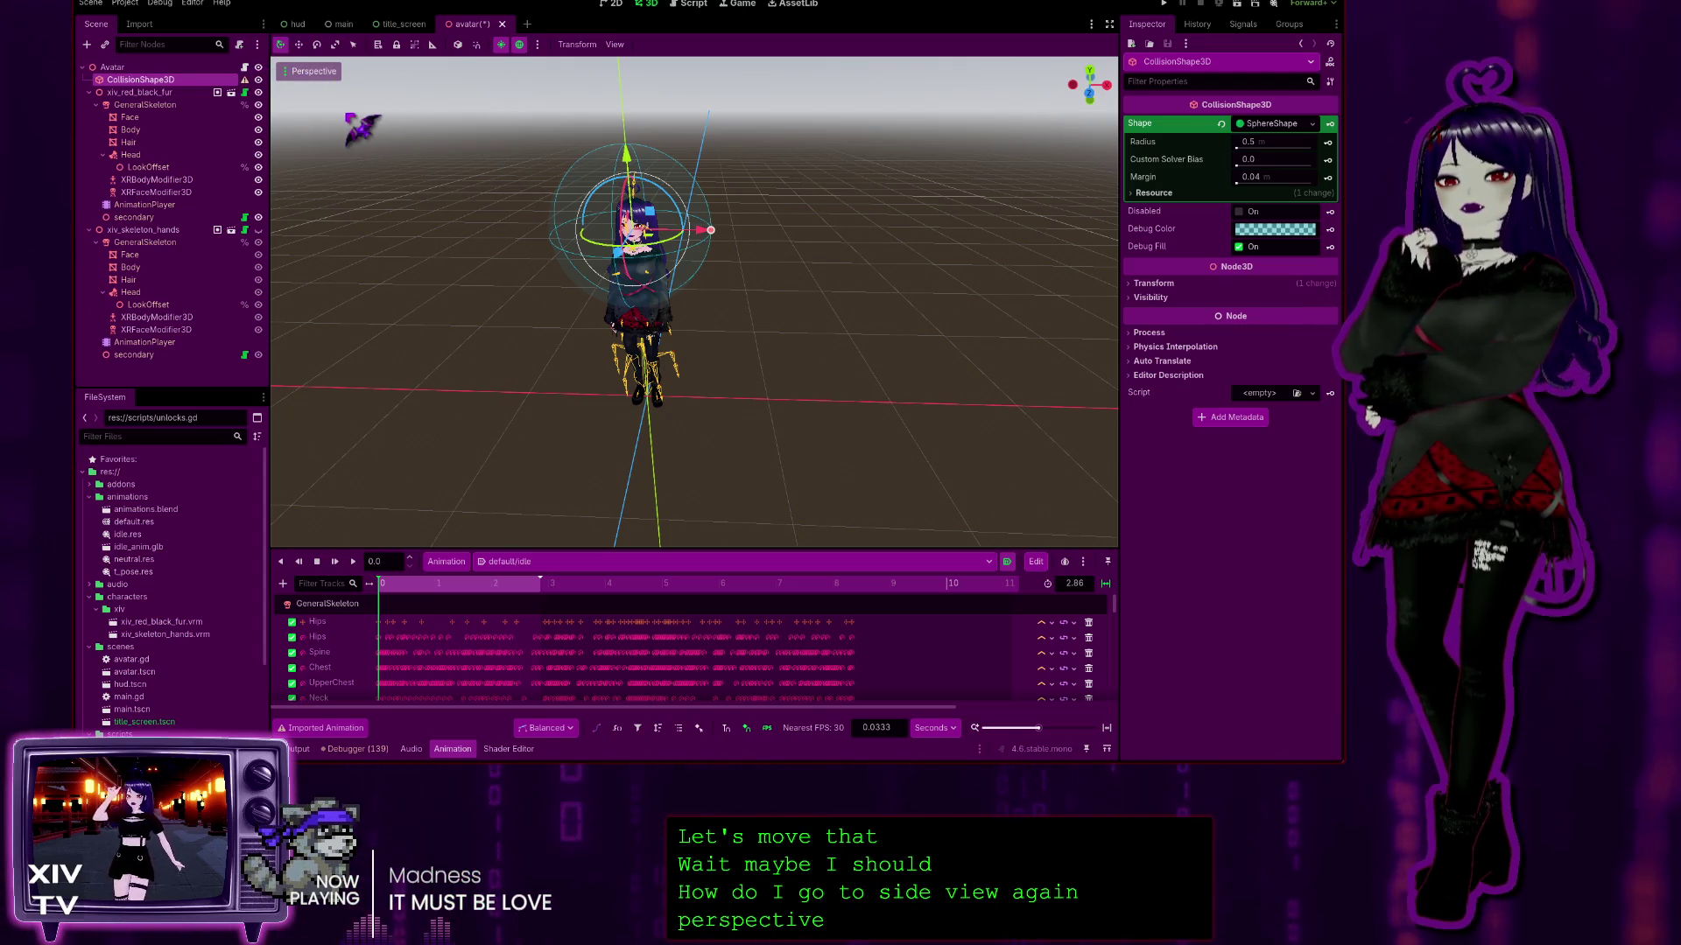
# Step: In a side view, shift the collision sphere slightly along Z
pyautogui.press('alt+KP_3')
pyautogui.scroll(5, 694, 302)
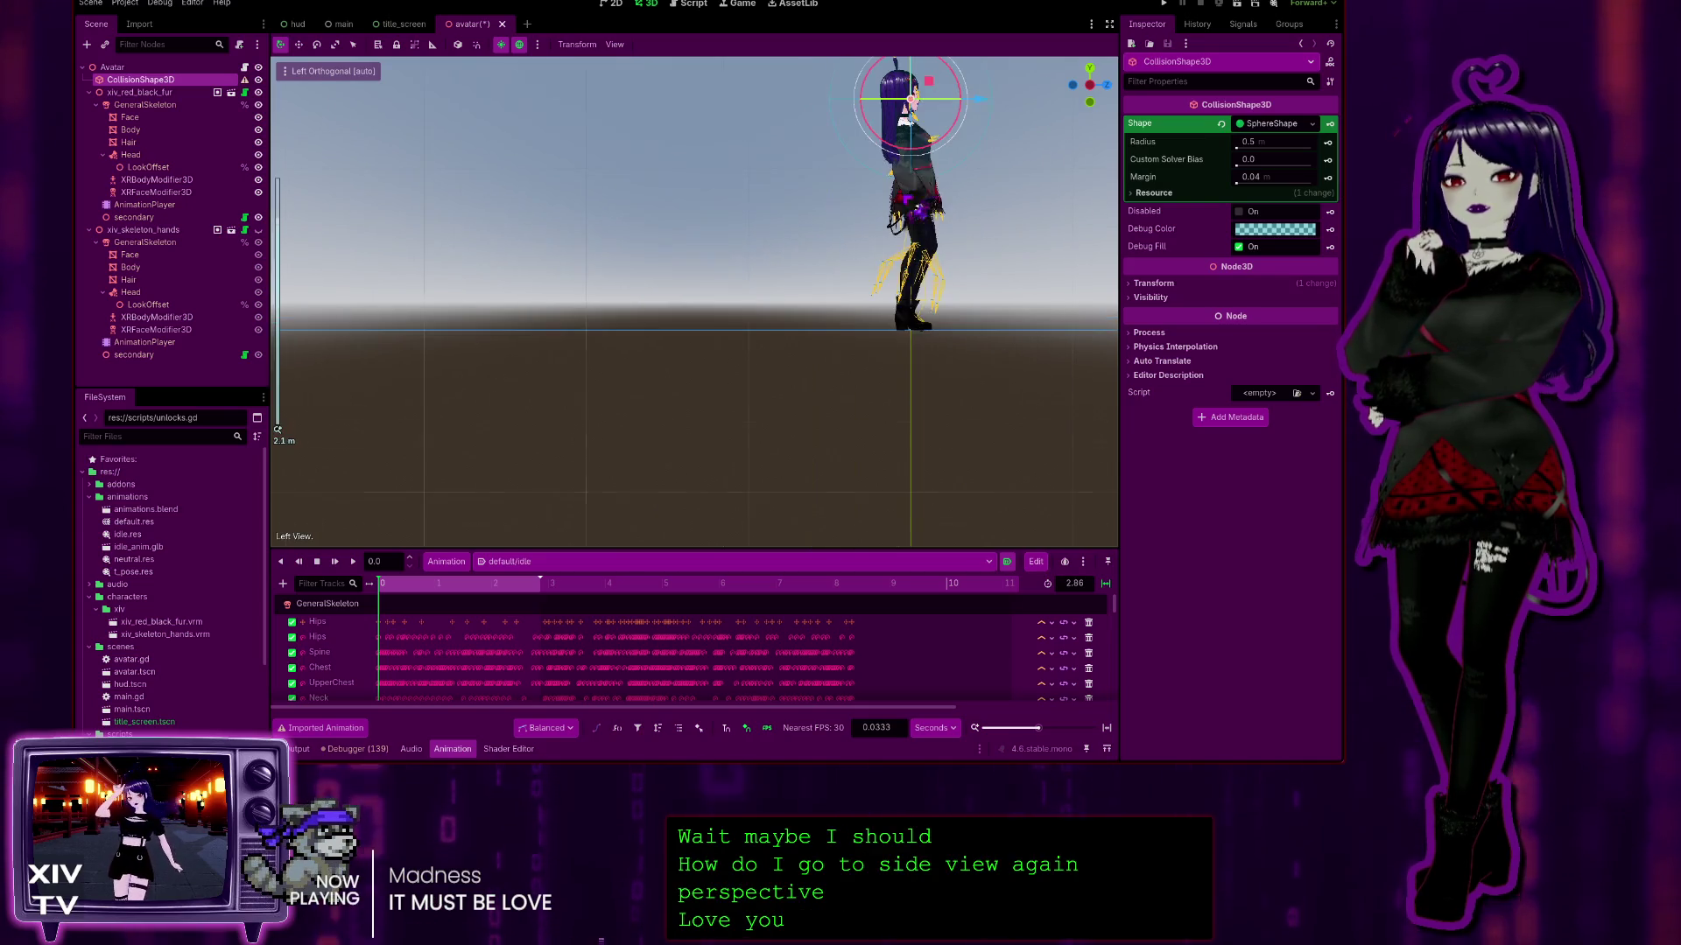
pyautogui.scroll(-1, 694, 302)
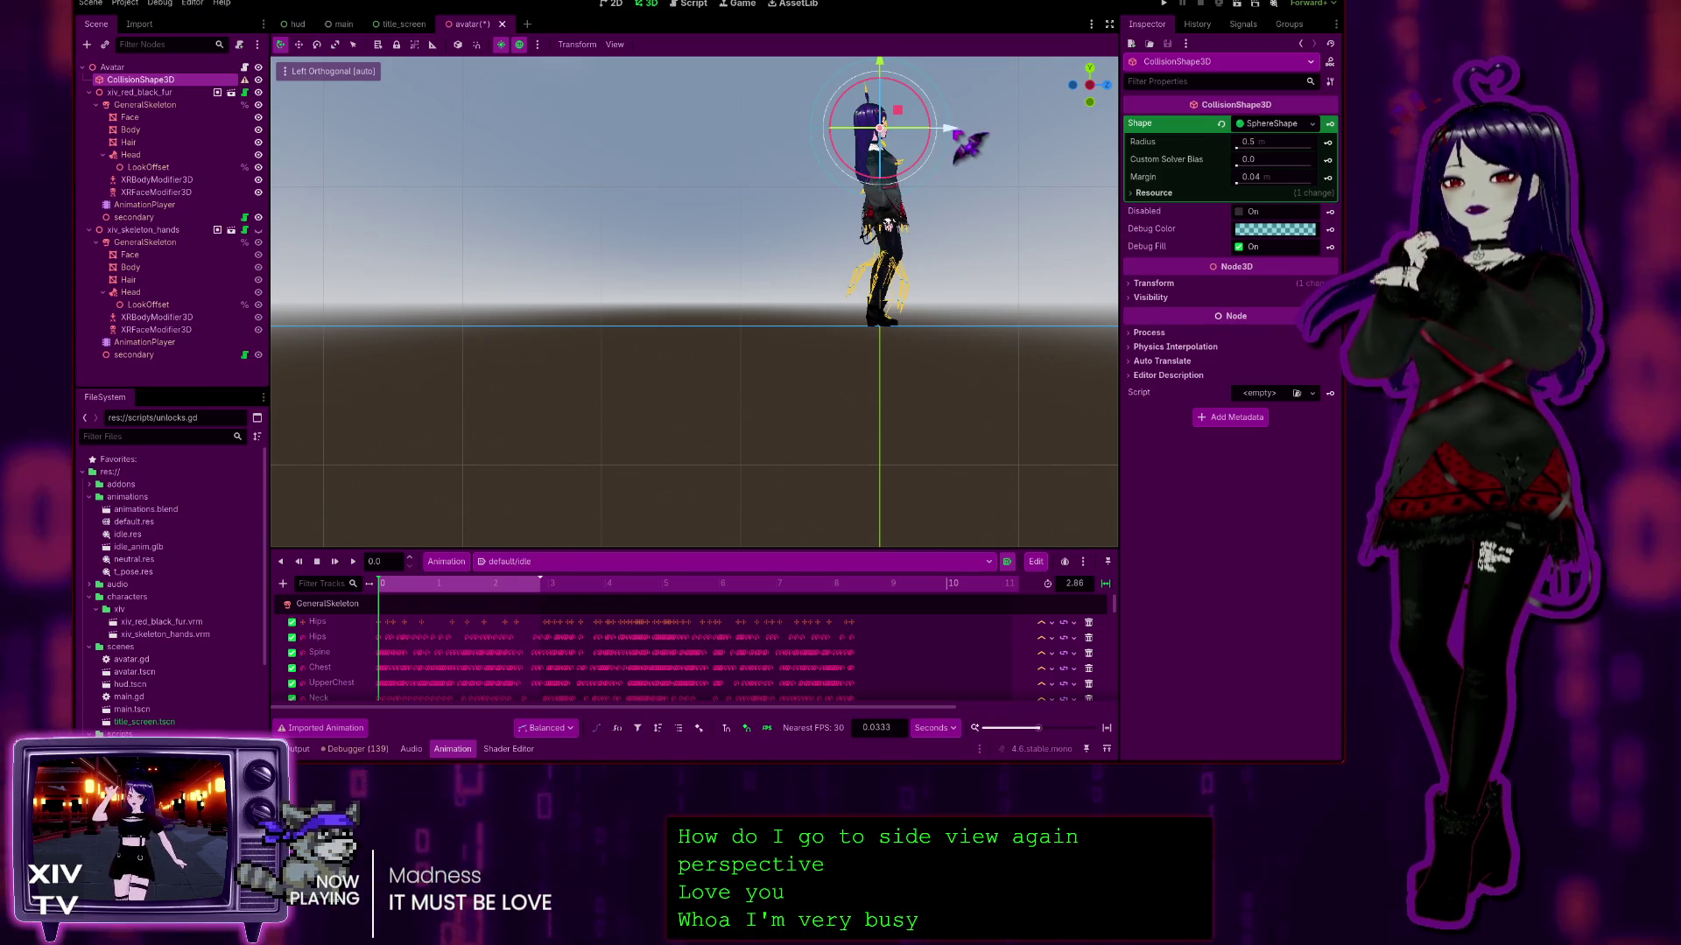
pyautogui.moveTo(959, 130); pyautogui.dragTo(952, 130)
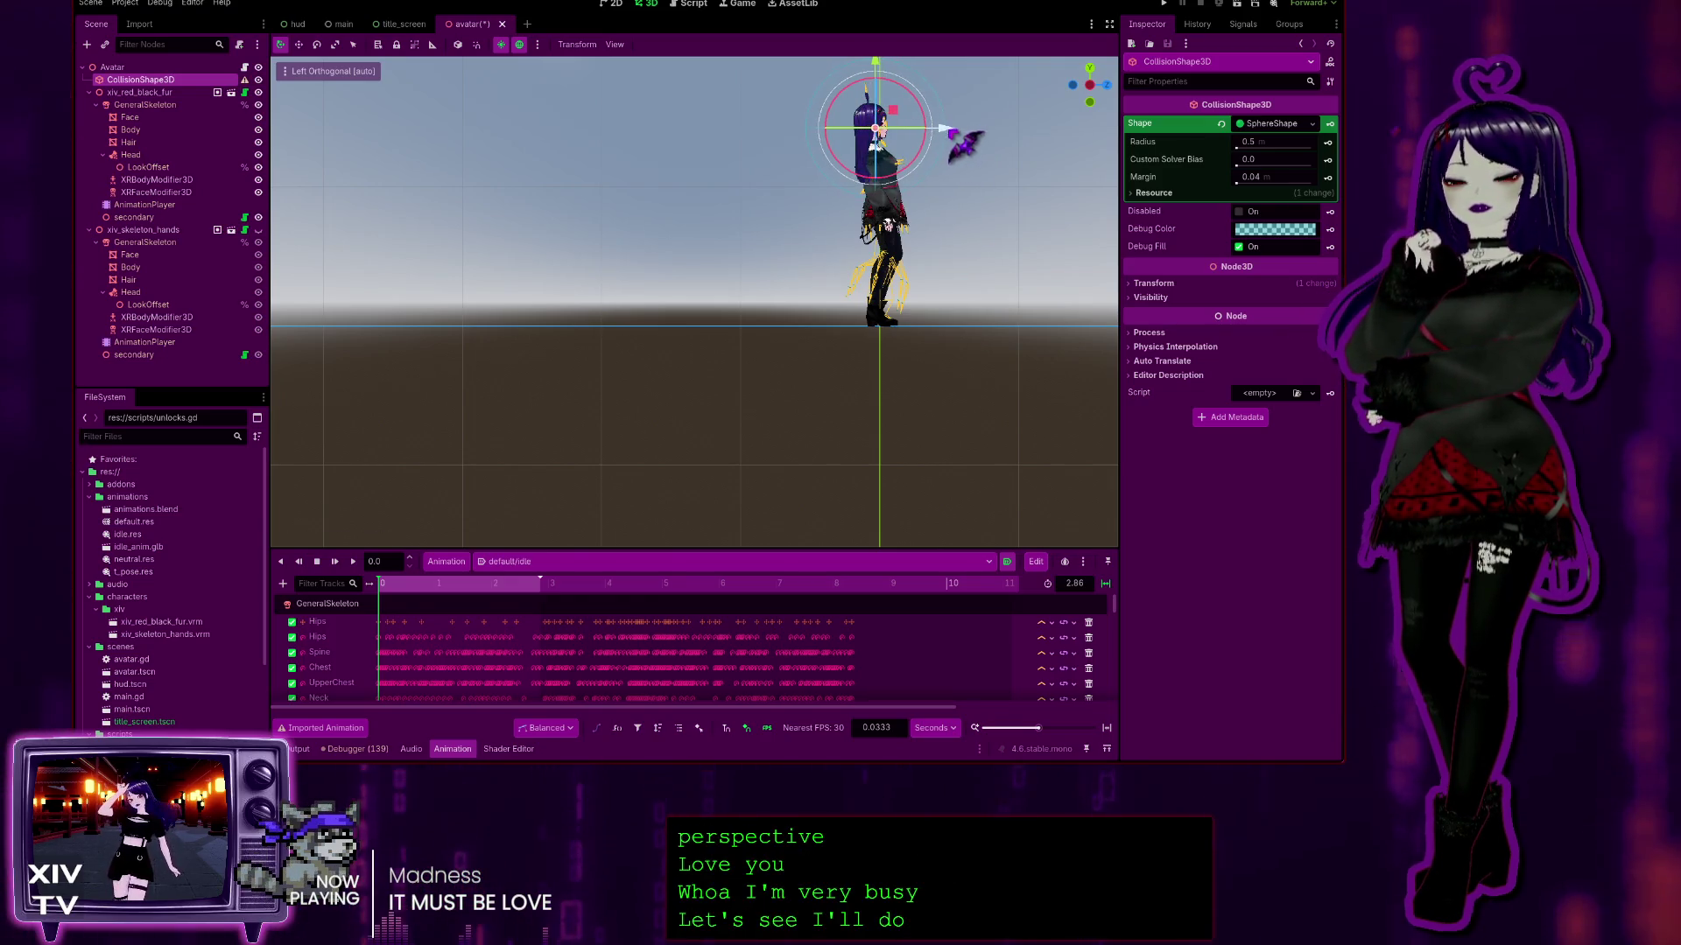
pyautogui.scroll(6, 989, 157)
pyautogui.moveTo(827, 186)
pyautogui.mouseDown()
pyautogui.moveTo(769, 224)
pyautogui.moveTo(806, 207)
pyautogui.moveTo(862, 331)
pyautogui.moveTo(841, 350)
pyautogui.moveTo(787, 280)
pyautogui.moveTo(831, 393)
pyautogui.moveTo(744, 306)
pyautogui.moveTo(665, 262)
pyautogui.moveTo(700, 315)
pyautogui.moveTo(665, 288)
pyautogui.mouseUp()
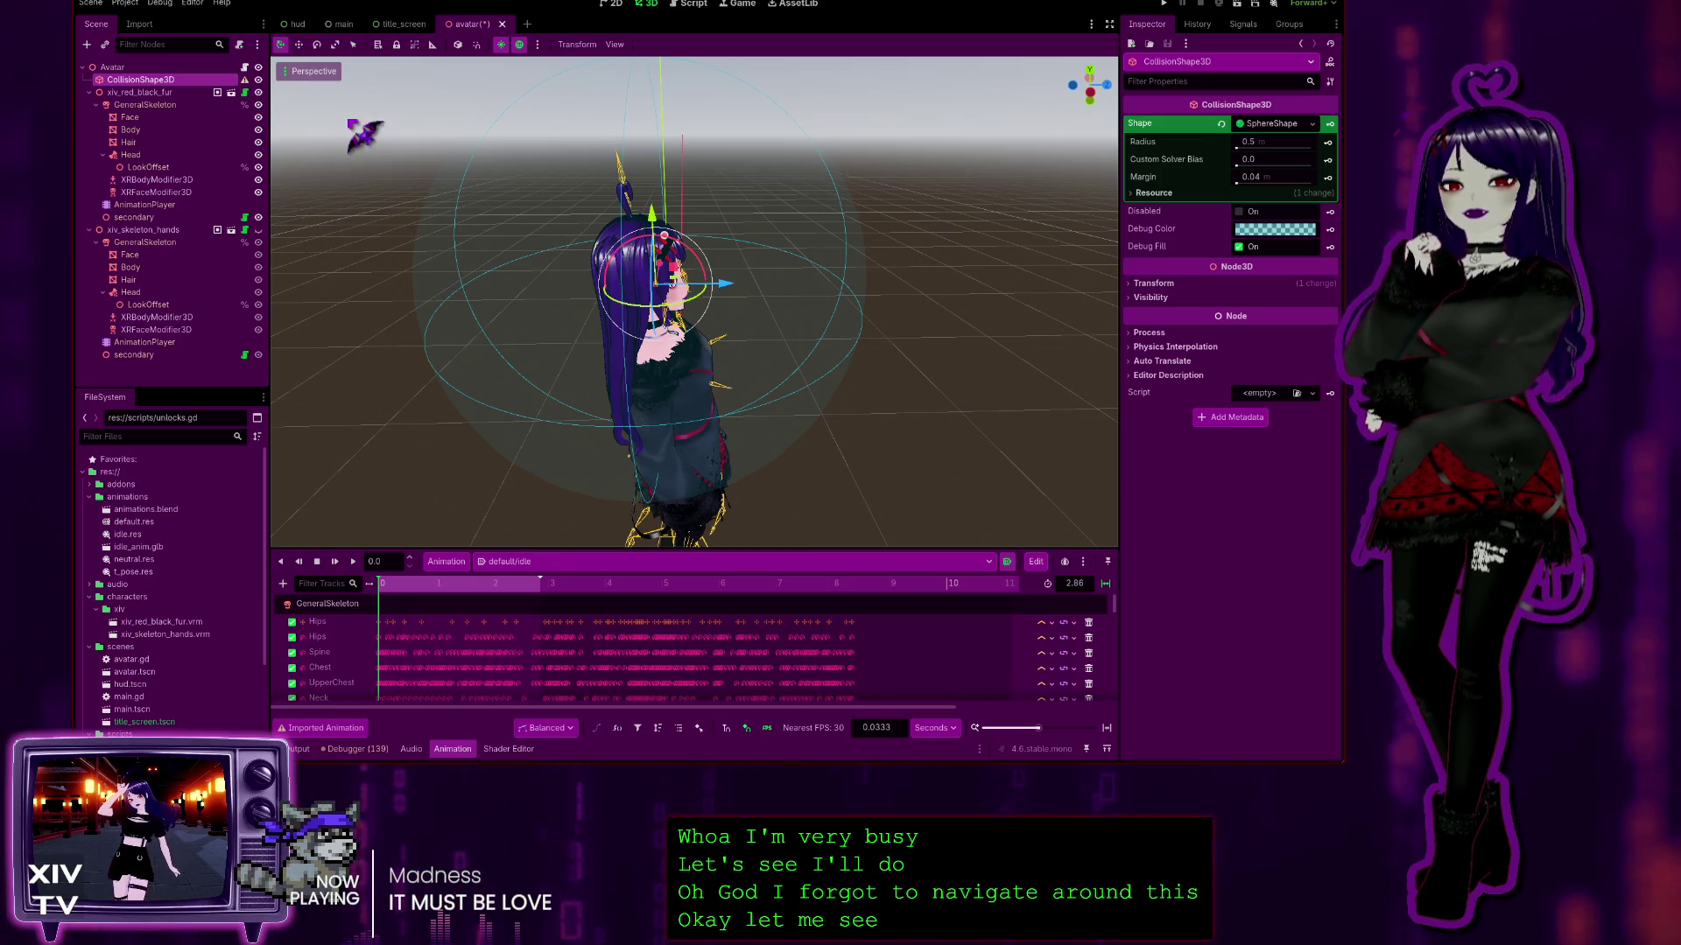
# Step: Back in side view, nudge the sphere along Z and slightly up to centre it on the head
pyautogui.press('ctrl+KP_3')
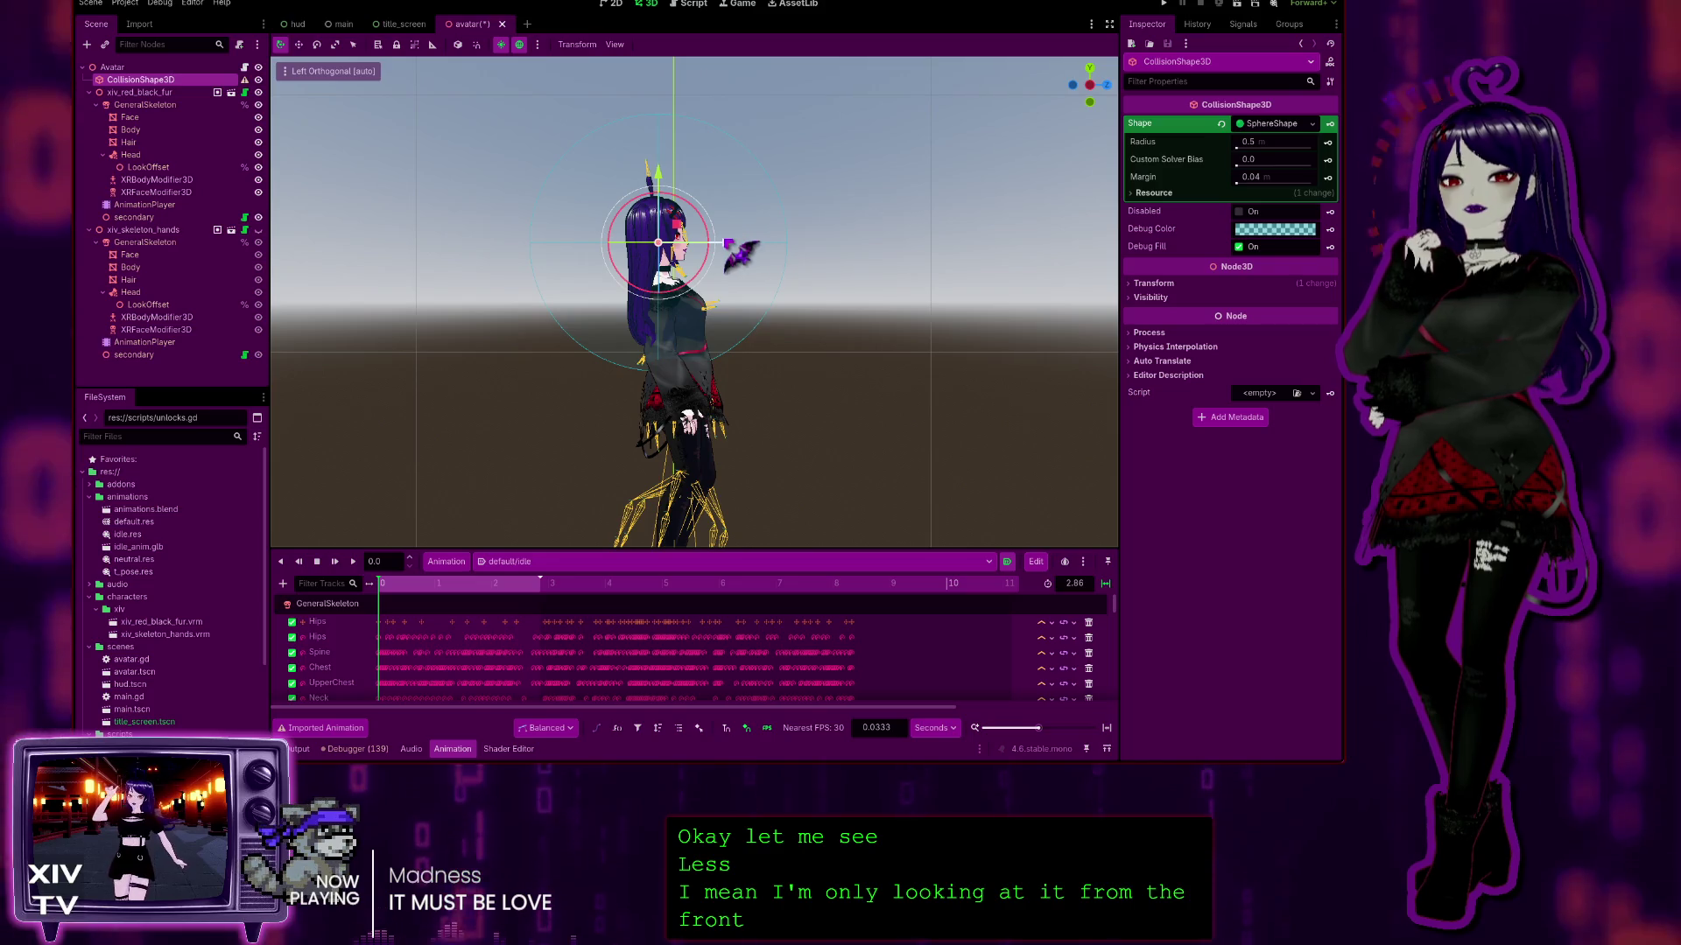
pyautogui.moveTo(733, 240); pyautogui.dragTo(726, 241)
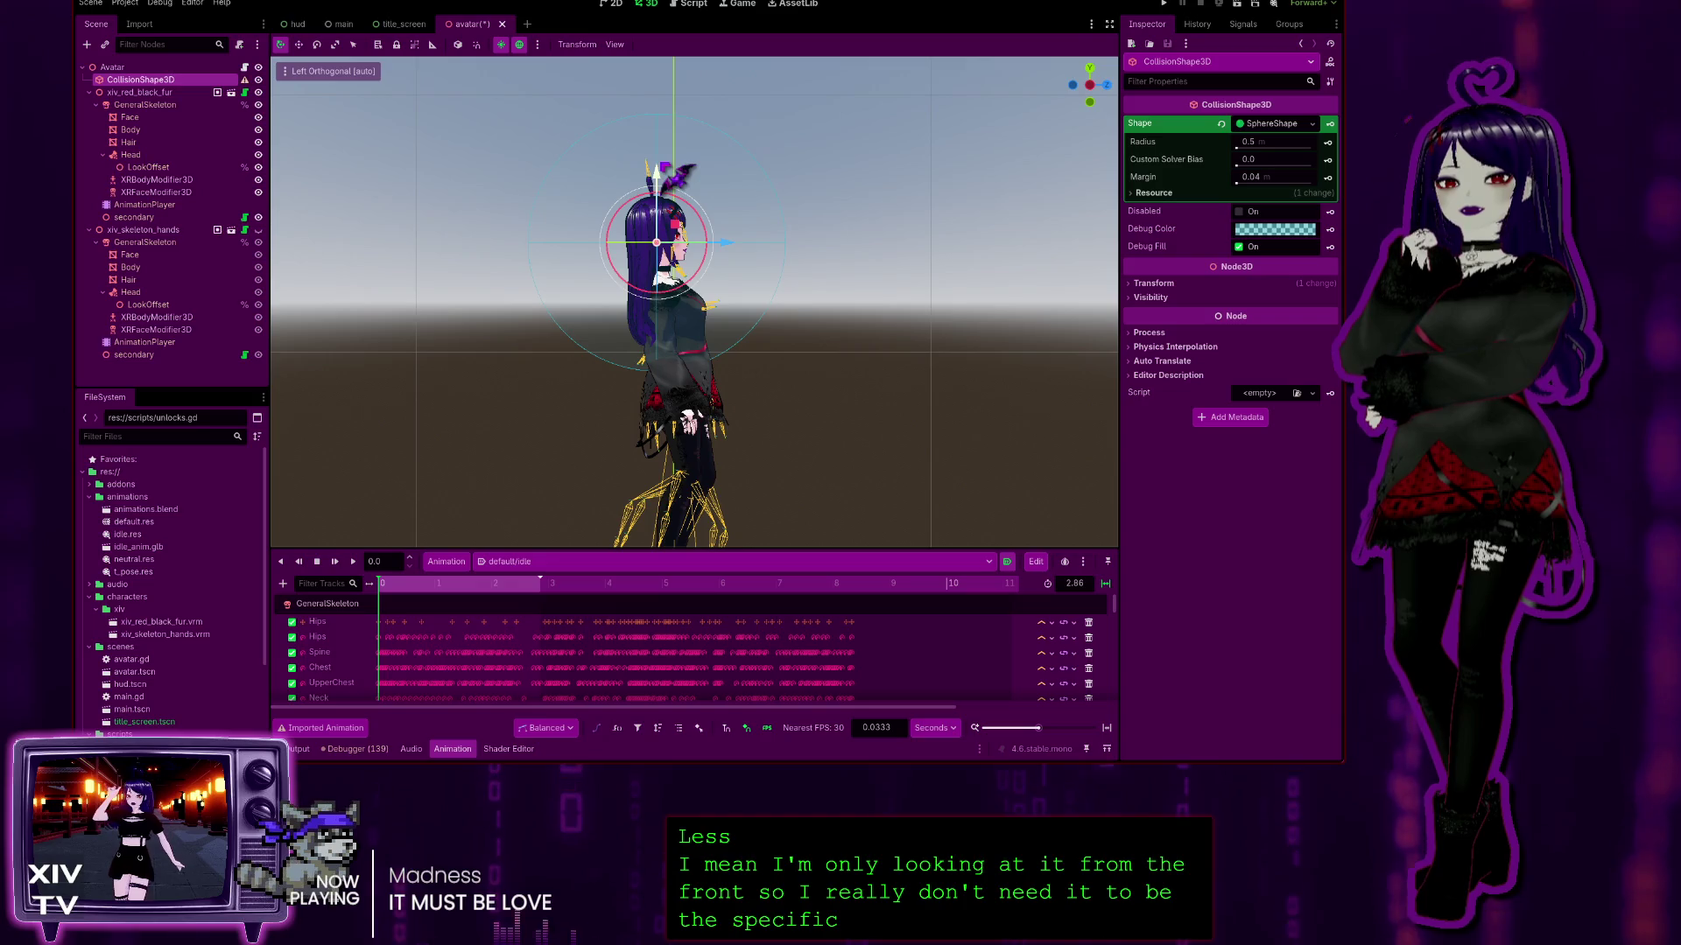
pyautogui.moveTo(726, 240); pyautogui.dragTo(726, 234)
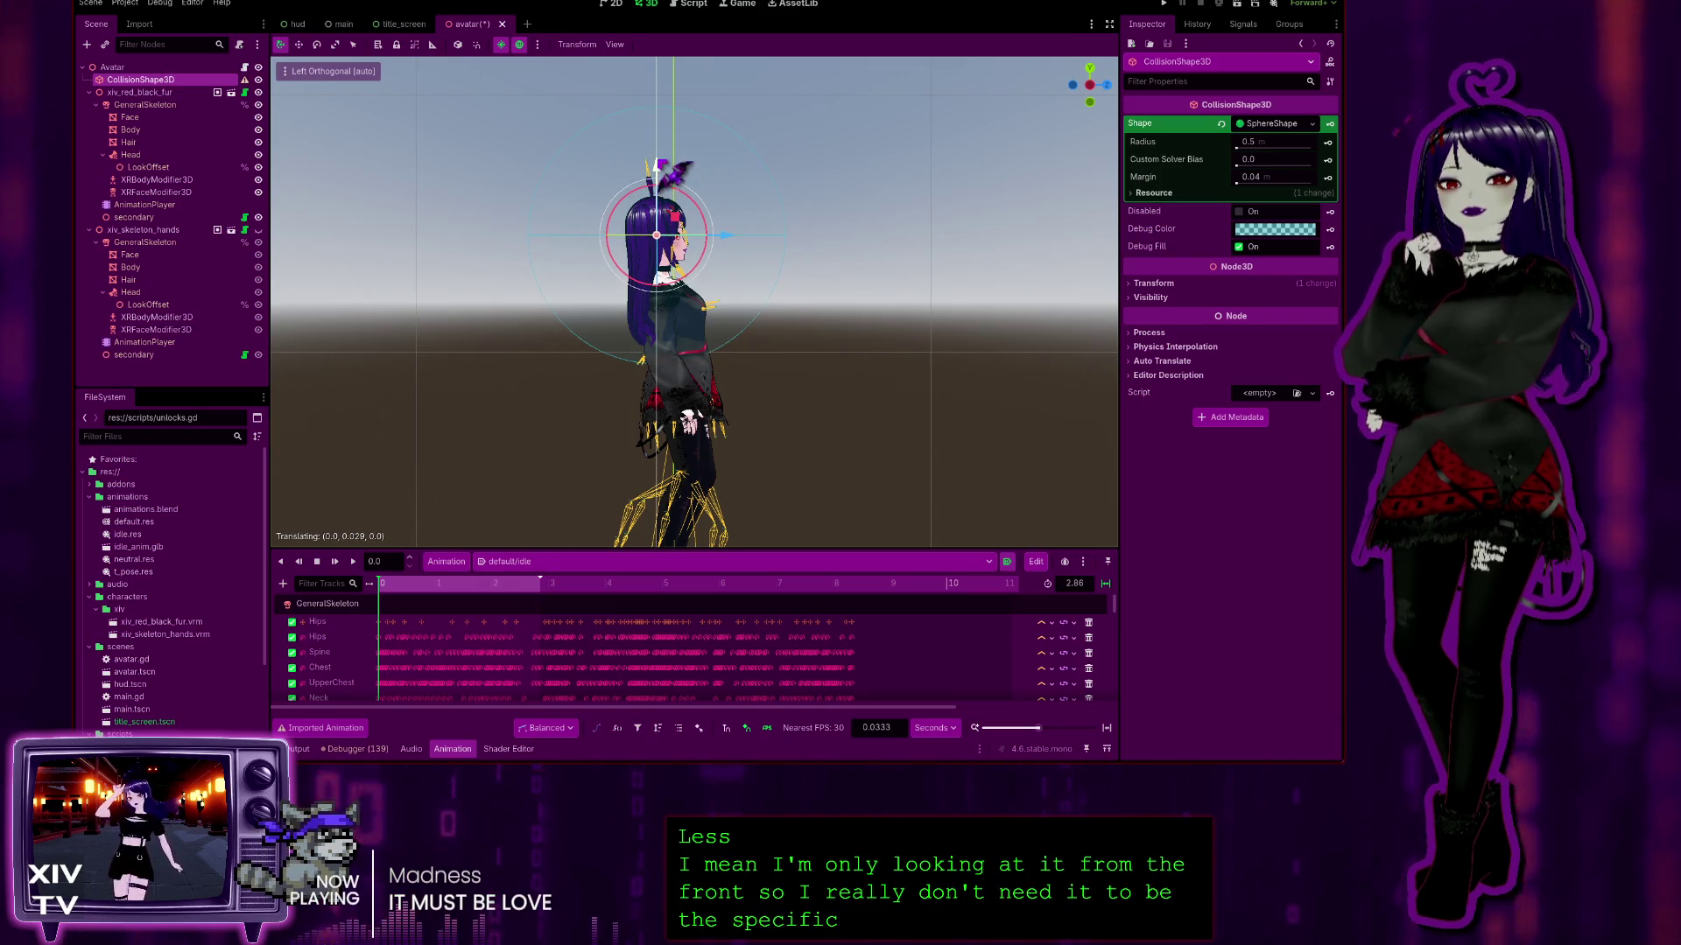
pyautogui.moveTo(892, 402)
pyautogui.mouseDown()
pyautogui.moveTo(806, 394)
pyautogui.moveTo(889, 420)
pyautogui.moveTo(748, 425)
pyautogui.moveTo(707, 448)
pyautogui.mouseUp()
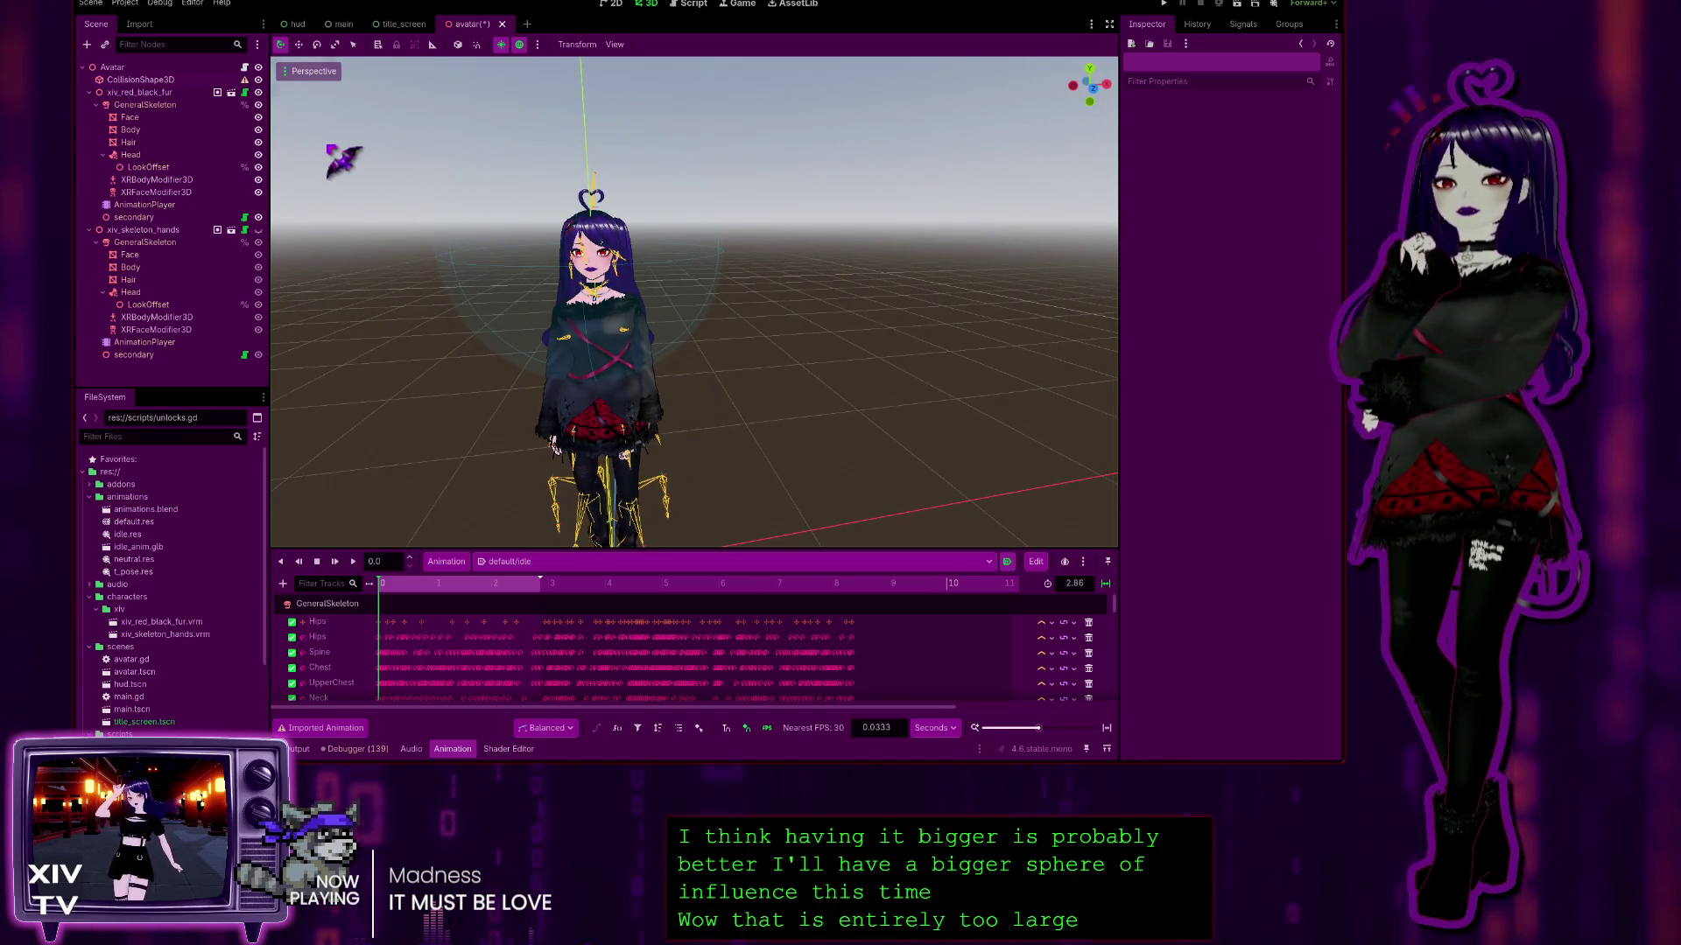
# Step: In front view, drag the CollisionShape3D sphere Radius down to 0.17 and orbit to check the fit
pyautogui.press('KP_1')
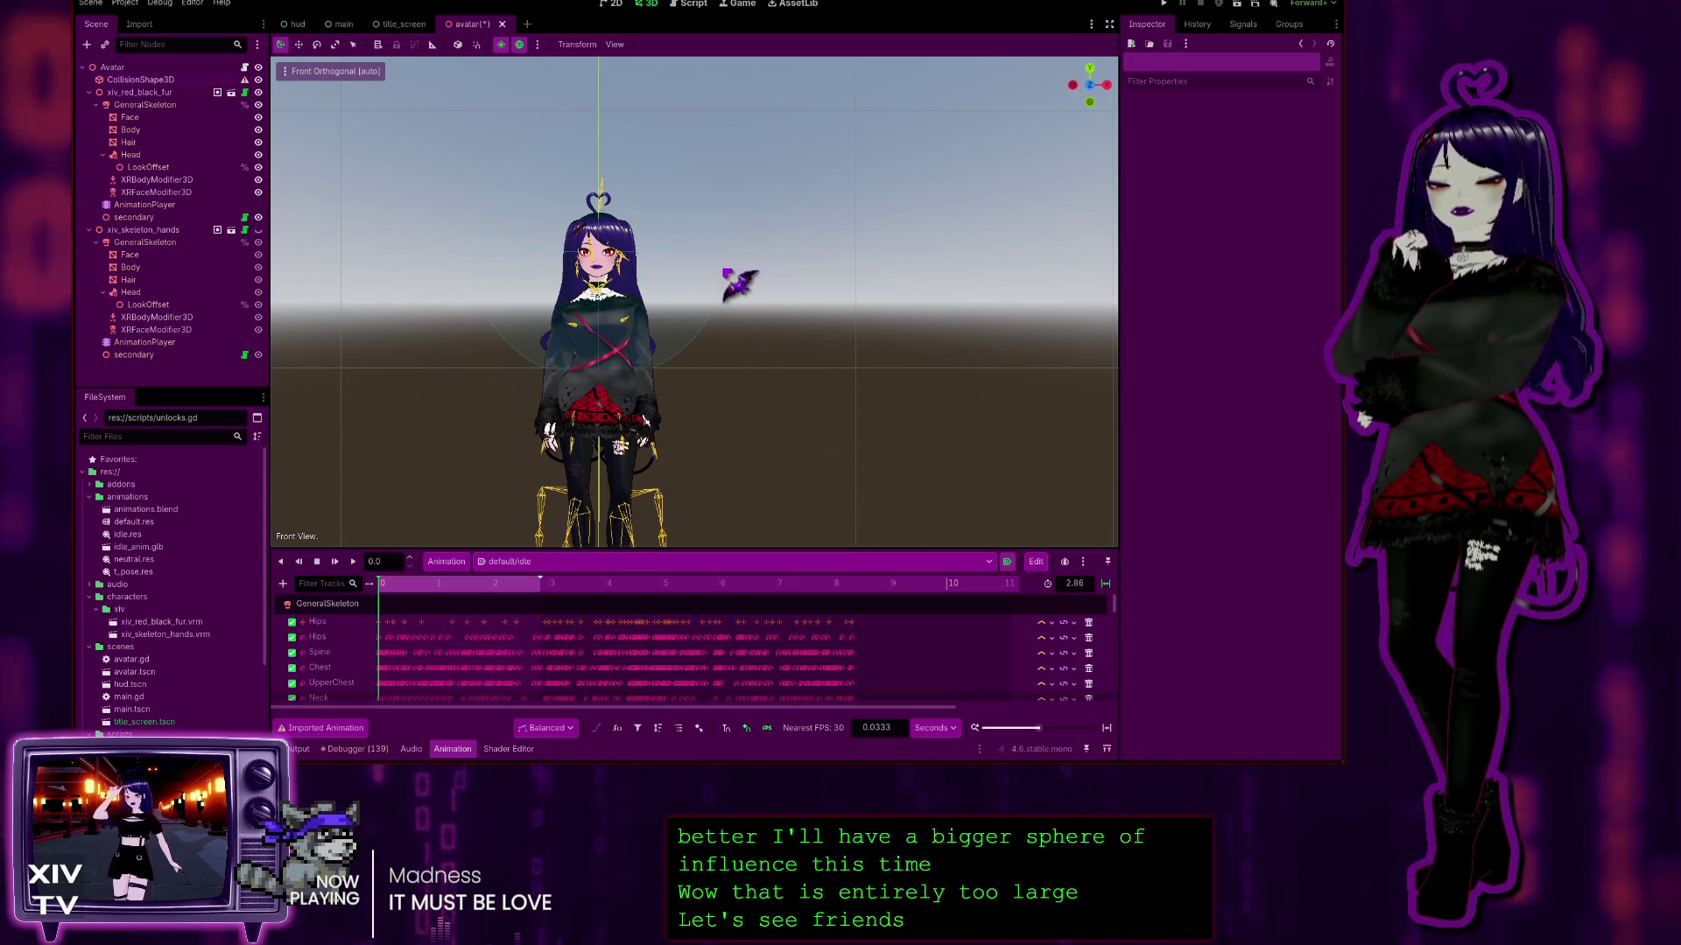
pyautogui.click(683, 249)
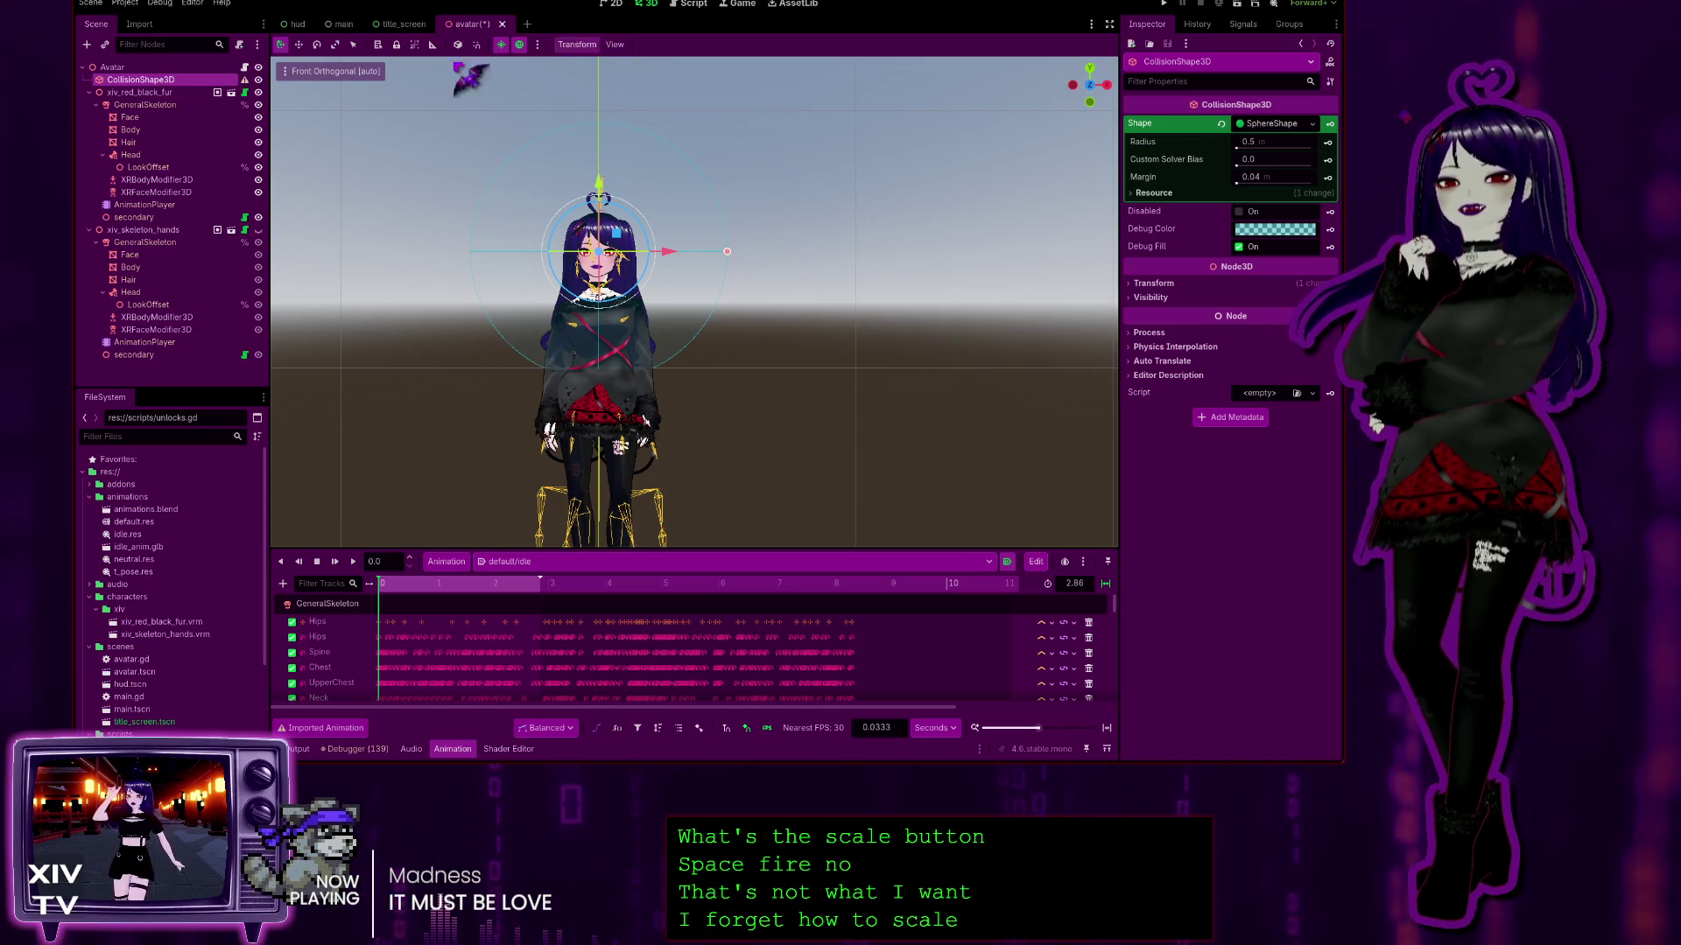
pyautogui.scroll(8, 522, 293)
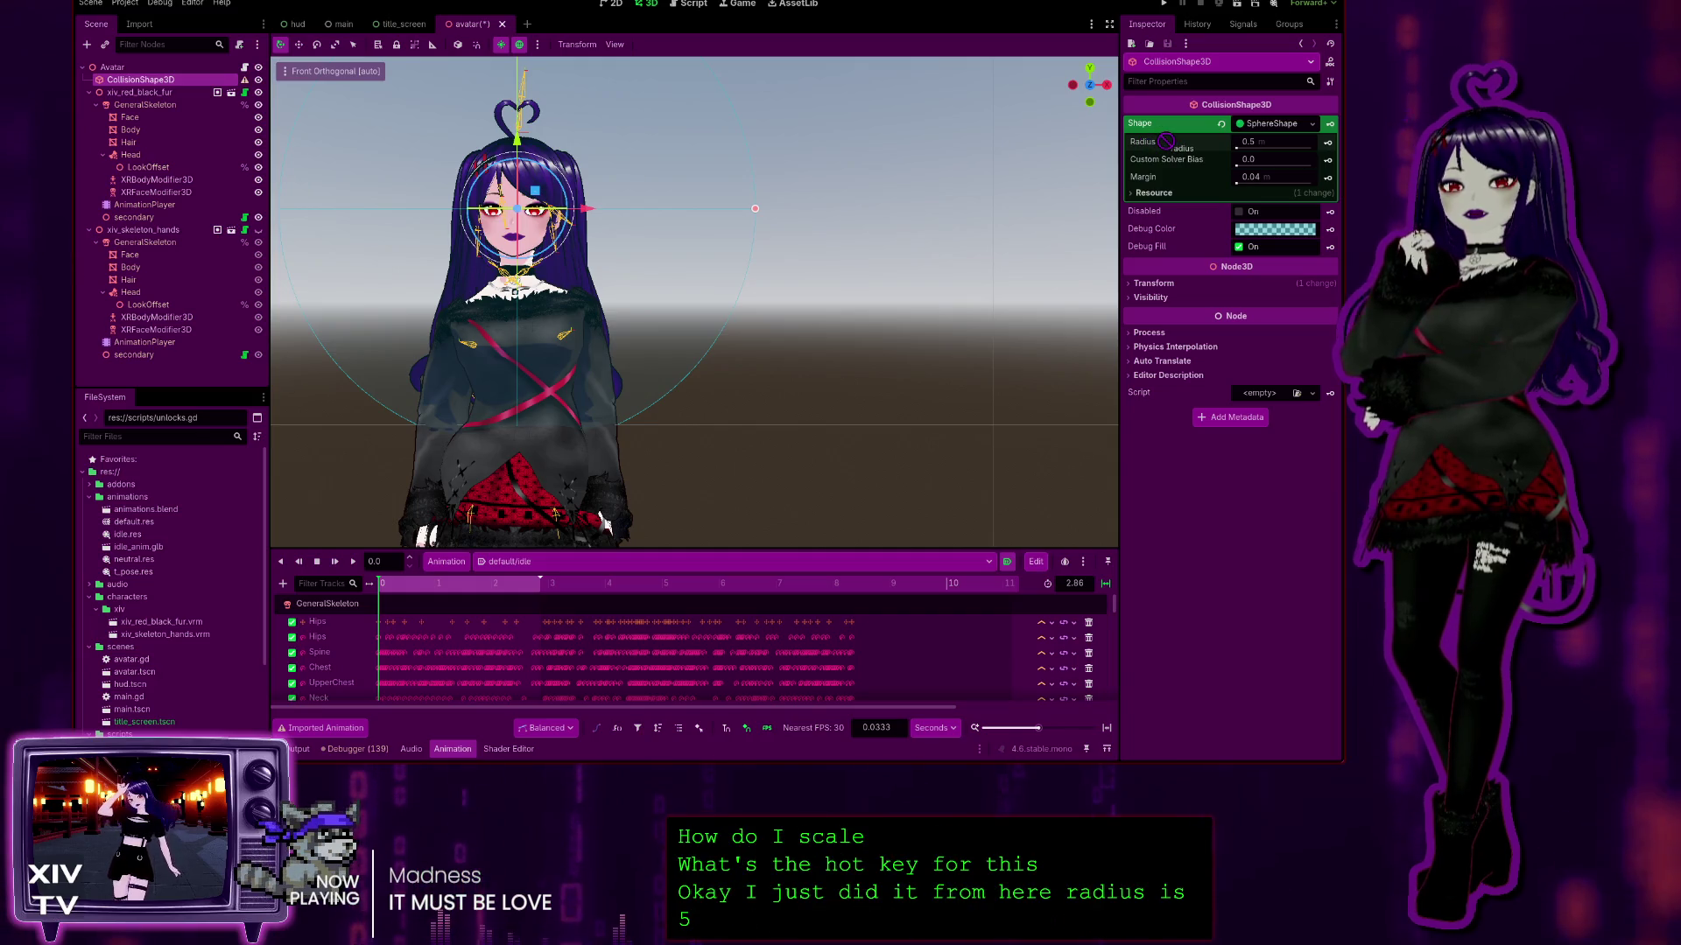
pyautogui.moveTo(1260, 147); pyautogui.dragTo(1215, 147)
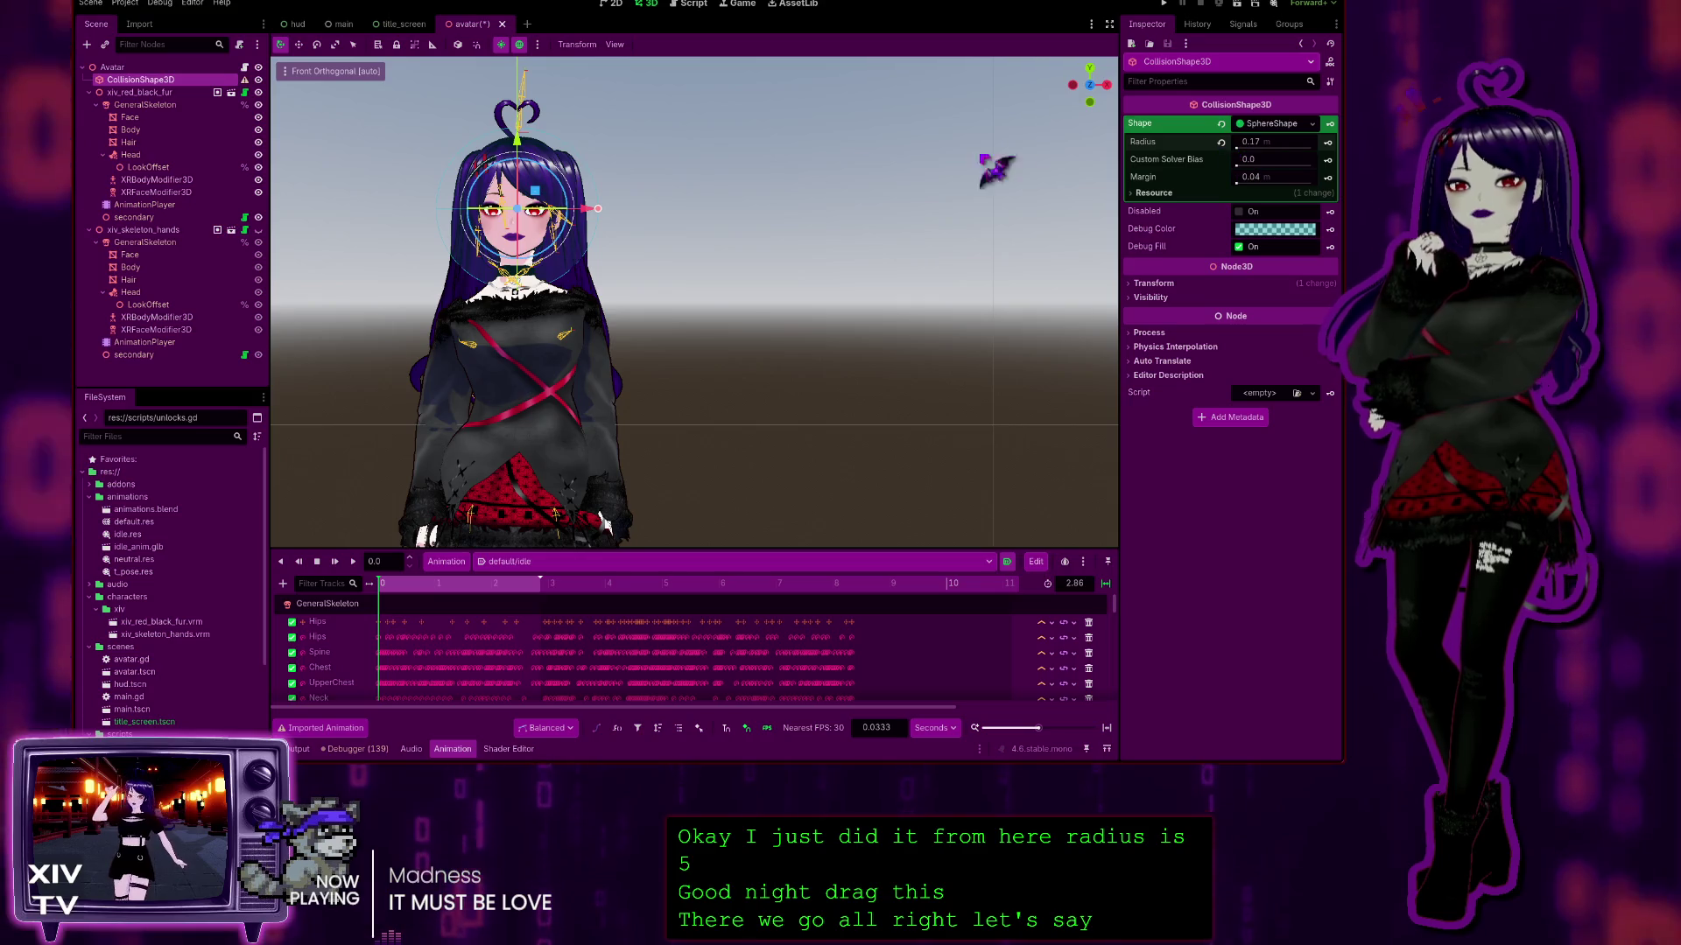
pyautogui.scroll(1, 788, 218)
pyautogui.moveTo(775, 210)
pyautogui.mouseDown()
pyautogui.moveTo(800, 252)
pyautogui.moveTo(856, 274)
pyautogui.moveTo(811, 274)
pyautogui.moveTo(840, 281)
pyautogui.mouseUp()
pyautogui.moveTo(701, 279)
pyautogui.mouseDown()
pyautogui.moveTo(600, 292)
pyautogui.moveTo(799, 262)
pyautogui.moveTo(889, 289)
pyautogui.mouseUp()
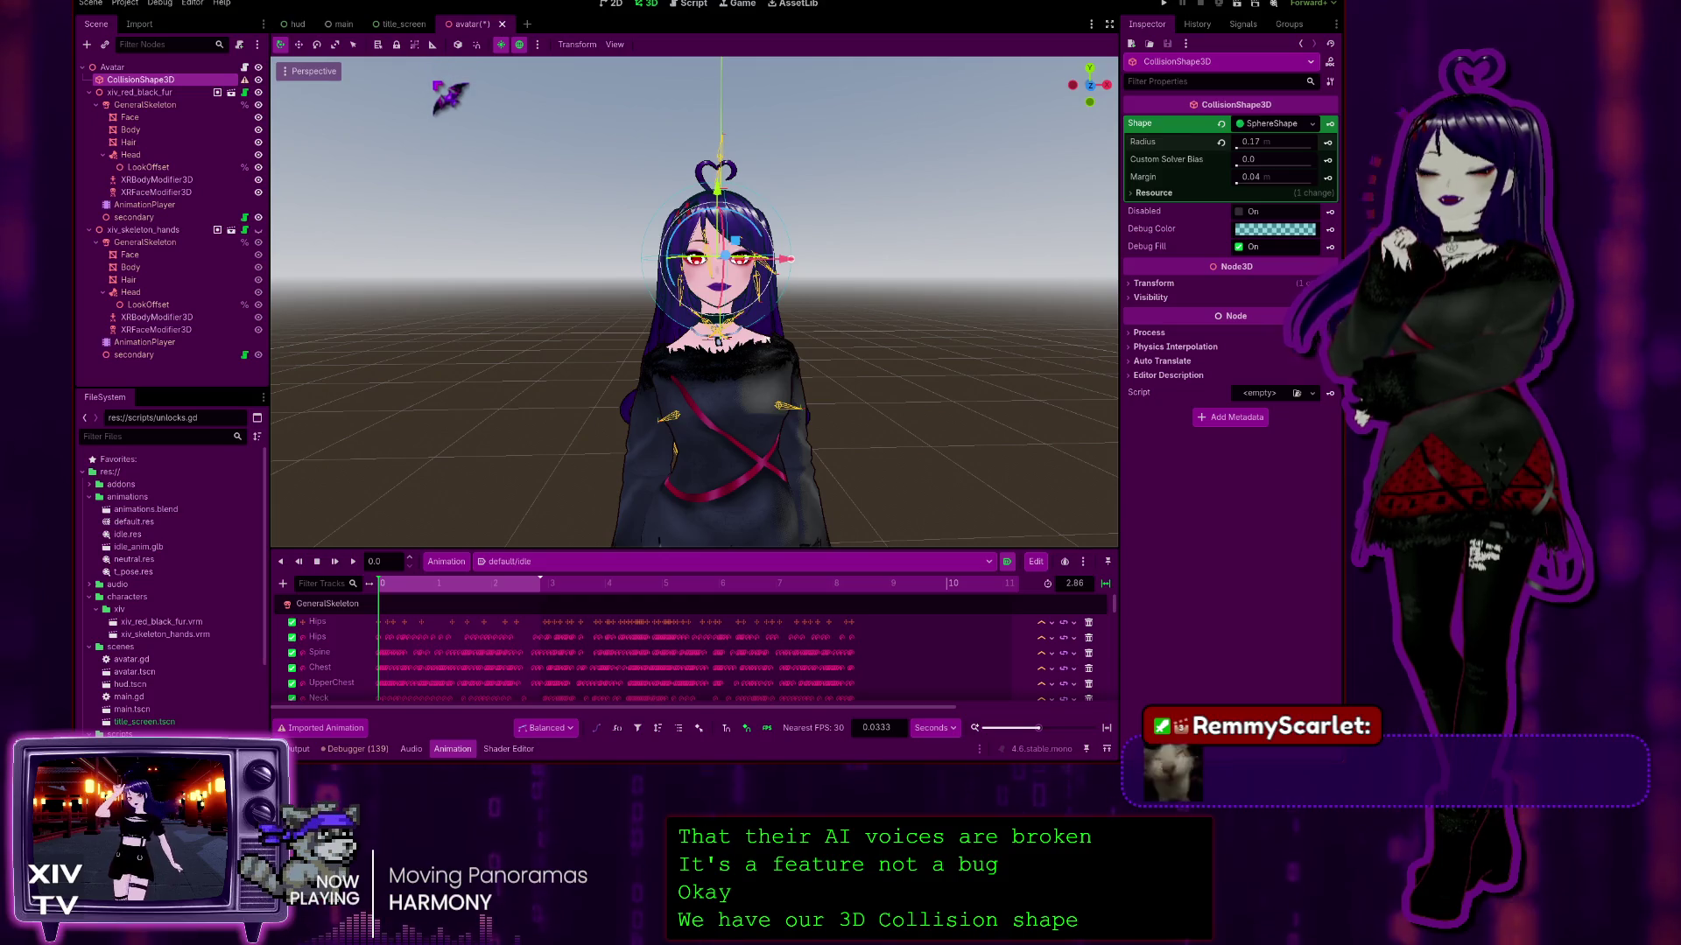
# Step: Save the avatar scene with Ctrl+S and switch to the Script workspace
pyautogui.hotkey('ctrl', 's')
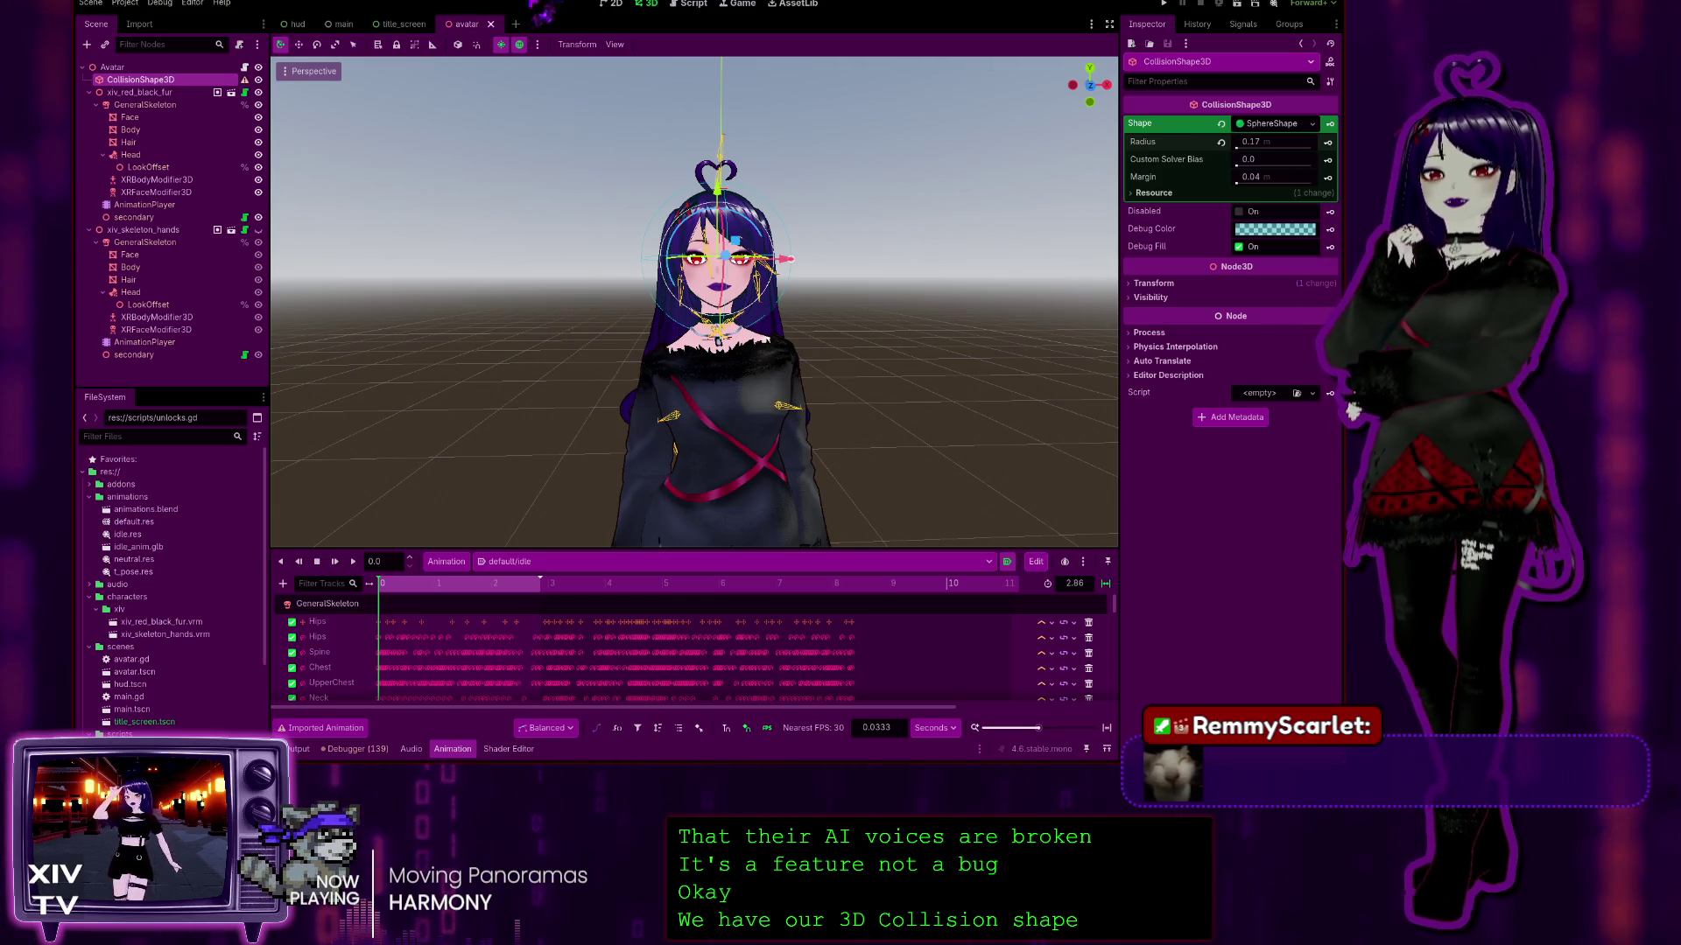
pyautogui.hotkey('ctrl', 'F3')
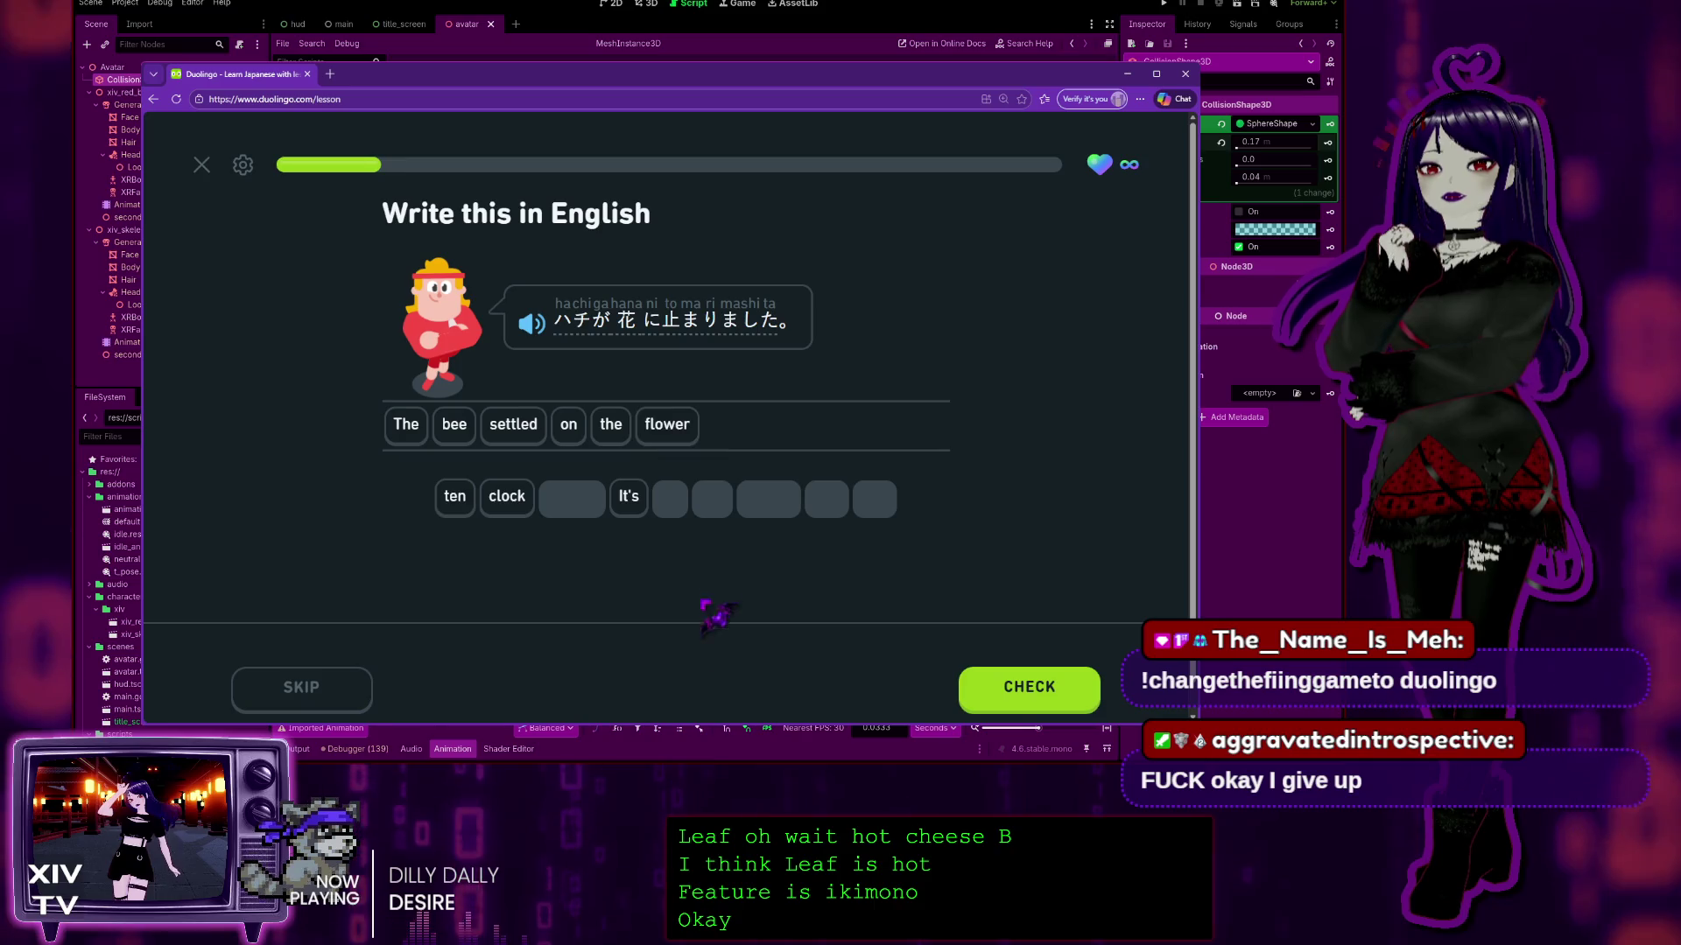
# Step: Check the bee sentence, then finish and submit 'His birthday falls on a Friday'
pyautogui.click(1029, 687)
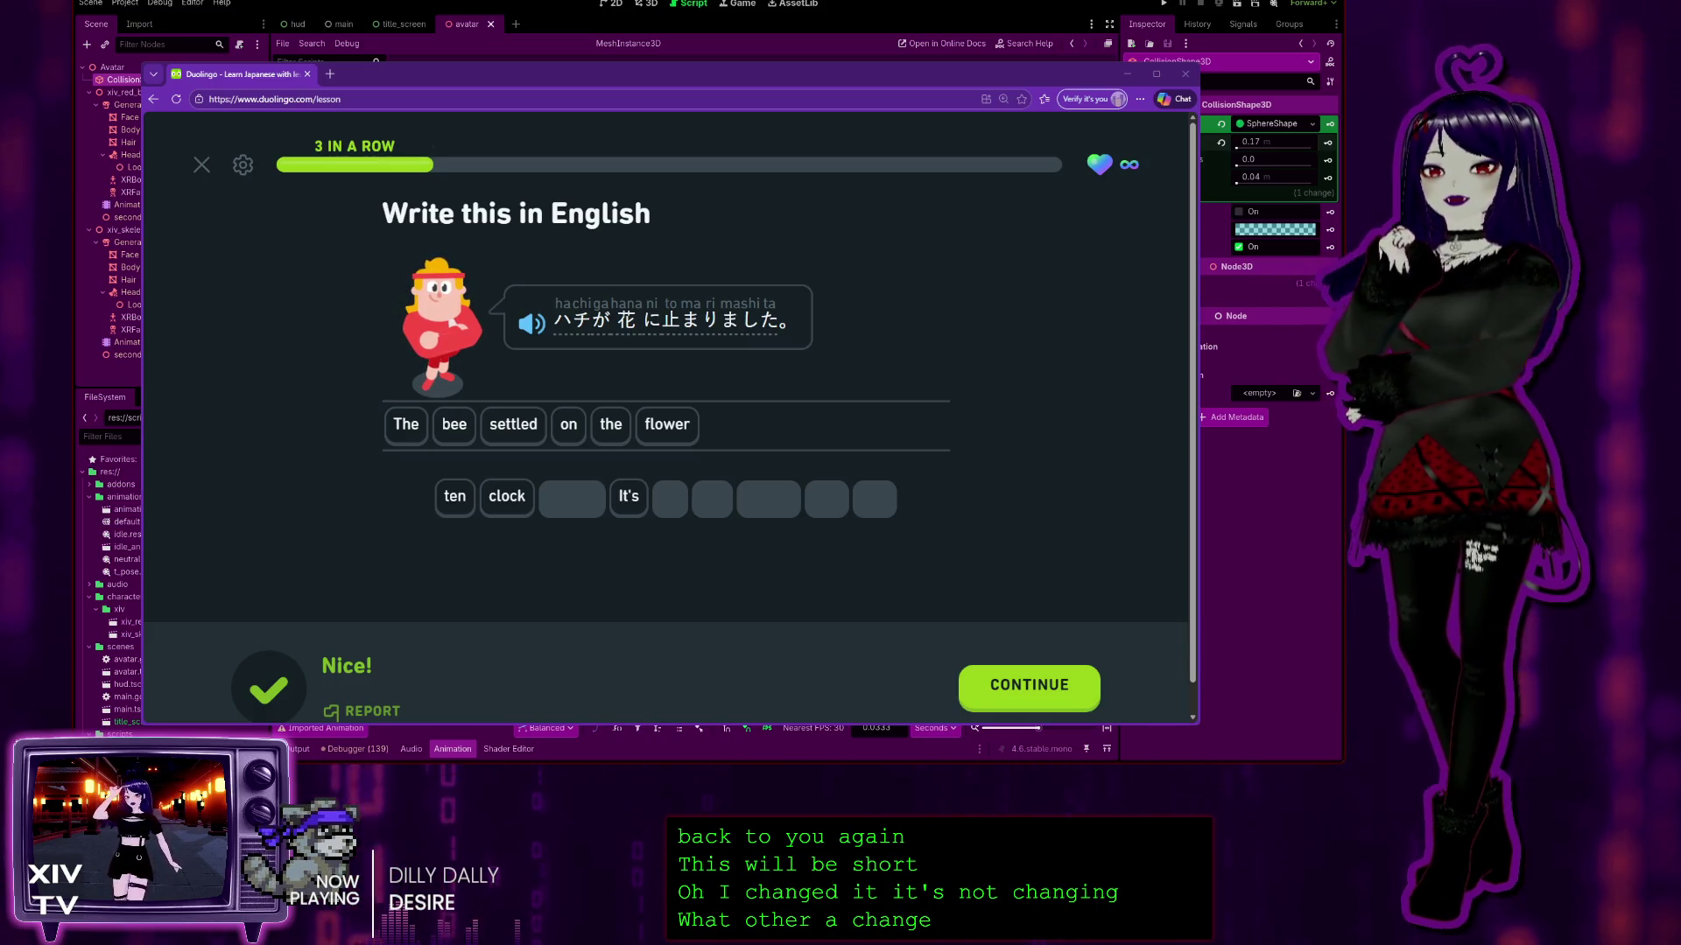
pyautogui.click(1064, 683)
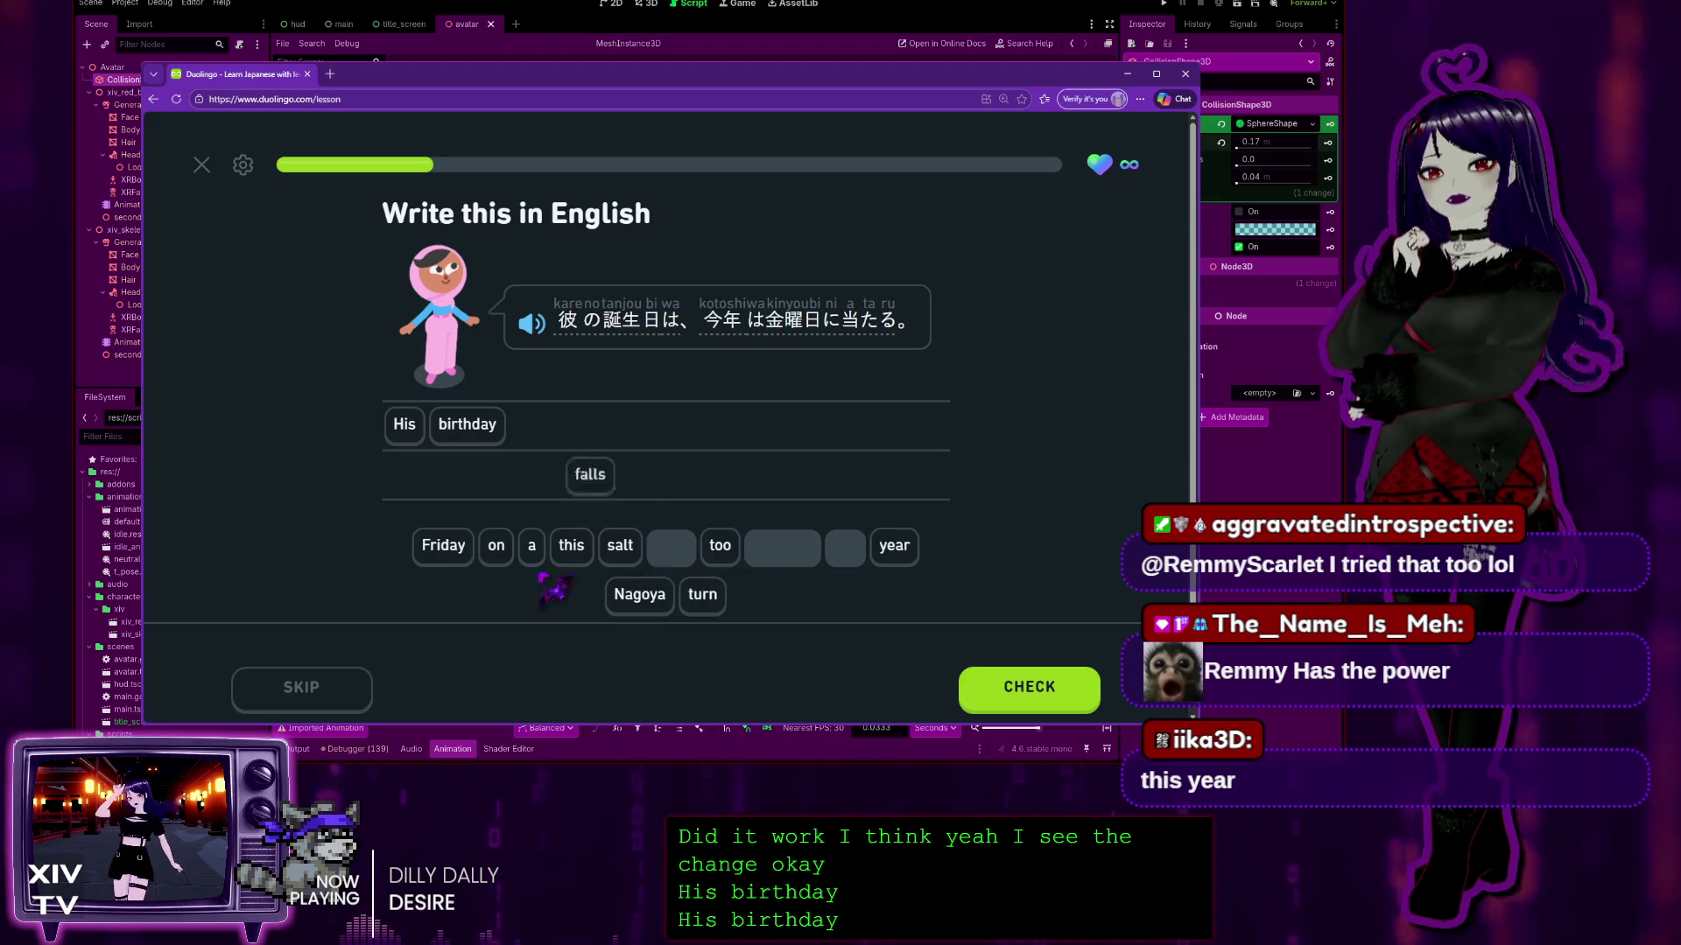
pyautogui.click(492, 549)
pyautogui.click(532, 546)
pyautogui.click(443, 548)
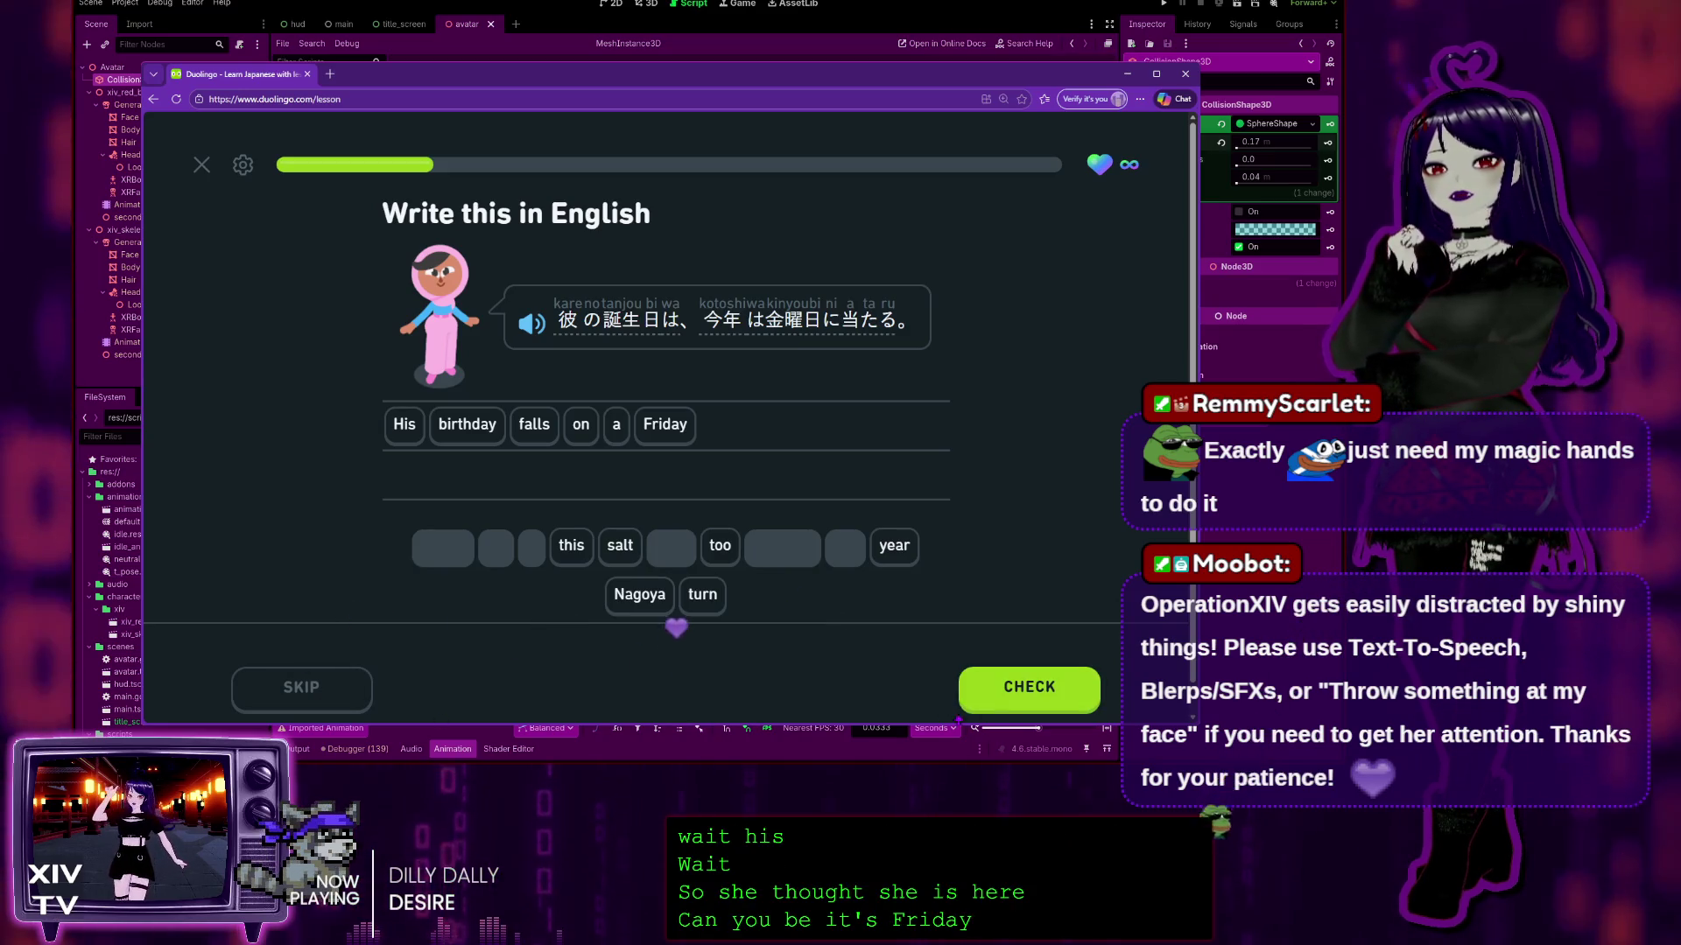
pyautogui.click(963, 693)
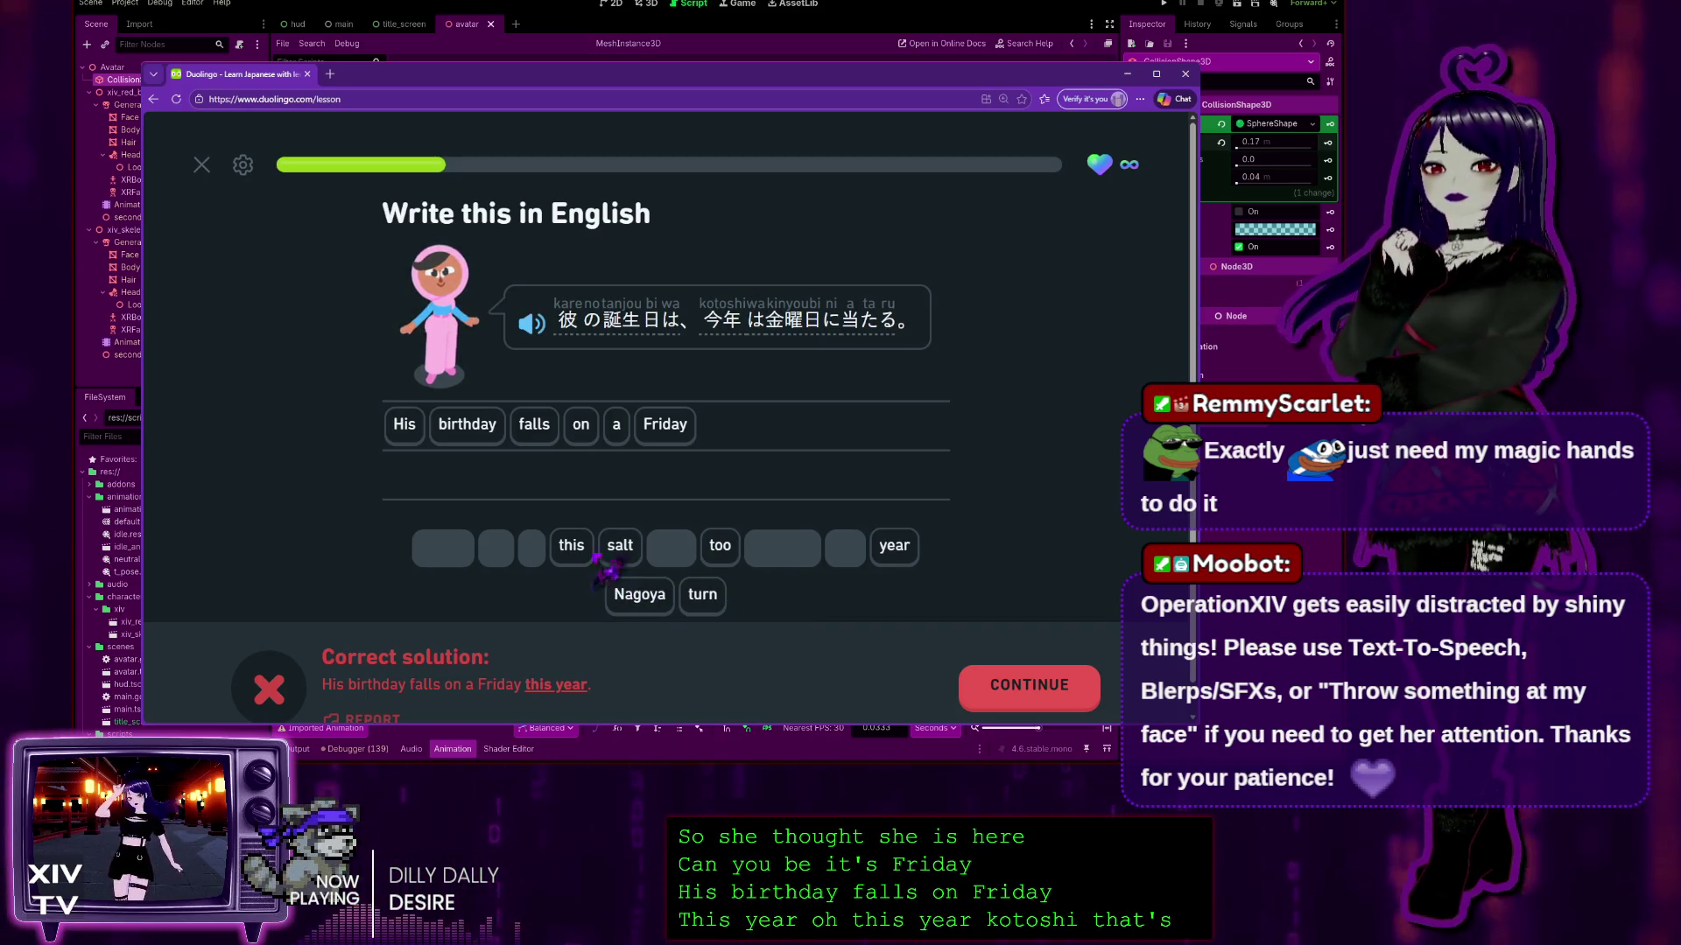
pyautogui.click(988, 669)
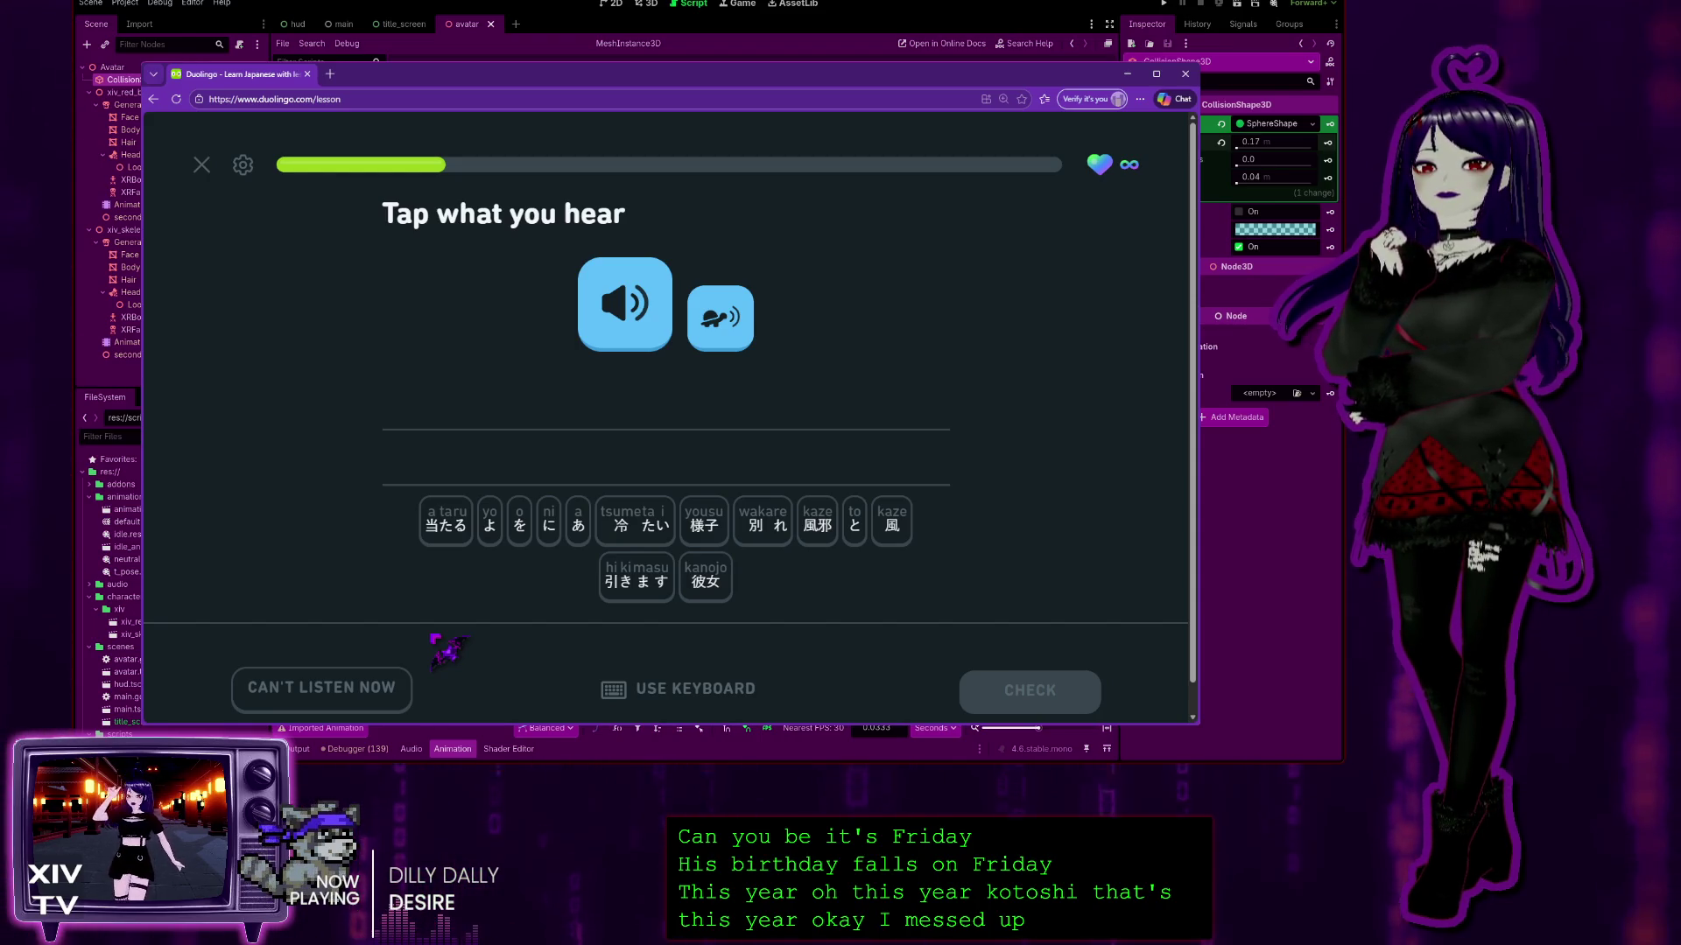
# Step: Listen, add the 冷たい, 風邪, と, 風, よ tiles, submit the answer, and continue
pyautogui.click(617, 275)
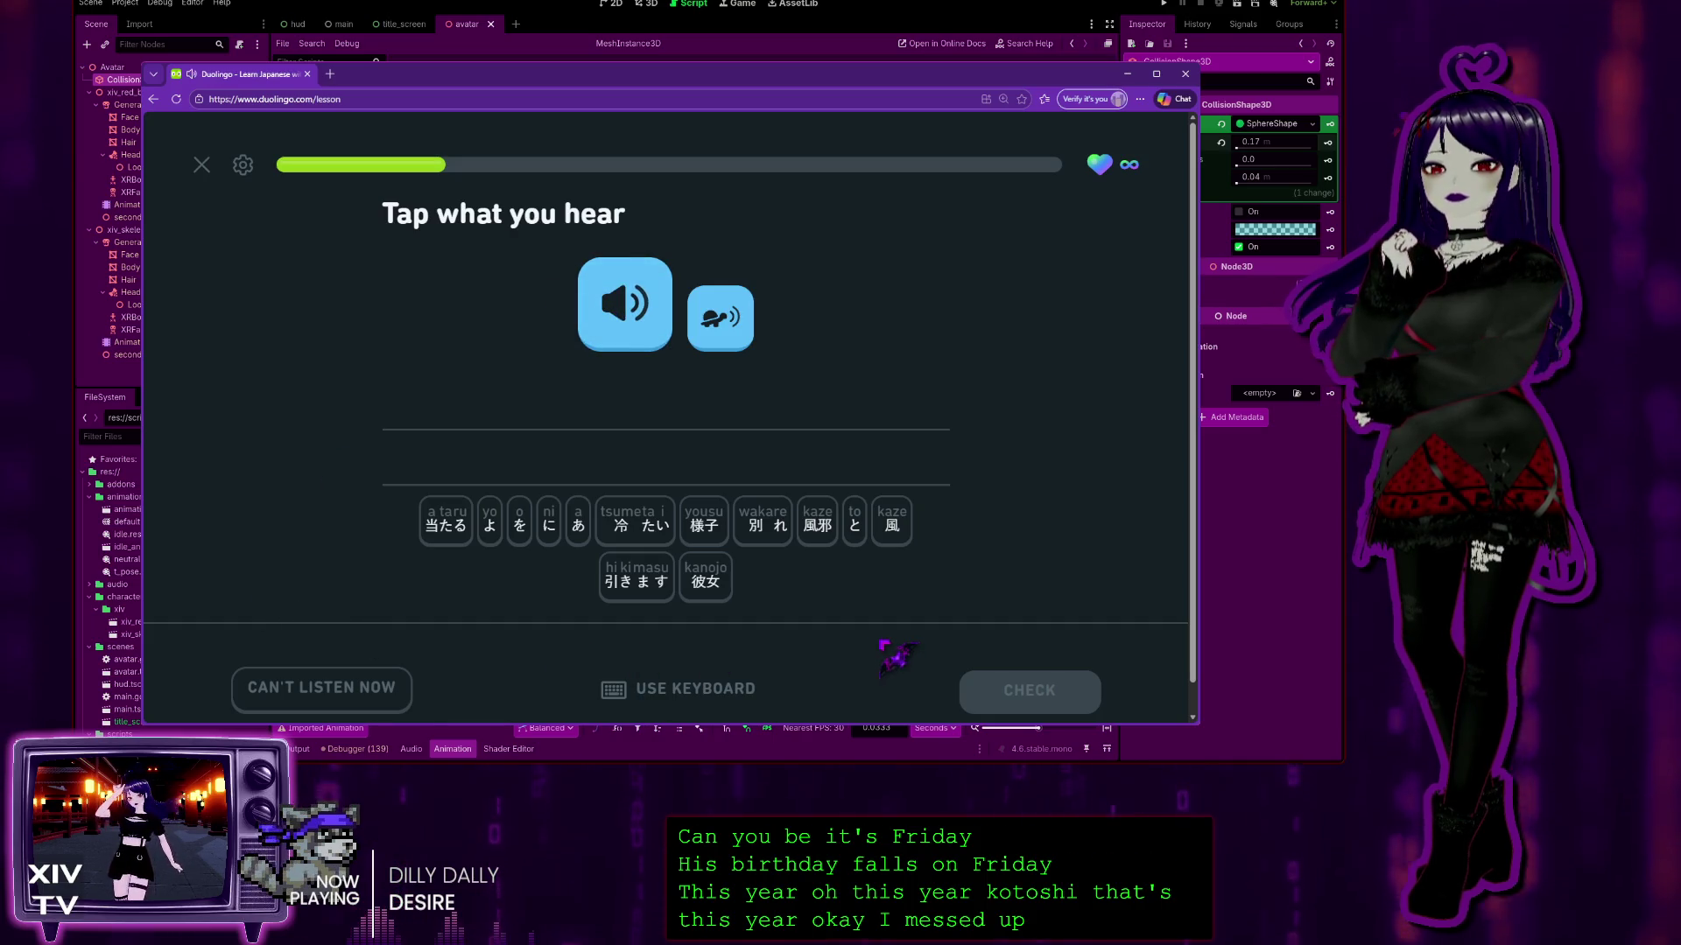
pyautogui.click(630, 534)
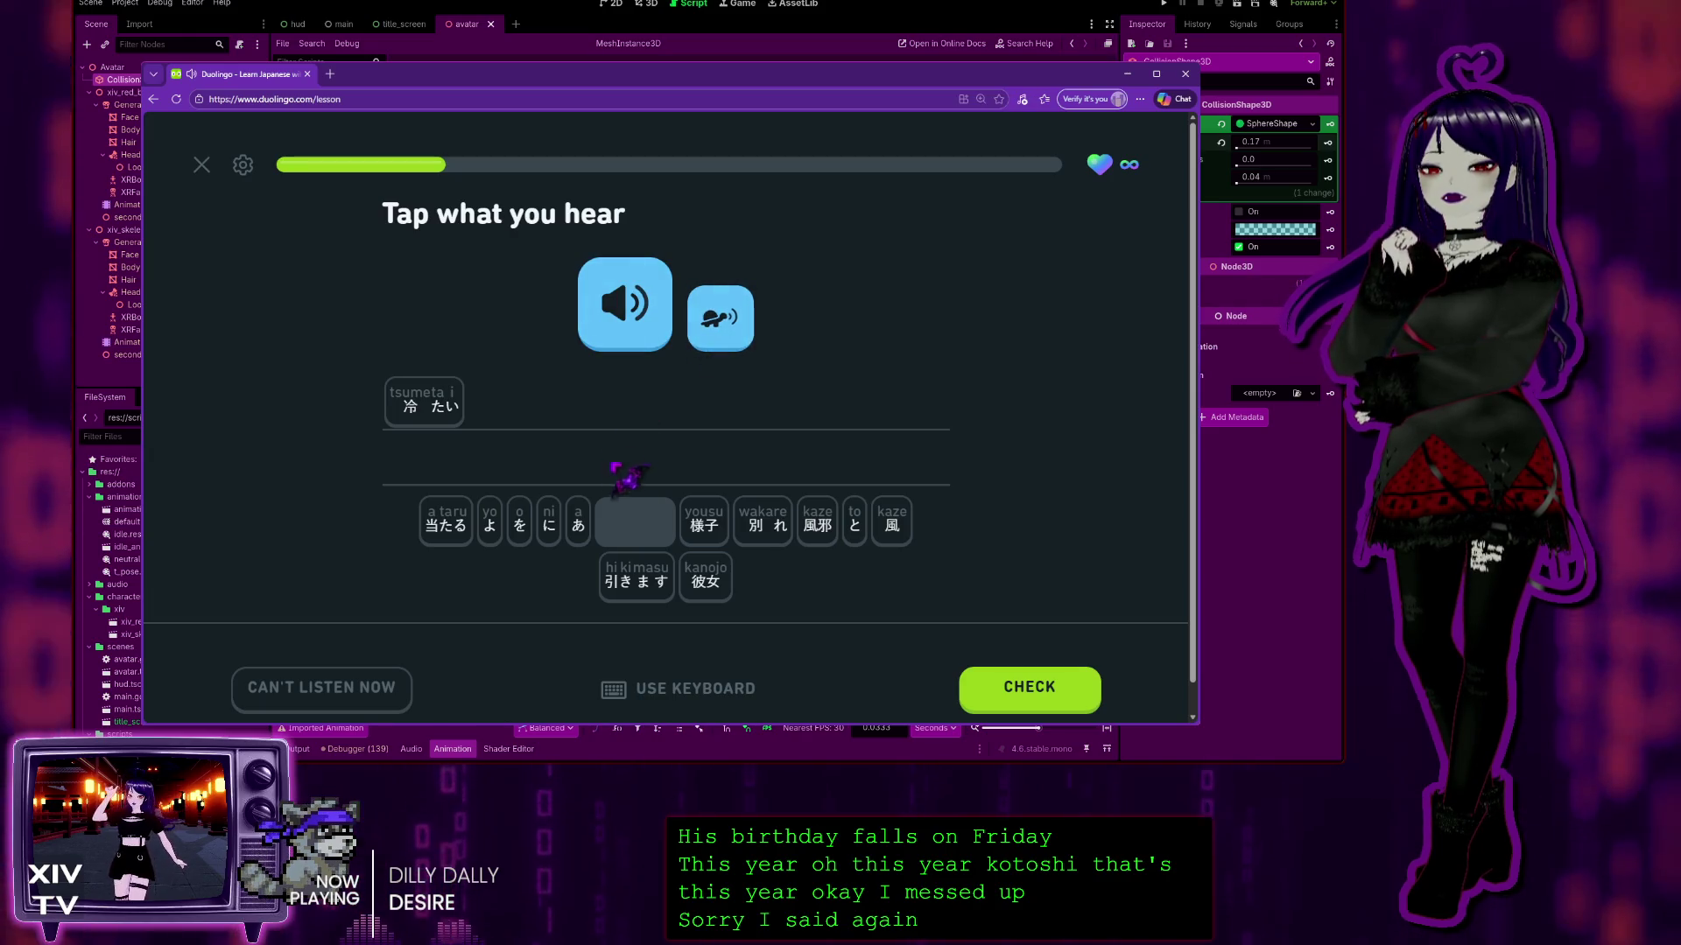
pyautogui.click(829, 529)
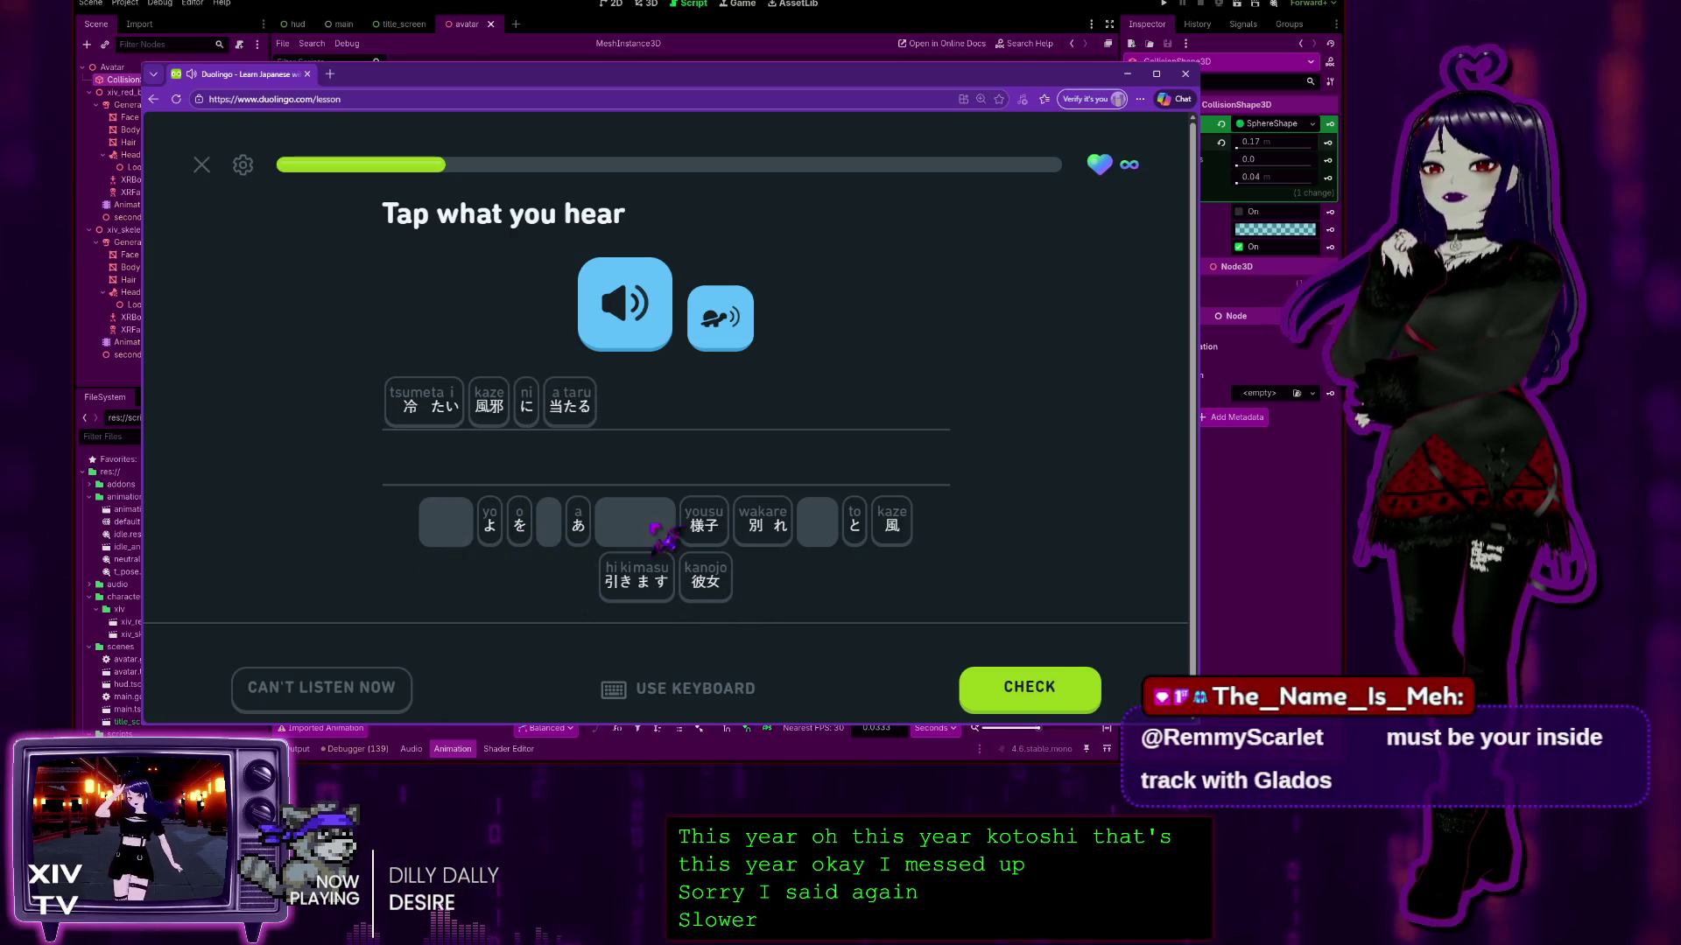
pyautogui.click(853, 525)
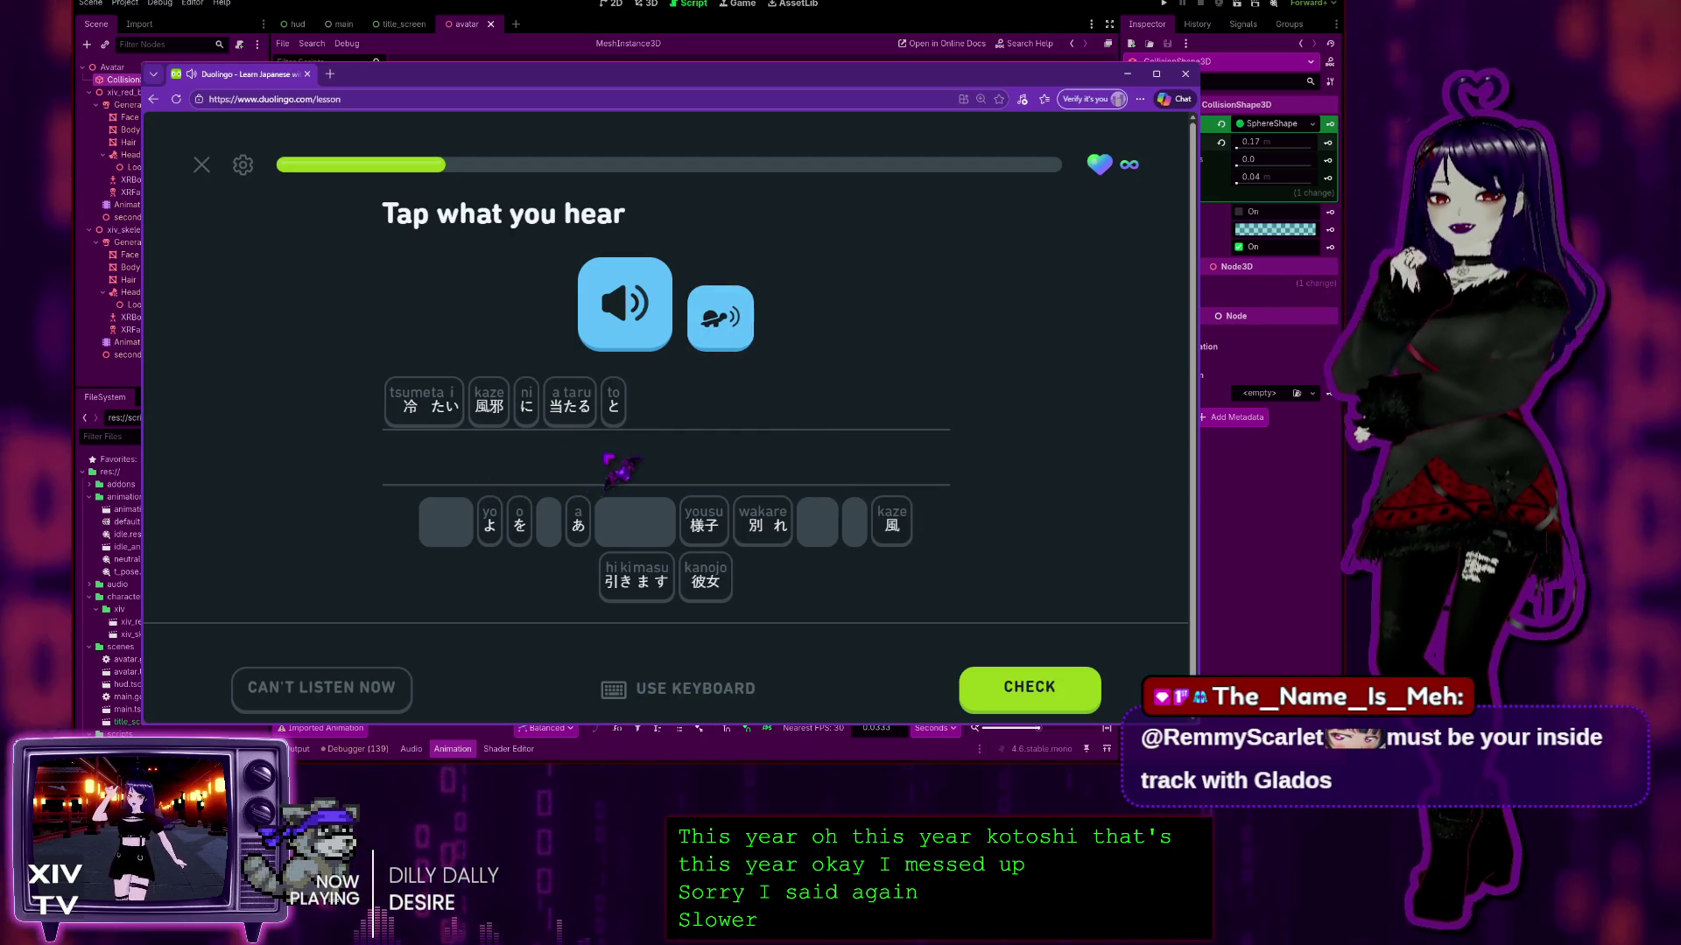
pyautogui.click(892, 523)
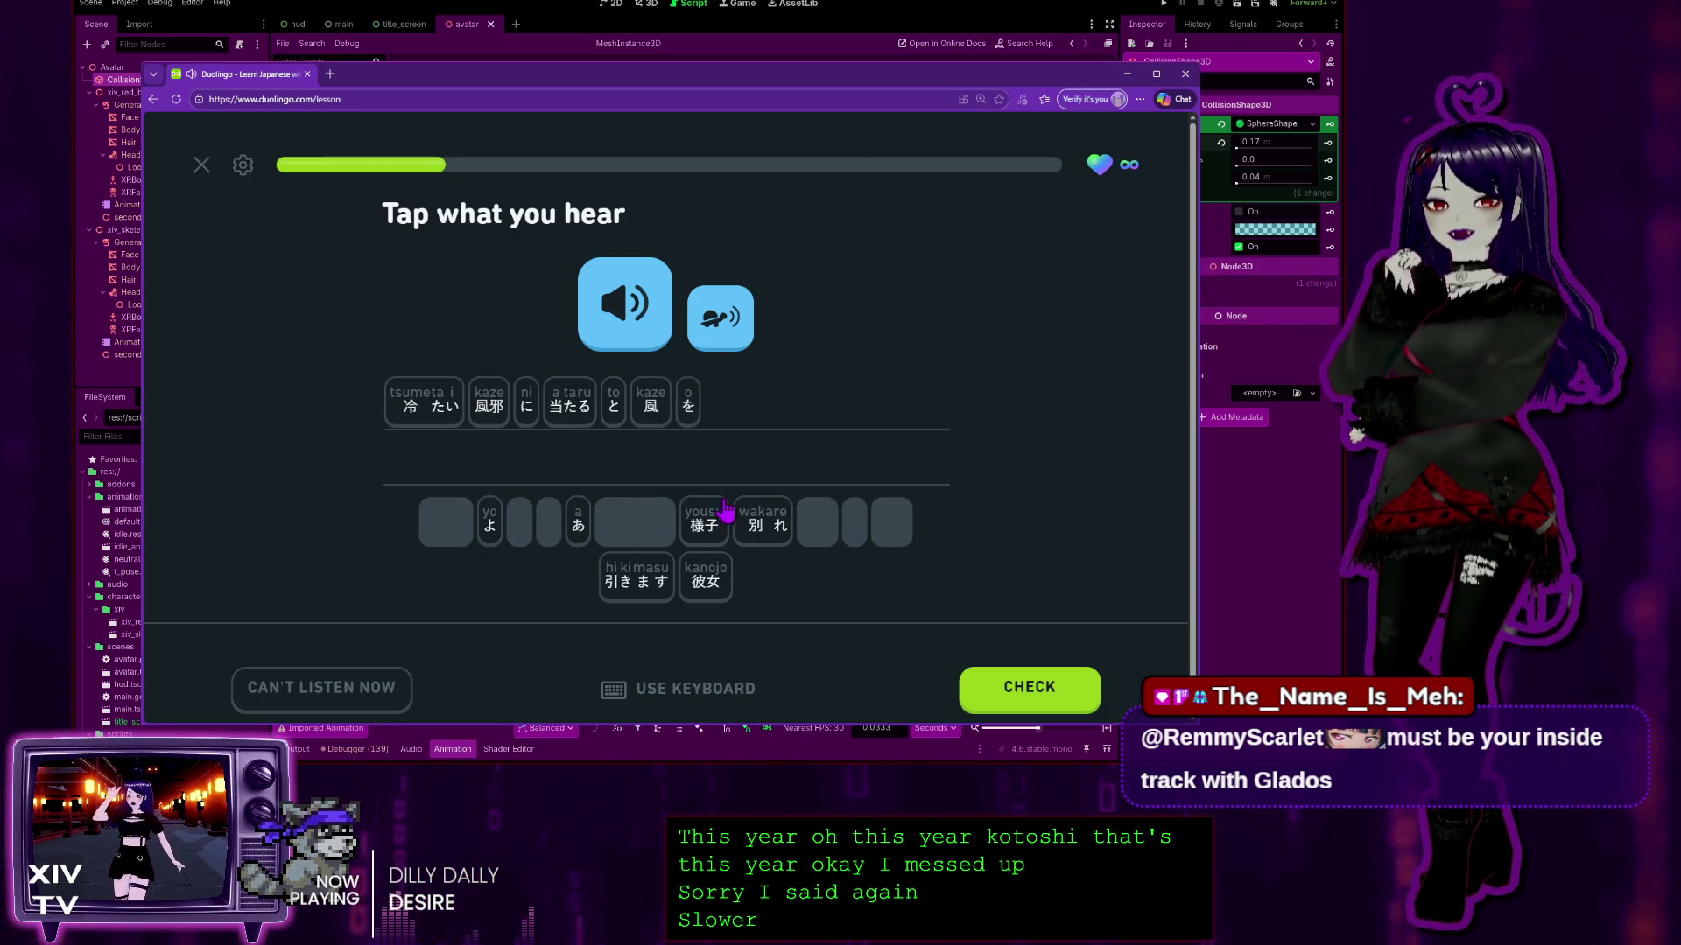
pyautogui.click(480, 530)
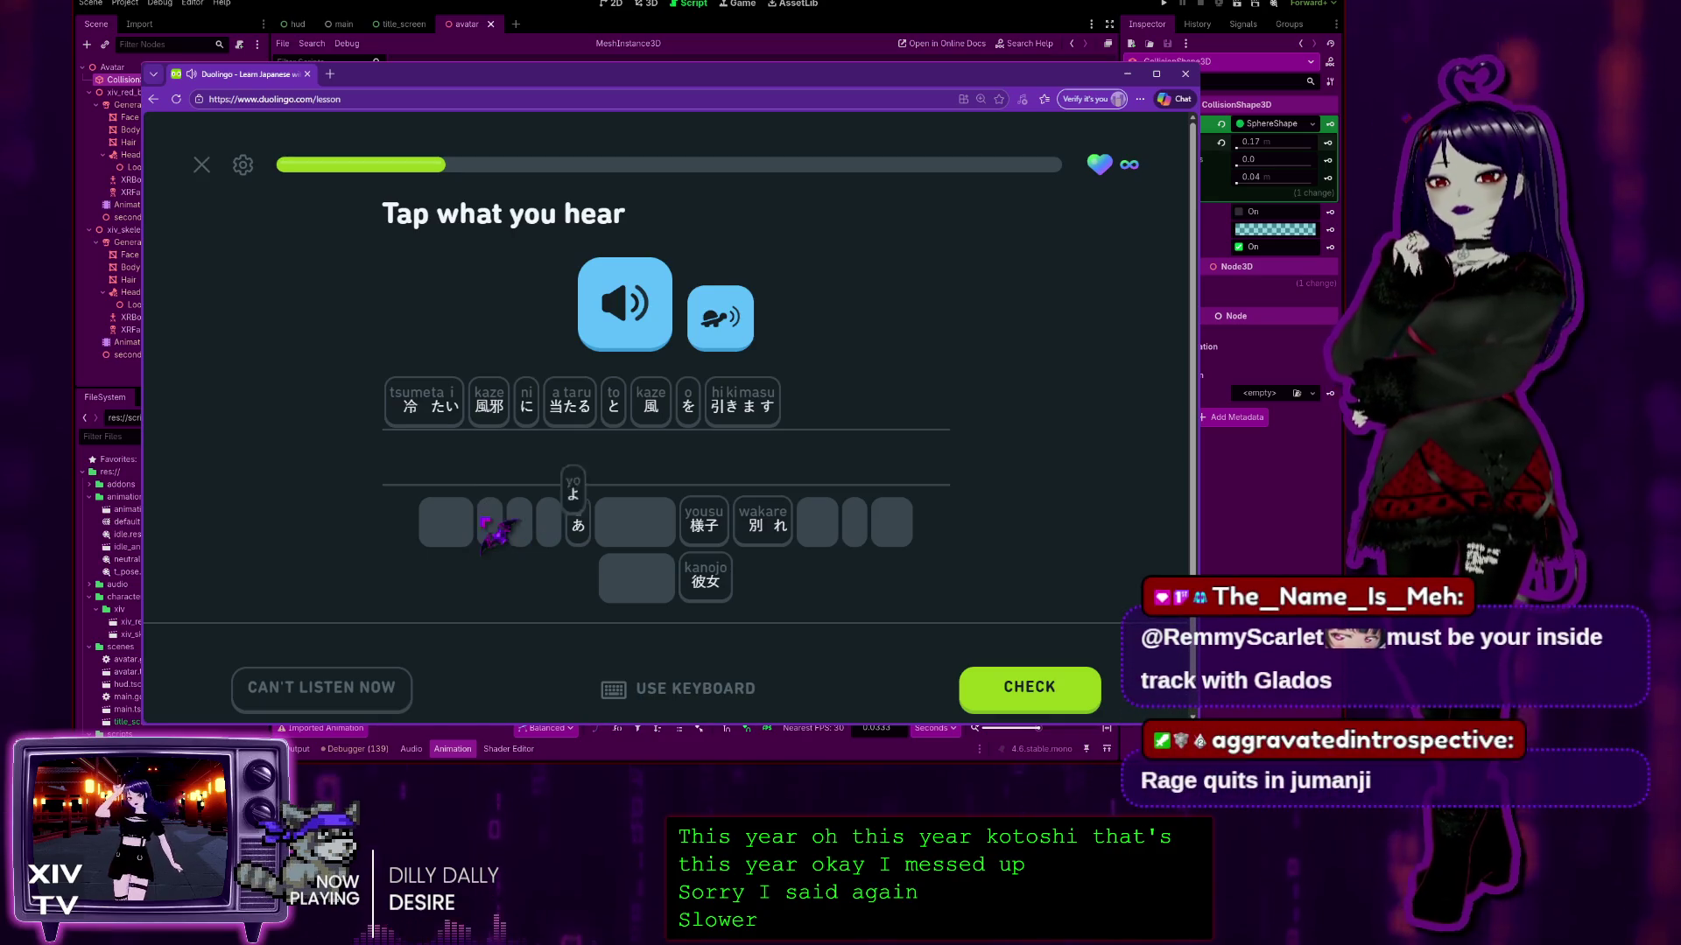
pyautogui.click(1022, 685)
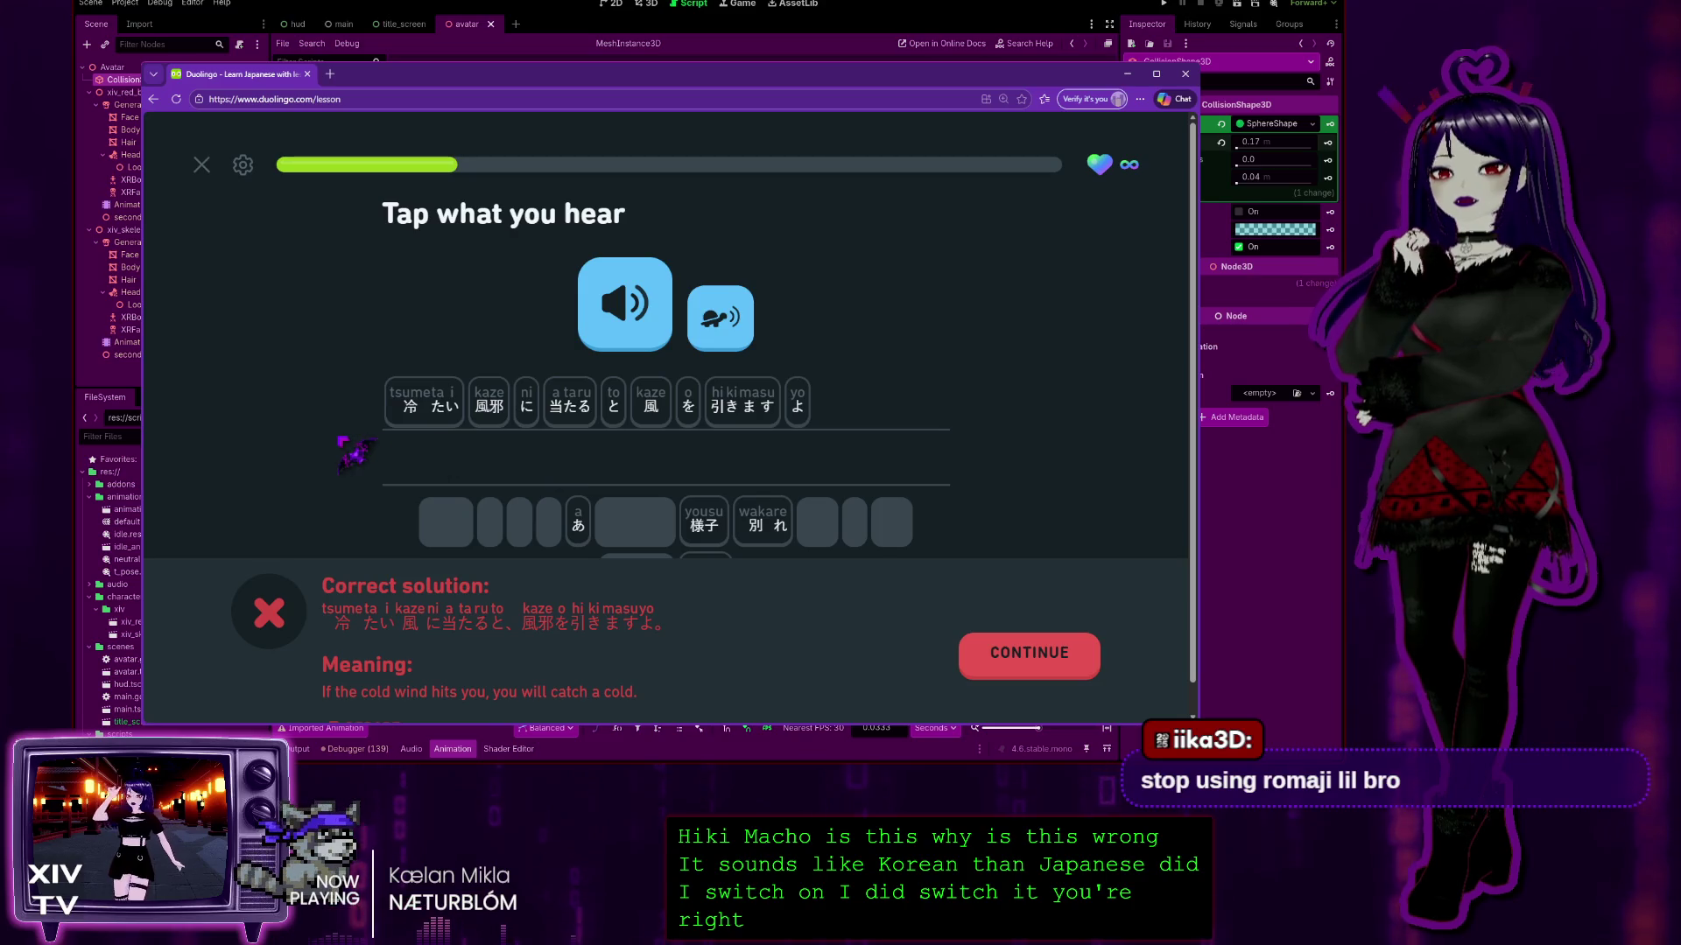
pyautogui.click(1049, 662)
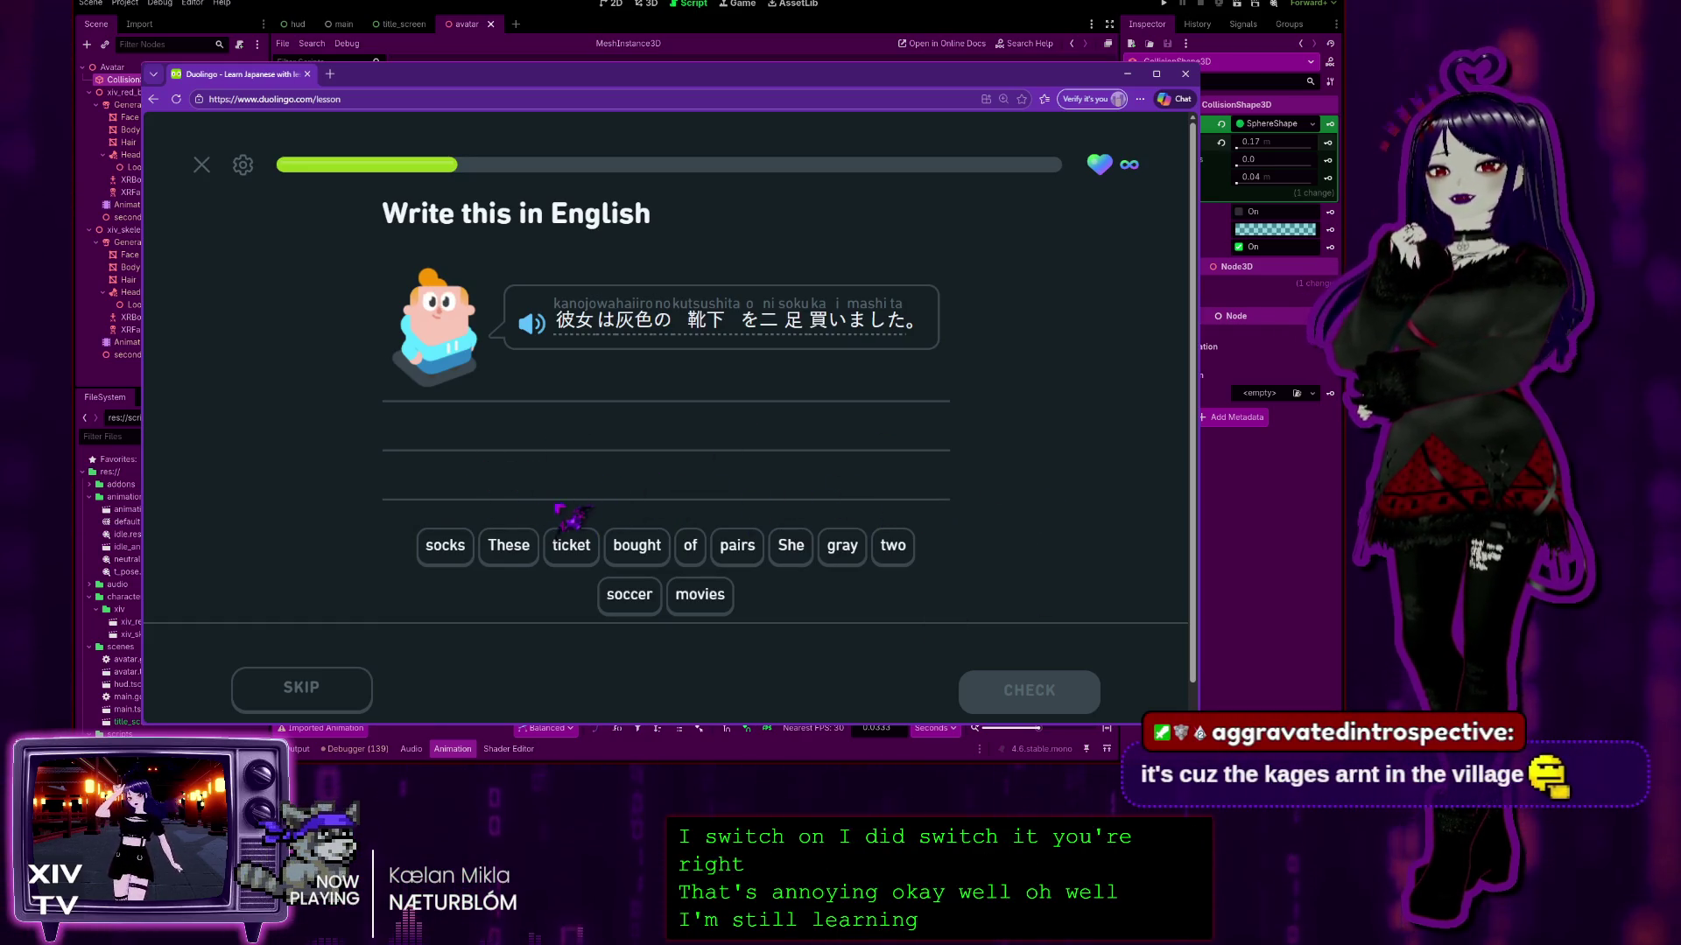
# Step: Assemble 'She bought two pairs of gray socks', correcting misplaced words, submit, and continue
pyautogui.click(506, 546)
pyautogui.click(790, 545)
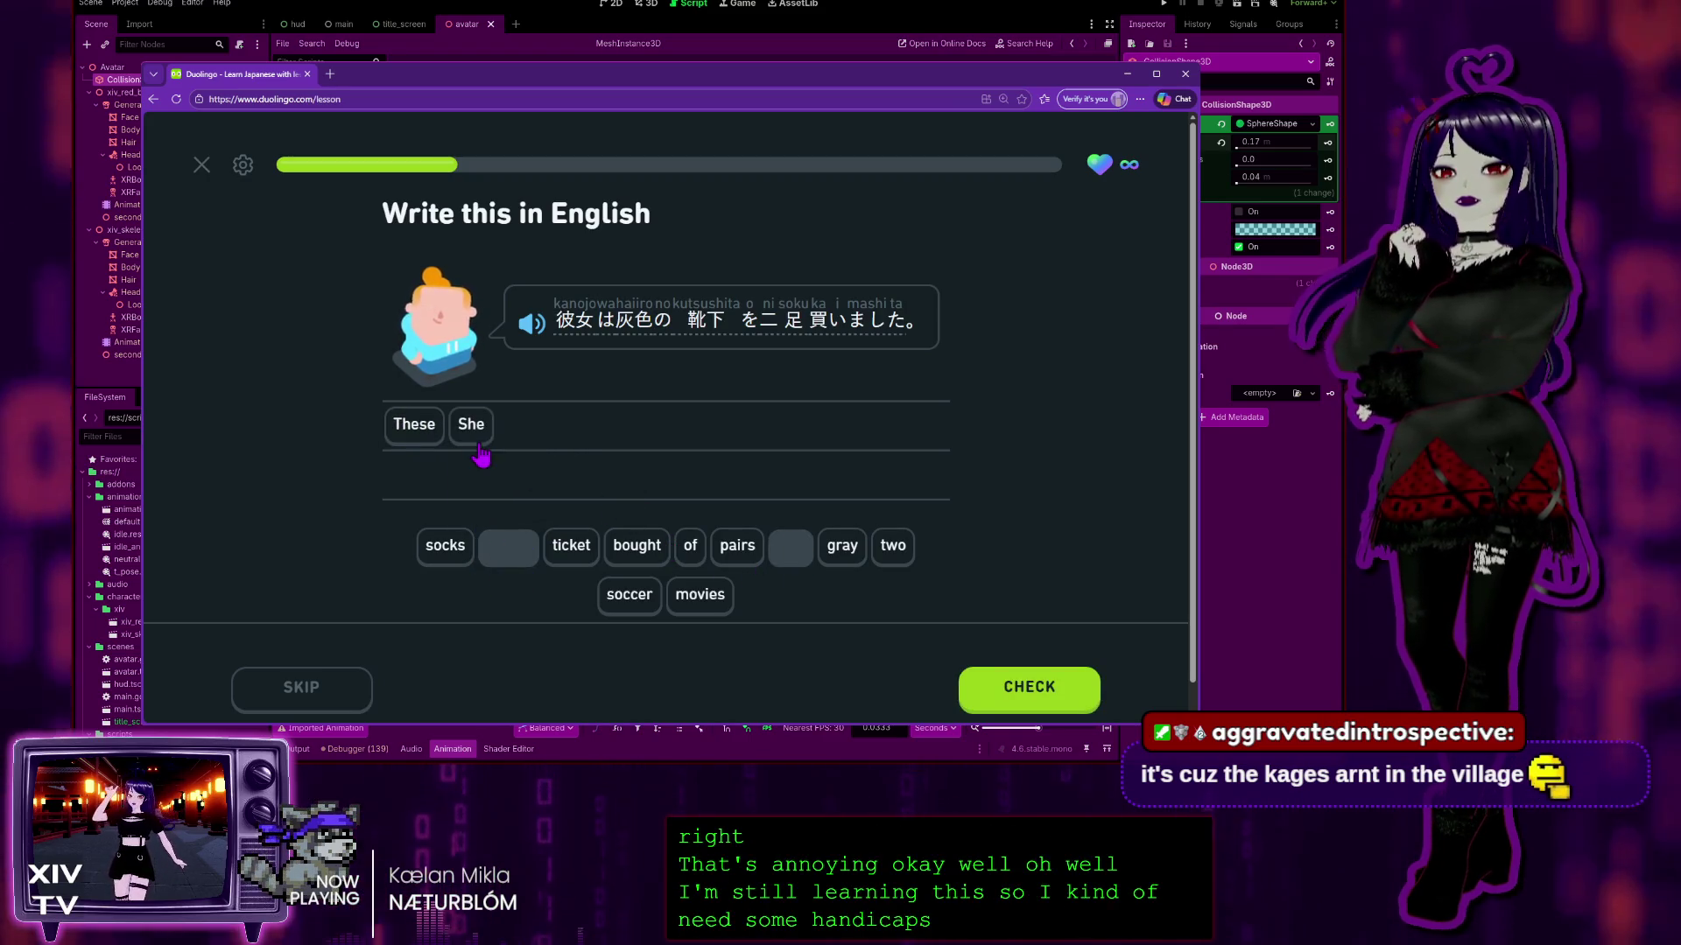
pyautogui.click(408, 442)
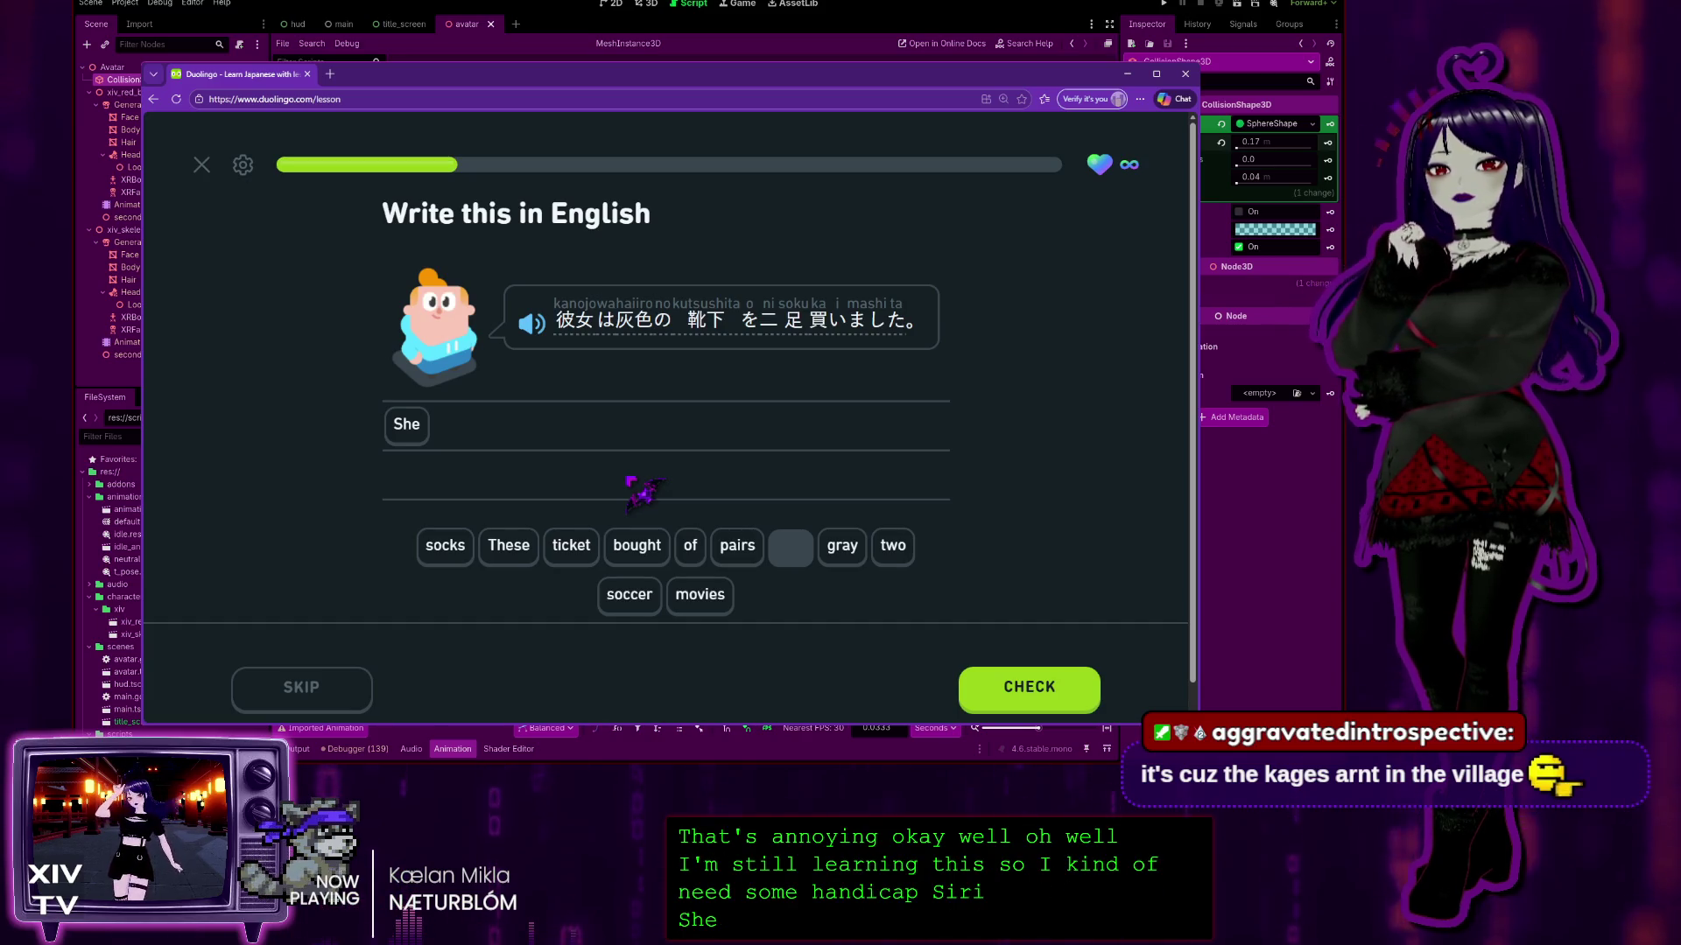
pyautogui.click(842, 547)
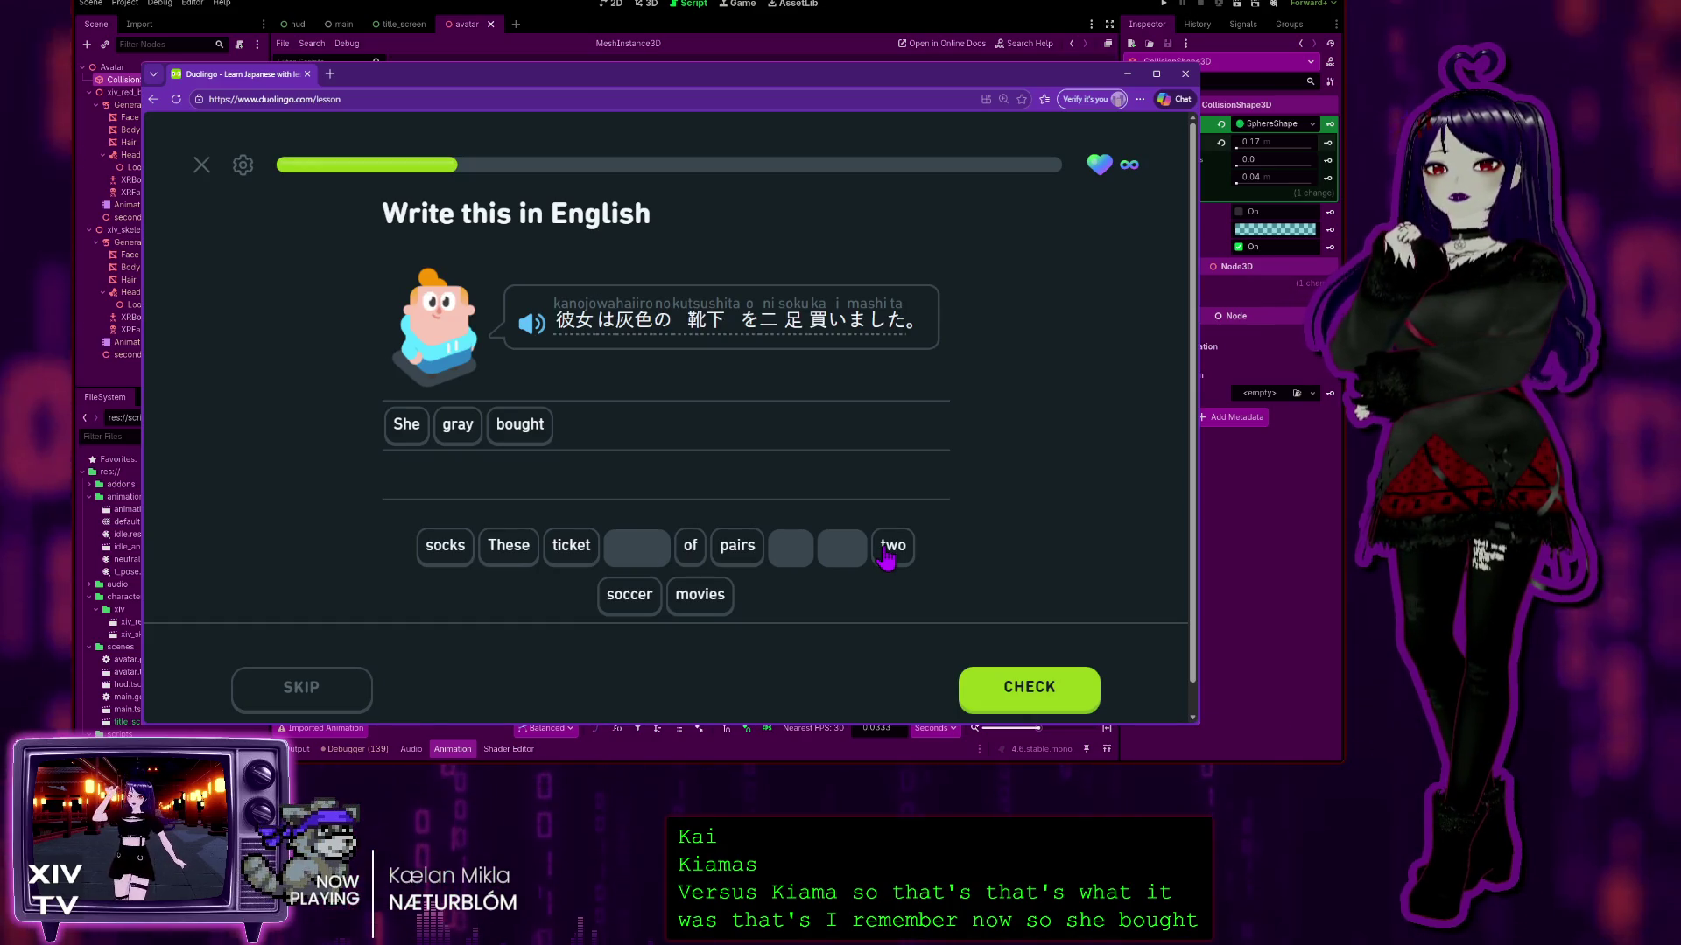
pyautogui.click(890, 547)
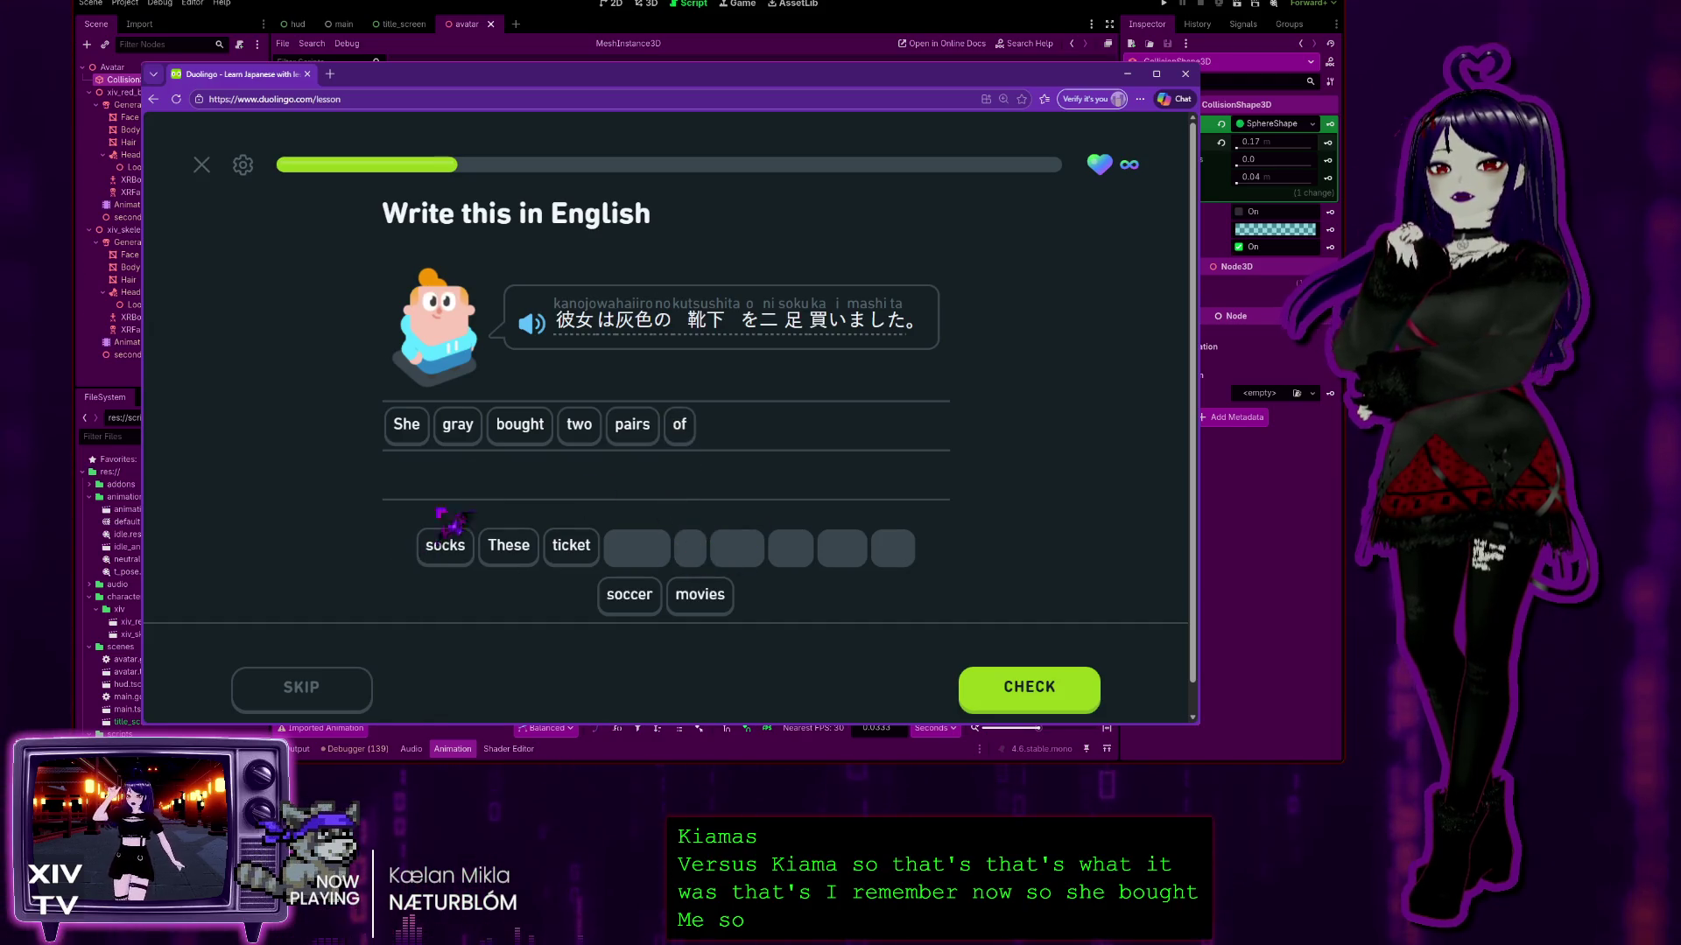
pyautogui.click(456, 426)
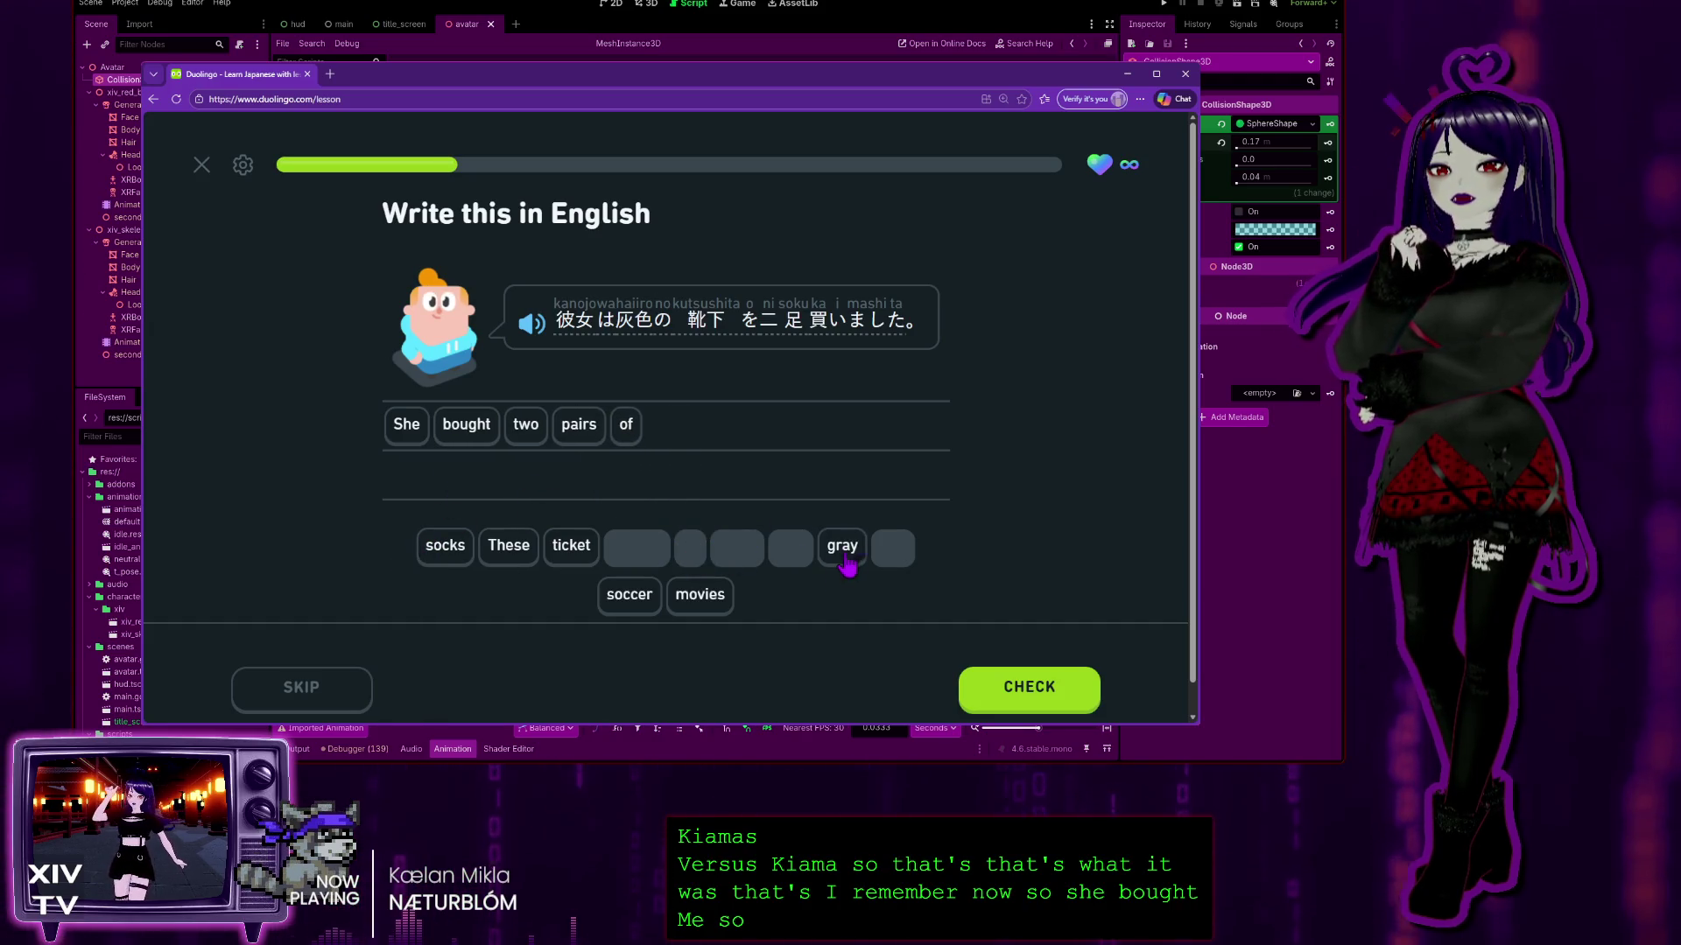
pyautogui.click(445, 546)
pyautogui.click(972, 681)
pyautogui.click(972, 681)
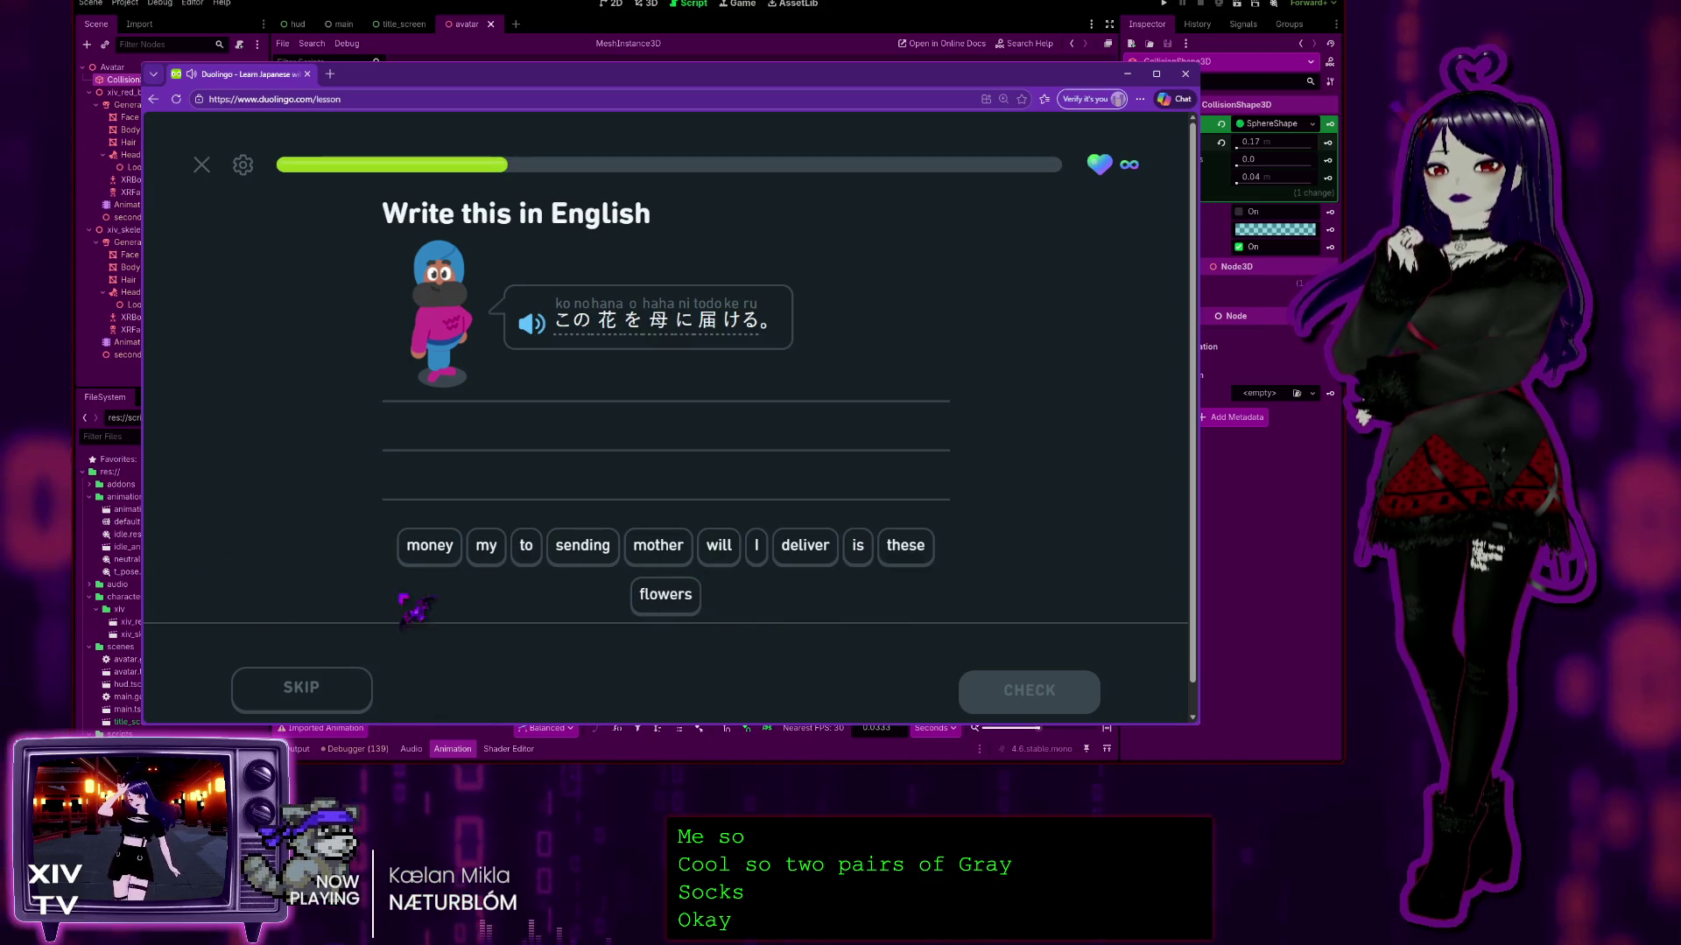
# Step: Submit 'I will deliver these flowers to my mother', then begin the next answer with 彼女
pyautogui.click(756, 547)
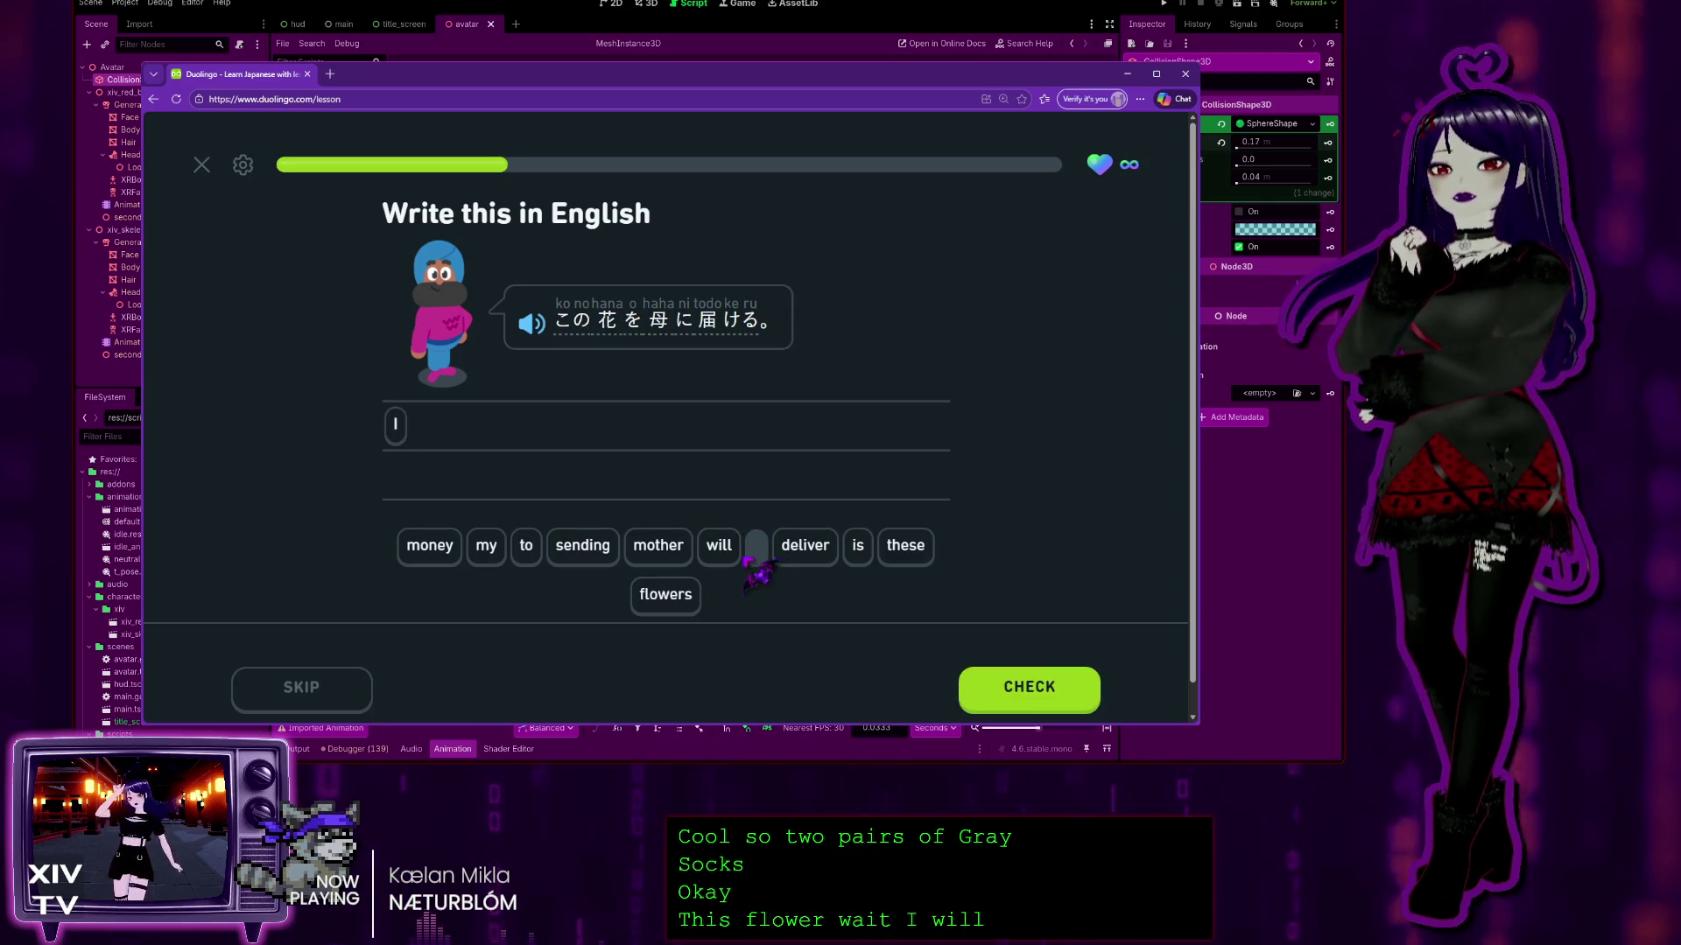
pyautogui.click(722, 551)
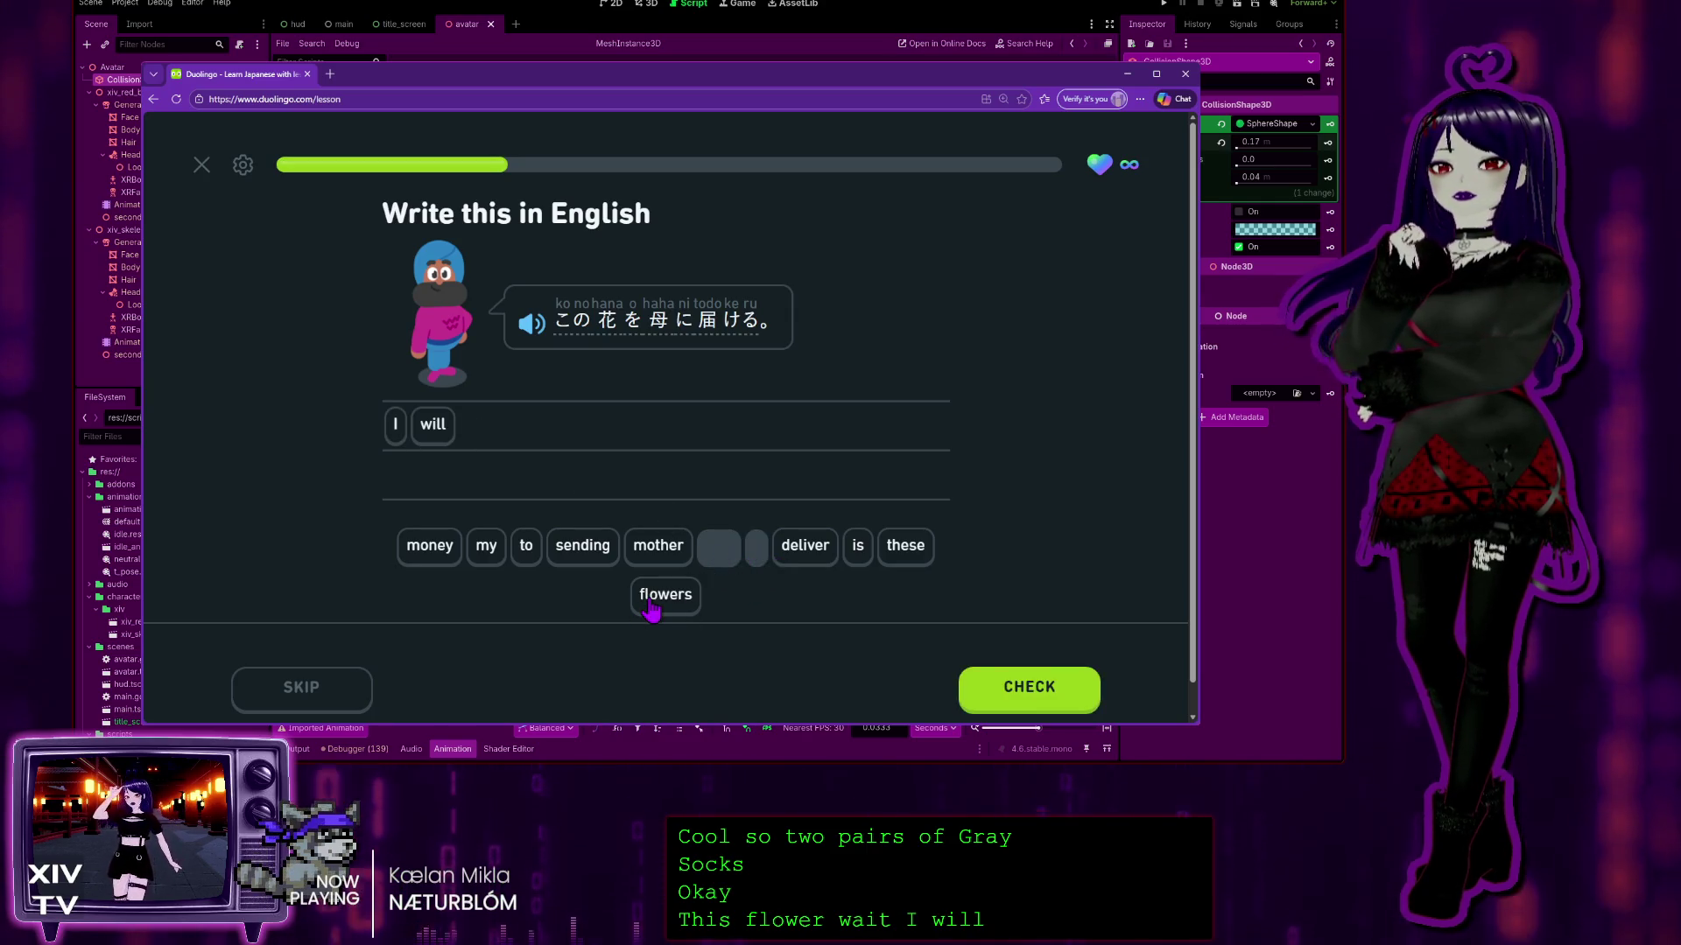
pyautogui.click(801, 549)
pyautogui.click(907, 550)
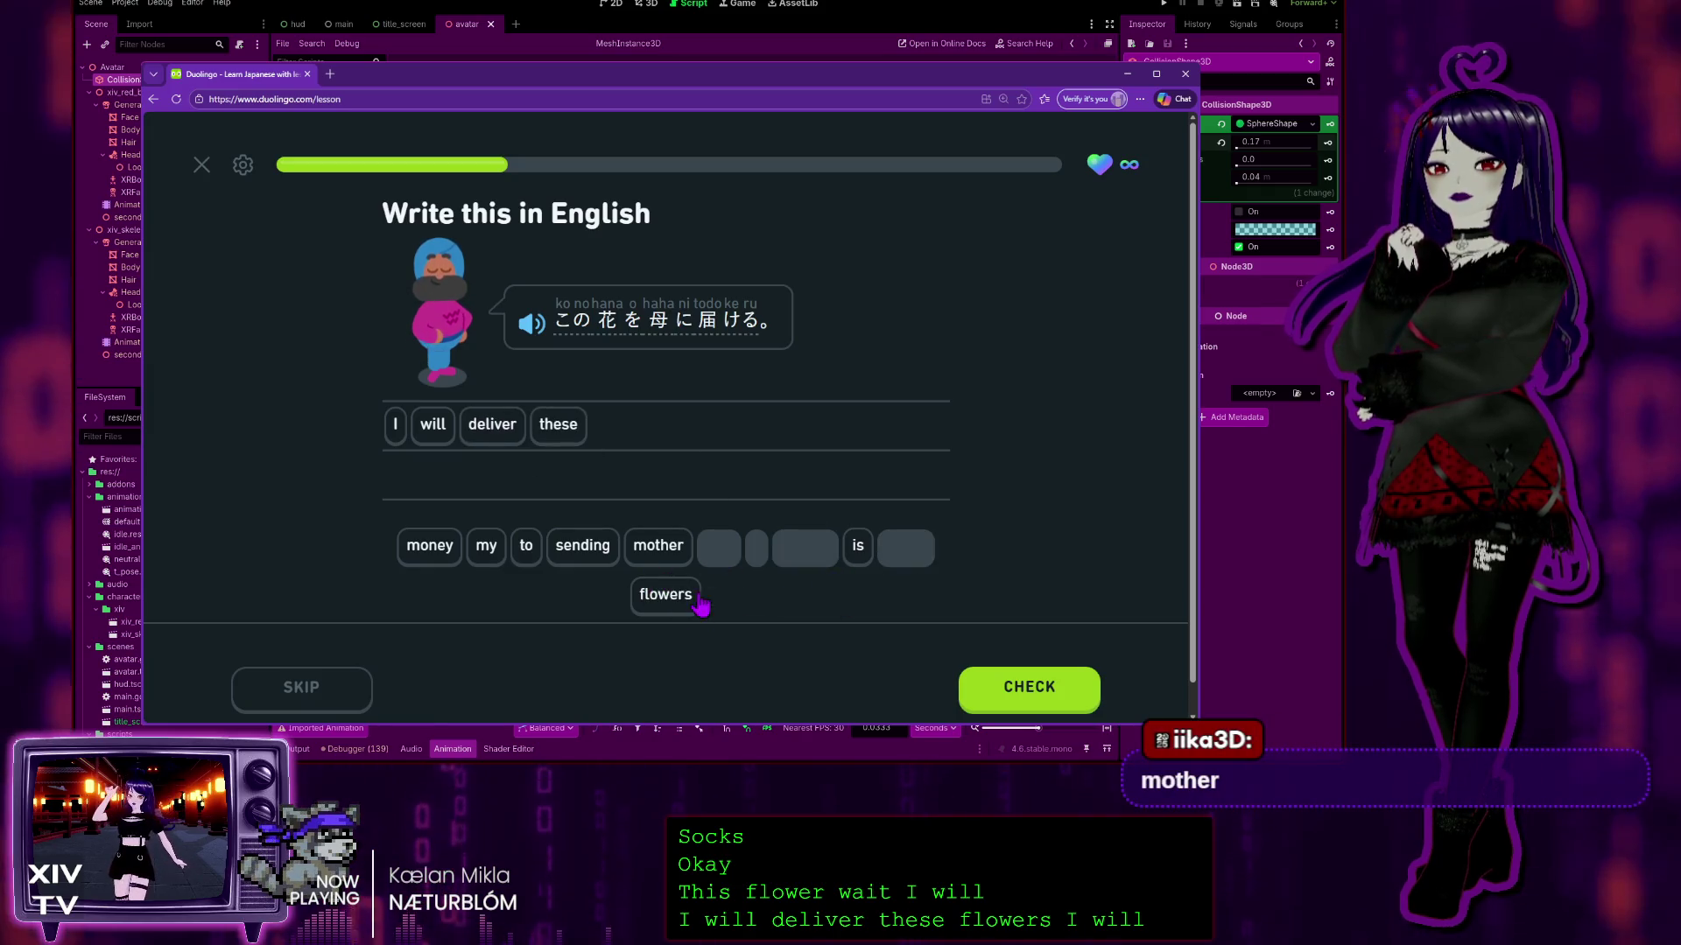
pyautogui.click(670, 594)
pyautogui.click(526, 546)
pyautogui.click(486, 546)
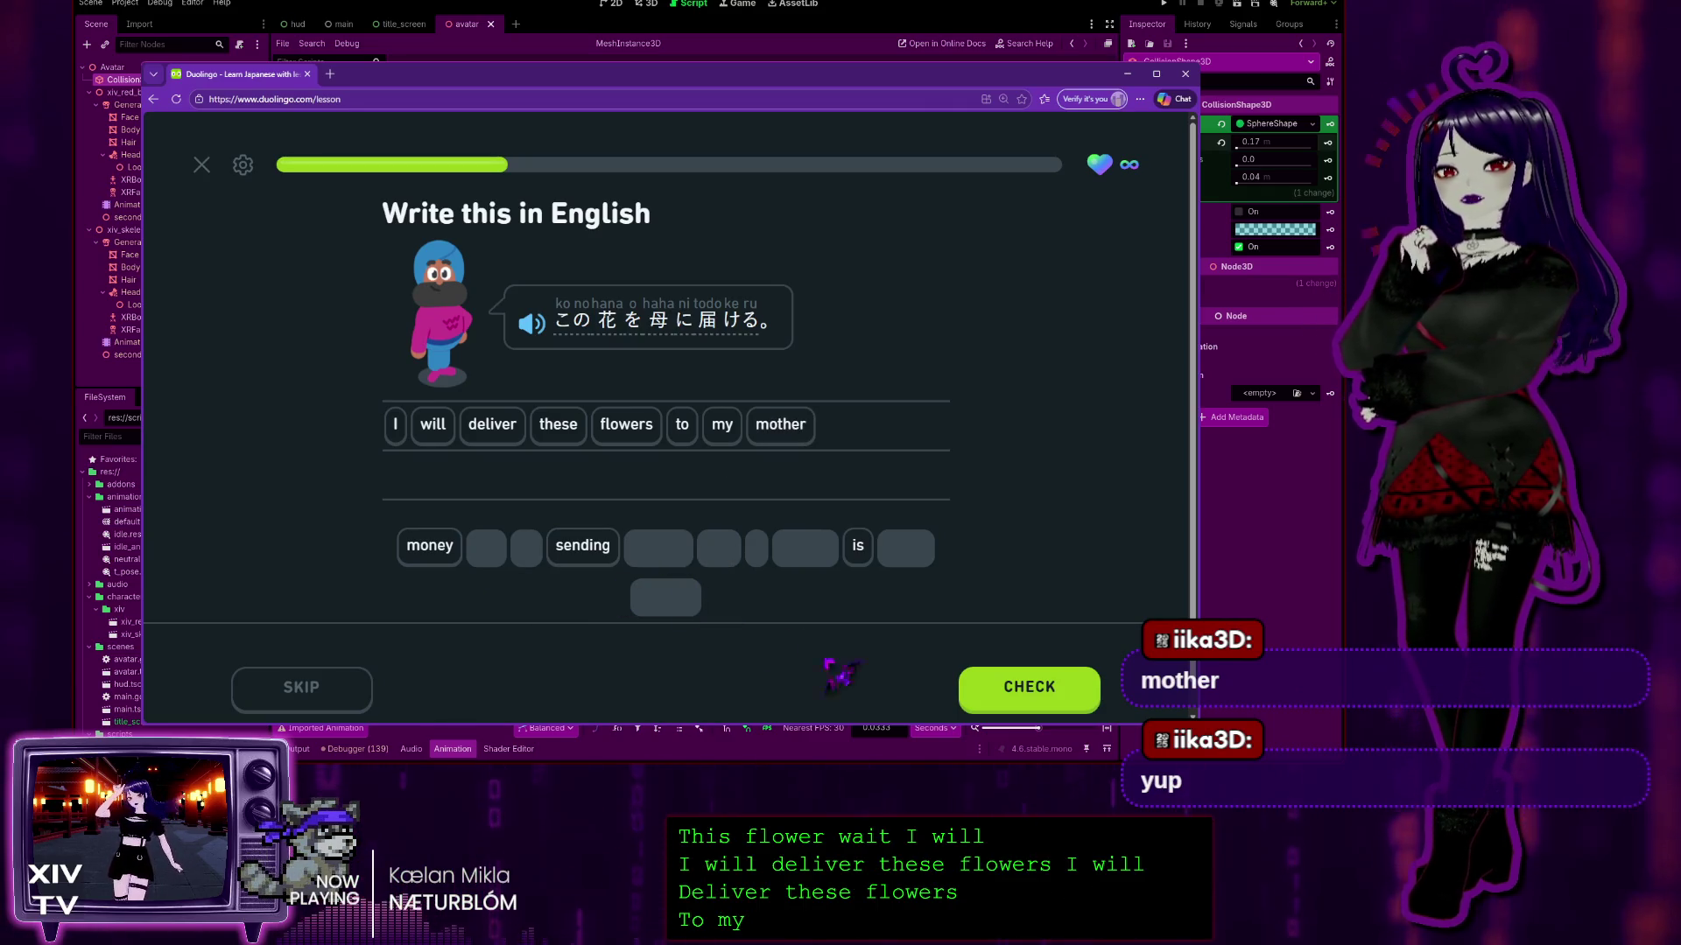
pyautogui.click(1061, 686)
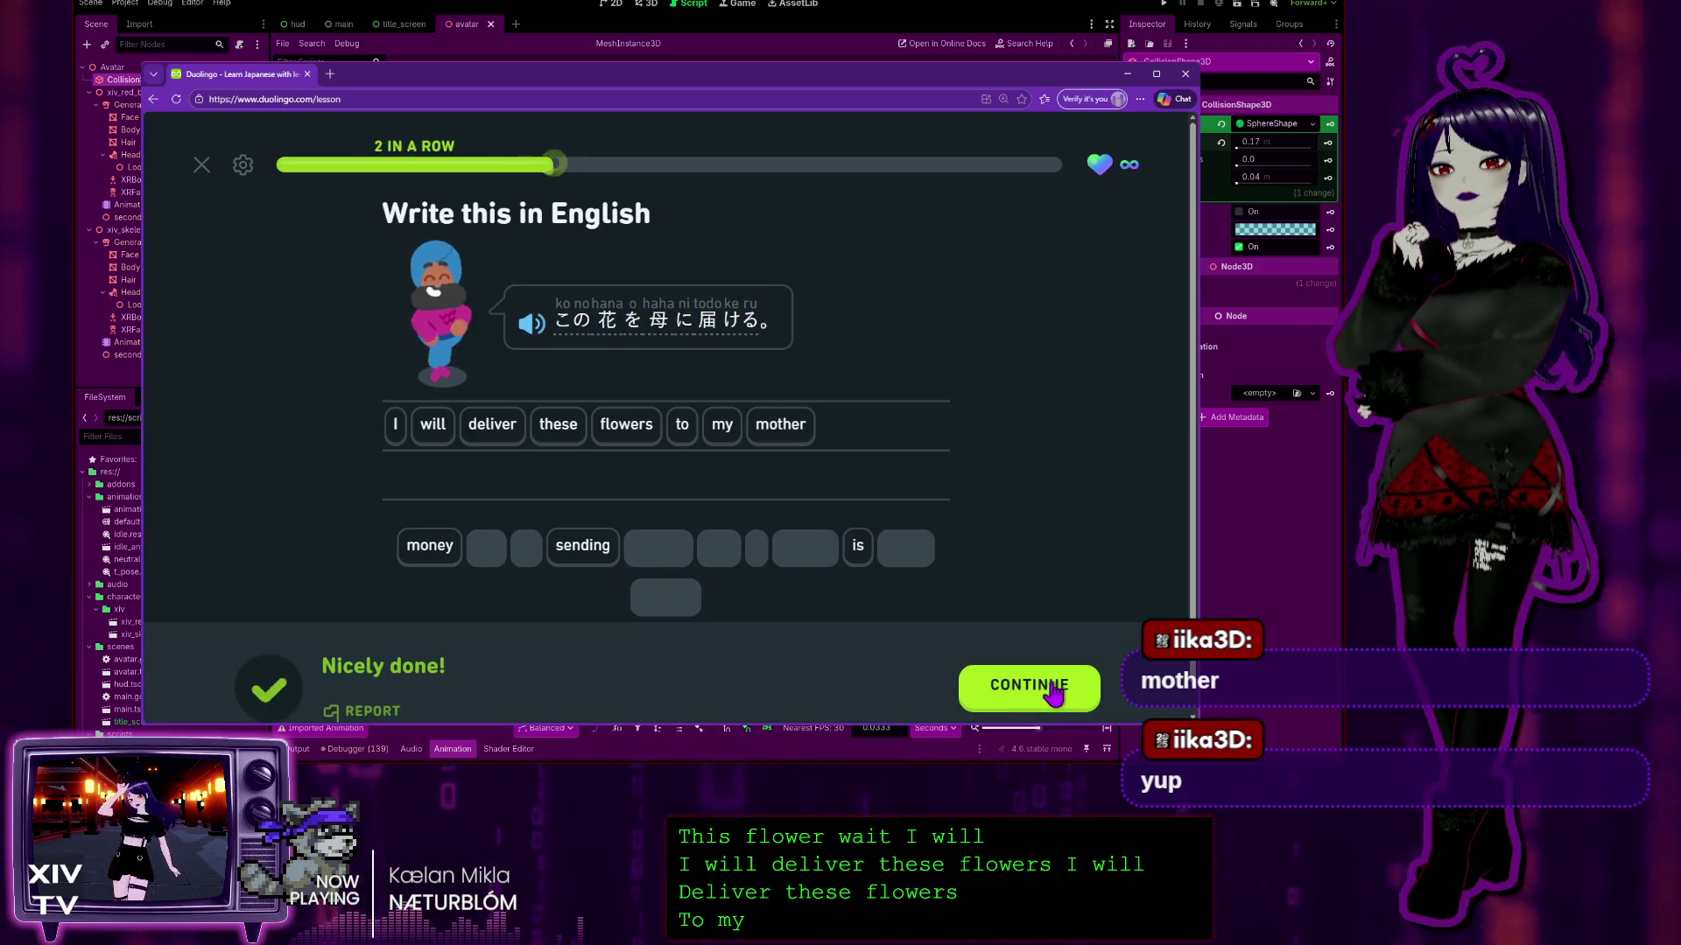
pyautogui.click(989, 691)
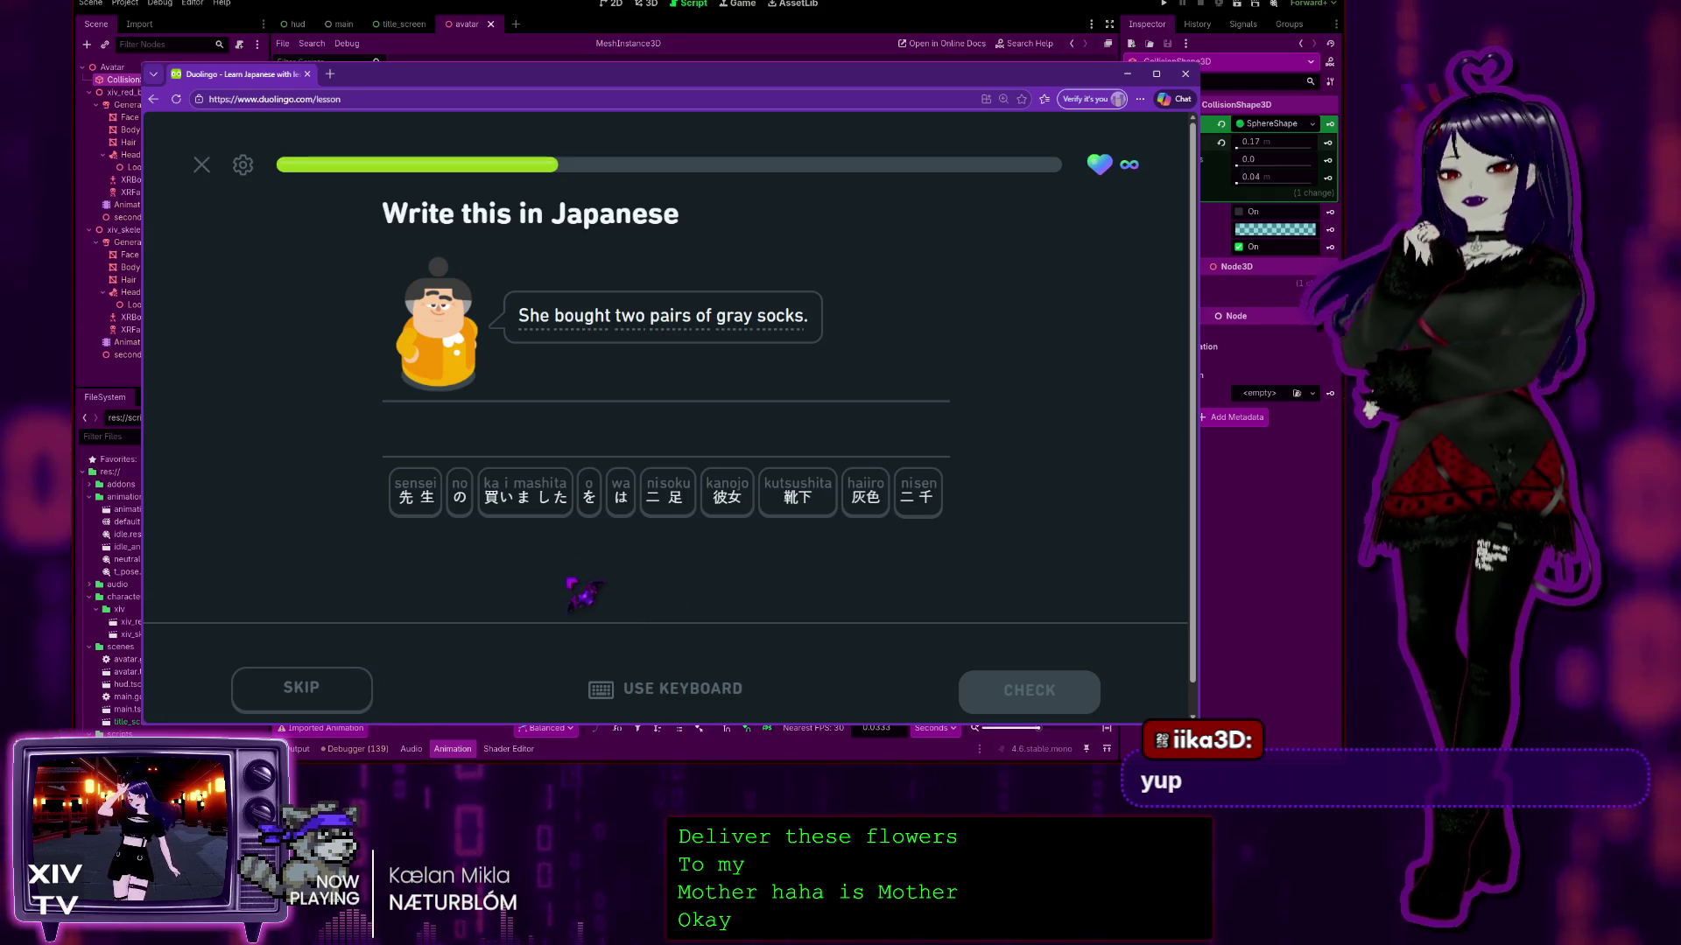
pyautogui.click(726, 501)
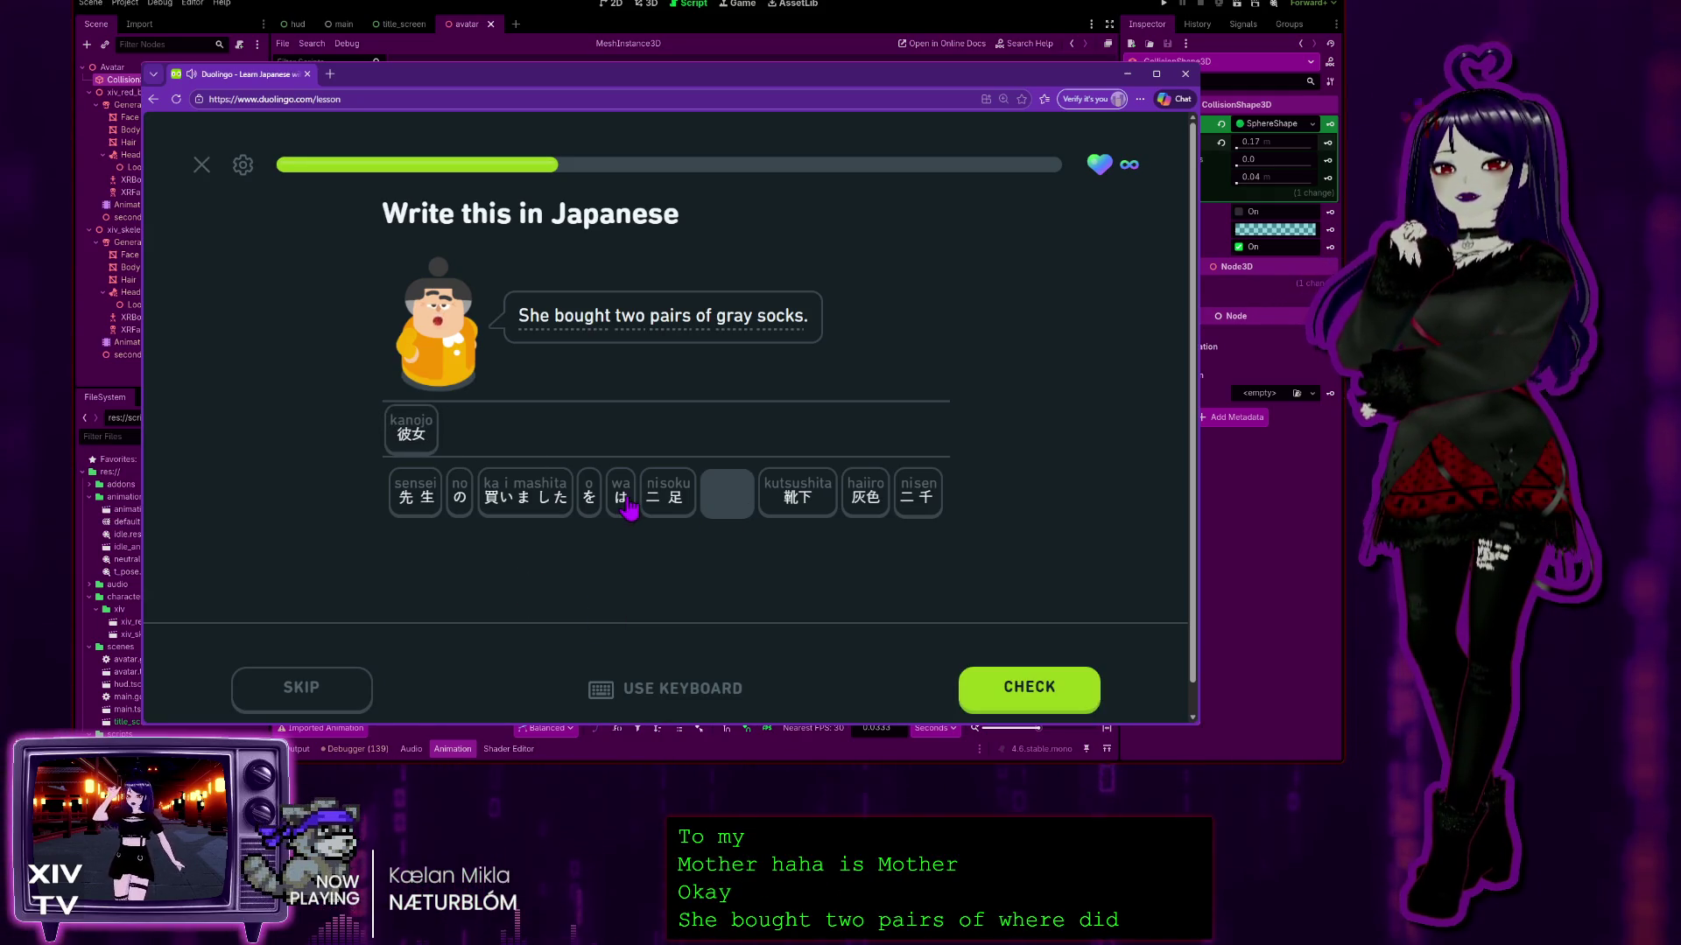
# Step: Complete 彼女は灰色の靴下を二足買いました, moving の after 灰色, submit, and continue
pyautogui.click(854, 503)
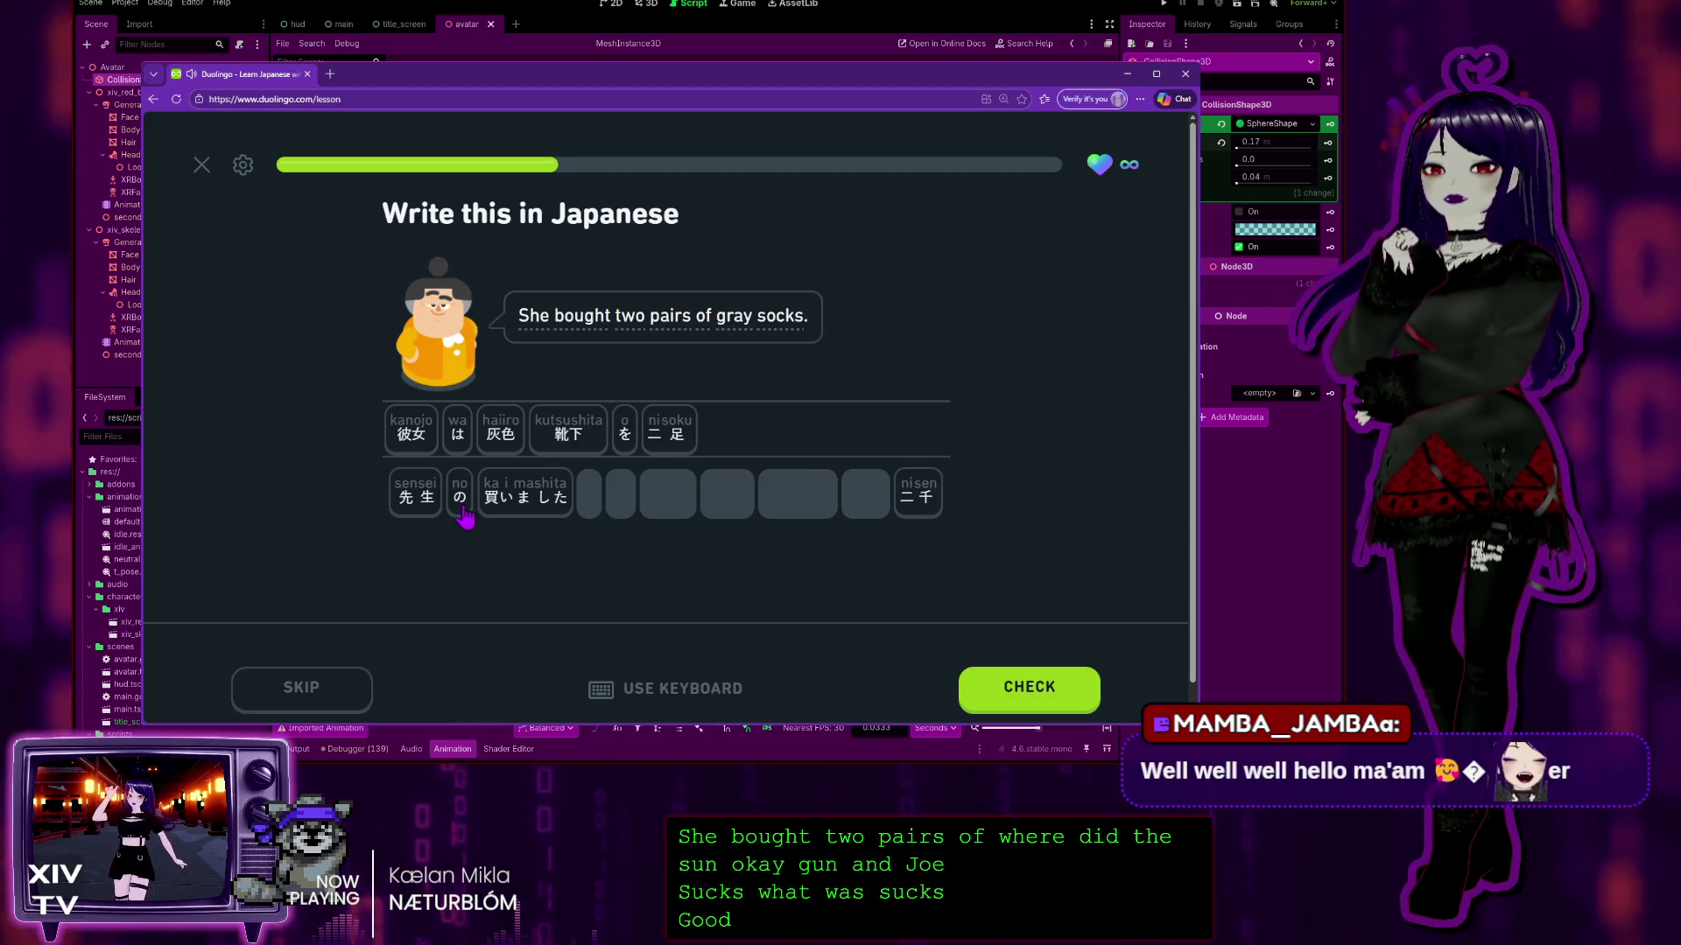
pyautogui.click(523, 498)
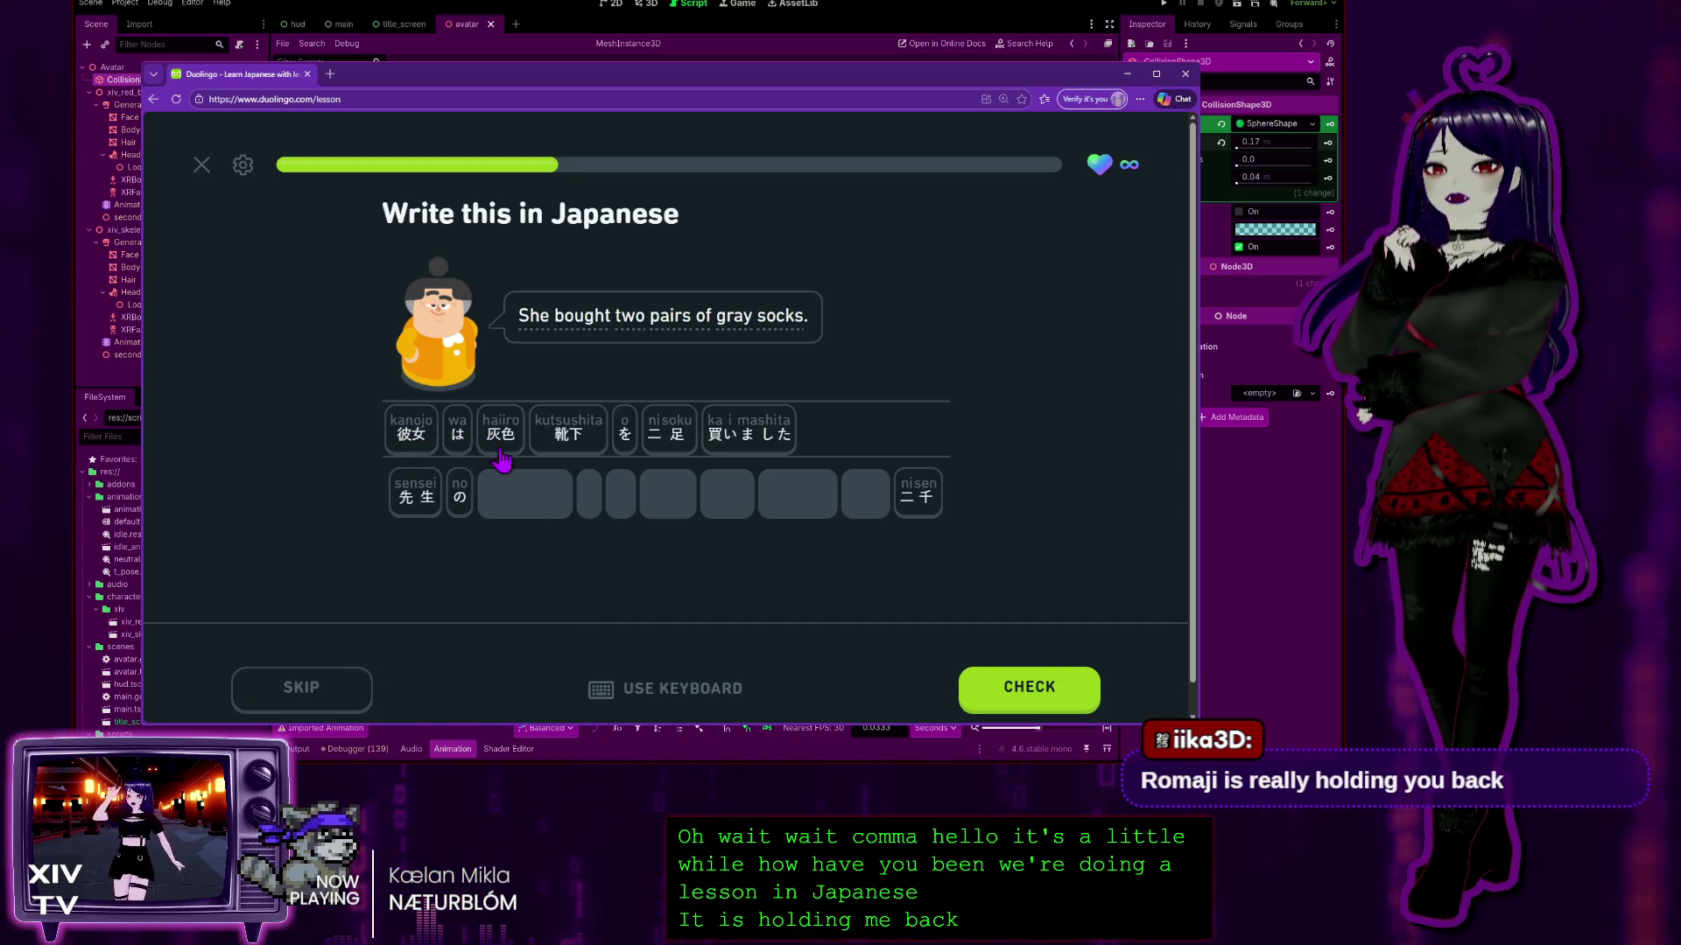
pyautogui.moveTo(459, 495)
pyautogui.mouseDown()
pyautogui.moveTo(570, 439)
pyautogui.moveTo(558, 429)
pyautogui.mouseUp()
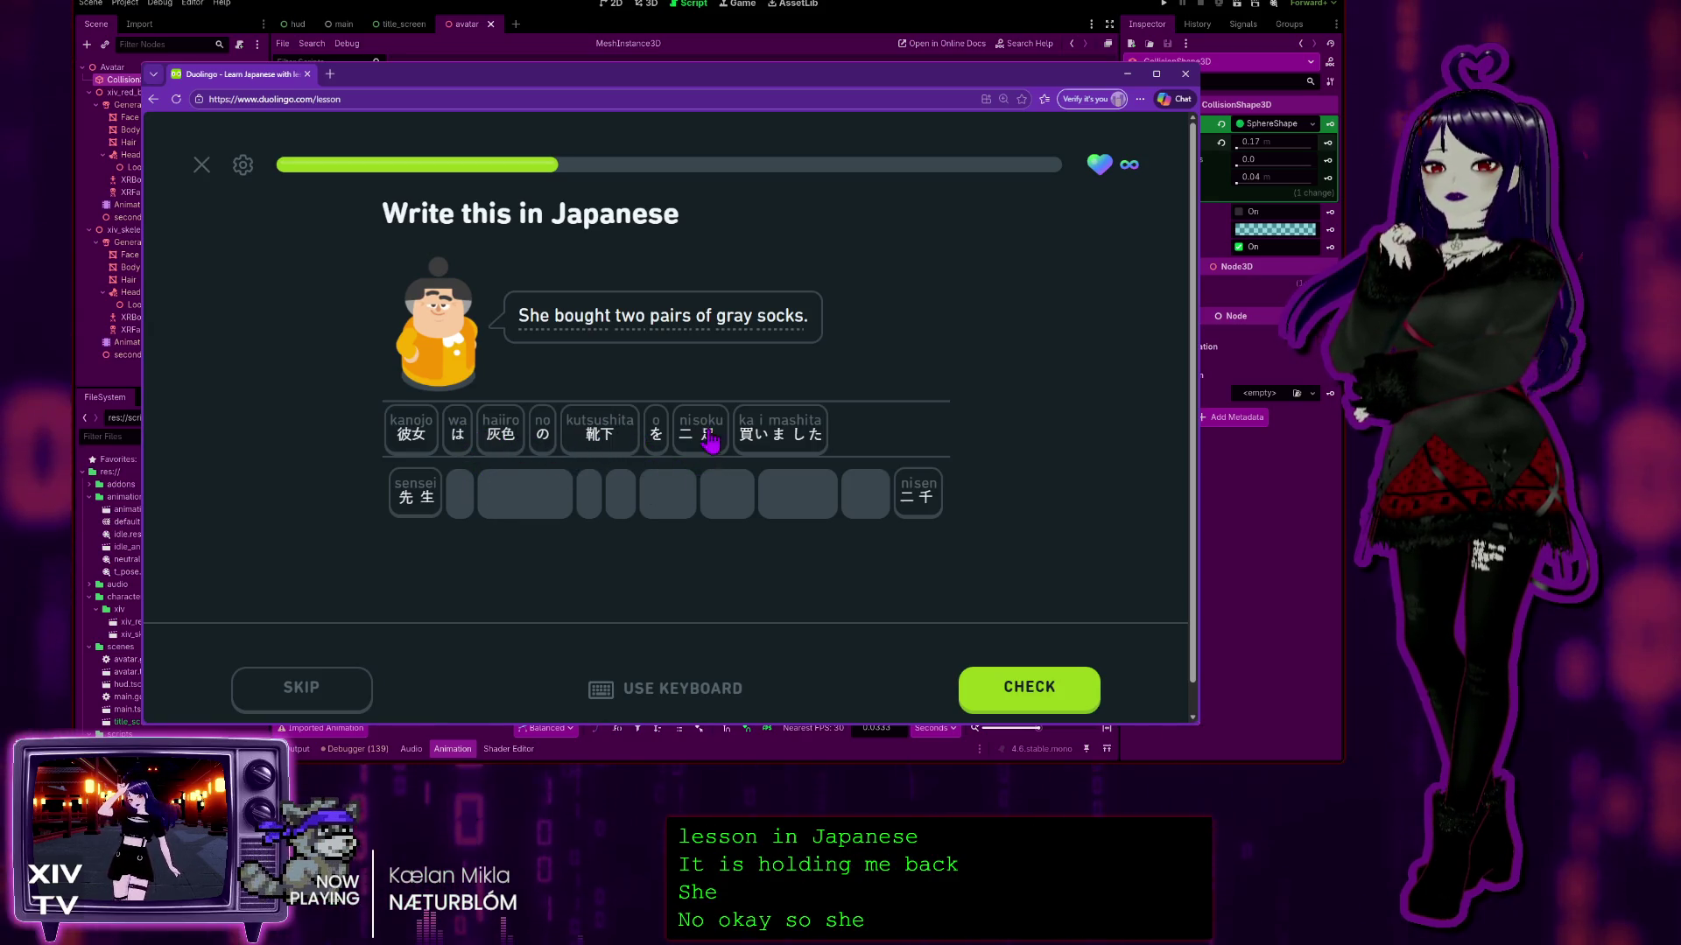
pyautogui.click(1023, 688)
pyautogui.click(1015, 693)
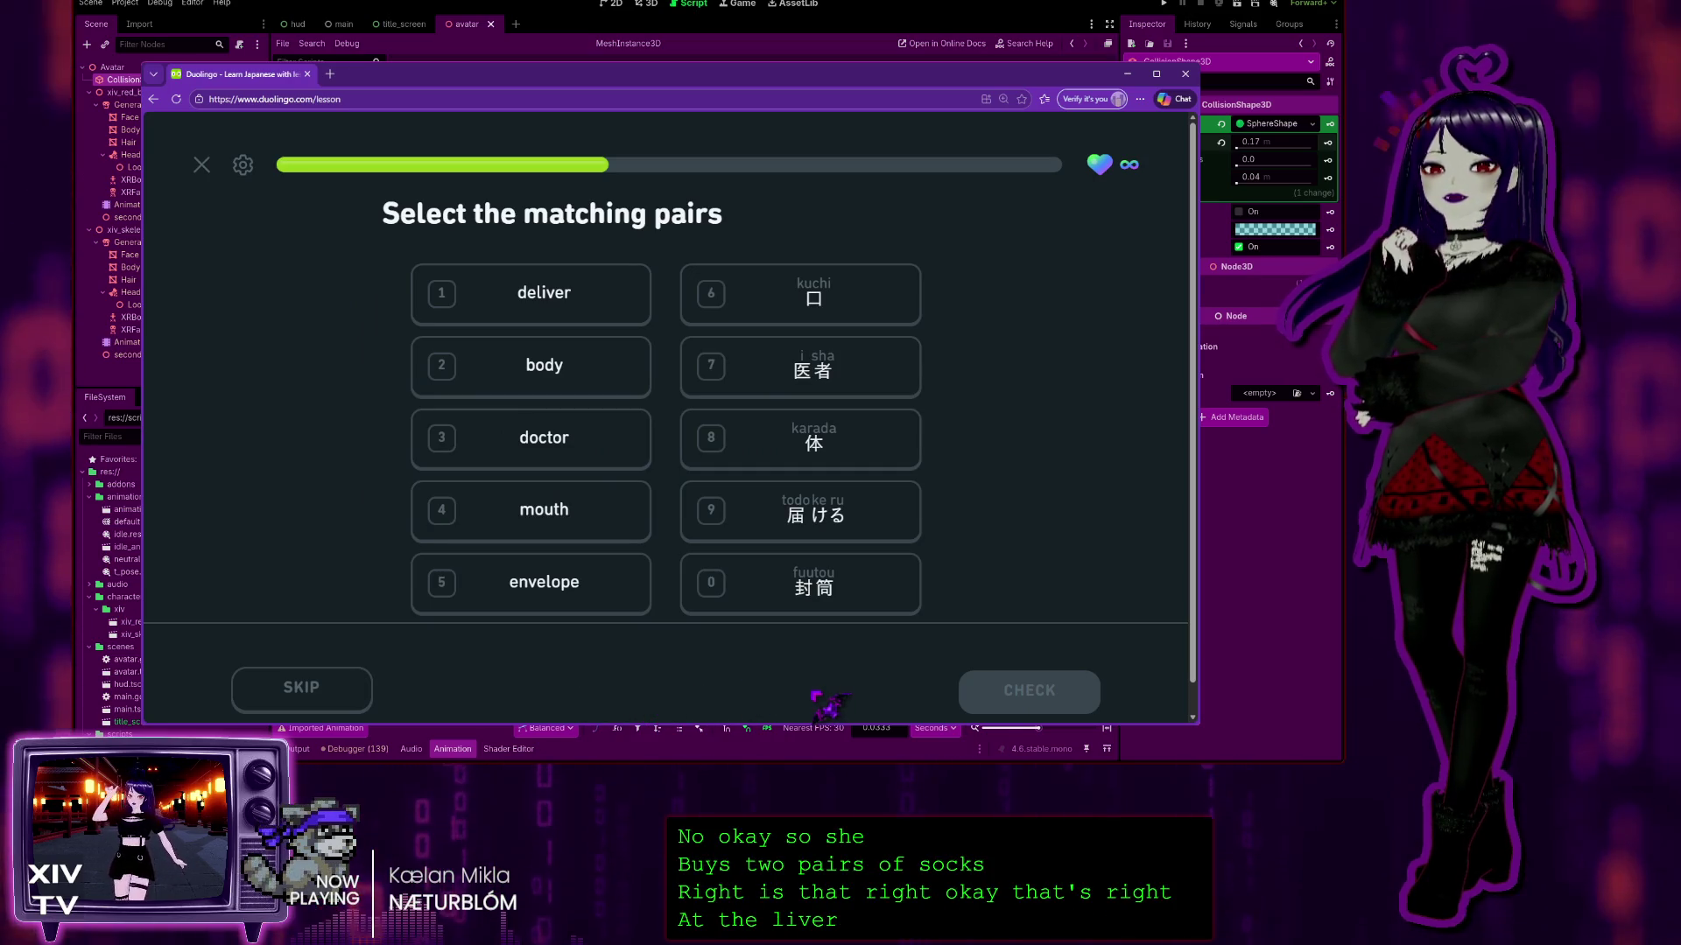
# Step: Match mouth/口, doctor/医者, body/体, envelope/封筒 and deliver/届ける, then continue
pyautogui.click(691, 288)
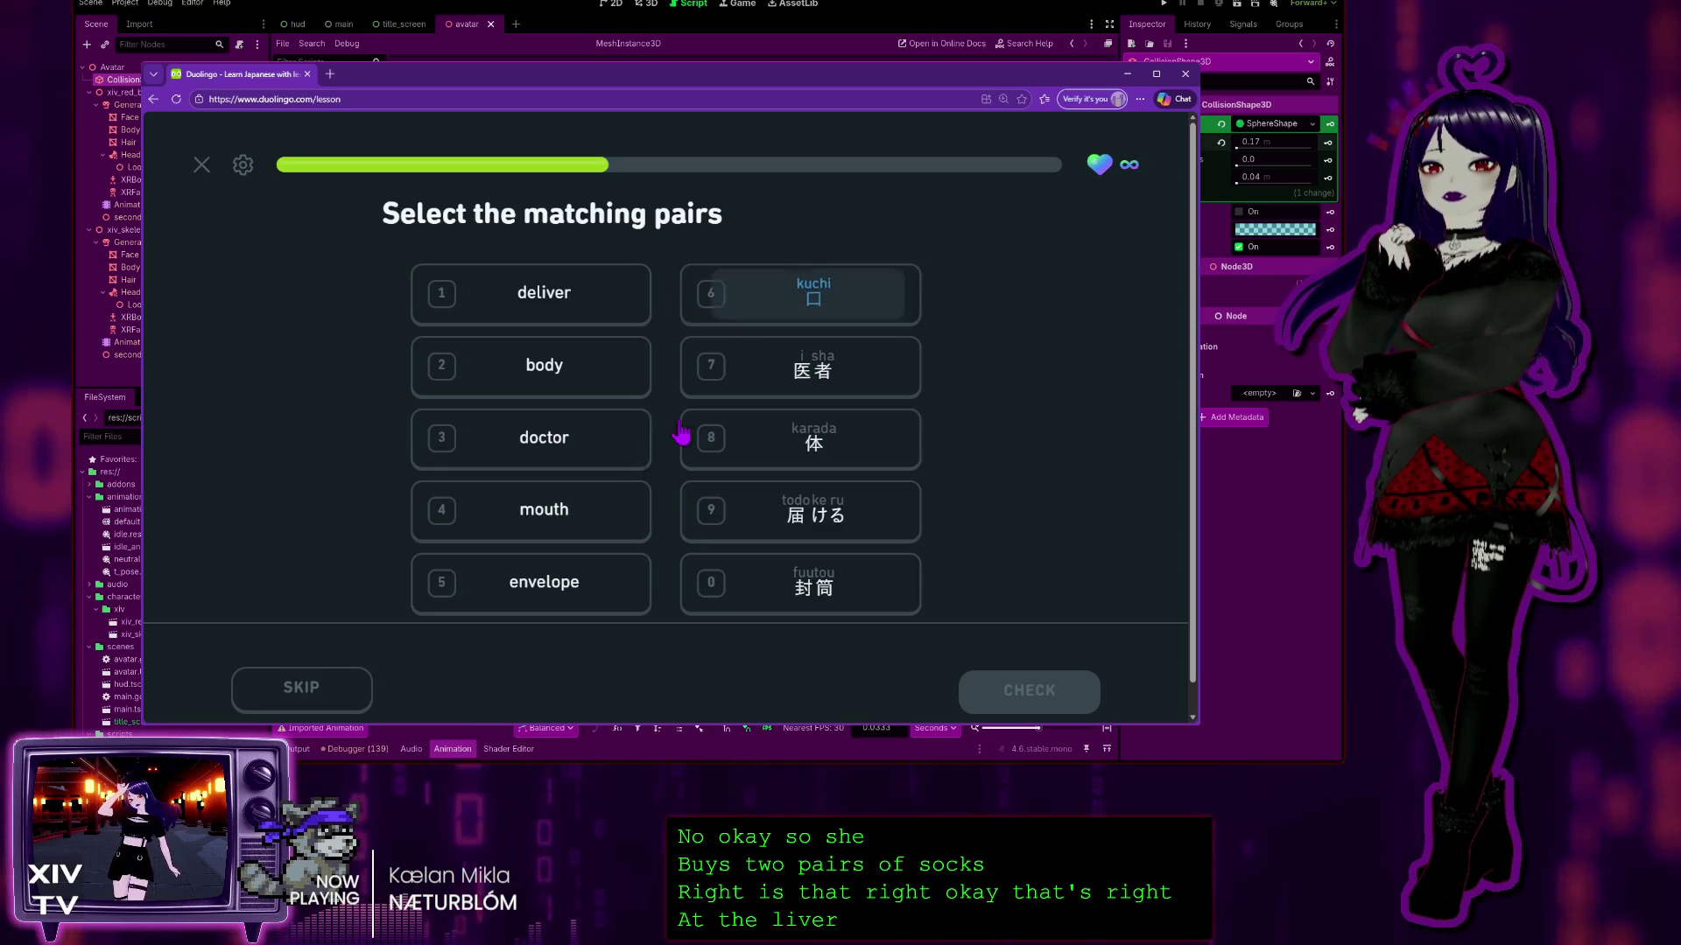
pyautogui.click(553, 523)
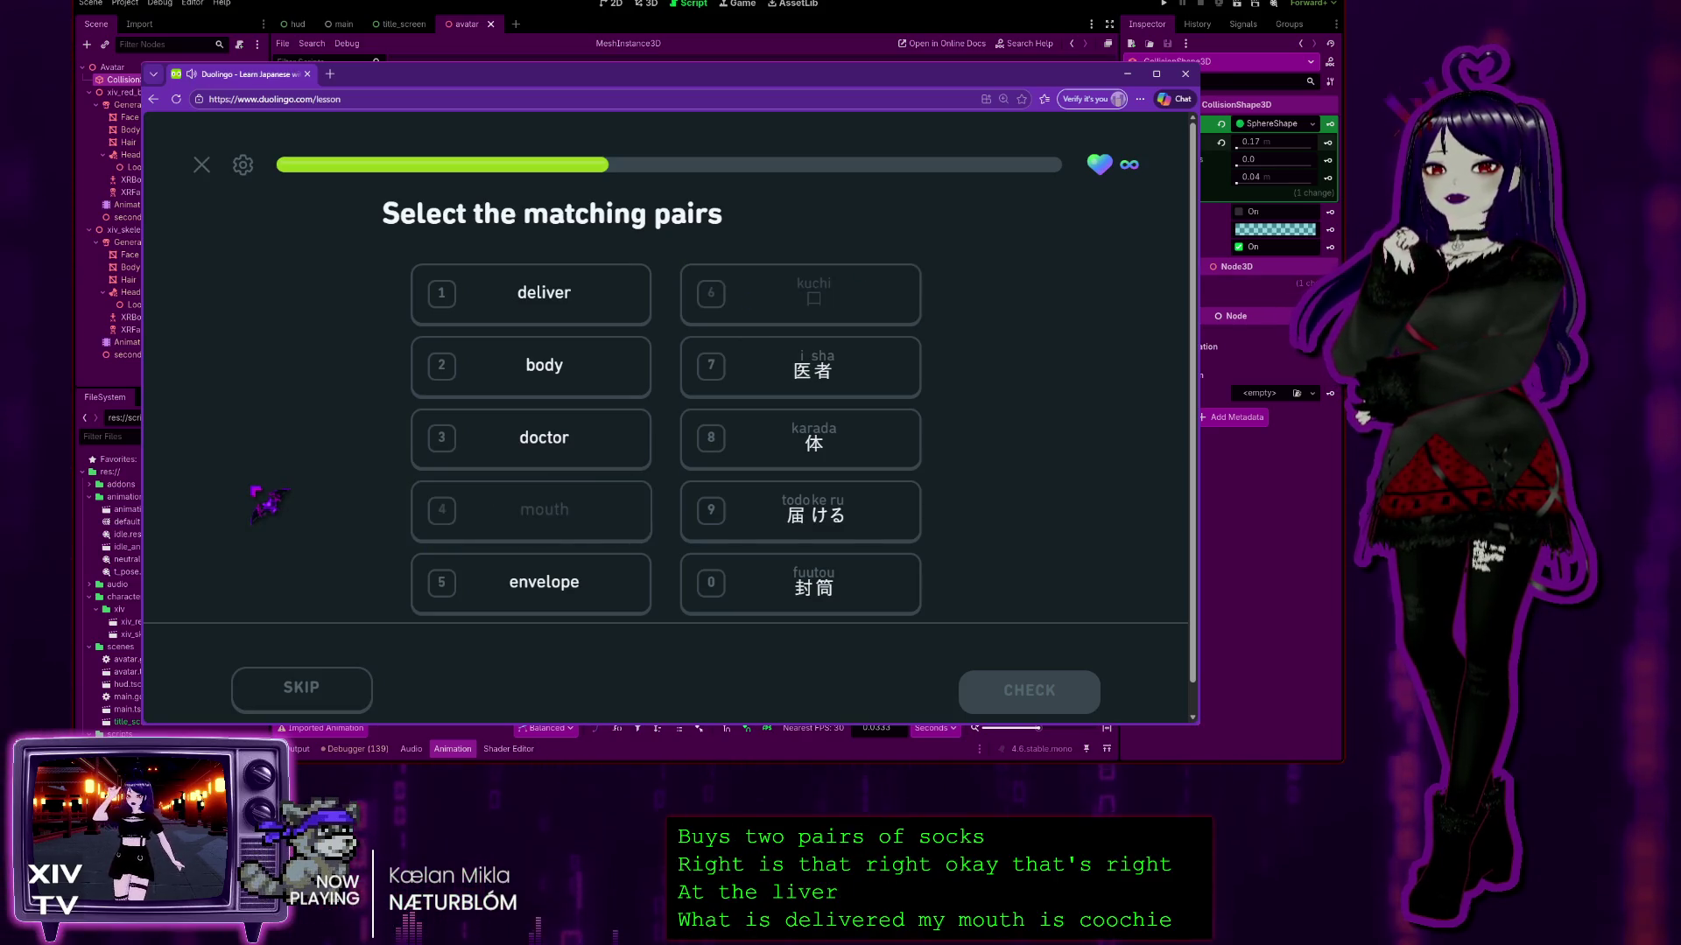
pyautogui.click(563, 438)
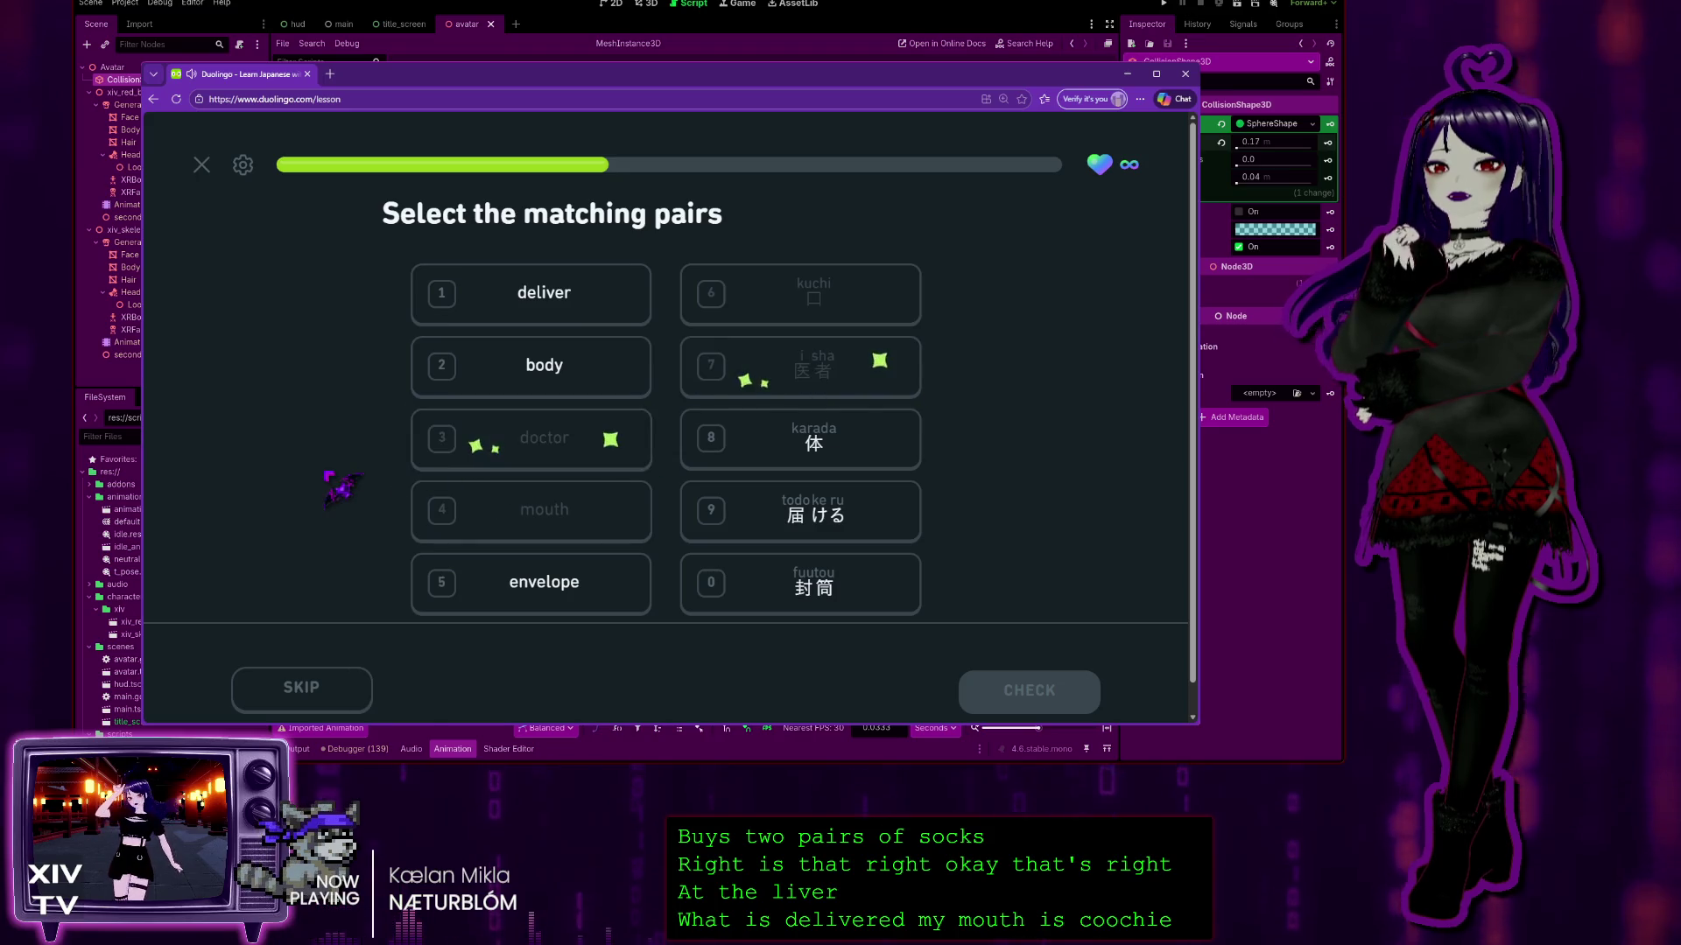
pyautogui.click(503, 366)
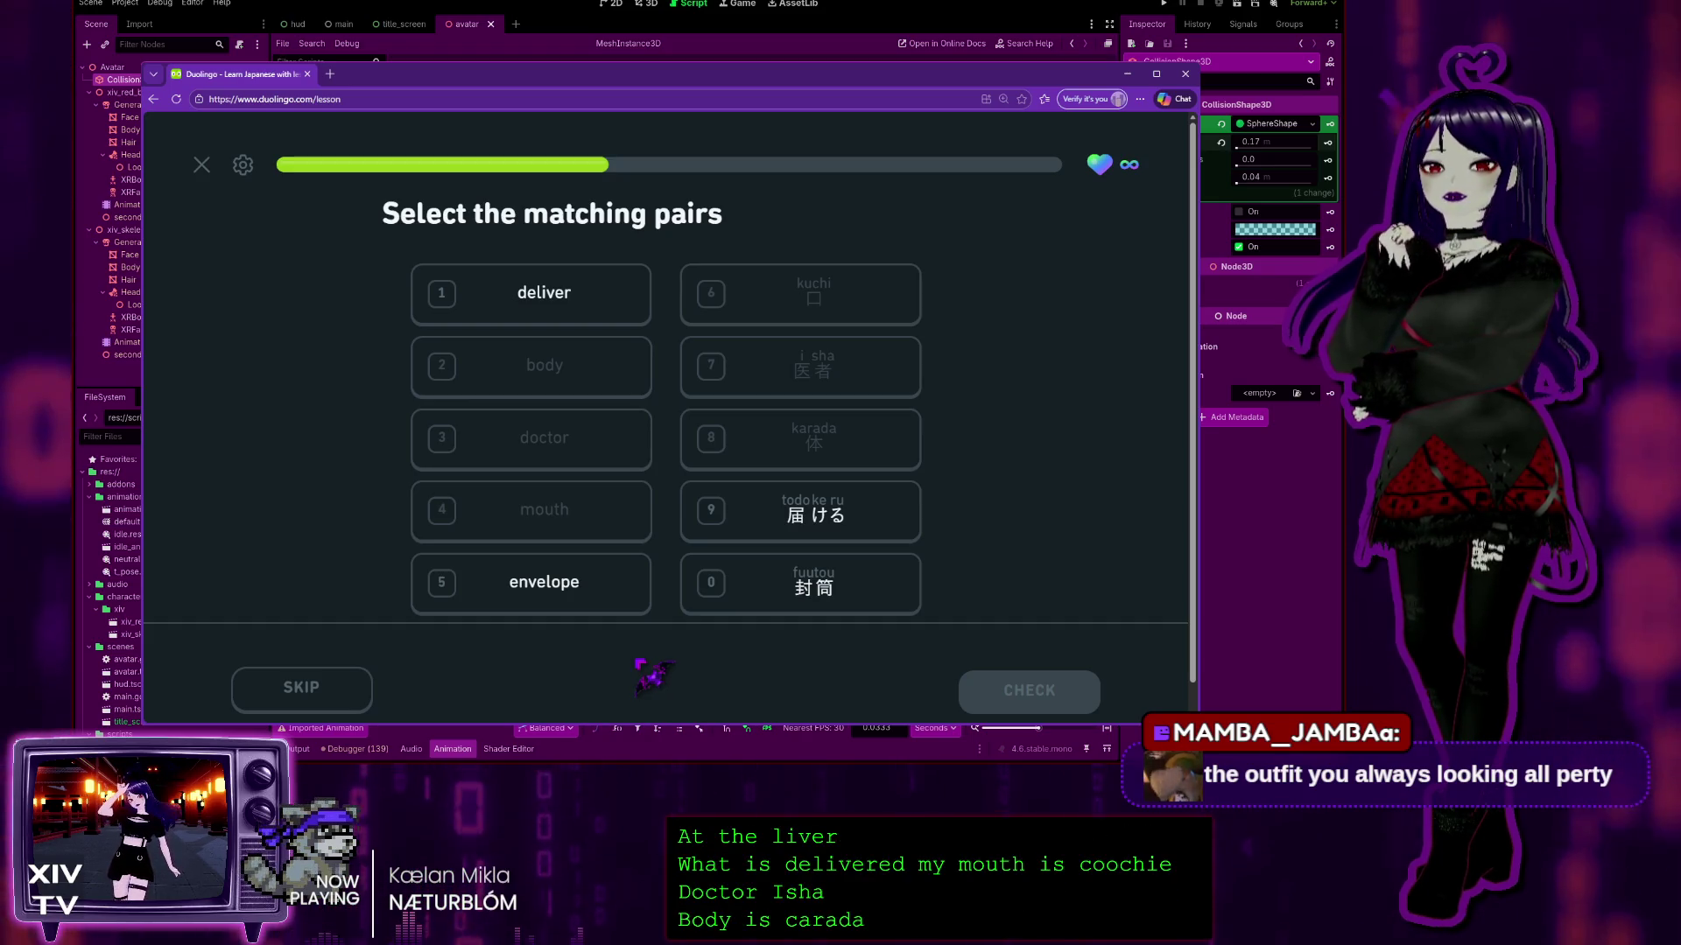
pyautogui.click(499, 592)
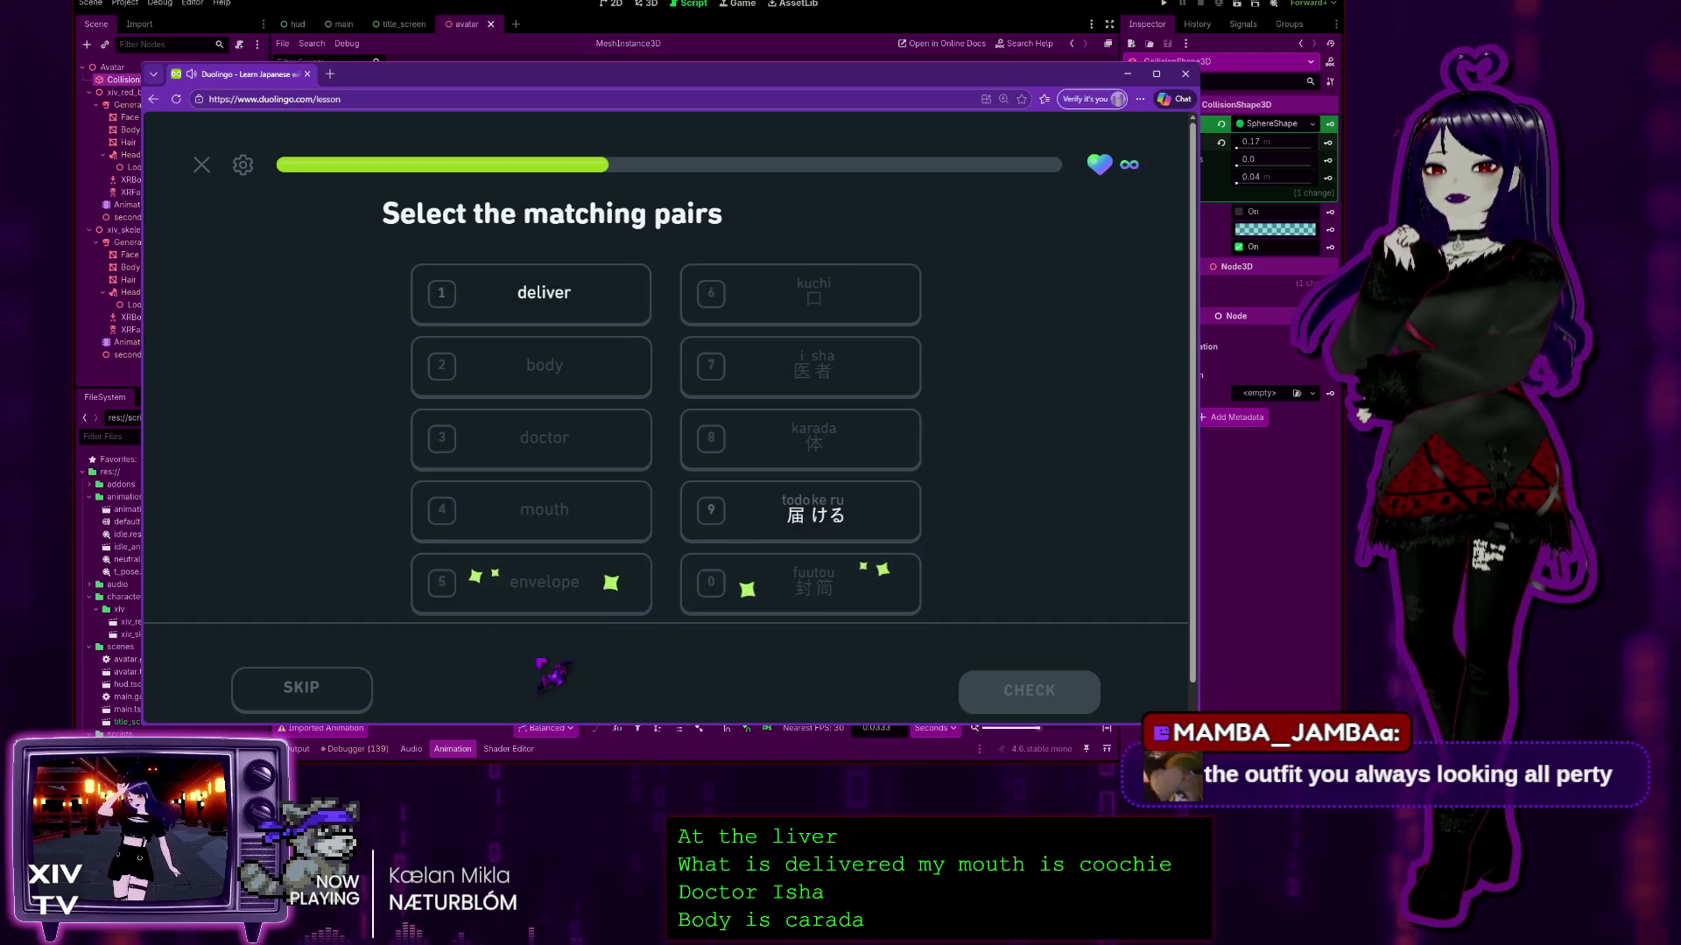
pyautogui.click(819, 514)
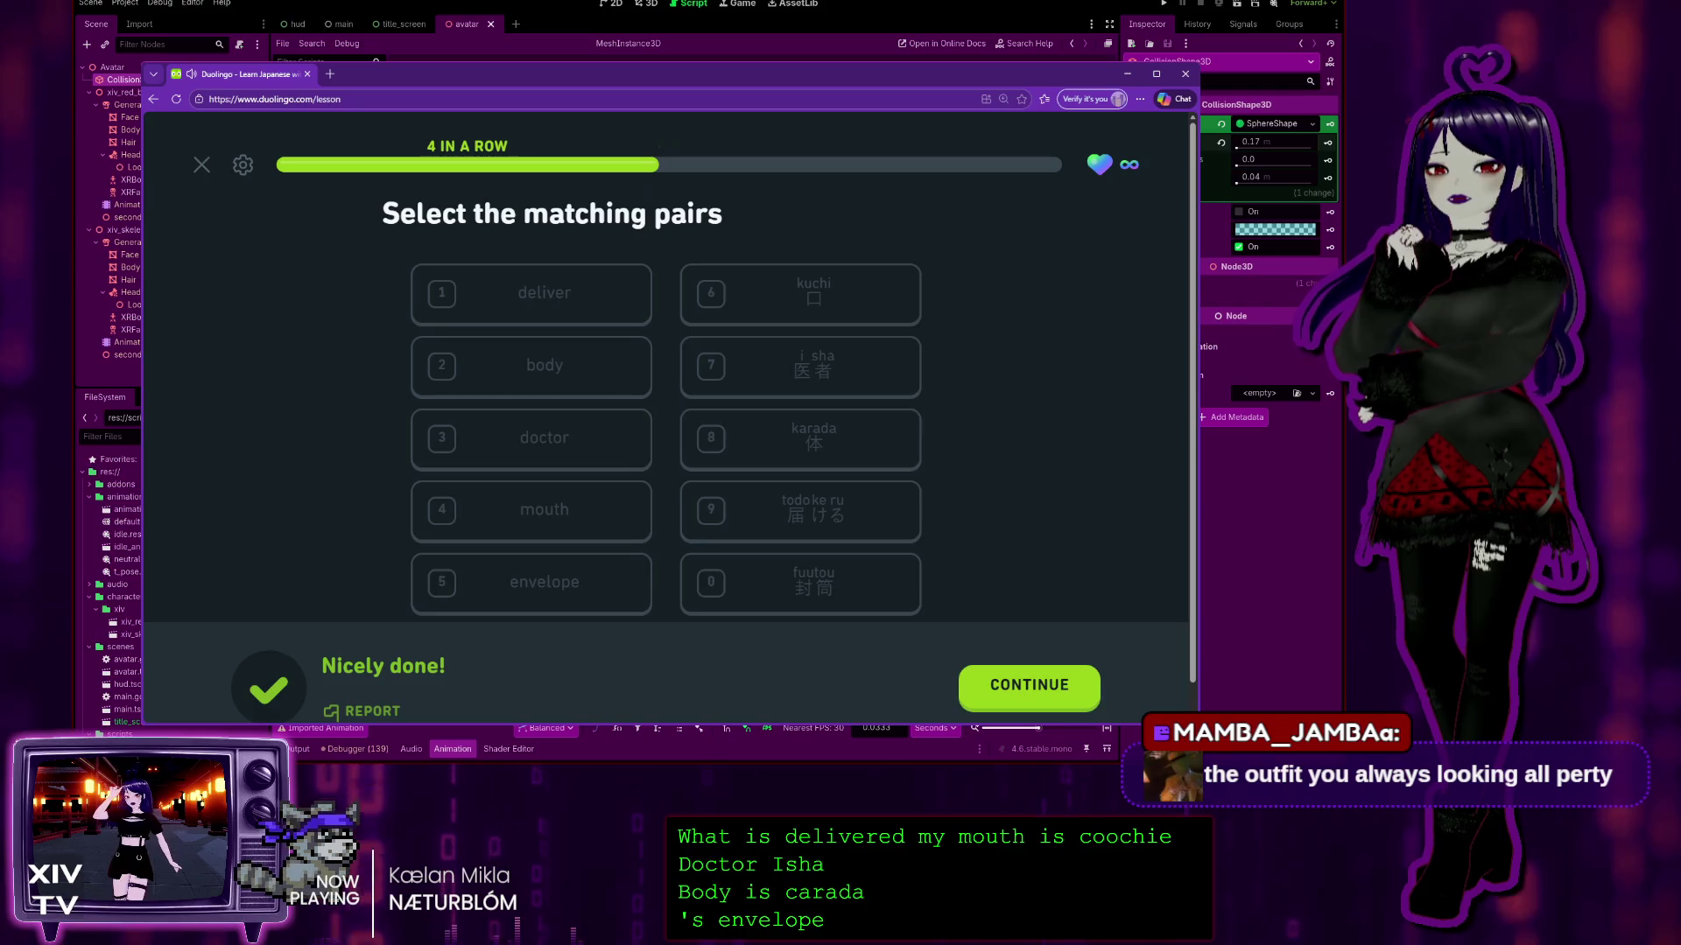
pyautogui.click(1059, 693)
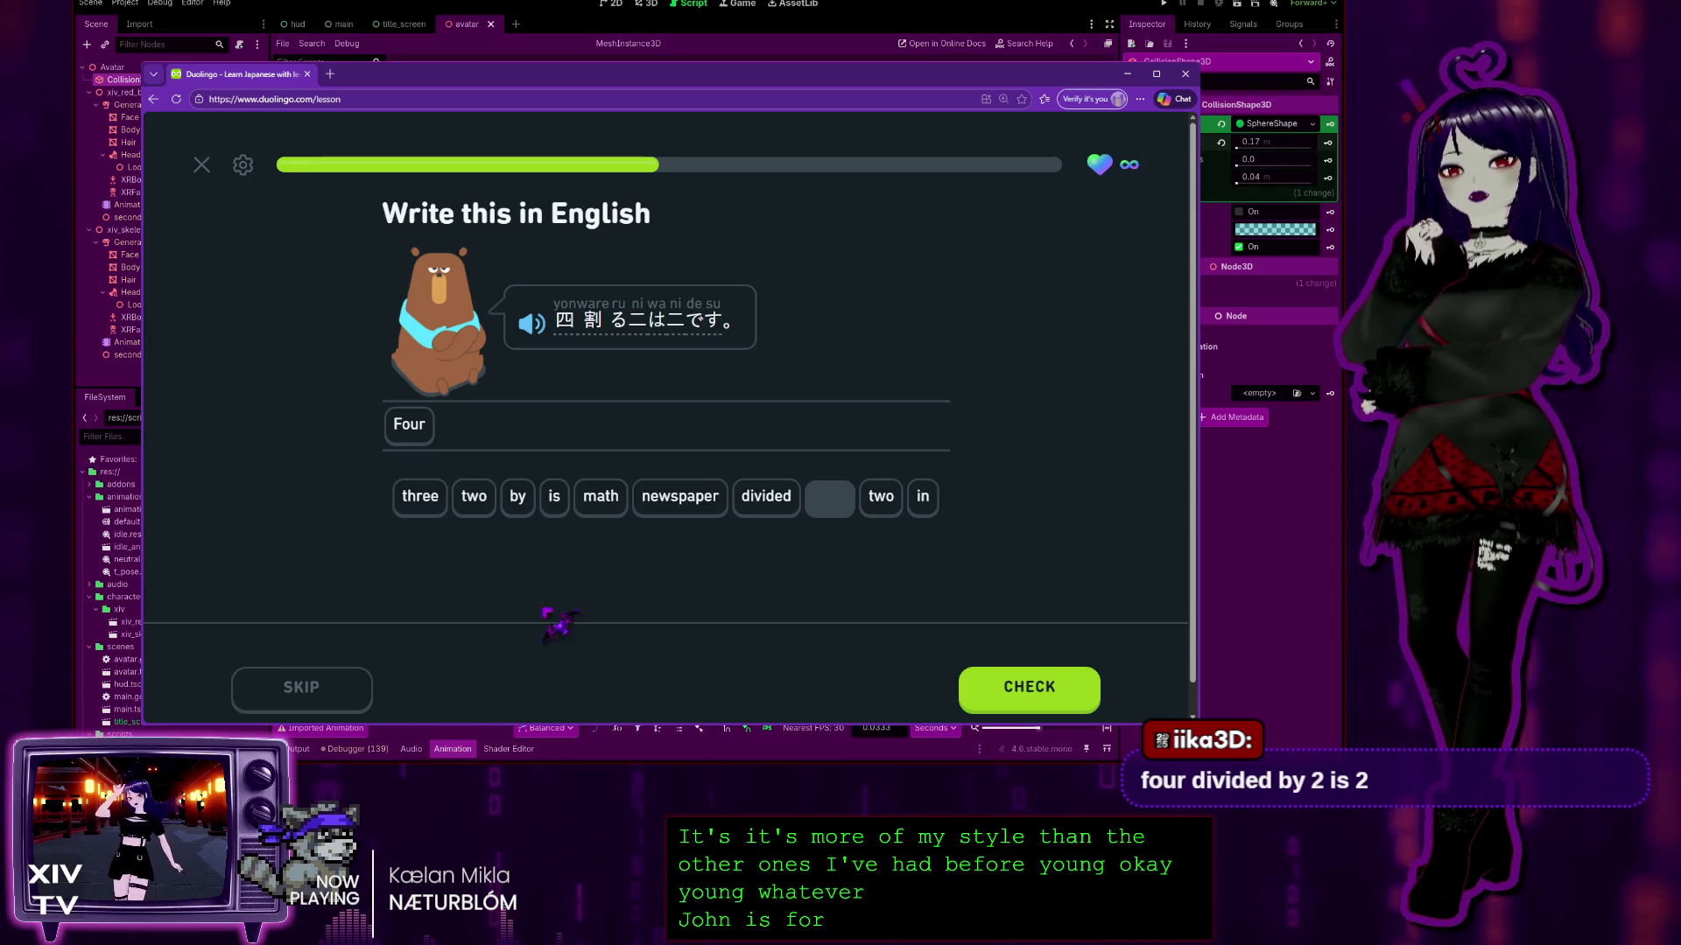
# Step: Add divided, by, two, is, two to complete 'Four divided by two is two', then submit and continue
pyautogui.click(762, 512)
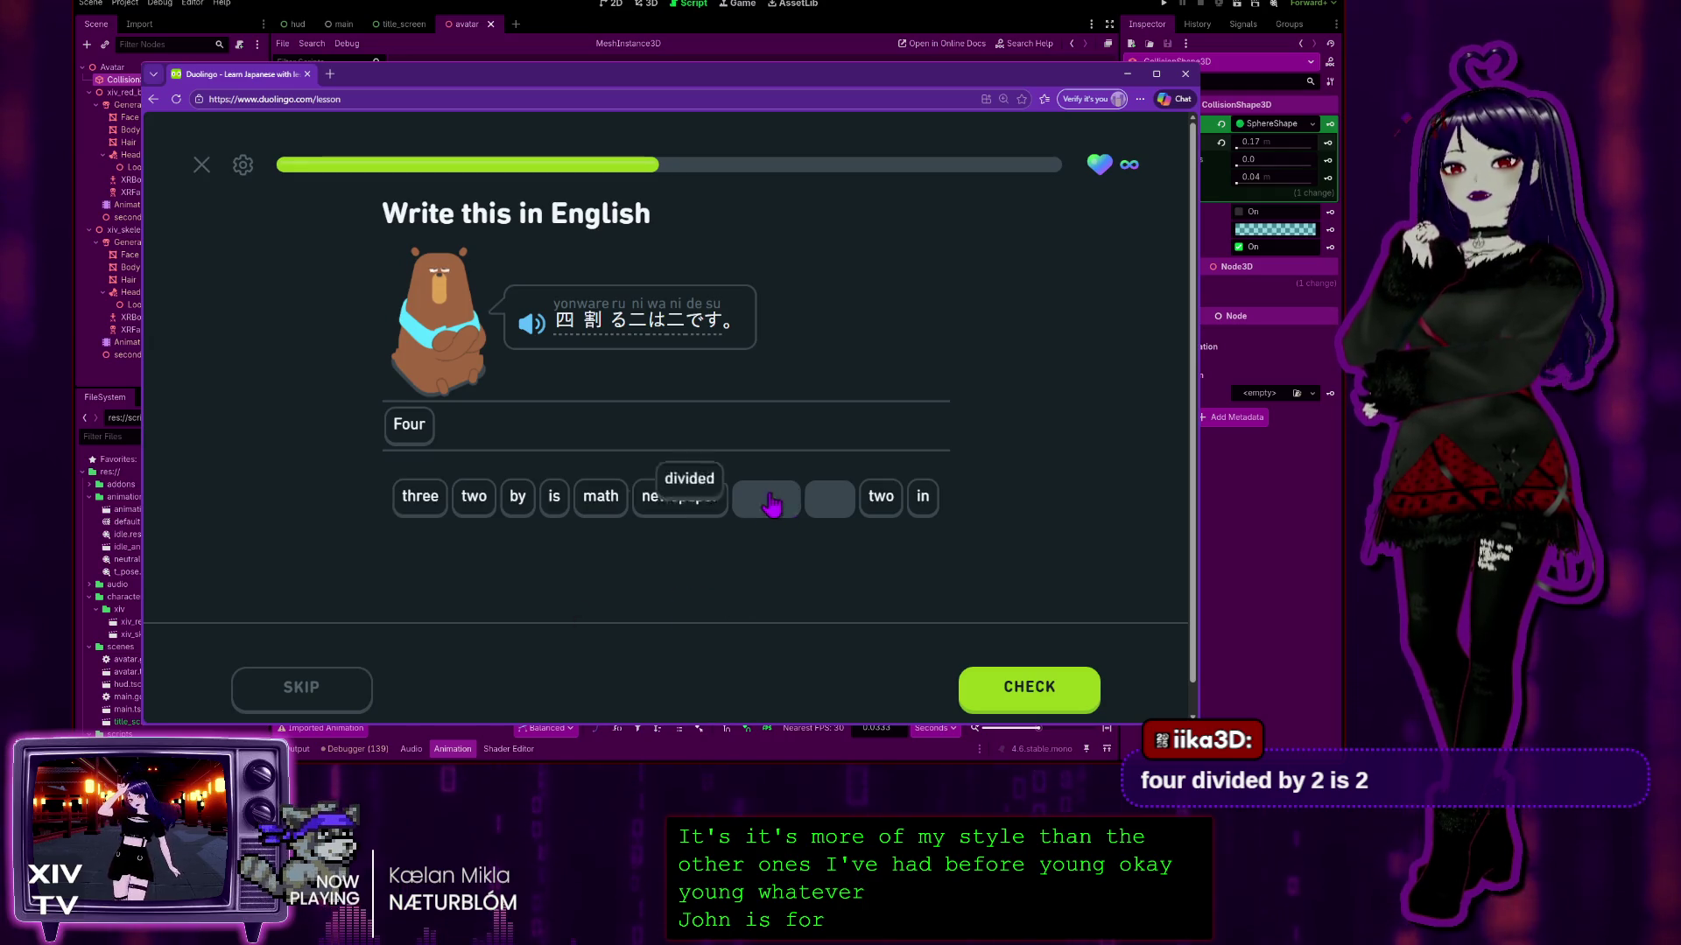
pyautogui.click(513, 499)
pyautogui.click(474, 496)
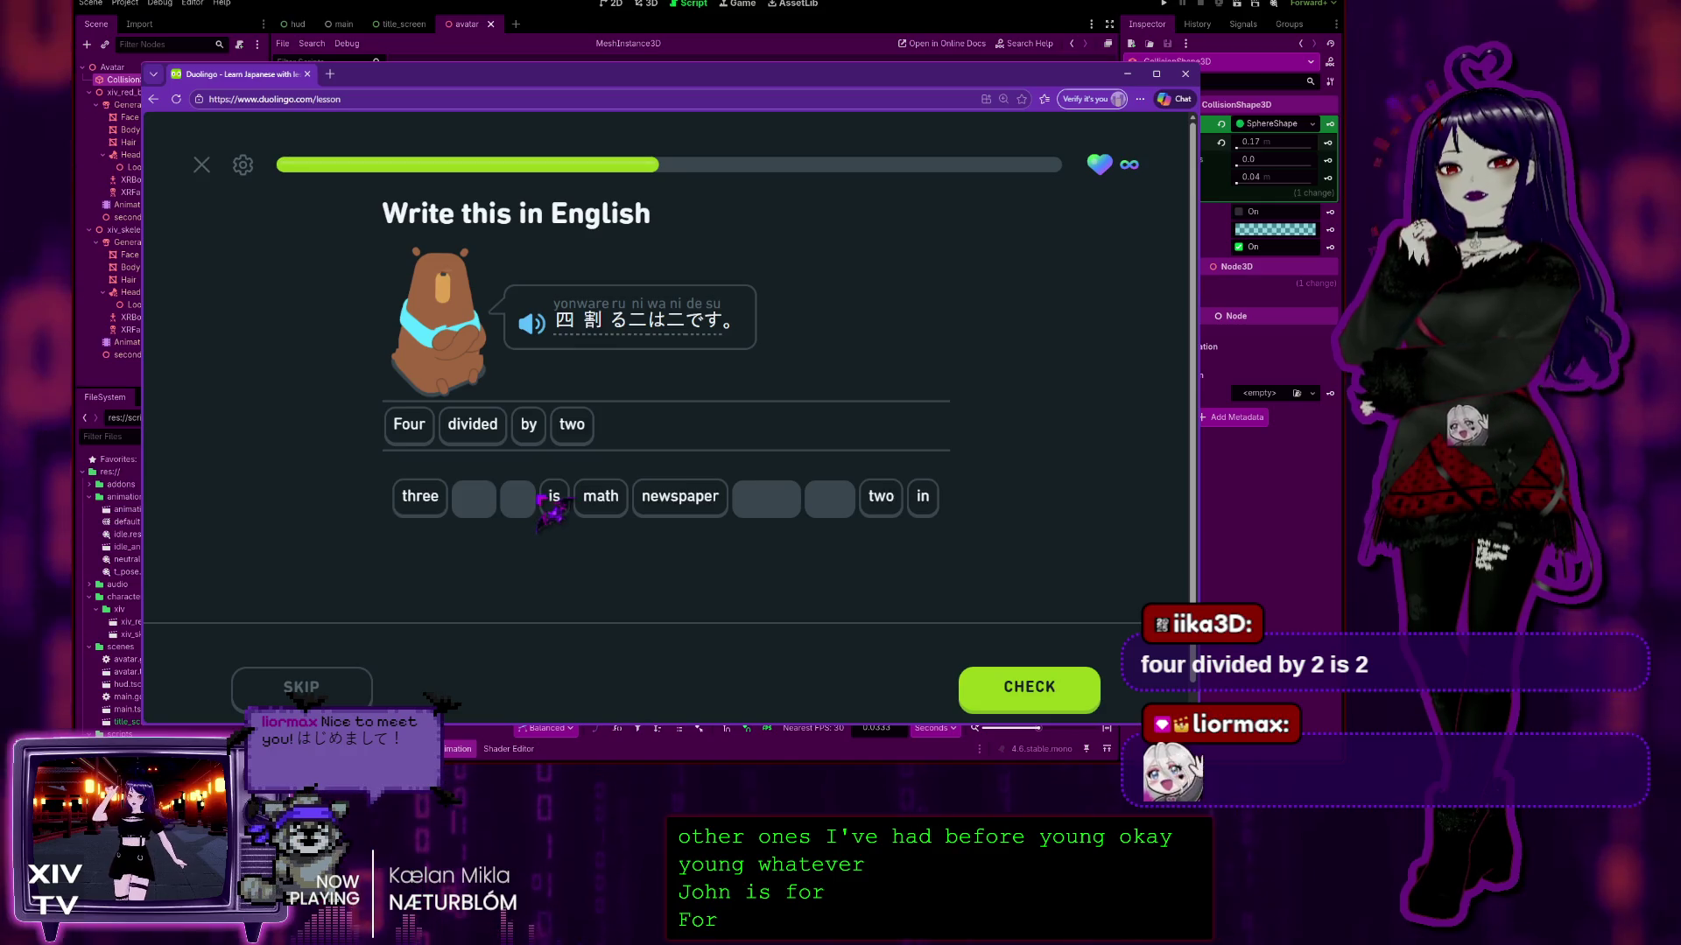
pyautogui.click(553, 496)
pyautogui.click(880, 499)
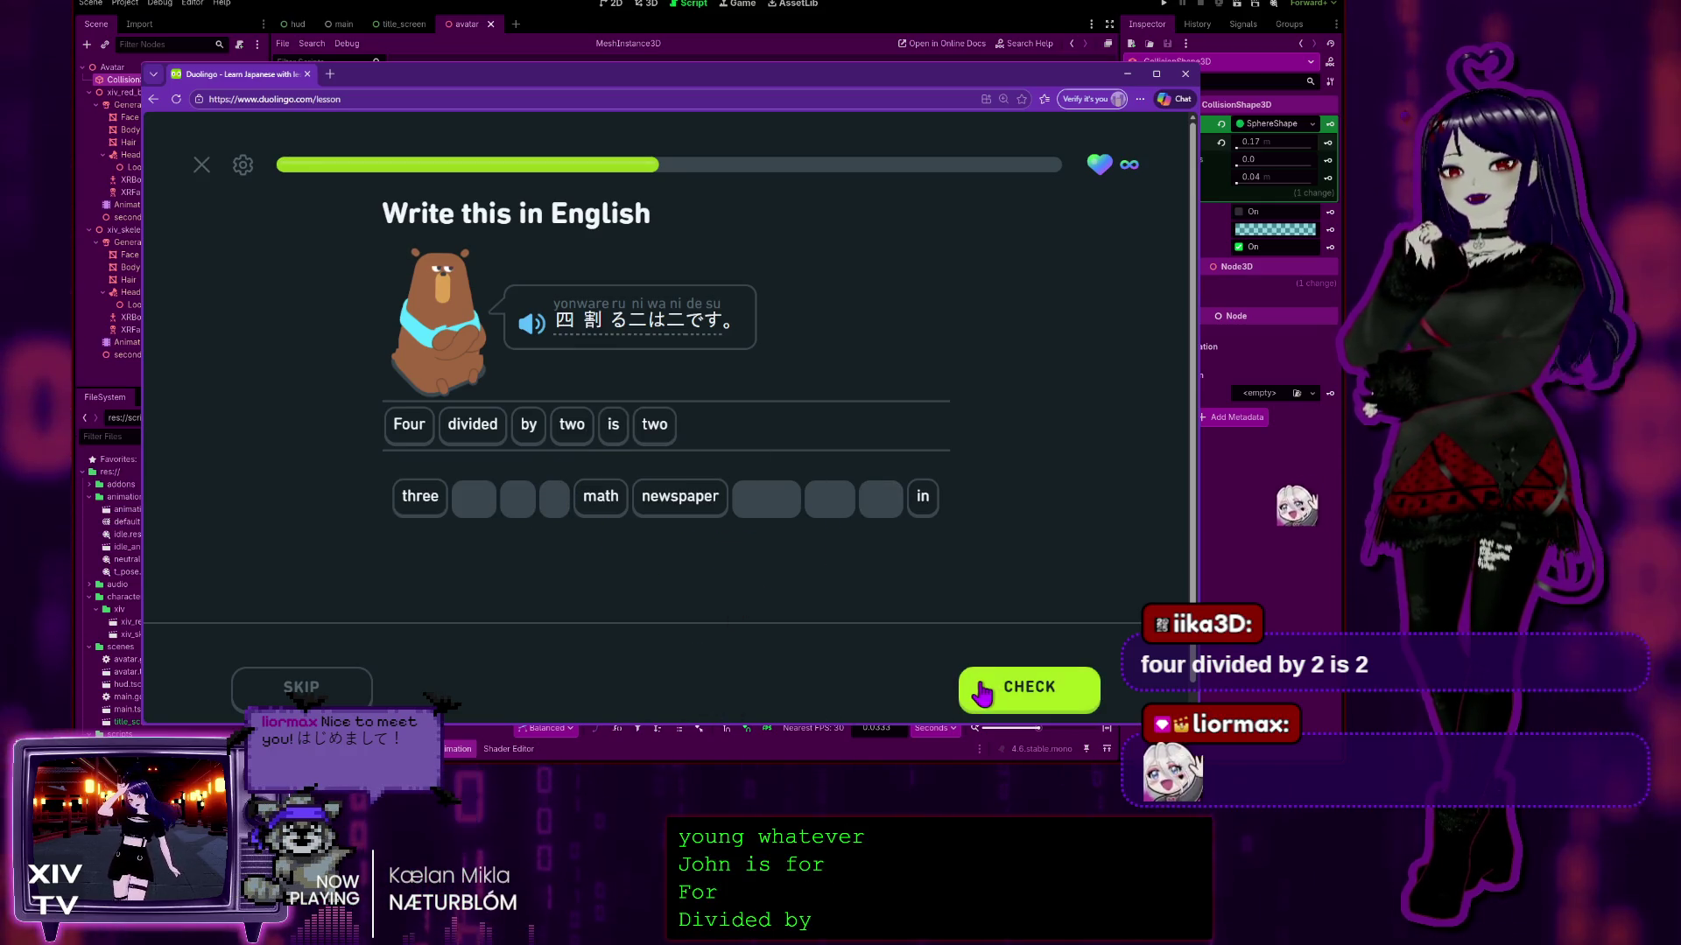
pyautogui.click(963, 691)
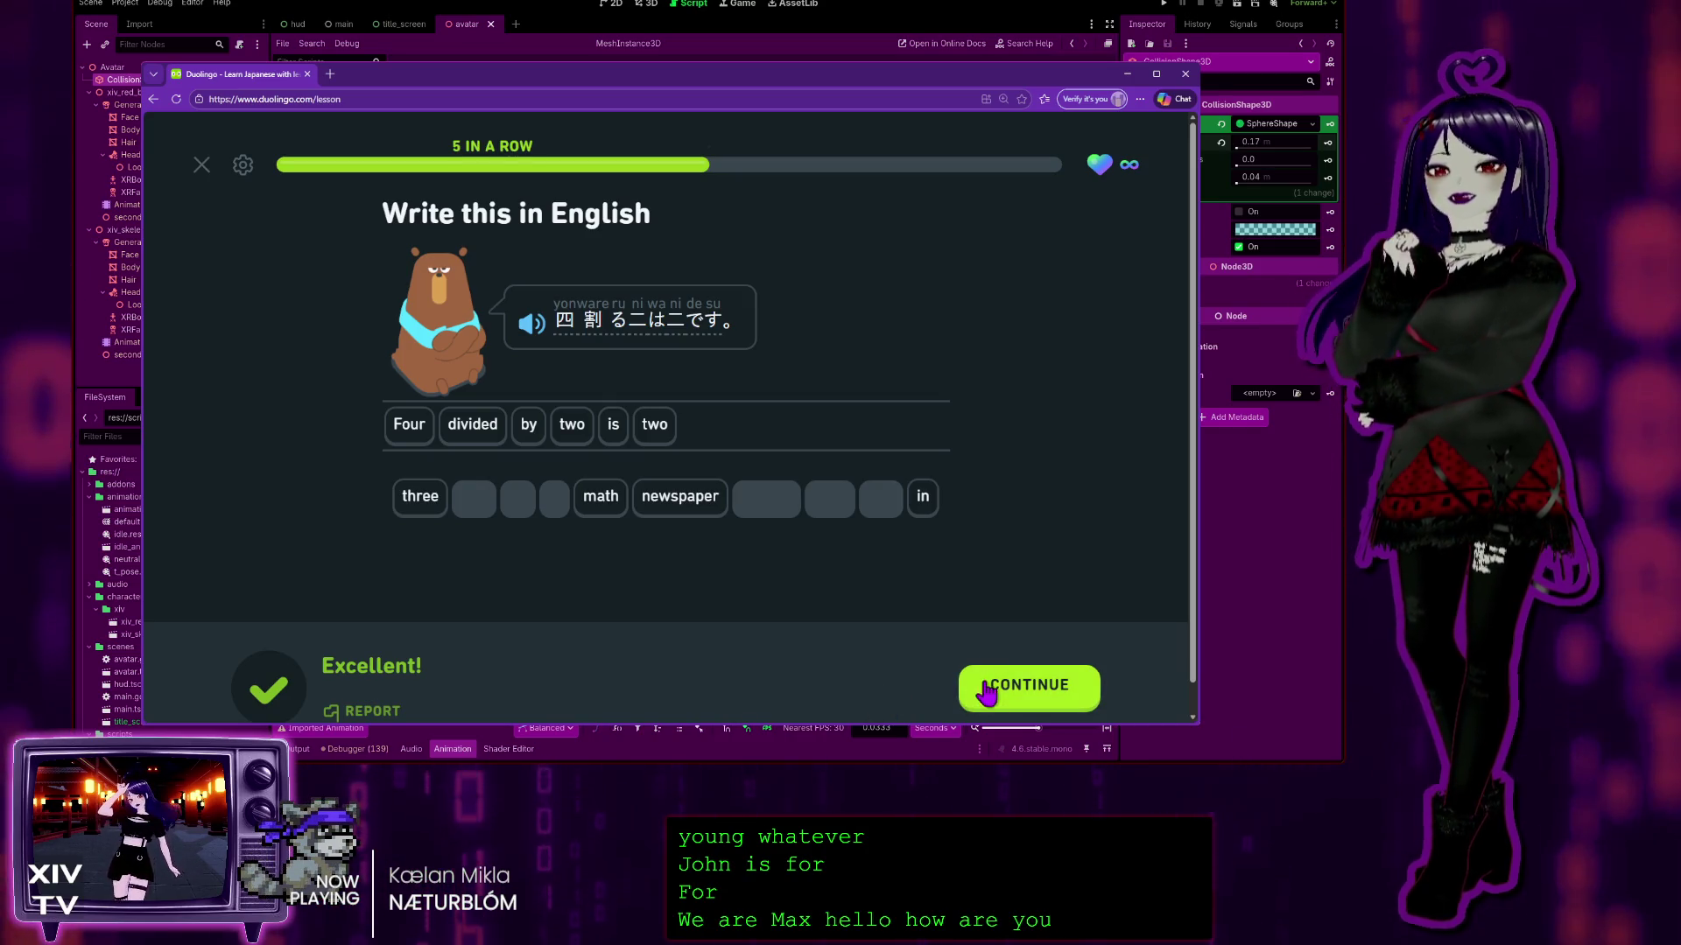
pyautogui.click(976, 693)
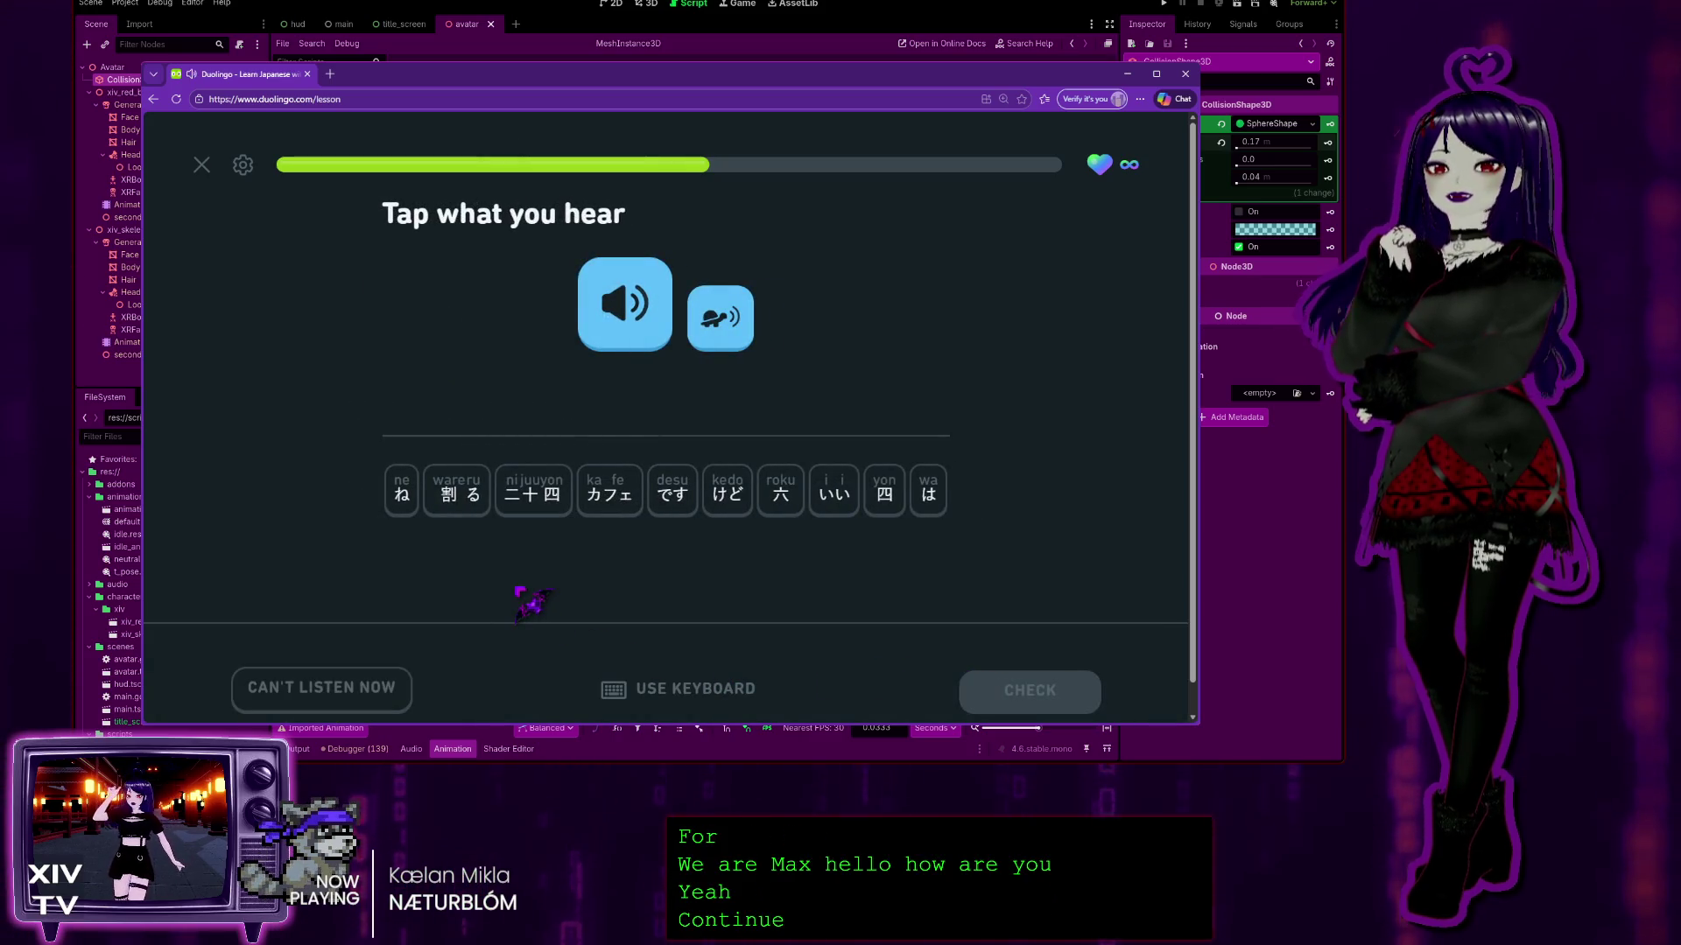
# Step: Build 二十四割る四は六です from the tiles, replaying the audio, and submit it
pyautogui.click(536, 495)
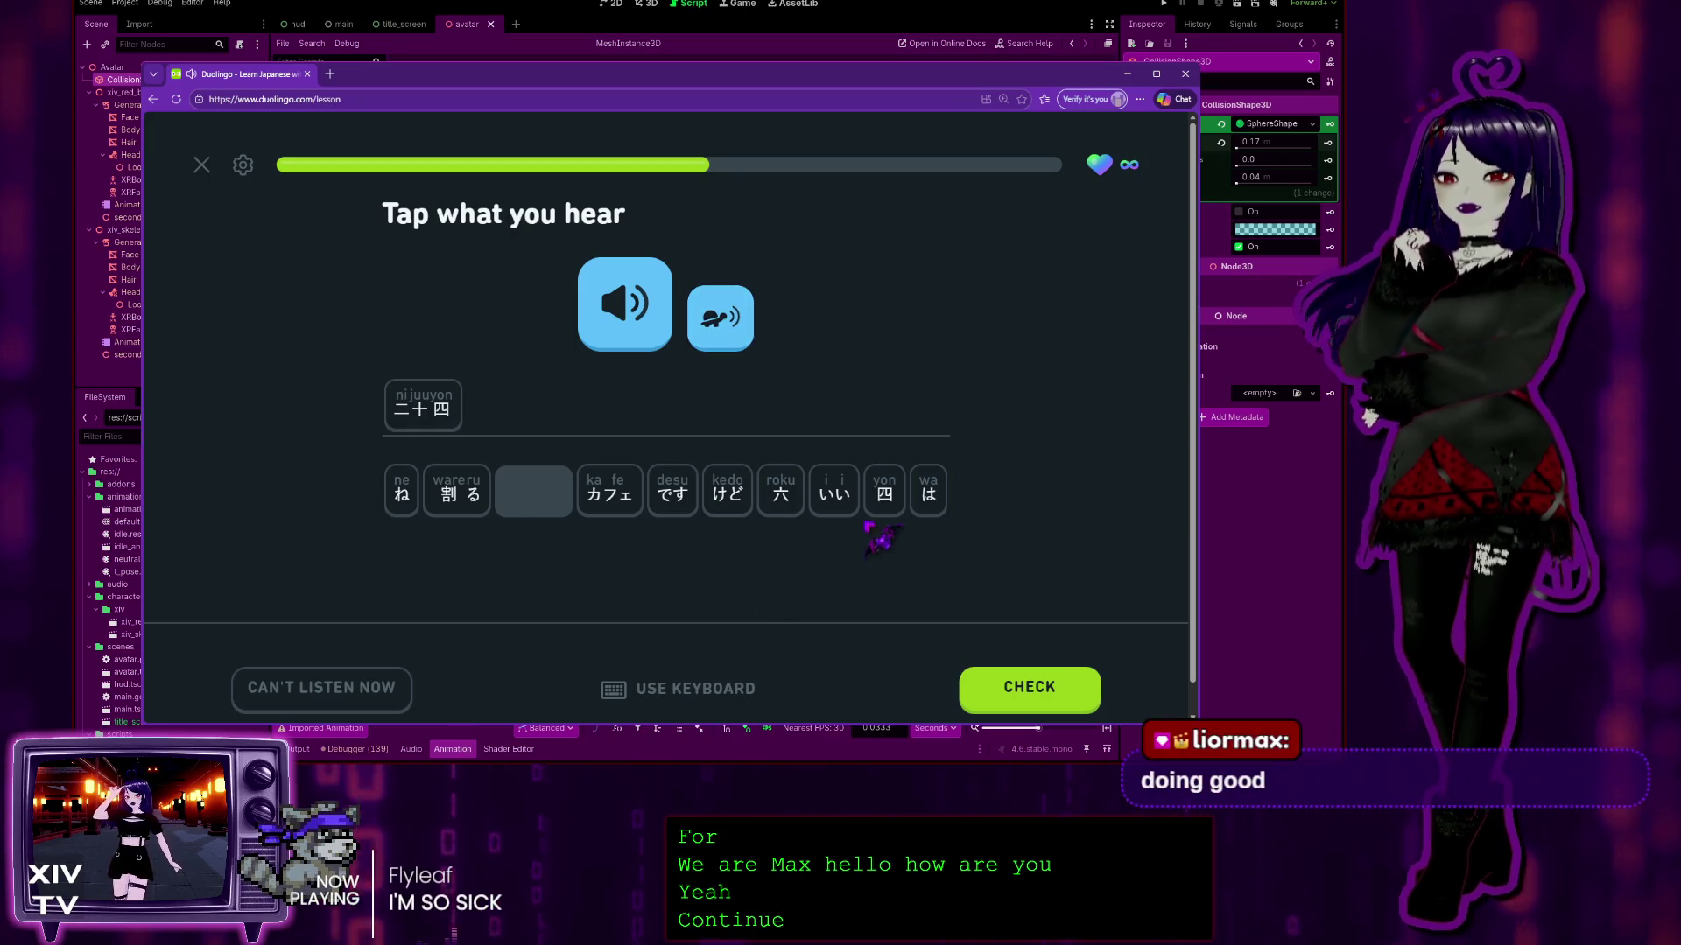
pyautogui.click(931, 497)
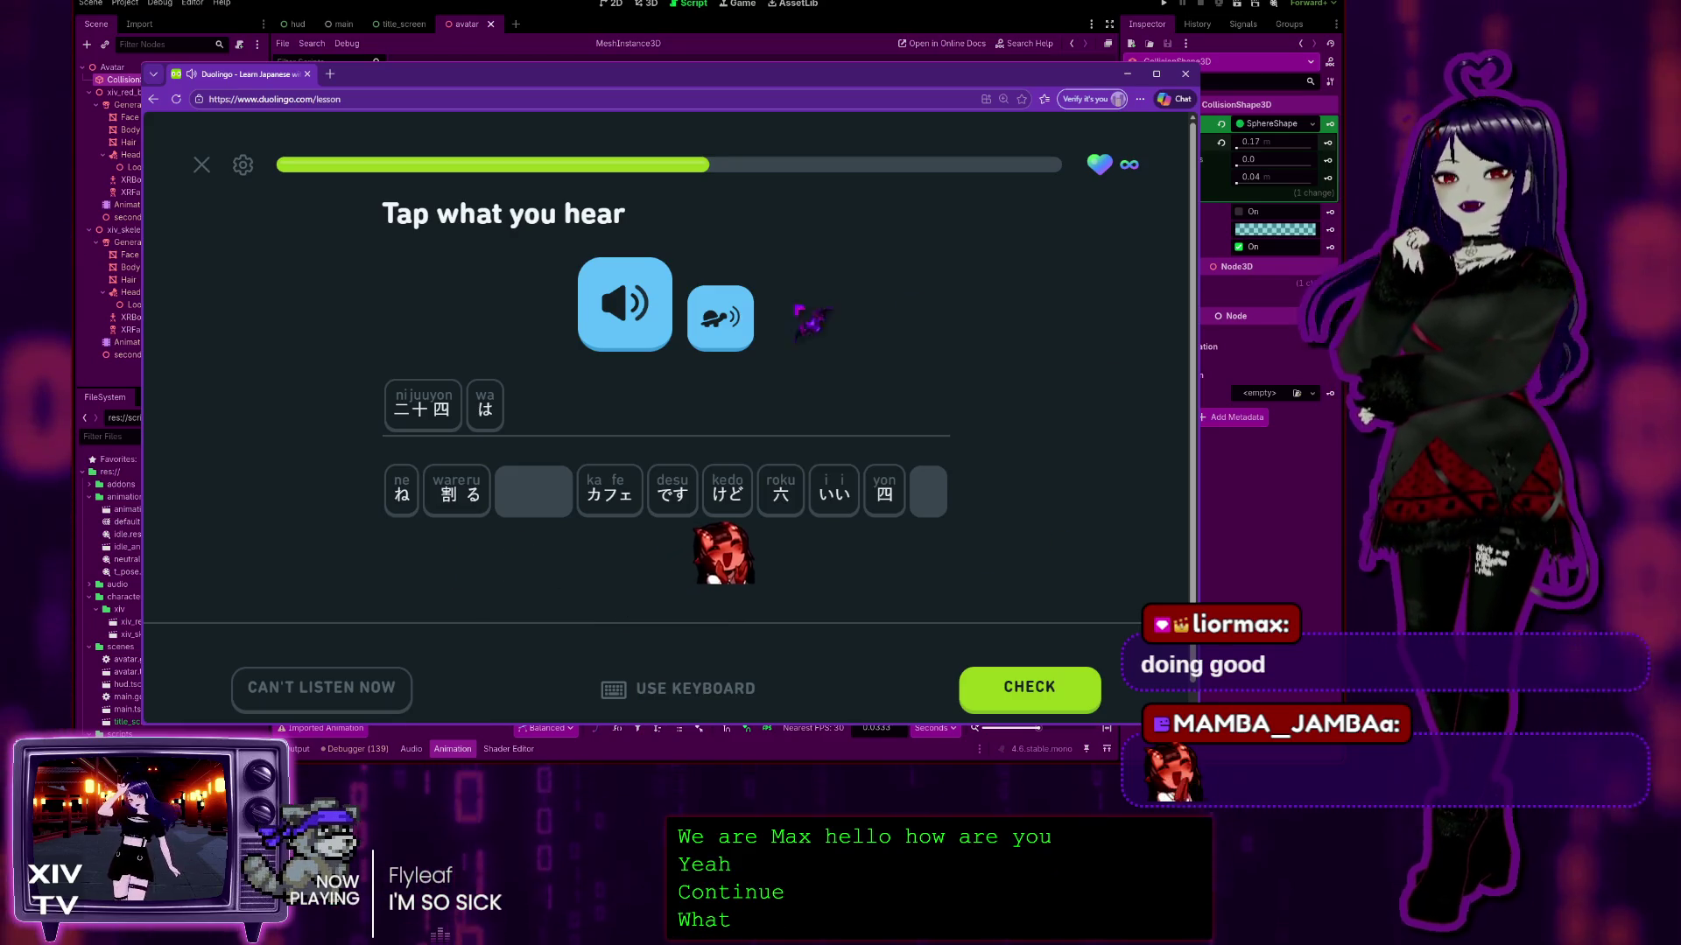
pyautogui.click(734, 337)
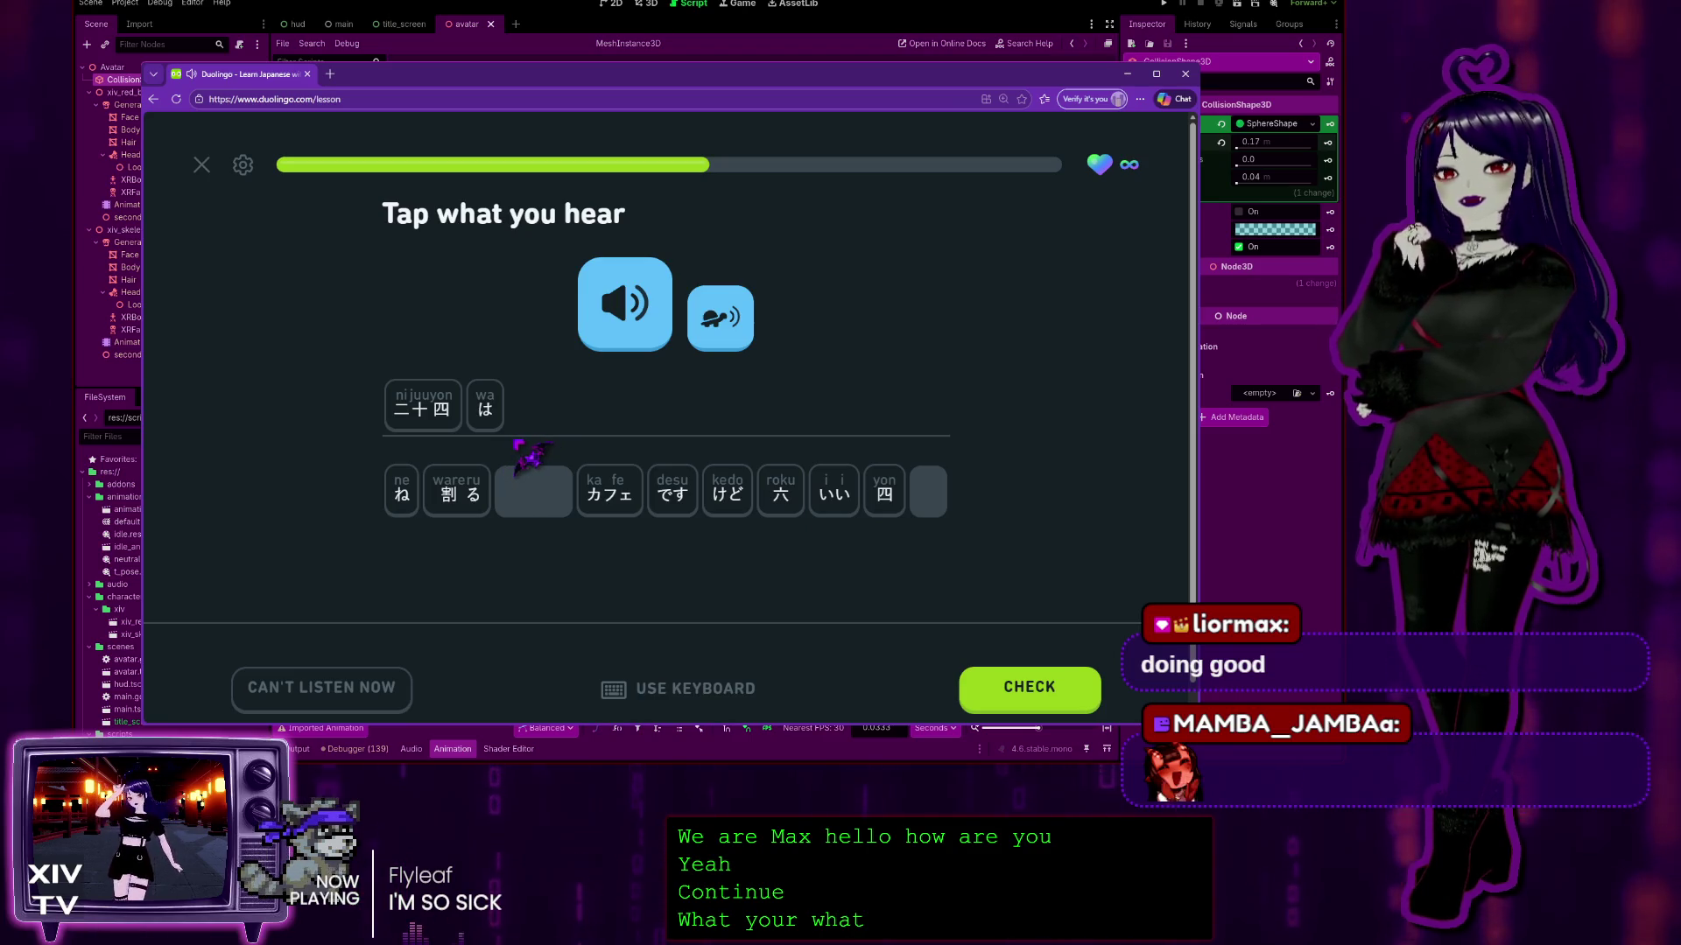
pyautogui.click(455, 499)
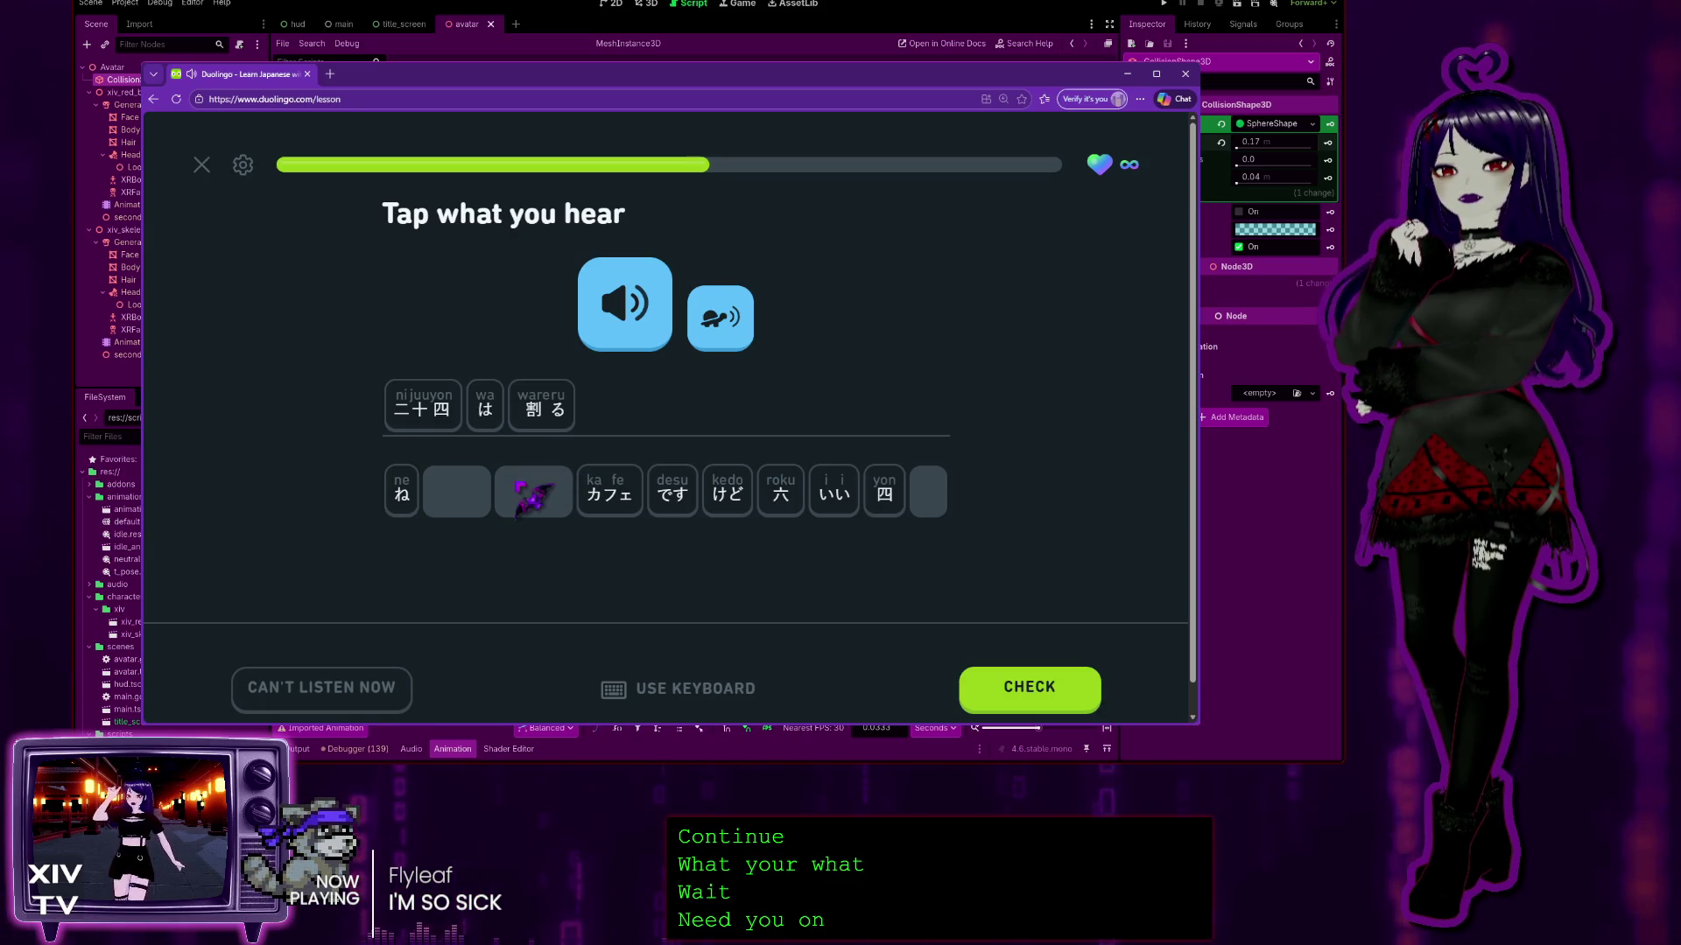
pyautogui.click(637, 342)
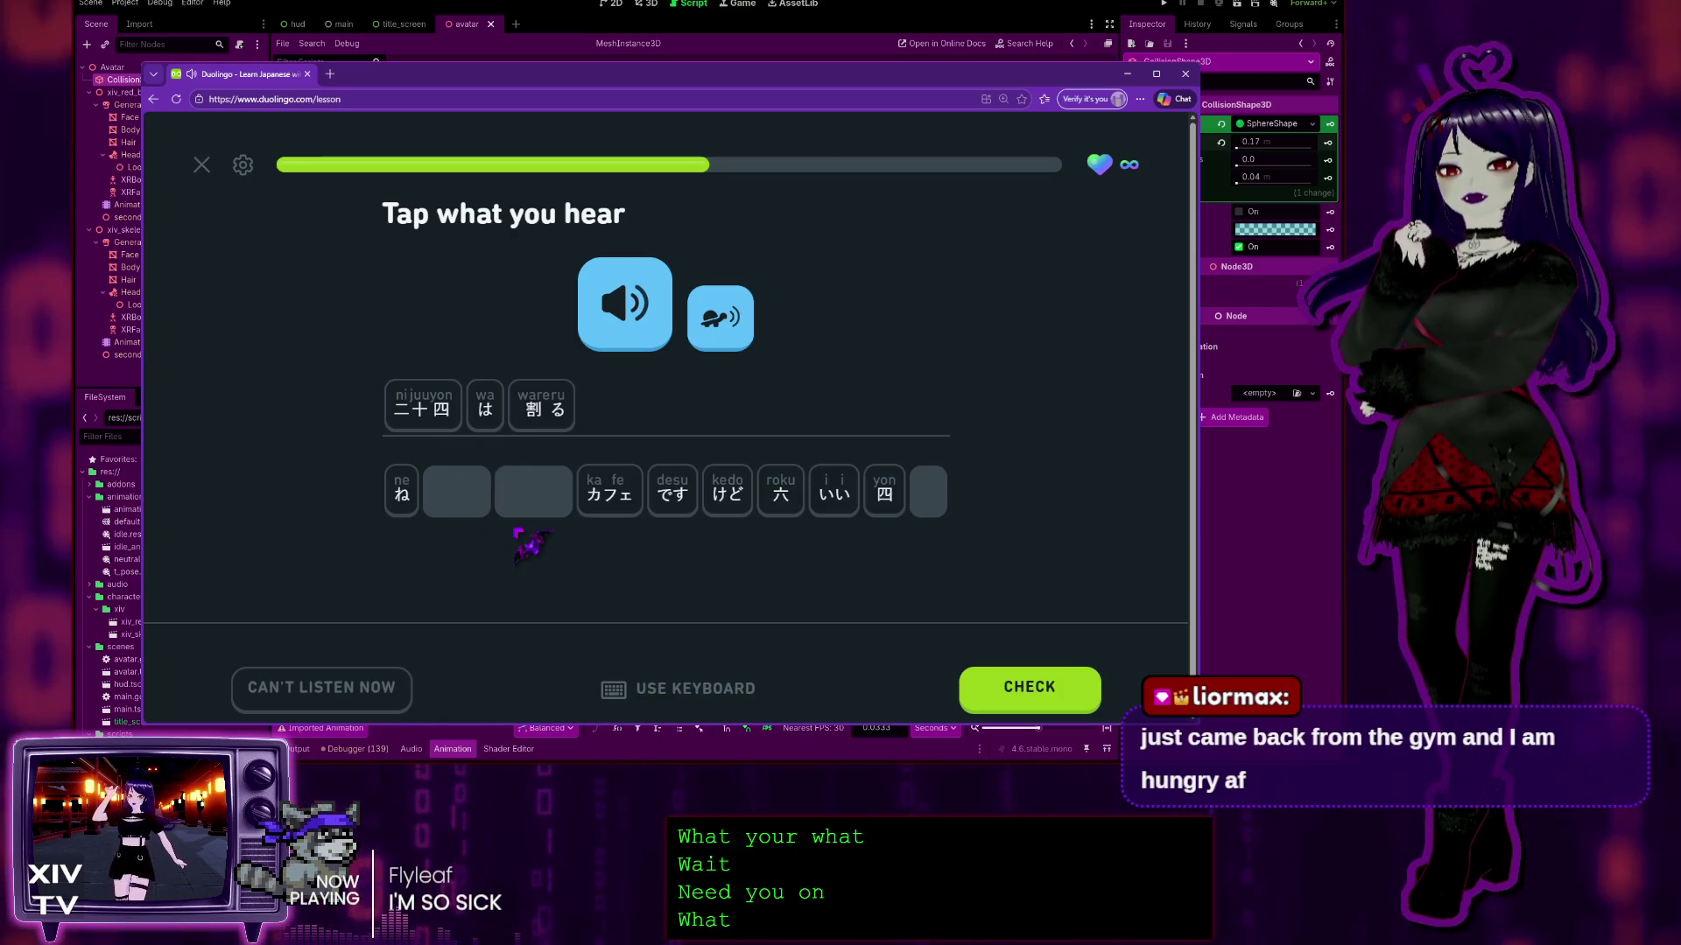
pyautogui.click(889, 495)
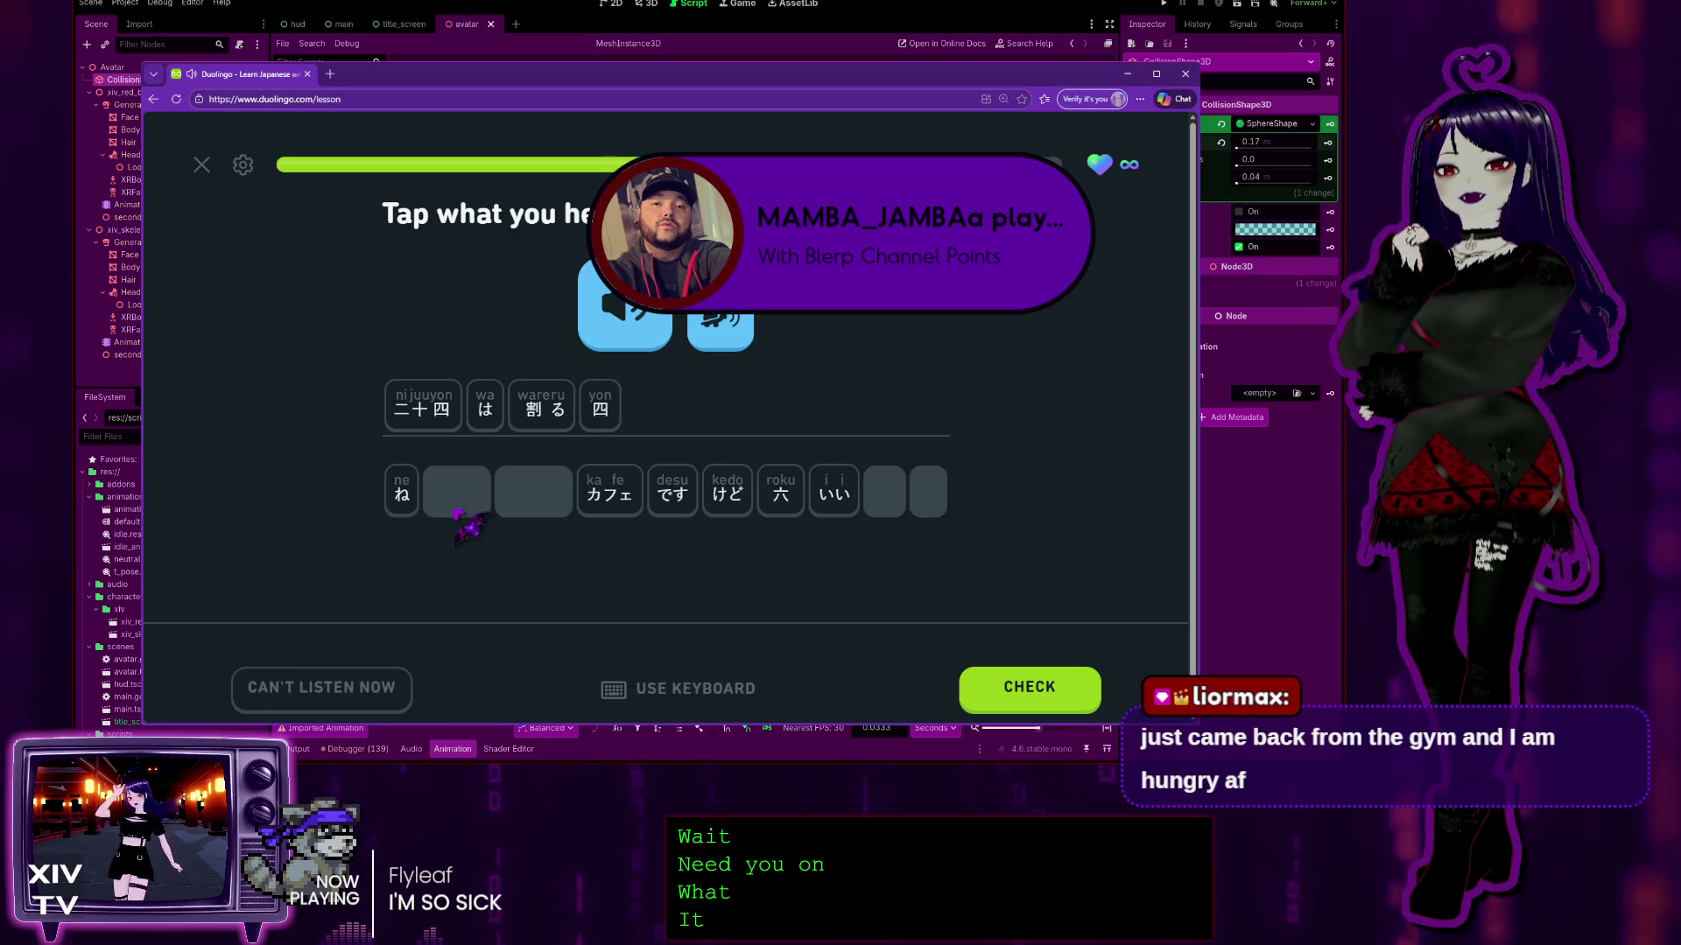
pyautogui.moveTo(484, 438)
pyautogui.mouseDown()
pyautogui.moveTo(668, 455)
pyautogui.moveTo(724, 439)
pyautogui.mouseUp()
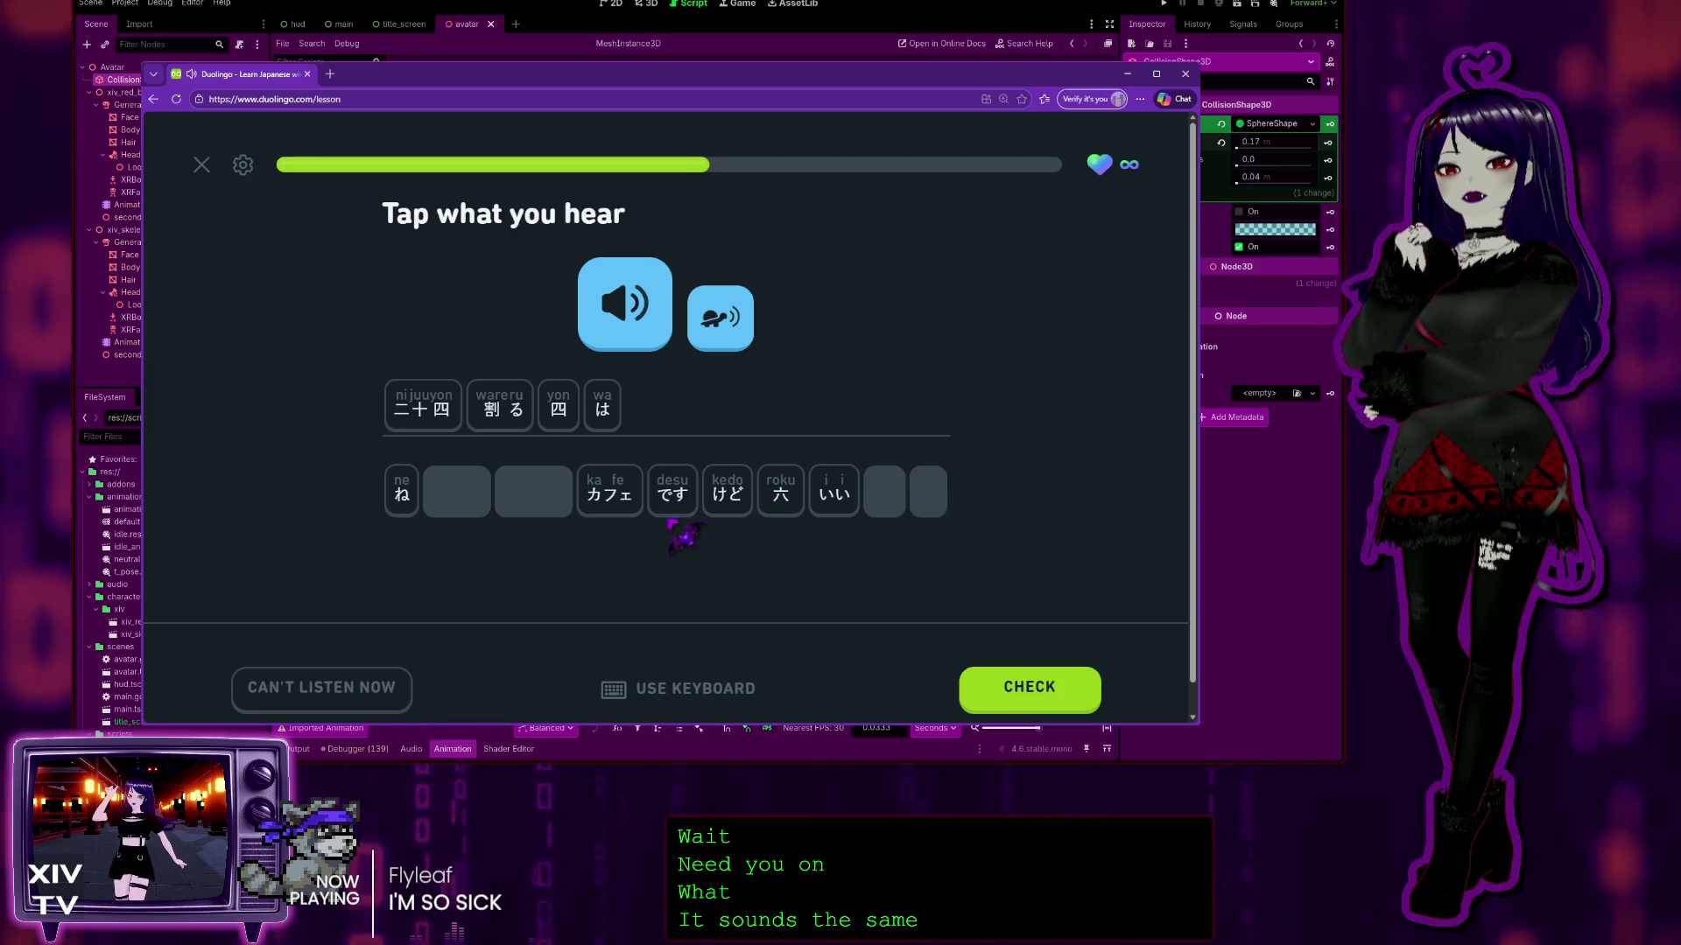
pyautogui.click(782, 496)
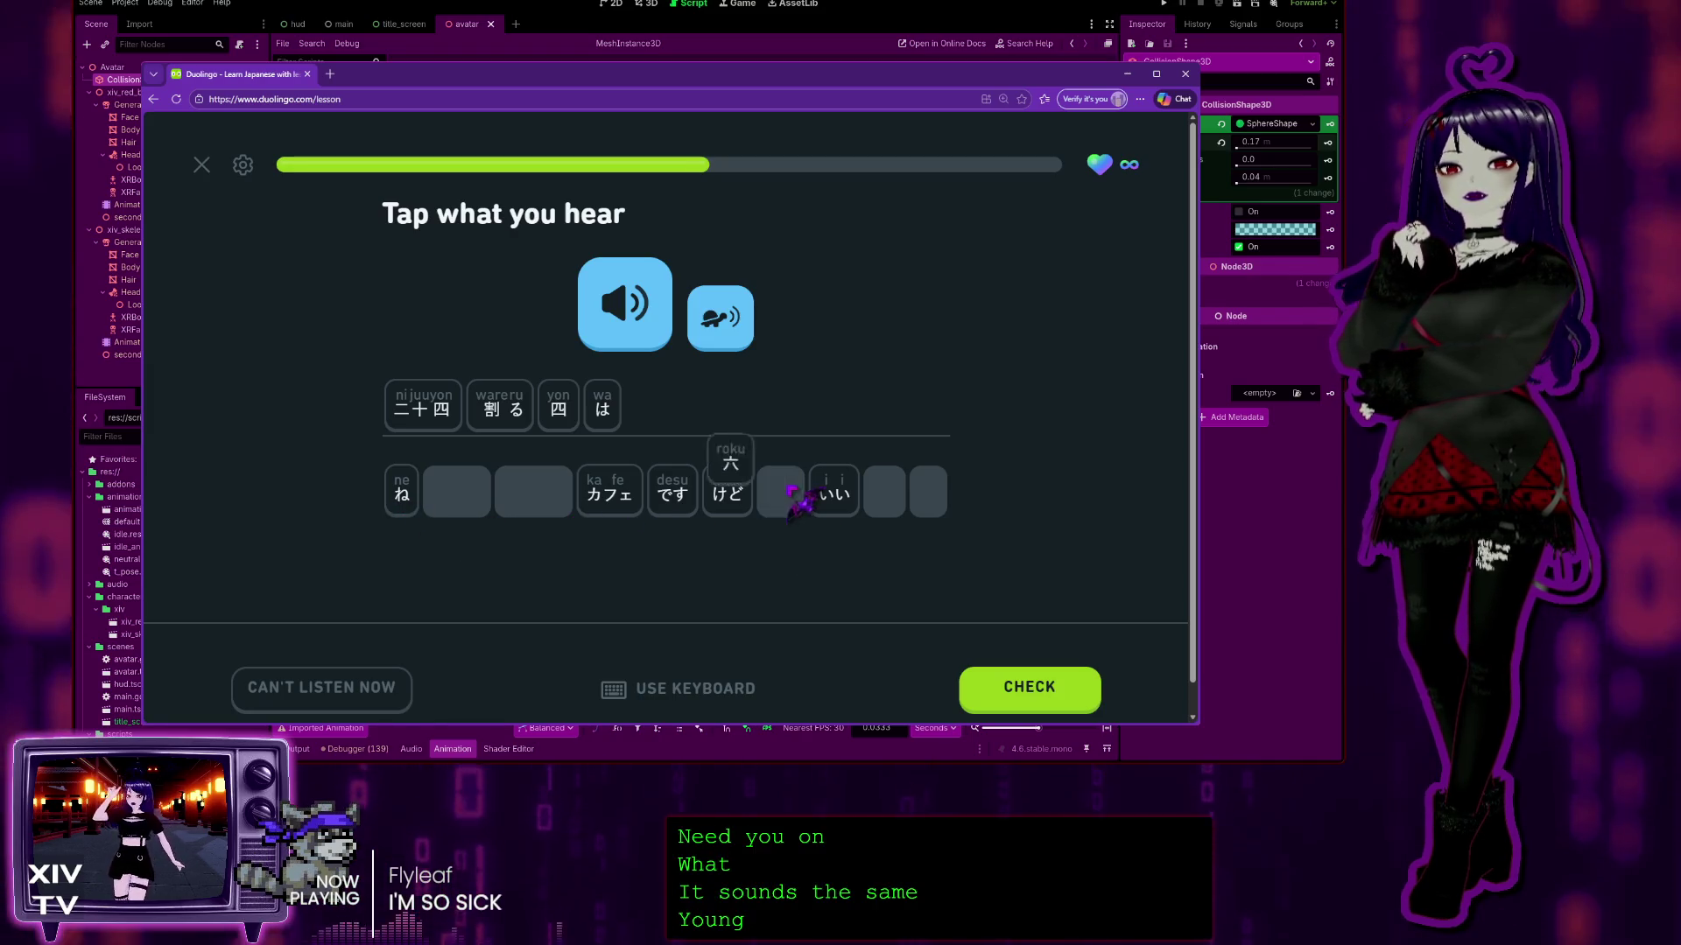
pyautogui.click(672, 490)
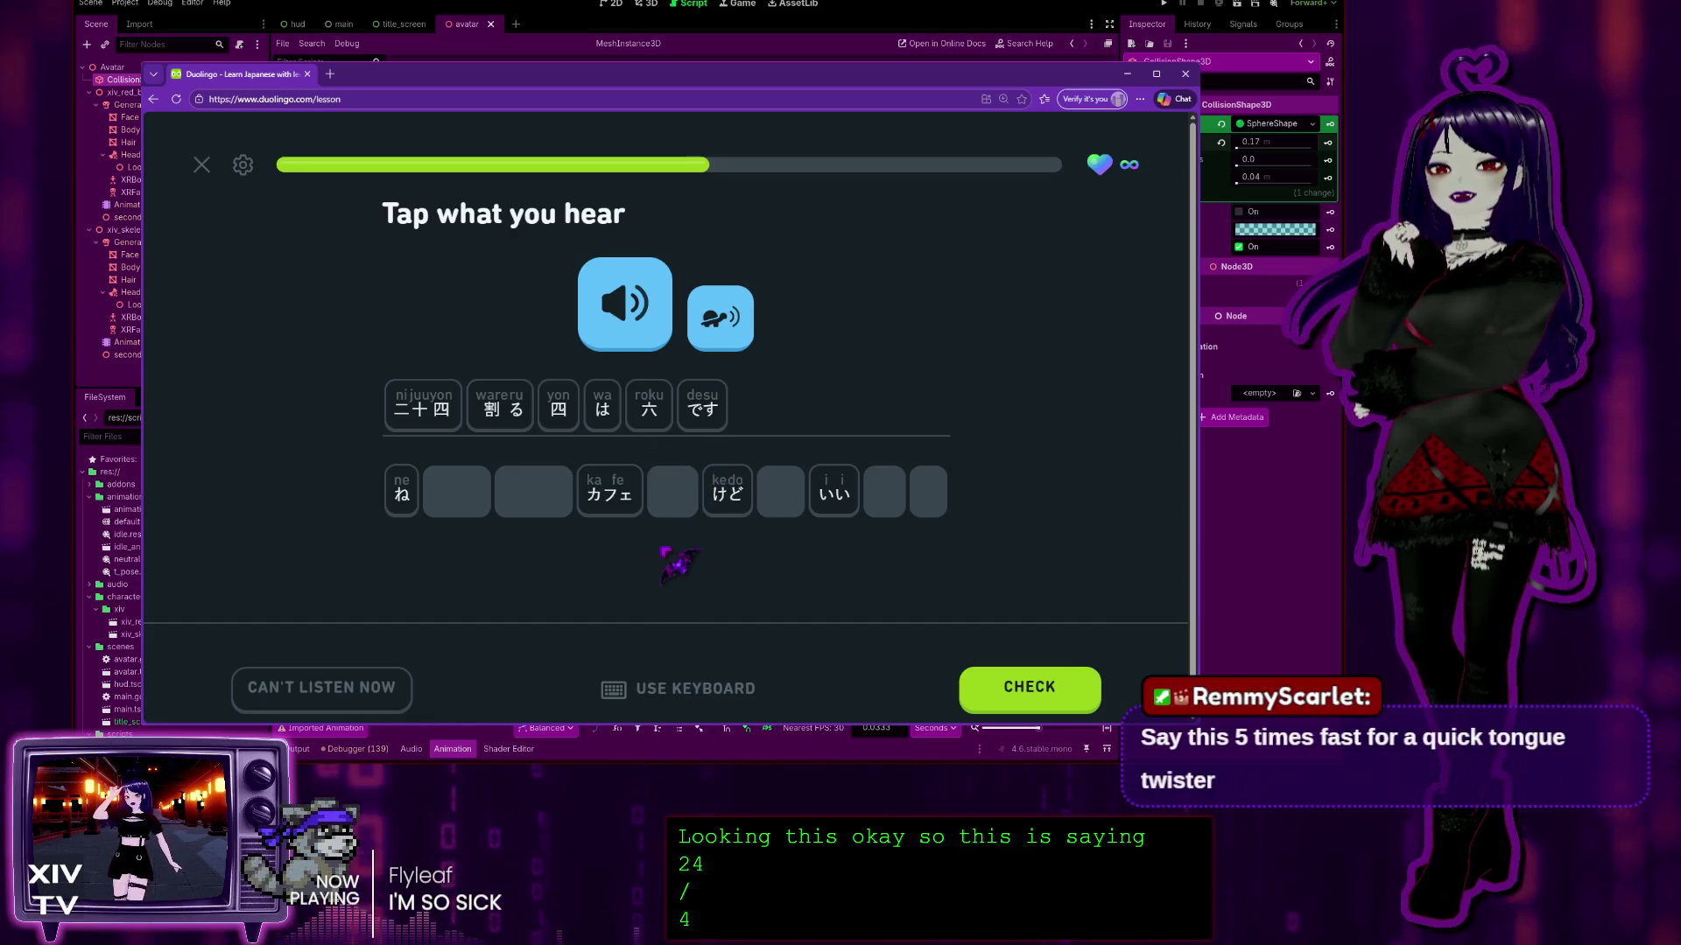
pyautogui.click(1026, 691)
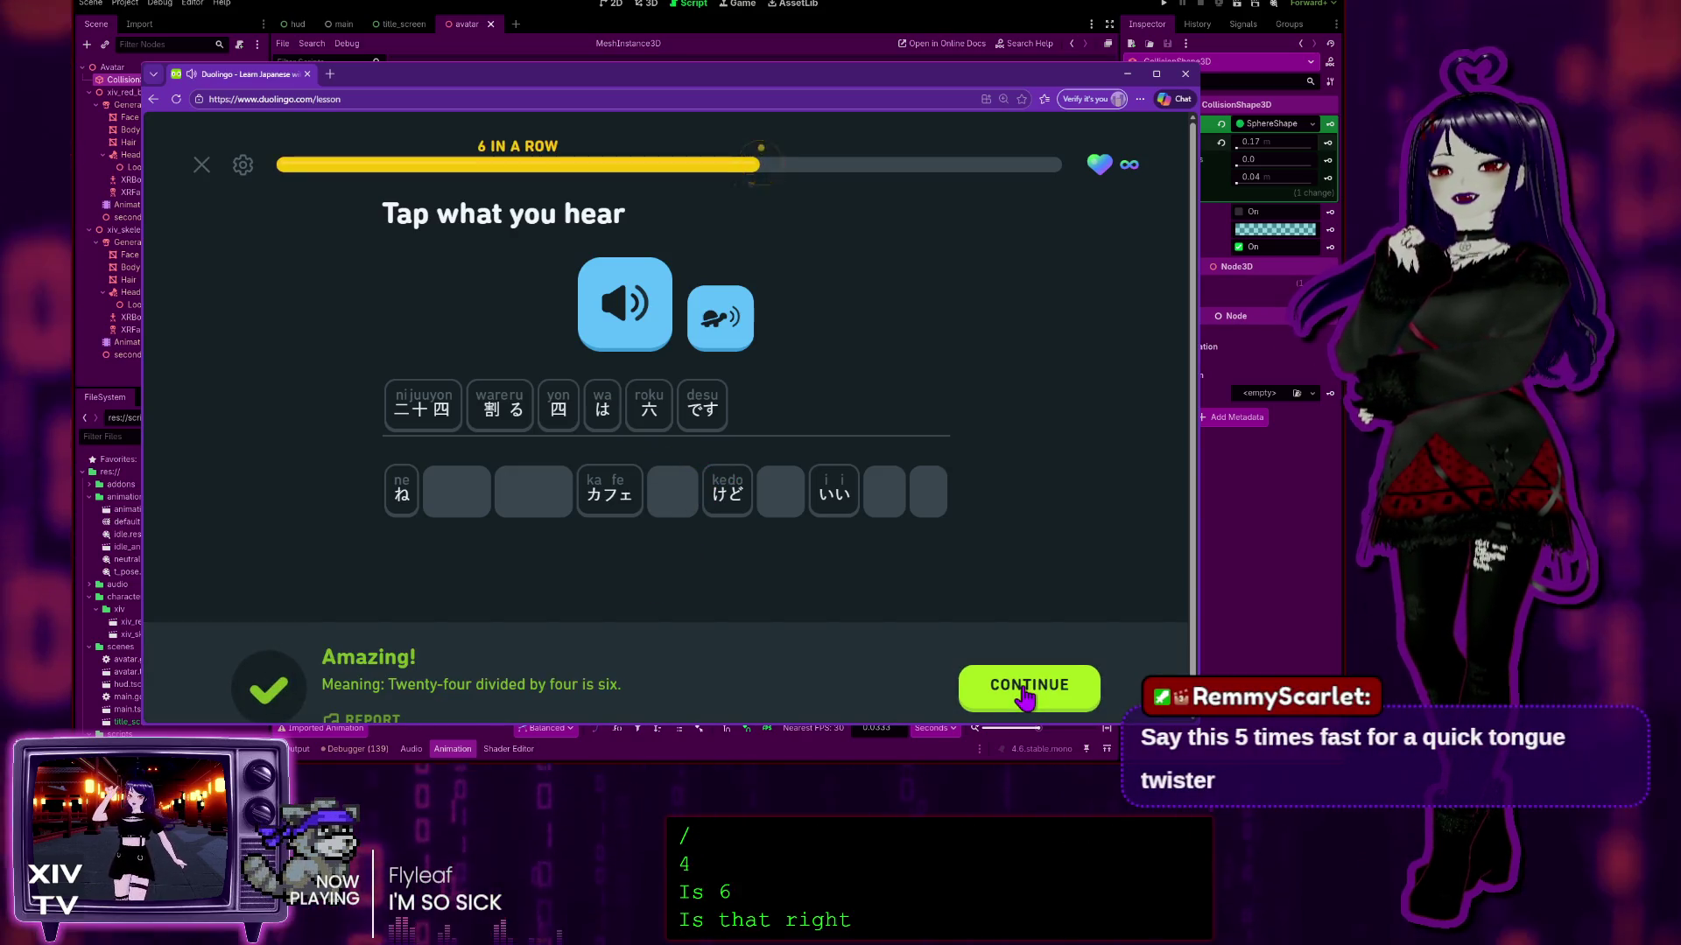
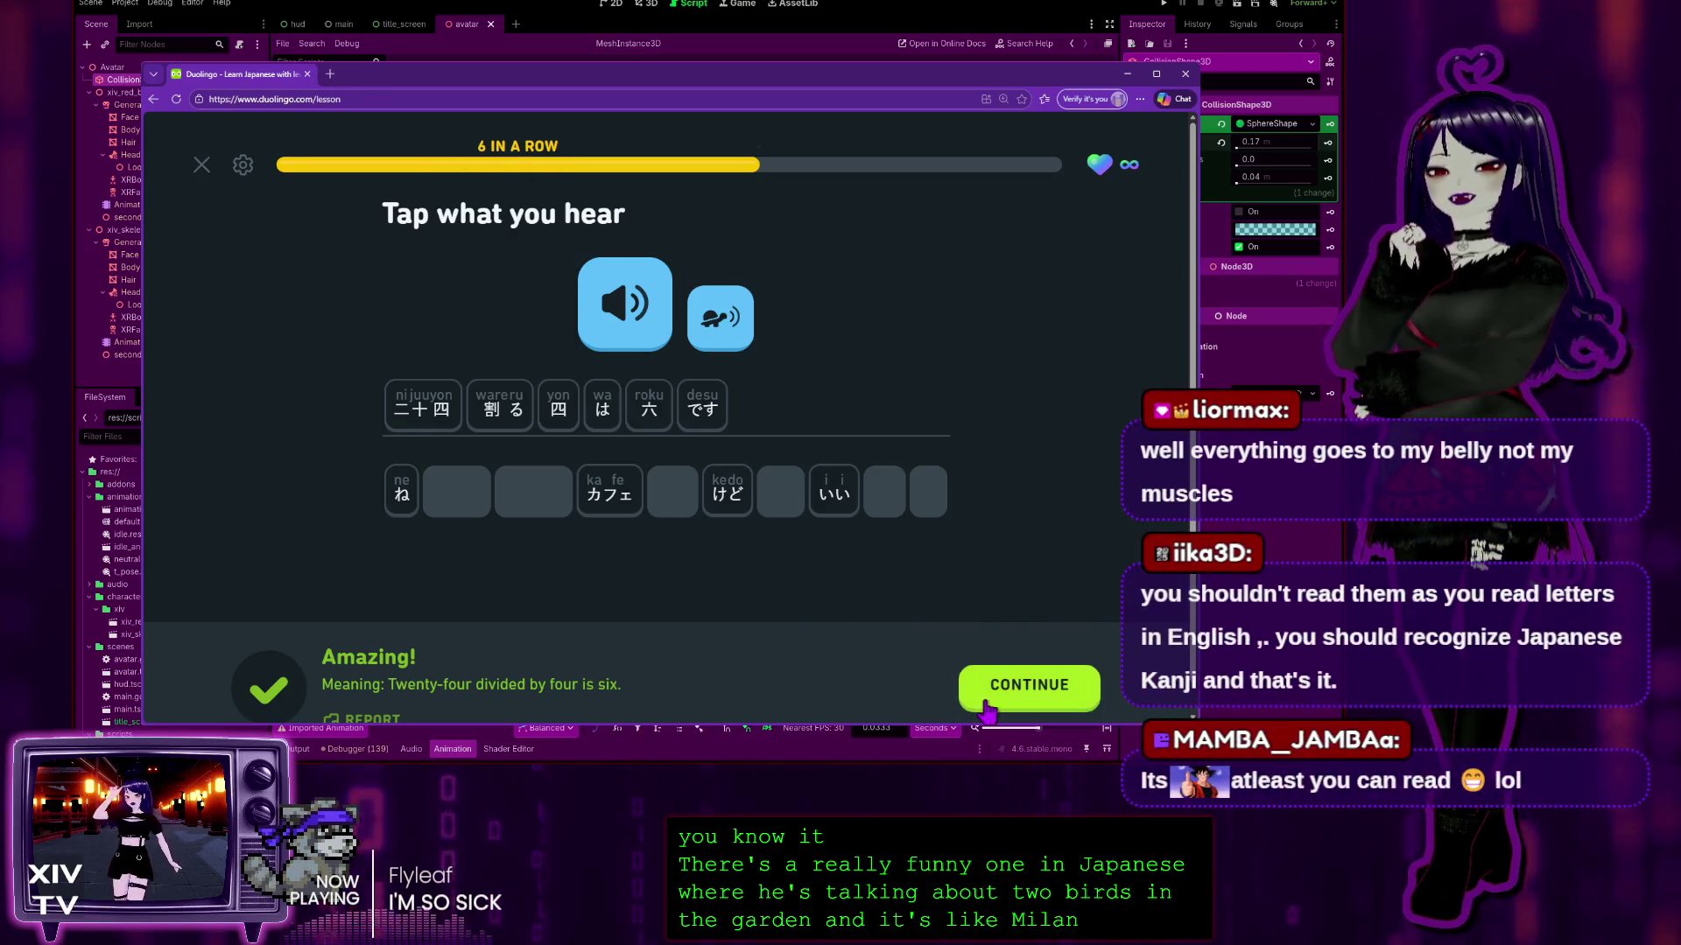
# Step: Build 'It's an environmentally friendly fuel' from the word tiles, get it checked, and continue
pyautogui.click(1016, 686)
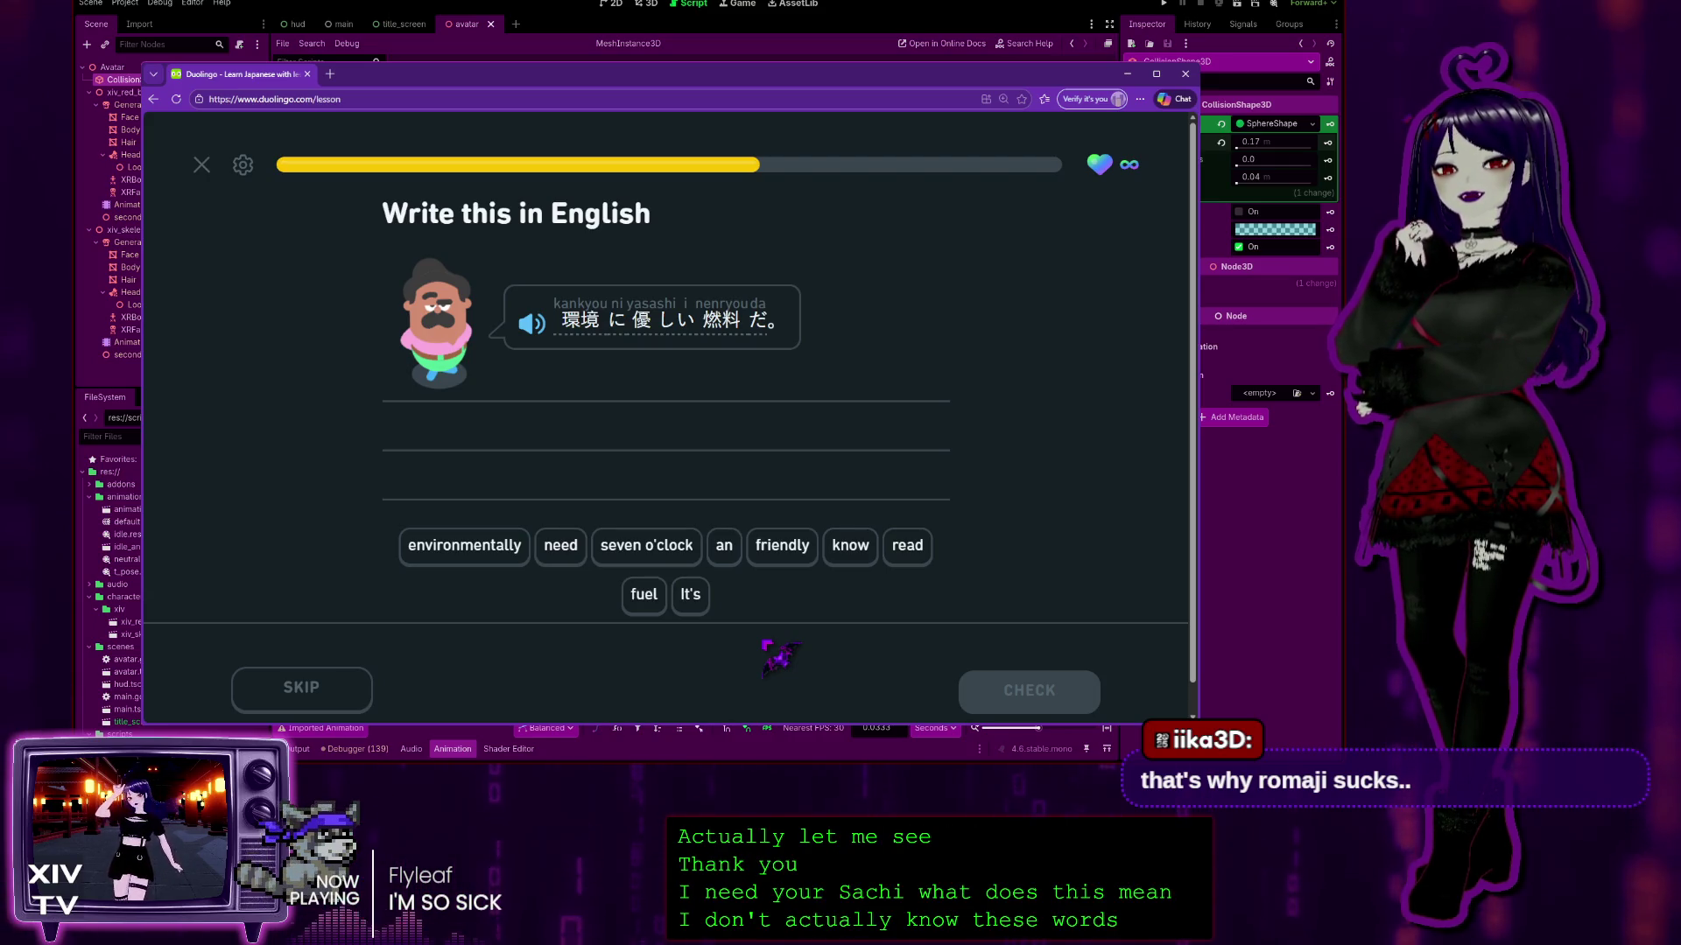
pyautogui.click(690, 595)
pyautogui.click(469, 555)
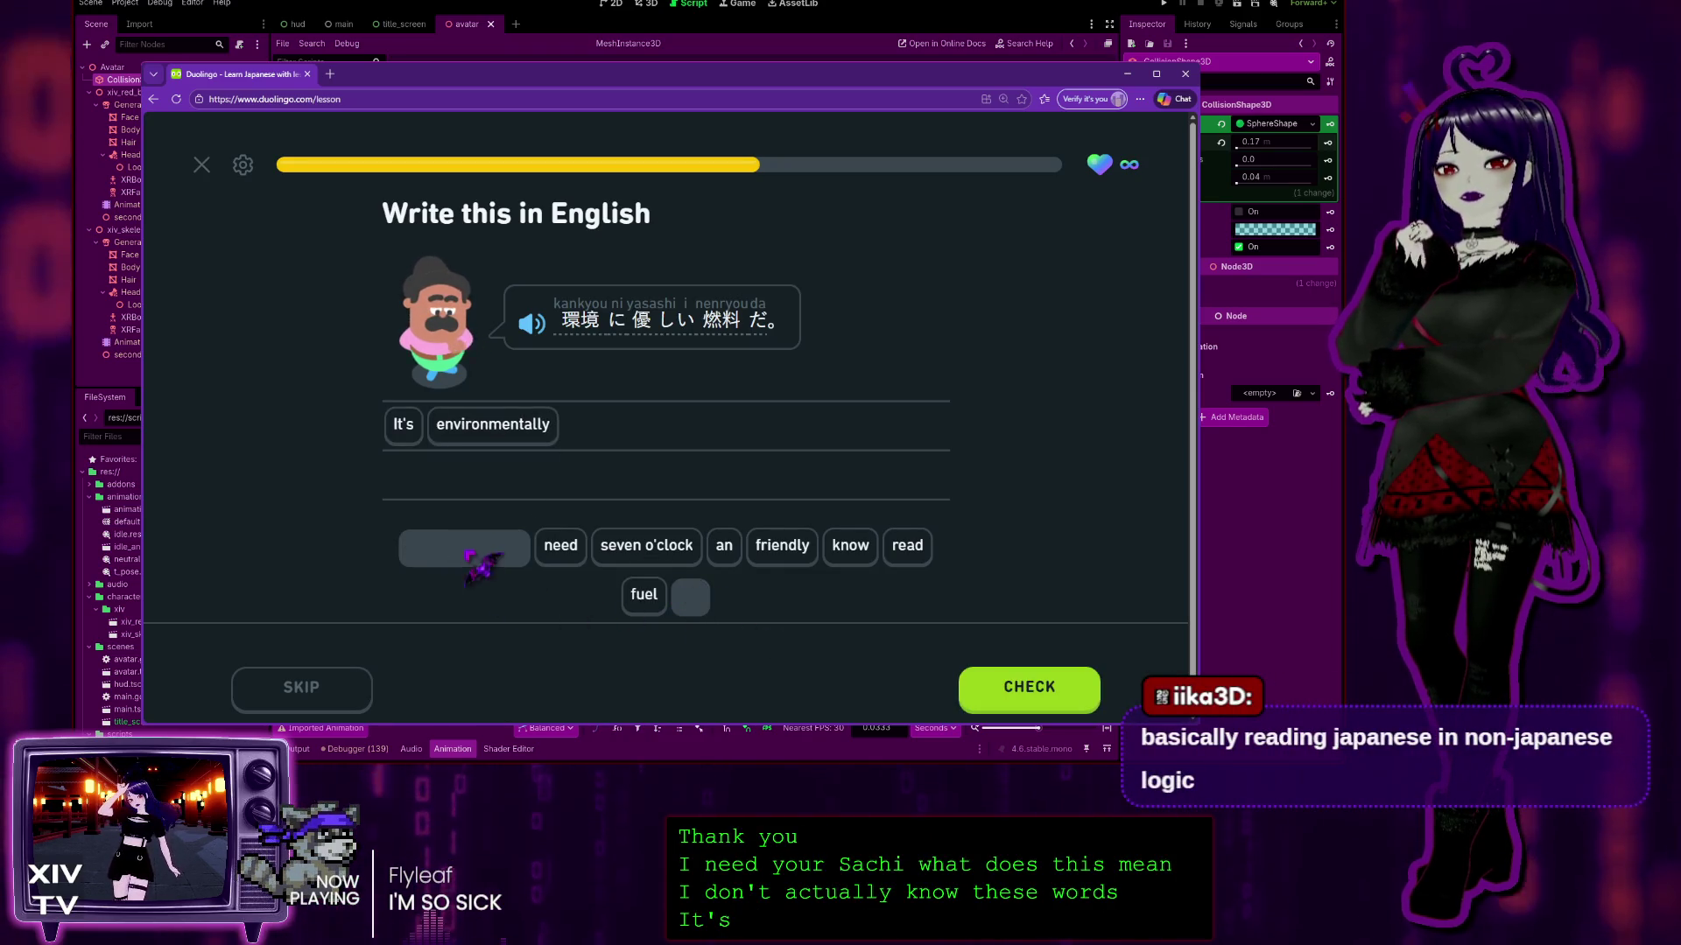
pyautogui.click(774, 550)
pyautogui.click(646, 595)
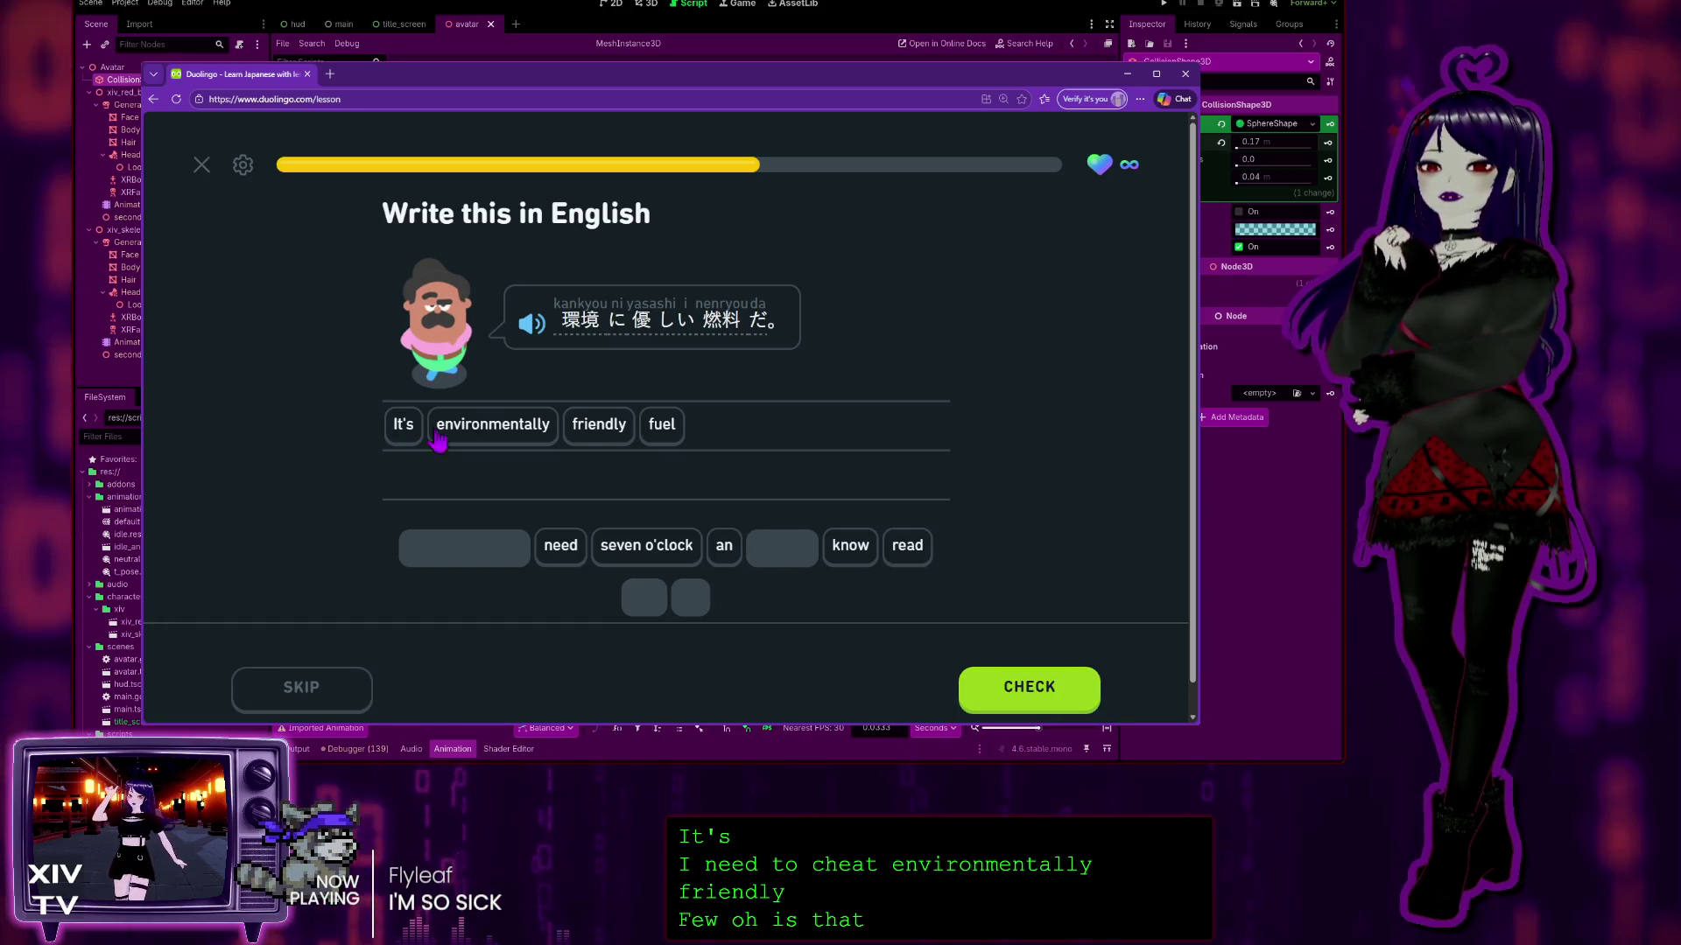
pyautogui.click(722, 547)
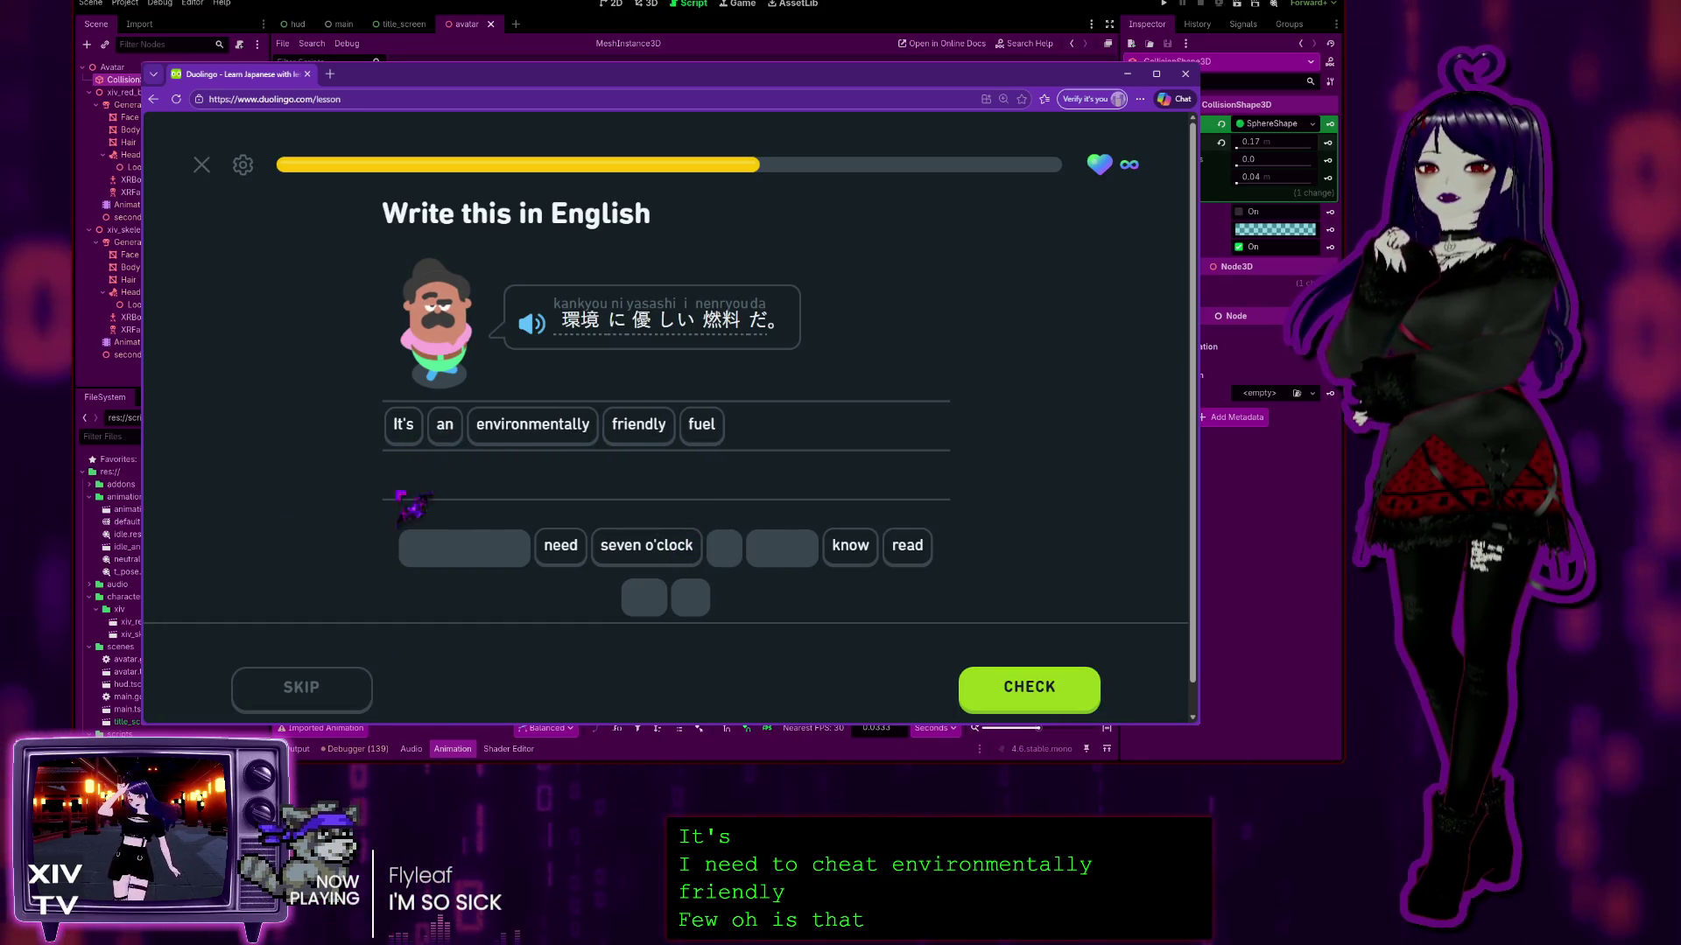
pyautogui.click(1050, 686)
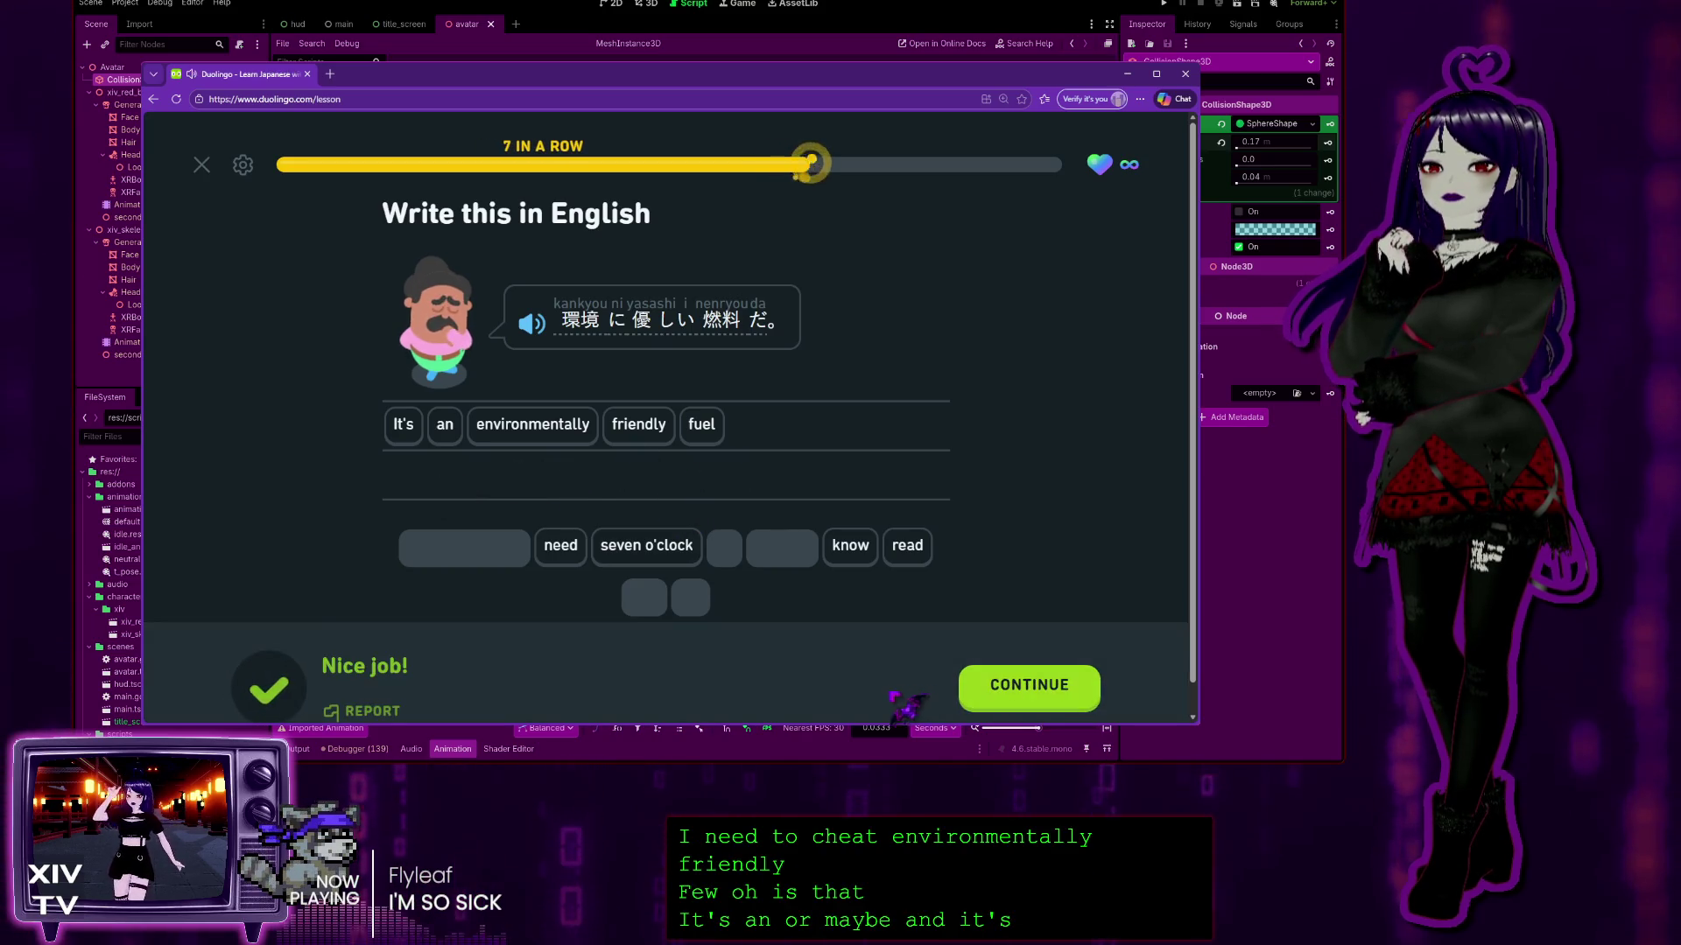
pyautogui.click(1039, 690)
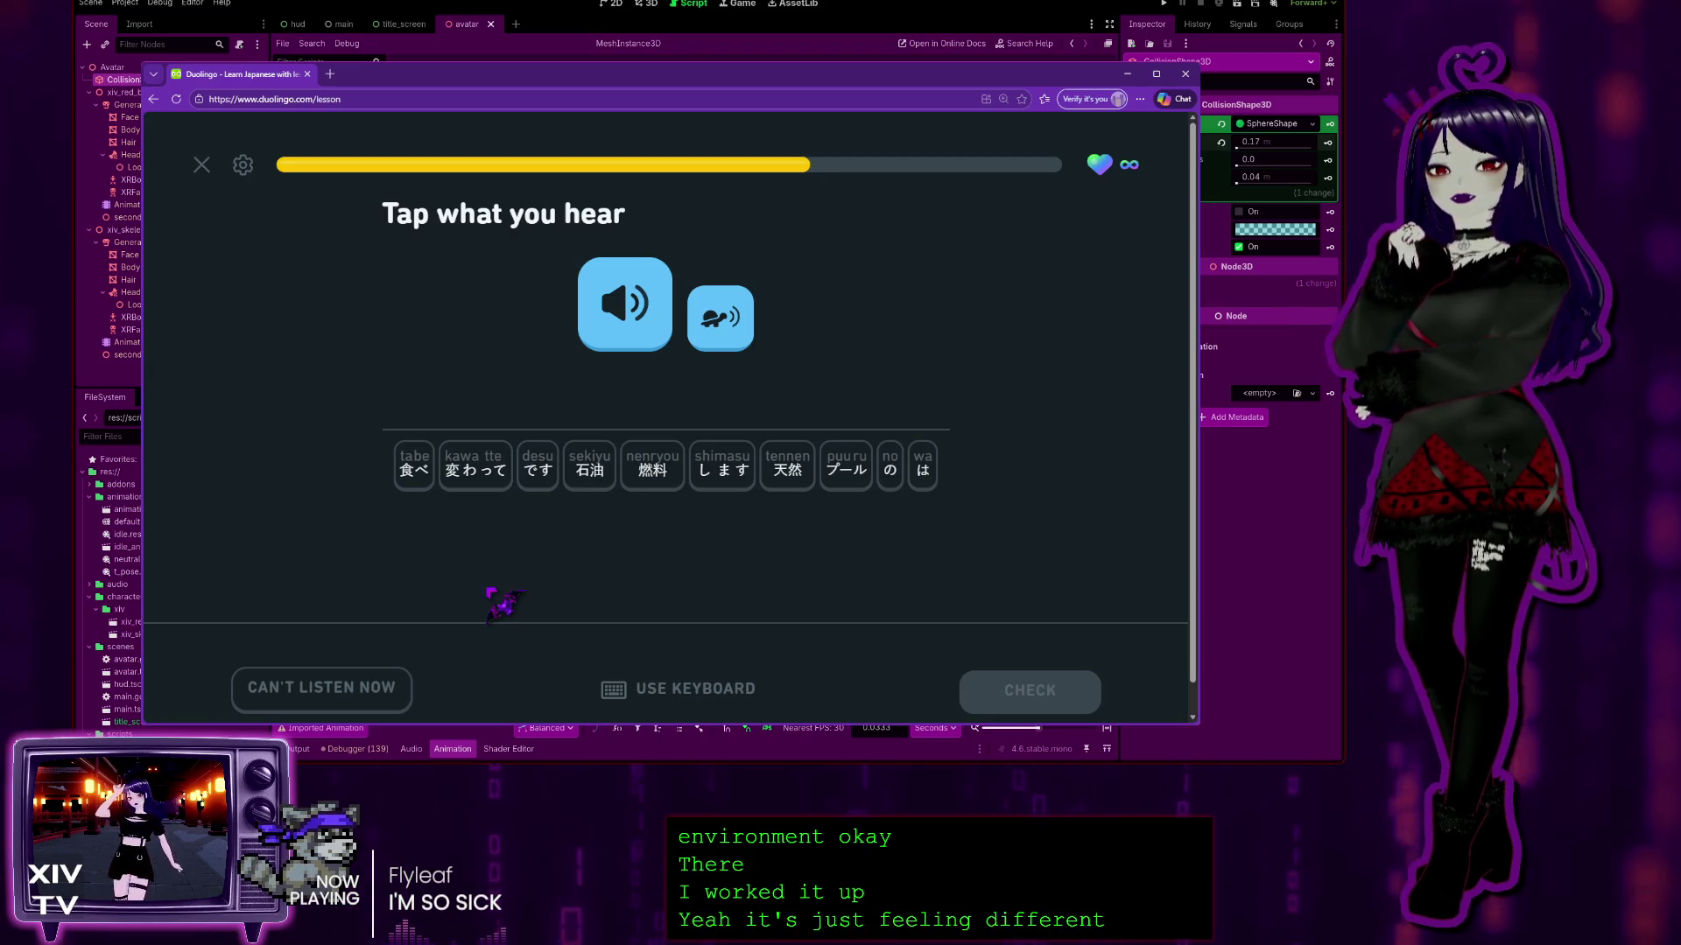
# Step: Replay the audio slowly and answer 'Oil is a natural fuel' from 石油 to です, then continue
pyautogui.click(730, 322)
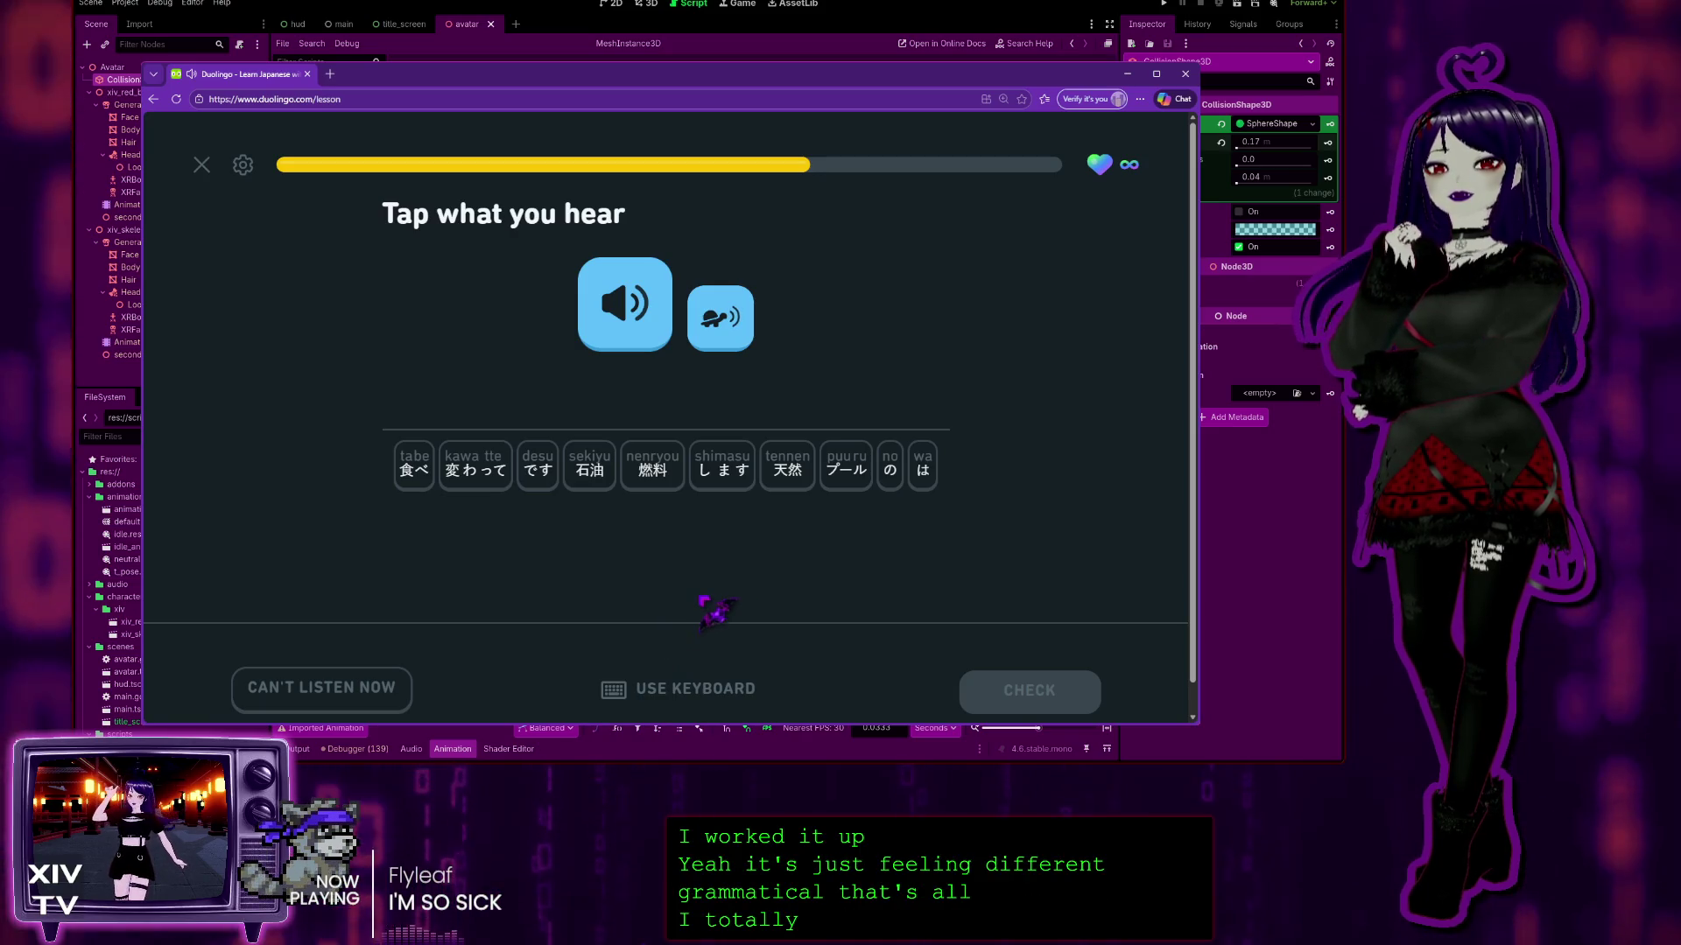
pyautogui.click(586, 467)
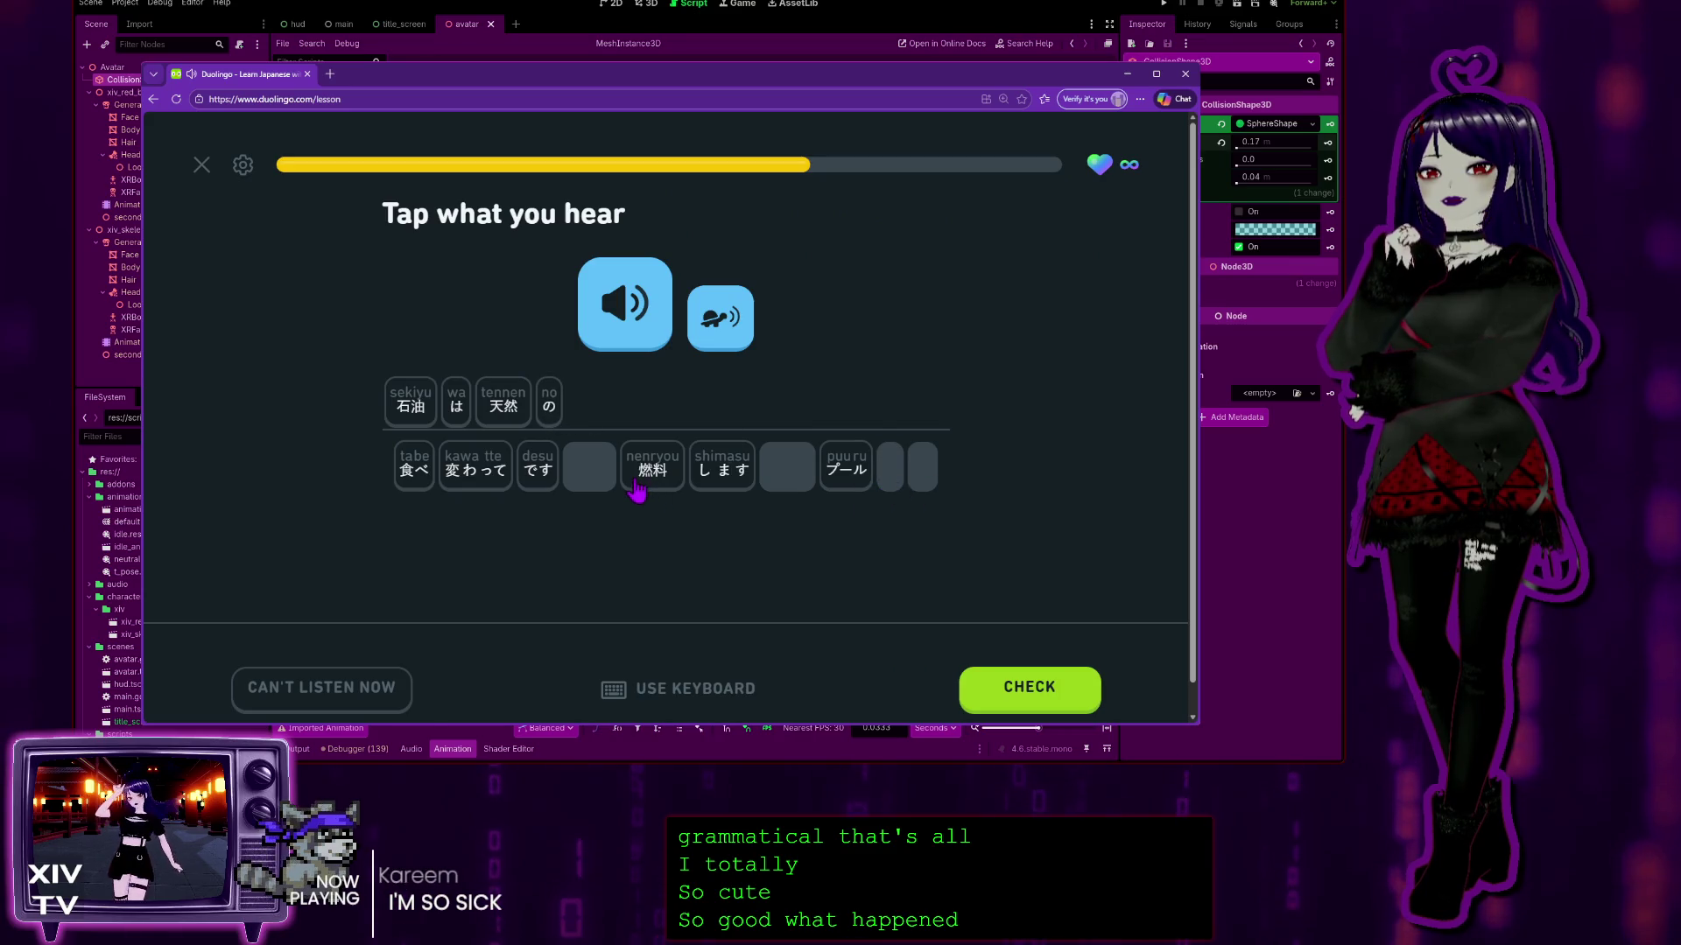
pyautogui.click(538, 463)
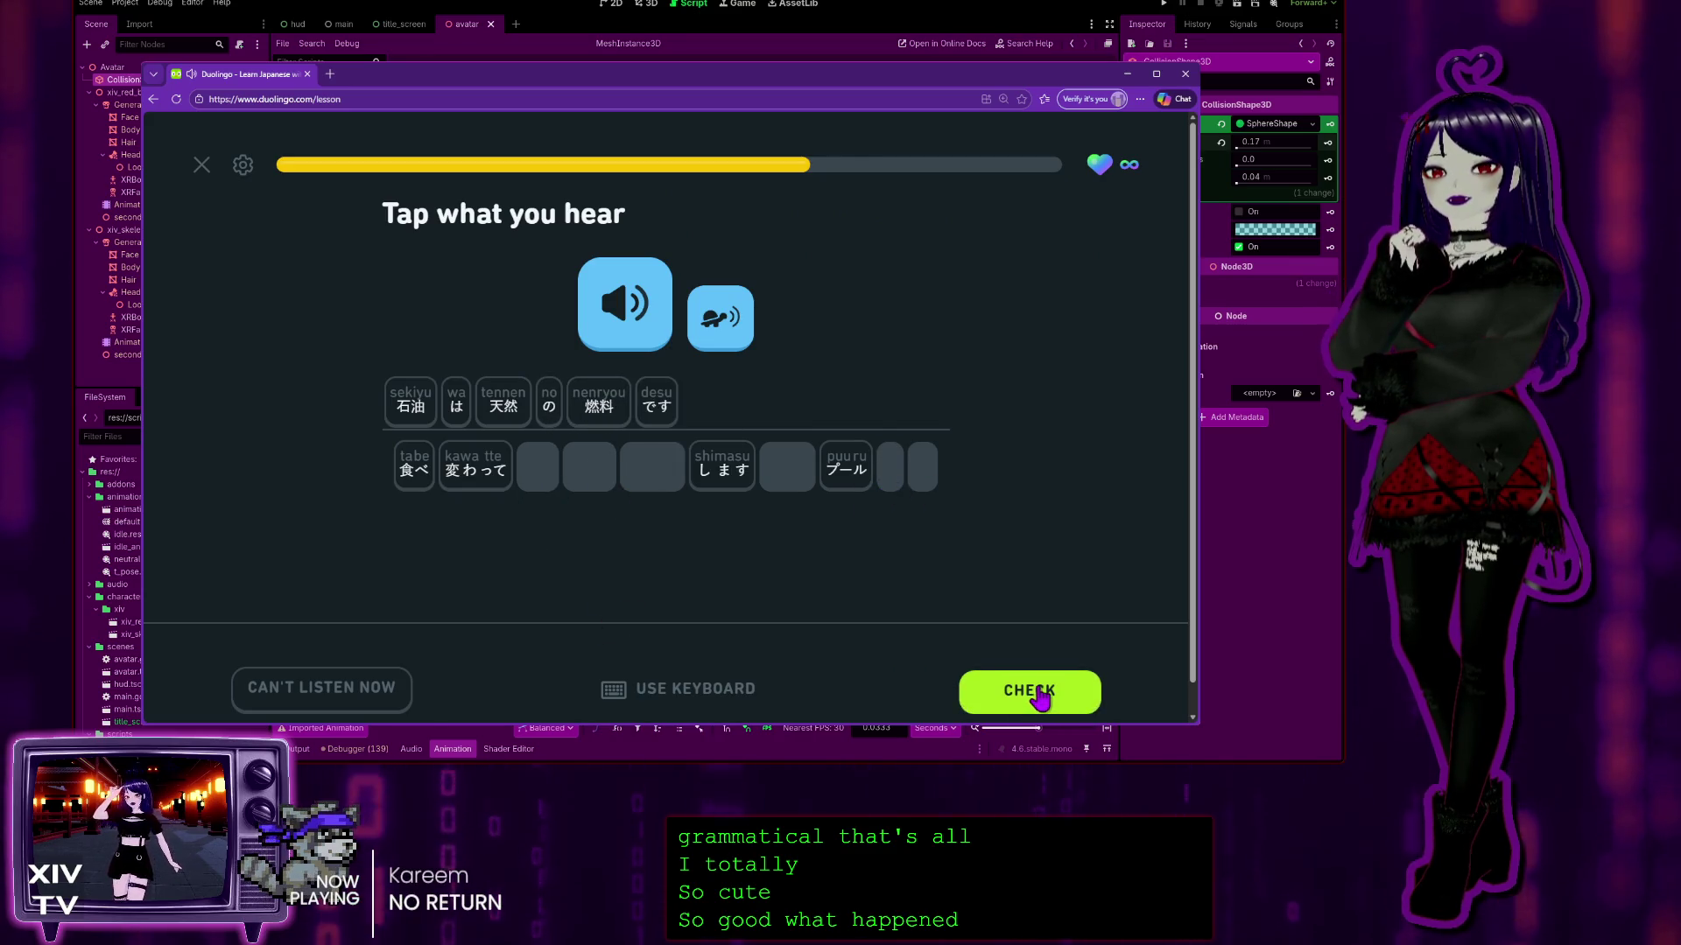
pyautogui.click(1024, 687)
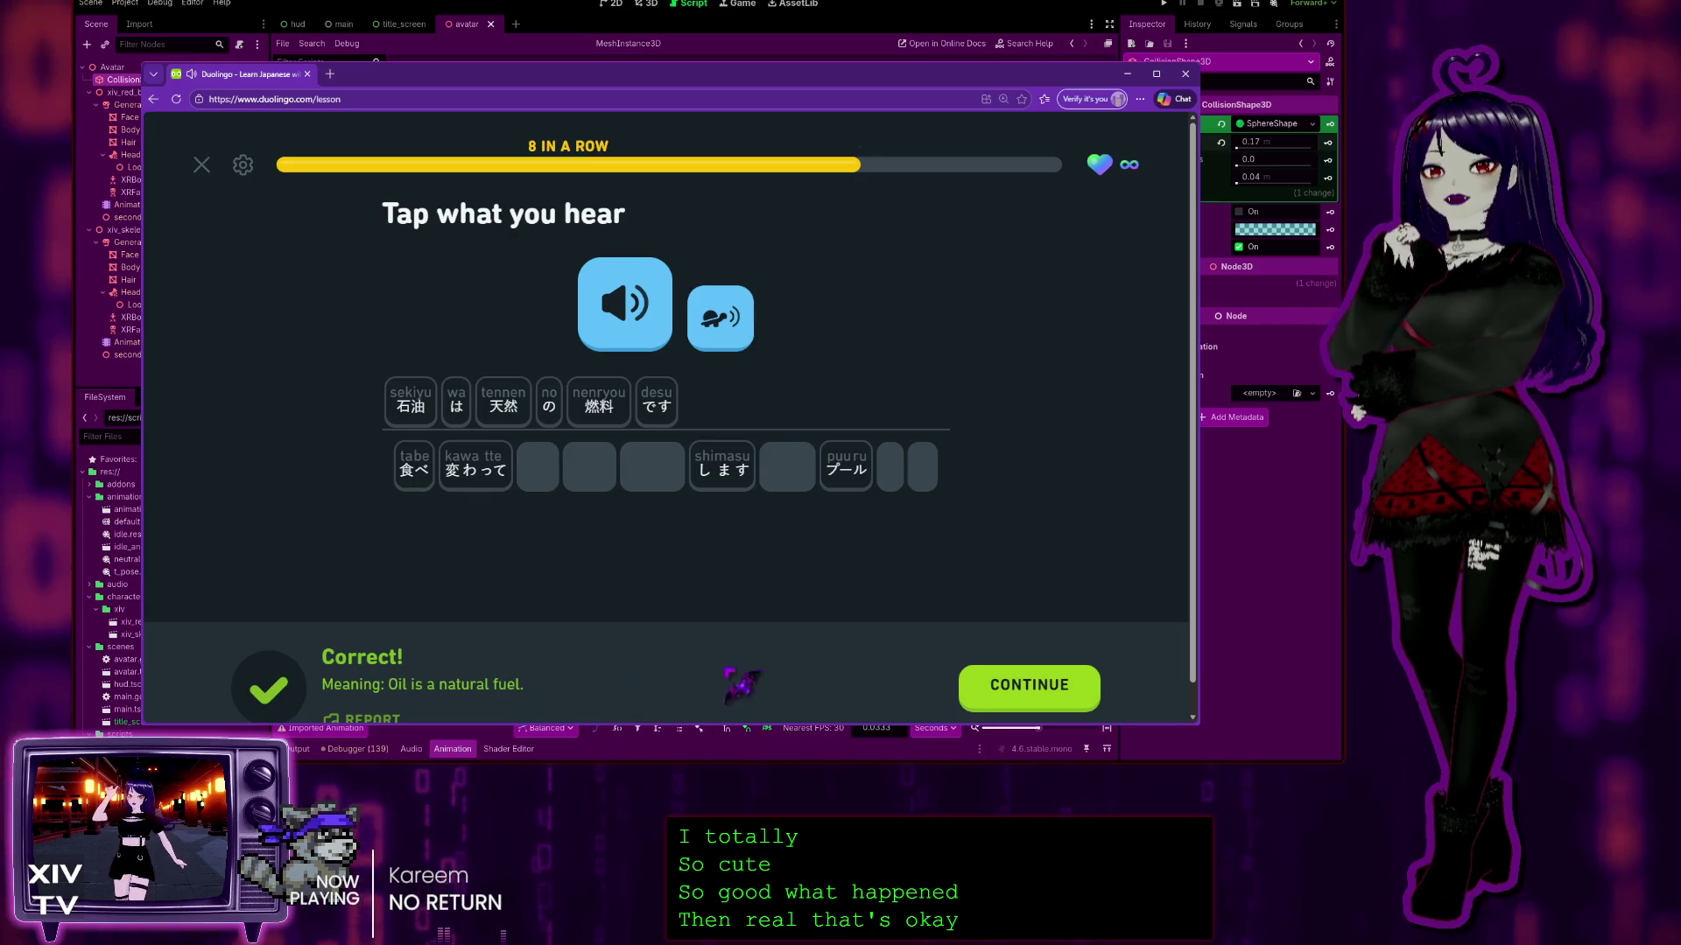
pyautogui.click(998, 692)
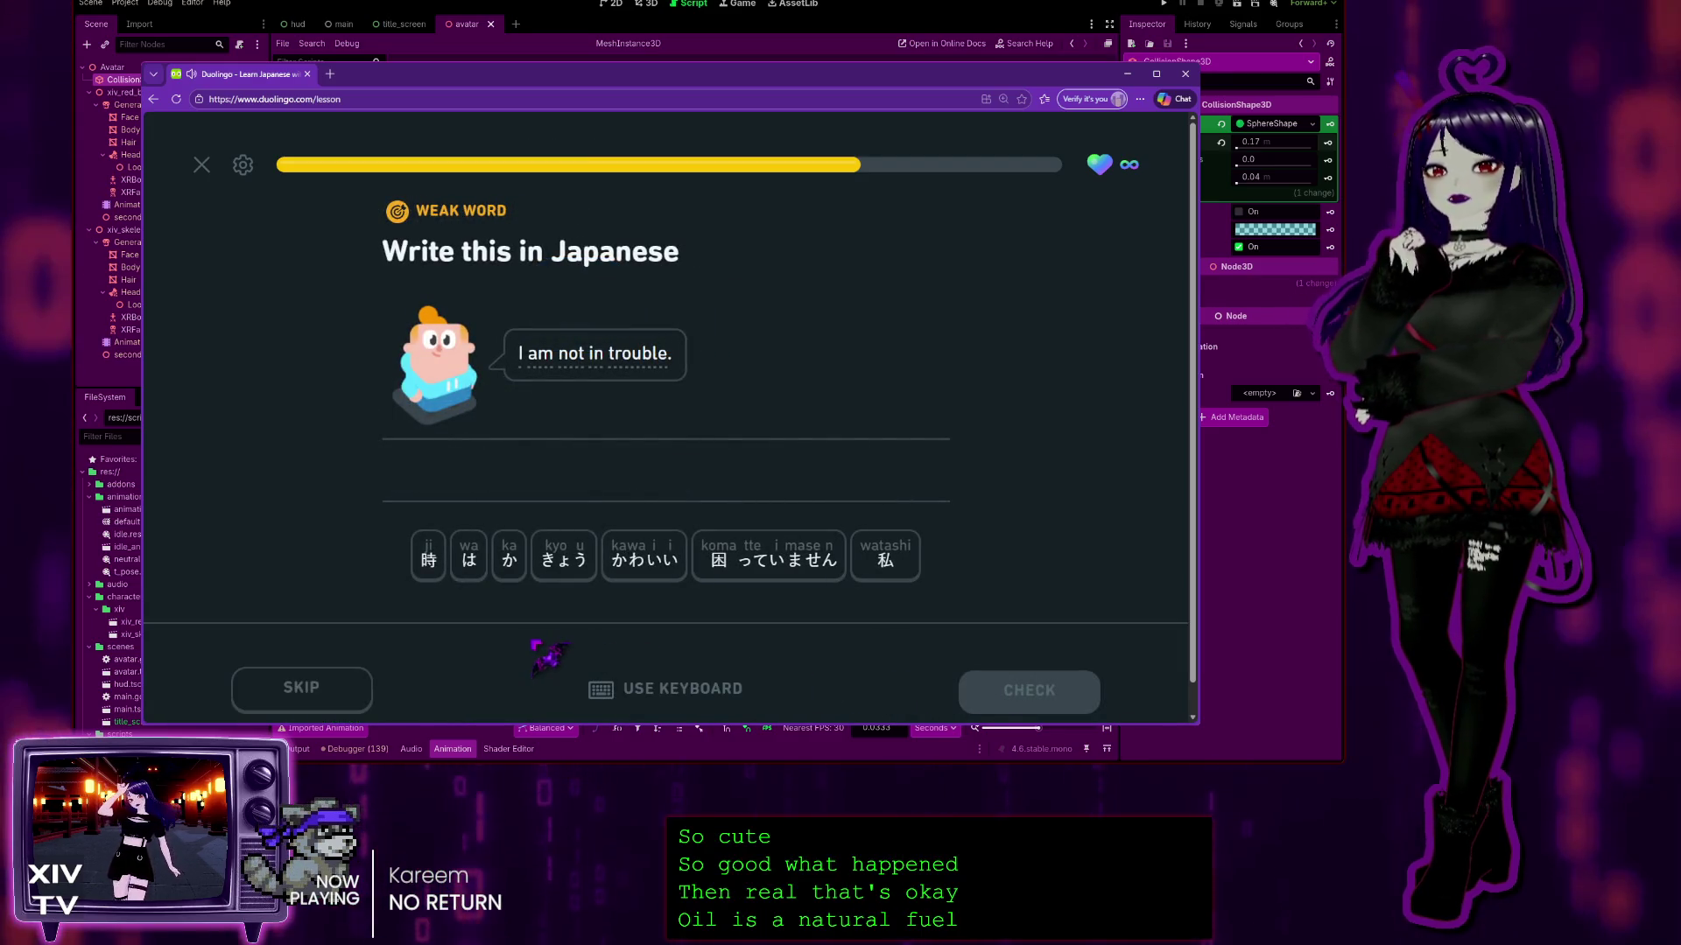
# Step: Answer 'I am not in trouble' as 私 は 困っていません and continue
pyautogui.click(884, 560)
pyautogui.click(468, 558)
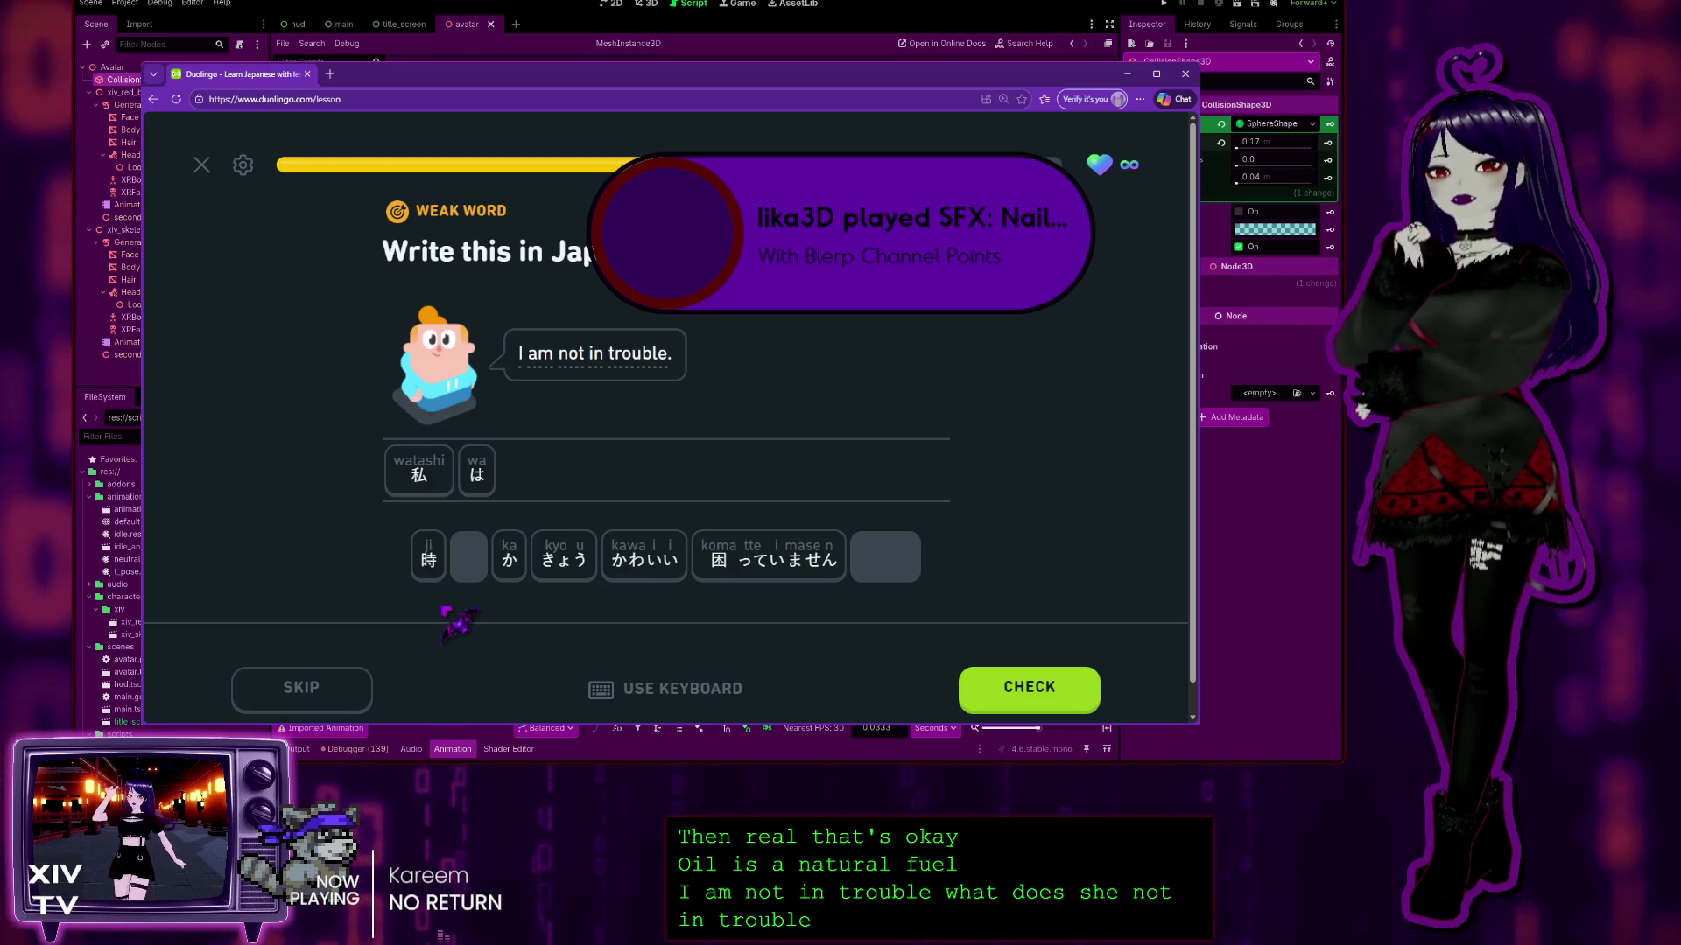
pyautogui.click(792, 561)
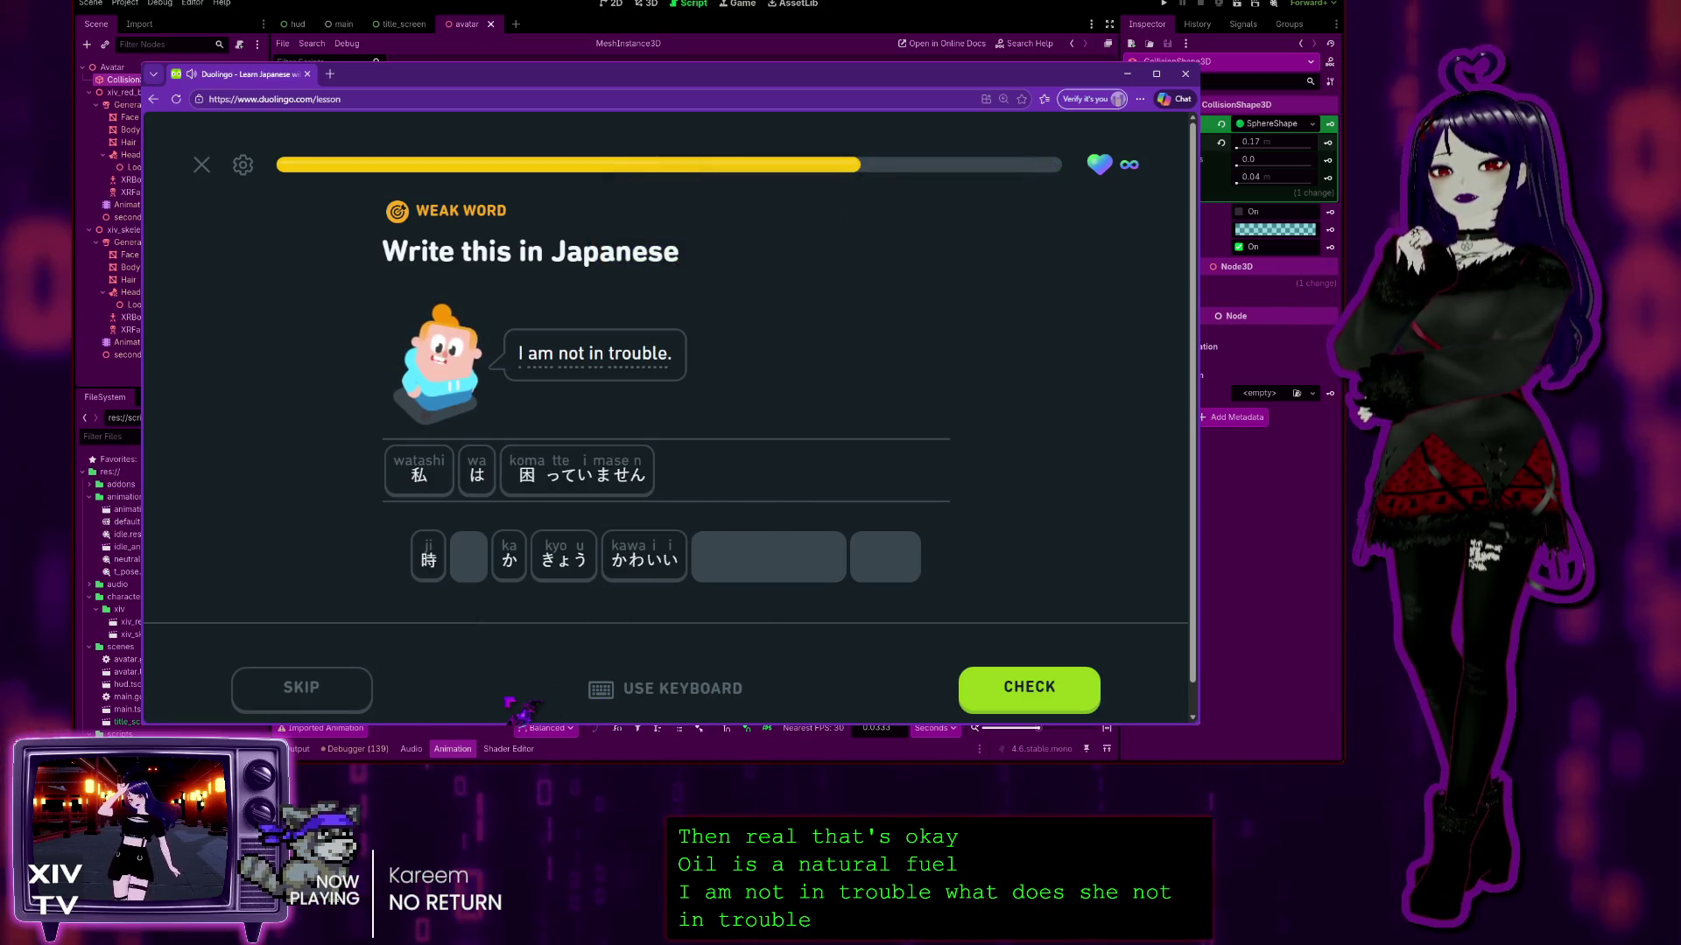
pyautogui.click(981, 687)
pyautogui.click(981, 687)
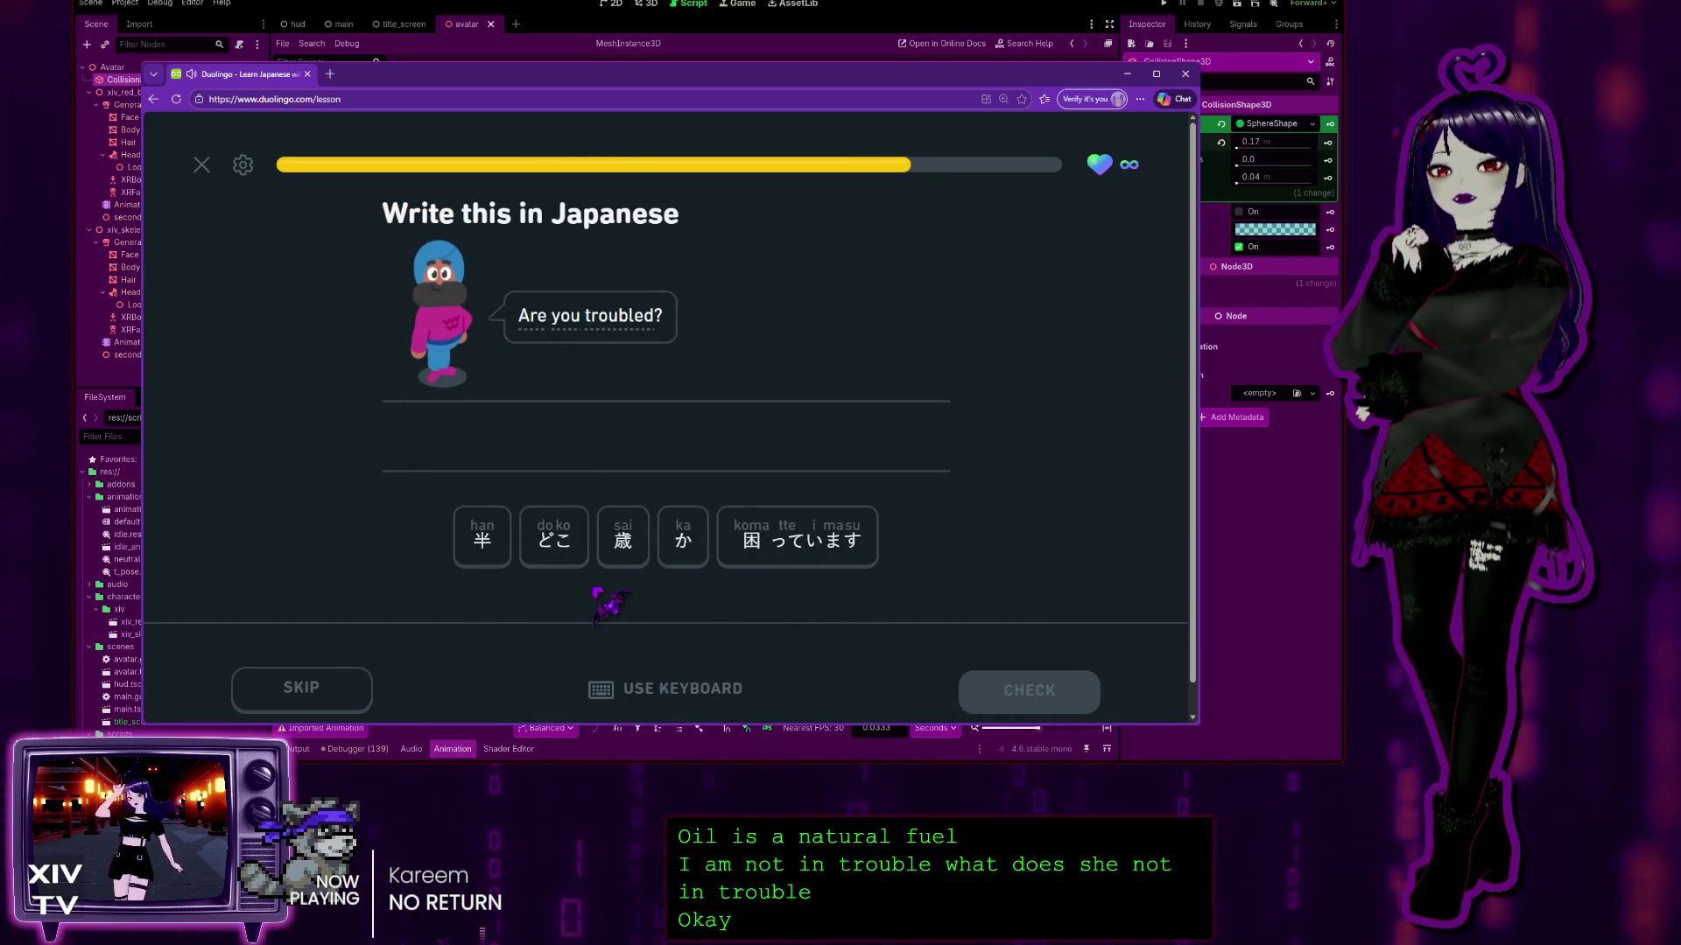
# Step: Answer 'Are you troubled?' as 困っています か and continue
pyautogui.click(840, 544)
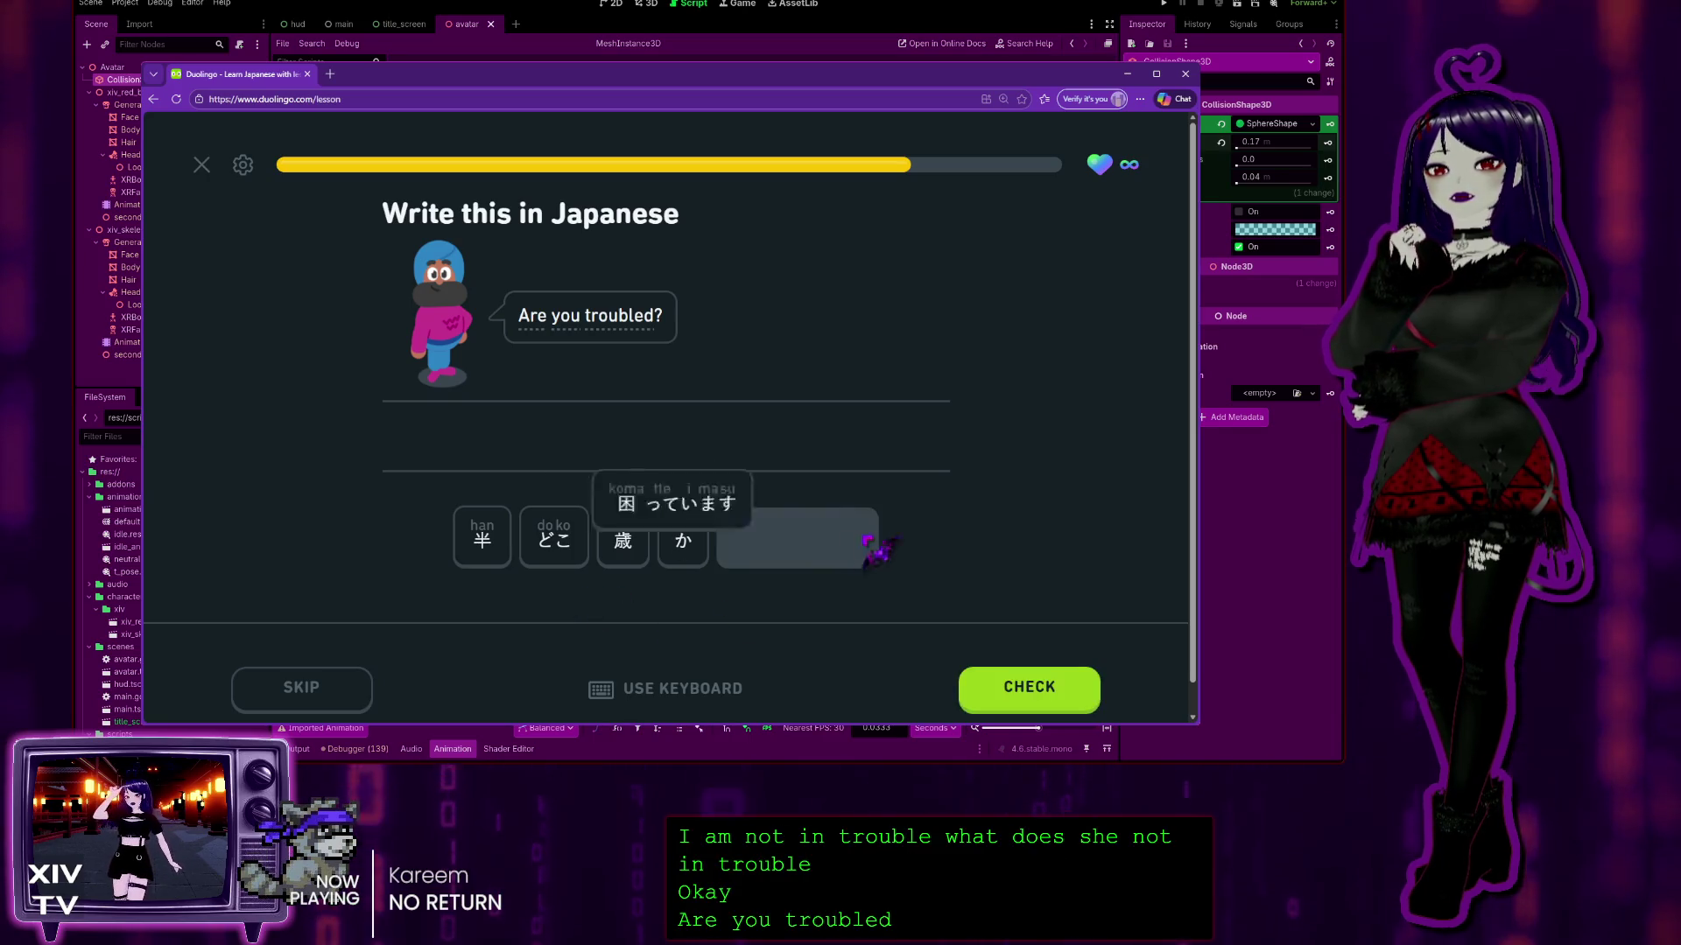
pyautogui.click(683, 549)
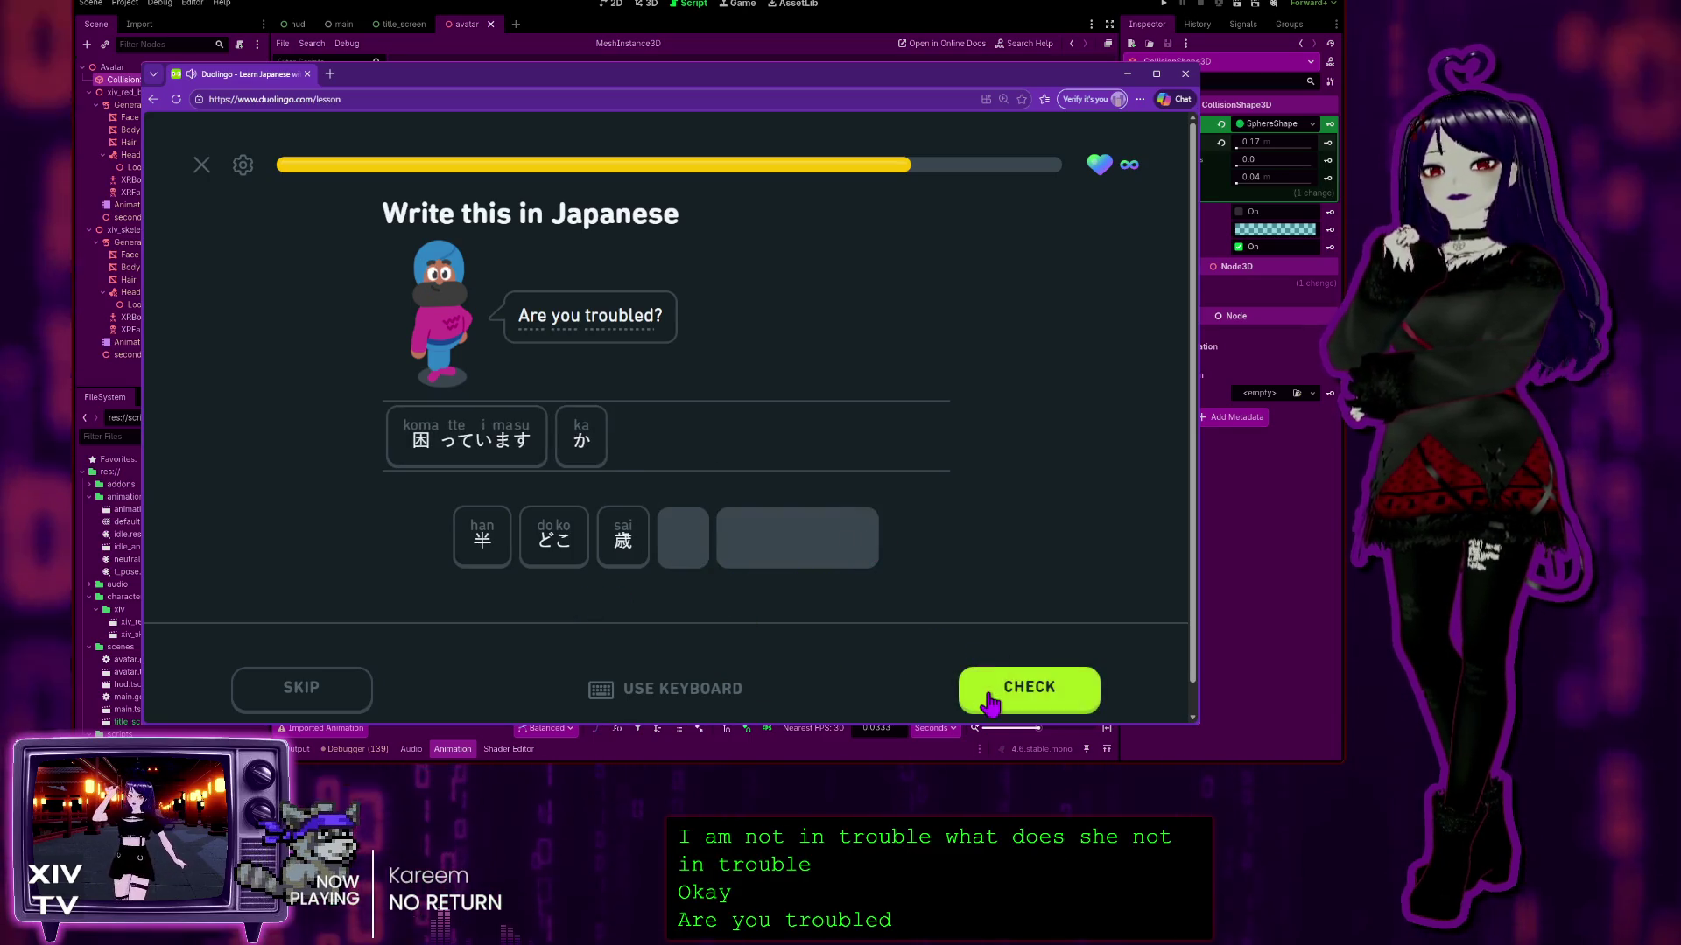
pyautogui.click(973, 690)
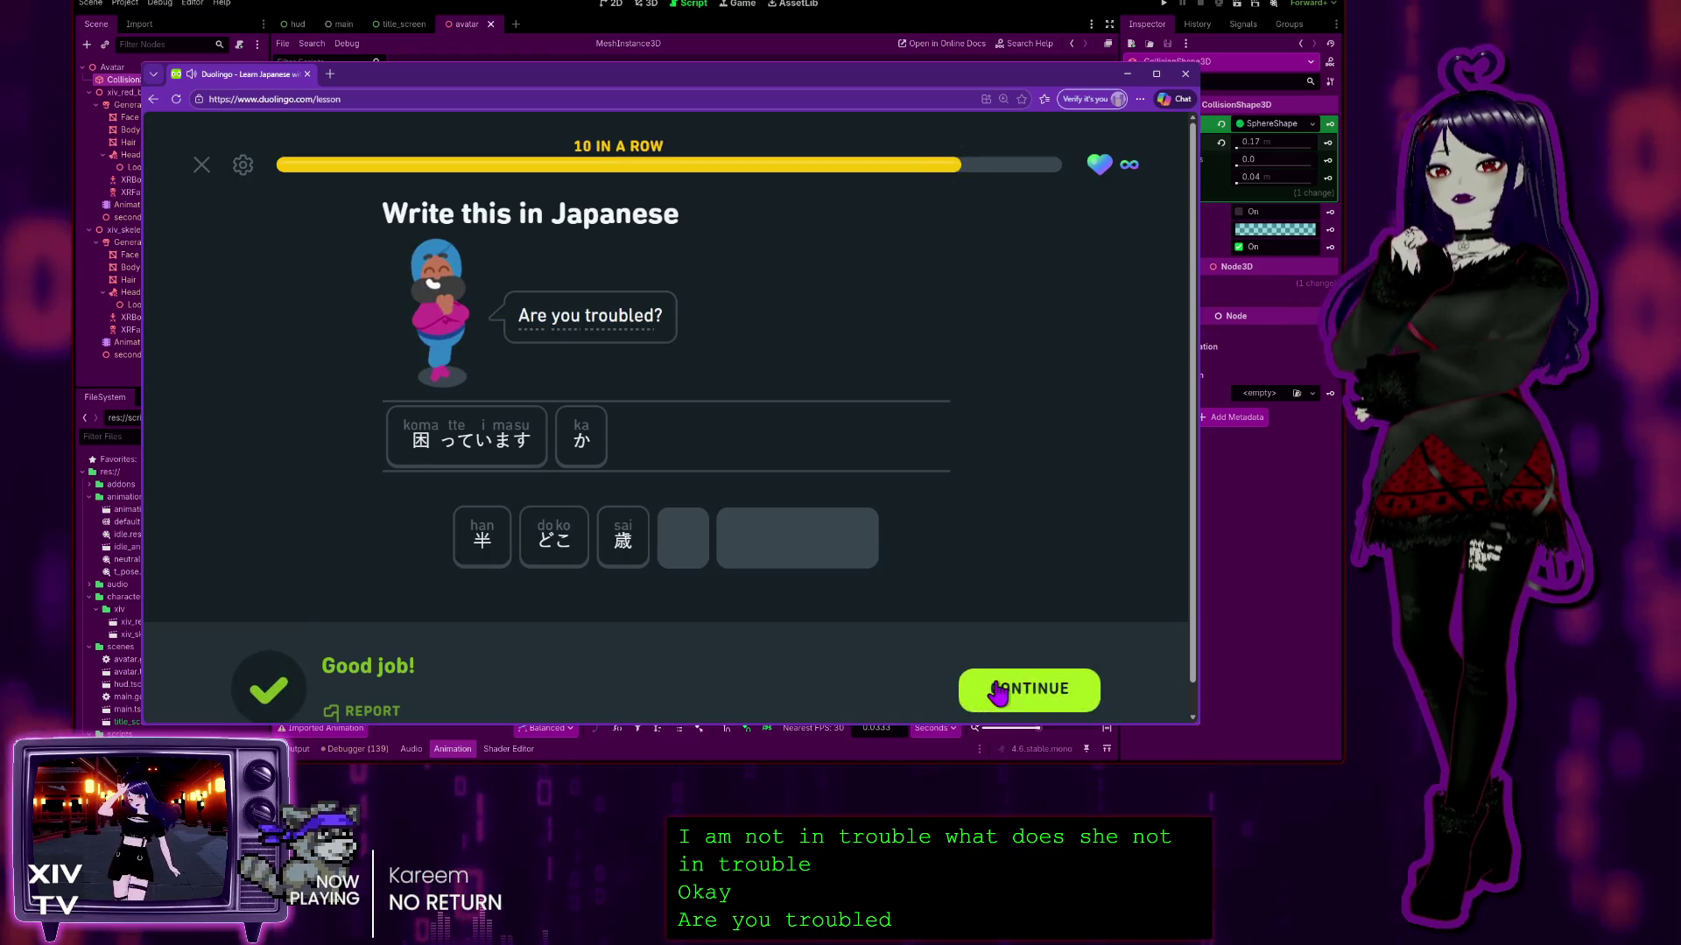
pyautogui.click(969, 686)
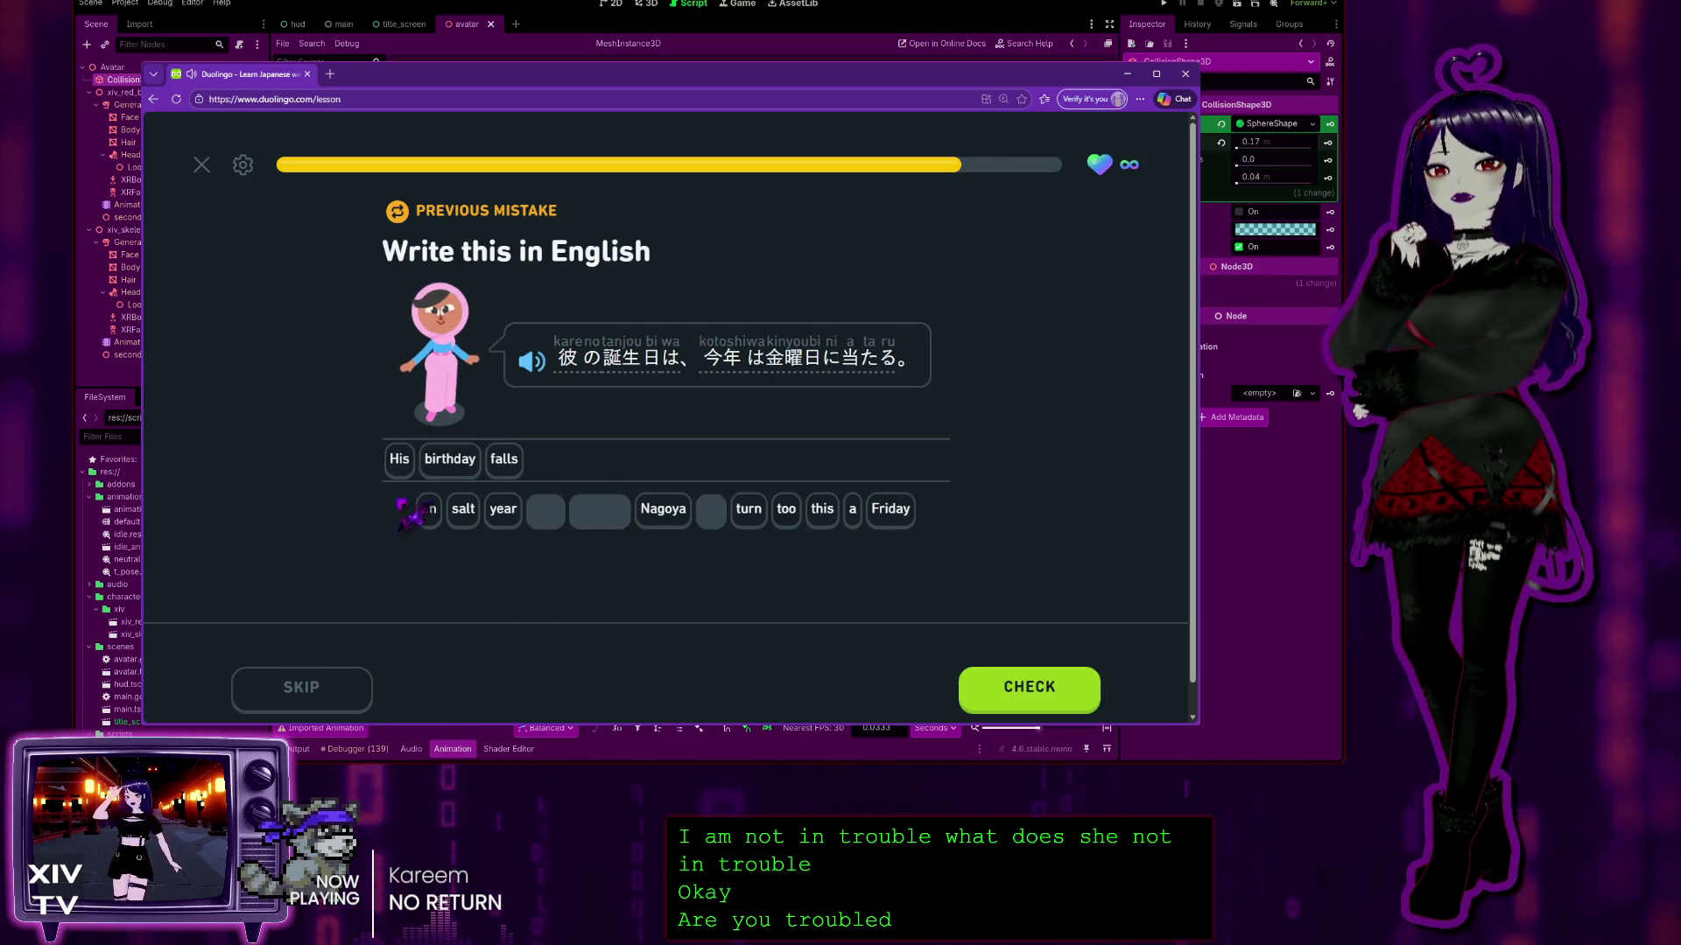
# Step: Complete 'His birthday falls on a Friday this year', get it checked, and continue
pyautogui.click(429, 511)
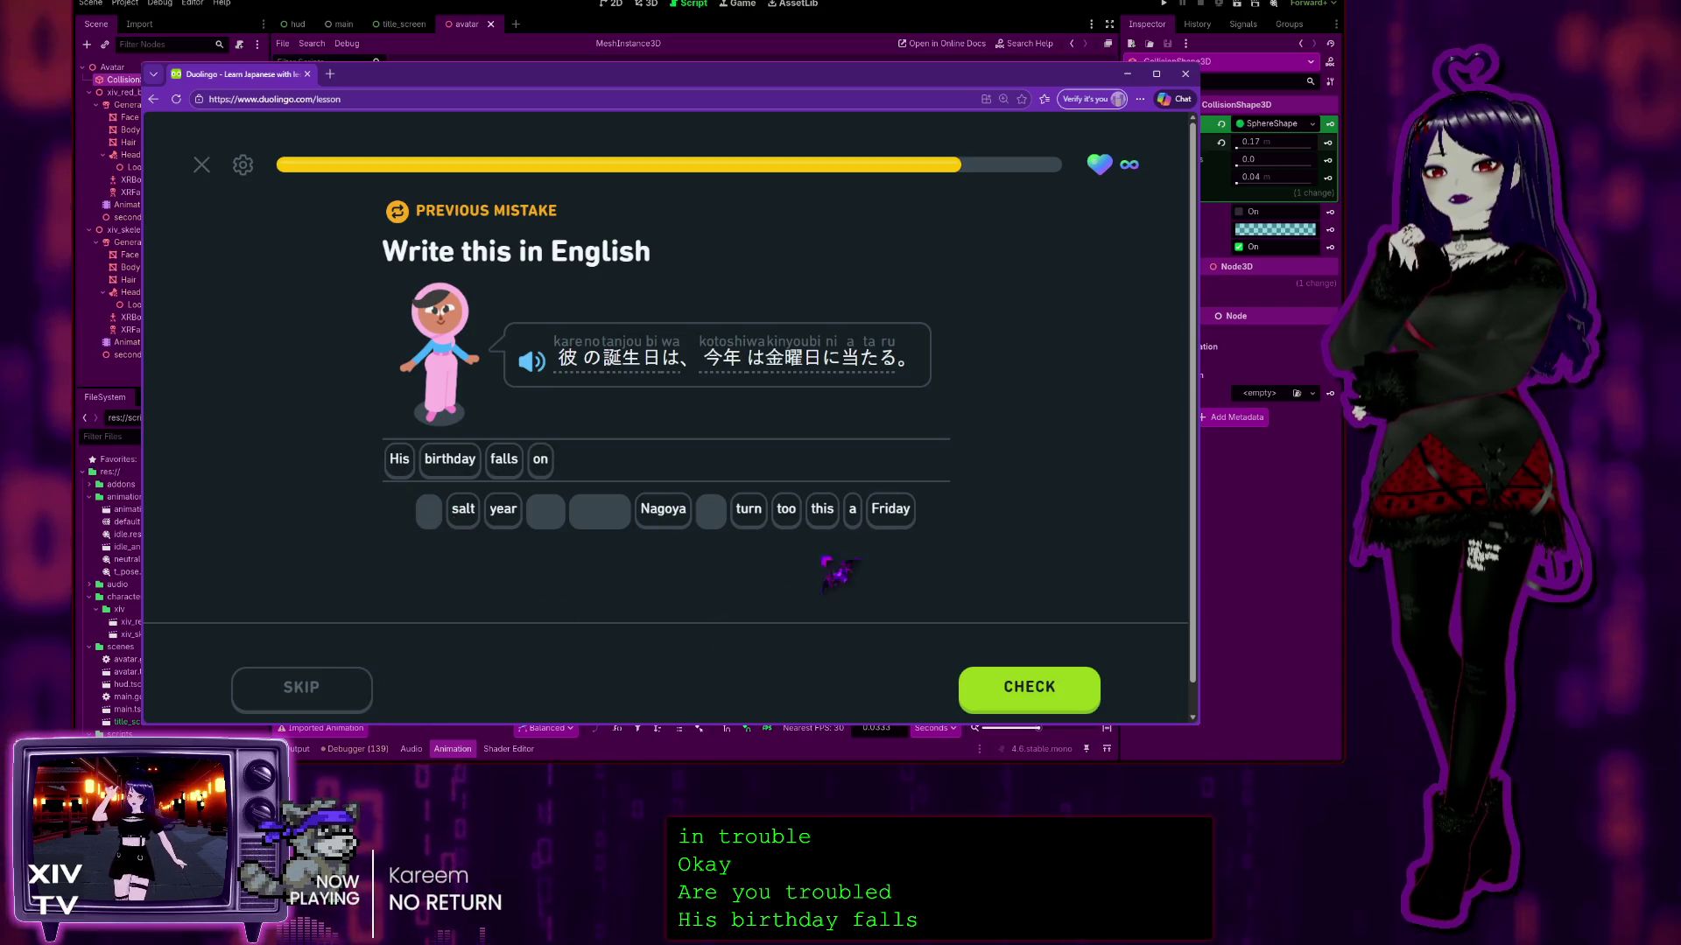
pyautogui.click(852, 510)
pyautogui.click(884, 511)
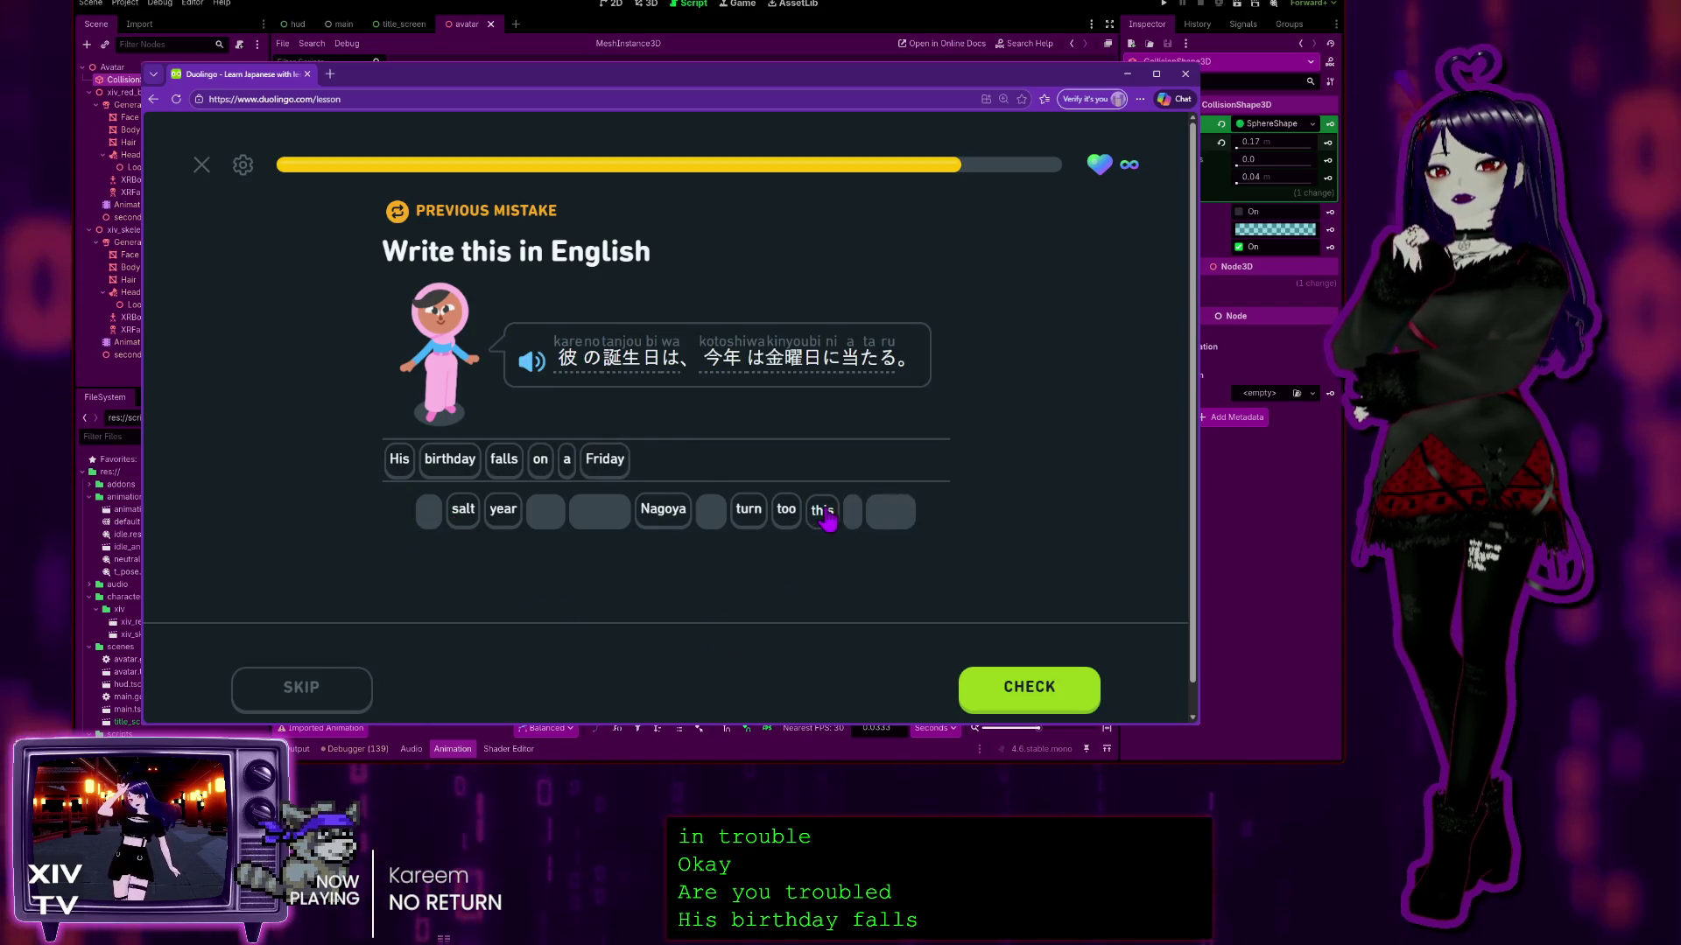
pyautogui.click(822, 510)
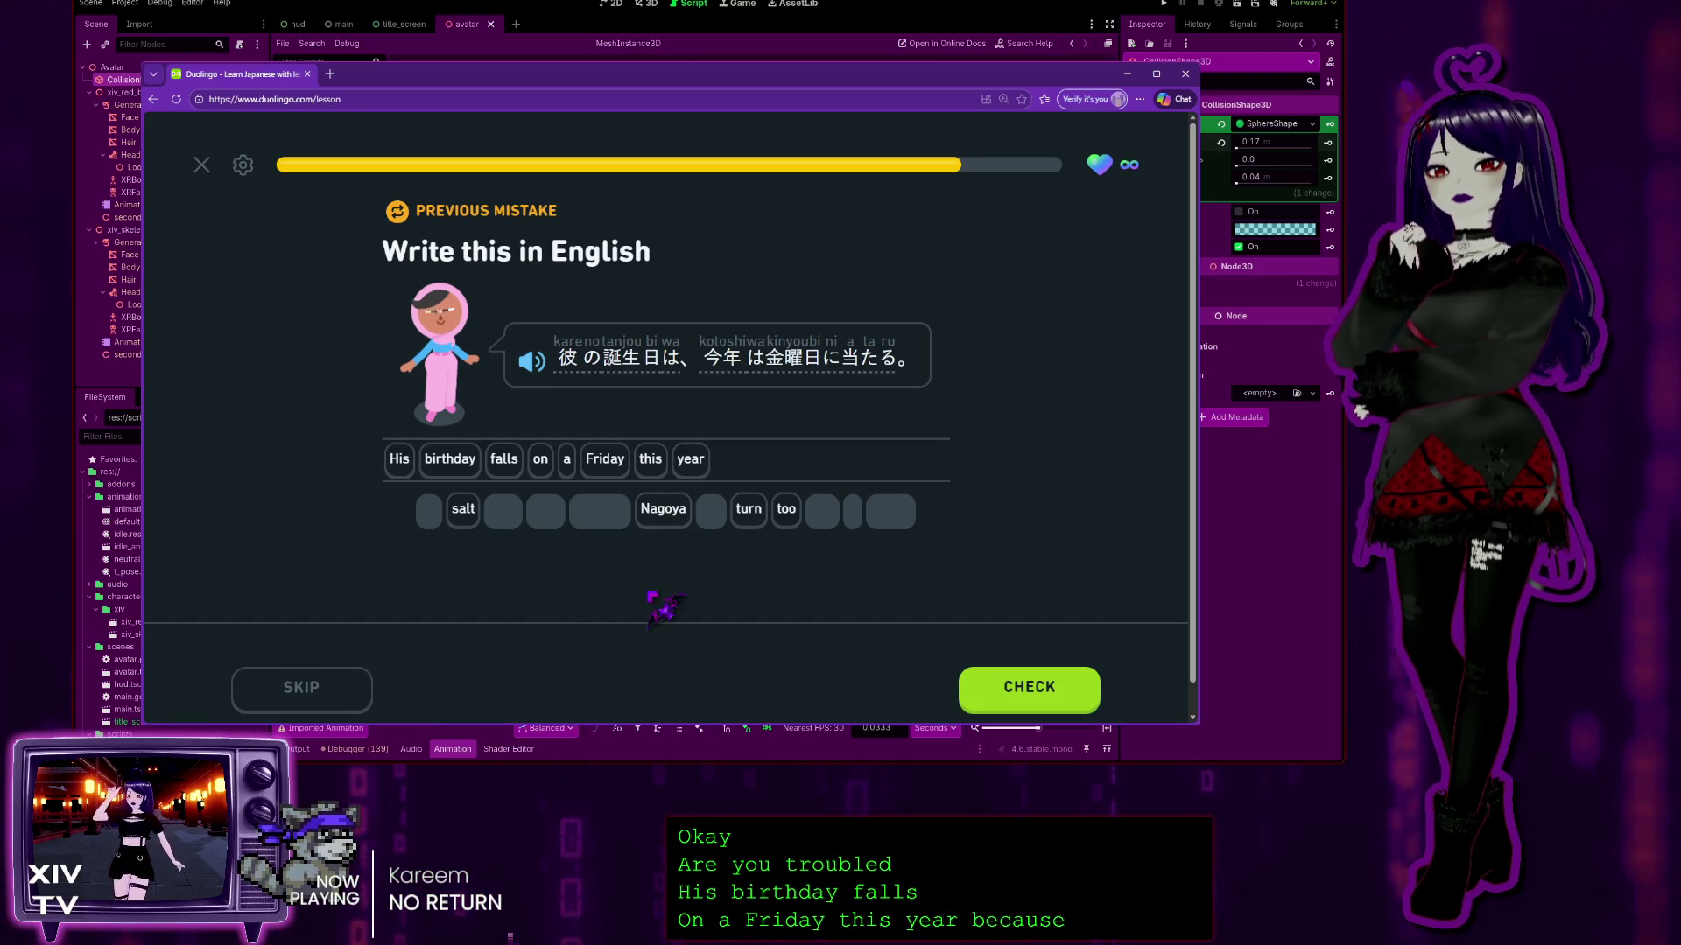
pyautogui.click(1060, 687)
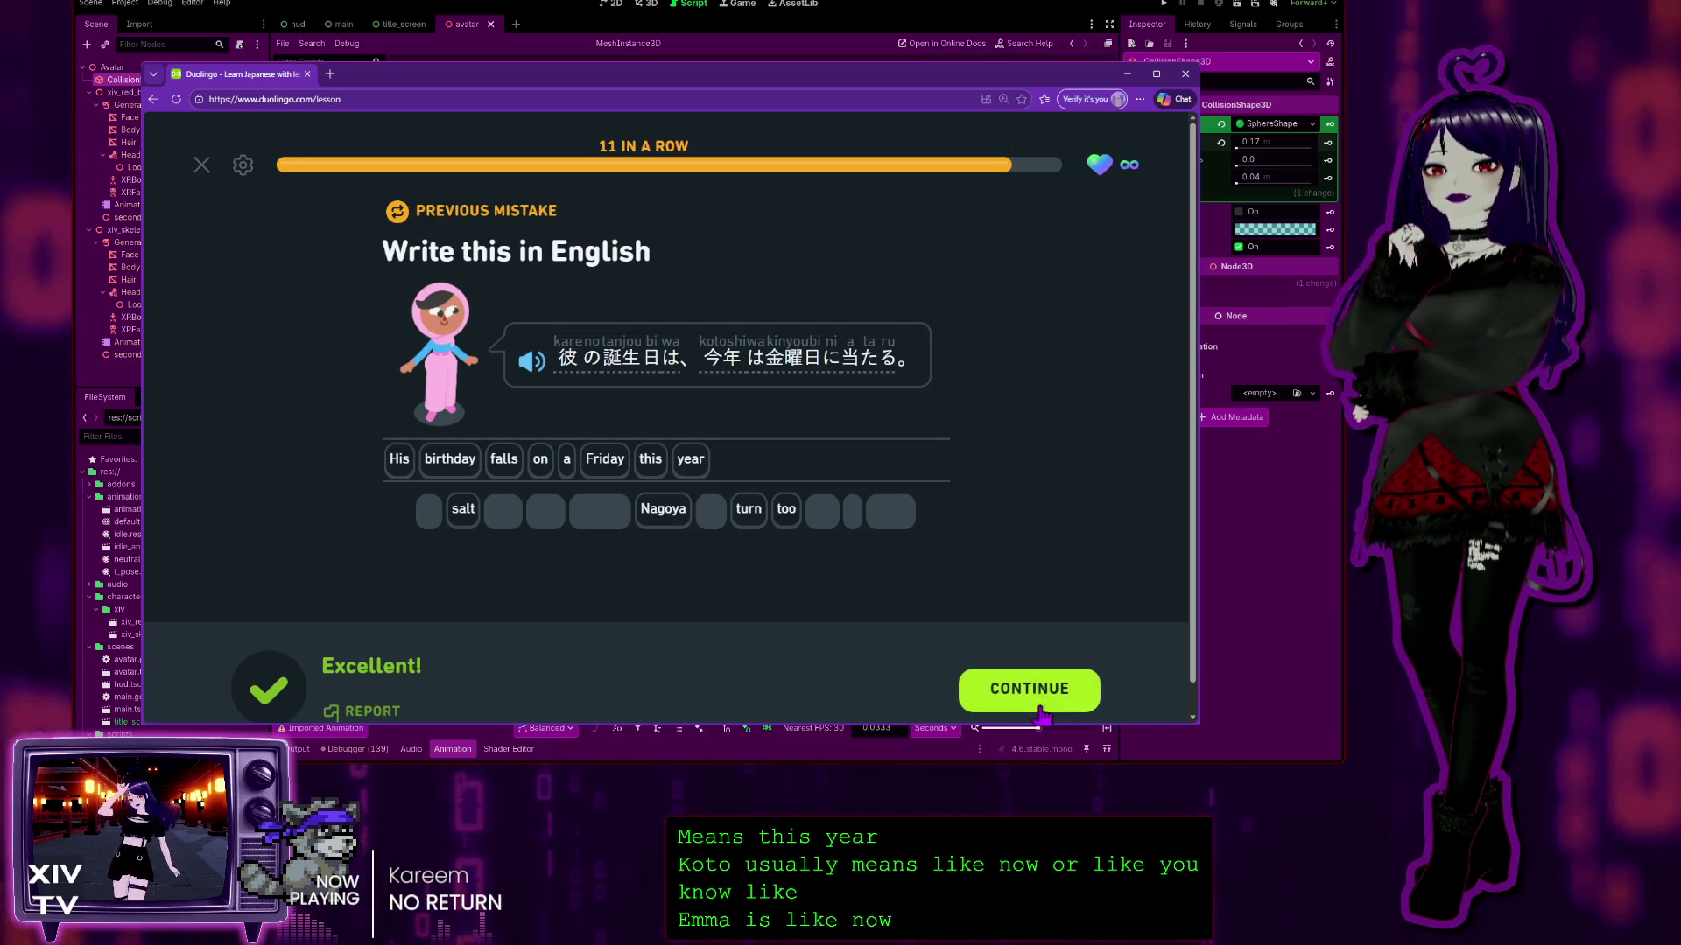
pyautogui.press('Return')
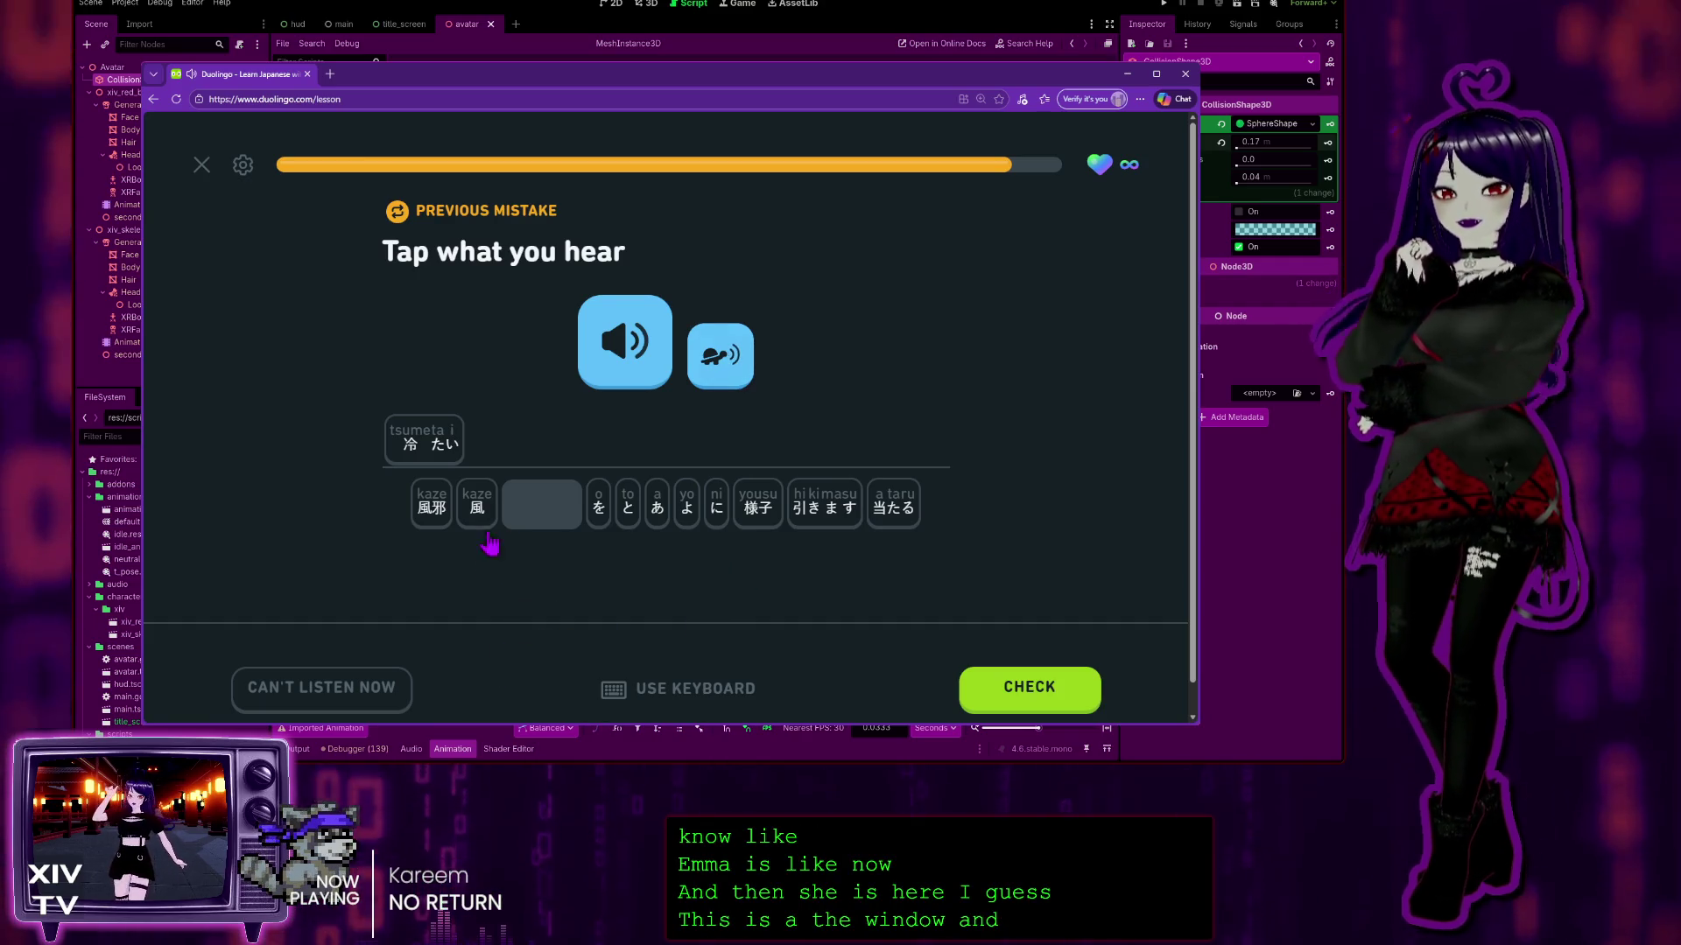
# Step: Build the cold-wind sentence with 風, に, 当たる, を, 引きます, check it, and finish the lesson
pyautogui.click(477, 506)
pyautogui.click(720, 518)
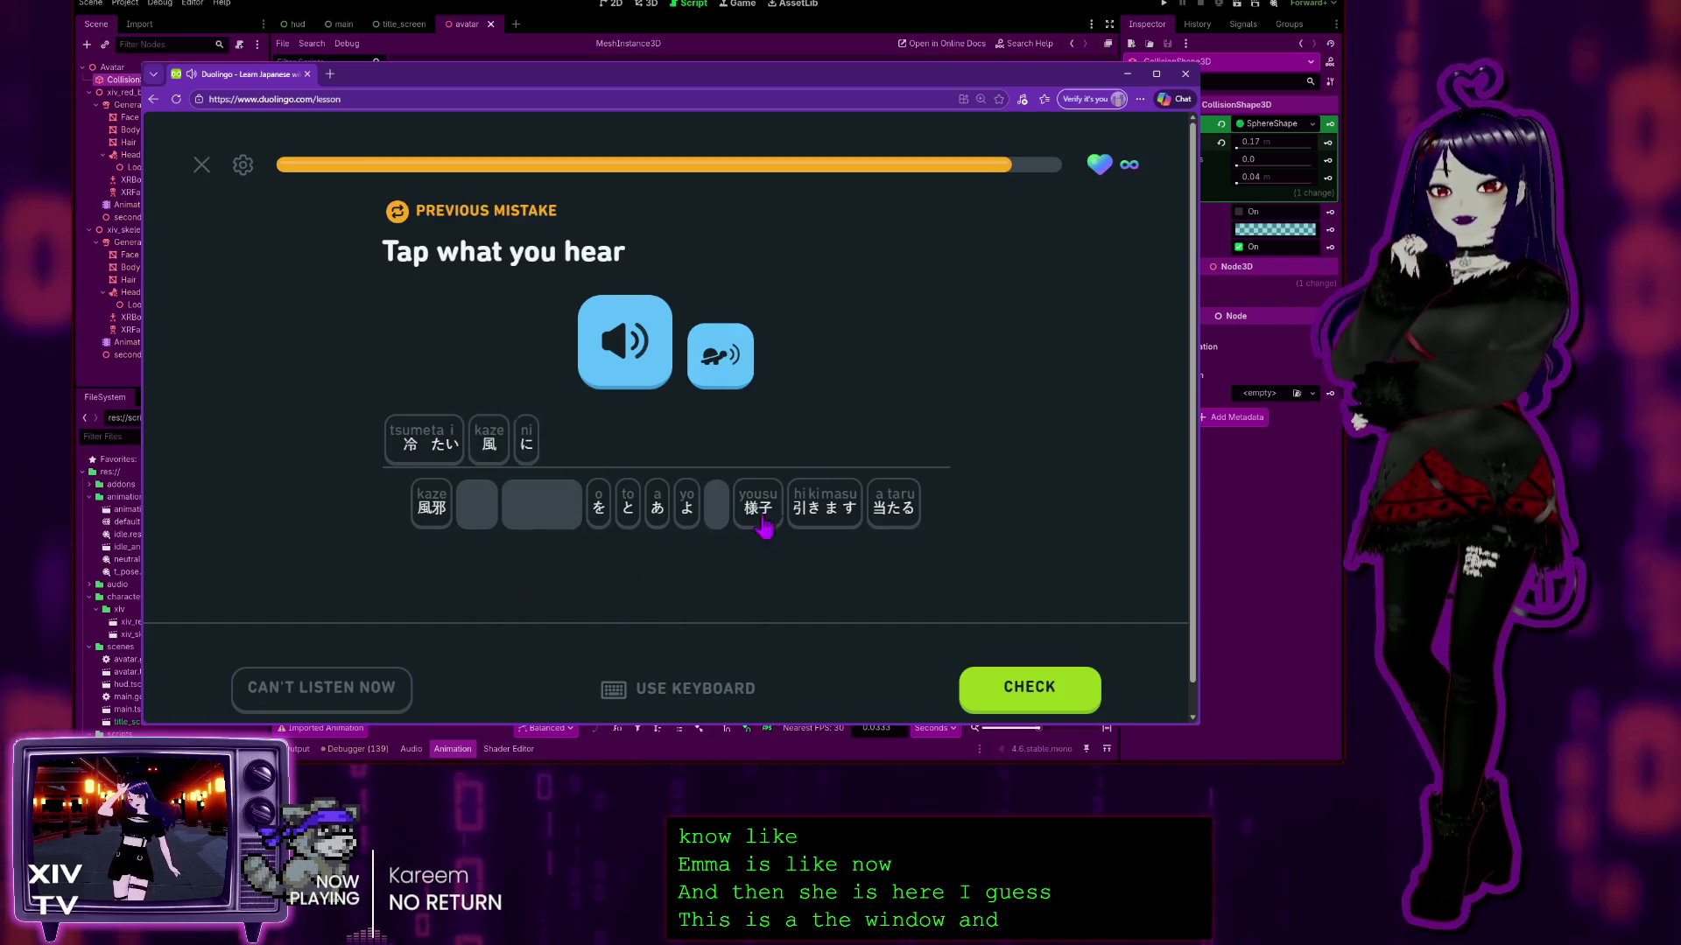
pyautogui.click(882, 518)
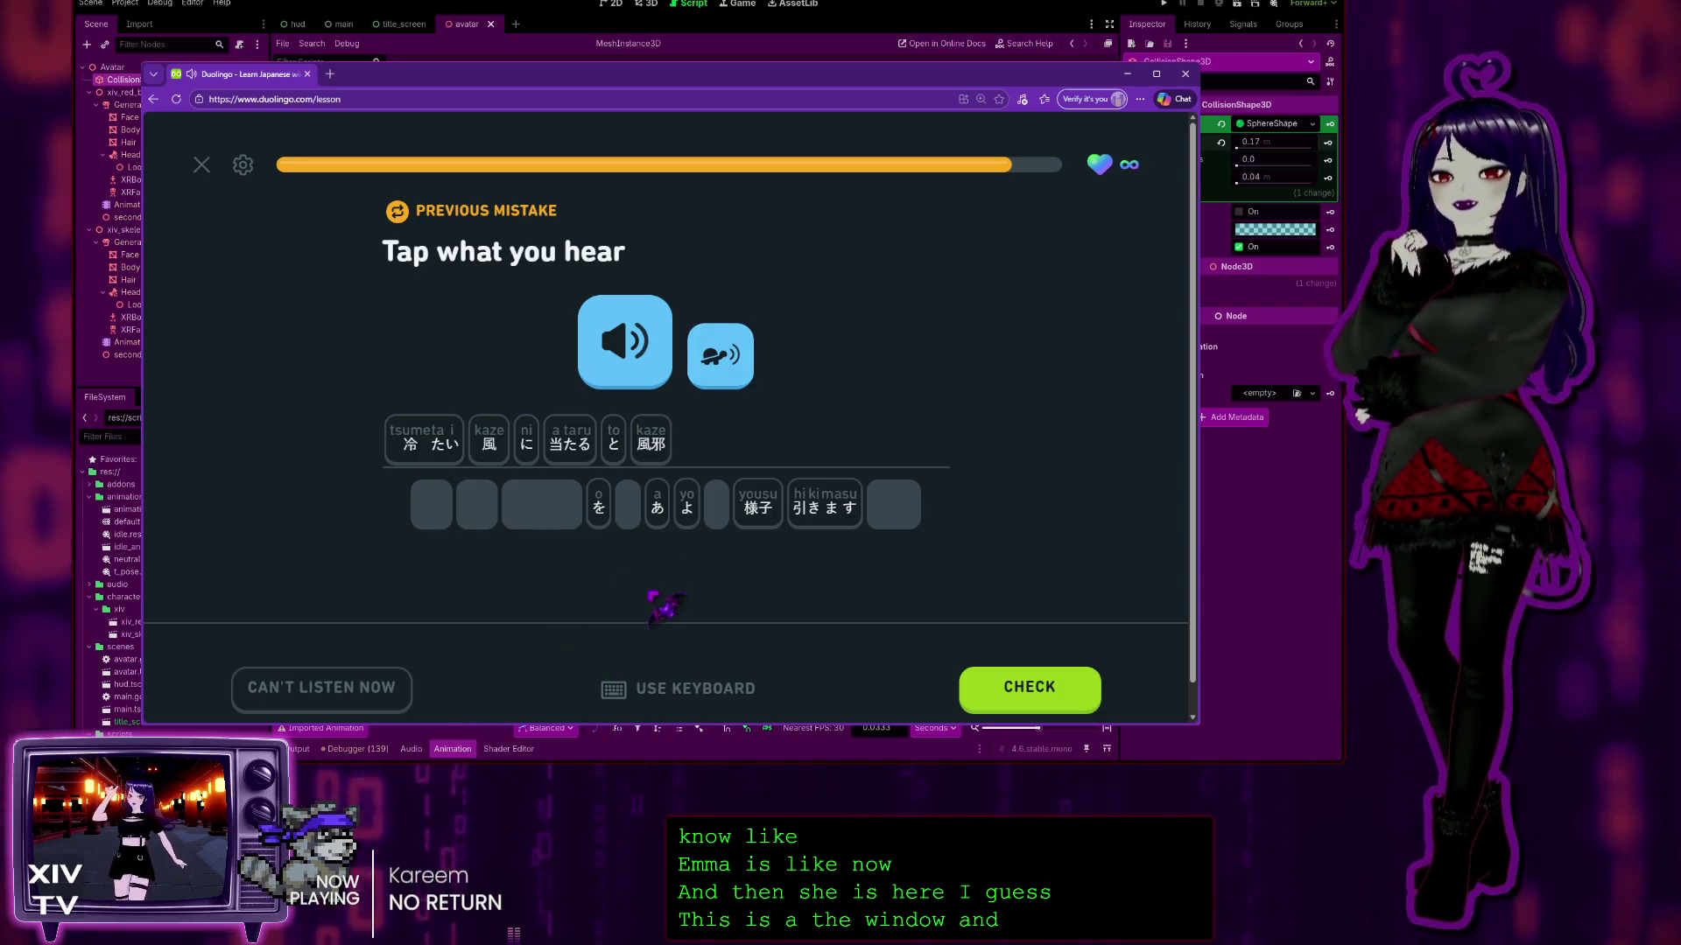
pyautogui.click(599, 515)
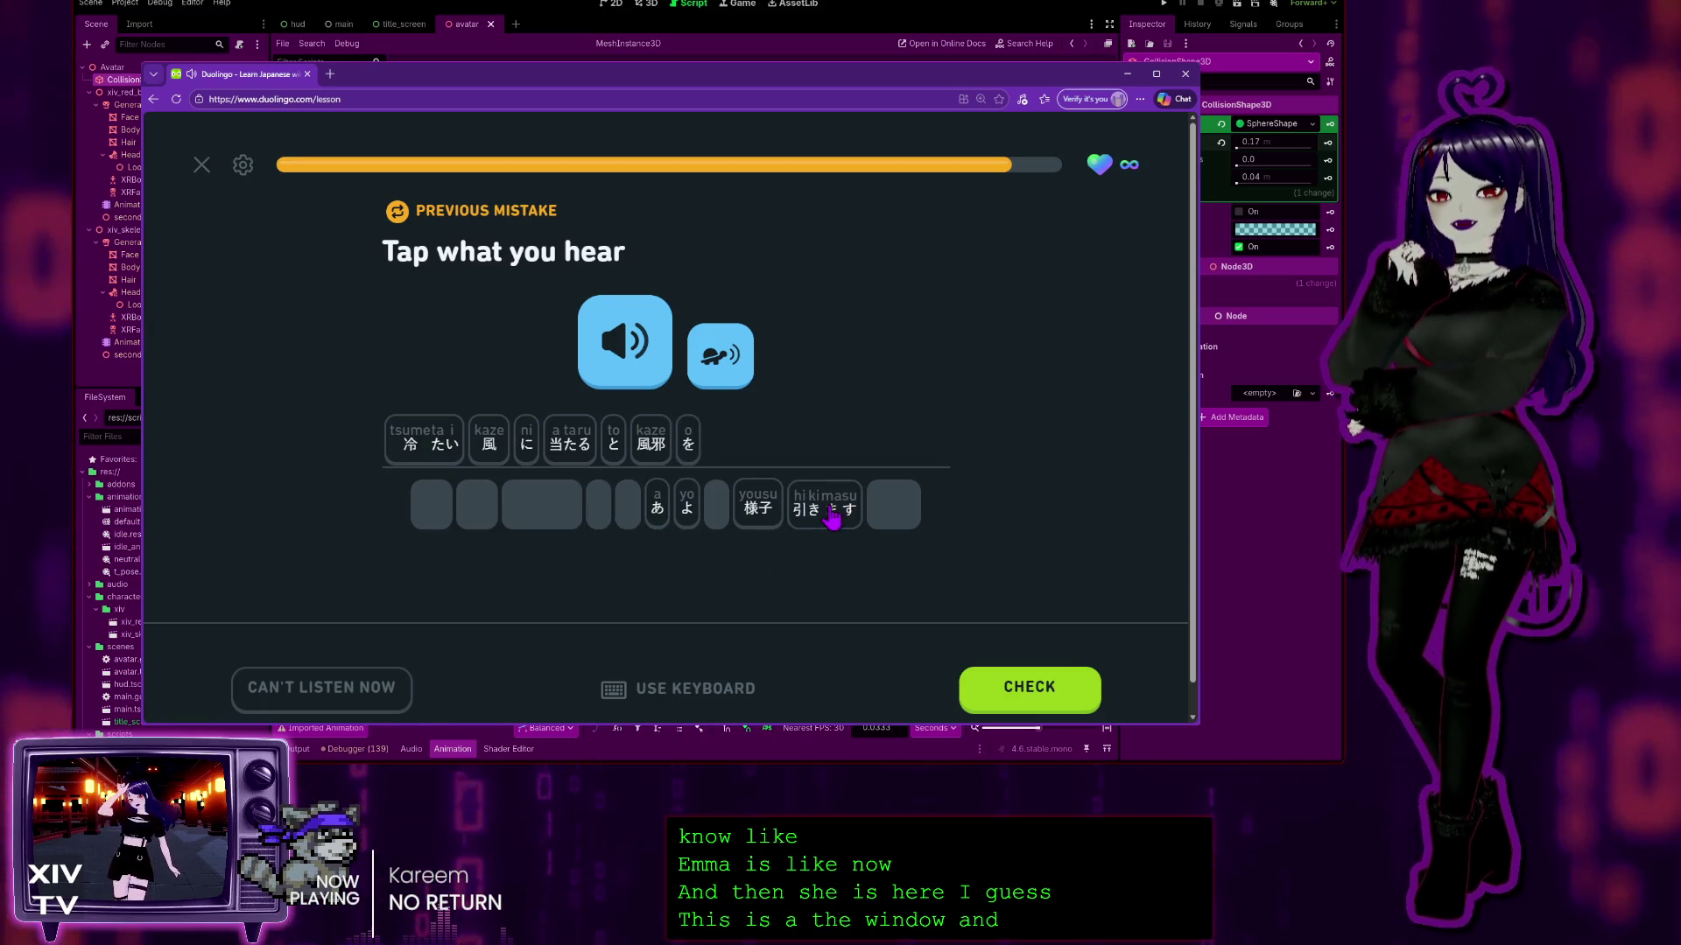
pyautogui.click(827, 506)
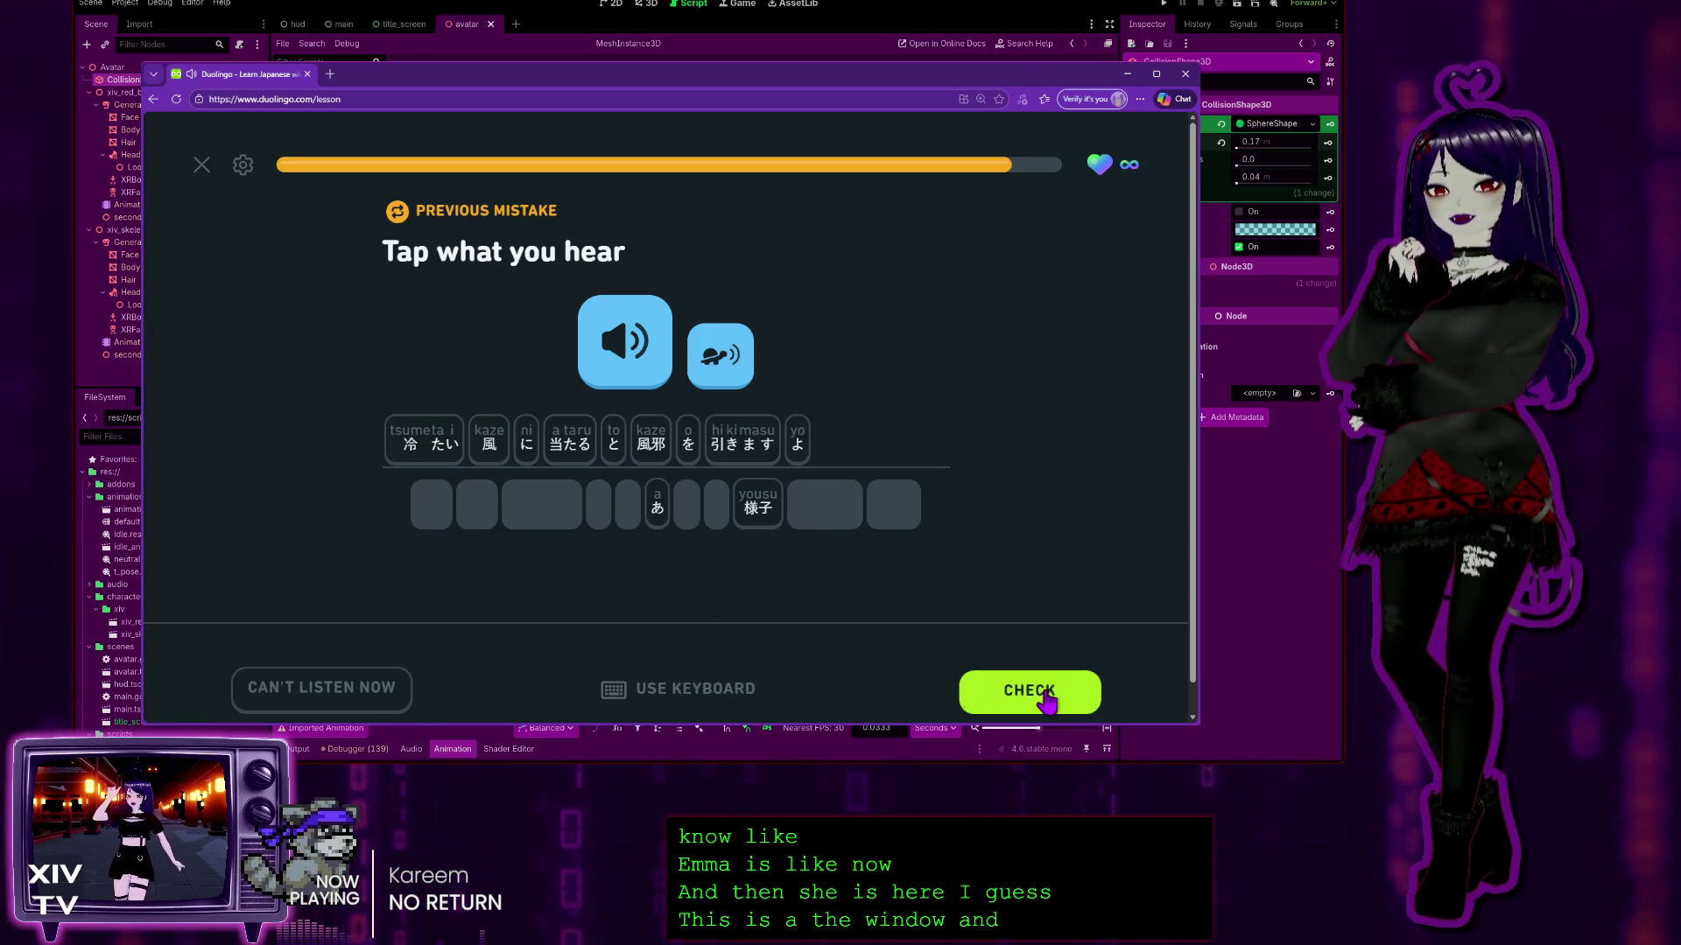
pyautogui.click(1048, 698)
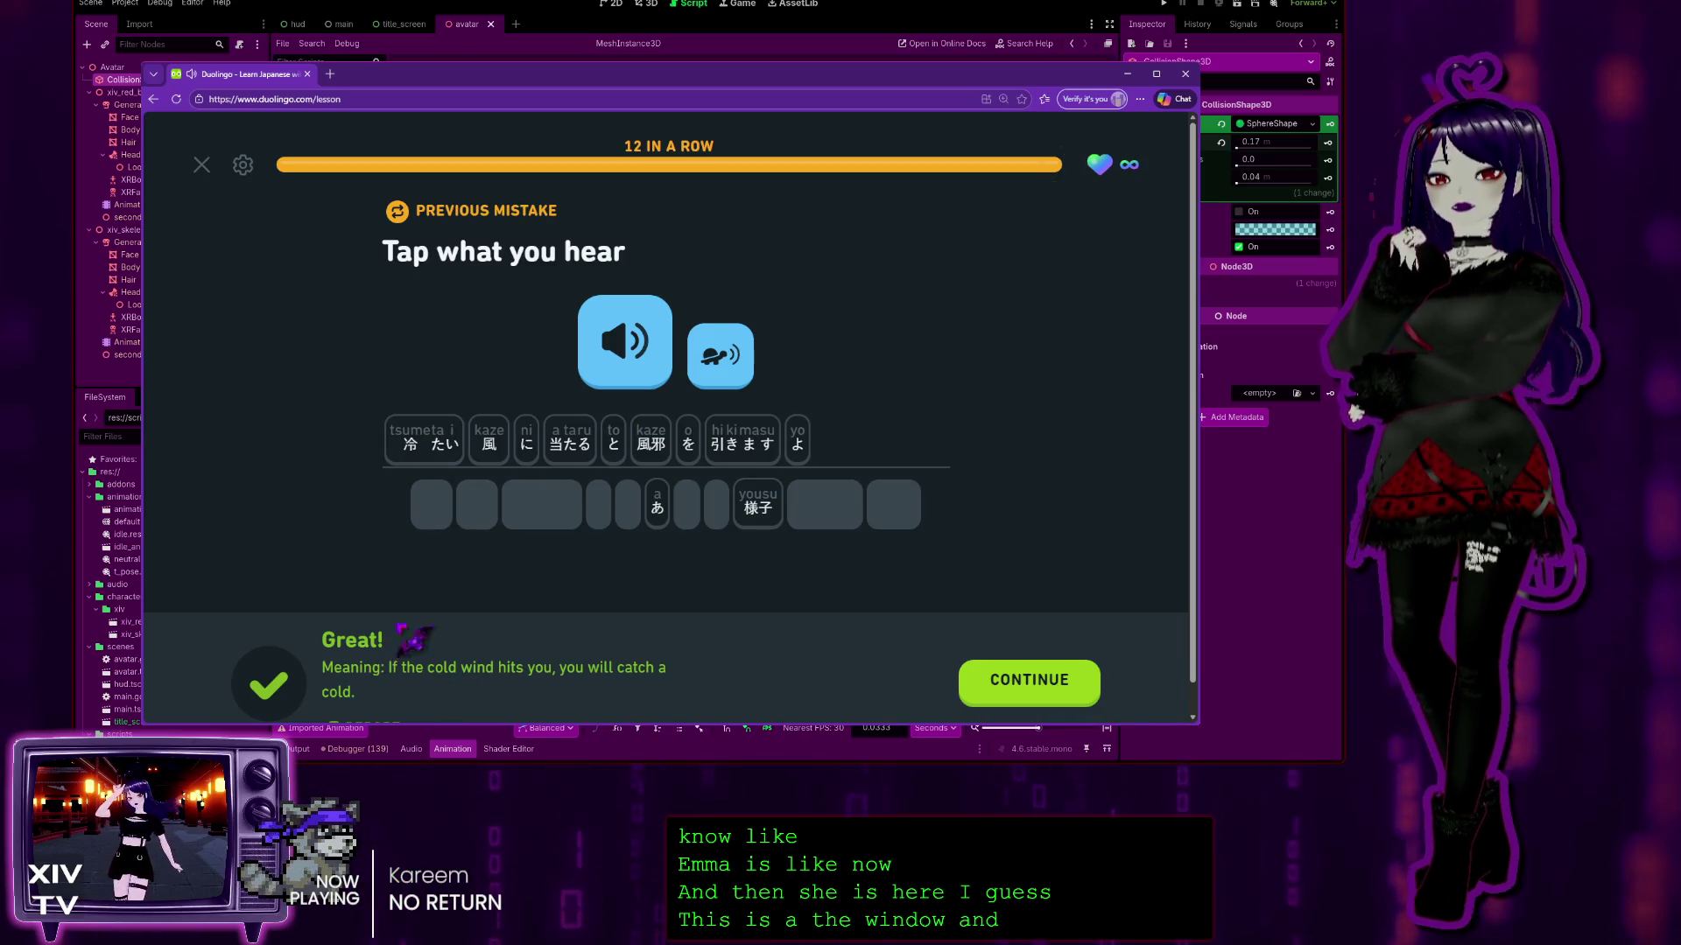
pyautogui.press('Return')
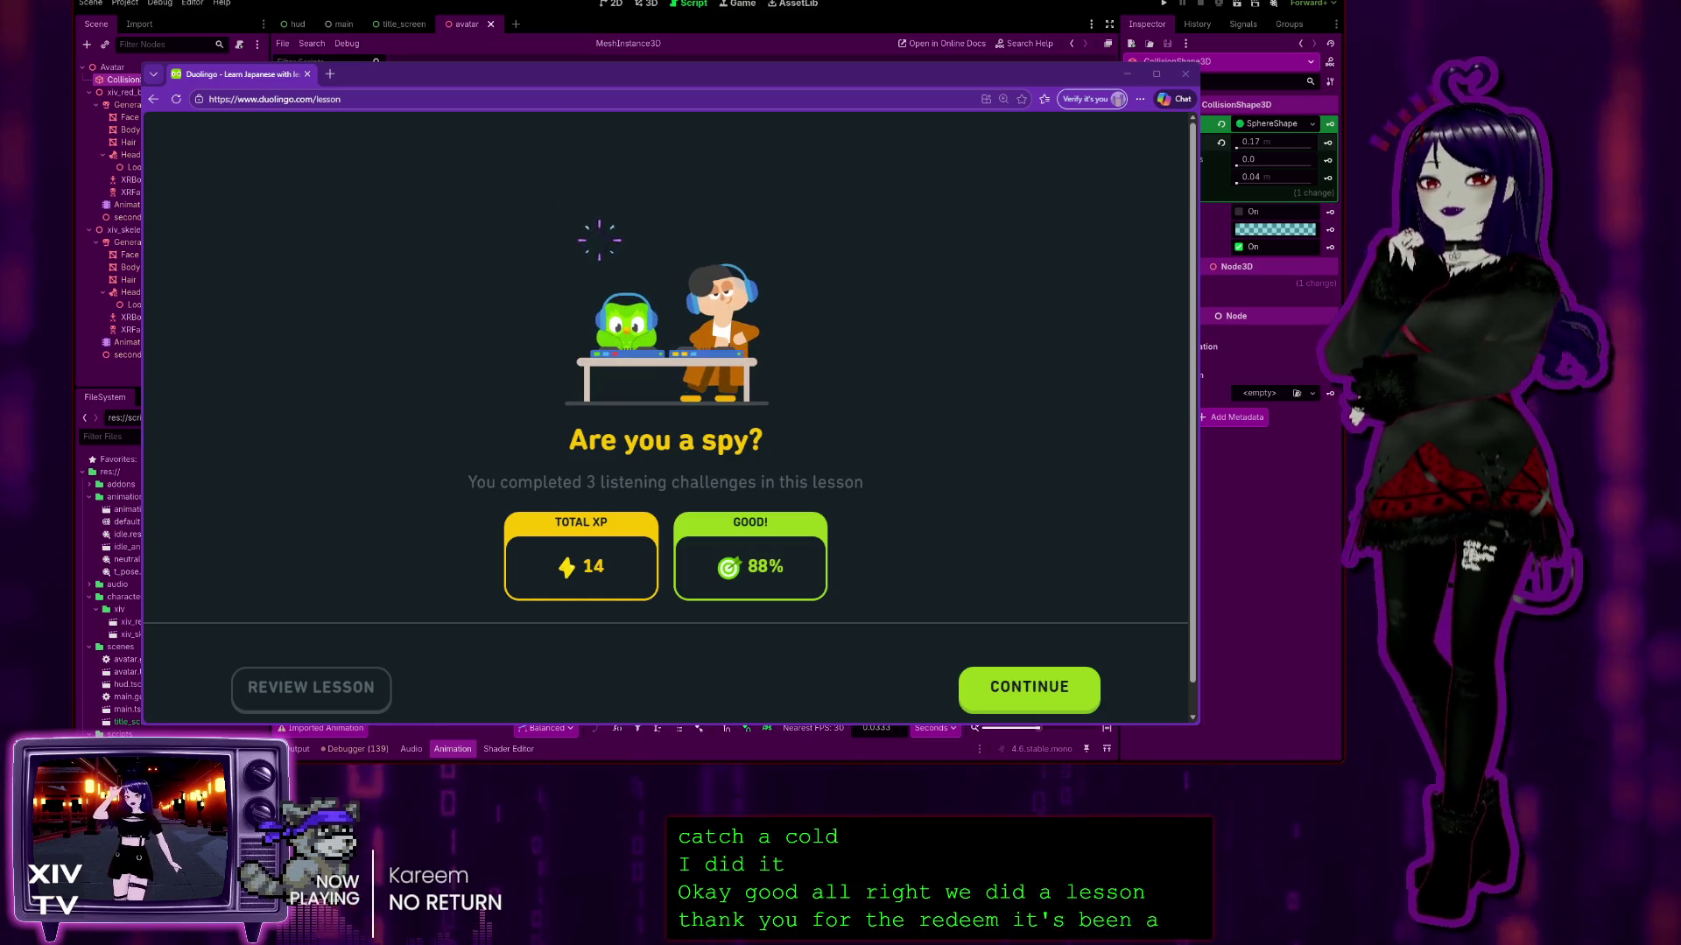
# Step: Switch from the browser to Godot and show the avatar scene in the 3D workspace
pyautogui.hotkey('alt', 'Tab')
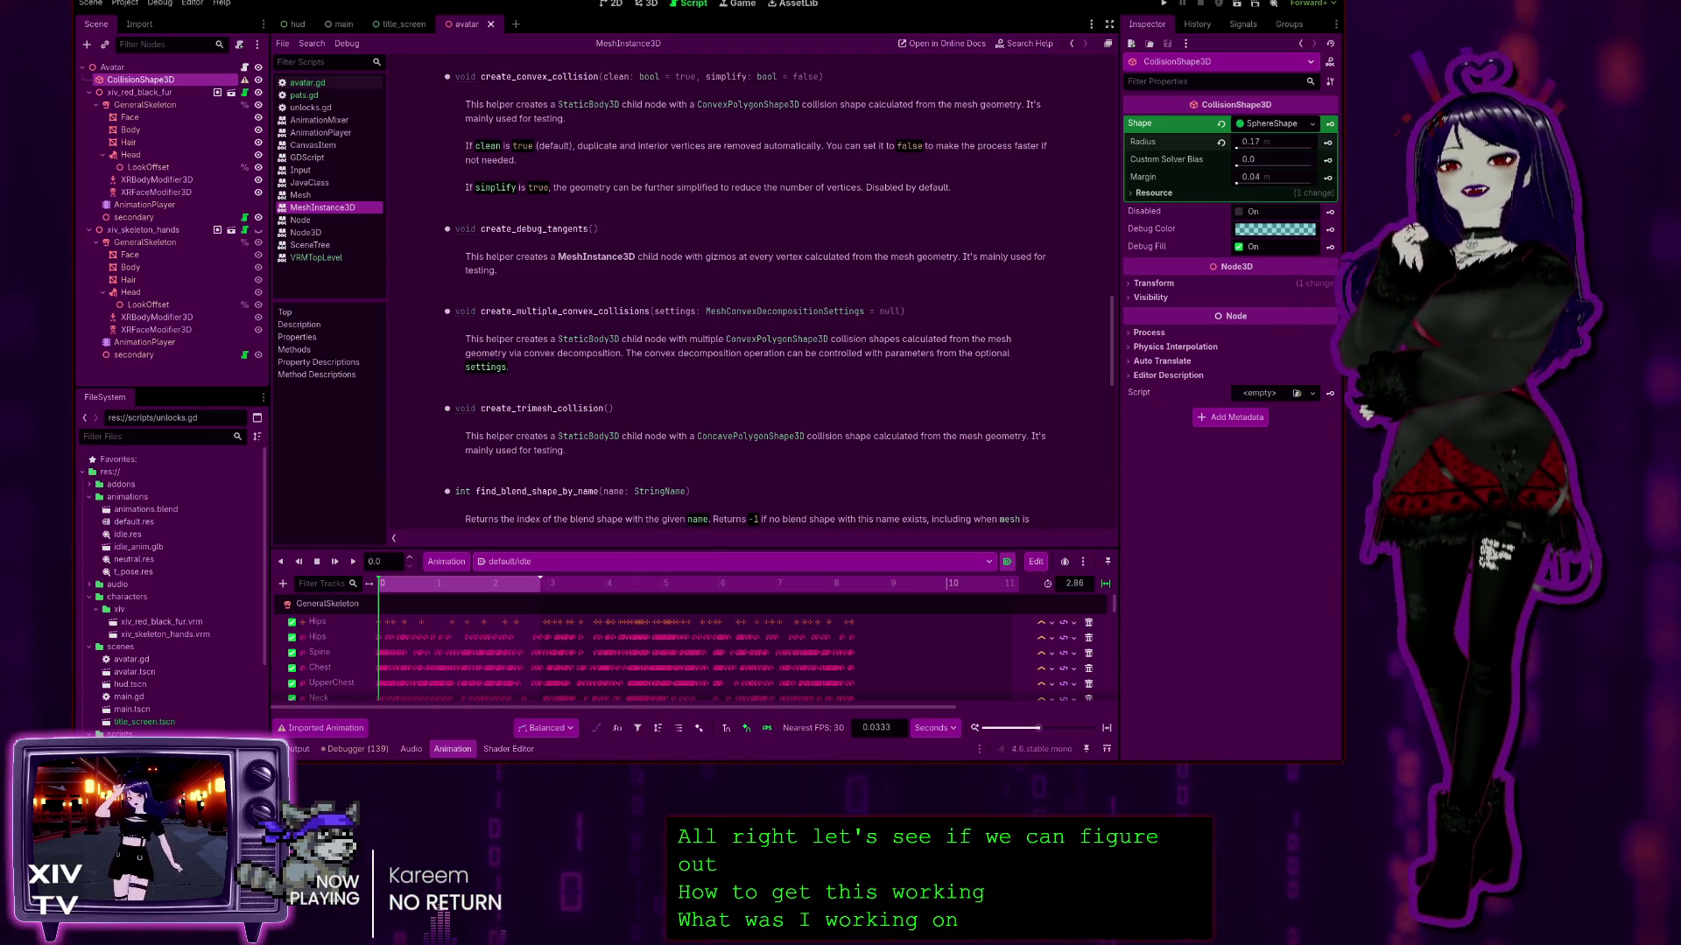
pyautogui.click(647, 5)
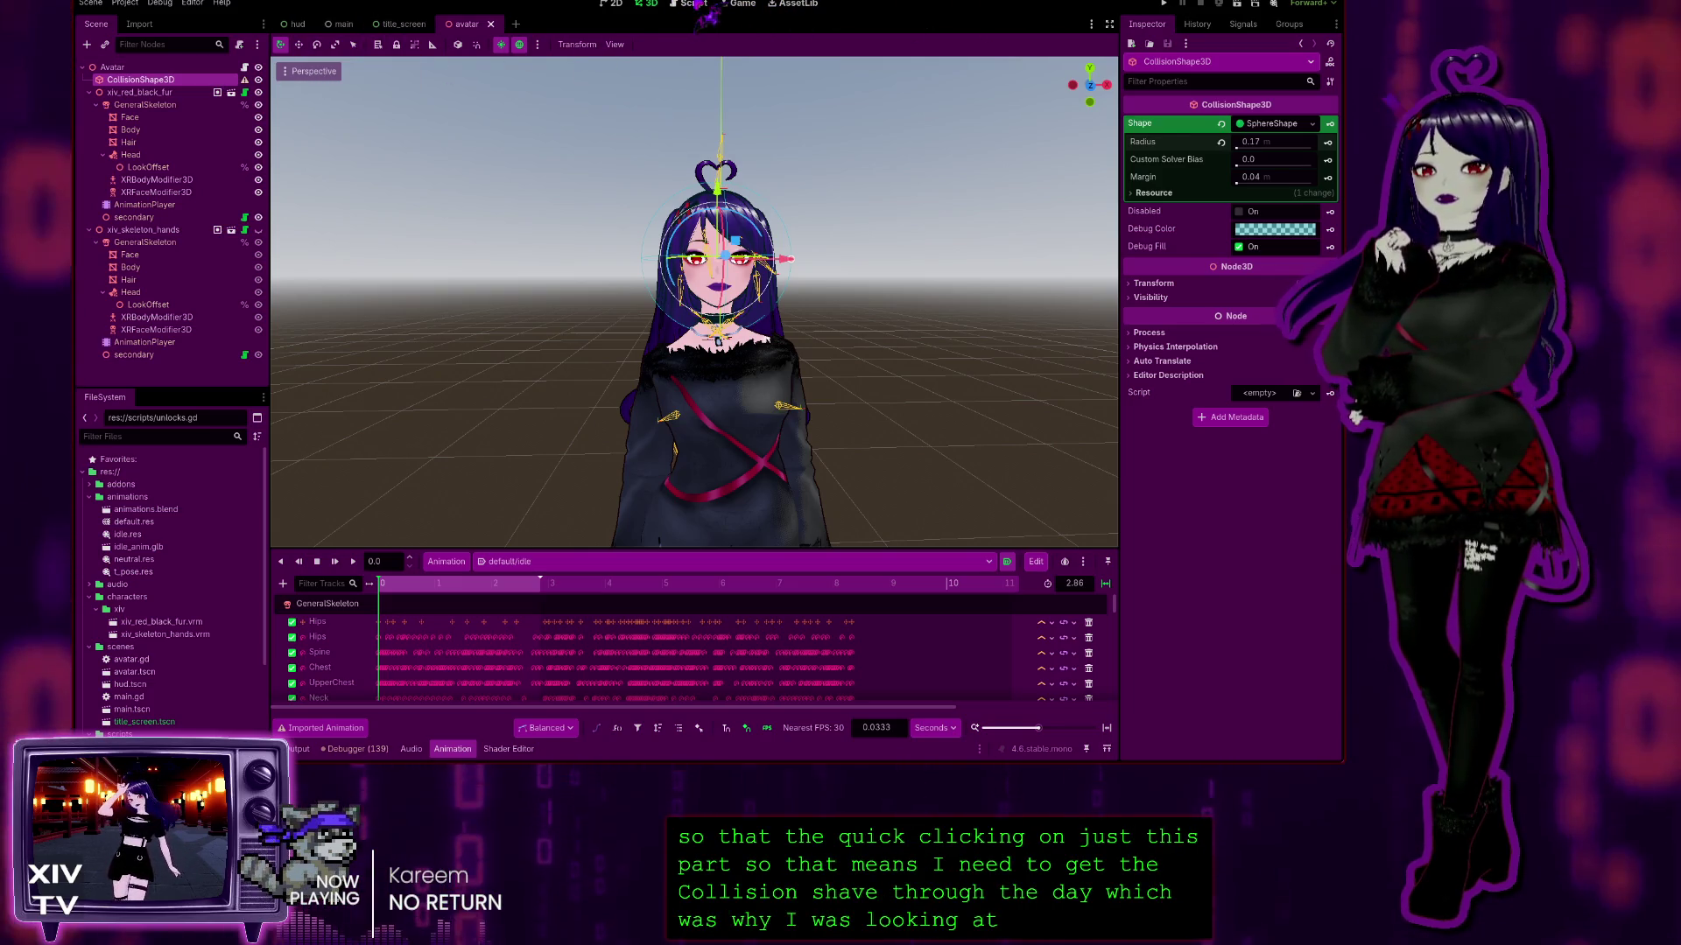
# Step: Open the CollisionShape3D class reference and scroll down through its properties
pyautogui.hotkey('ctrl', 'F3')
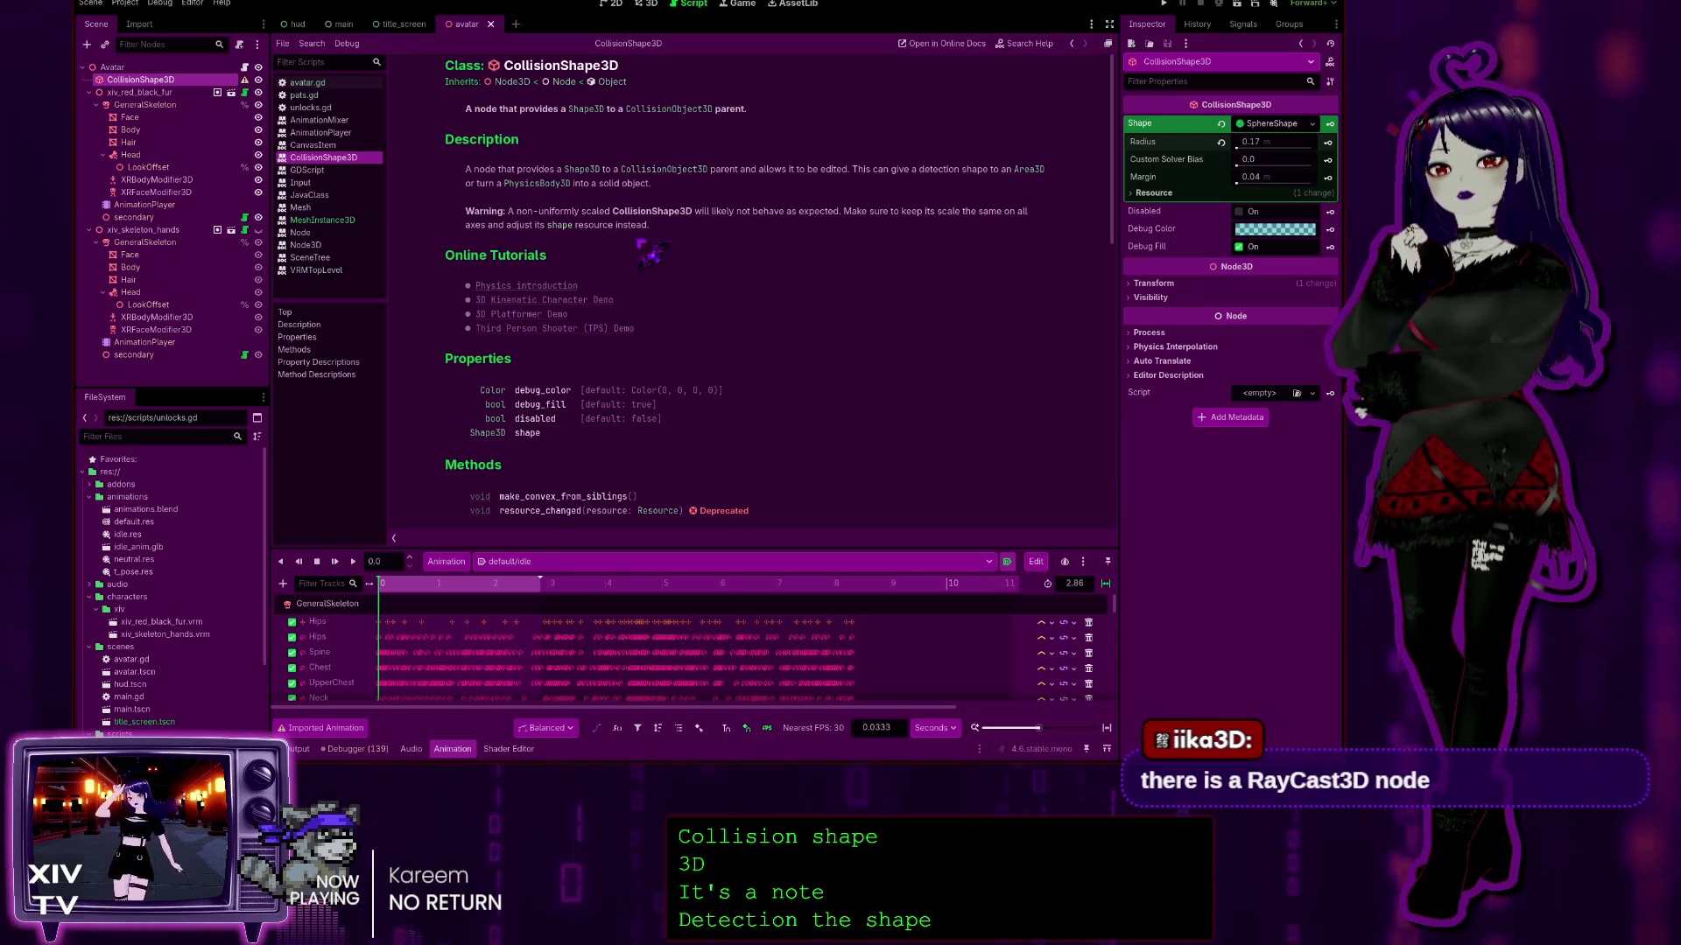
pyautogui.scroll(-3, 733, 254)
pyautogui.scroll(-2, 602, 403)
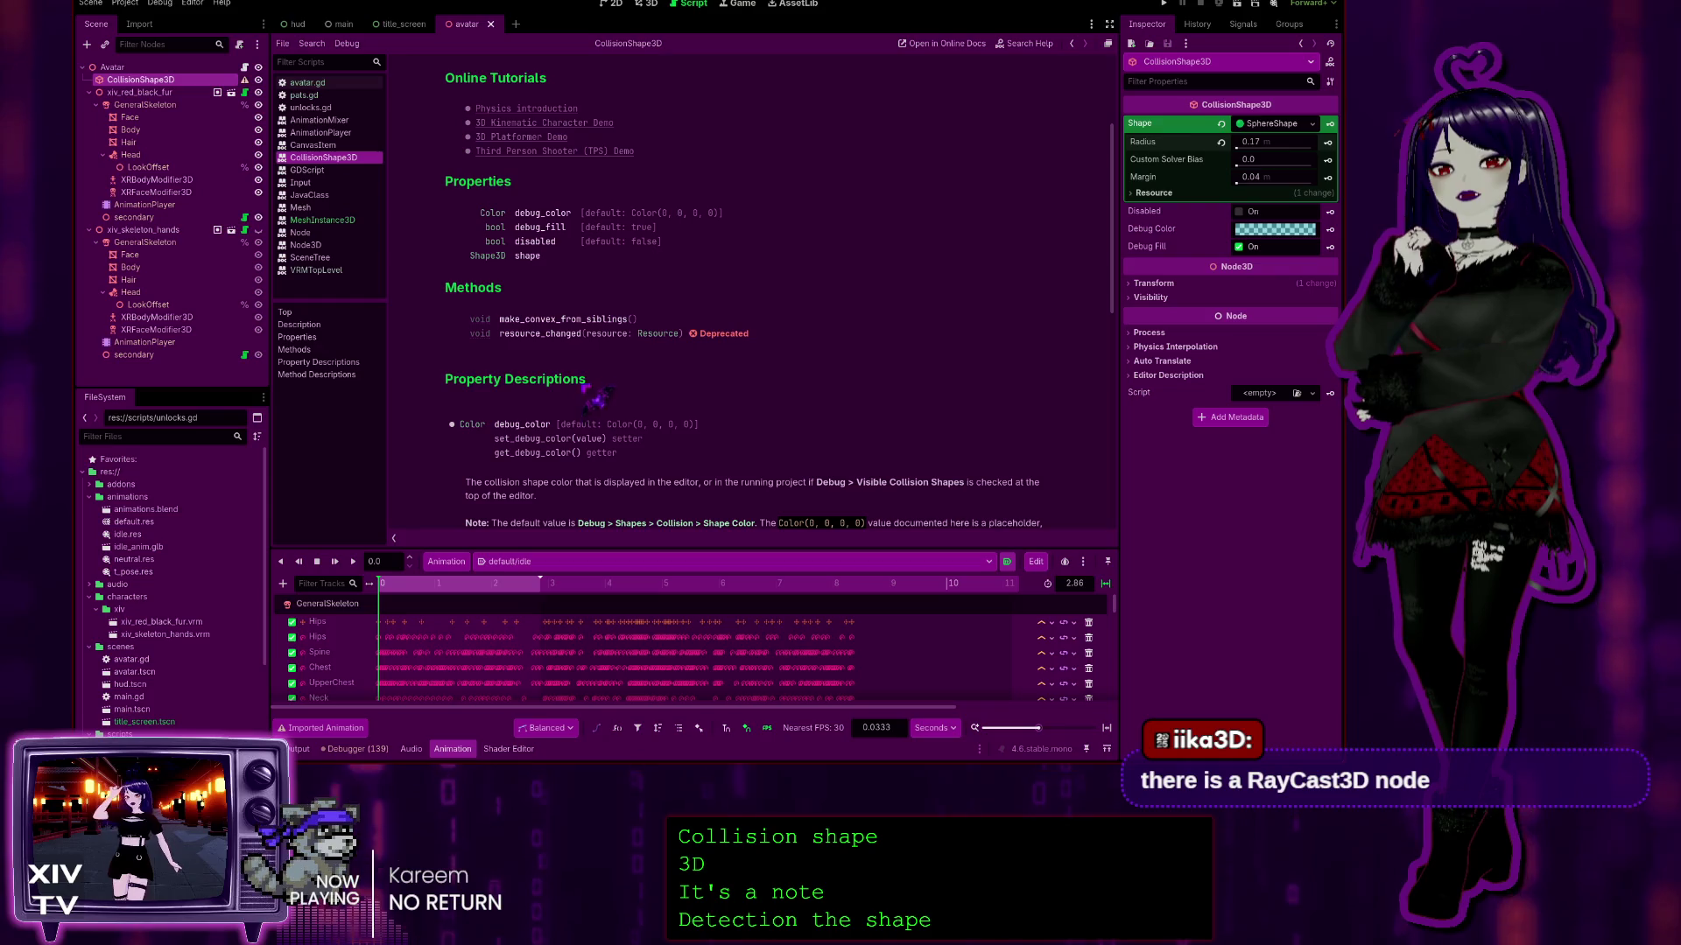
pyautogui.scroll(-3, 557, 378)
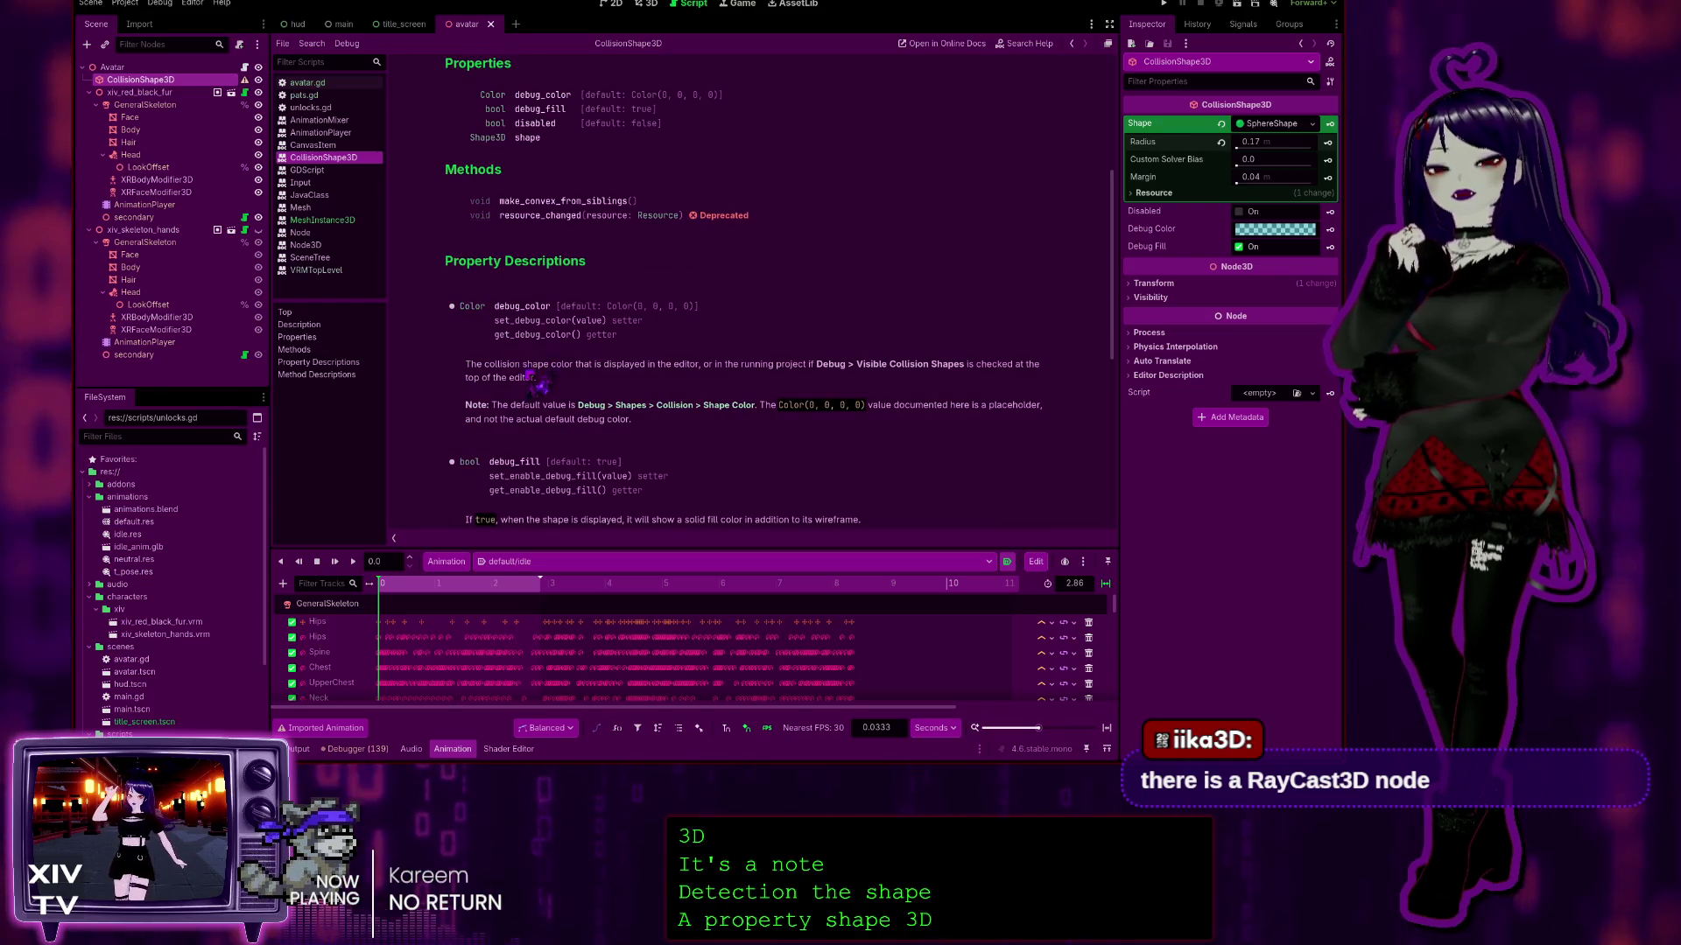
pyautogui.scroll(-4, 547, 360)
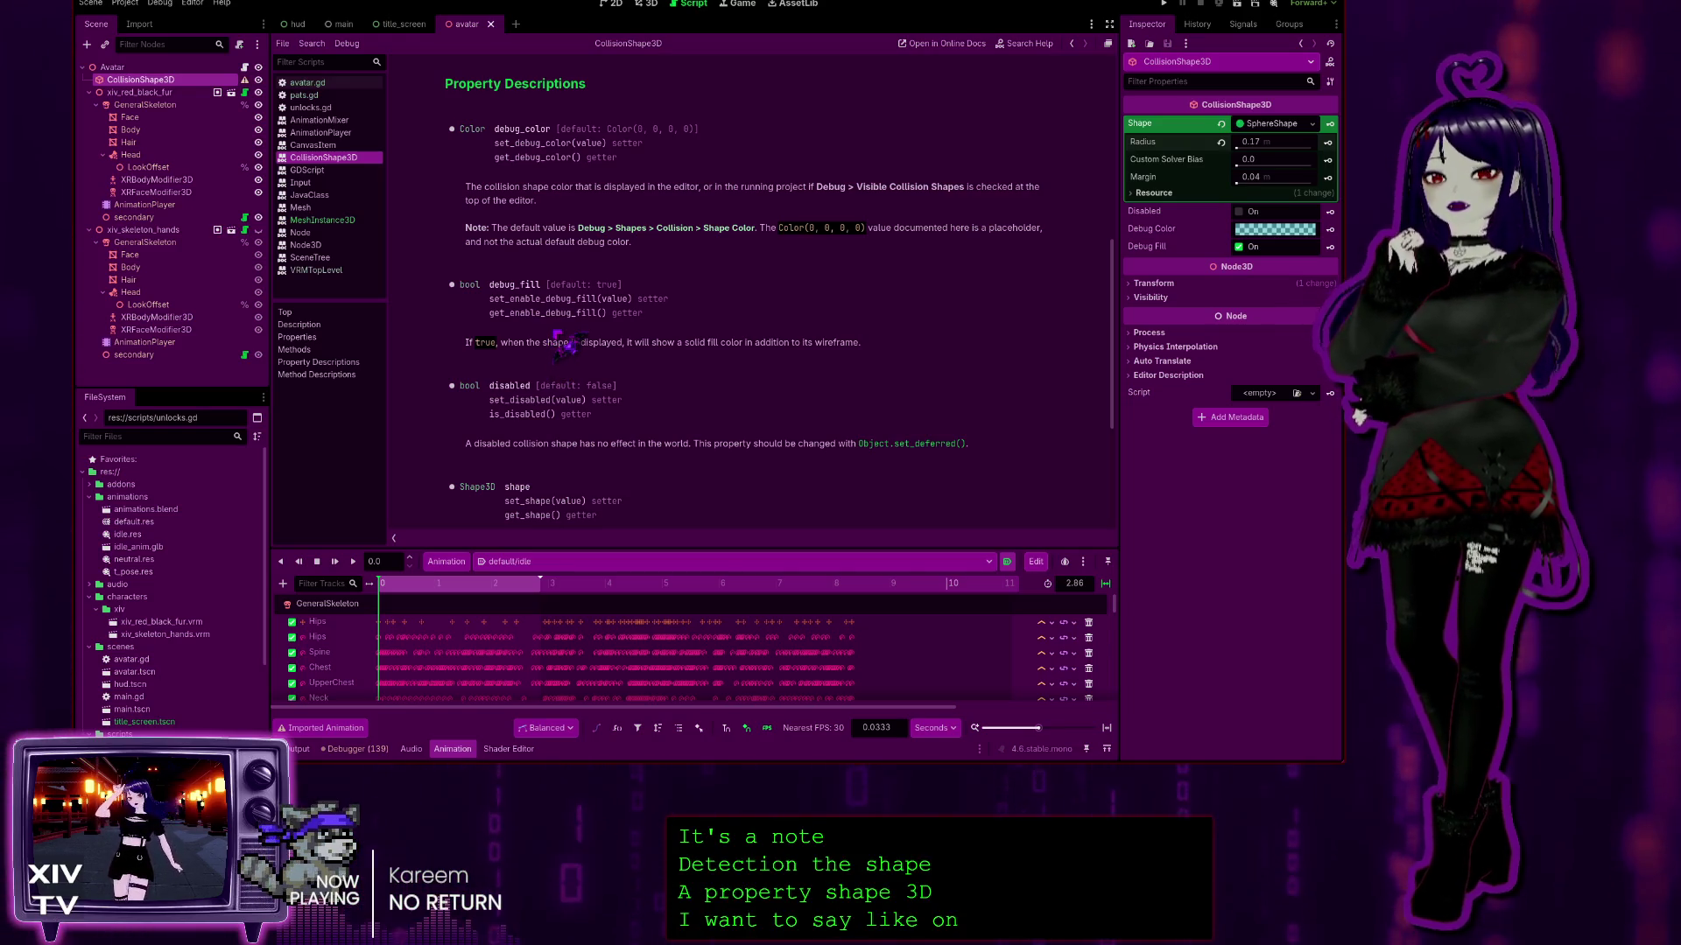
pyautogui.scroll(-4, 567, 344)
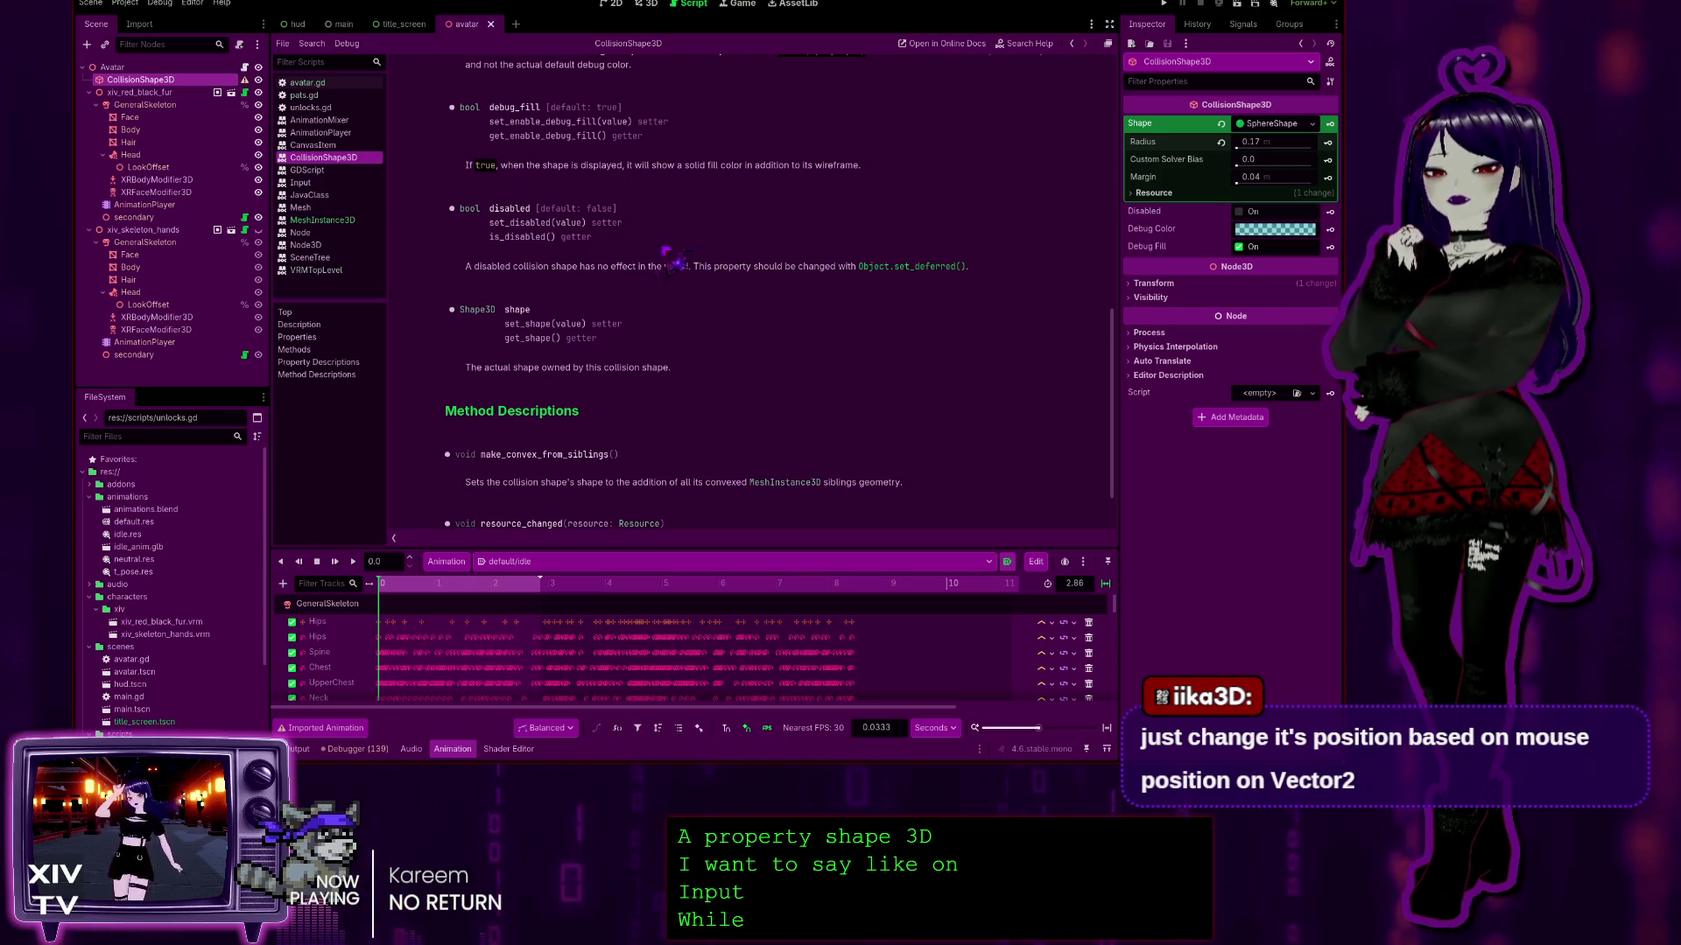
pyautogui.scroll(-3, 665, 278)
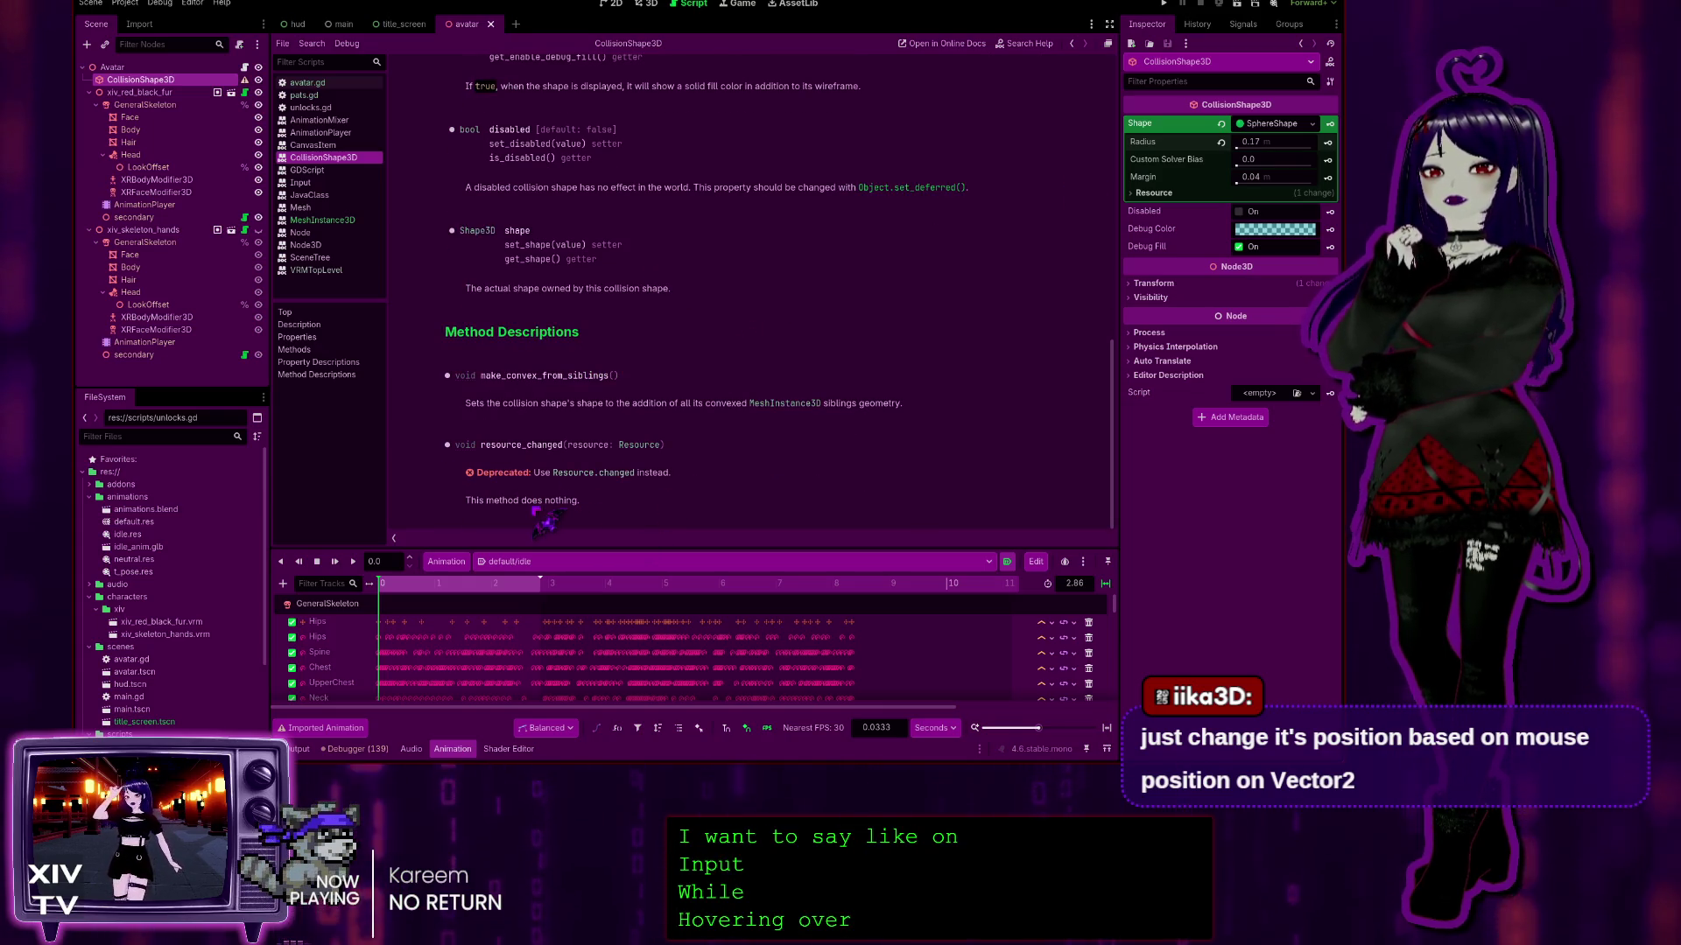
pyautogui.scroll(5, 565, 375)
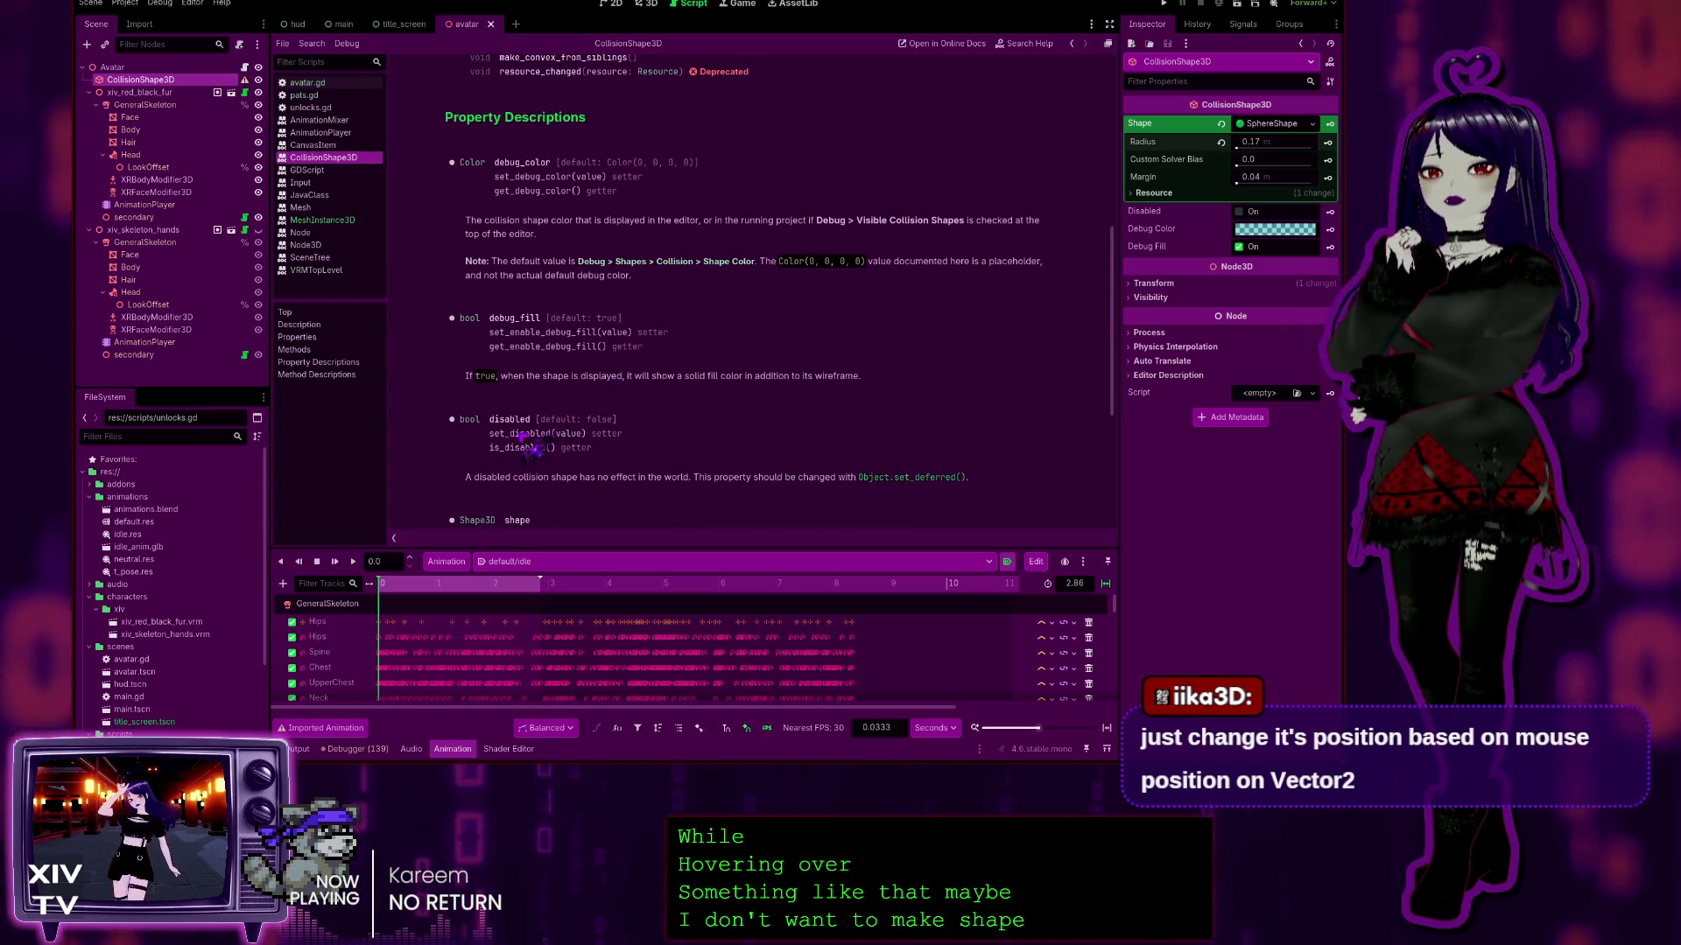
pyautogui.scroll(6, 604, 339)
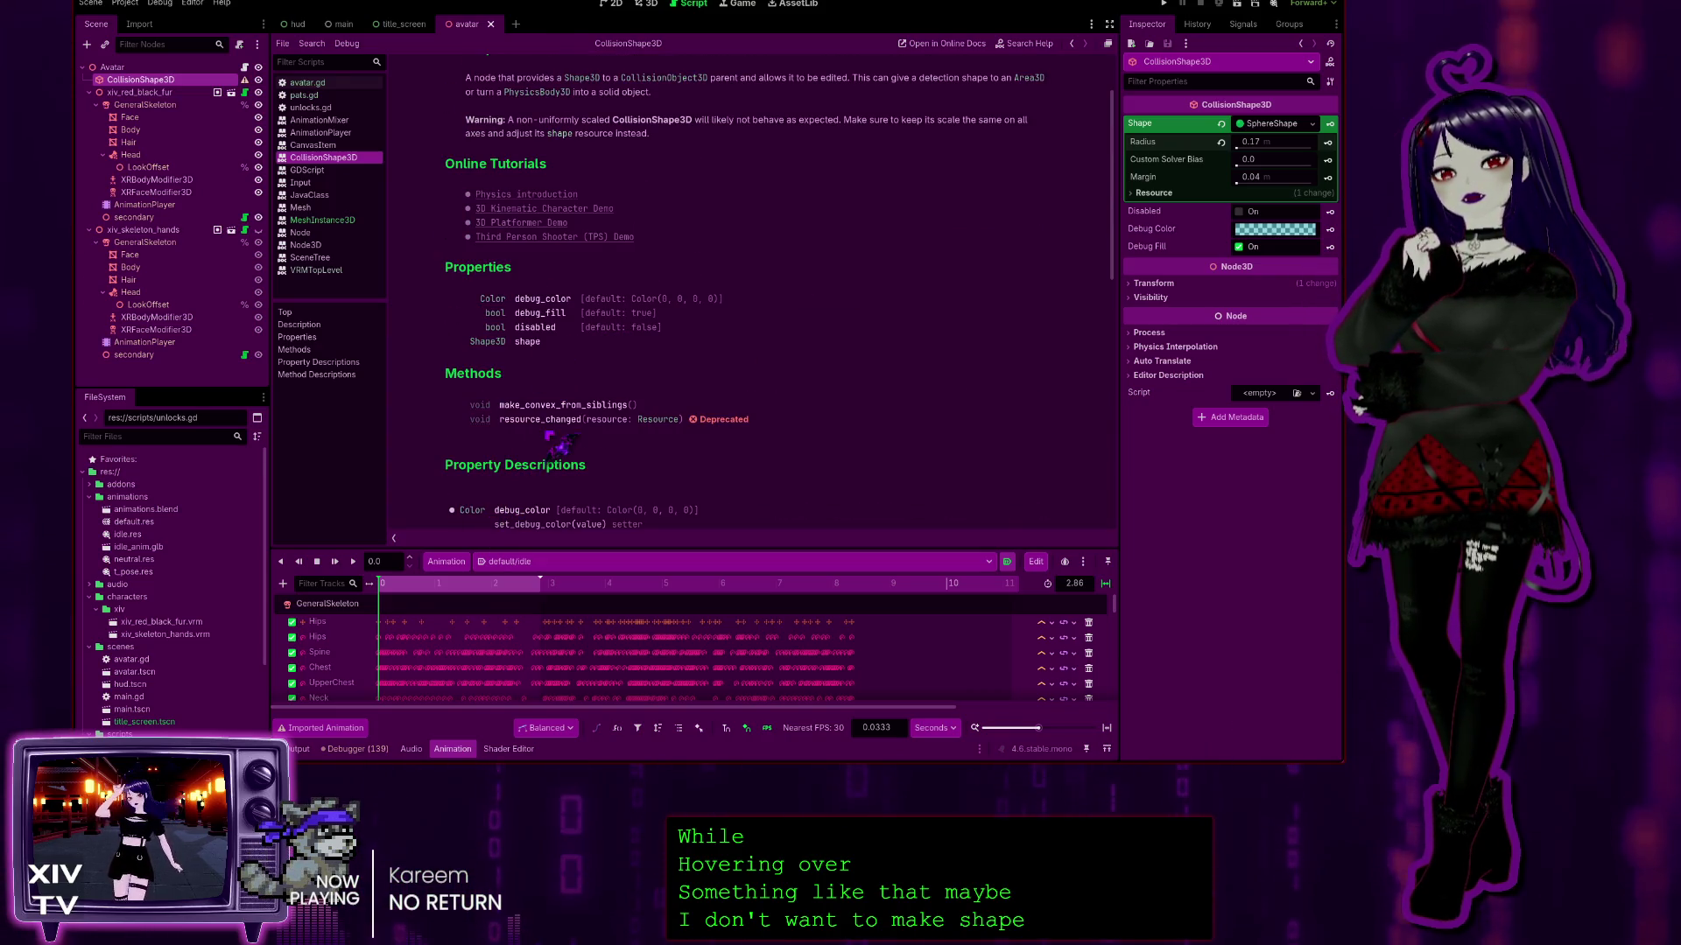
pyautogui.scroll(2, 555, 370)
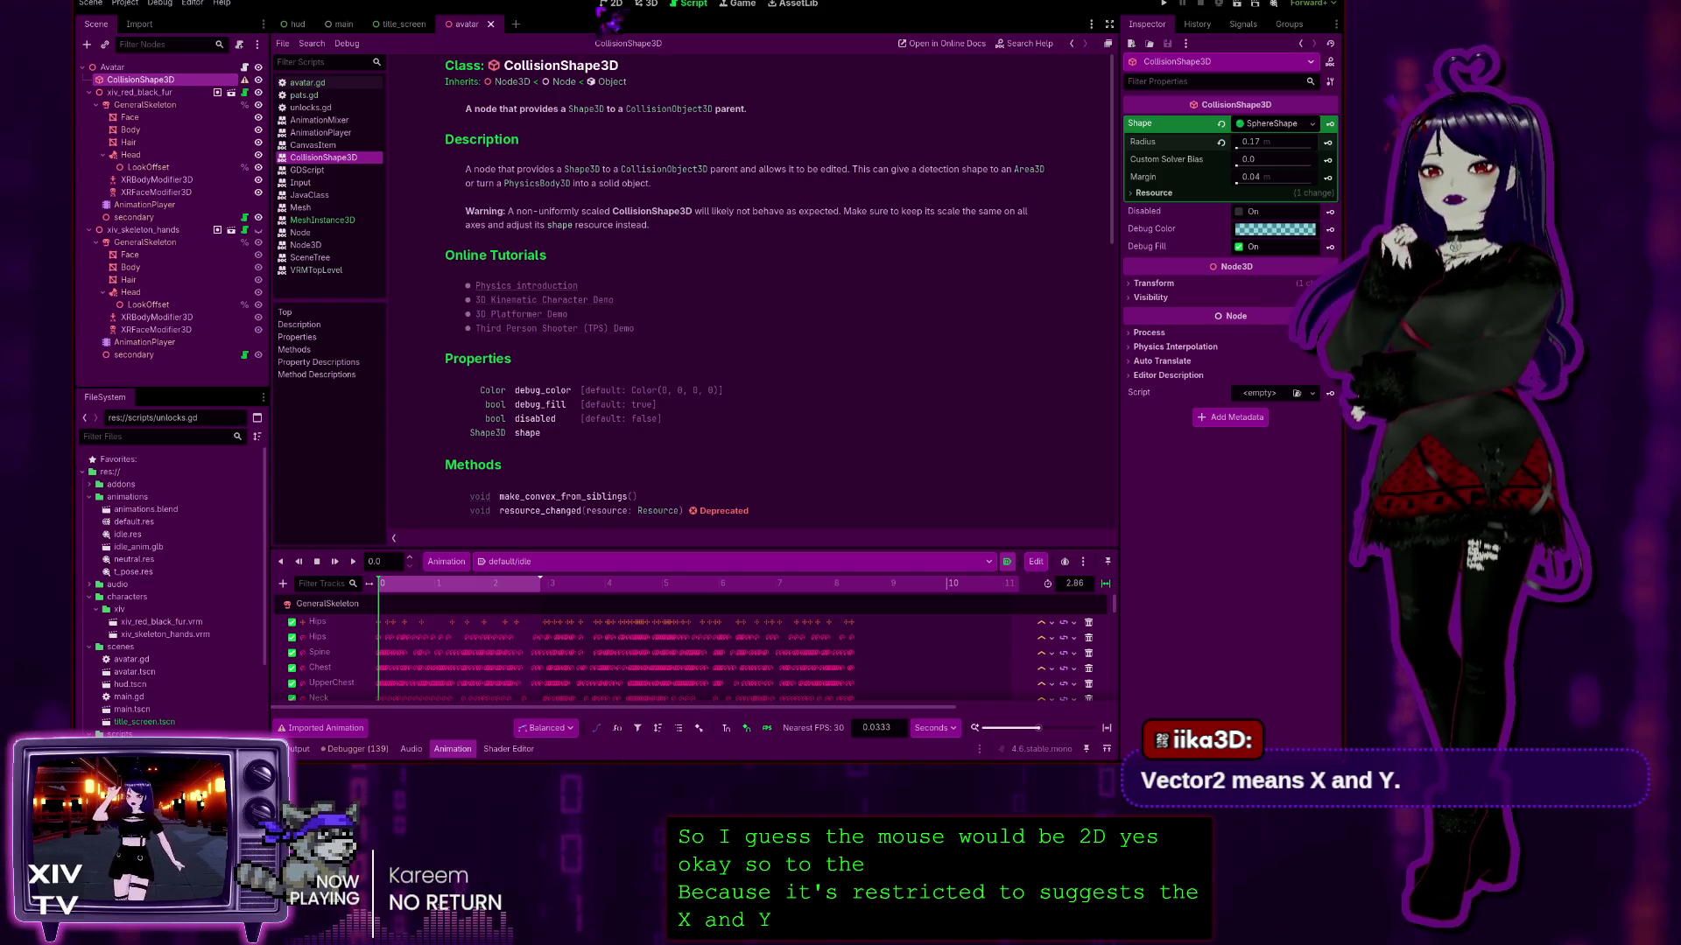
pyautogui.click(648, 5)
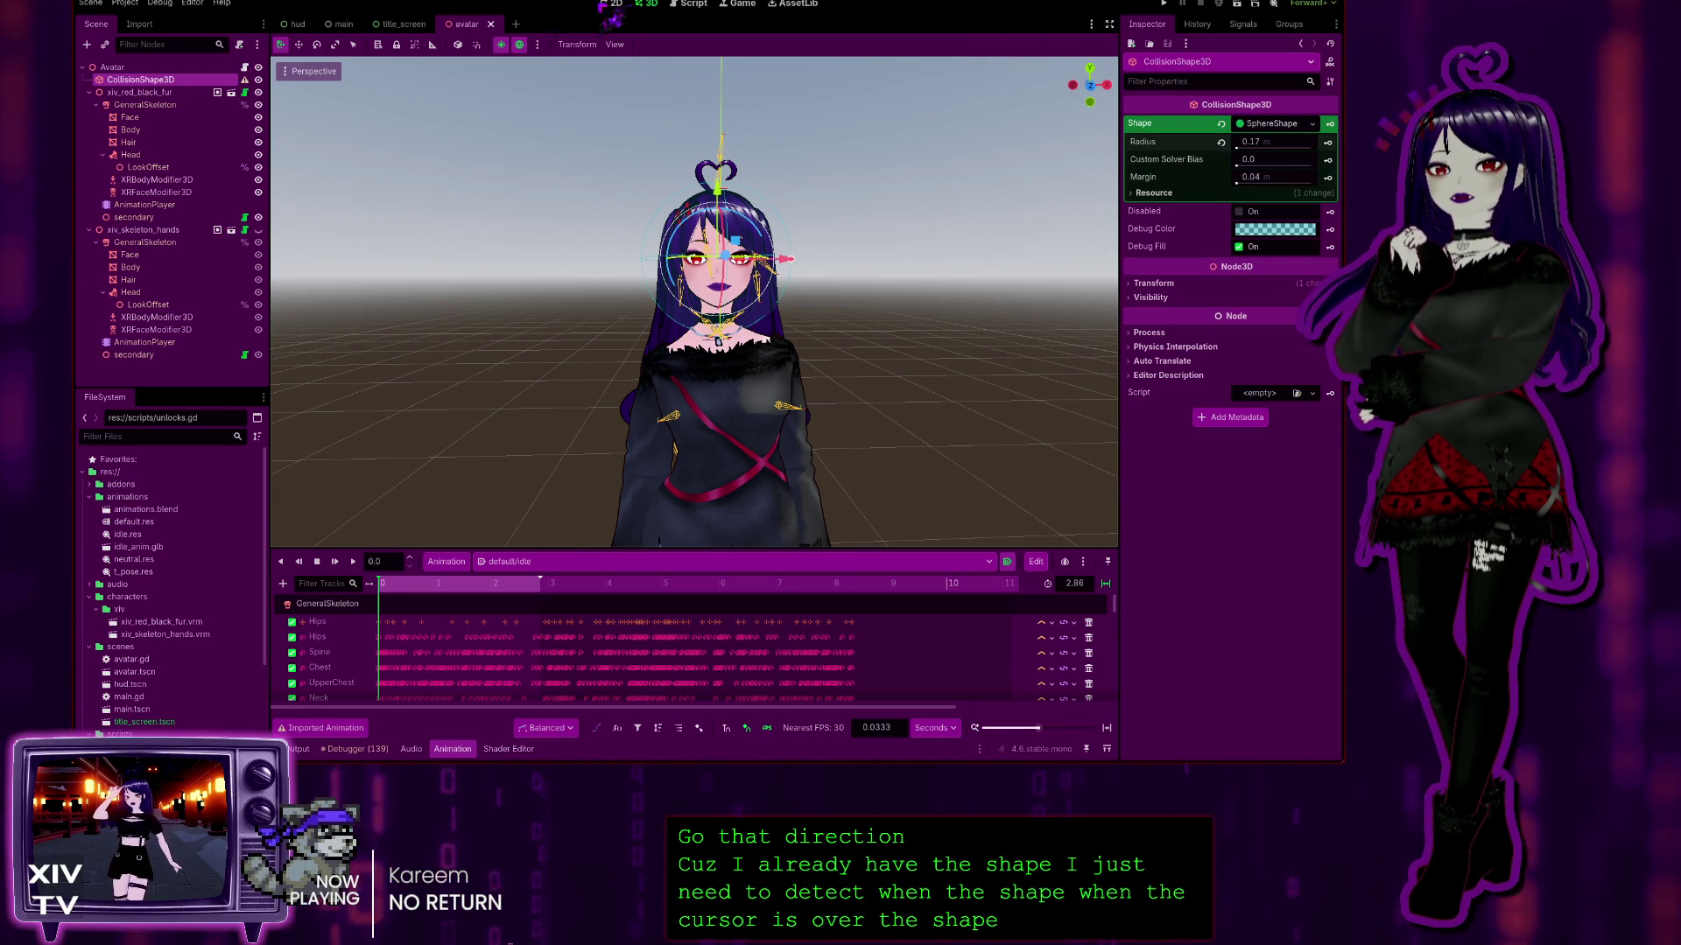
# Step: Return to the built-in class documentation, showing the DisplayServer reference
pyautogui.hotkey('ctrl', 'F3')
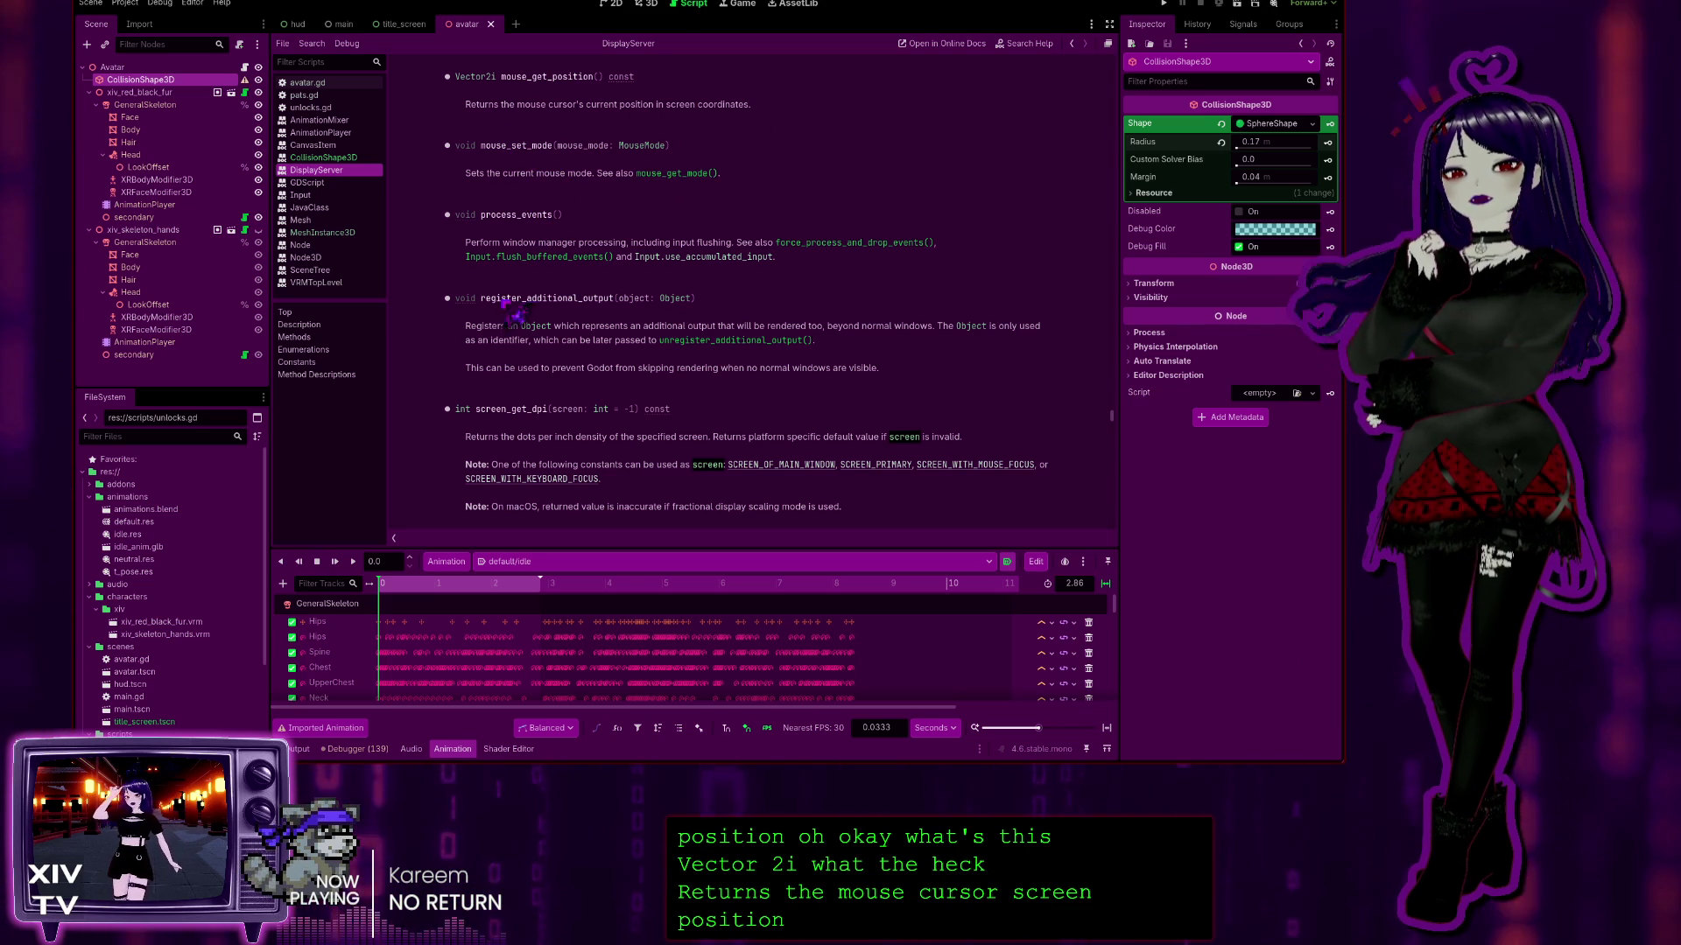
pyautogui.scroll(10, 705, 374)
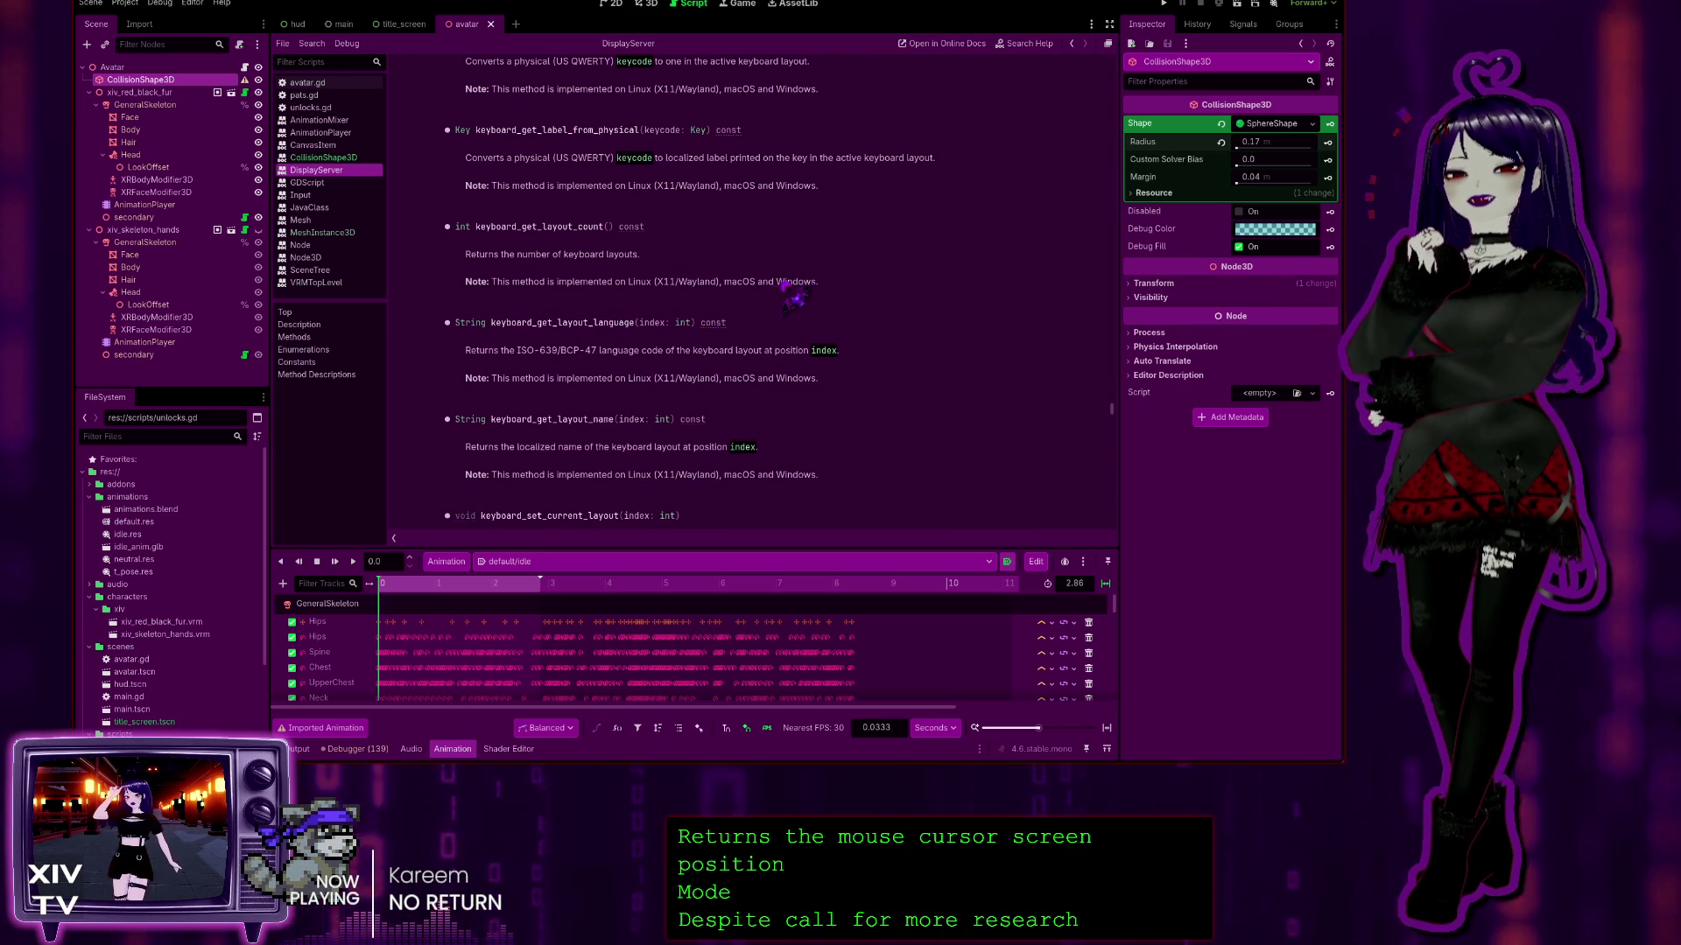
pyautogui.scroll(3, 842, 289)
pyautogui.scroll(4, 842, 288)
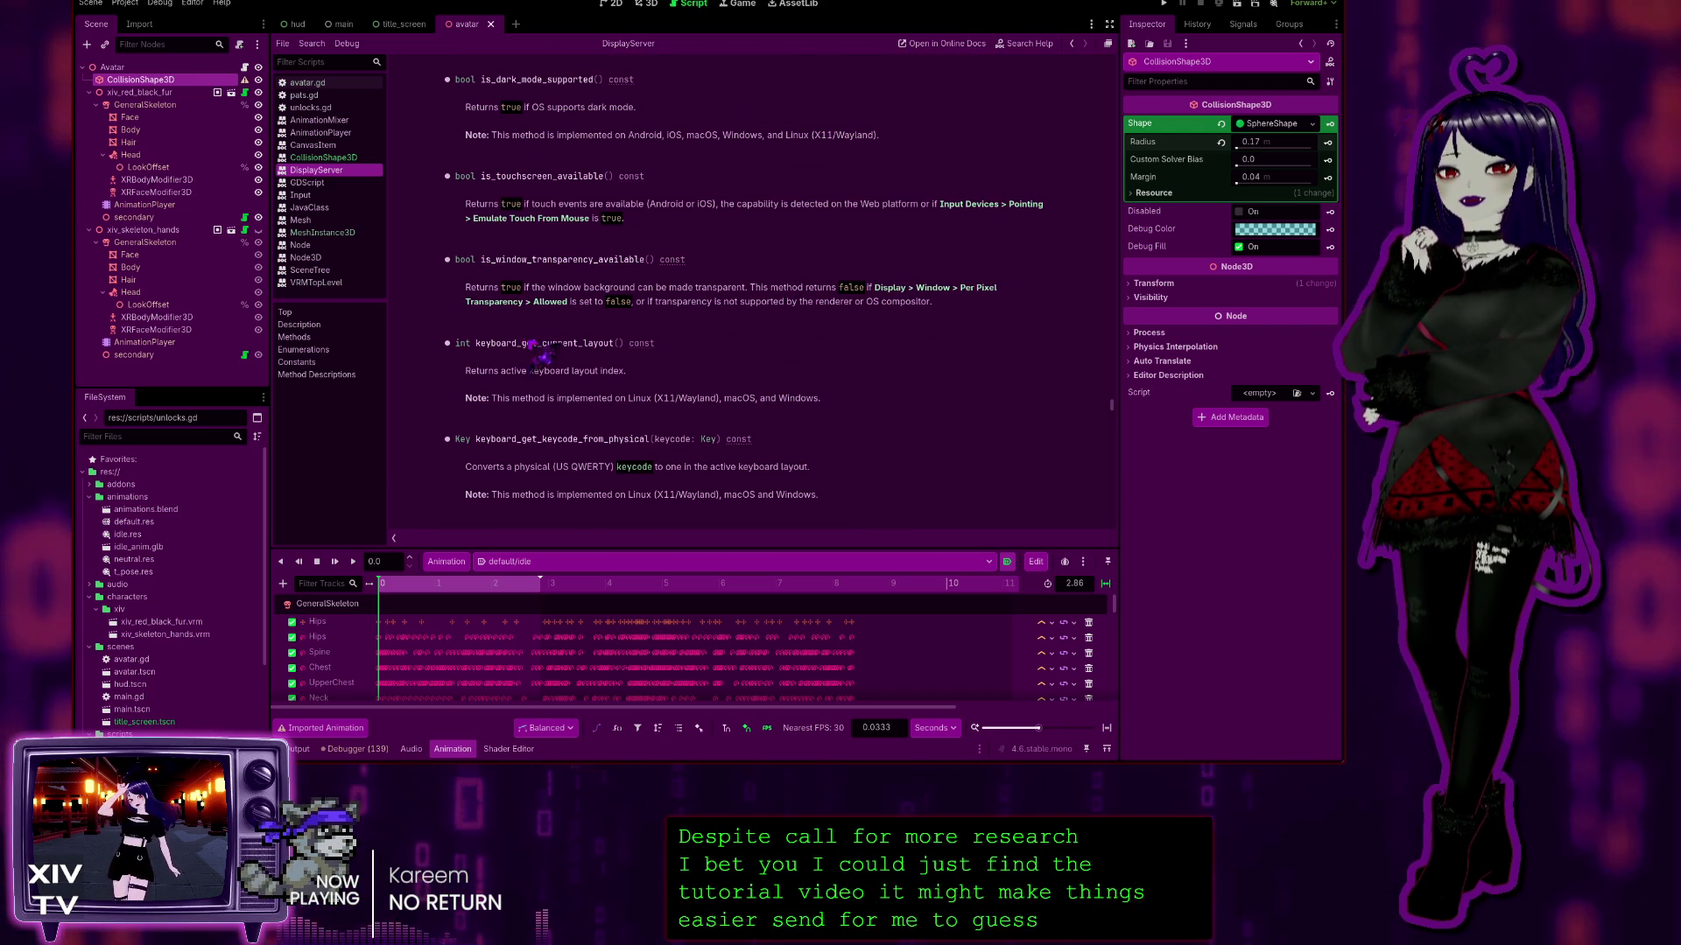
pyautogui.scroll(3, 615, 389)
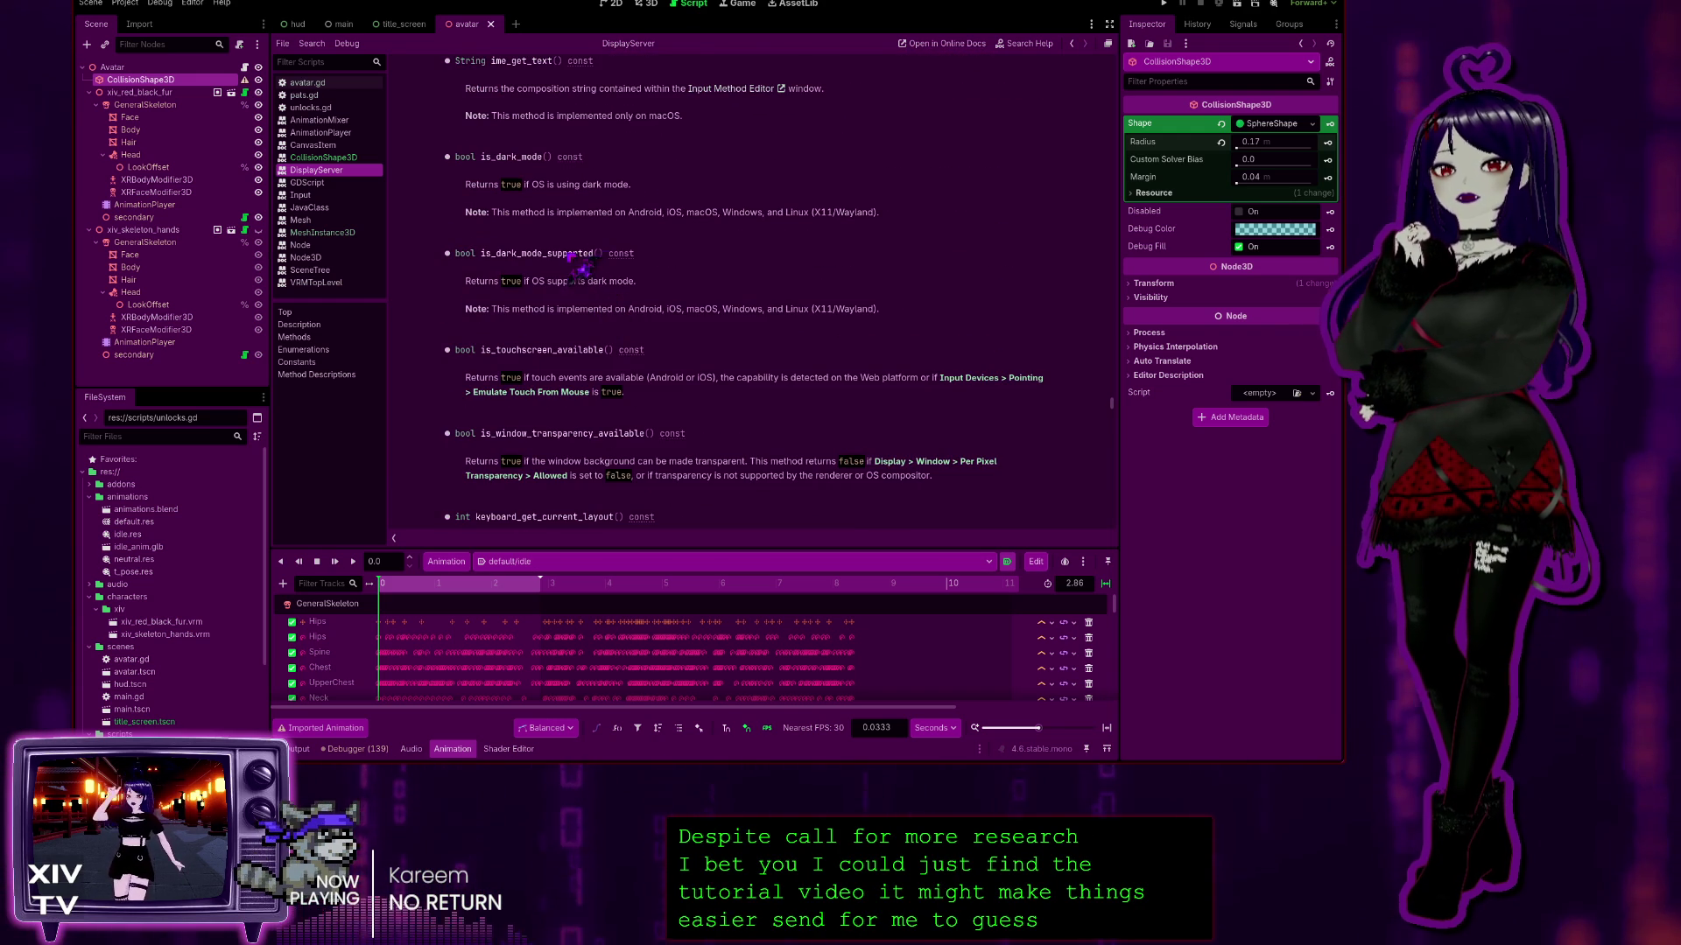
pyautogui.scroll(10, 663, 334)
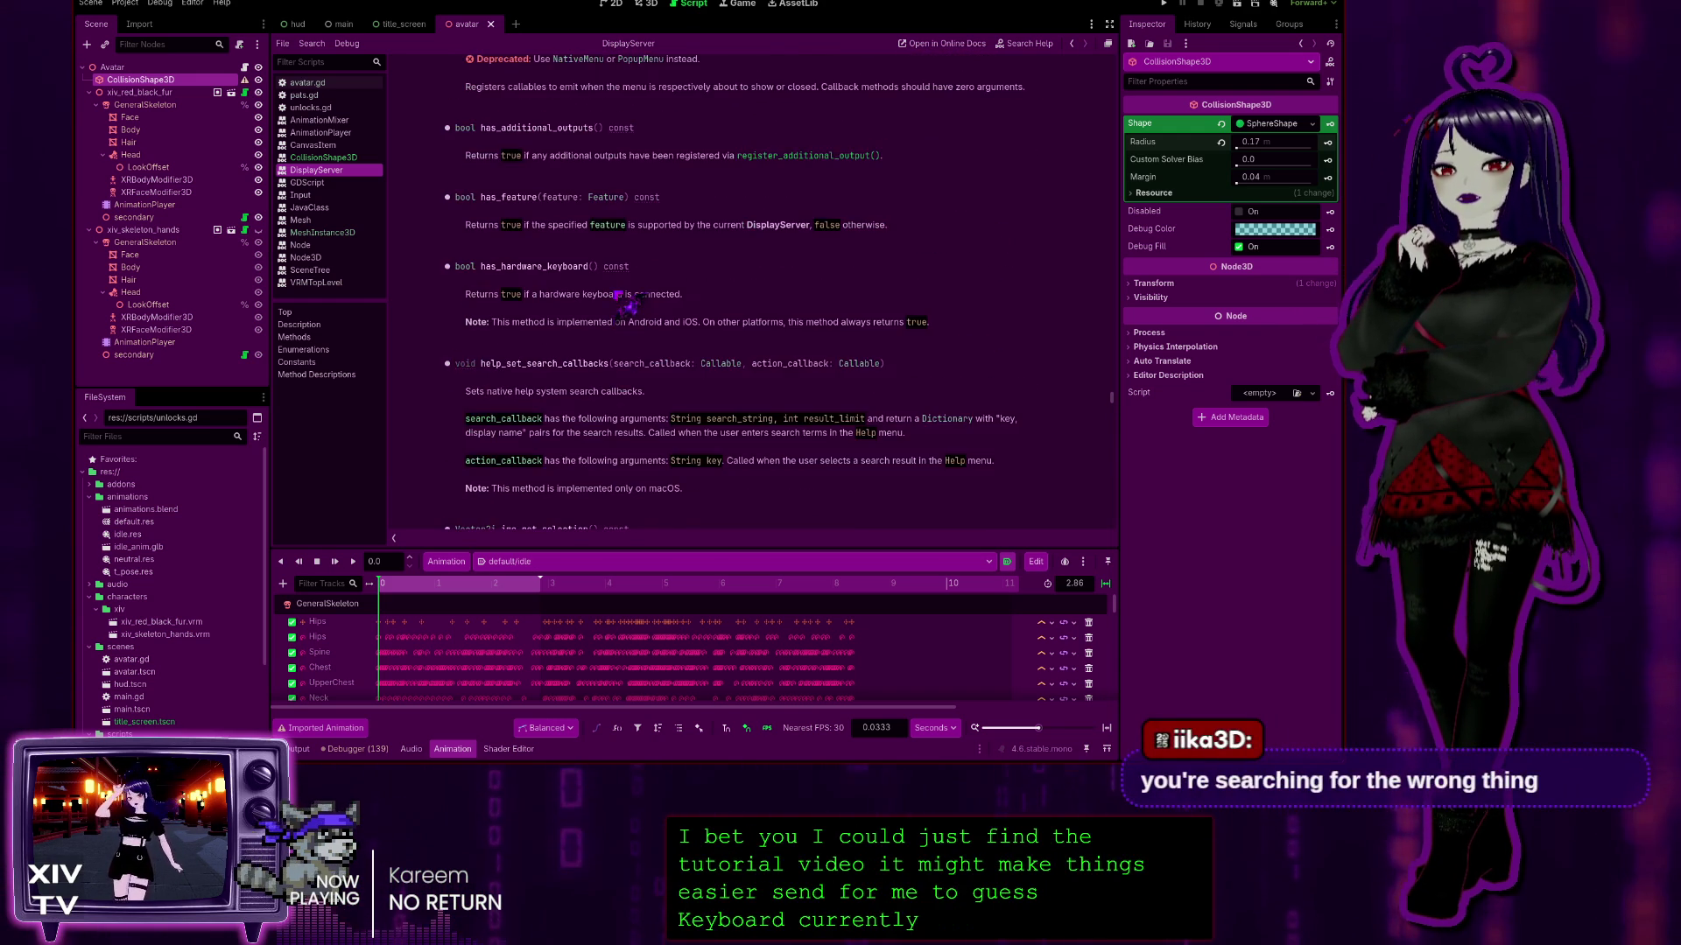
pyautogui.scroll(15, 560, 278)
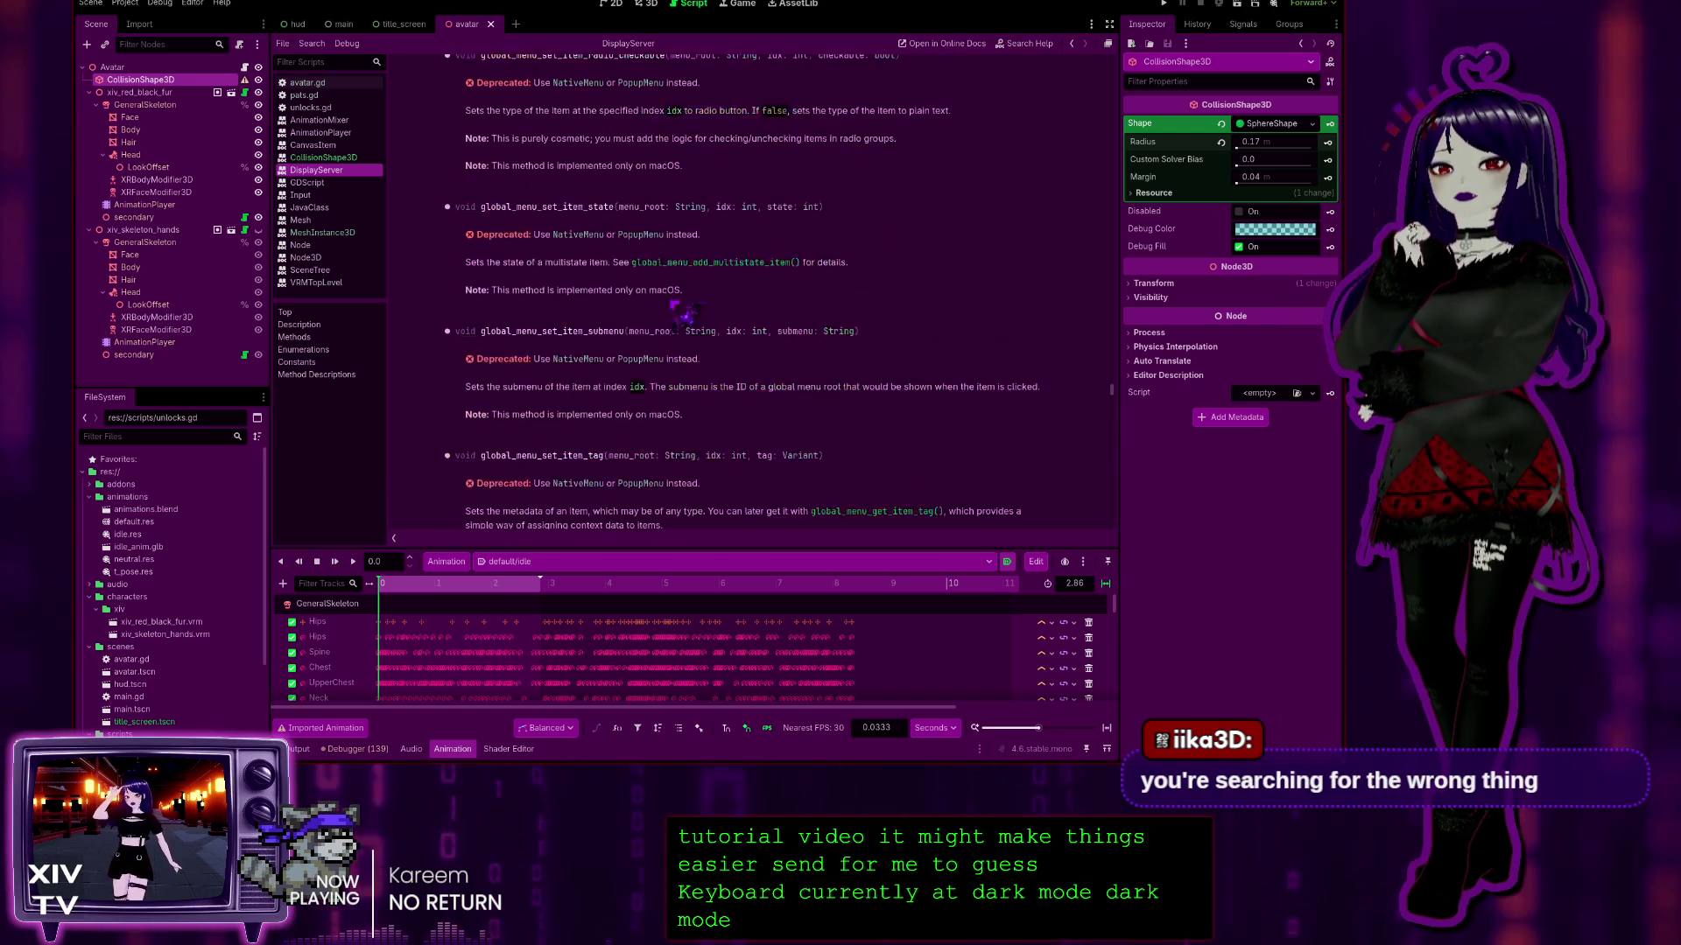
pyautogui.scroll(20, 705, 323)
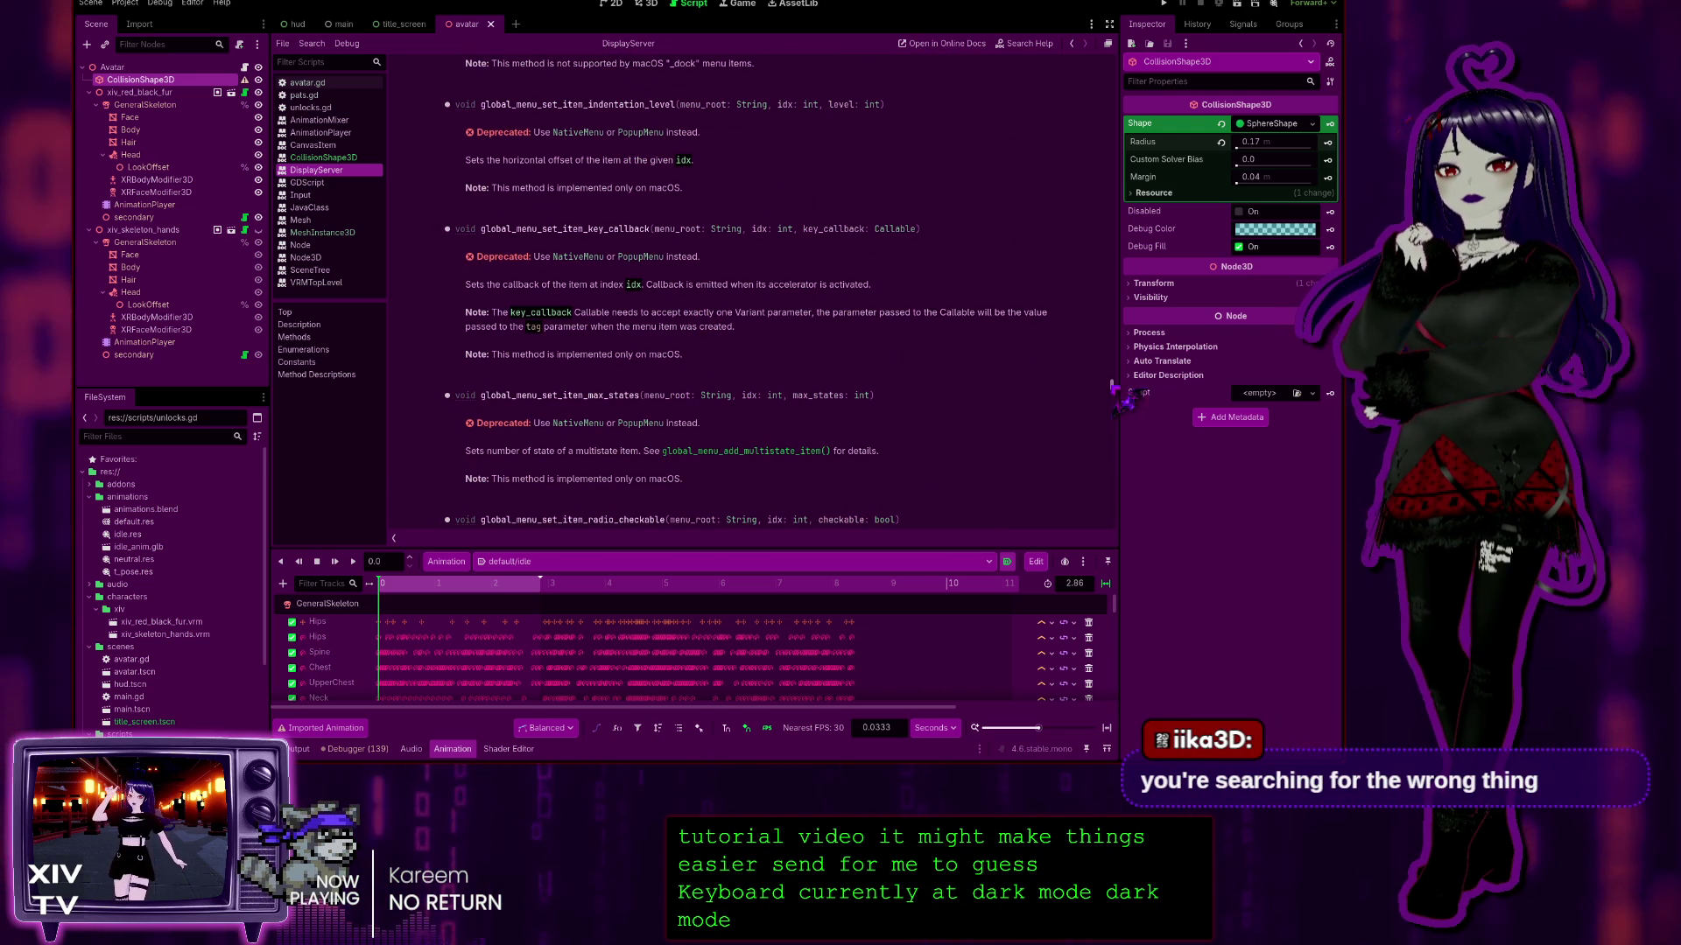
pyautogui.scroll(15, 640, 329)
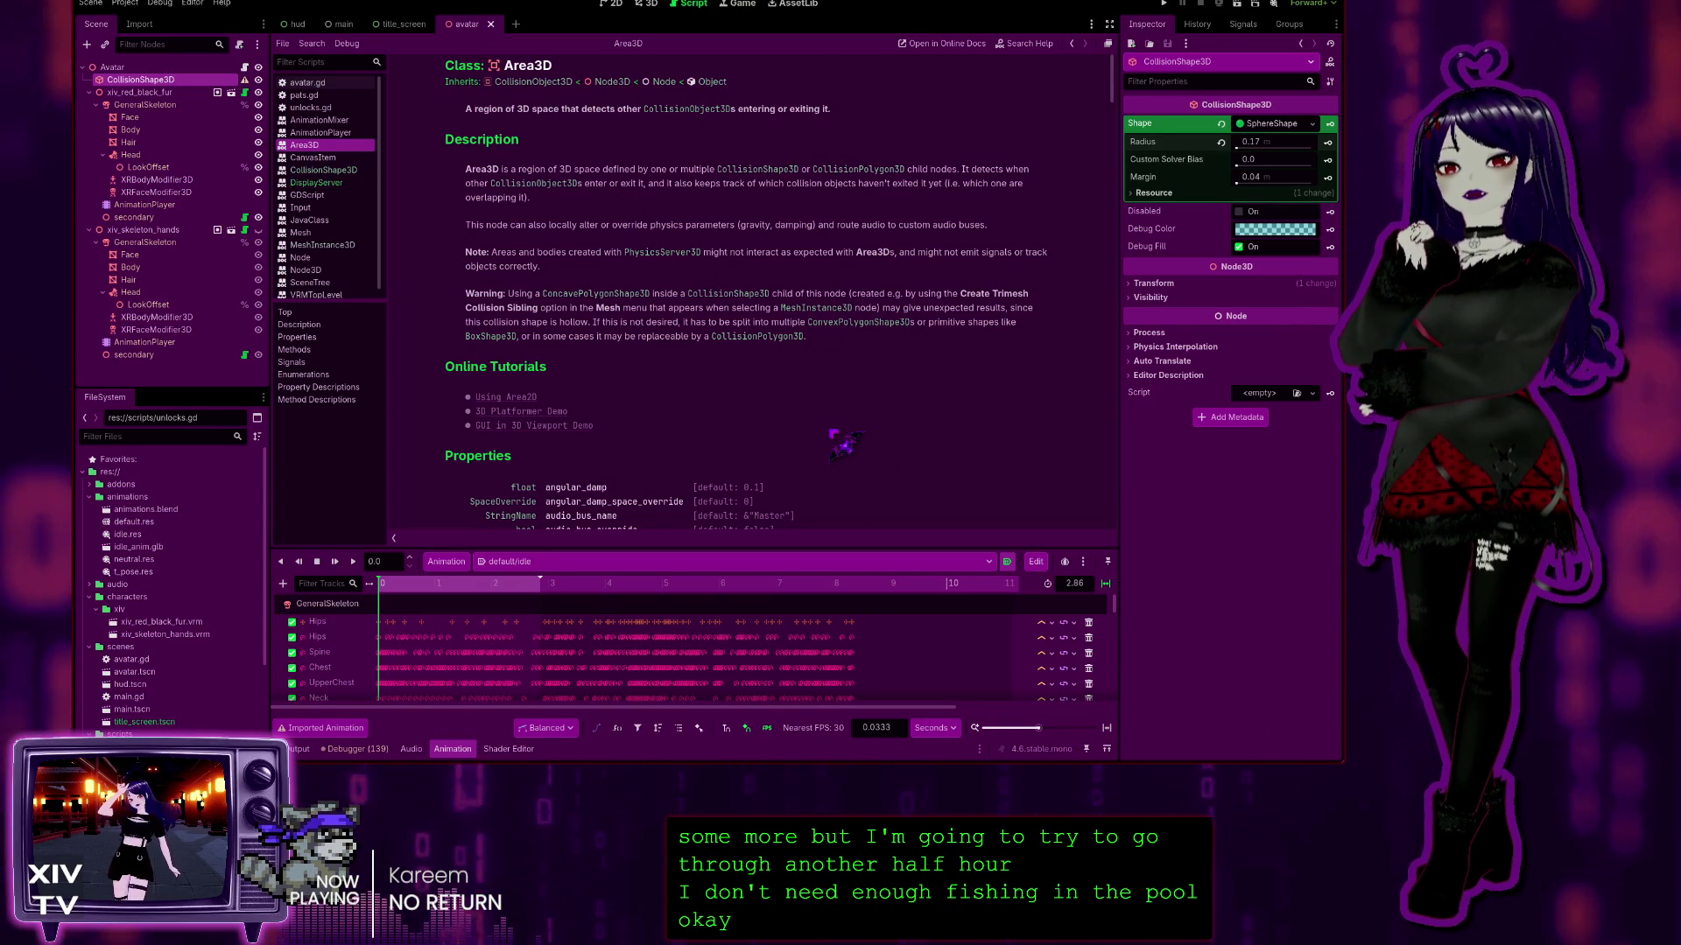
pyautogui.scroll(-15, 845, 442)
pyautogui.scroll(-5, 795, 383)
pyautogui.scroll(4, 795, 383)
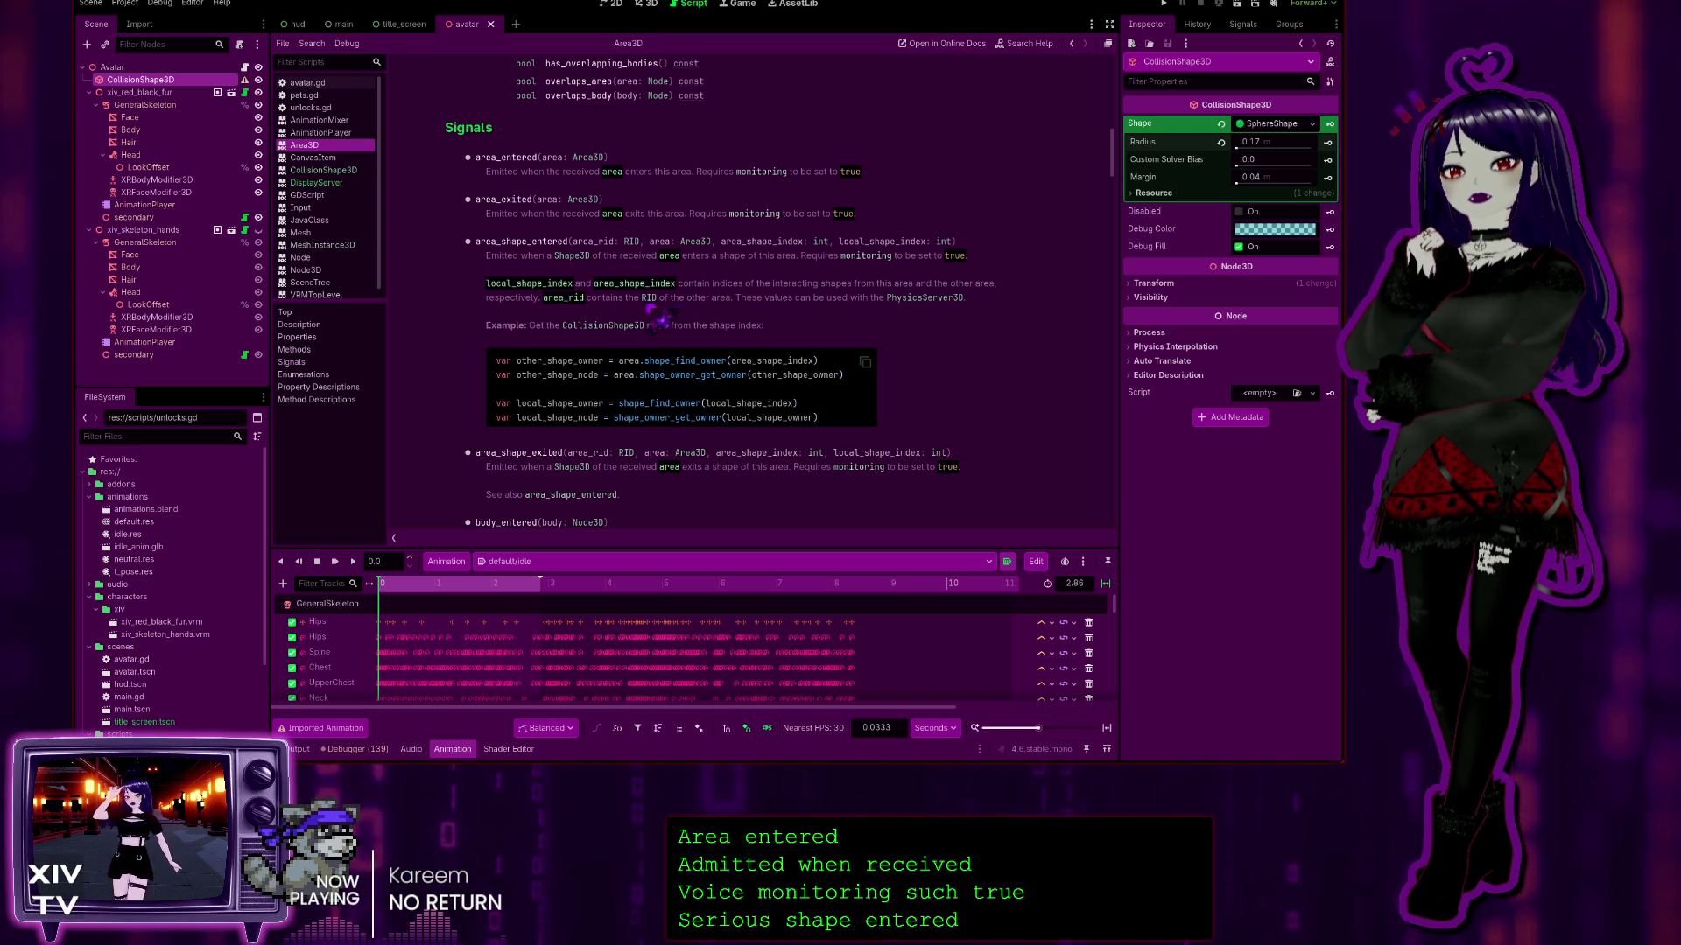
# Step: Read down the Area3D reference to the monitoring property, then select the Avatar root node
pyautogui.scroll(-3, 779, 326)
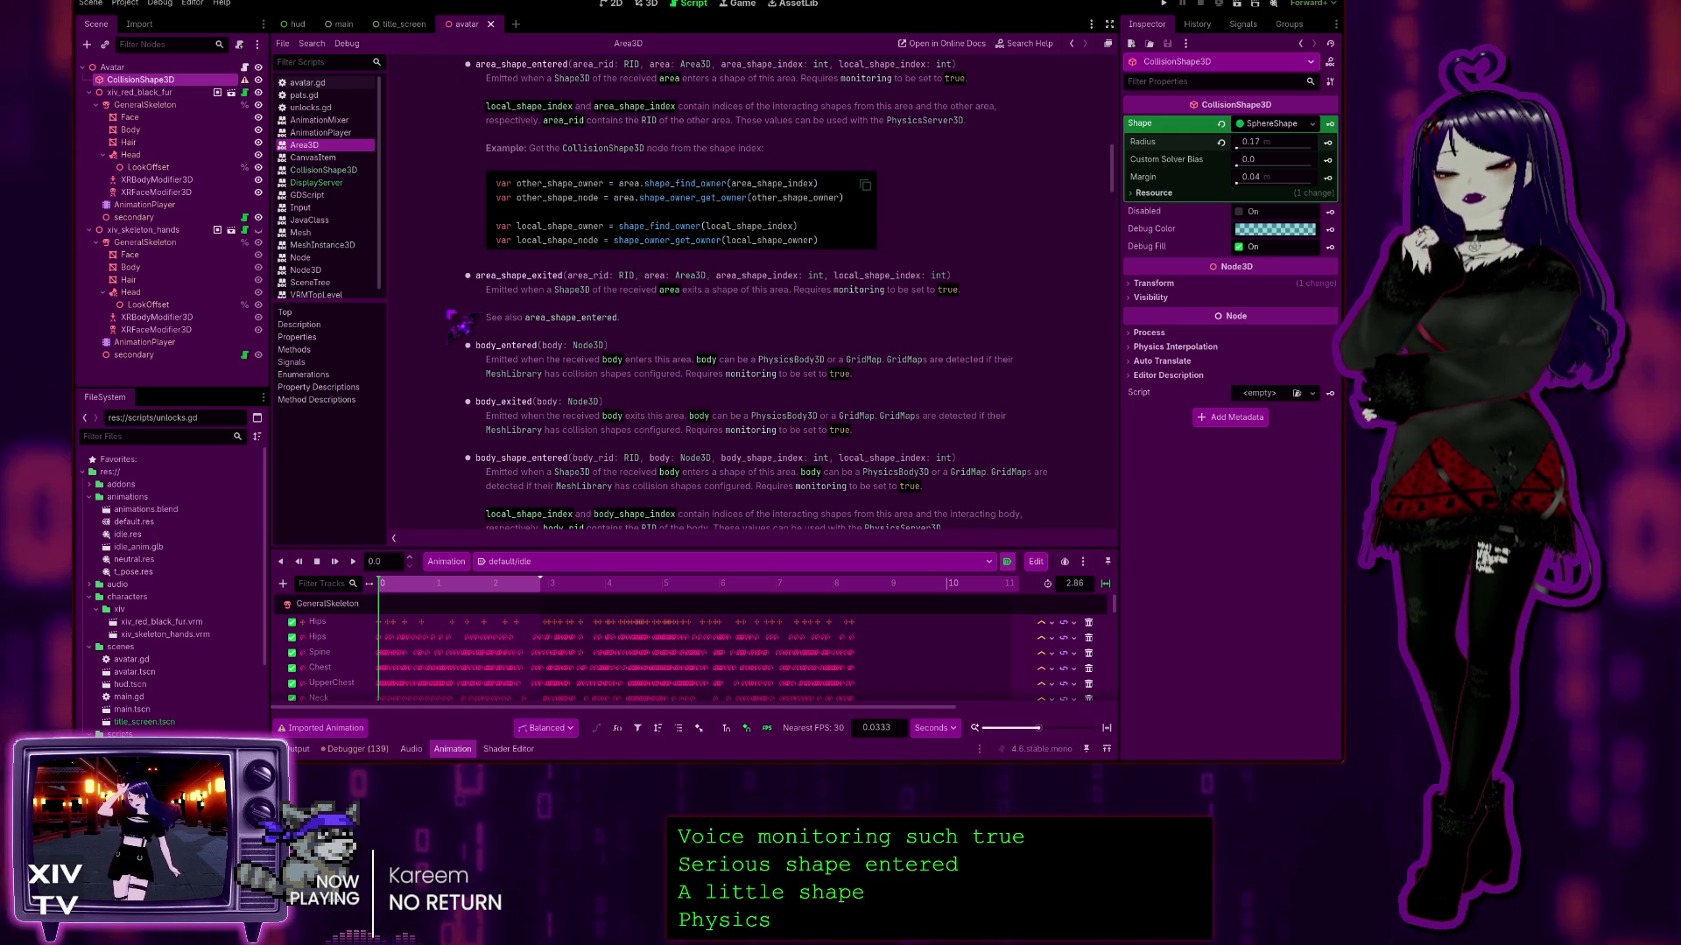
pyautogui.scroll(-2, 456, 317)
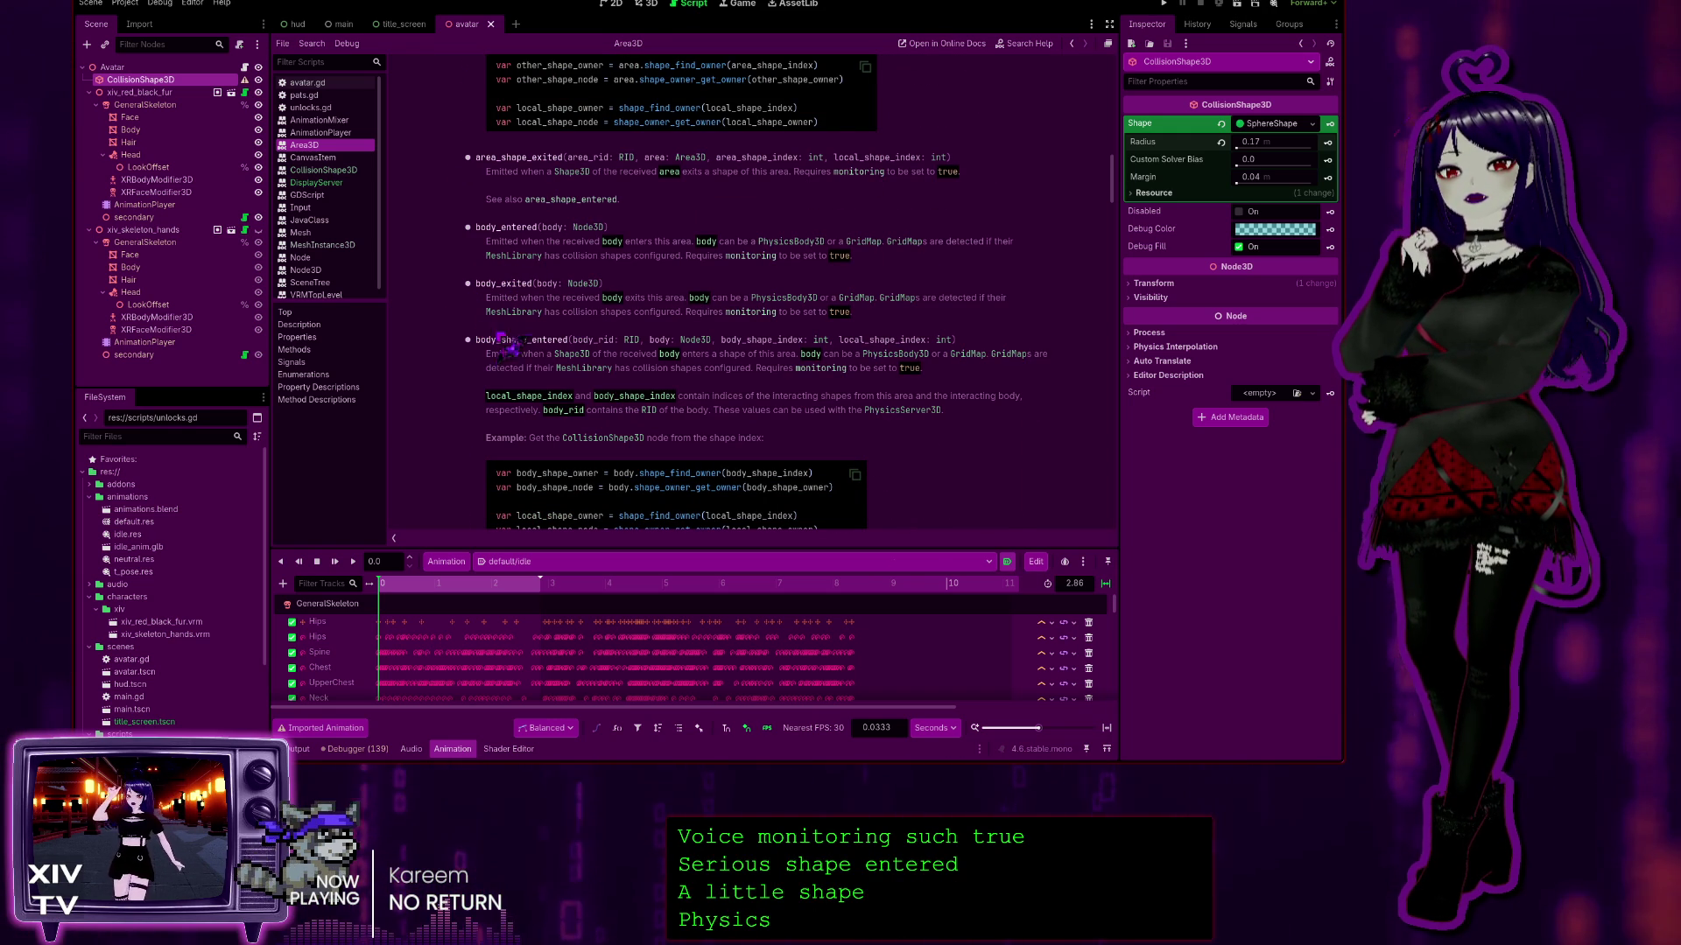
pyautogui.scroll(-3, 504, 380)
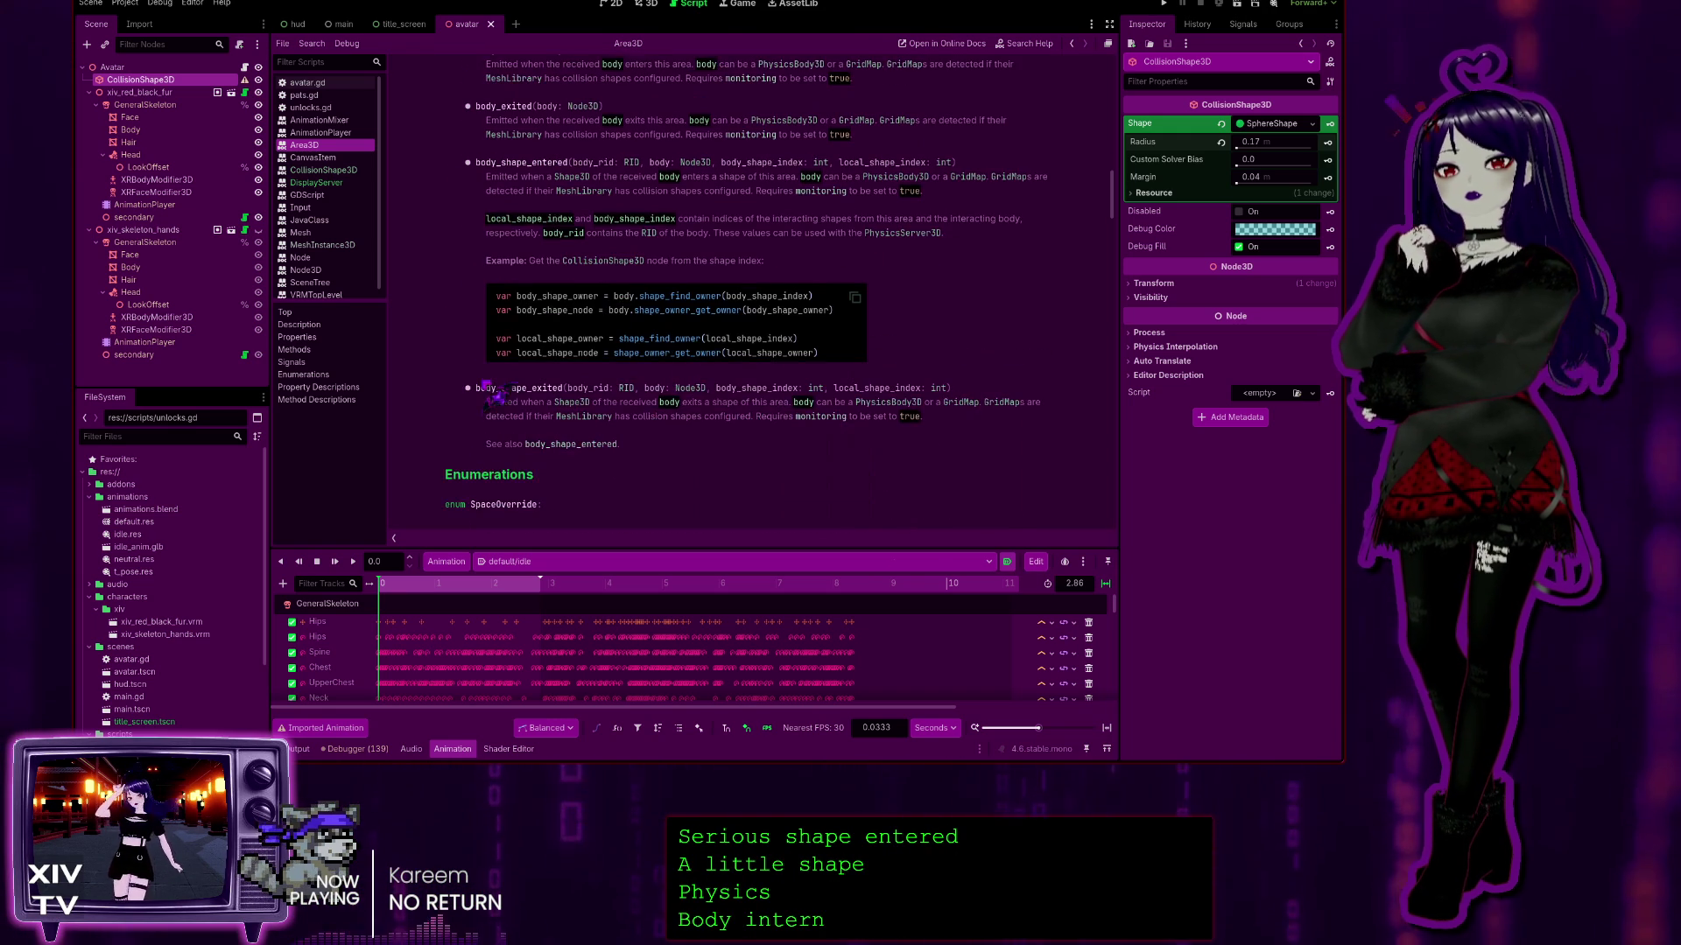
pyautogui.scroll(-5, 516, 440)
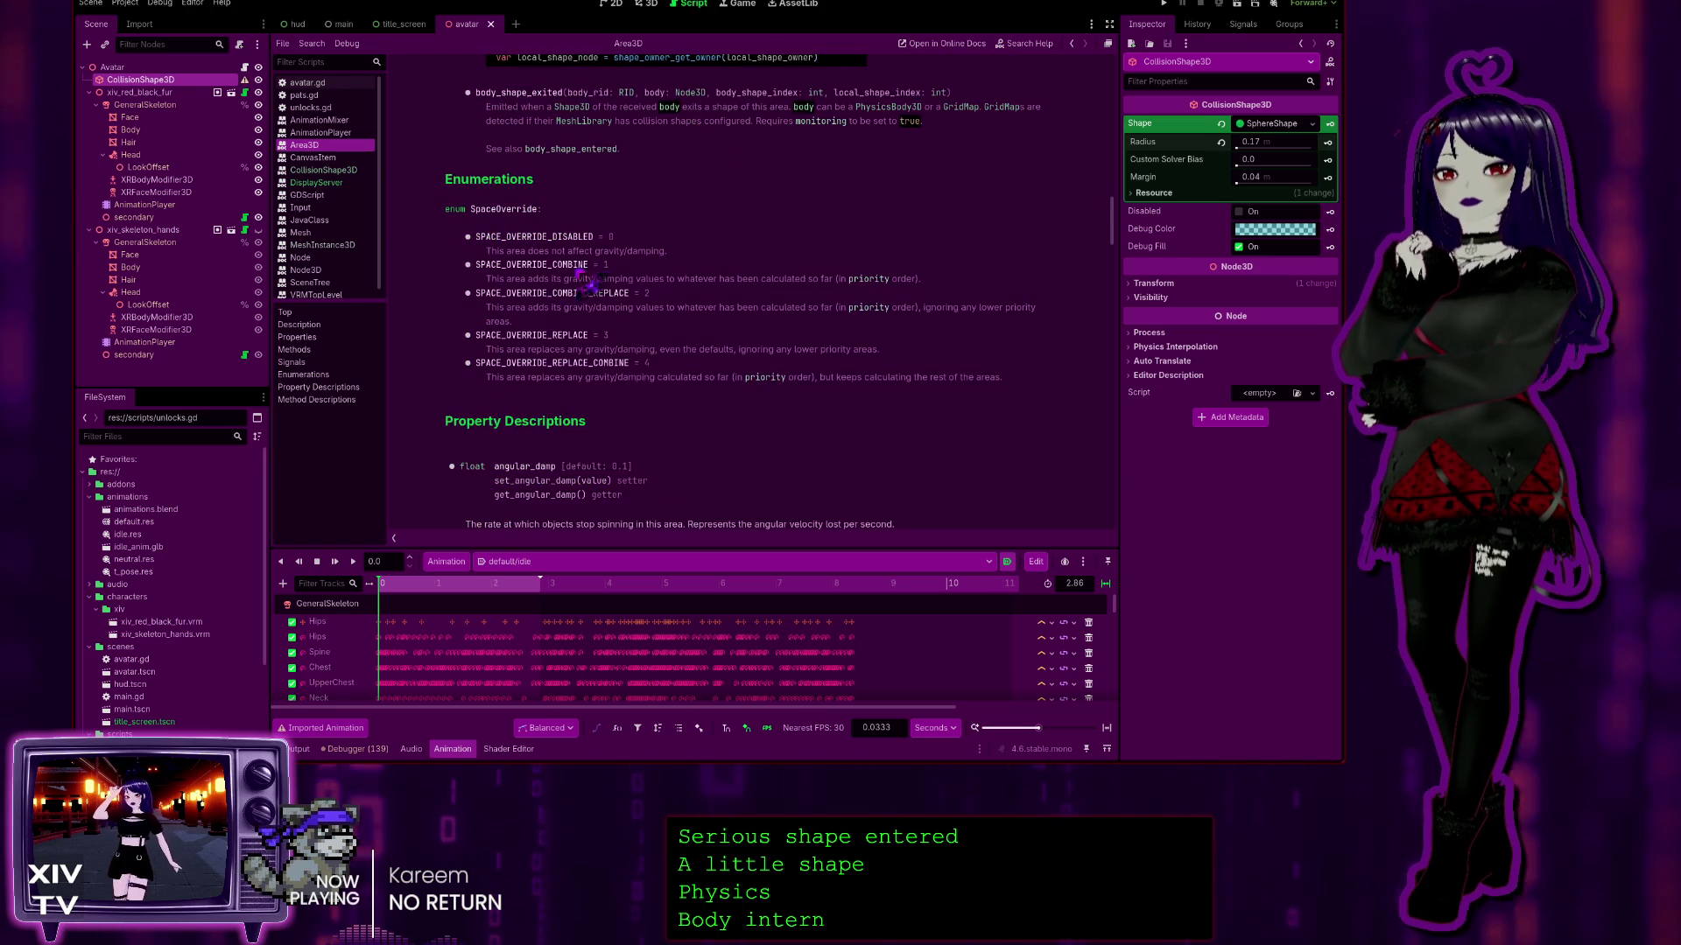
pyautogui.scroll(-3, 588, 282)
pyautogui.scroll(-3, 556, 311)
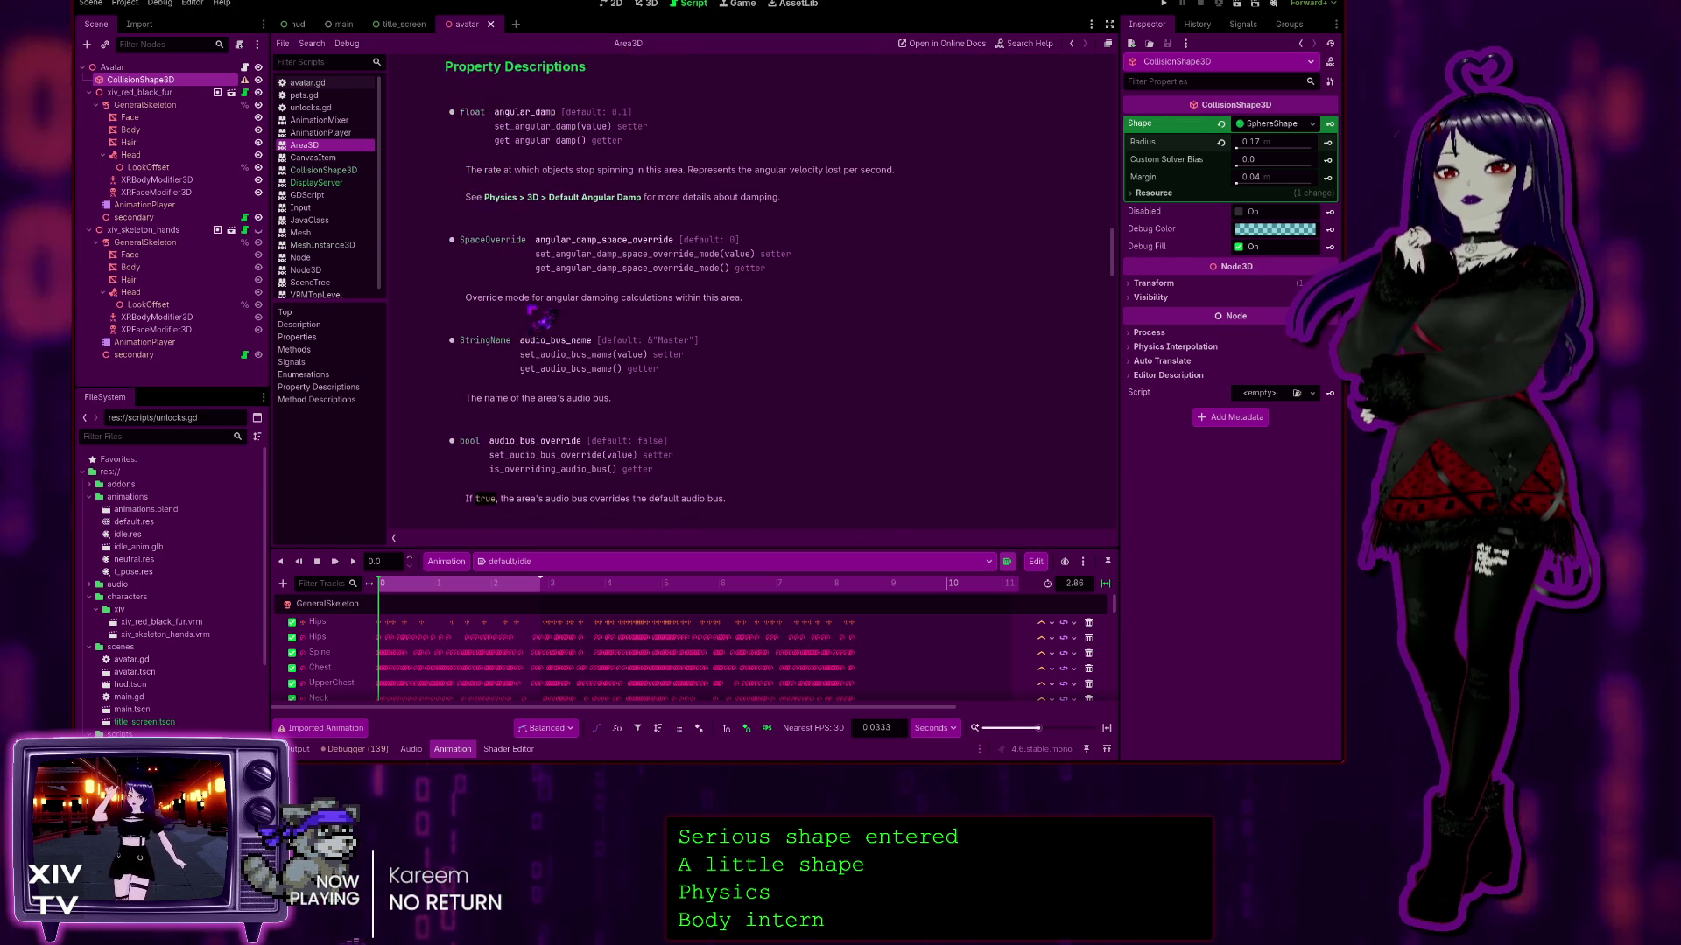
pyautogui.scroll(-15, 588, 450)
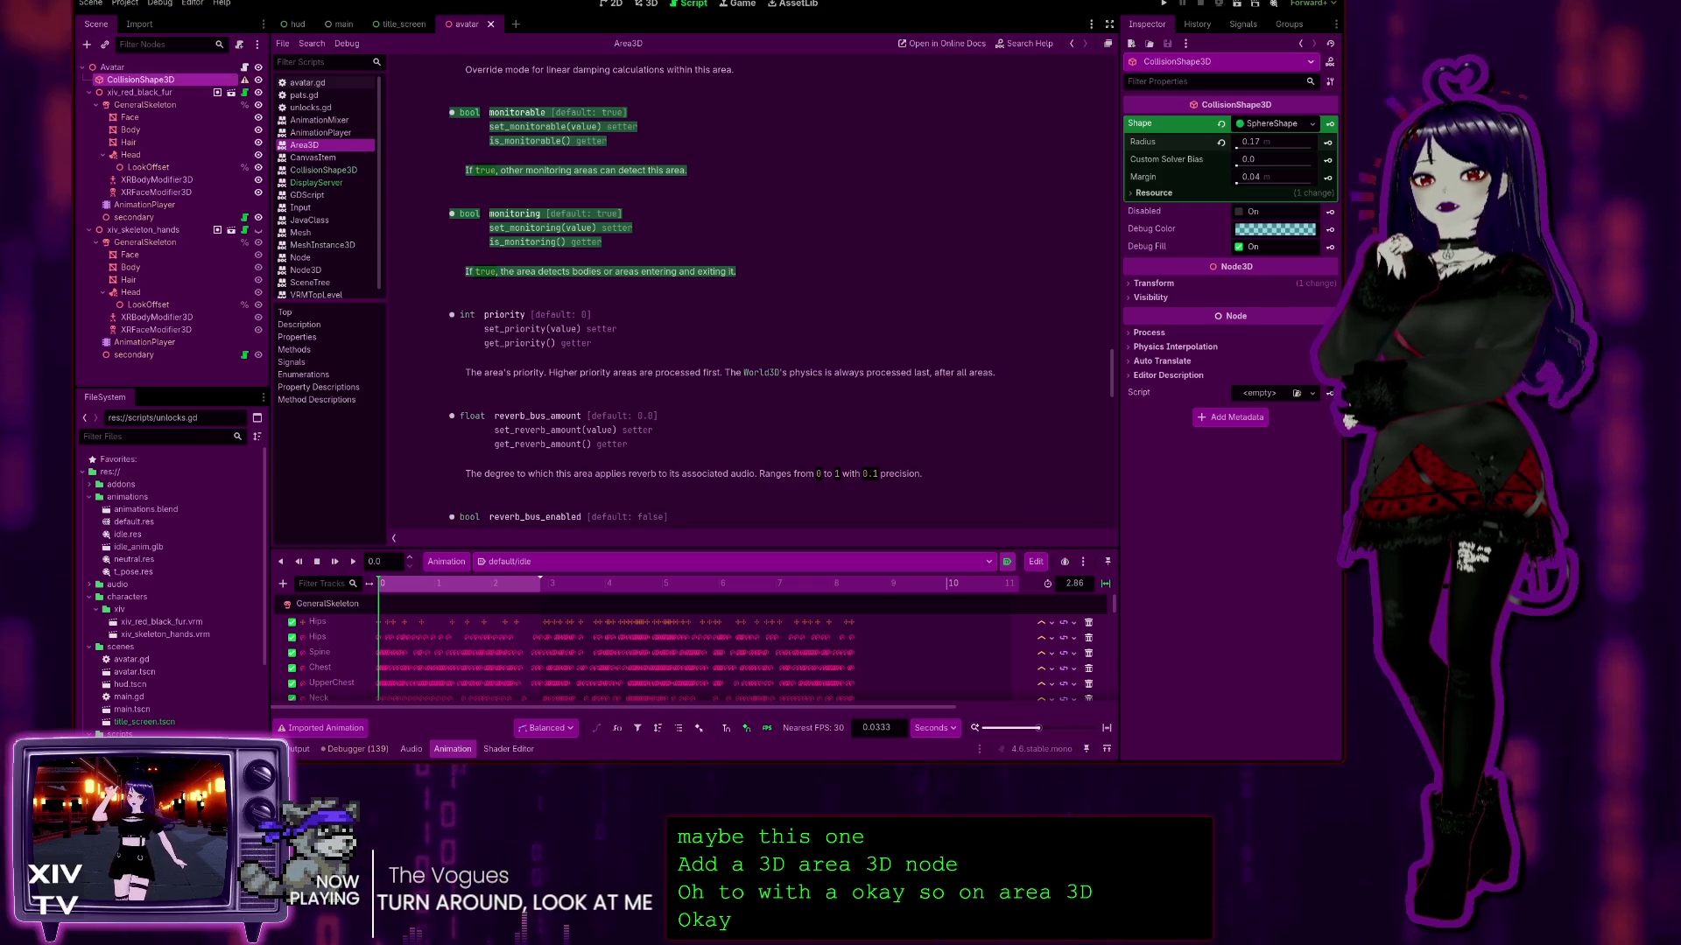
pyautogui.click(113, 68)
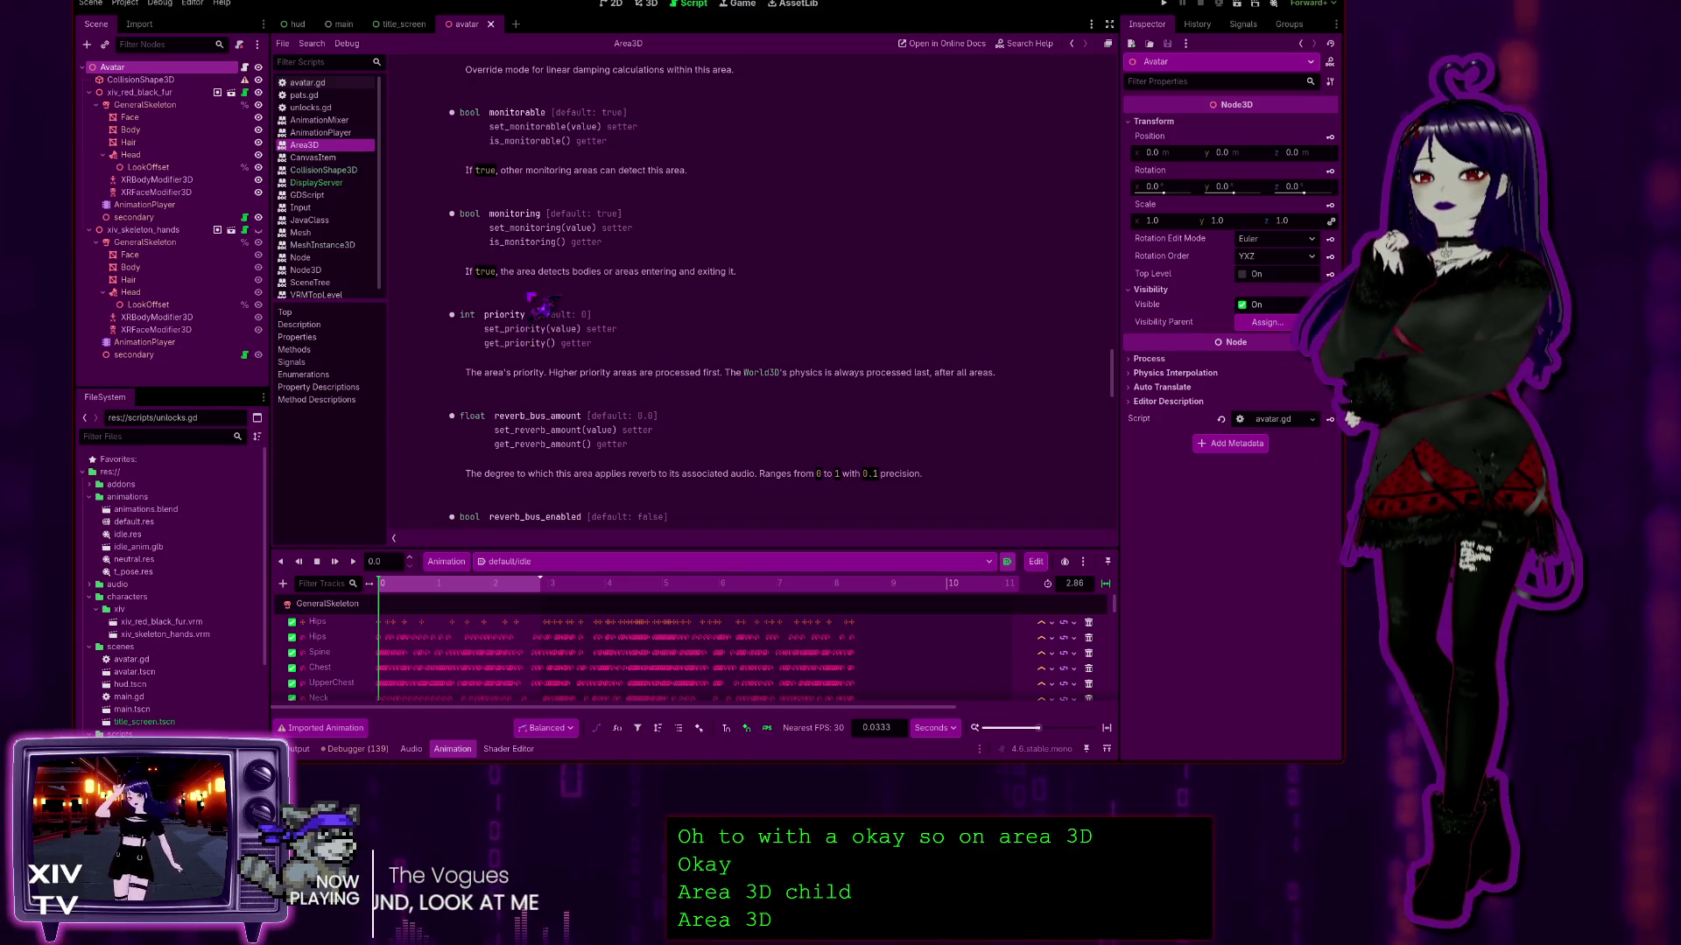
# Step: Add an Area3D child under Avatar, move it to the top, and select it
pyautogui.hotkey('ctrl', 'v')
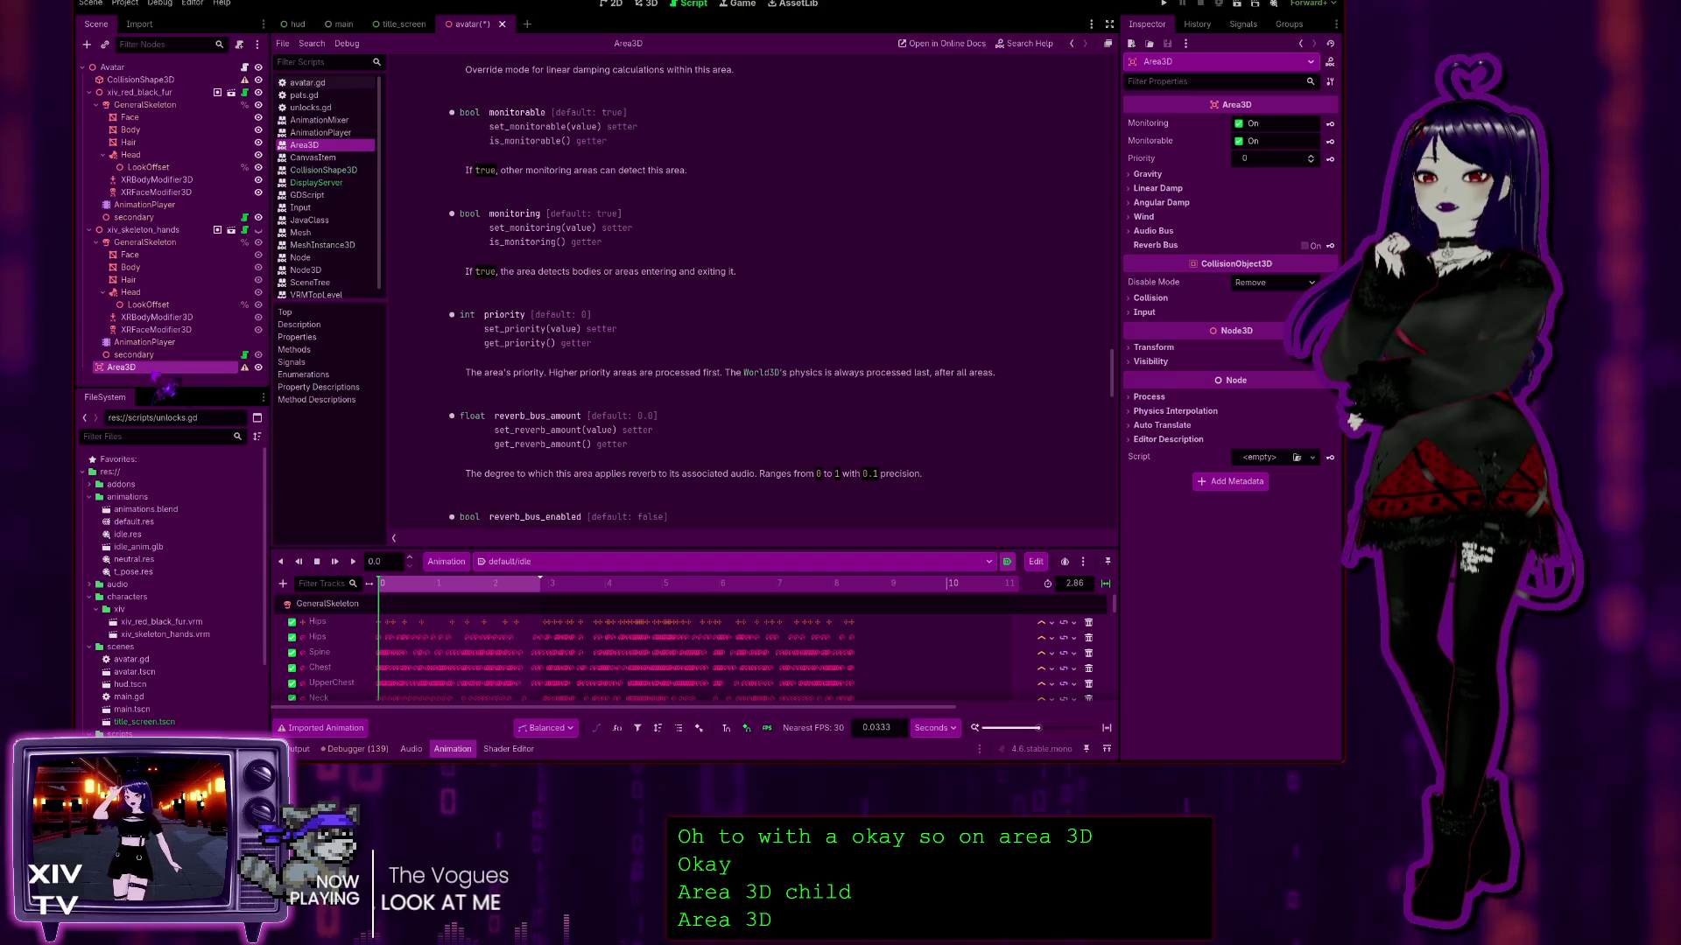
pyautogui.moveTo(151, 56); pyautogui.dragTo(123, 79)
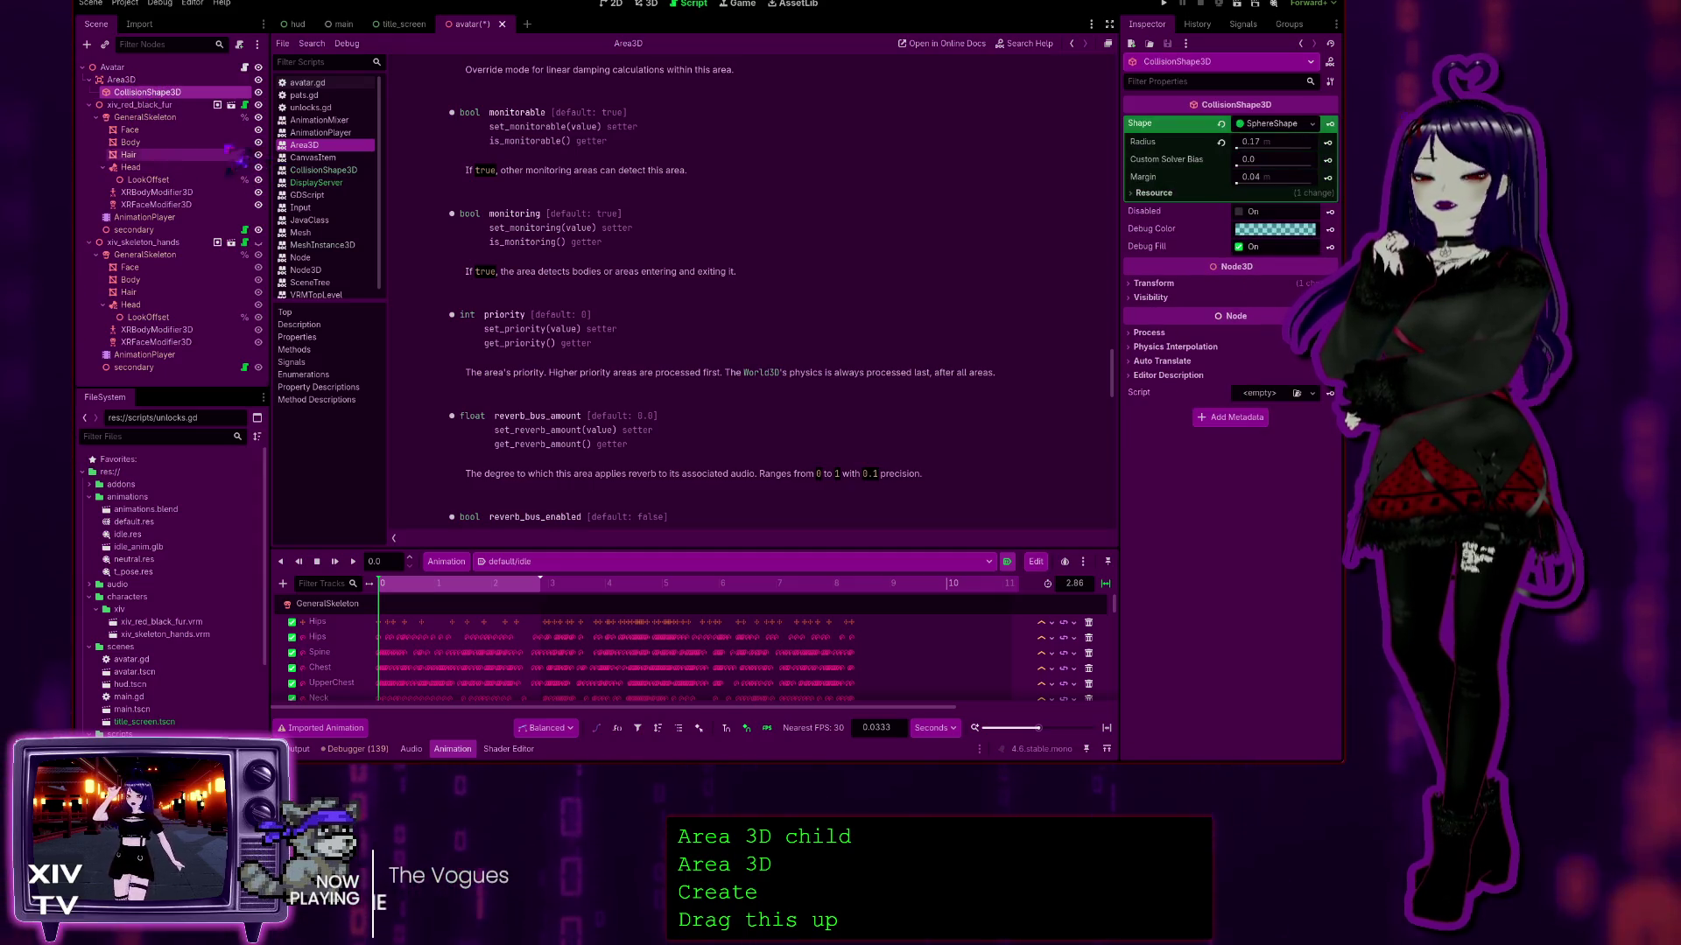
pyautogui.click(155, 80)
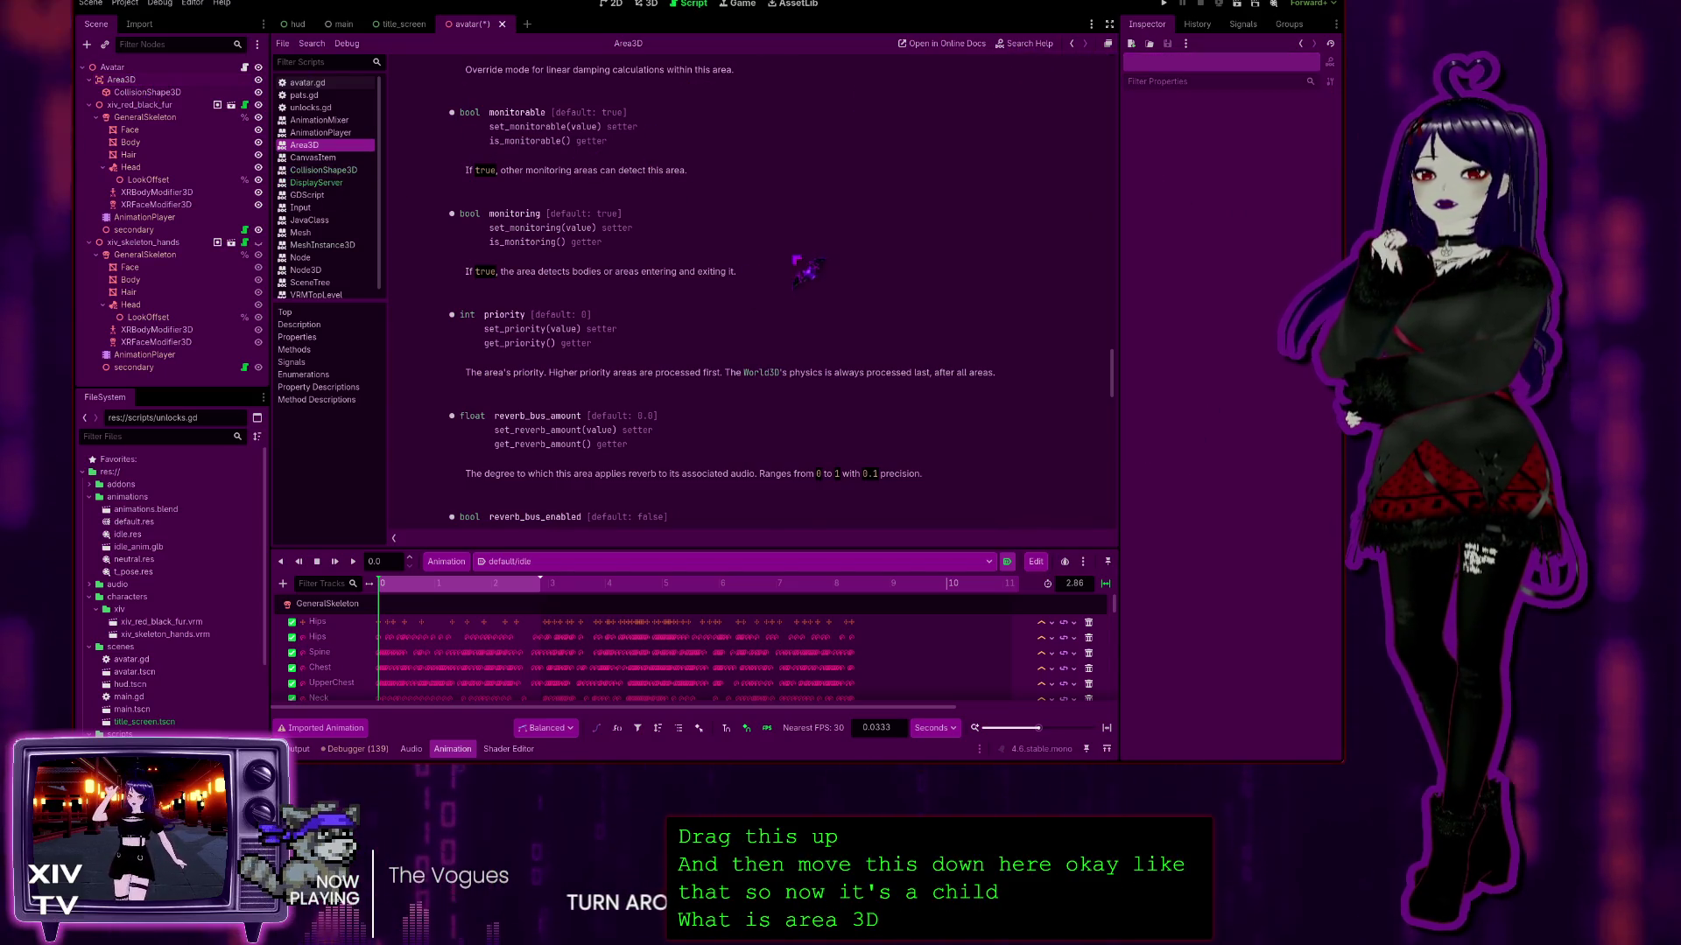
# Step: Scroll the Area3D docs, highlight the overlap methods text, and select the Avatar node
pyautogui.scroll(-10, 806, 270)
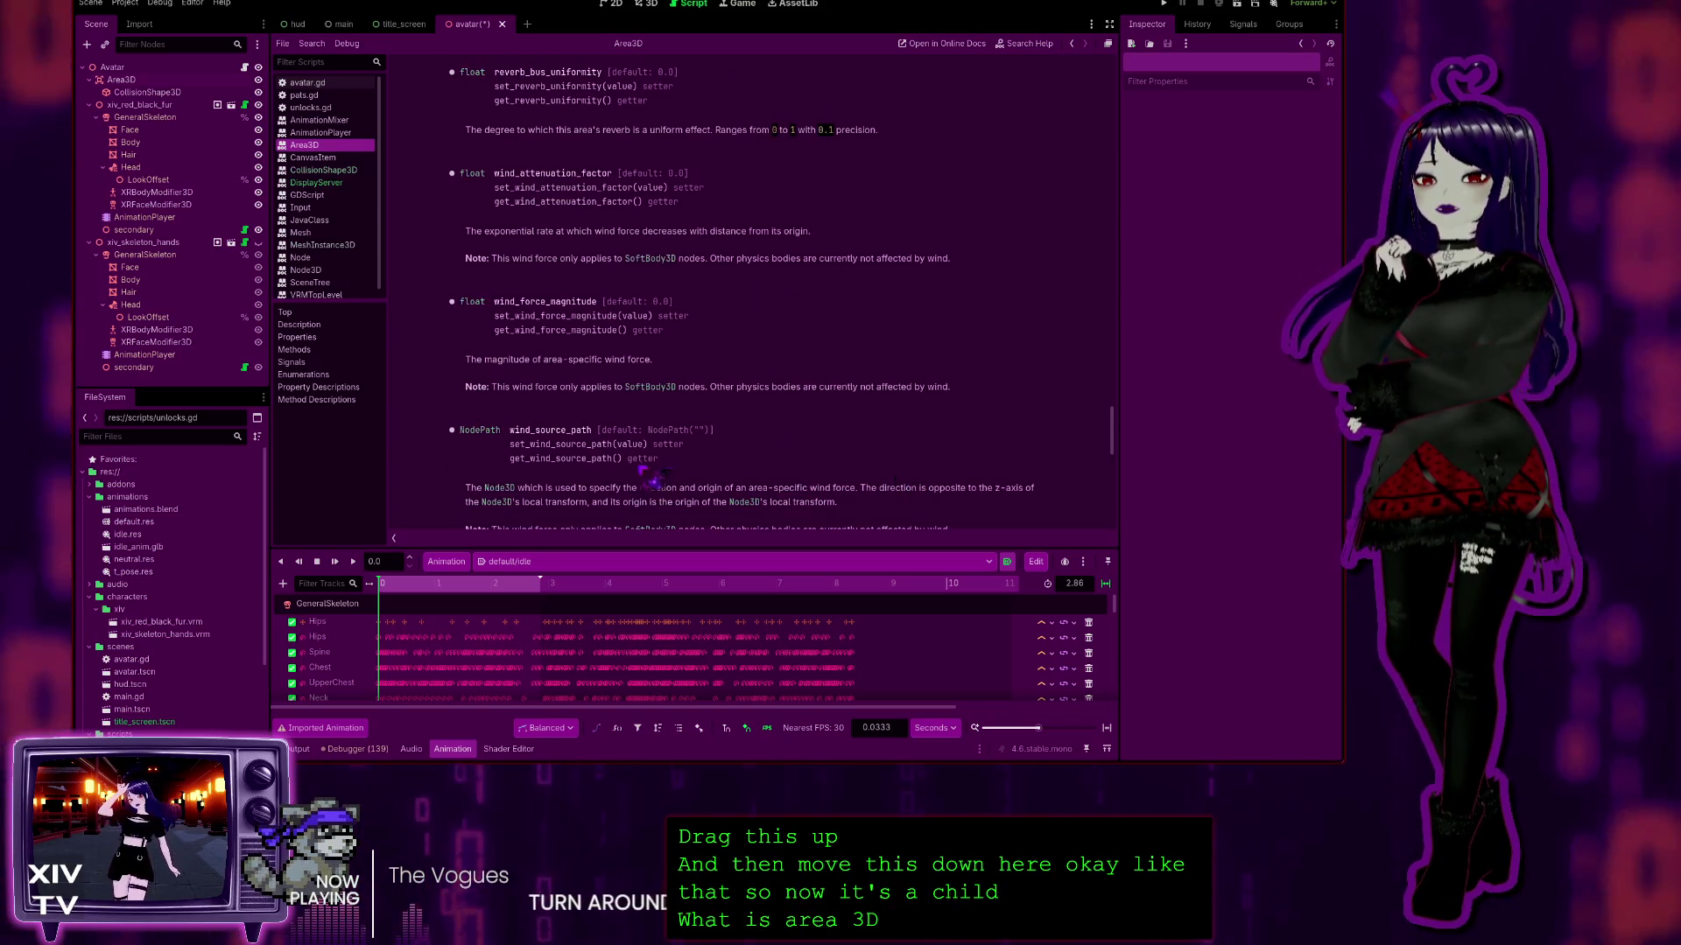
pyautogui.scroll(-15, 652, 480)
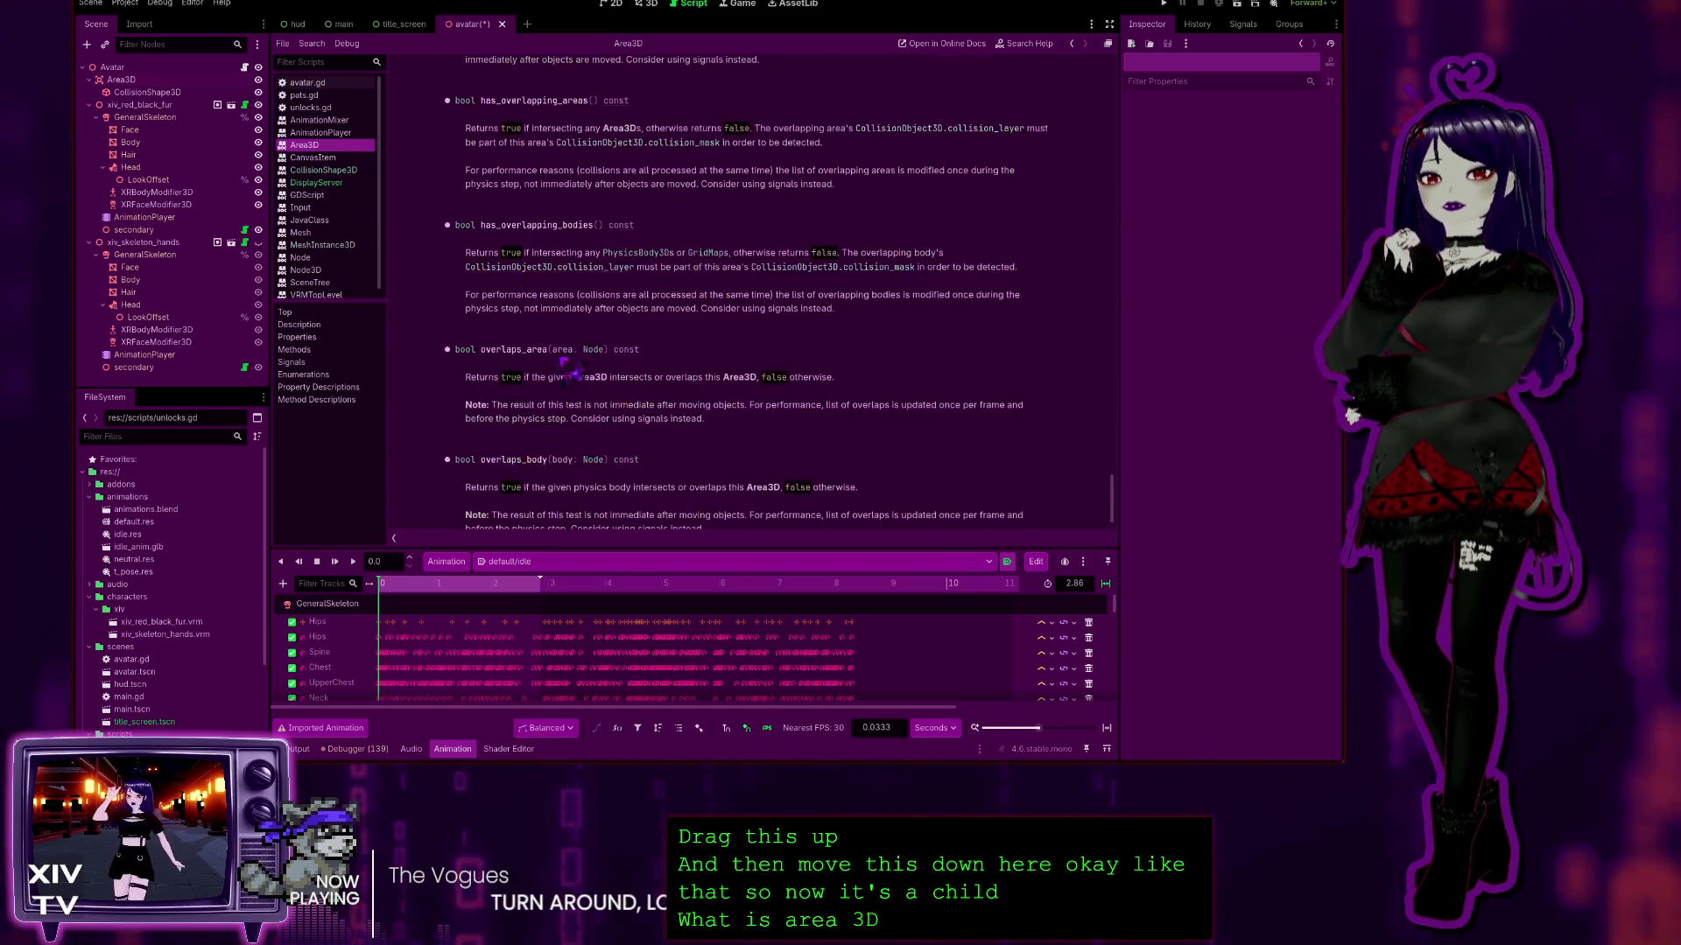
pyautogui.scroll(-2, 568, 372)
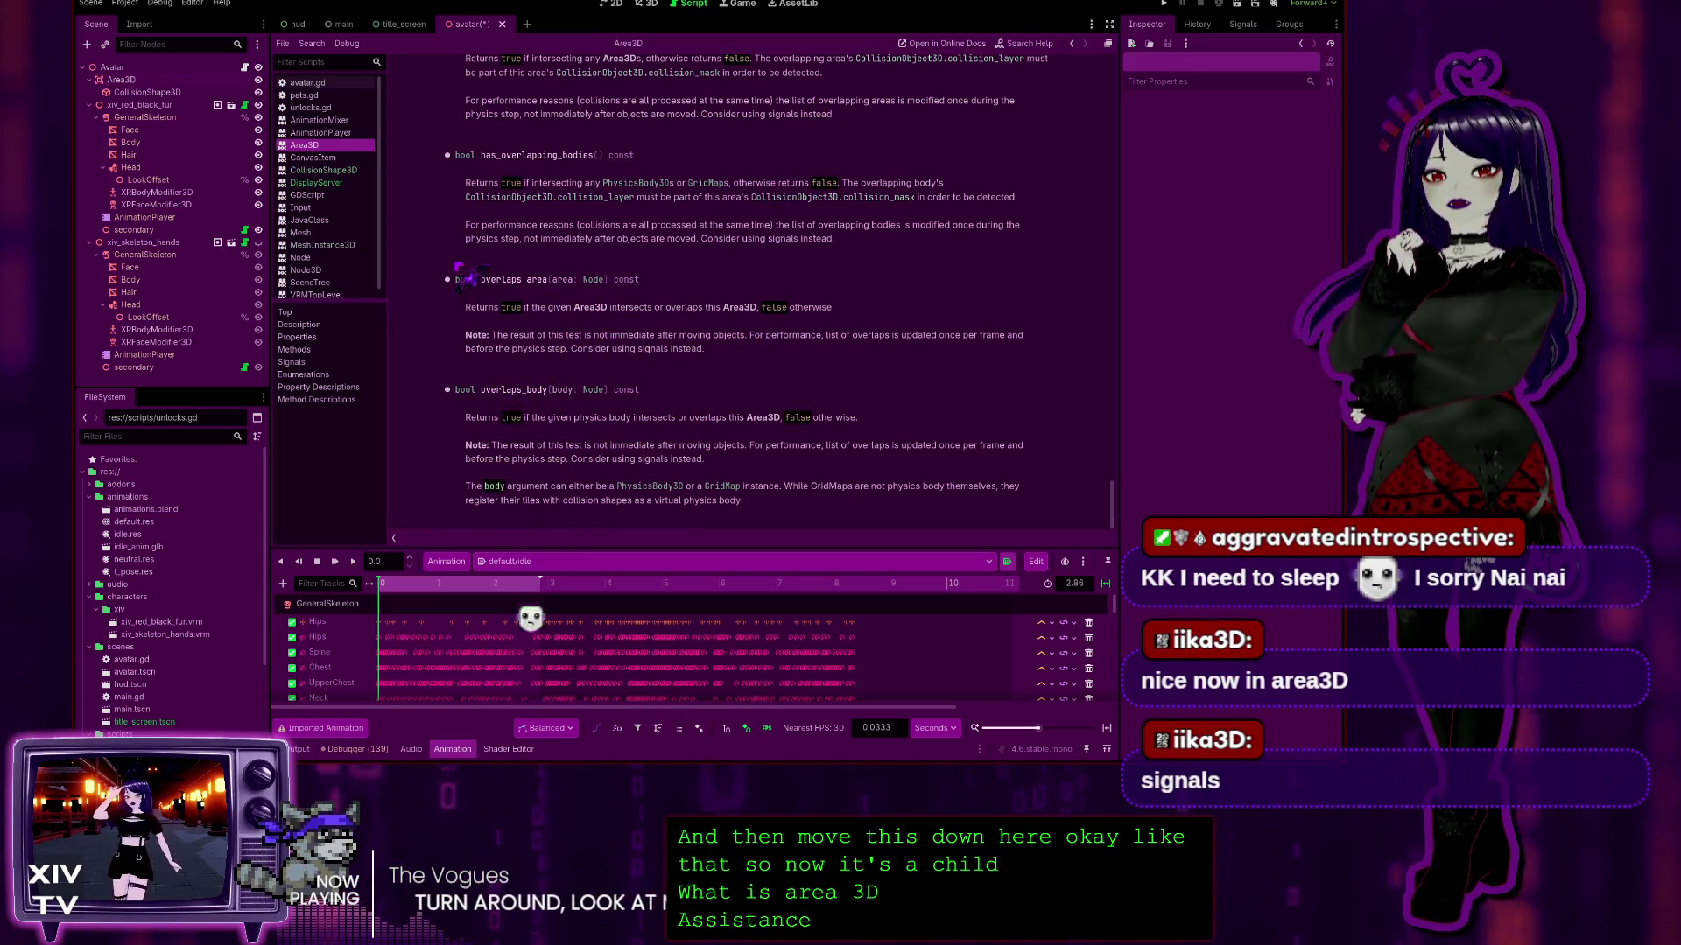
pyautogui.moveTo(733, 495)
pyautogui.mouseDown()
pyautogui.moveTo(473, 225)
pyautogui.moveTo(442, 160)
pyautogui.mouseUp()
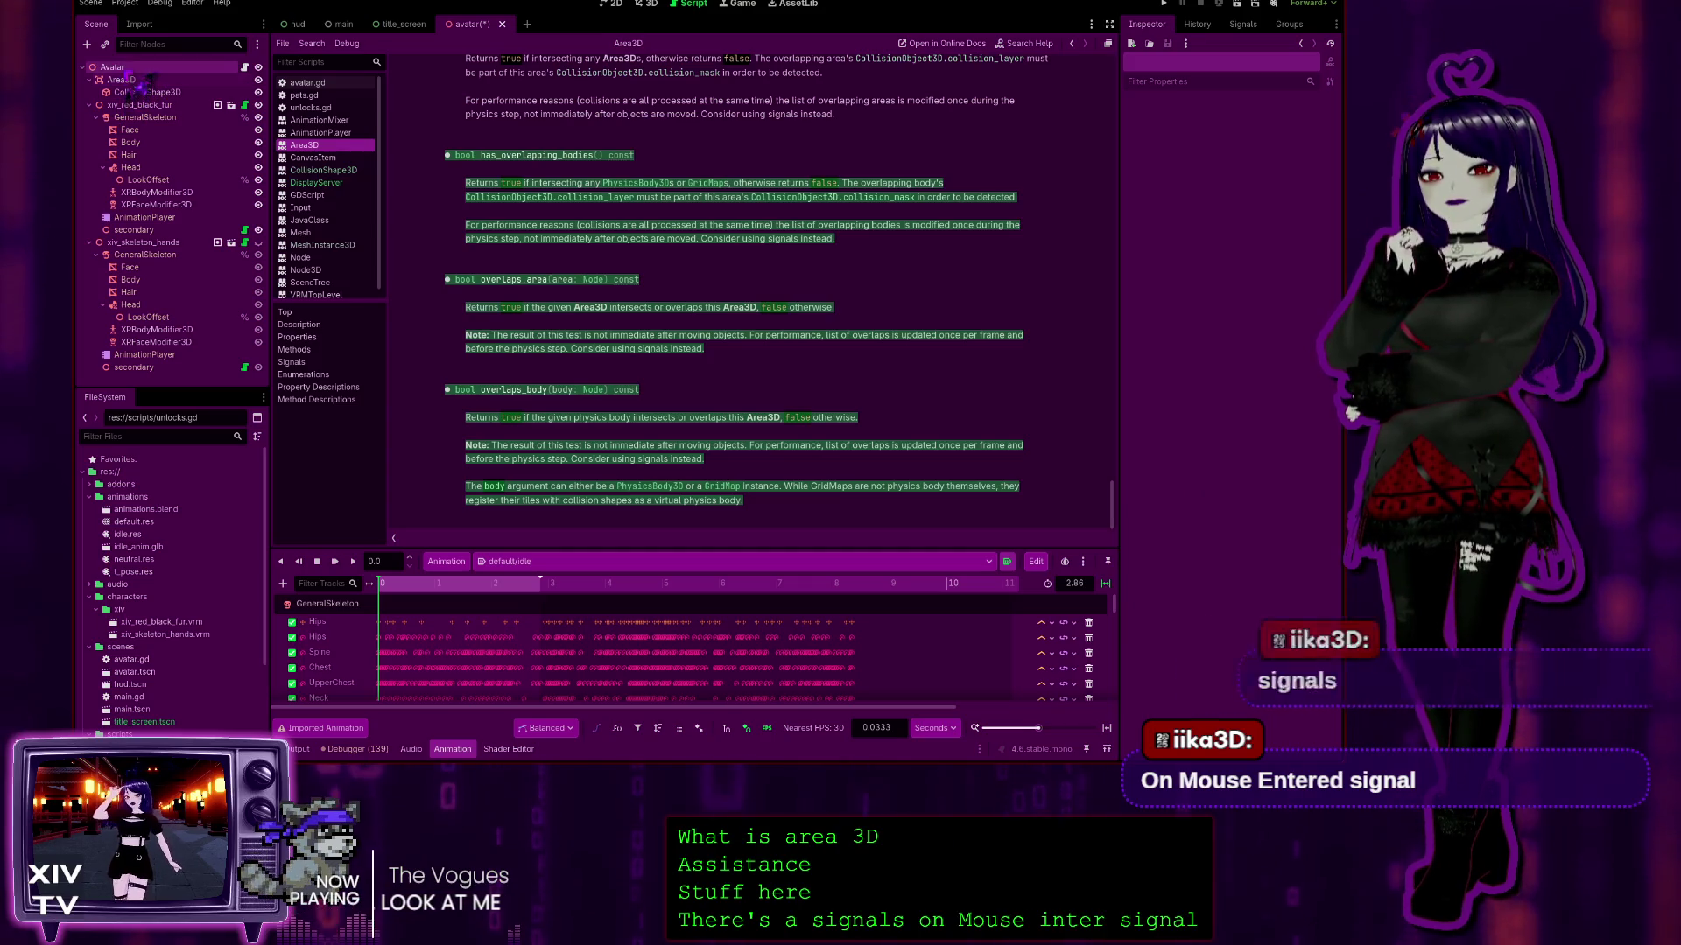
pyautogui.click(123, 68)
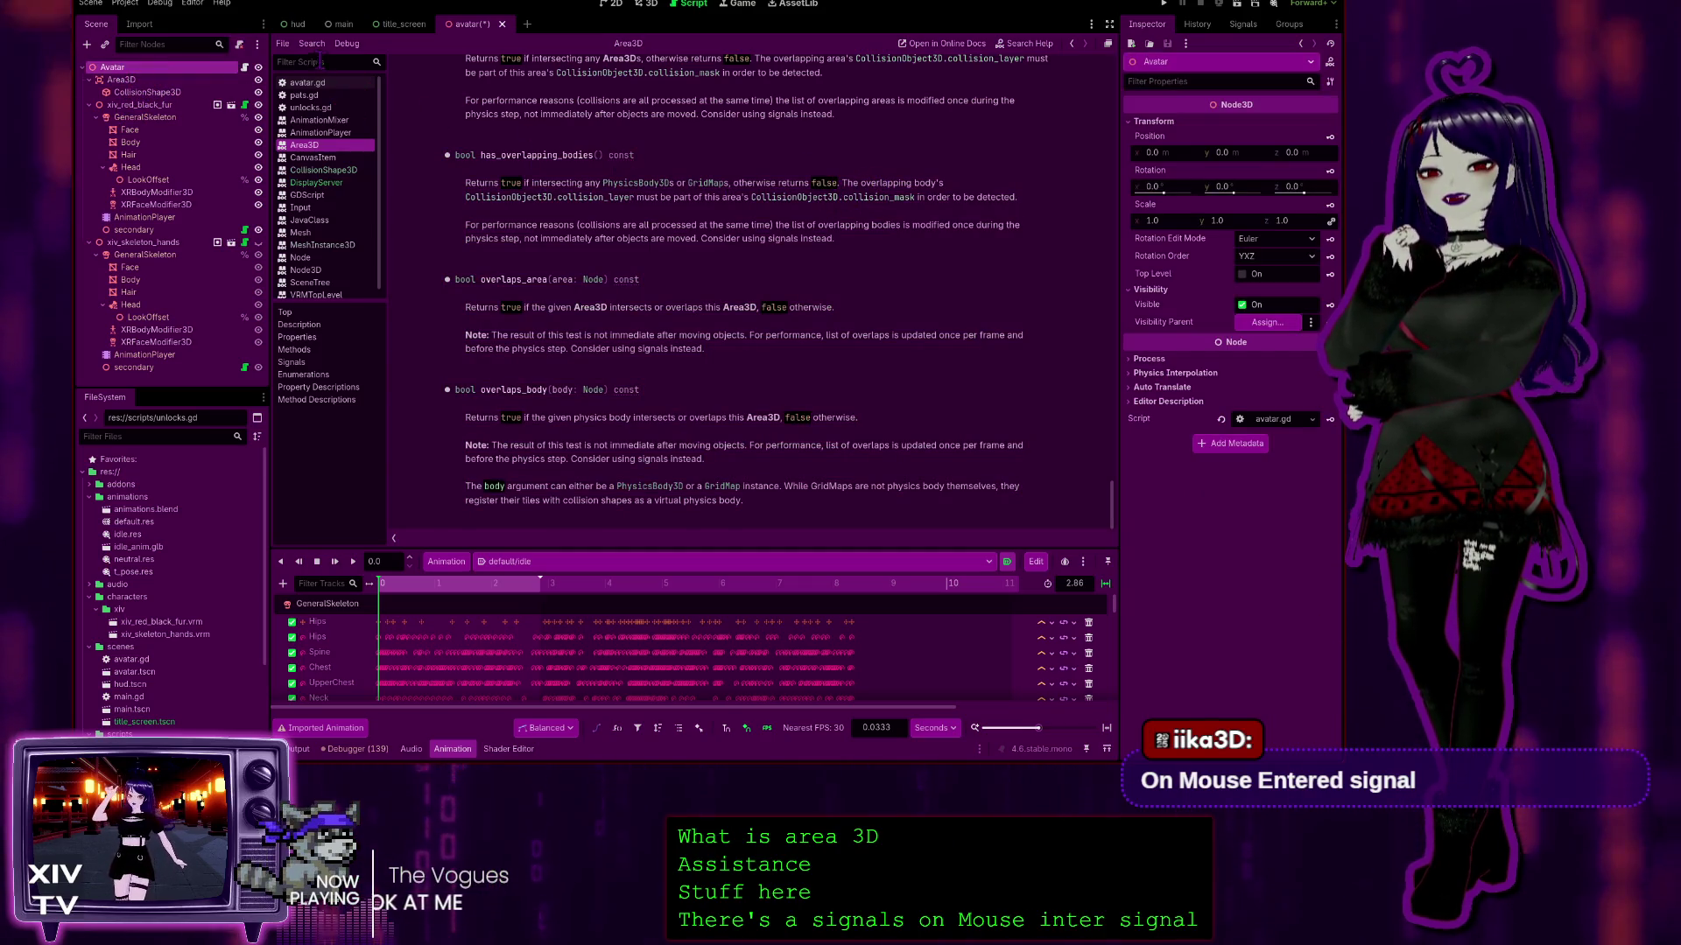
# Step: Connect Area3D's mouse_entered() signal to avatar.gd, creating an _on_area_3d_mouse_entered method
pyautogui.click(127, 80)
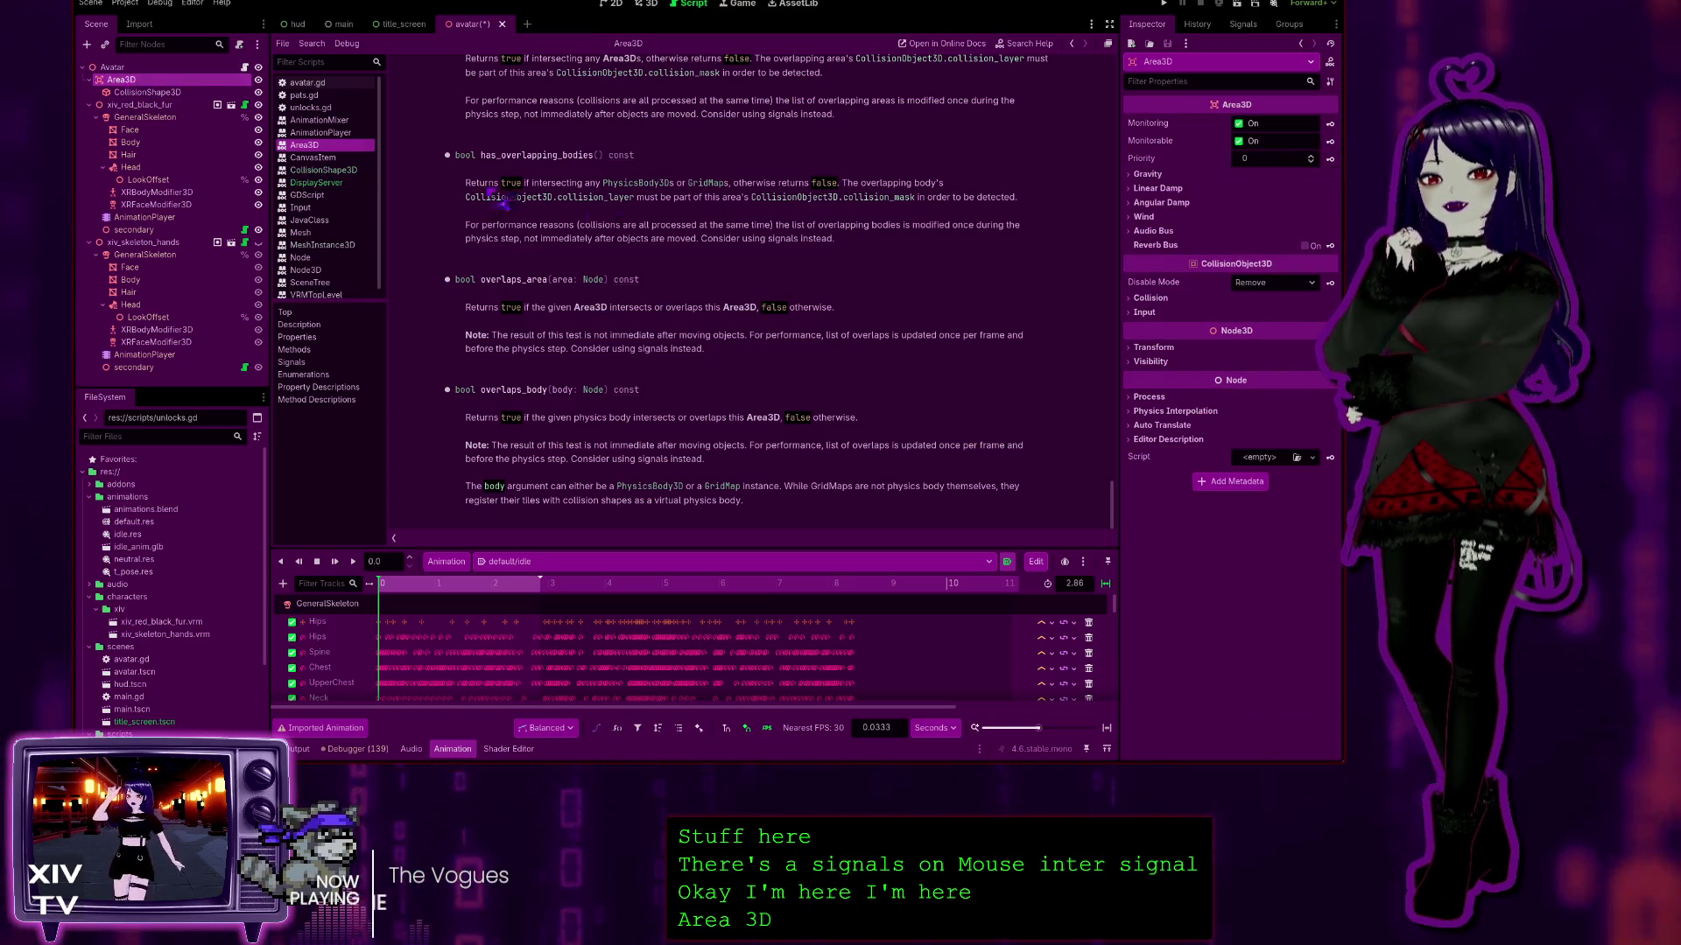
pyautogui.click(1247, 26)
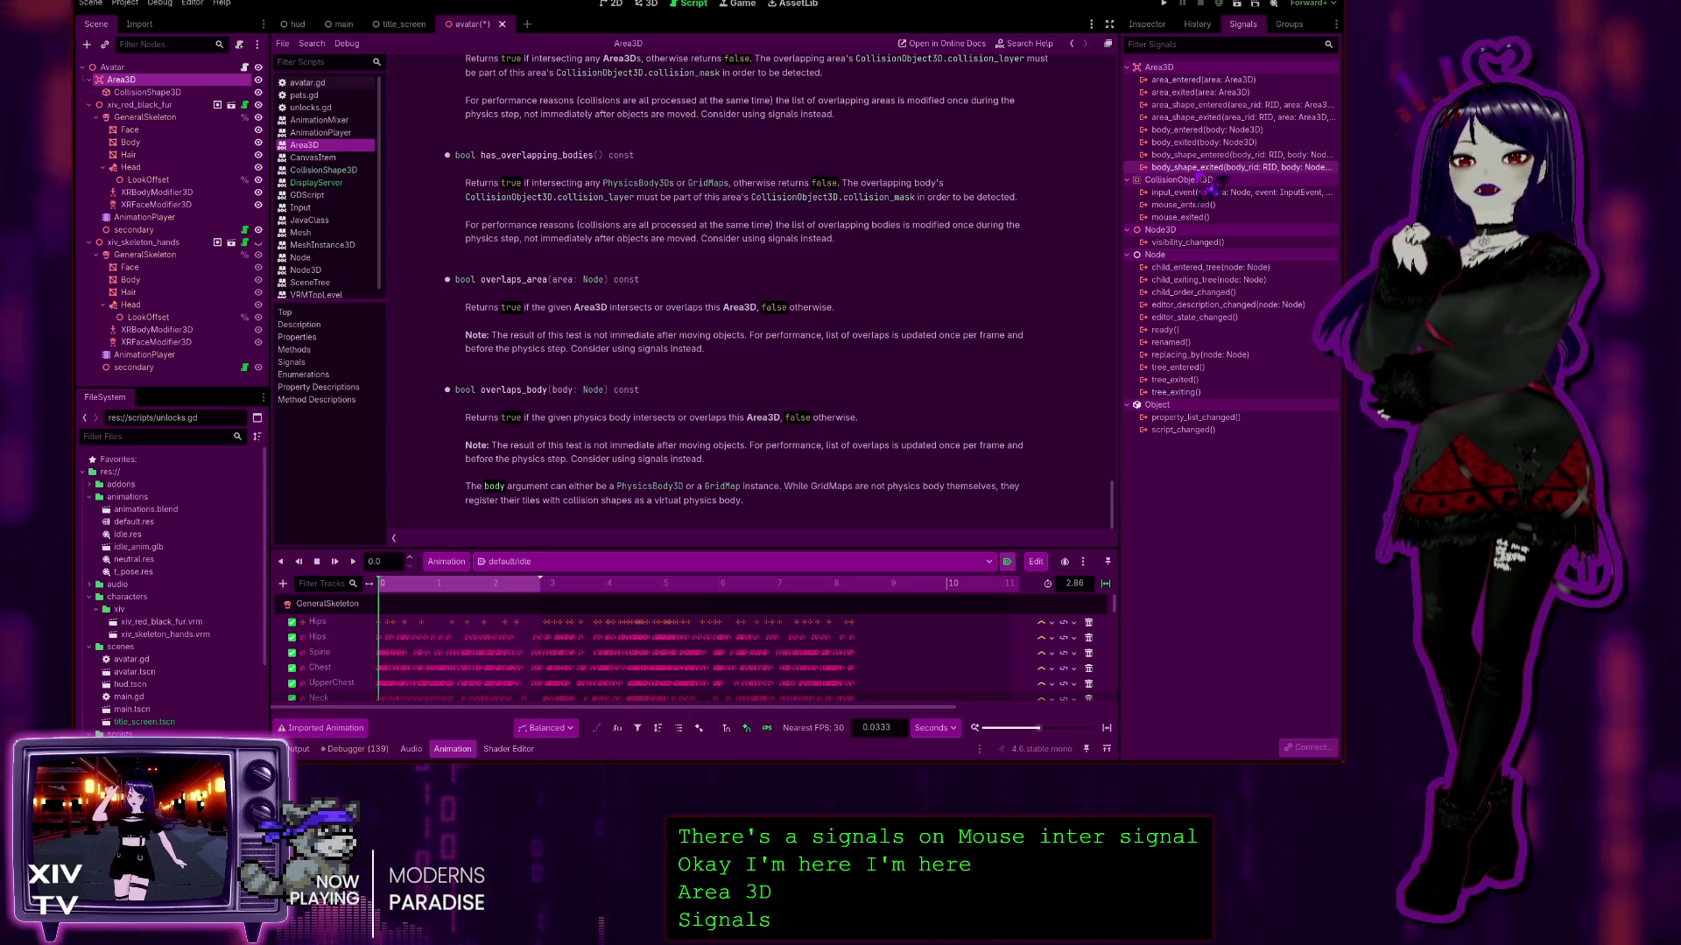
pyautogui.click(1219, 204)
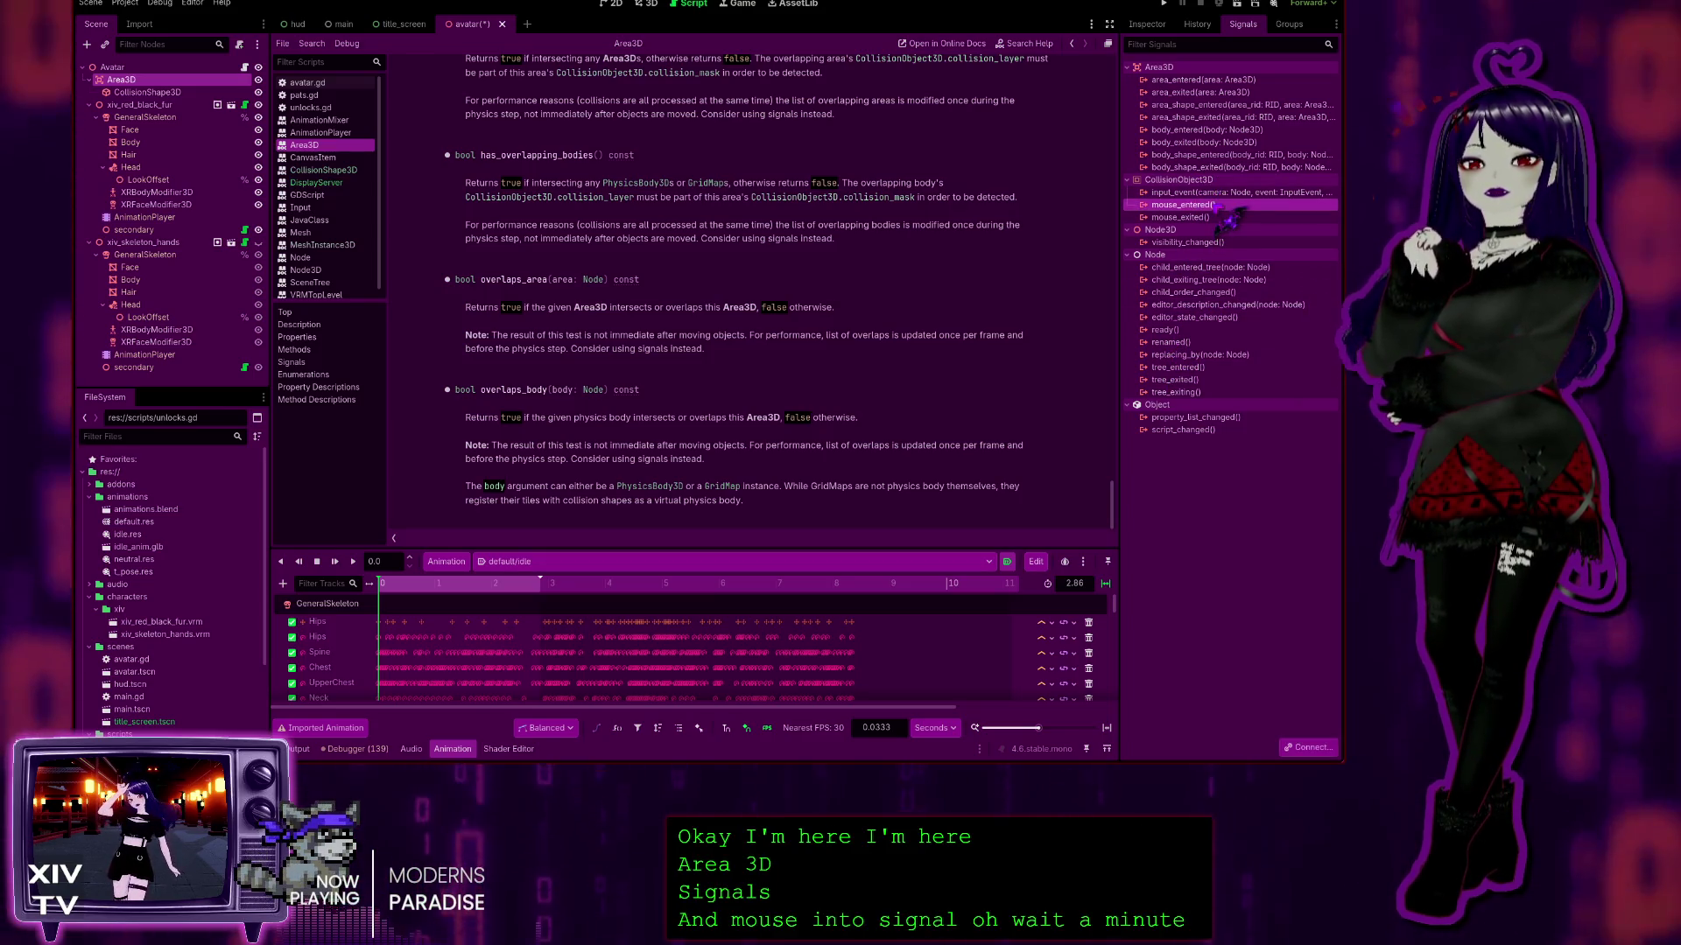
pyautogui.click(578, 519)
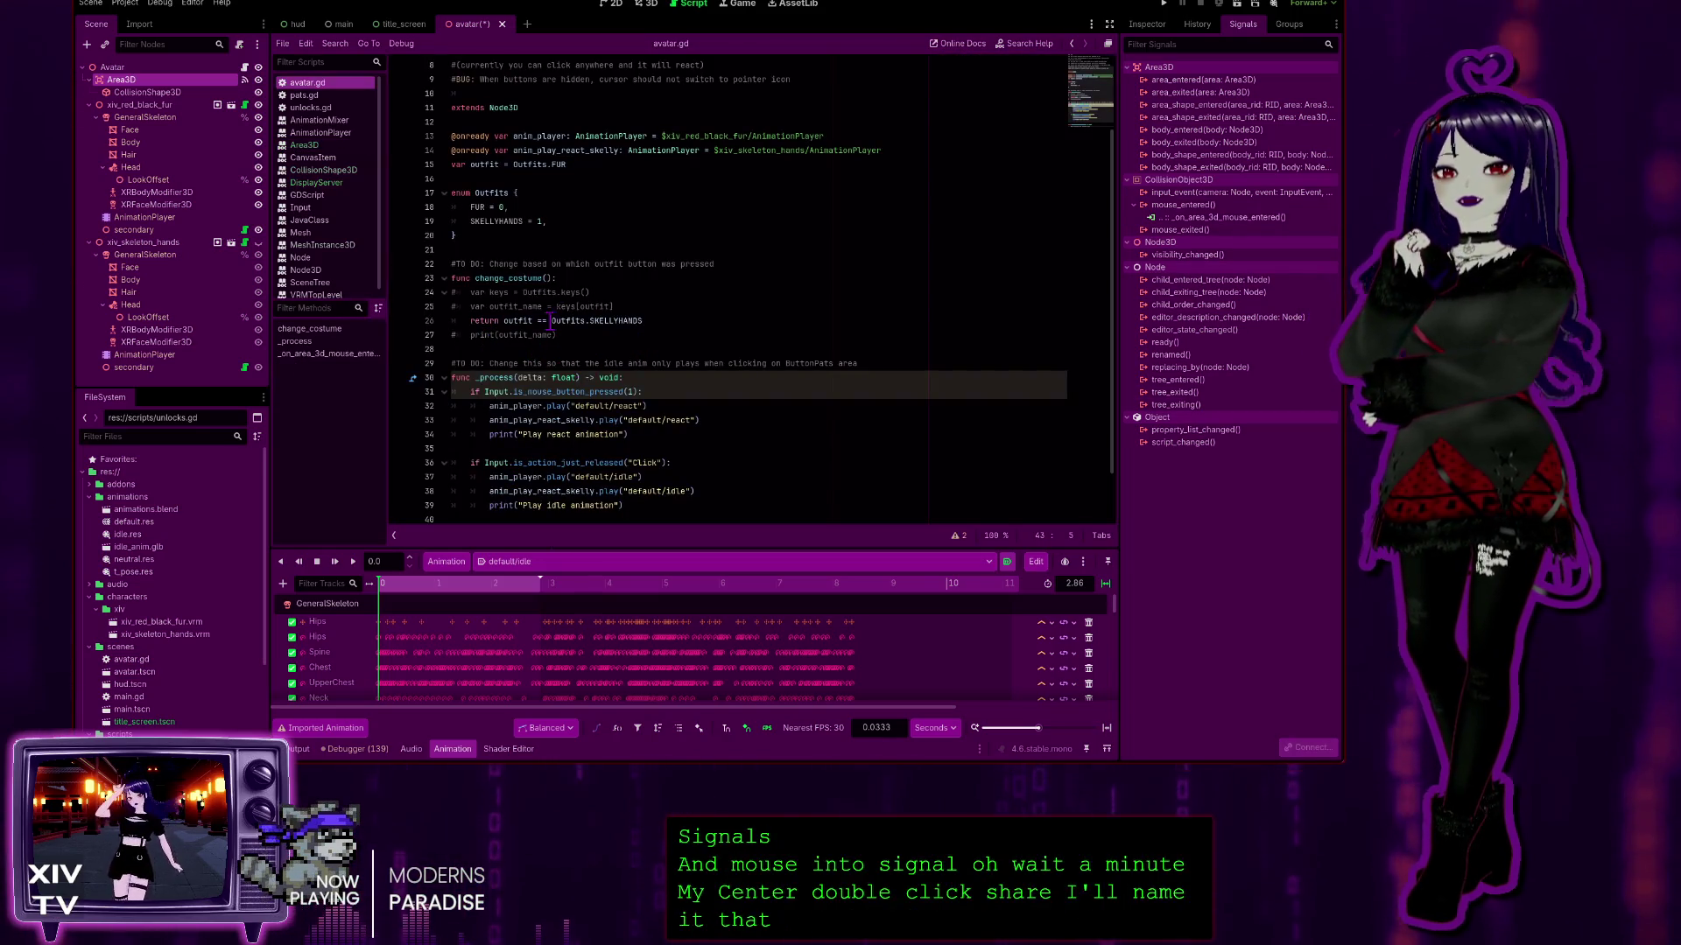
# Step: Paste the react and idle animation code from _process over 'pass' in _on_area_3d_mouse_entered
pyautogui.scroll(-2, 649, 295)
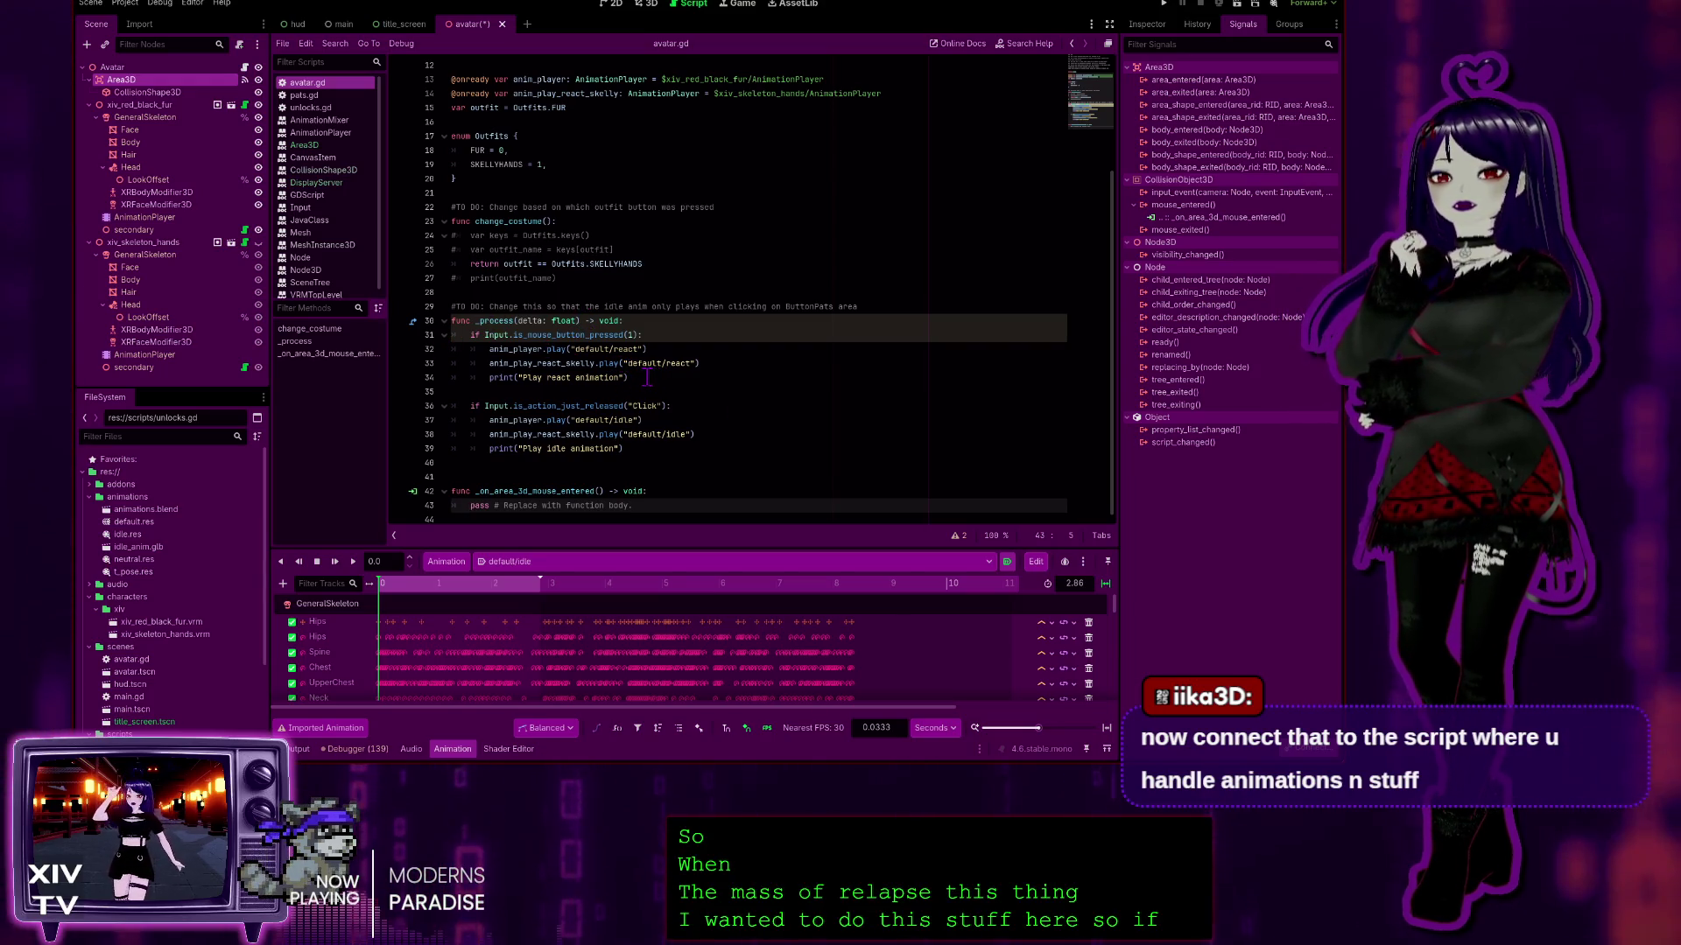
pyautogui.moveTo(647, 377); pyautogui.dragTo(531, 360)
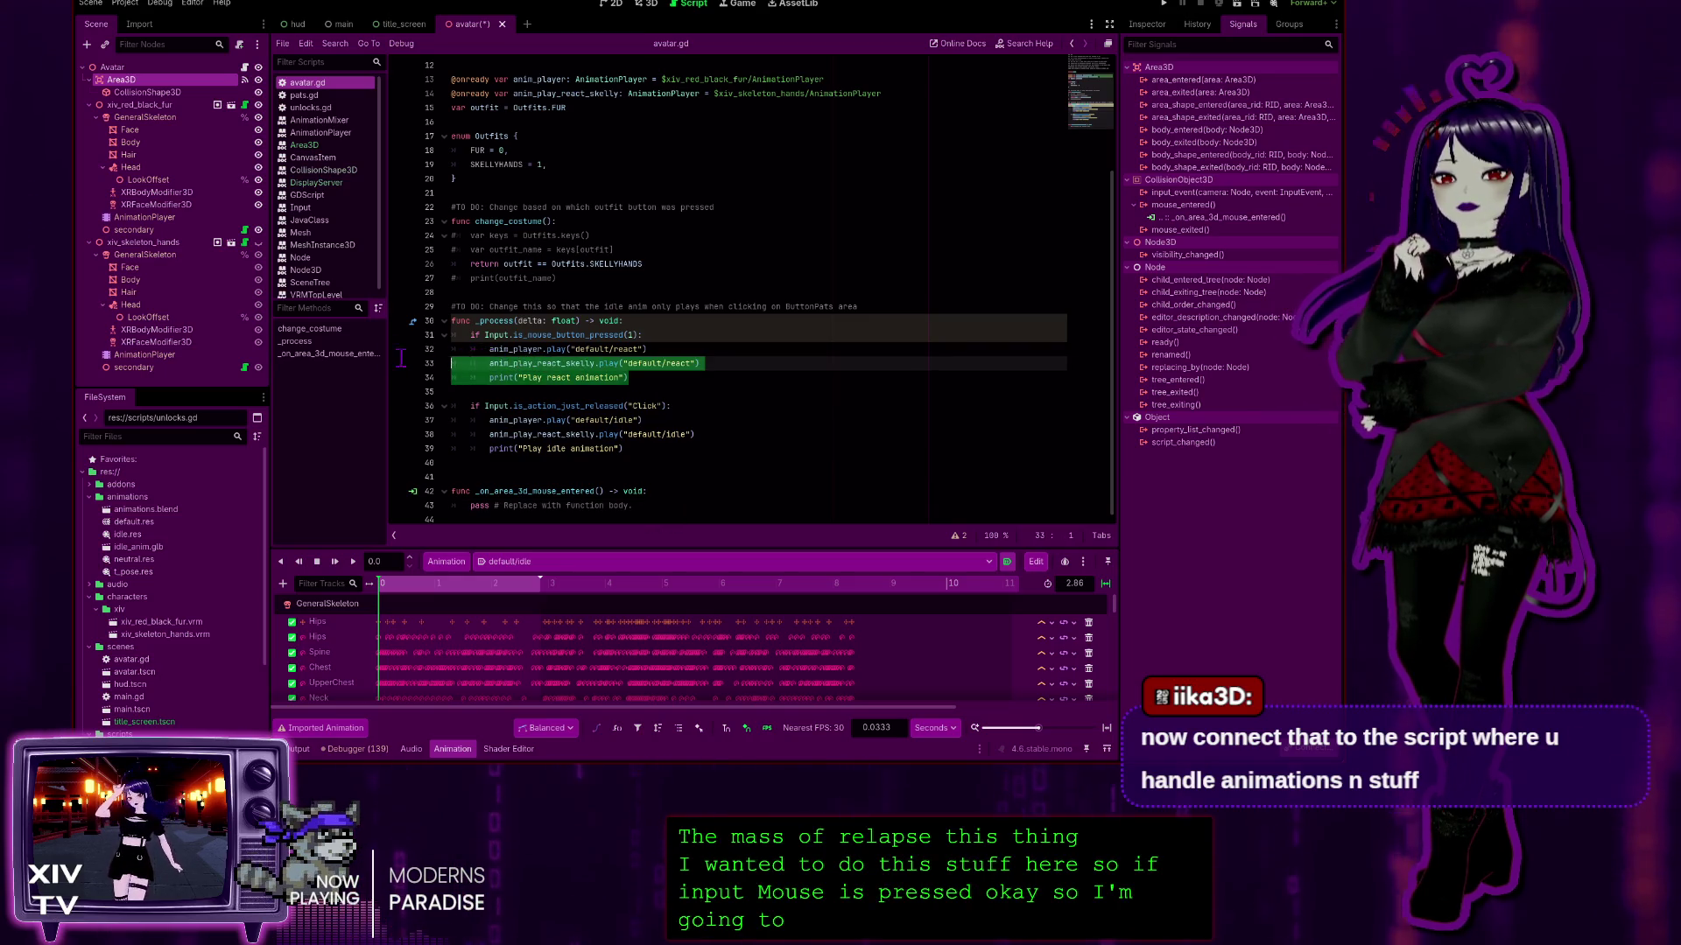
pyautogui.moveTo(401, 357); pyautogui.dragTo(371, 333)
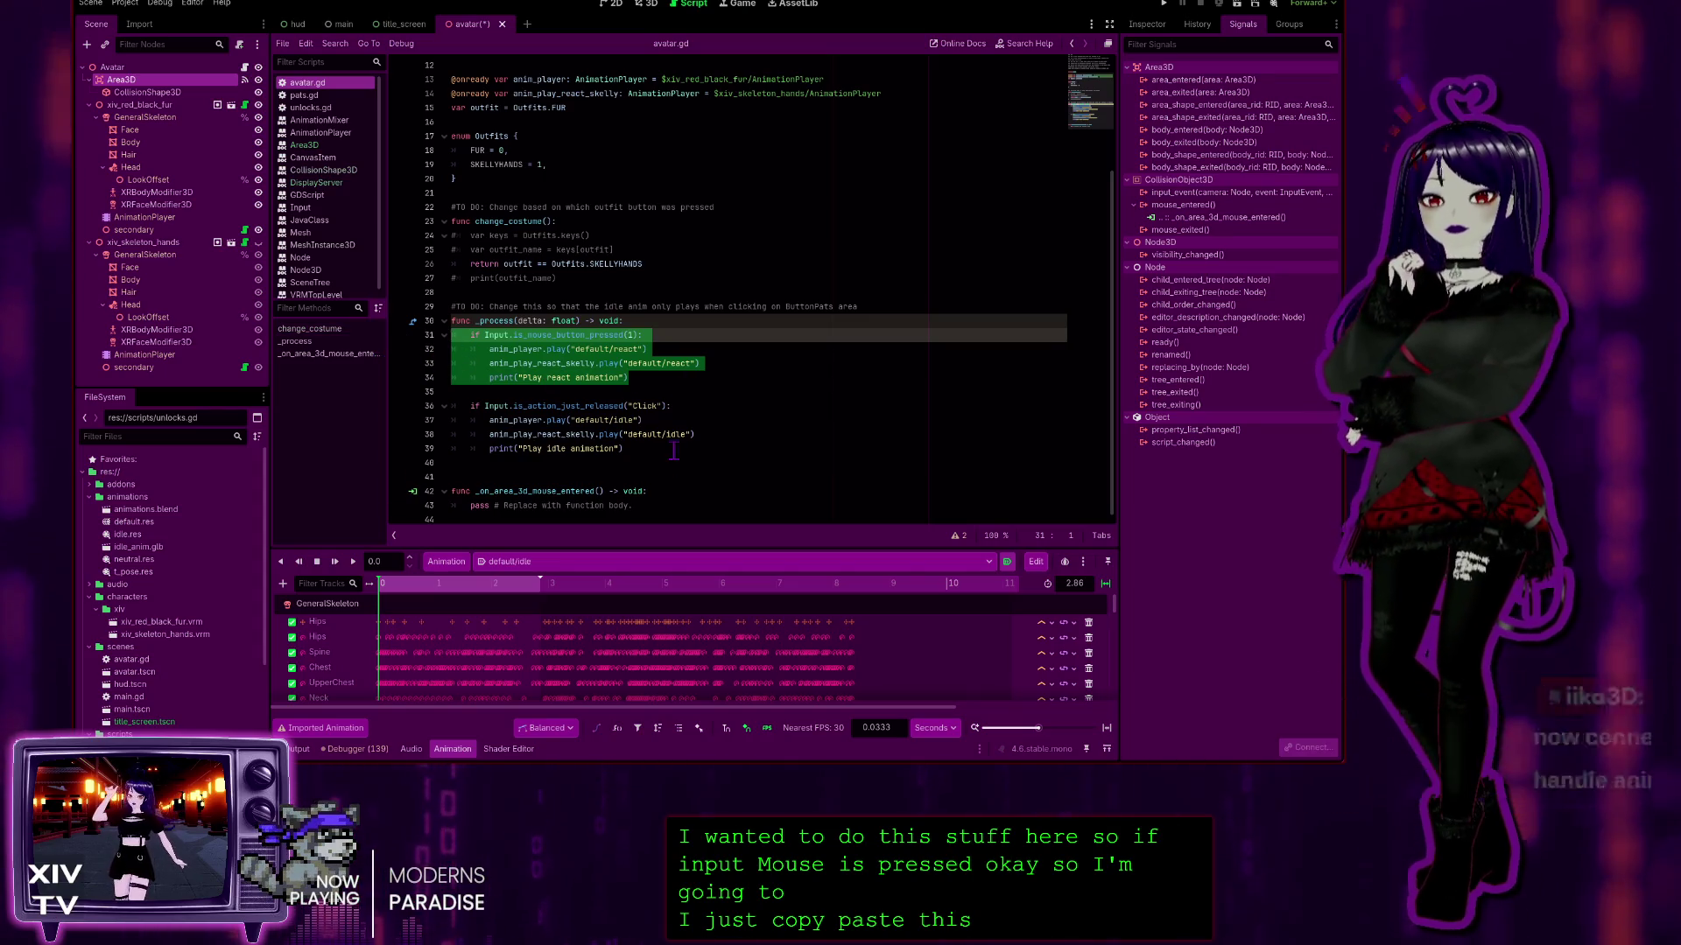
pyautogui.moveTo(625, 448)
pyautogui.mouseDown()
pyautogui.moveTo(348, 353)
pyautogui.moveTo(367, 334)
pyautogui.mouseUp()
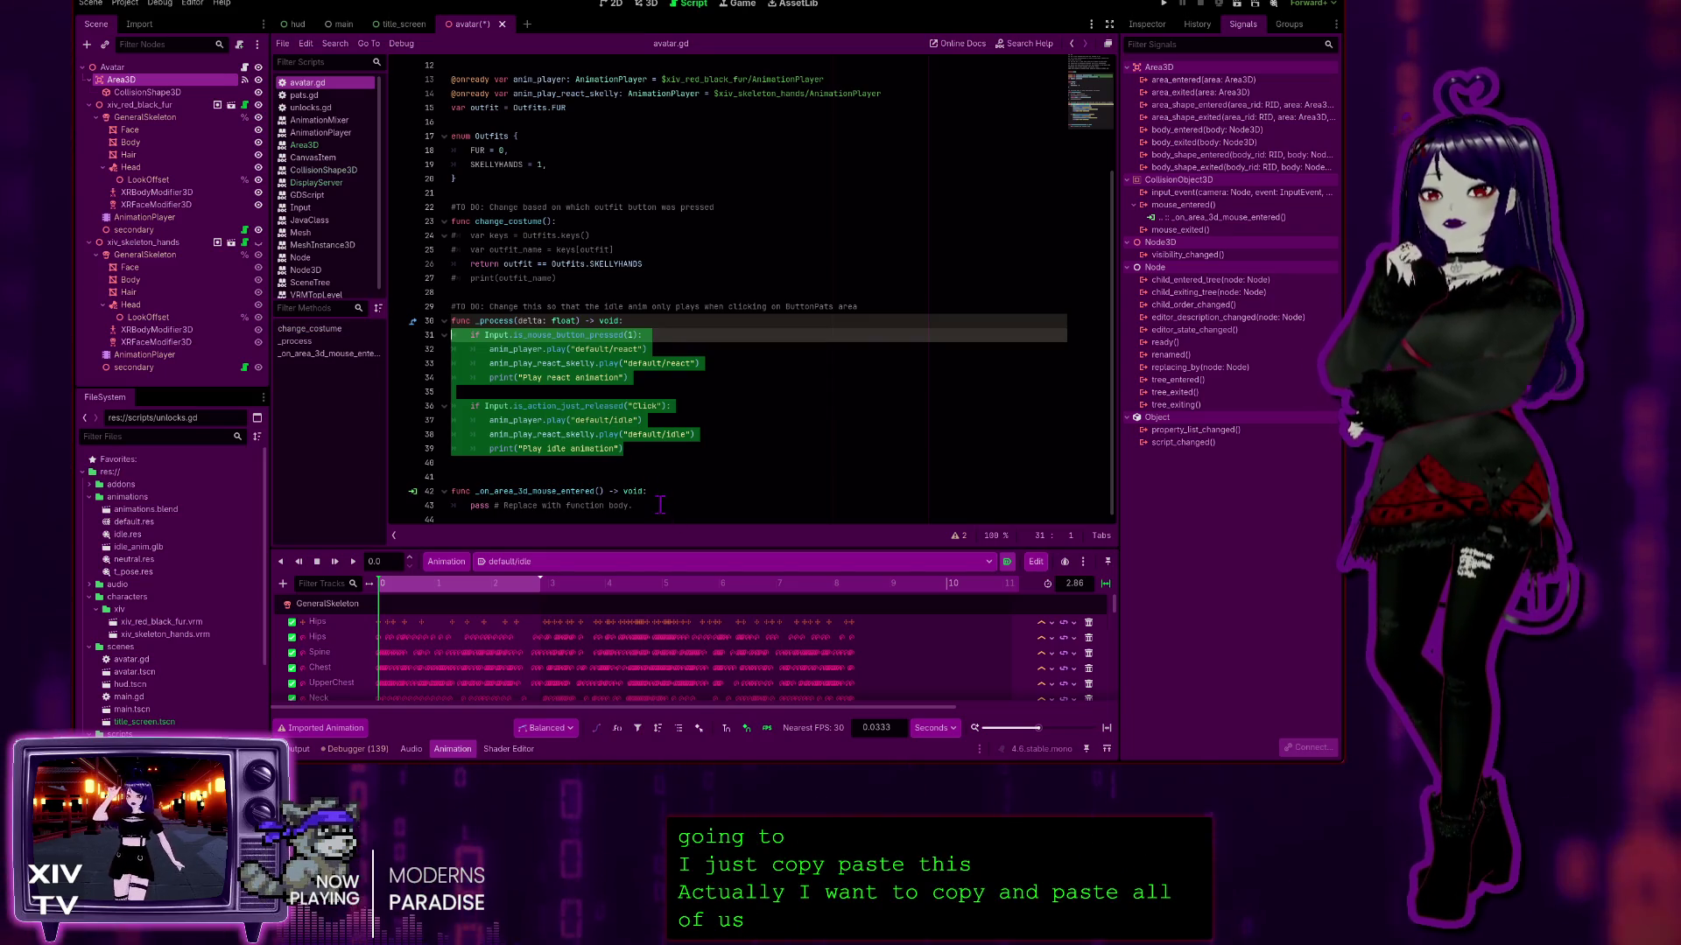
pyautogui.moveTo(660, 505); pyautogui.dragTo(492, 488)
pyautogui.moveTo(341, 496); pyautogui.dragTo(329, 504)
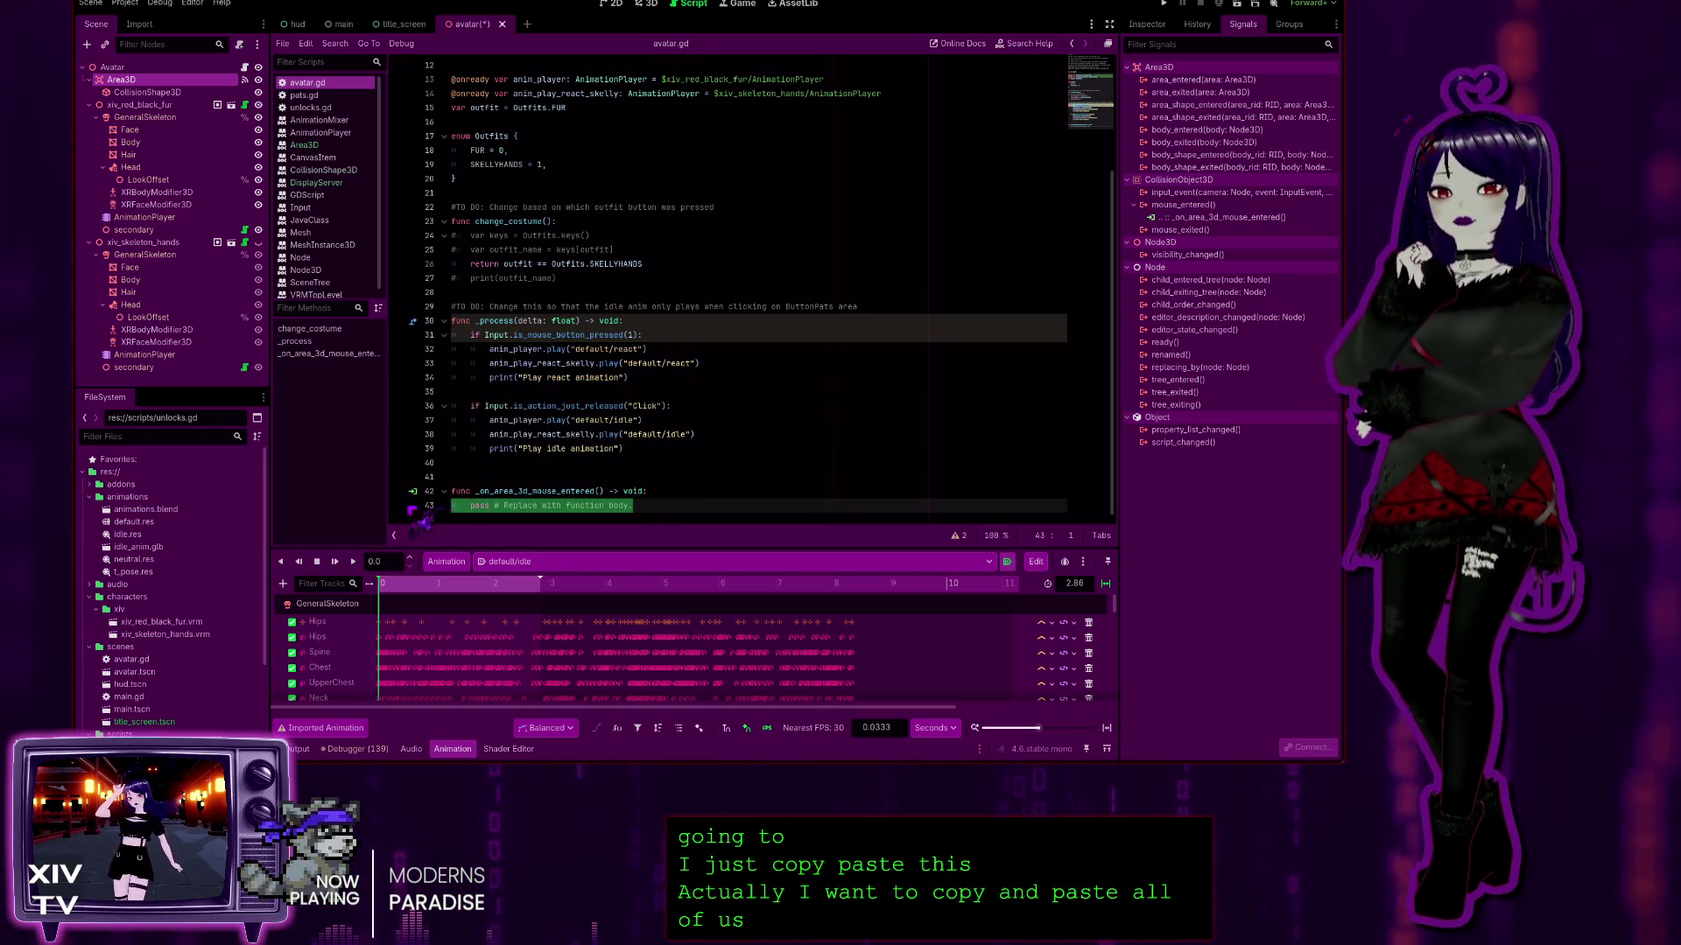
pyautogui.write('if Input.is_mouse_button_pressed(1): \t\tanim_player.play("default/react") \t\tanim_play_react_skelly.play("default/react") \t\tprint("Play react animation")  \tif Input.is_action_just_released("Click"): \t\tanim_player.play("default/idle") \t\tanim_play_react_skelly.play("default/idle") \t\tprint("Play idle animation")')
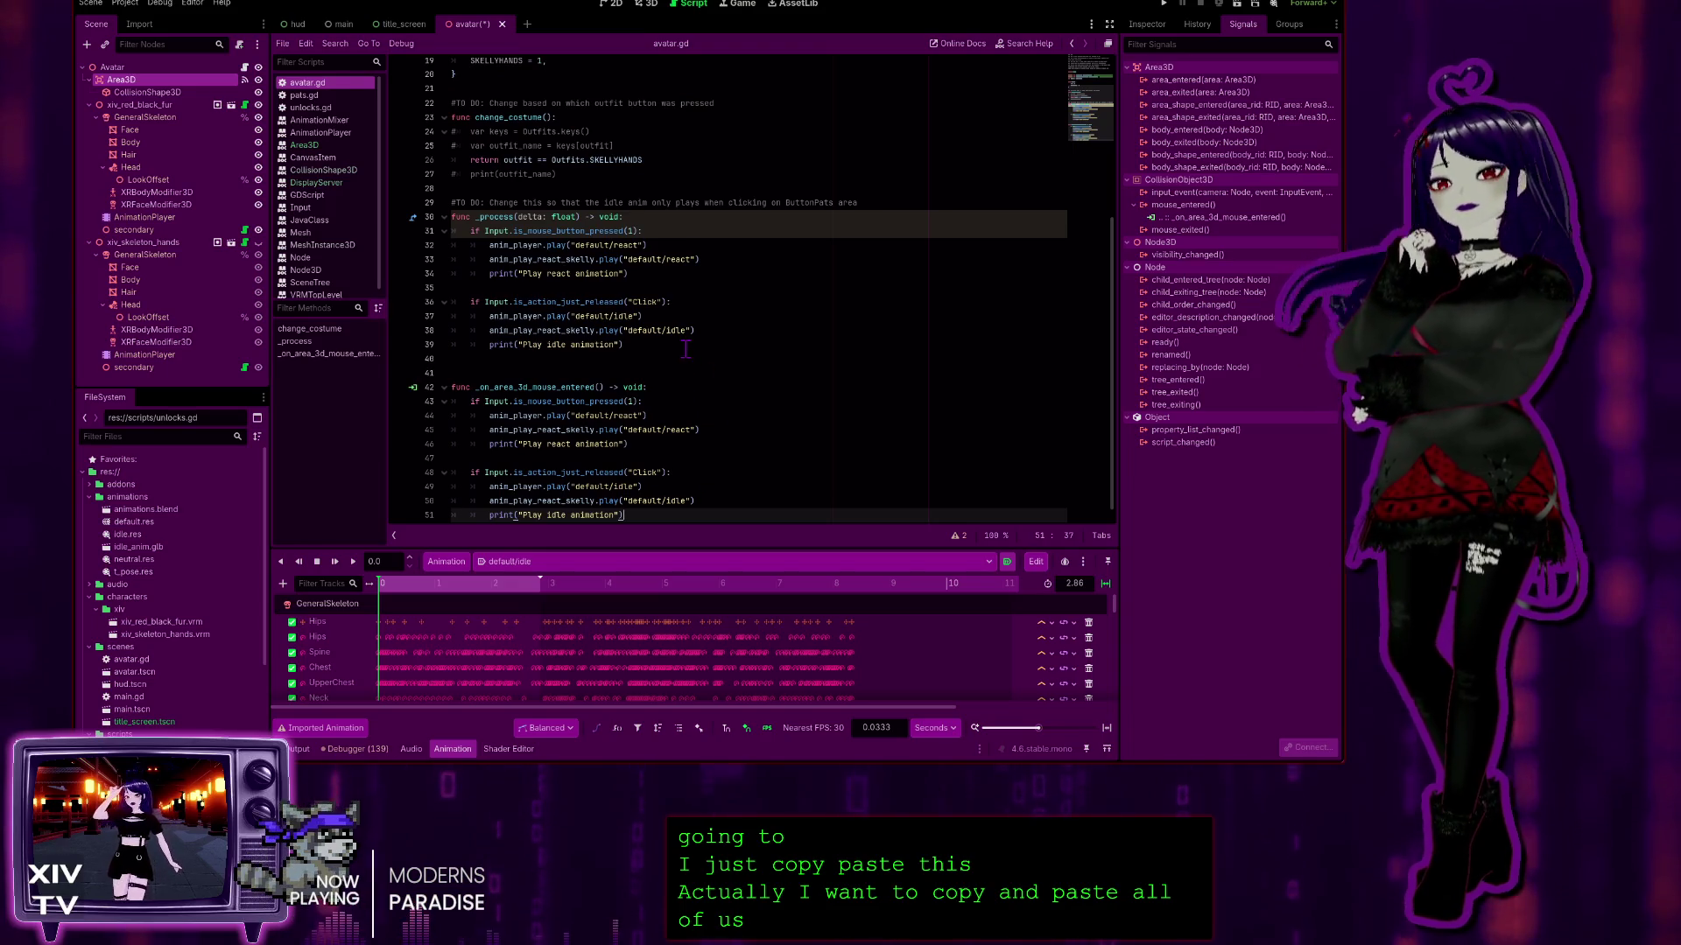
# Step: Comment out the whole _process function with Ctrl+K and remove the extra blank line
pyautogui.click(654, 342)
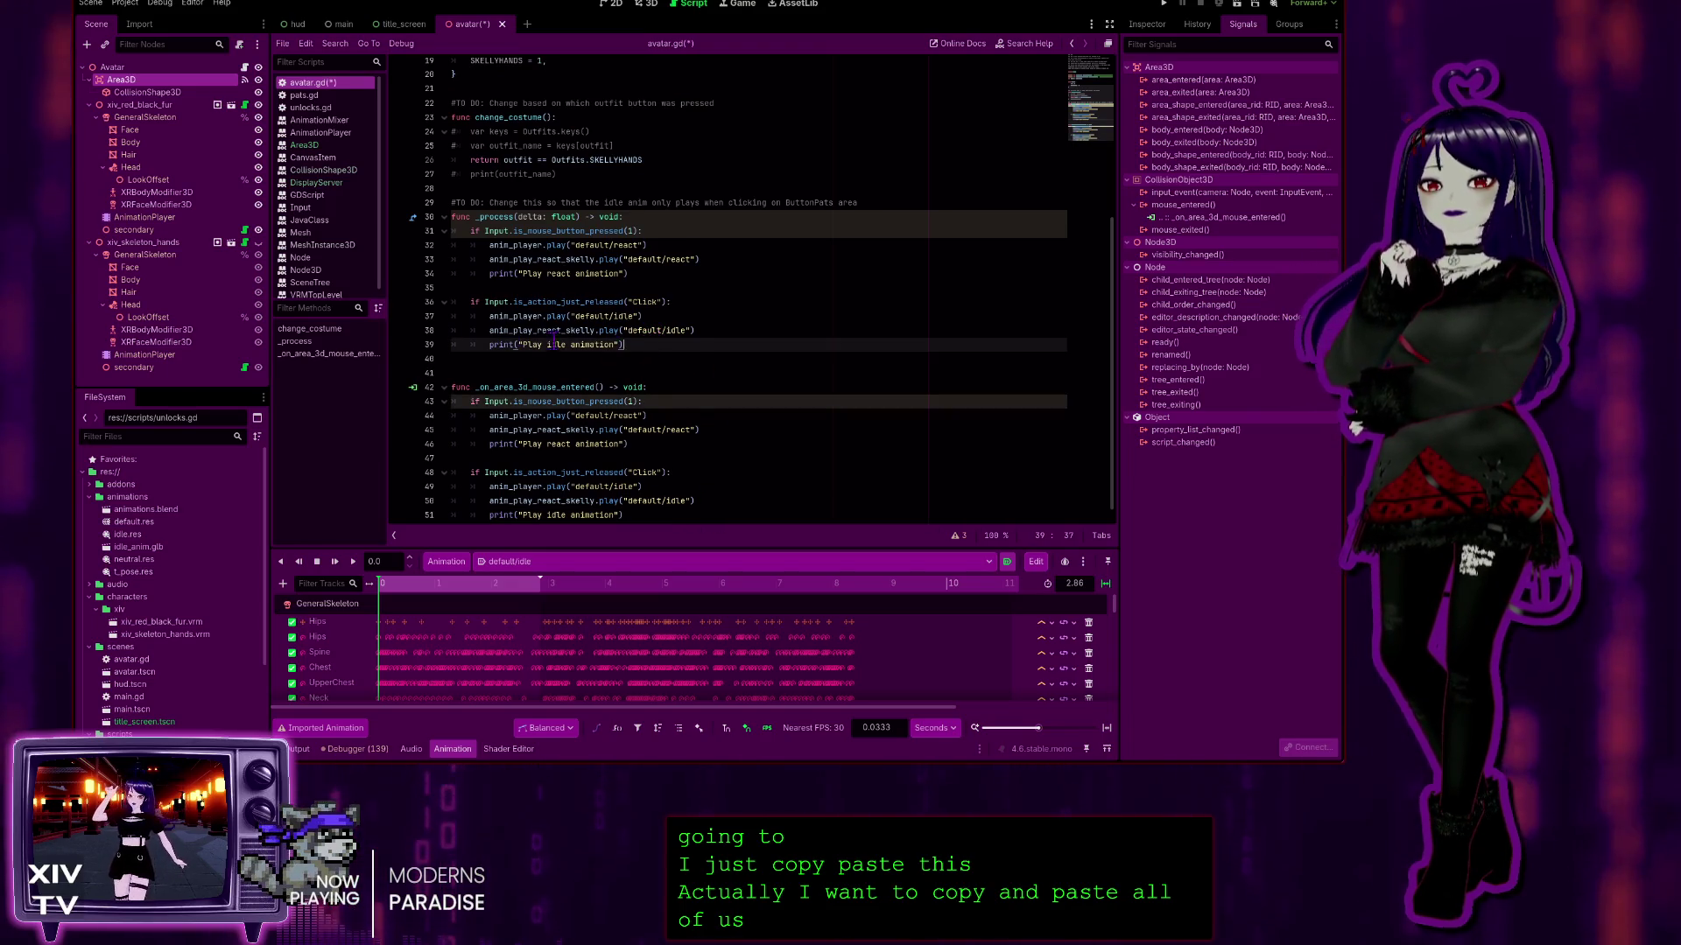
pyautogui.moveTo(624, 344)
pyautogui.mouseDown()
pyautogui.moveTo(490, 262)
pyautogui.moveTo(452, 217)
pyautogui.mouseUp()
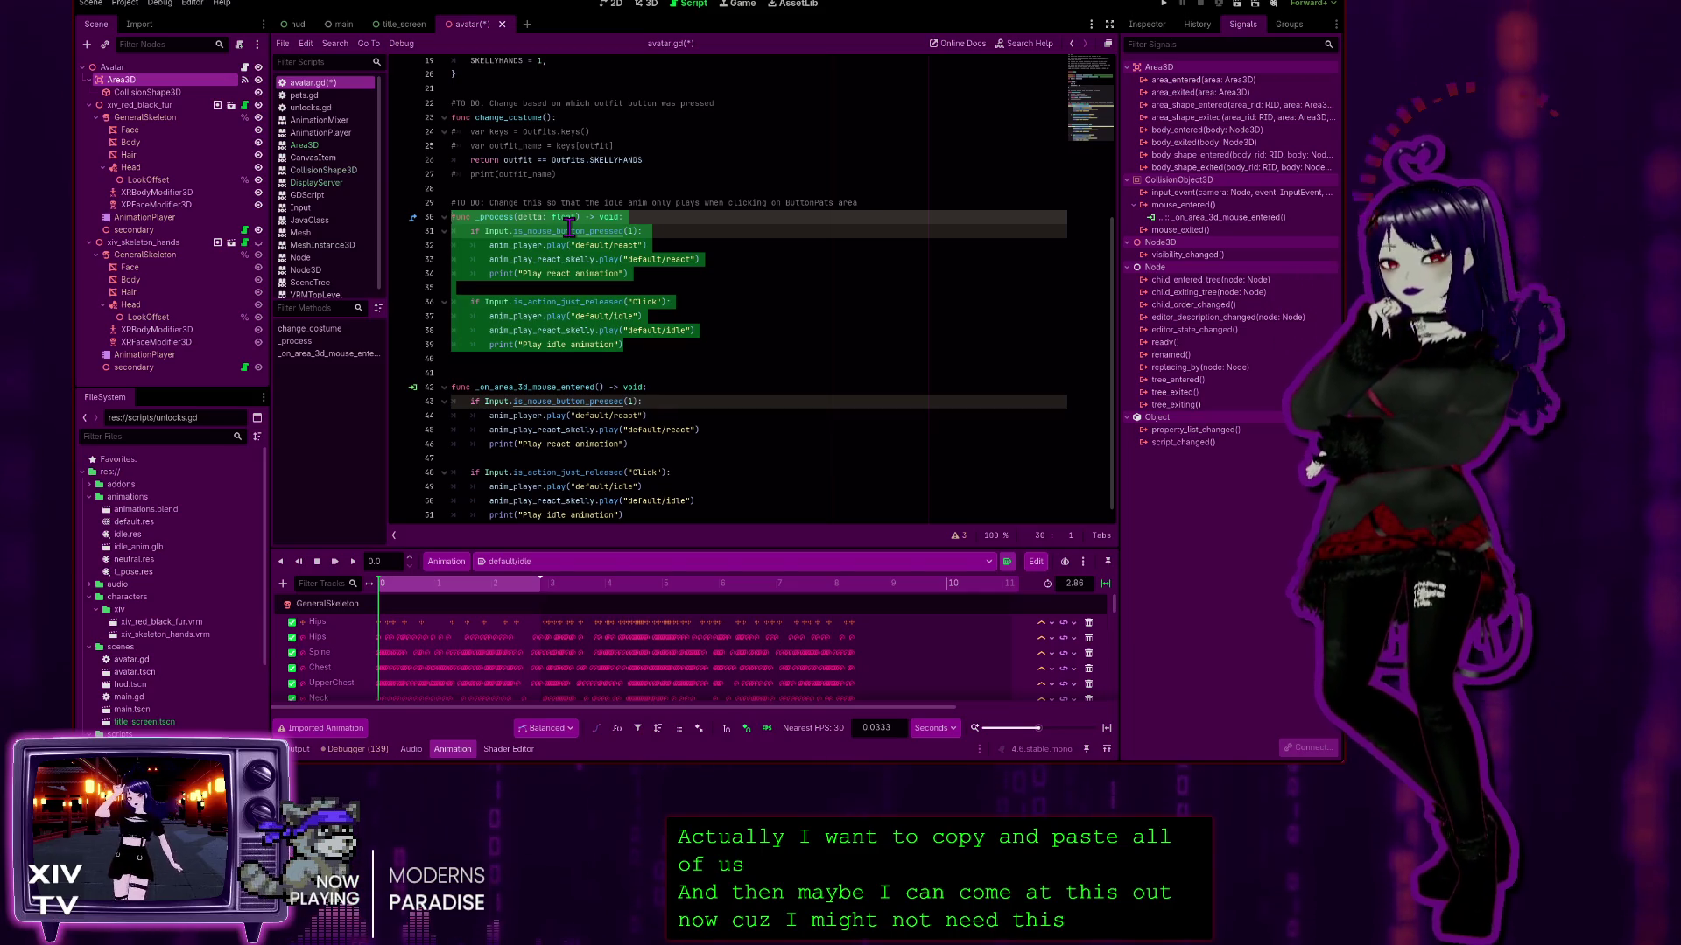
pyautogui.hotkey('ctrl', 'k')
pyautogui.click(765, 461)
pyautogui.scroll(-1, 632, 392)
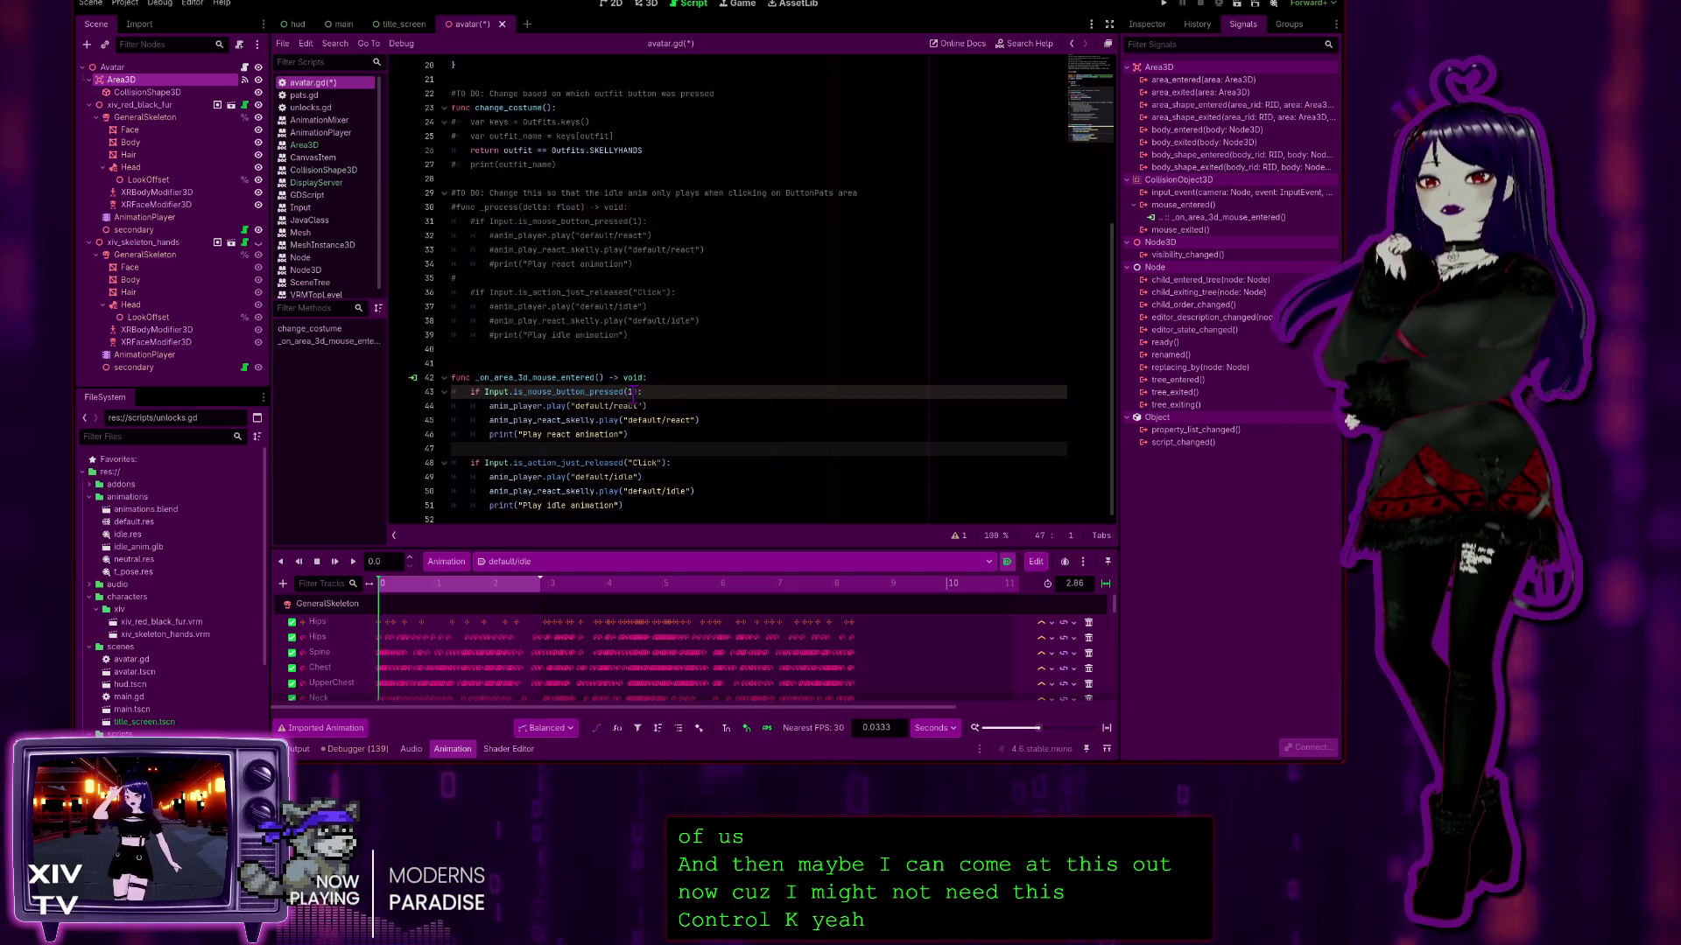
pyautogui.click(557, 347)
pyautogui.press('BackSpace')
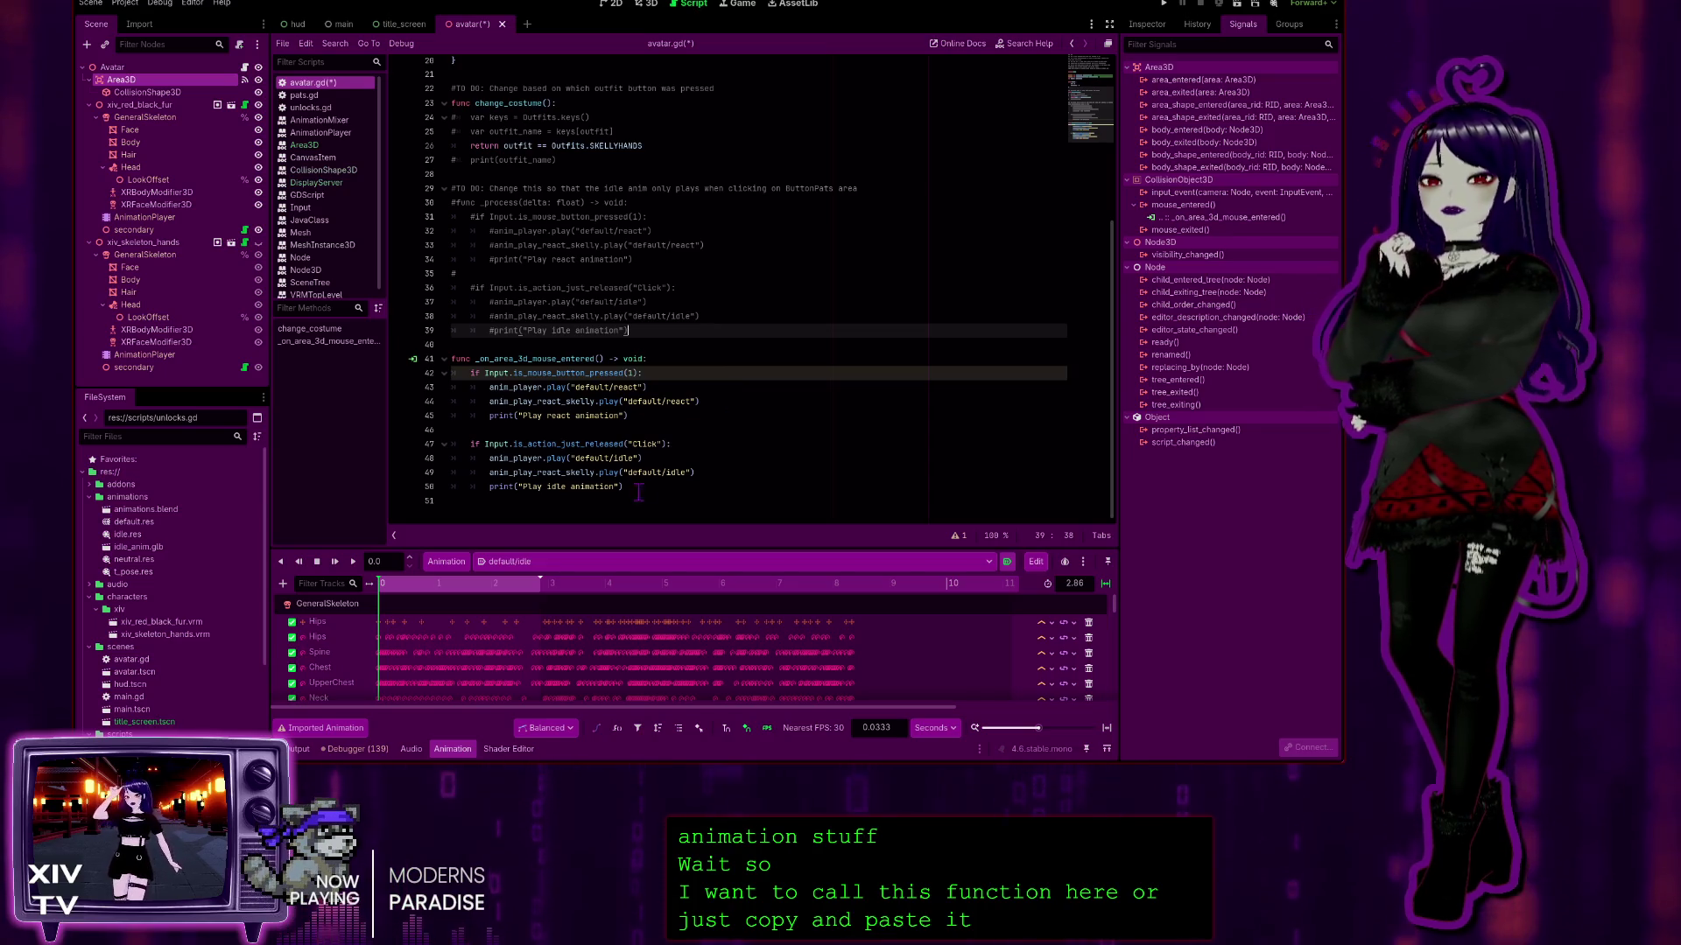
# Step: Check the new handler's body, then save the script and run the project
pyautogui.click(526, 502)
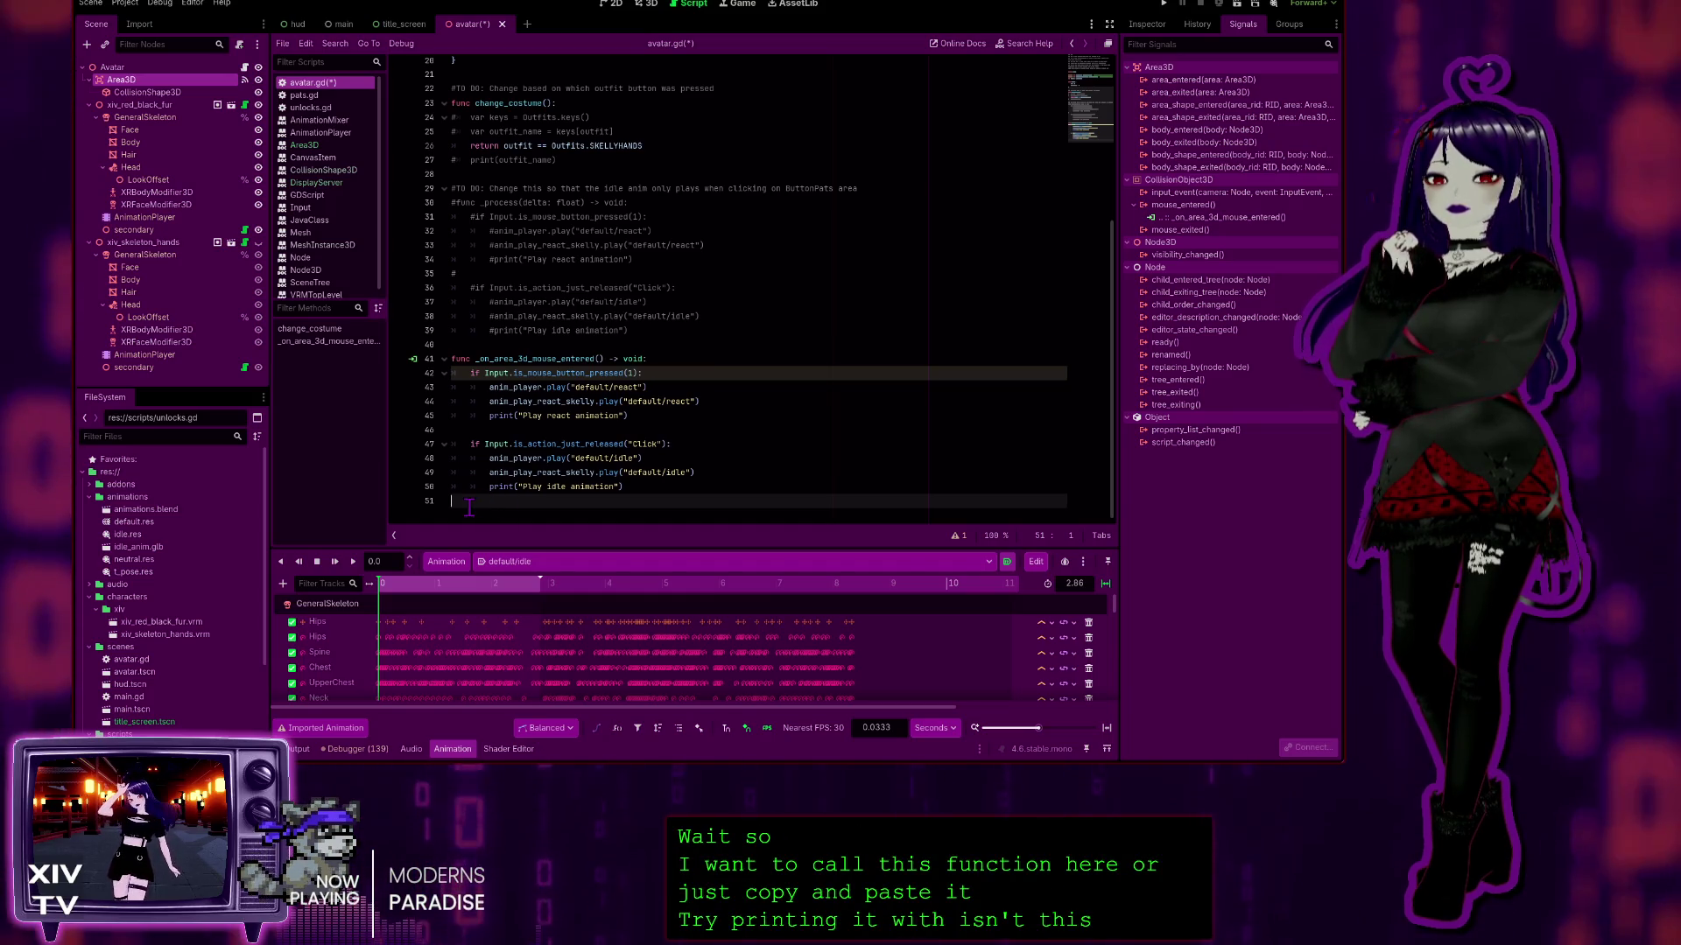
pyautogui.hotkey('shift', 'Up')
pyautogui.hotkey('shift', 'Up')
pyautogui.hotkey('shift', 'Up')
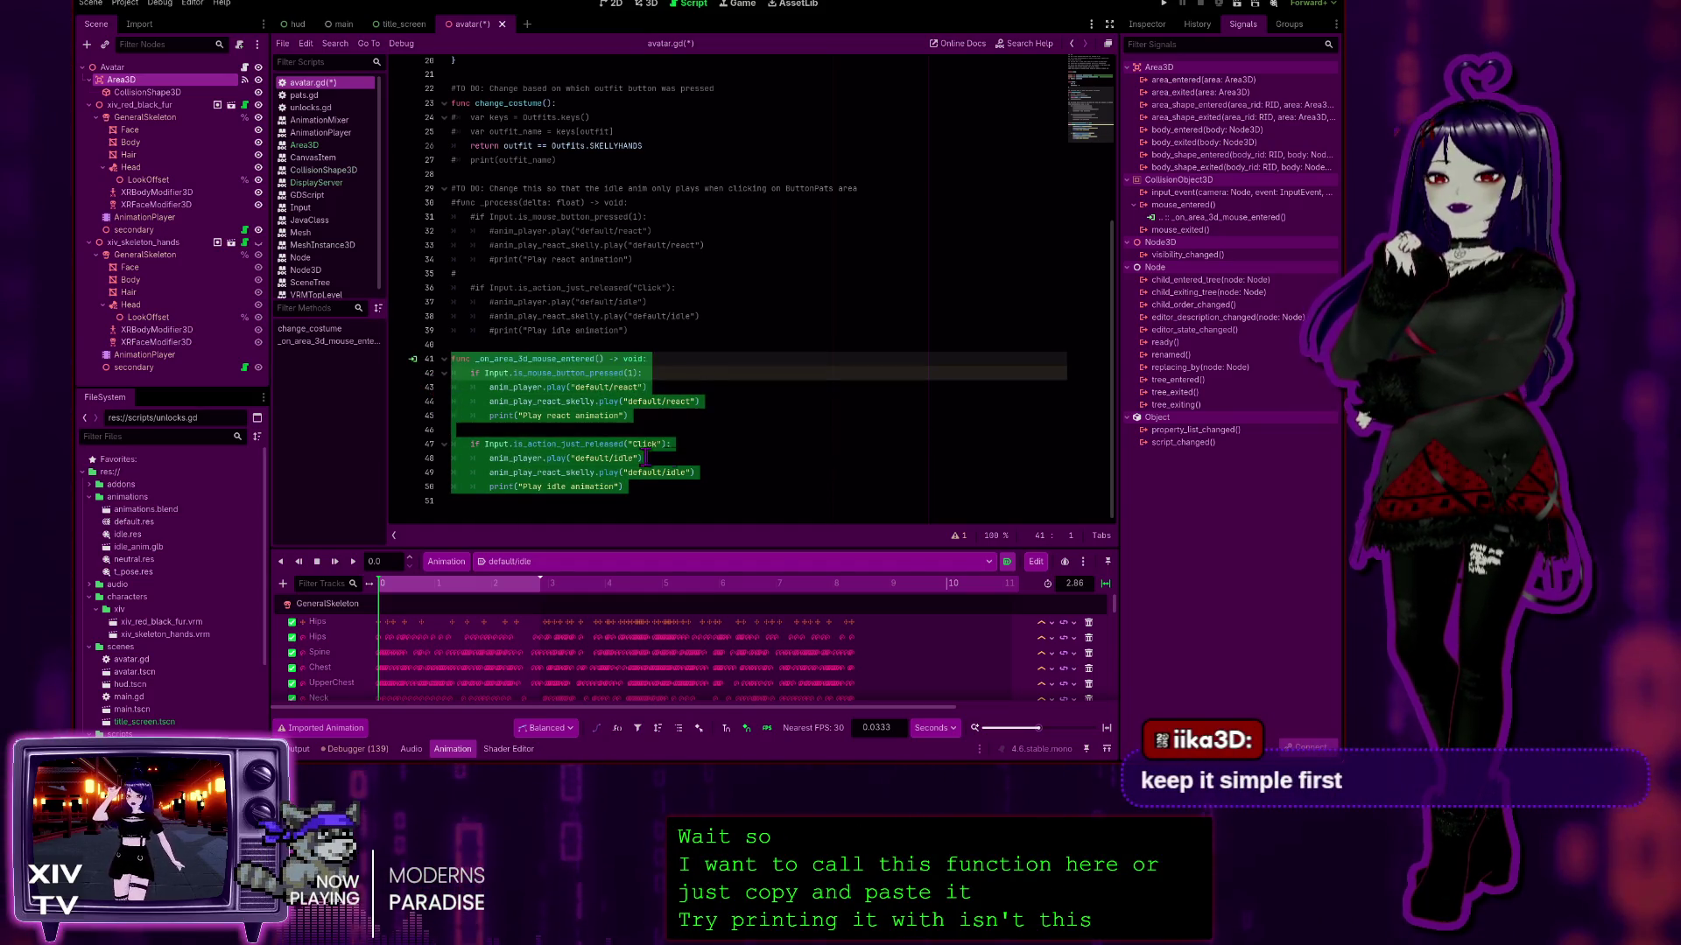
pyautogui.click(716, 452)
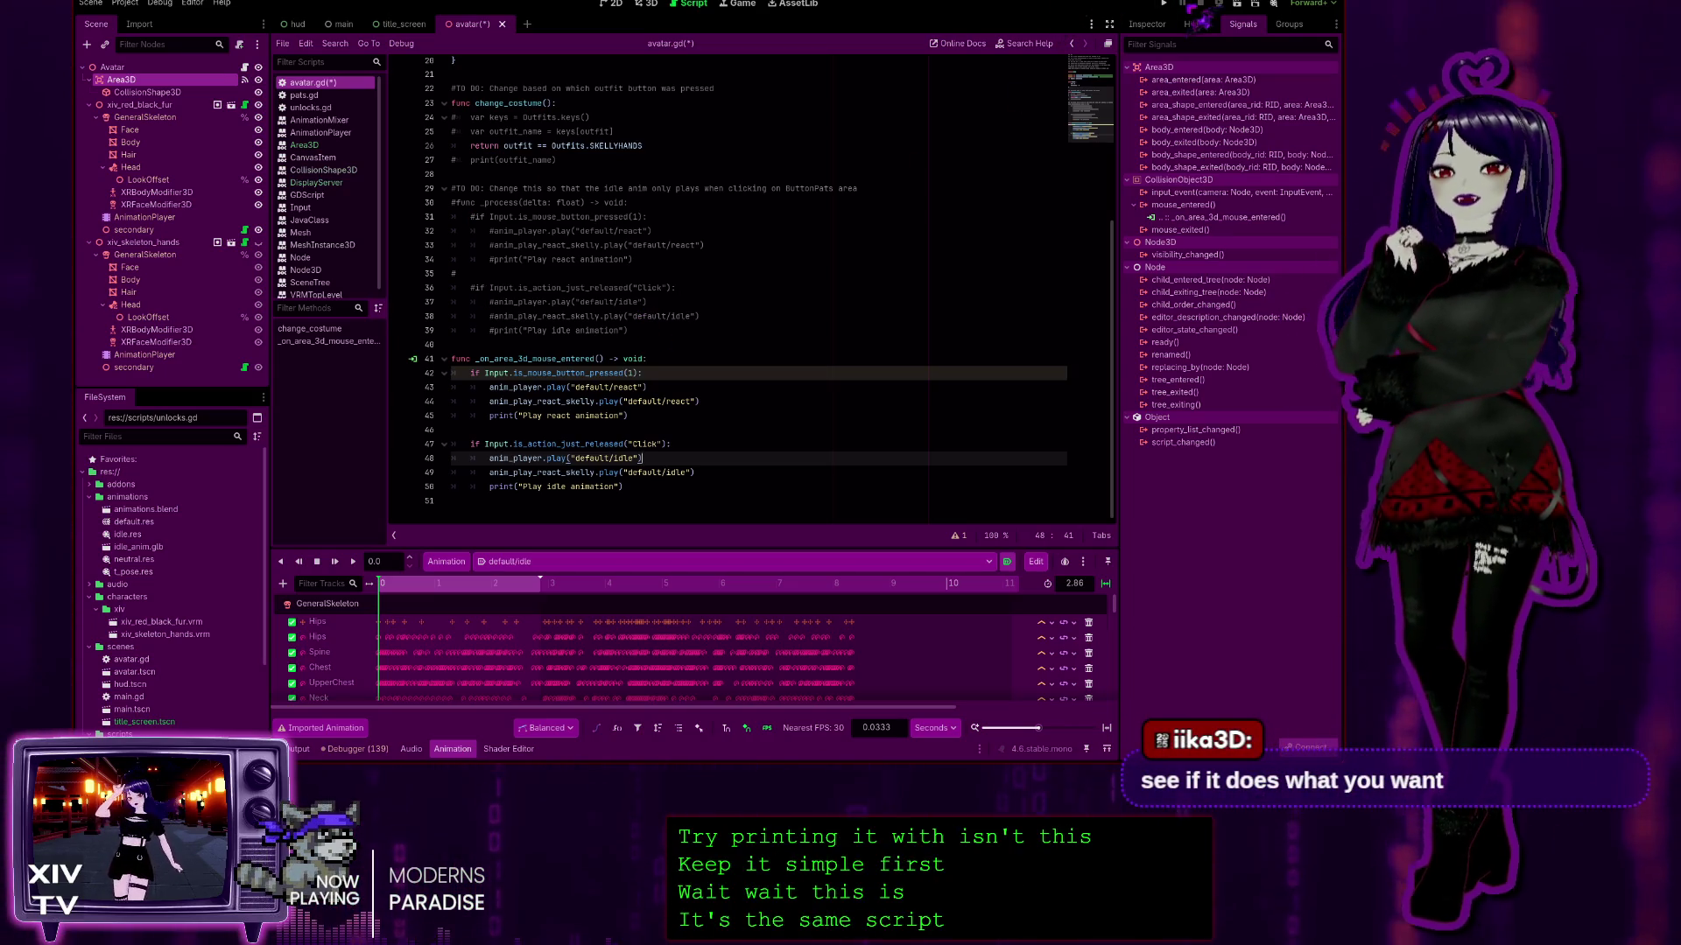
pyautogui.click(1165, 5)
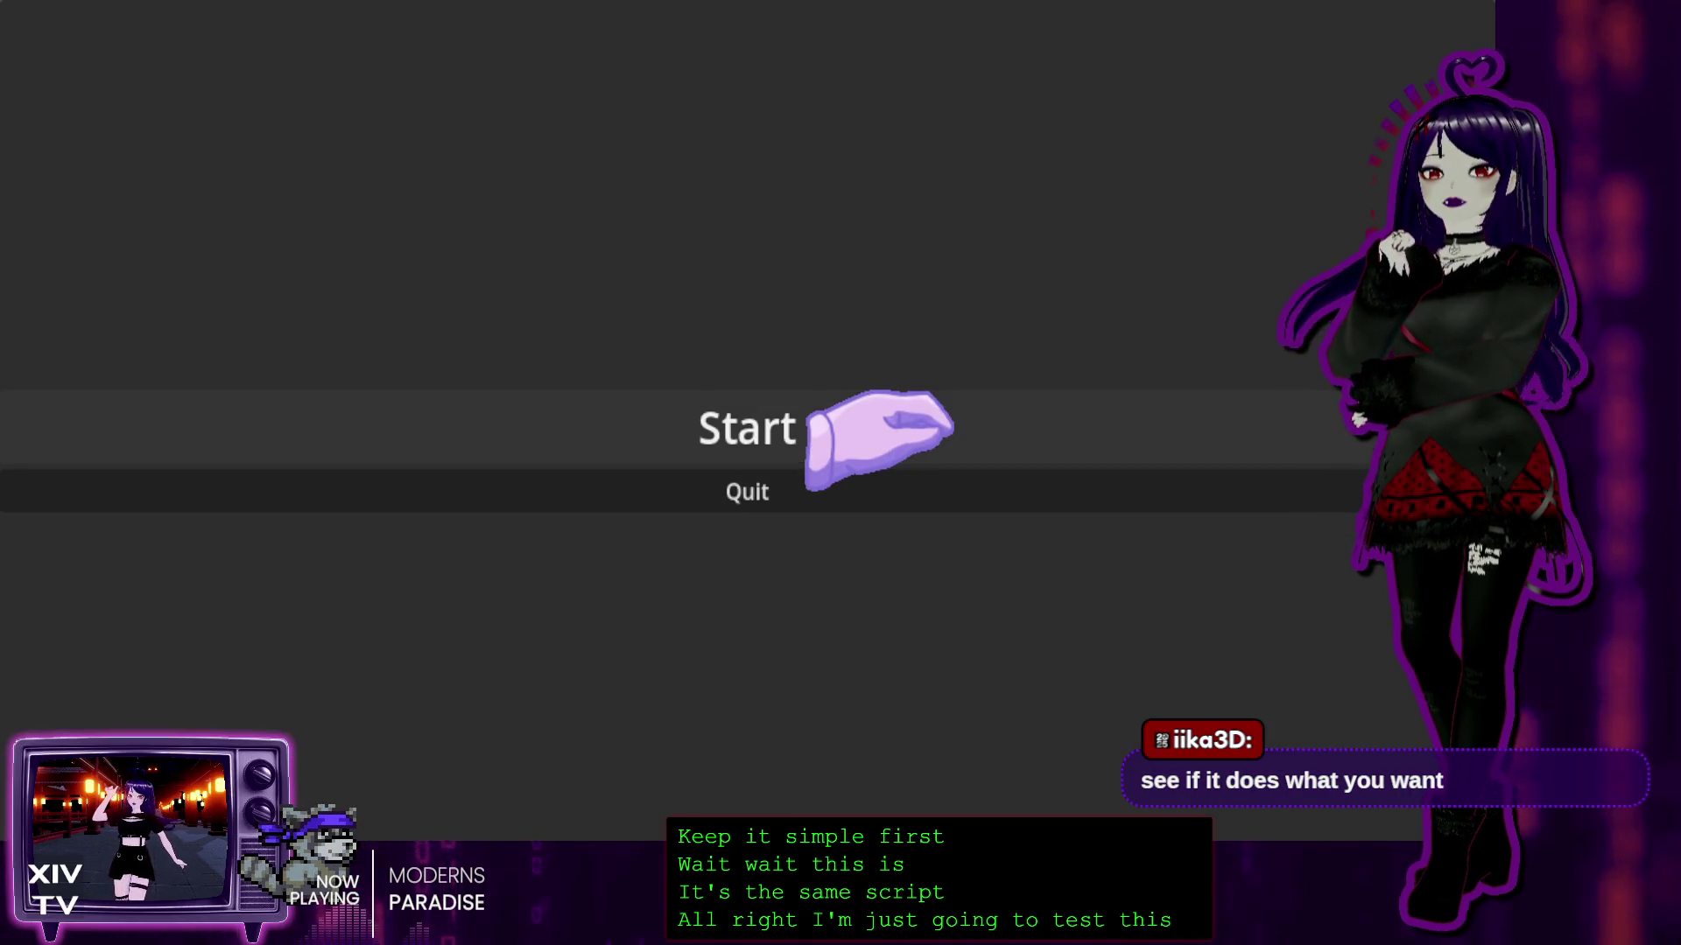
# Step: Start the game and pat the avatar's head several times to test the reaction
pyautogui.click(875, 429)
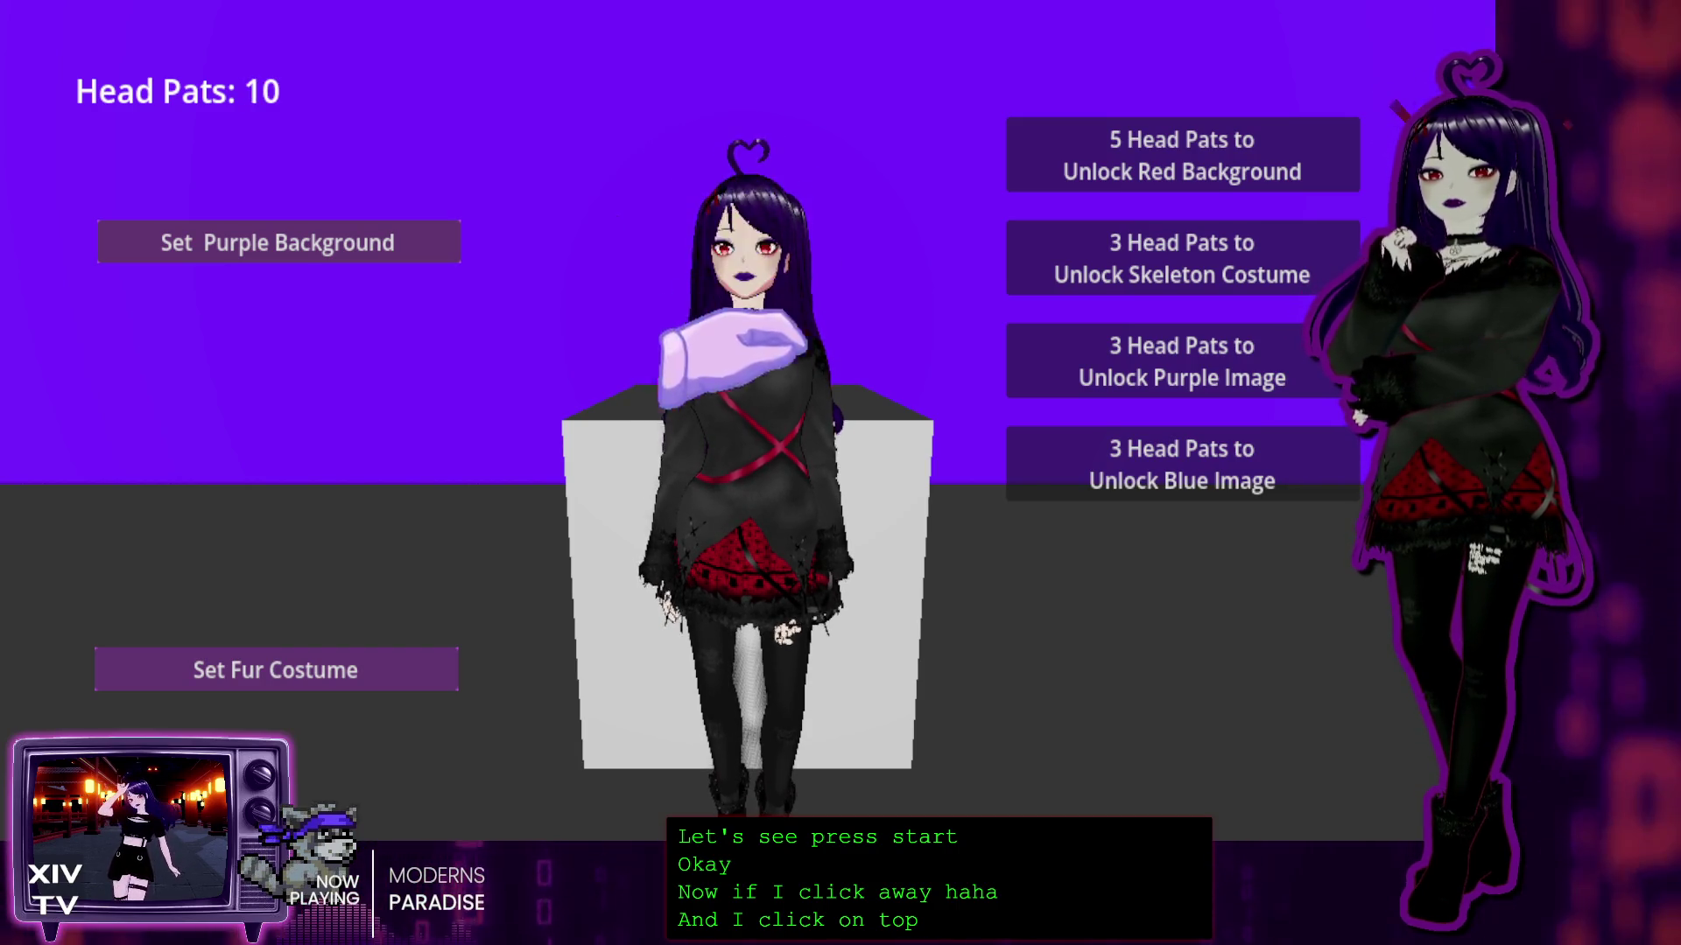
pyautogui.click(707, 252)
pyautogui.click(708, 252)
pyautogui.click(700, 258)
pyautogui.click(701, 258)
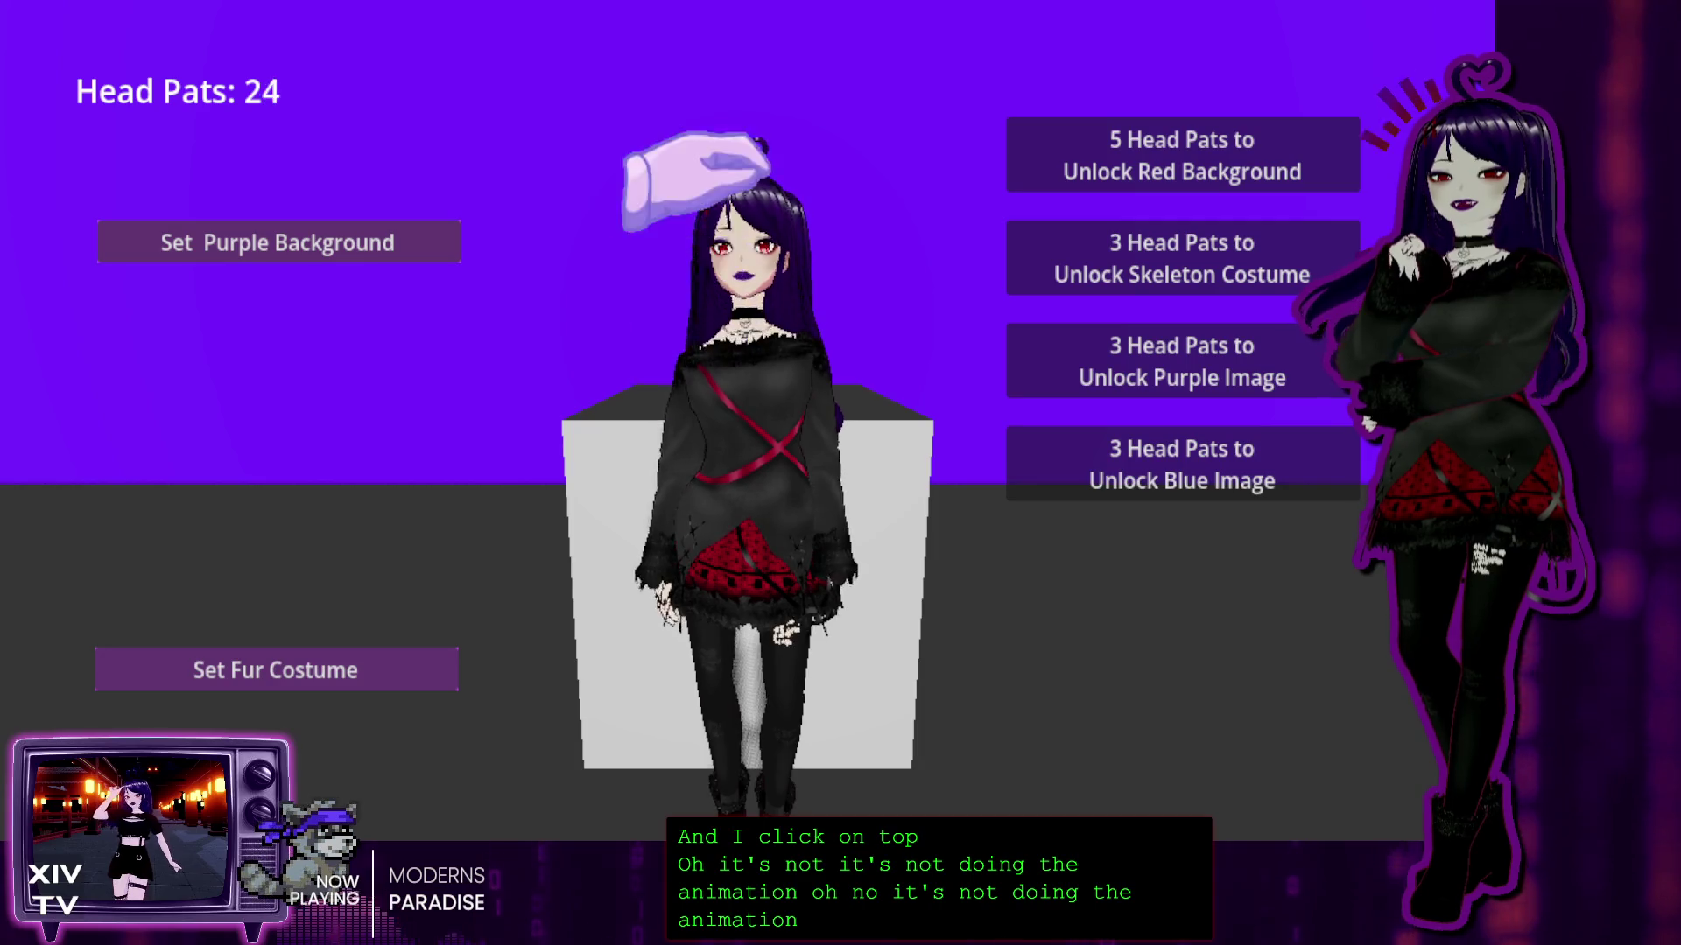
pyautogui.click(744, 262)
pyautogui.click(744, 263)
pyautogui.click(735, 245)
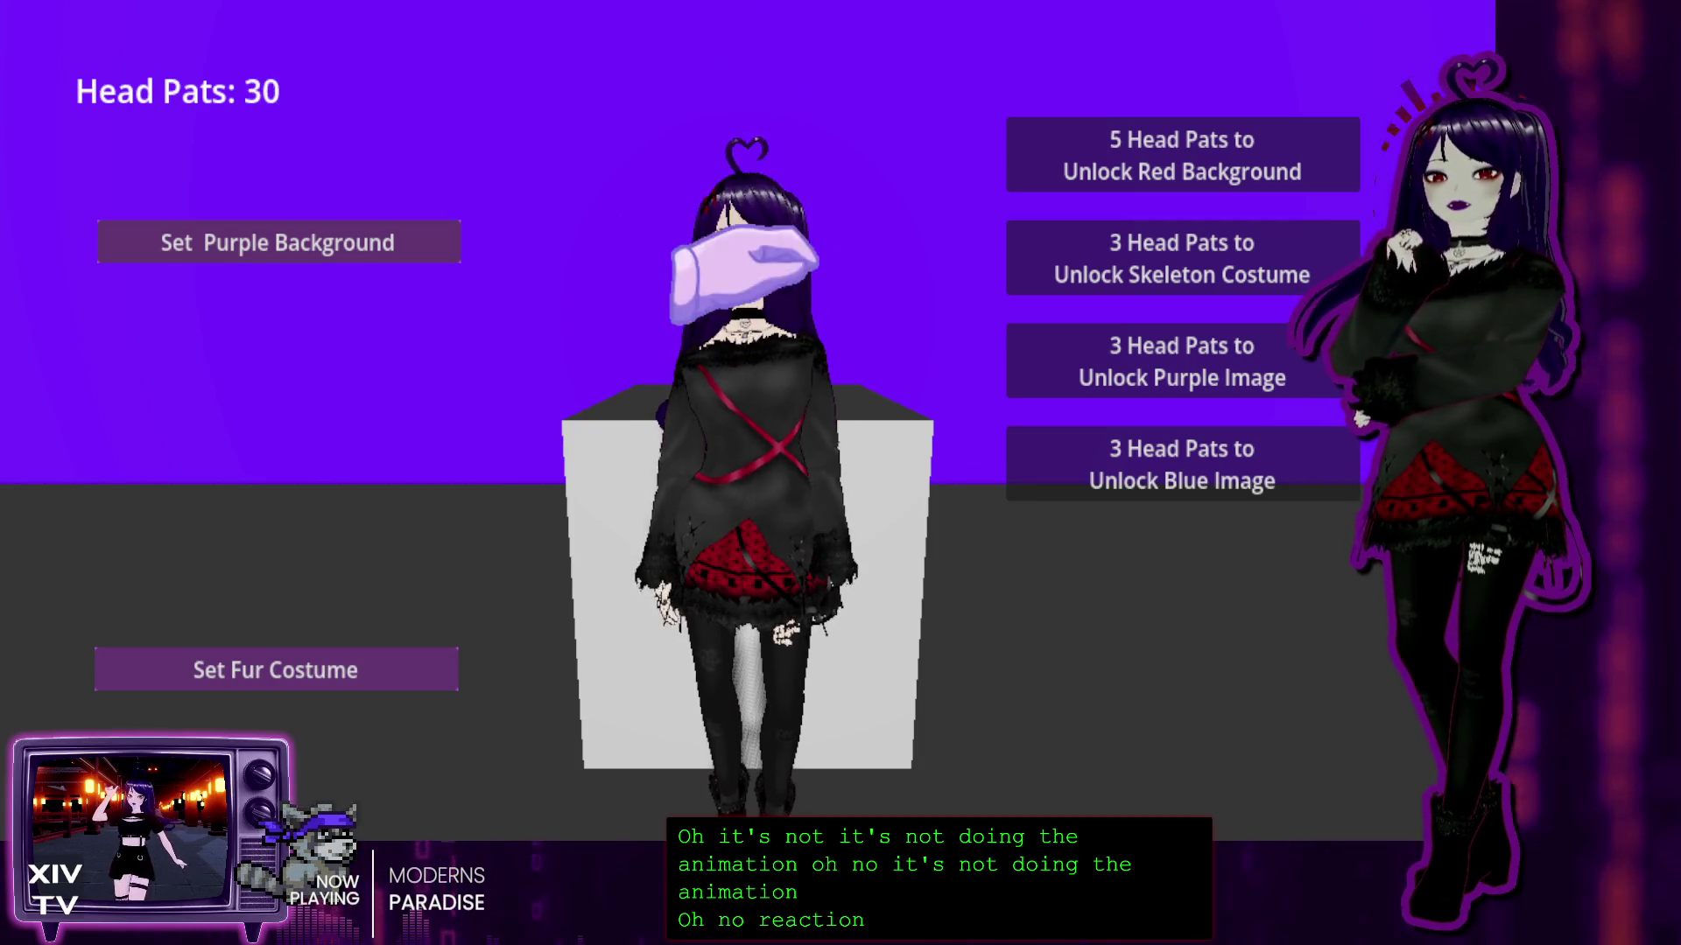
pyautogui.click(736, 245)
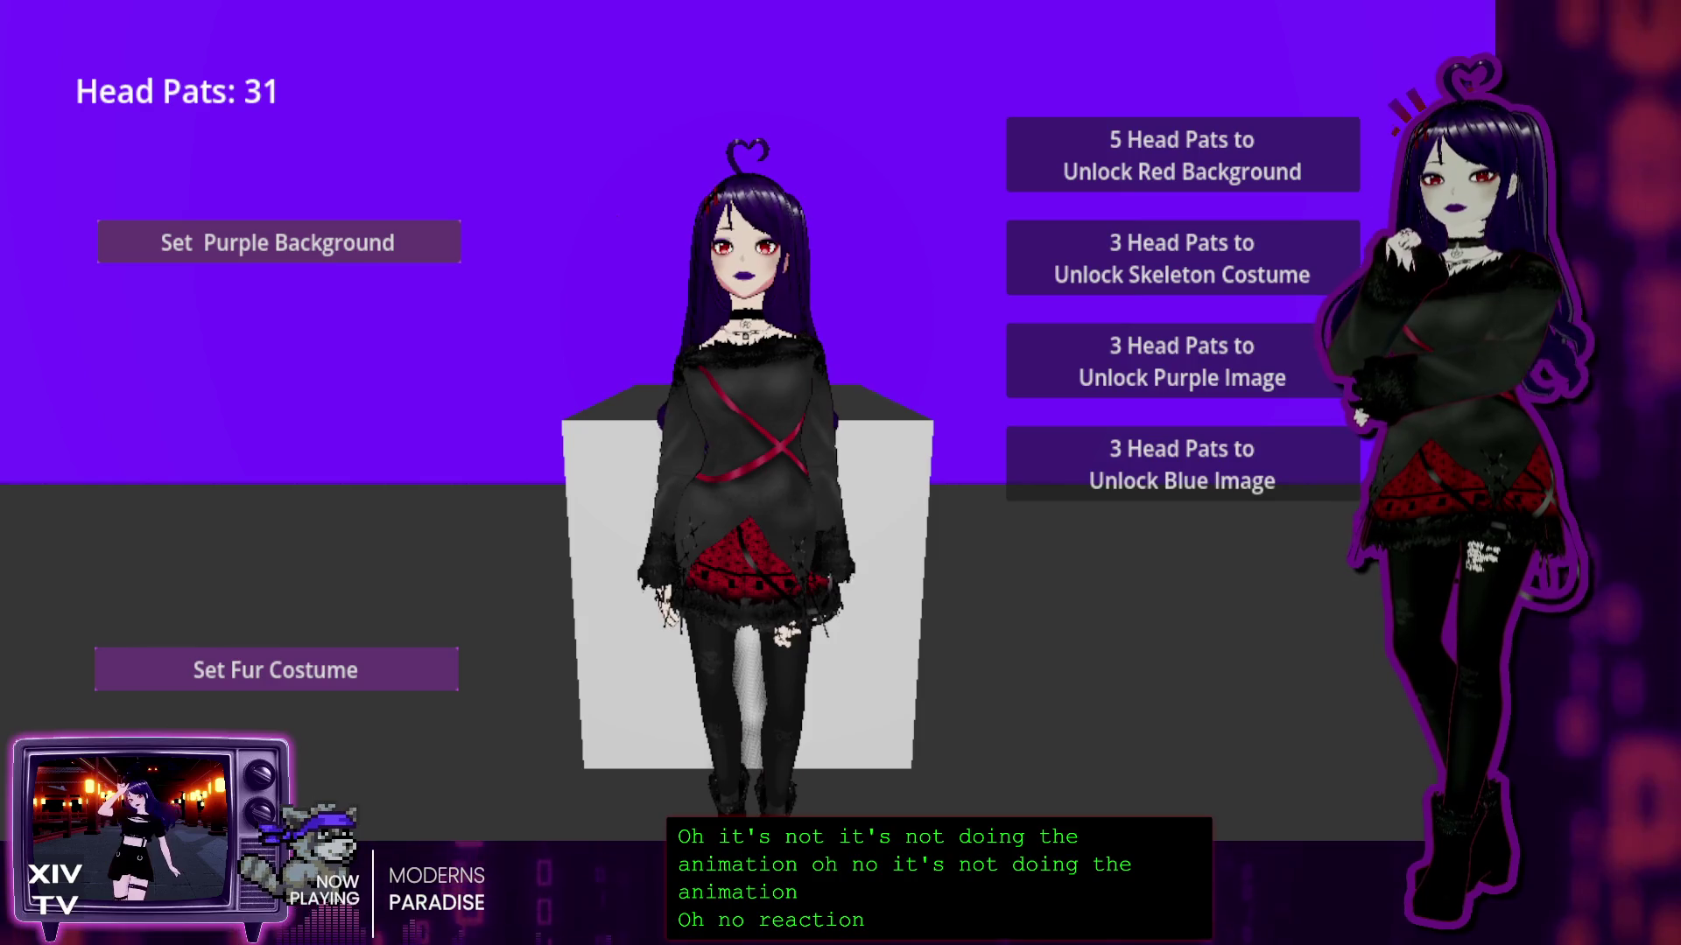
pyautogui.click(740, 197)
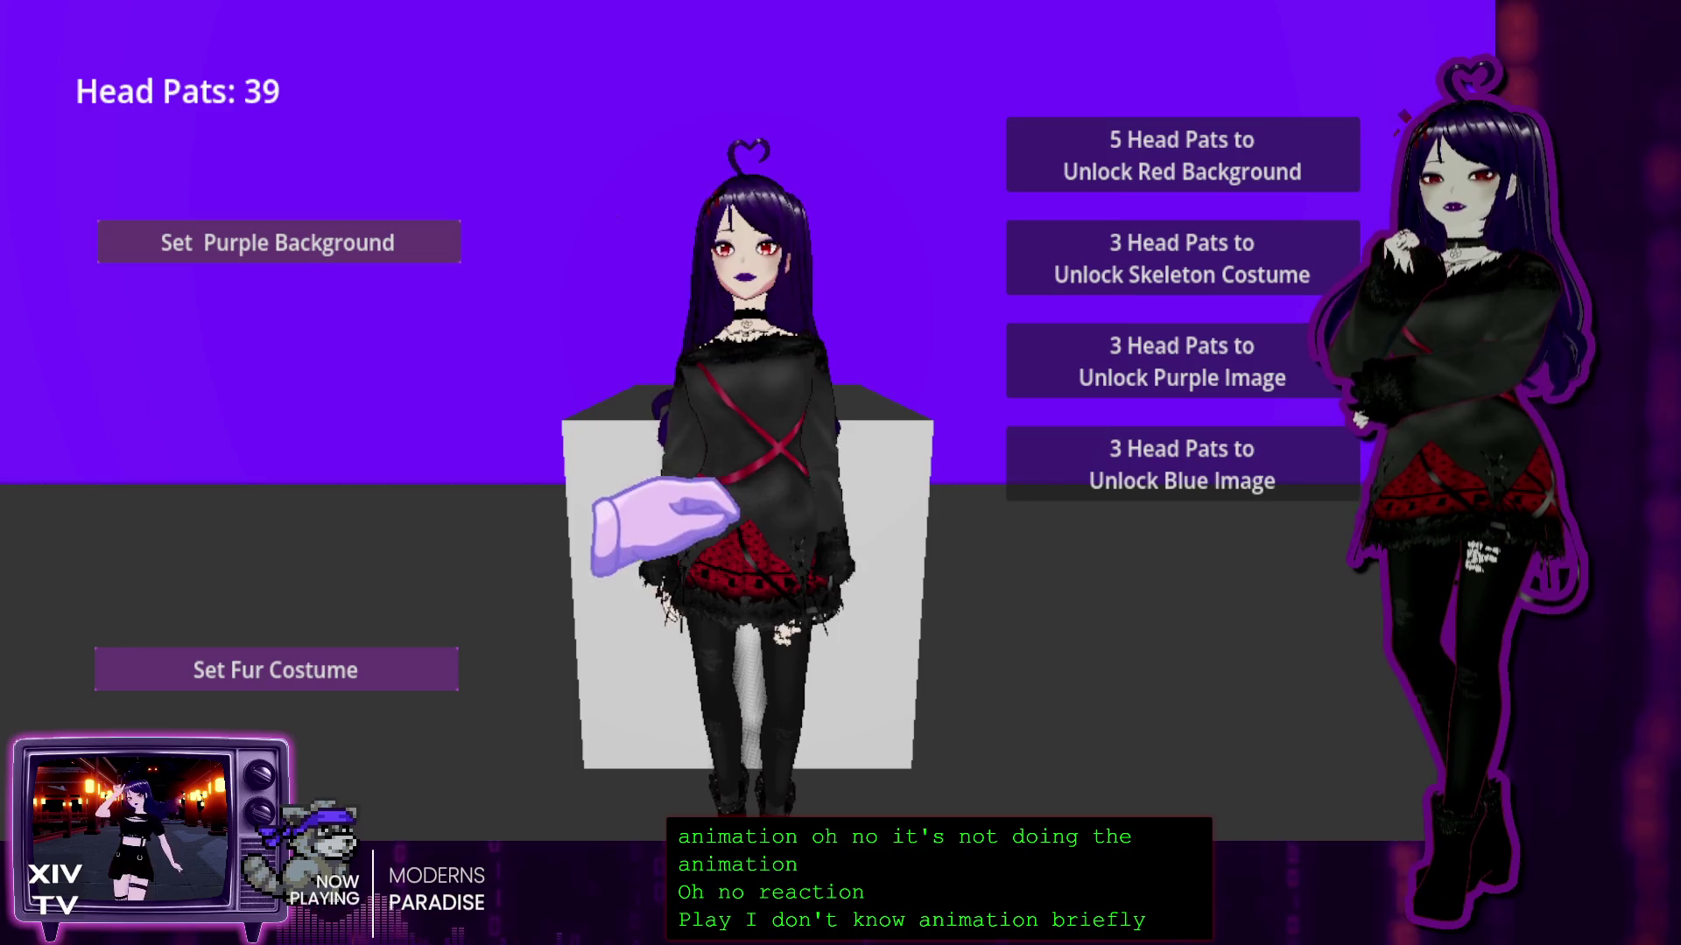
# Step: Keep patting different spots on the avatar's head until the Head Pats counter reaches 86
pyautogui.click(810, 228)
pyautogui.click(779, 368)
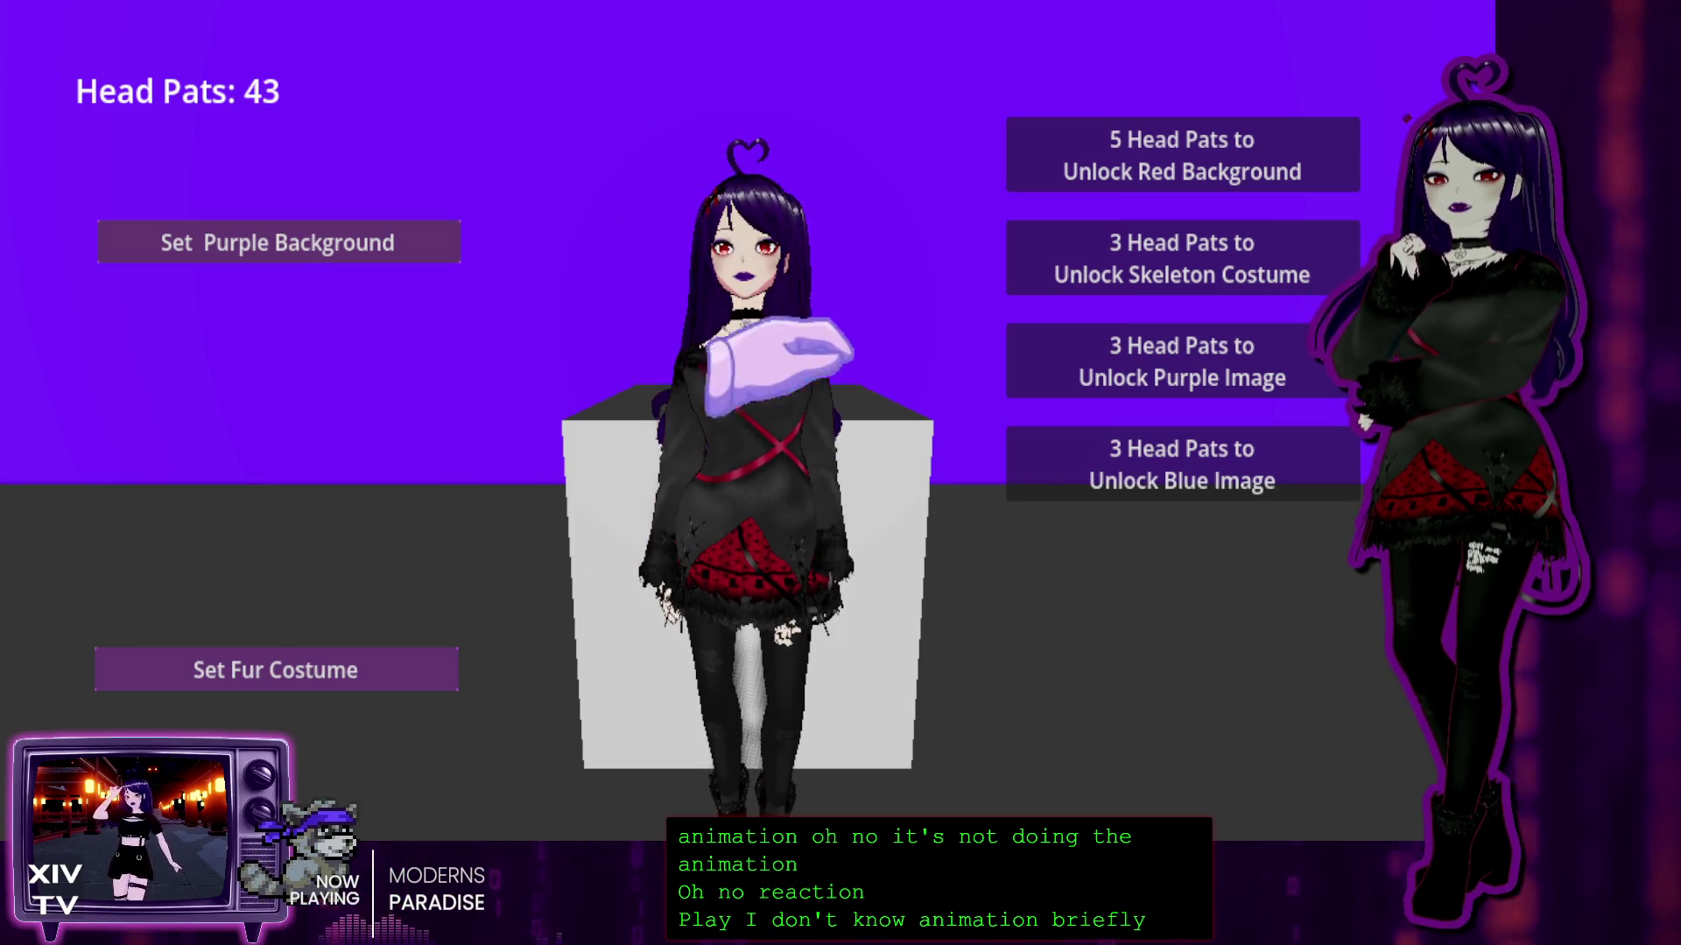
pyautogui.click(731, 226)
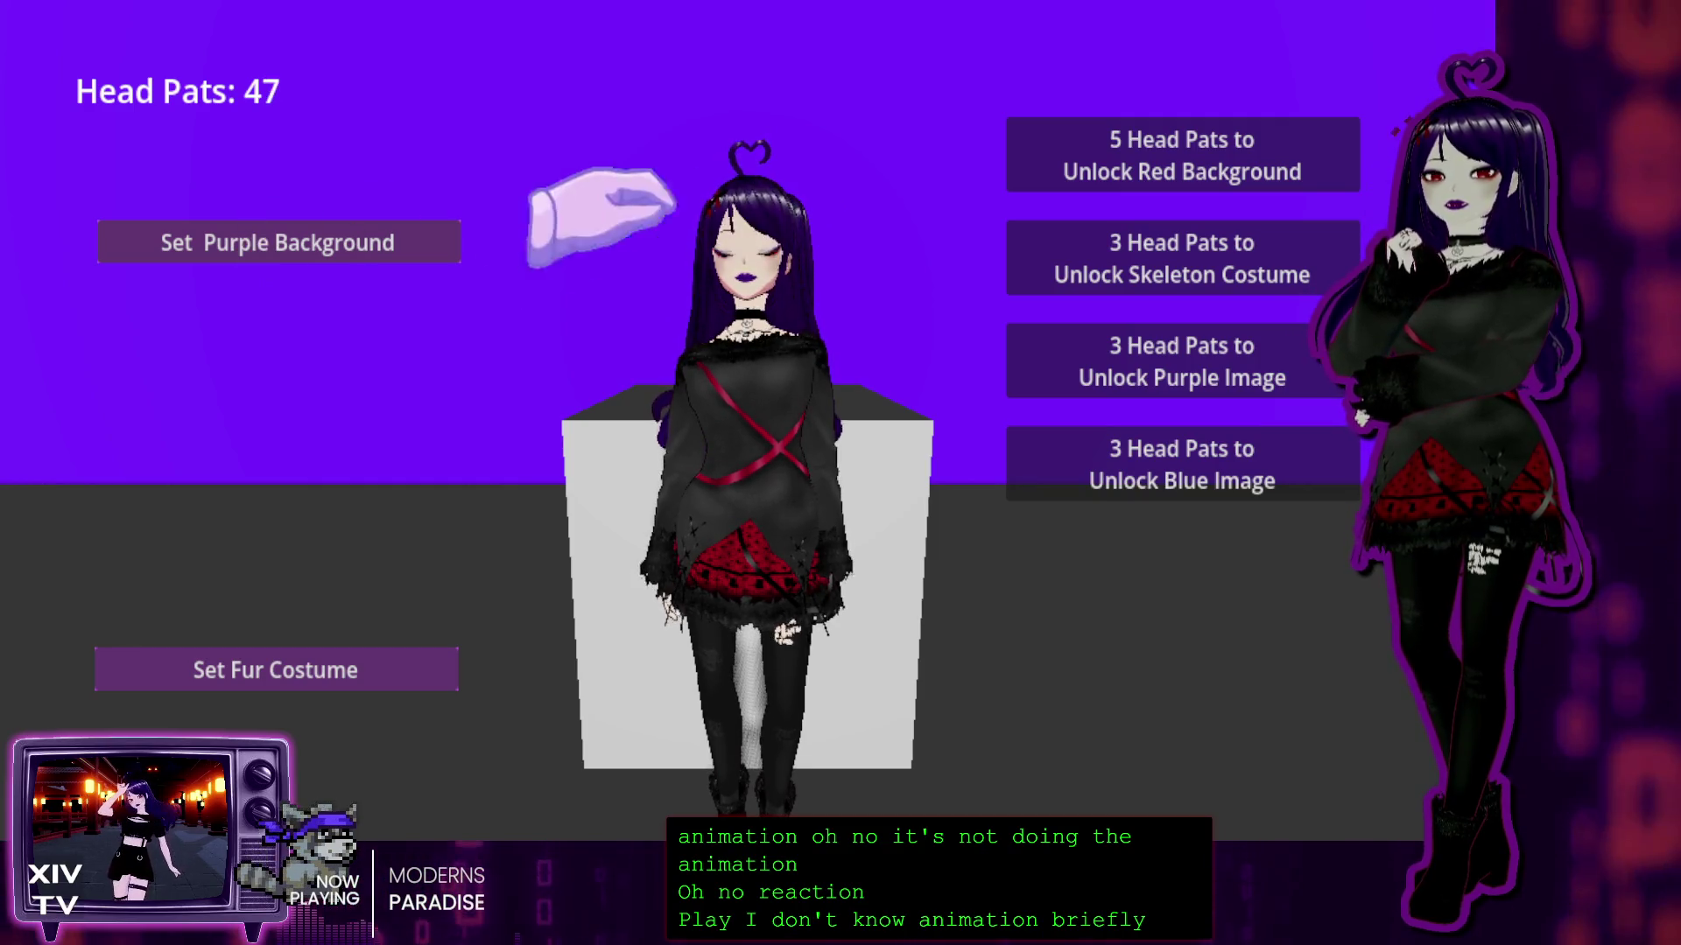
pyautogui.click(724, 200)
pyautogui.click(779, 234)
pyautogui.click(753, 212)
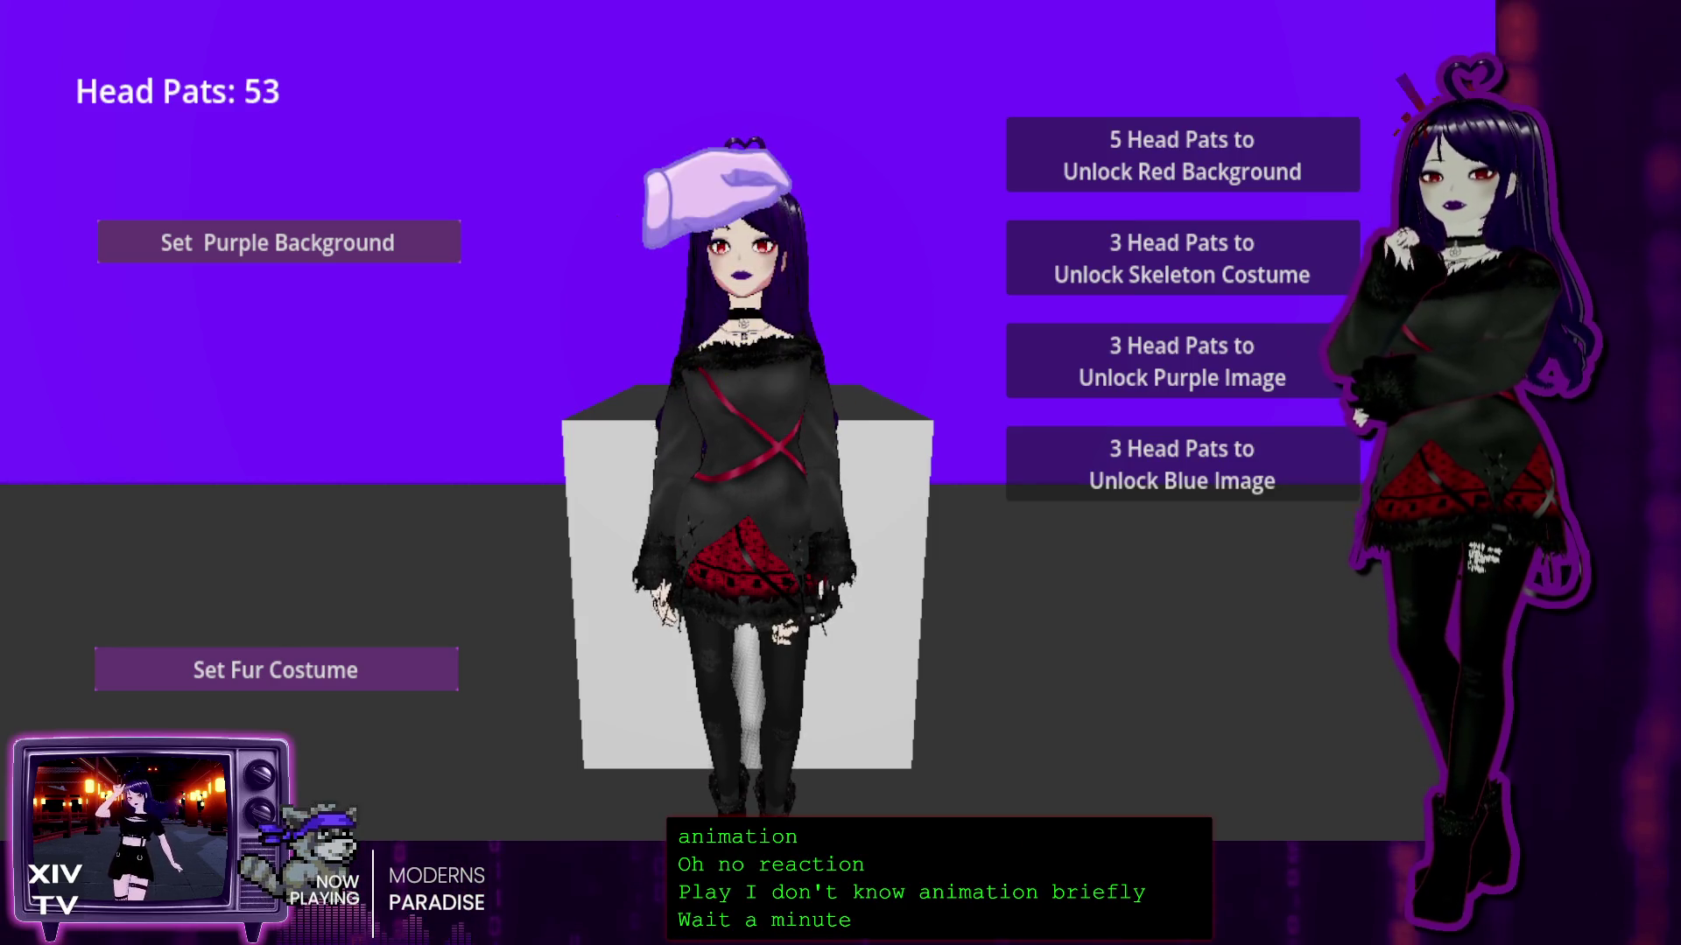
pyautogui.click(731, 140)
pyautogui.click(753, 201)
pyautogui.click(683, 254)
pyautogui.click(665, 271)
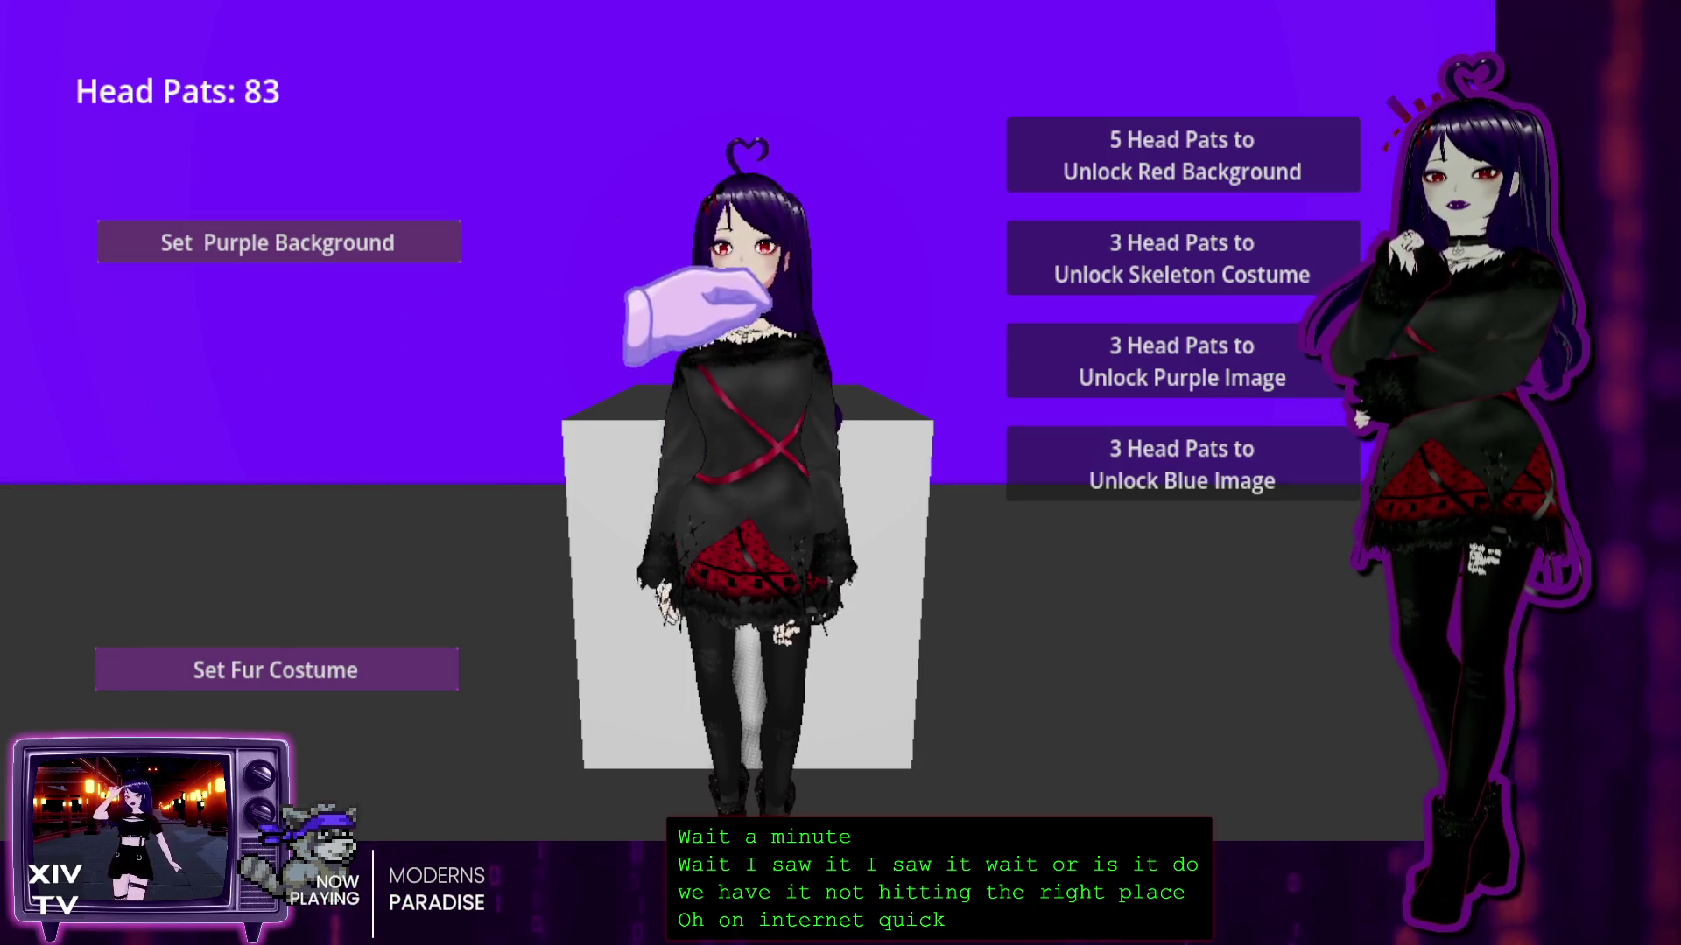
pyautogui.click(679, 151)
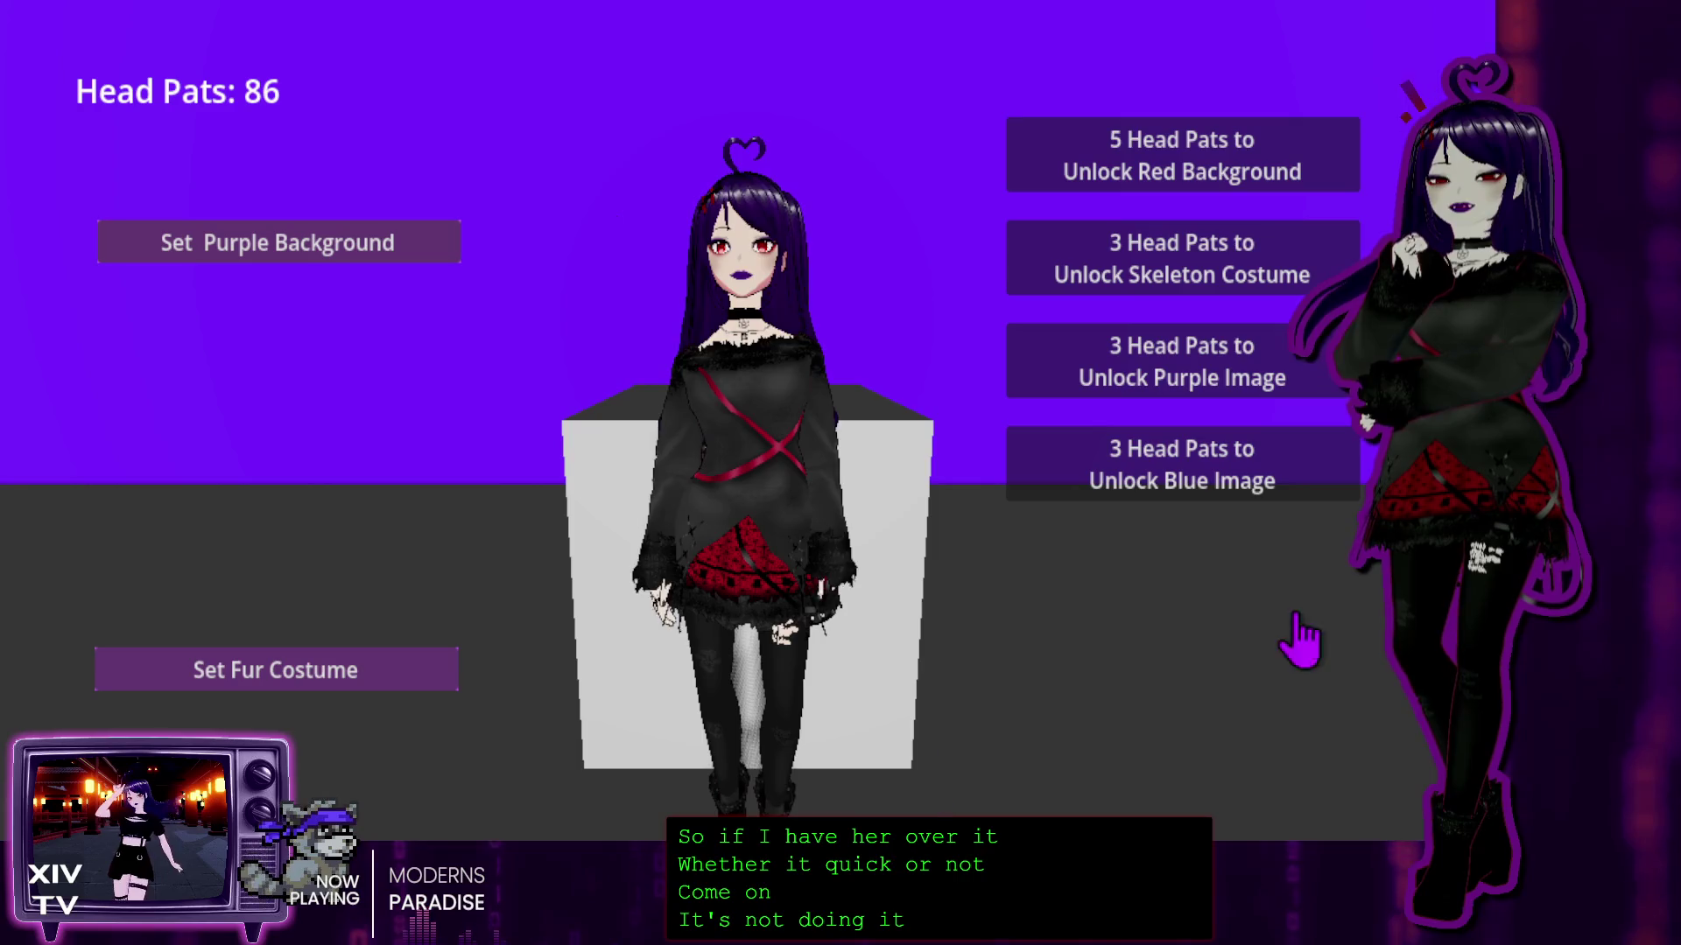
# Step: Stop the running game and inspect the last lines of the output log
pyautogui.press('F8')
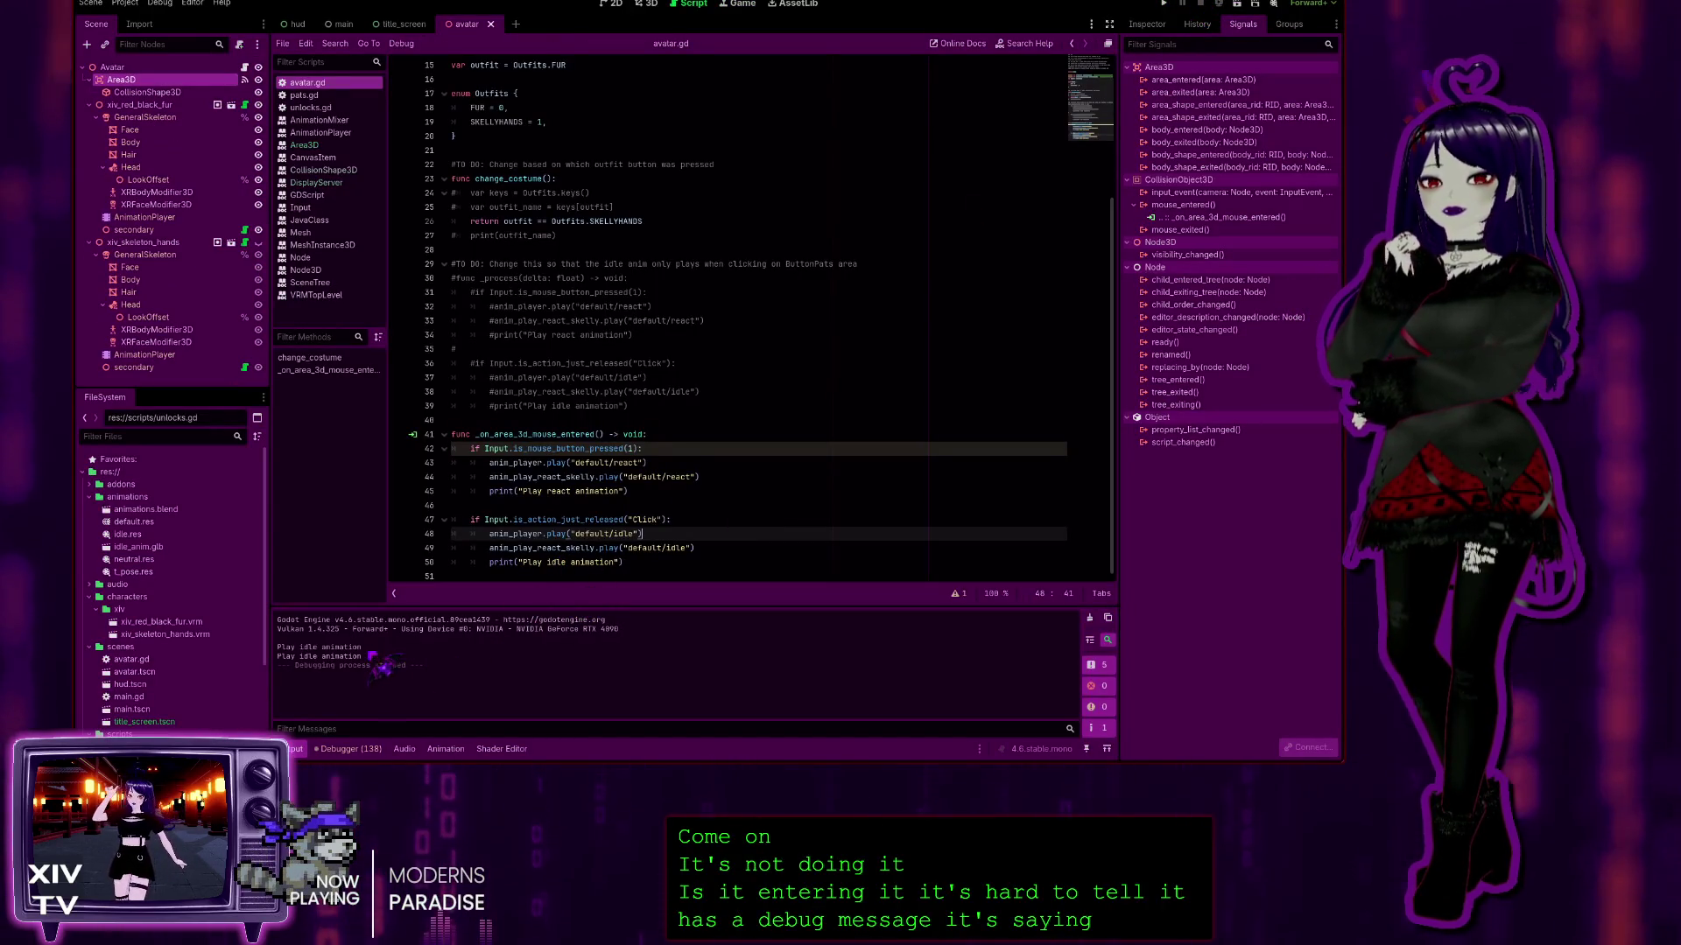
pyautogui.moveTo(277, 654)
pyautogui.mouseDown()
pyautogui.moveTo(394, 665)
pyautogui.moveTo(280, 646)
pyautogui.mouseUp()
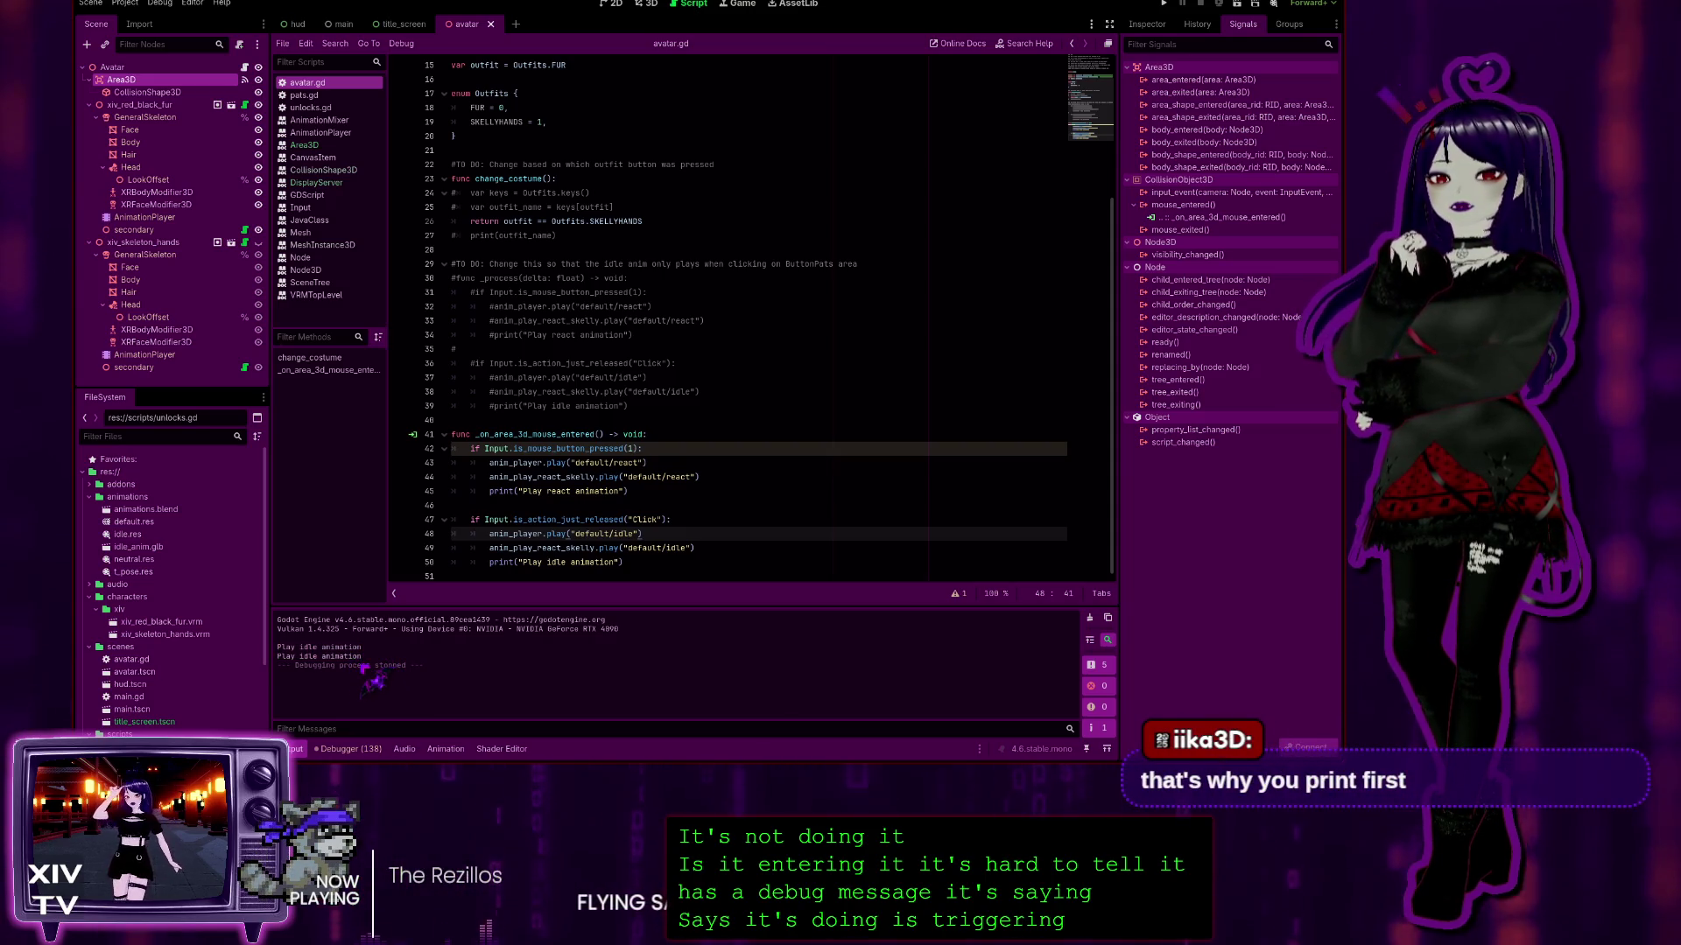
pyautogui.click(375, 685)
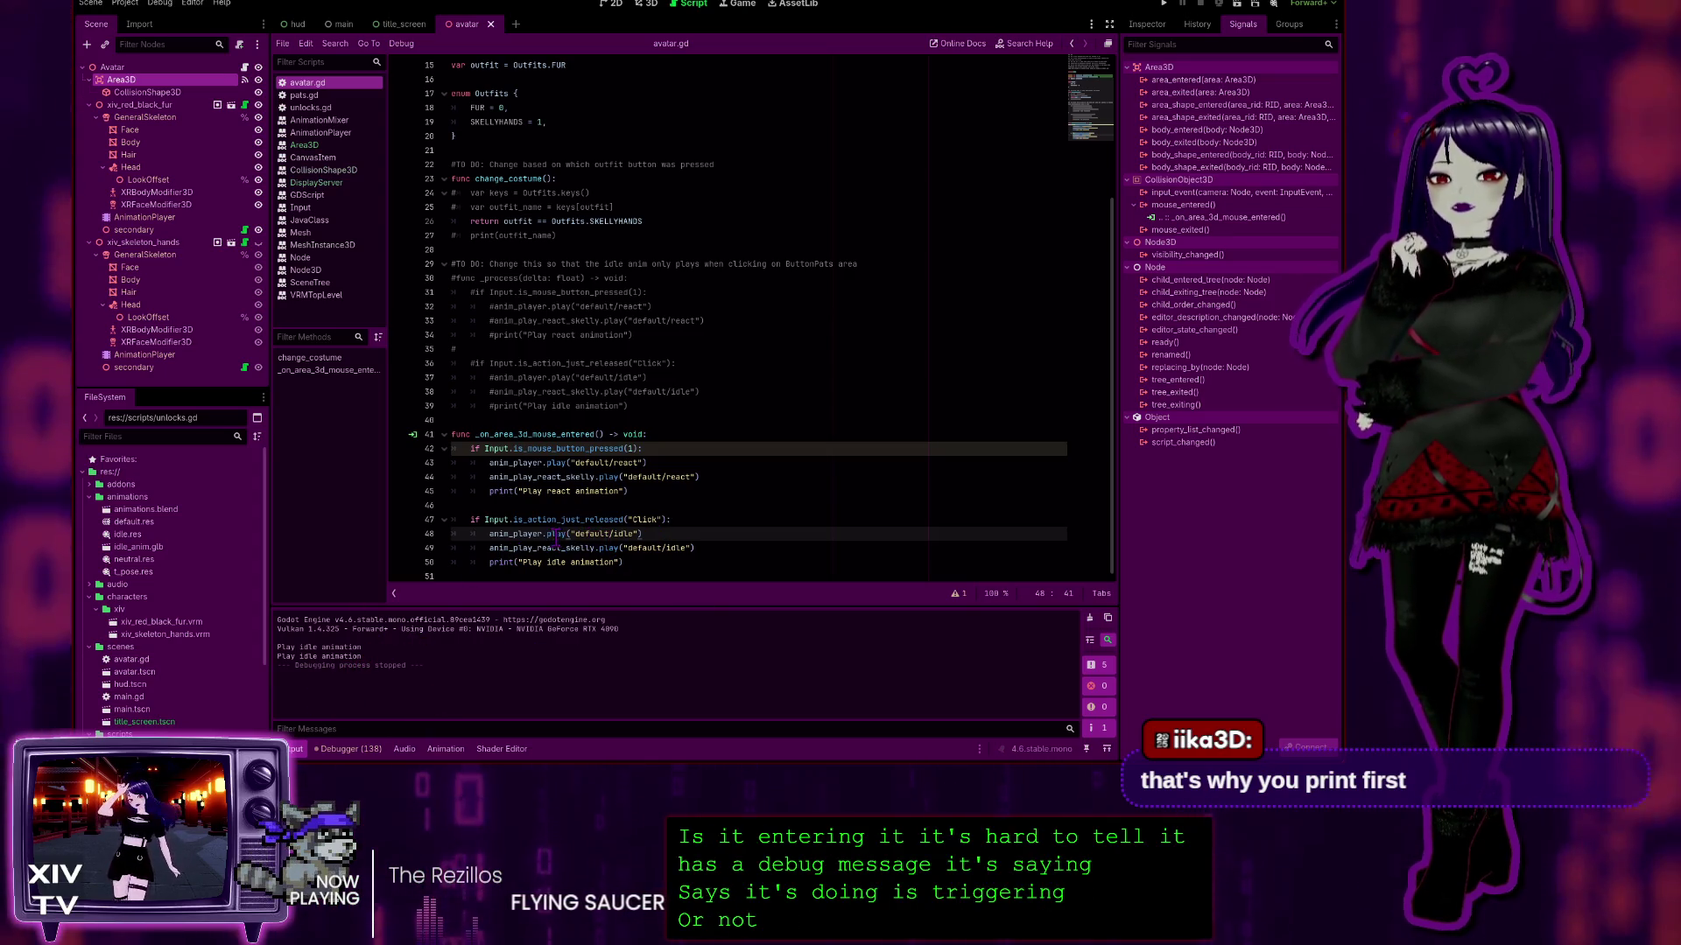
# Step: Add print("Mouse Entered Area") as the first line of the mouse-entered handler and run the project
pyautogui.click(645, 490)
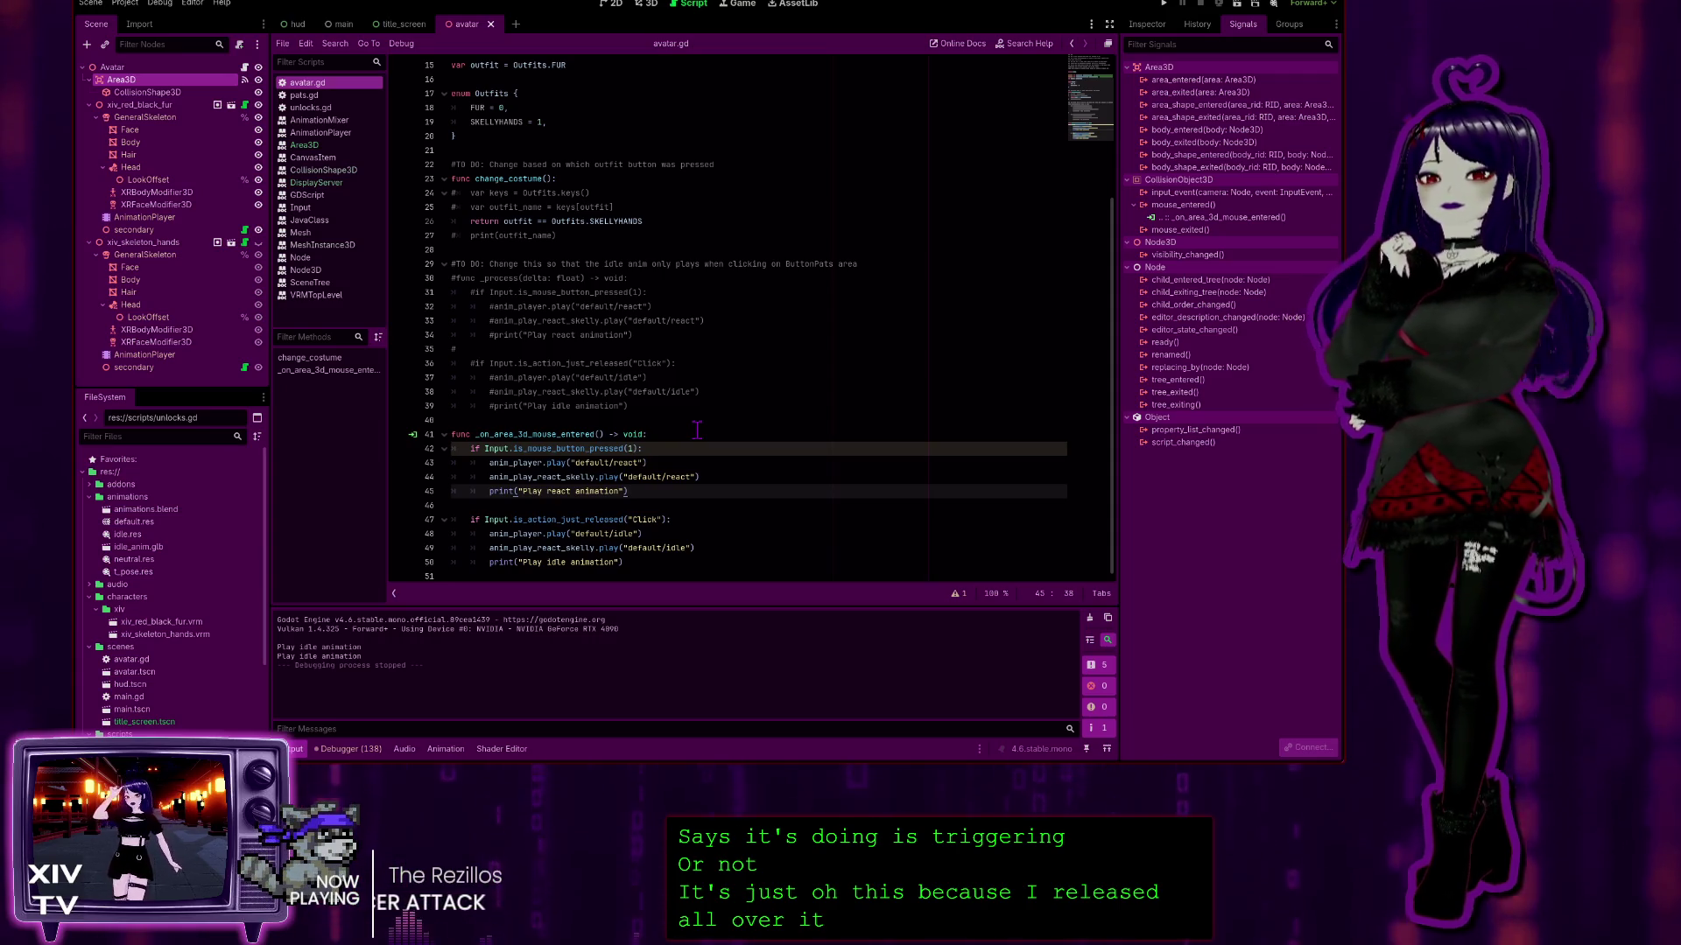
pyautogui.click(697, 431)
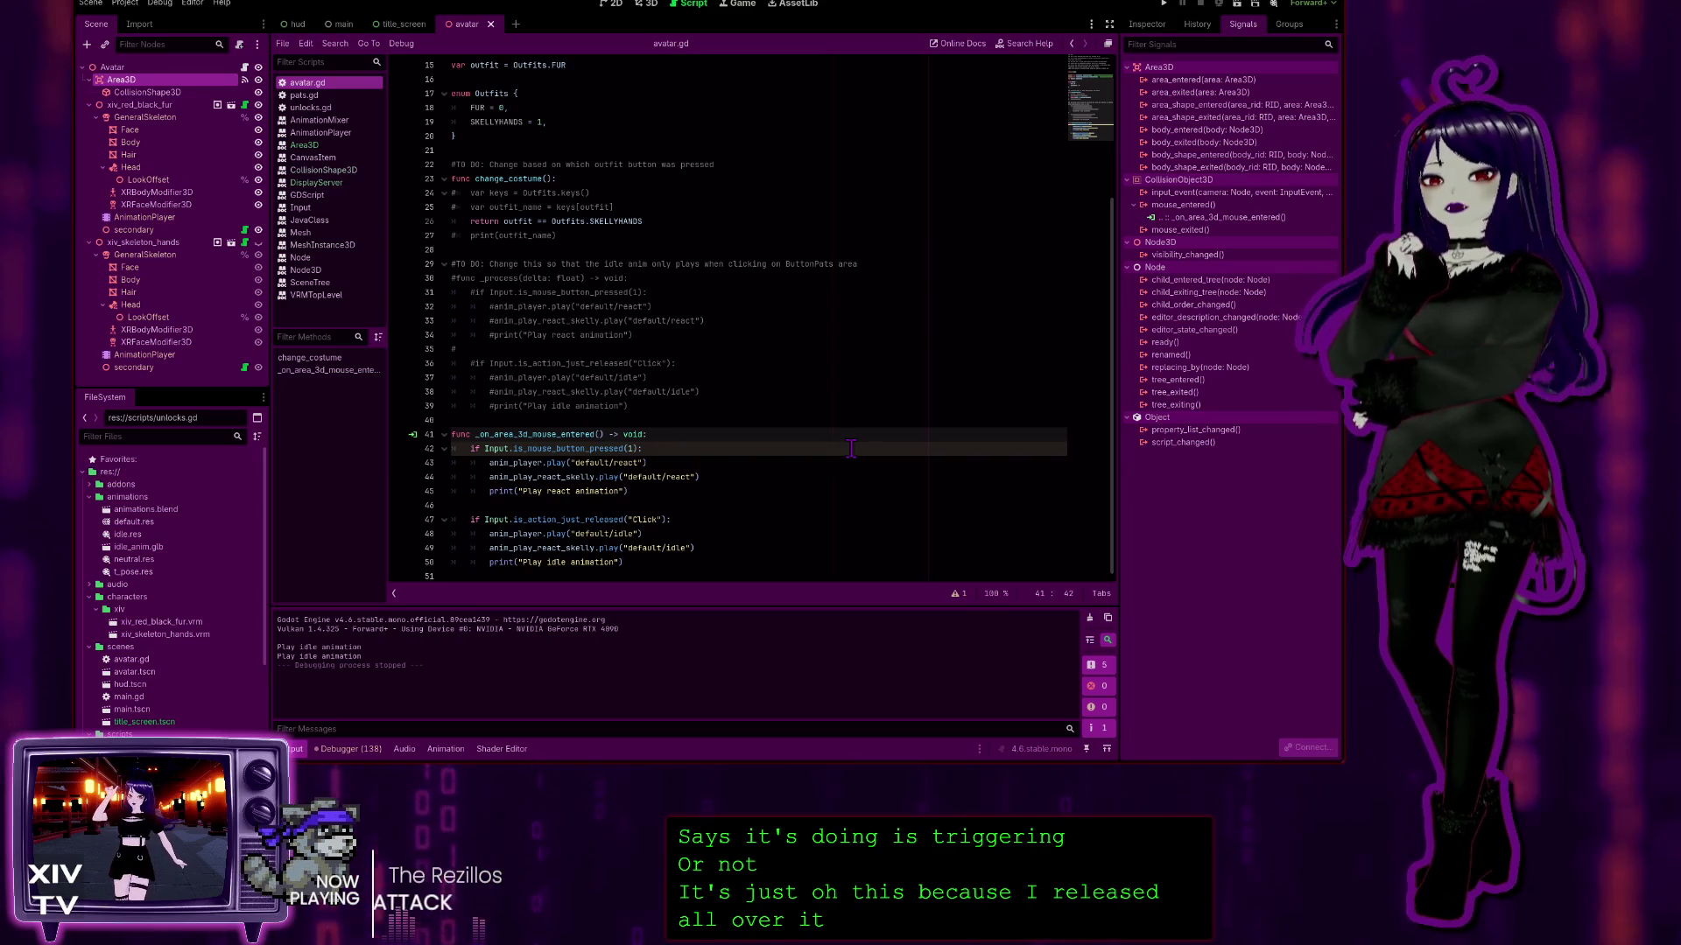
pyautogui.press('Return')
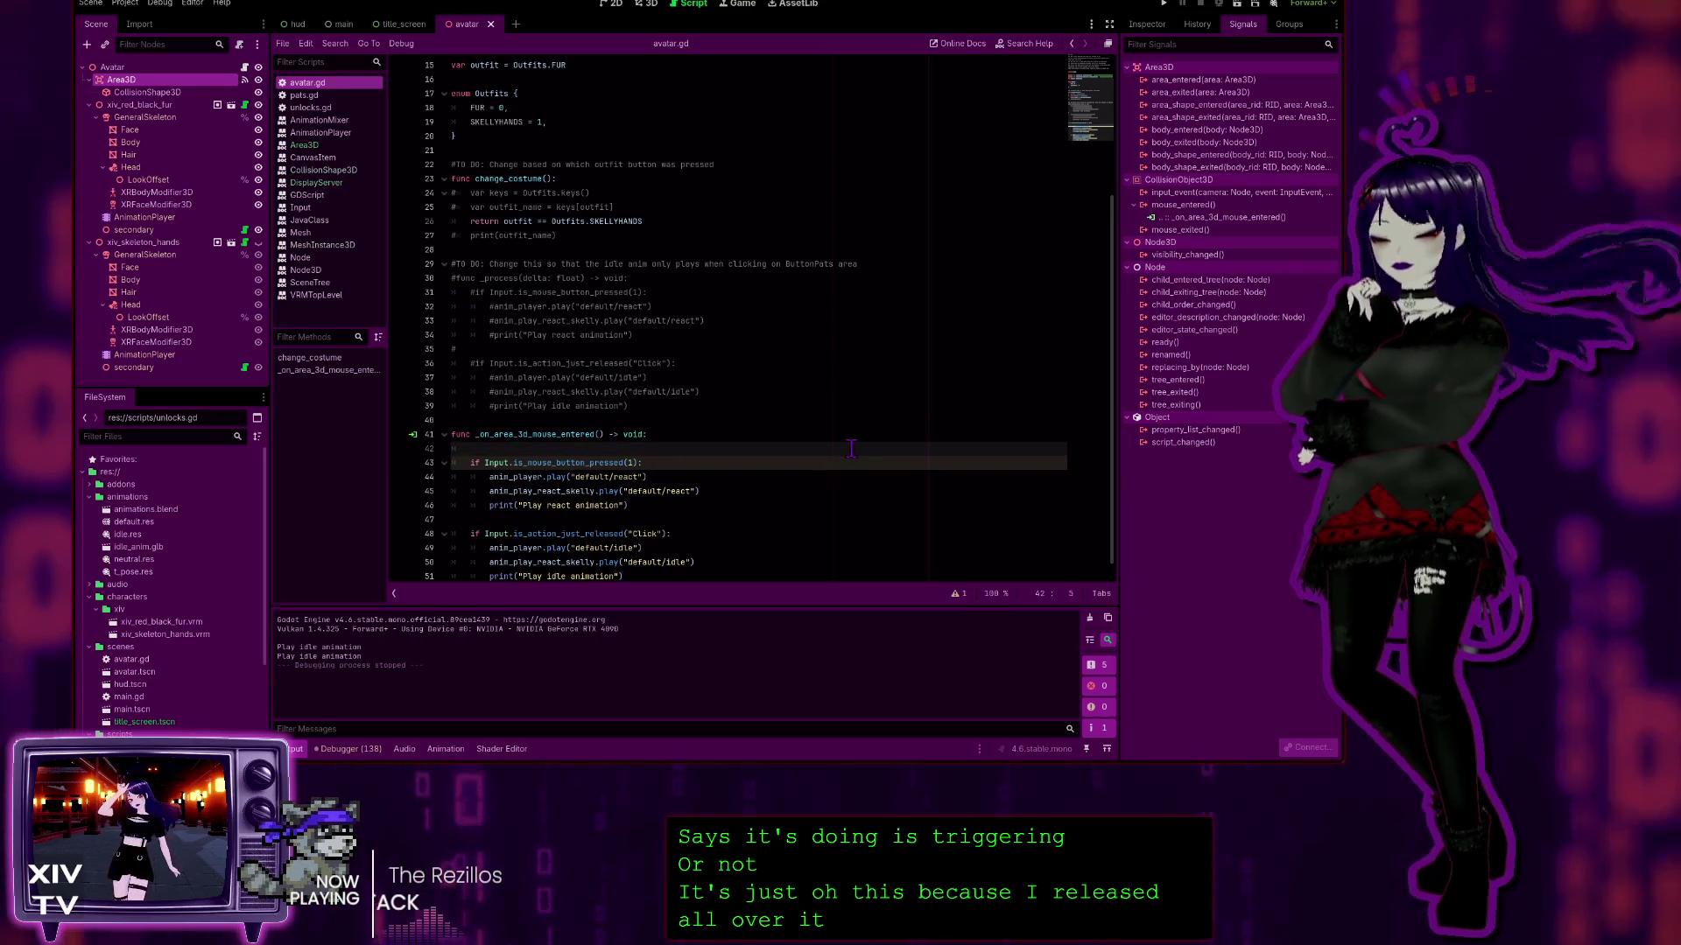
pyautogui.write('print')
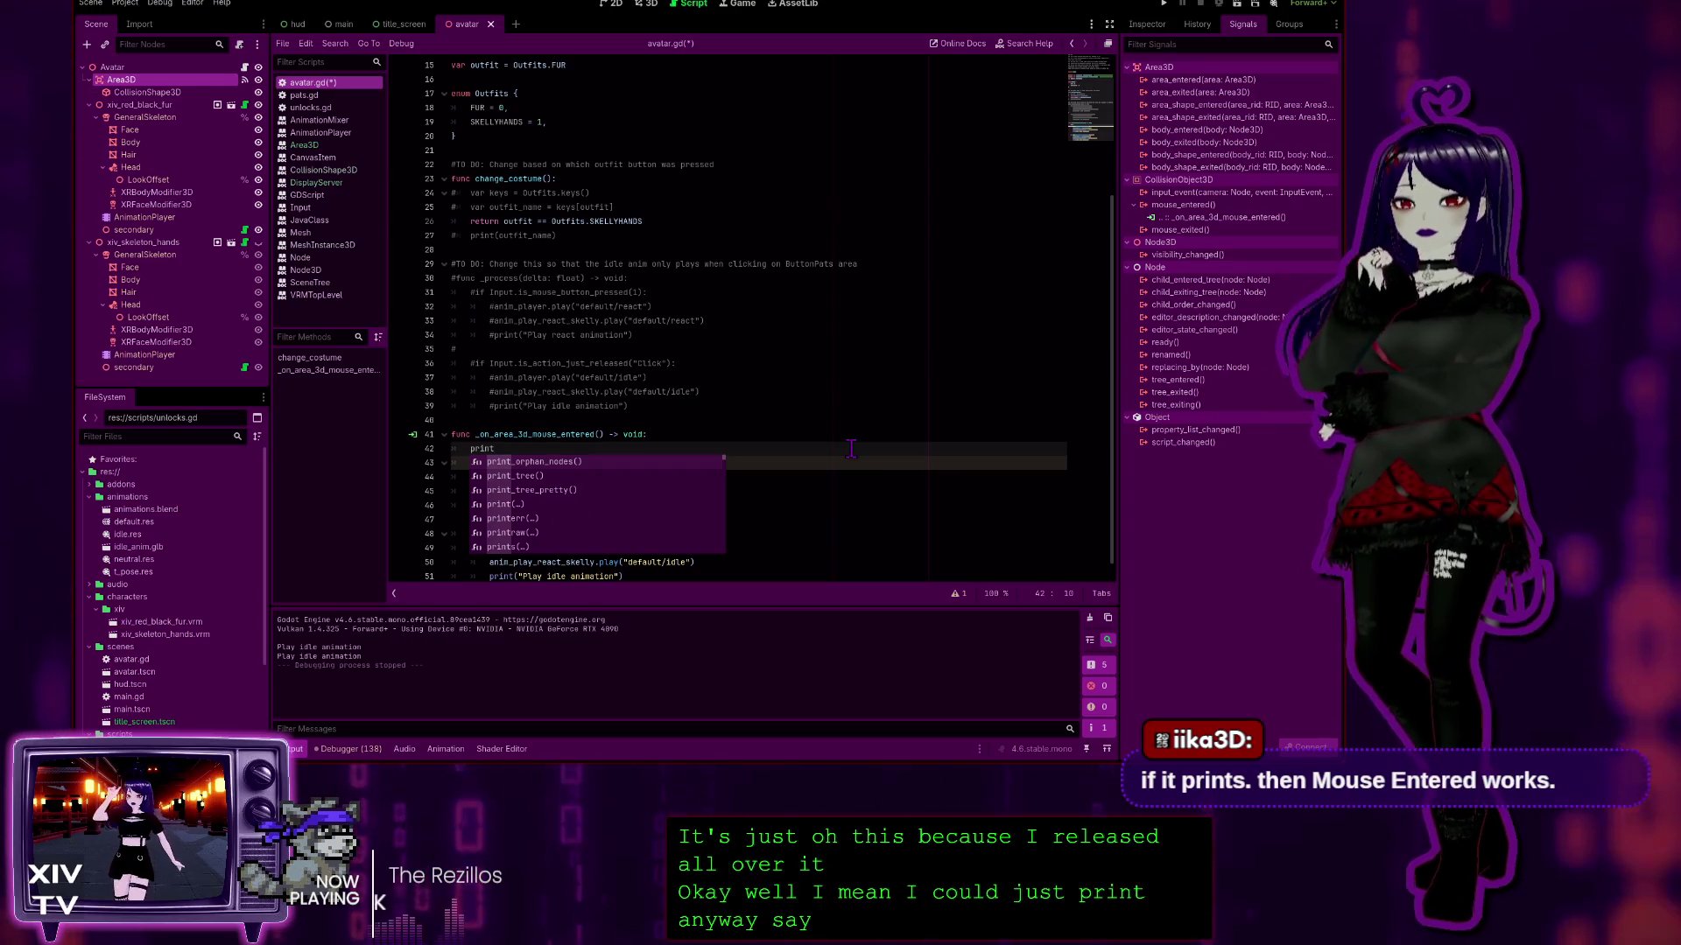
pyautogui.write('("')
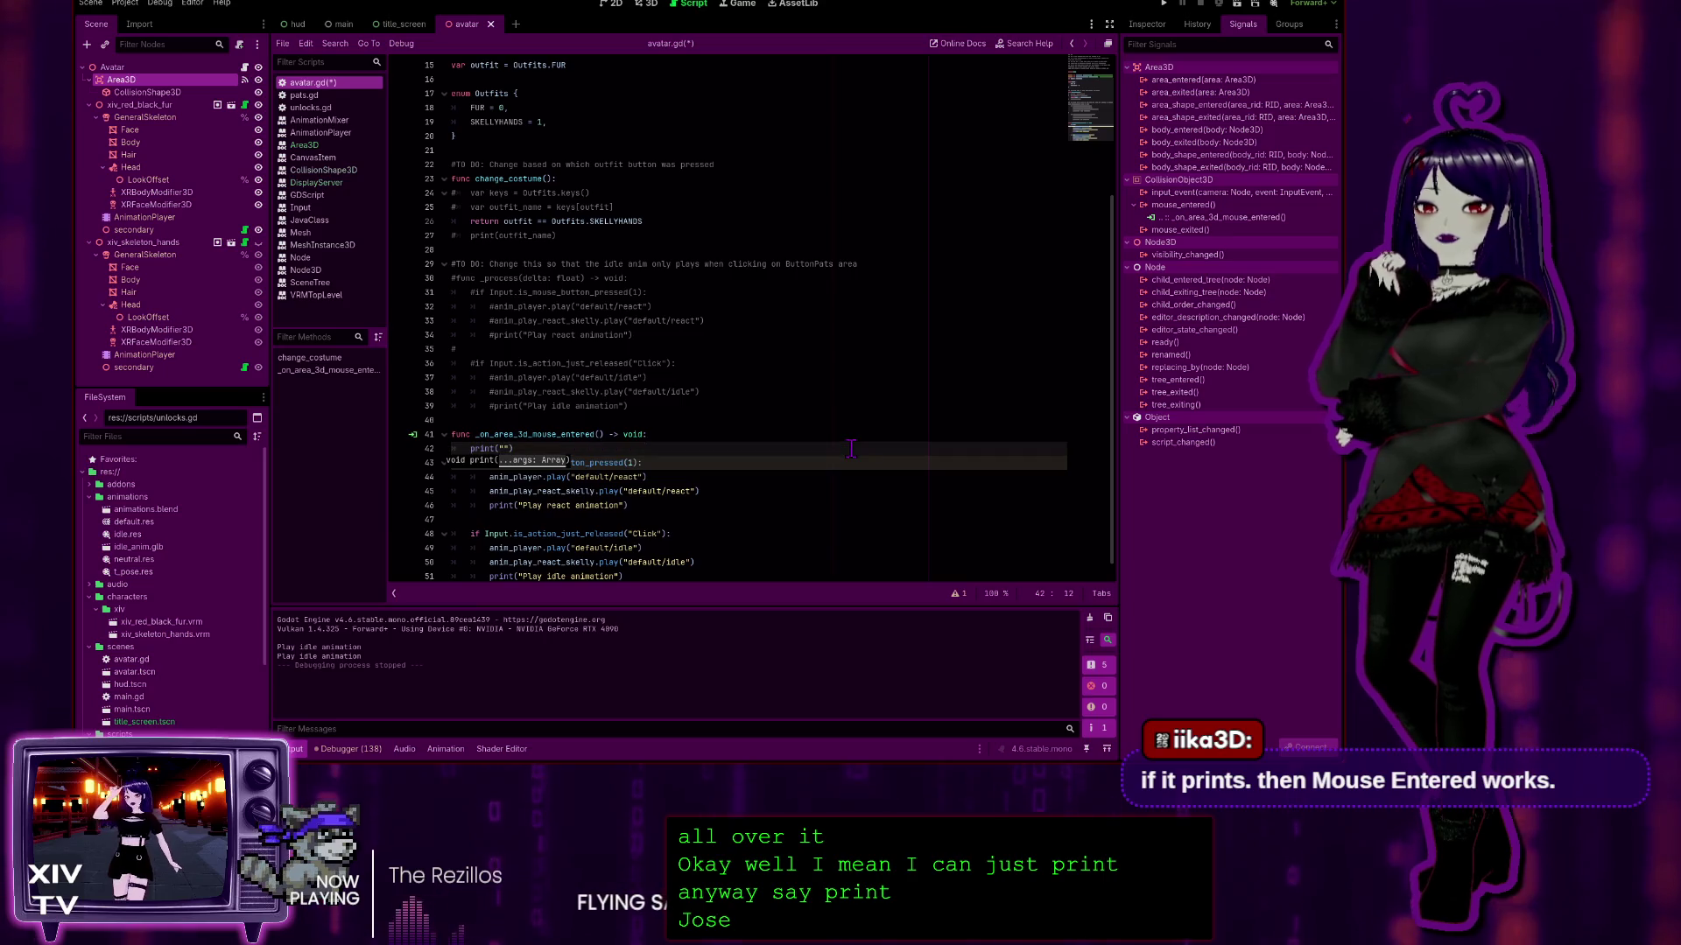
pyautogui.write('Mouse Ente')
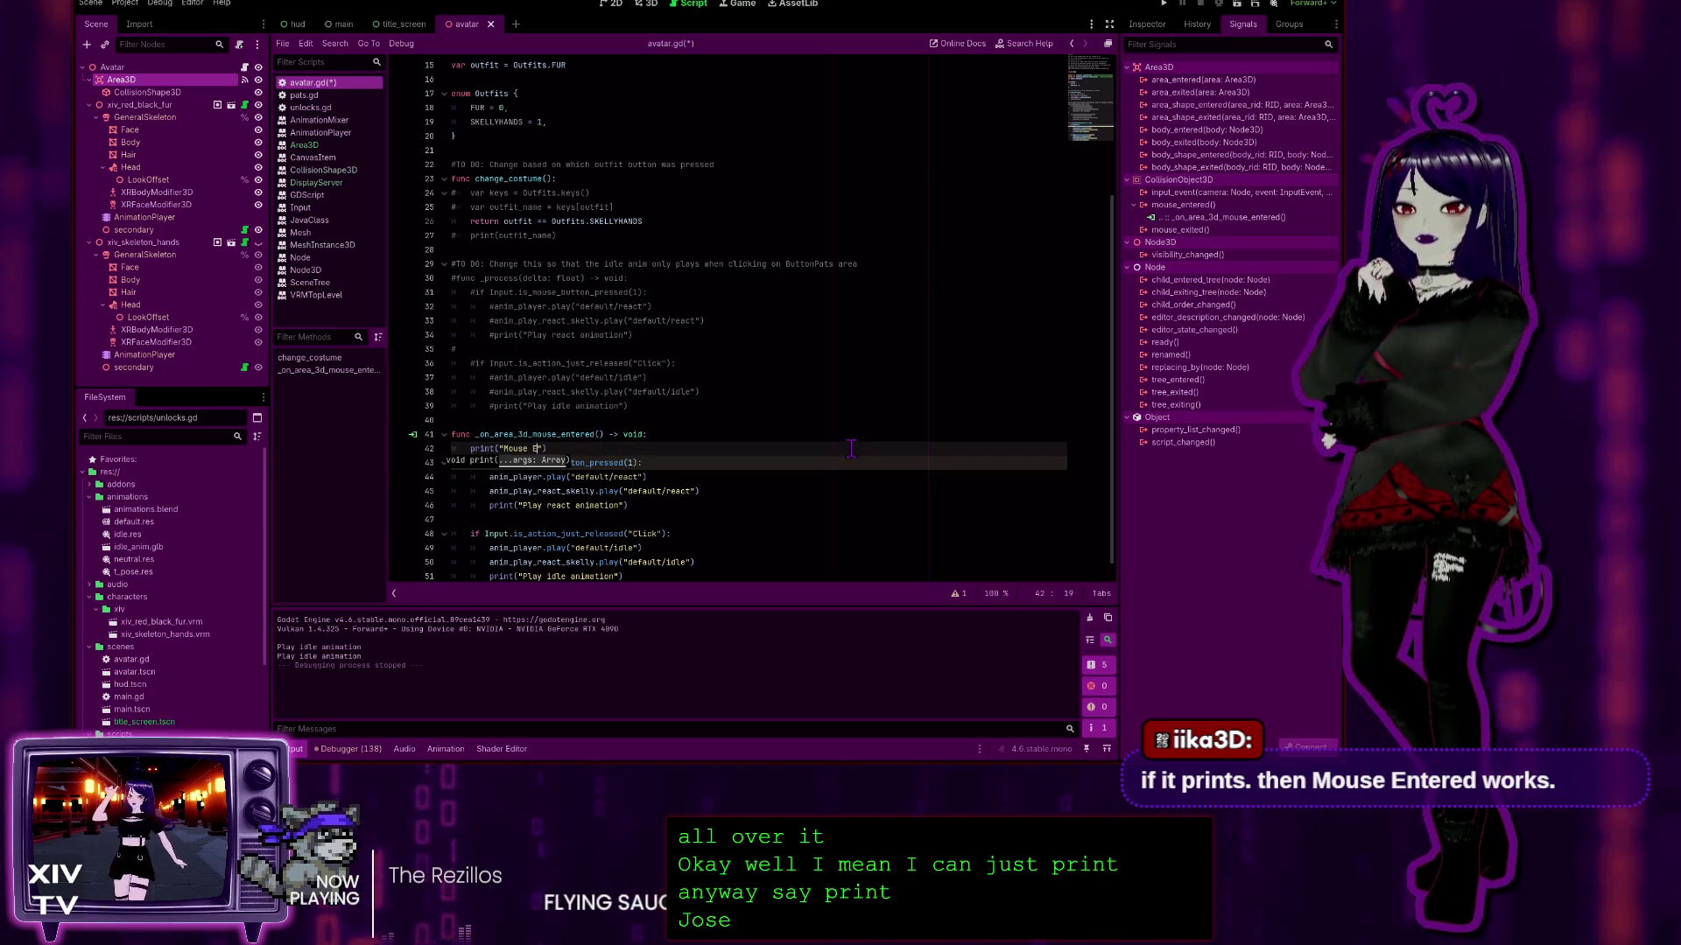
pyautogui.write('red ')
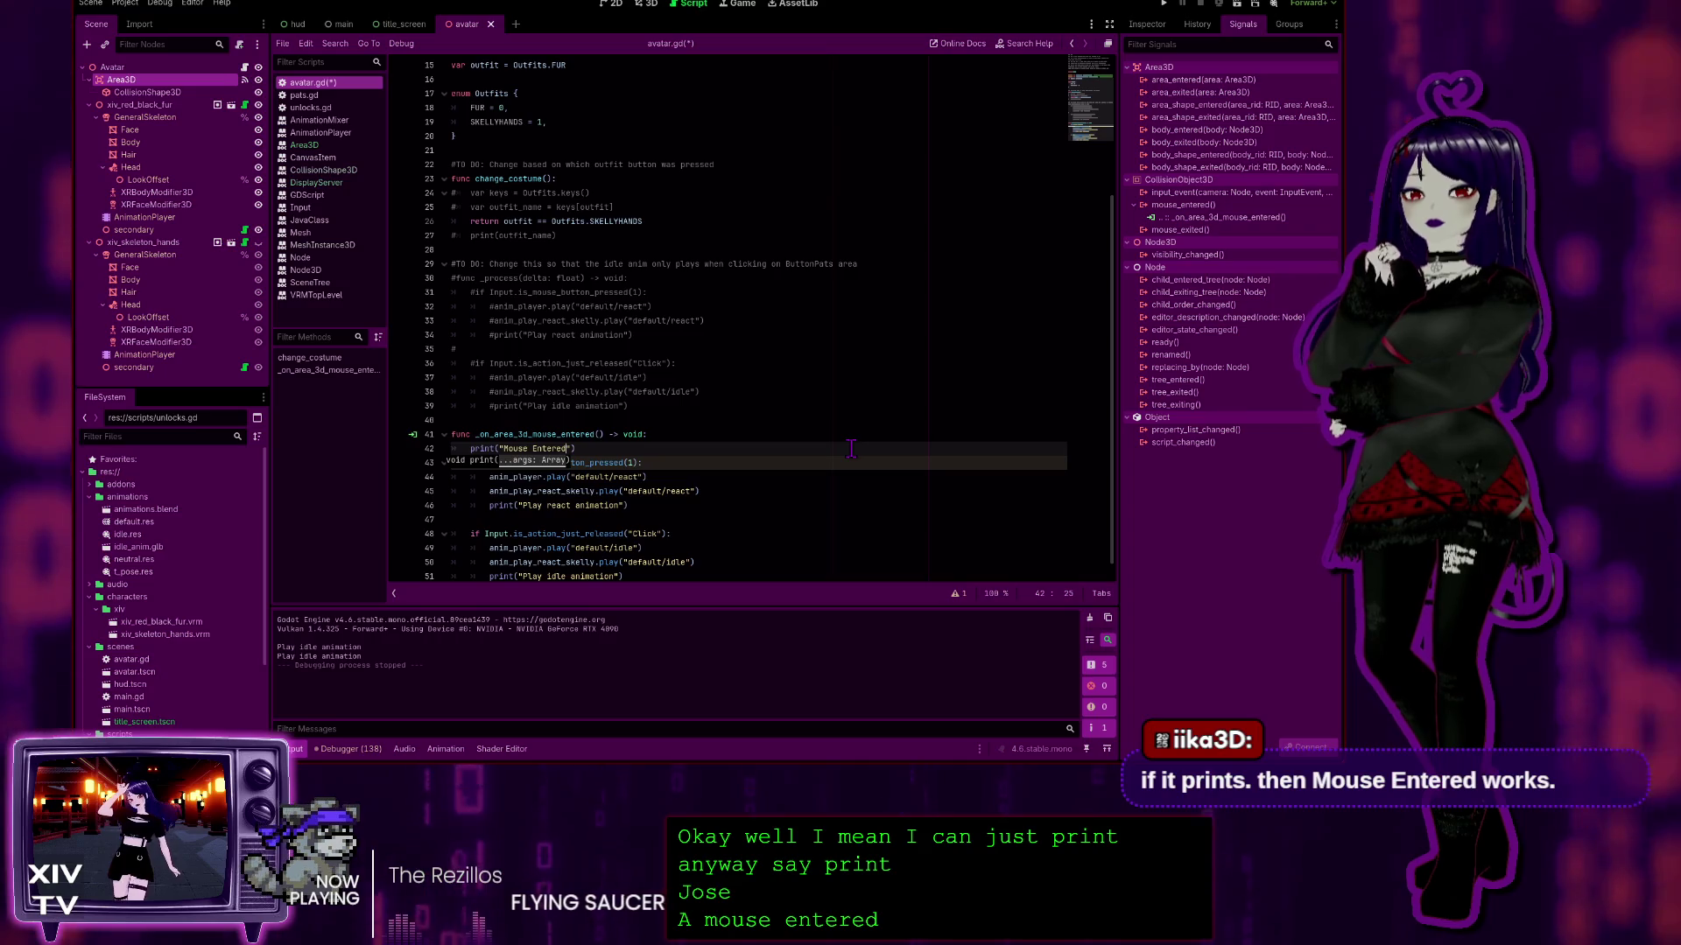
pyautogui.write('Area')
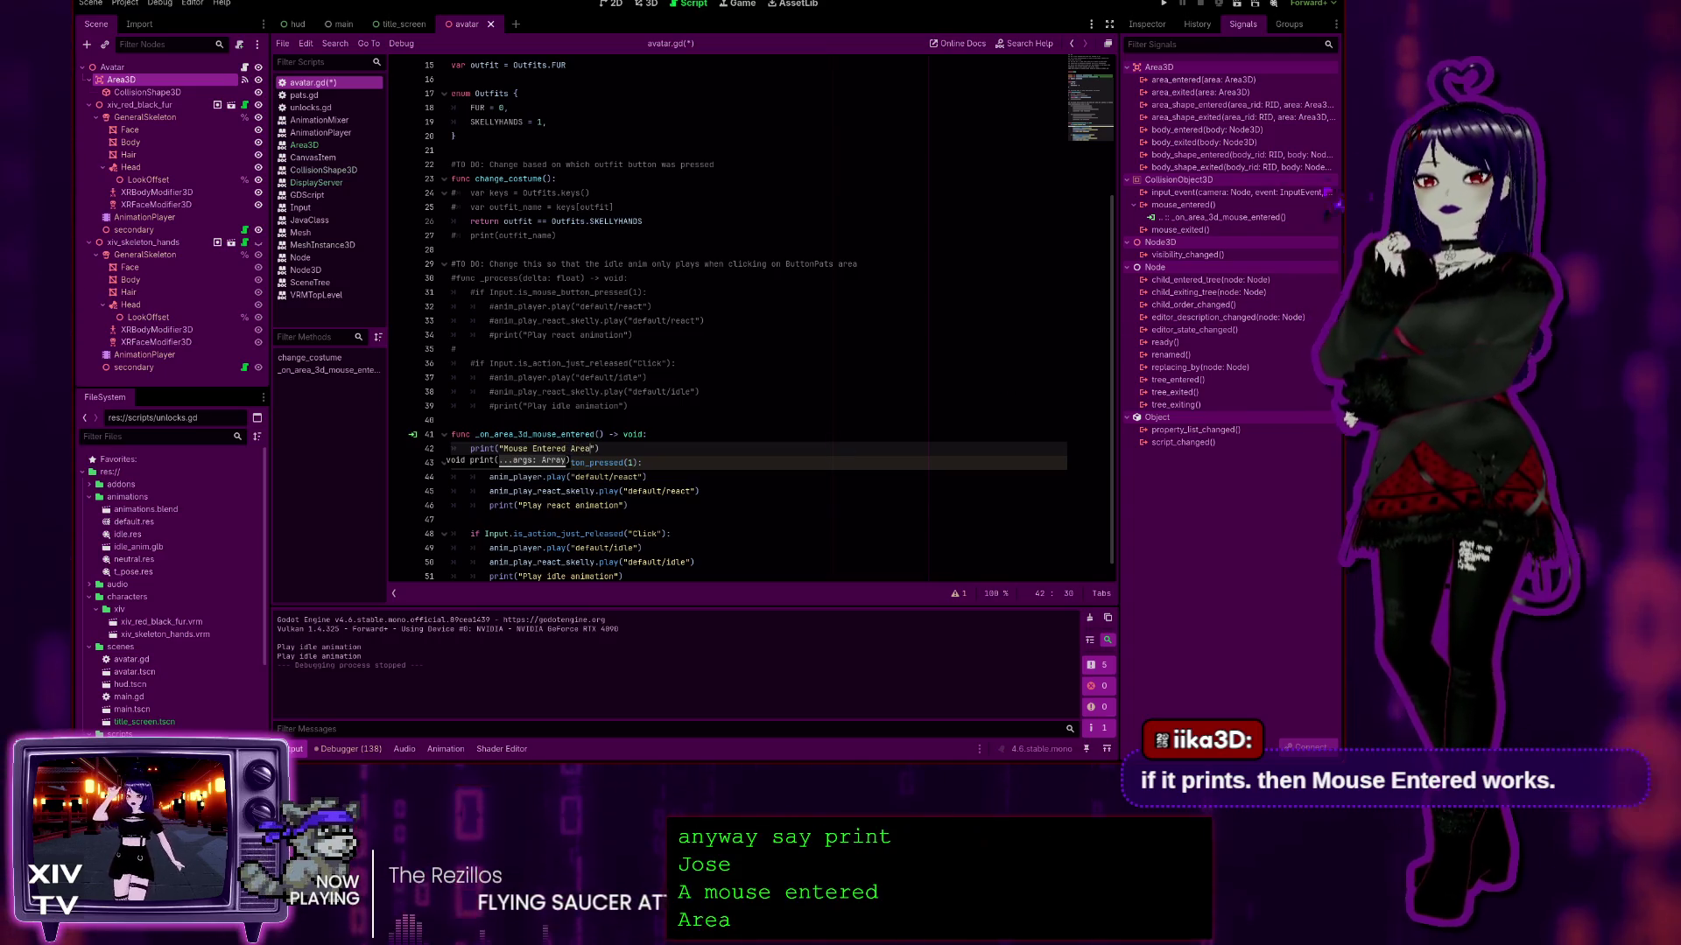
pyautogui.press('F5')
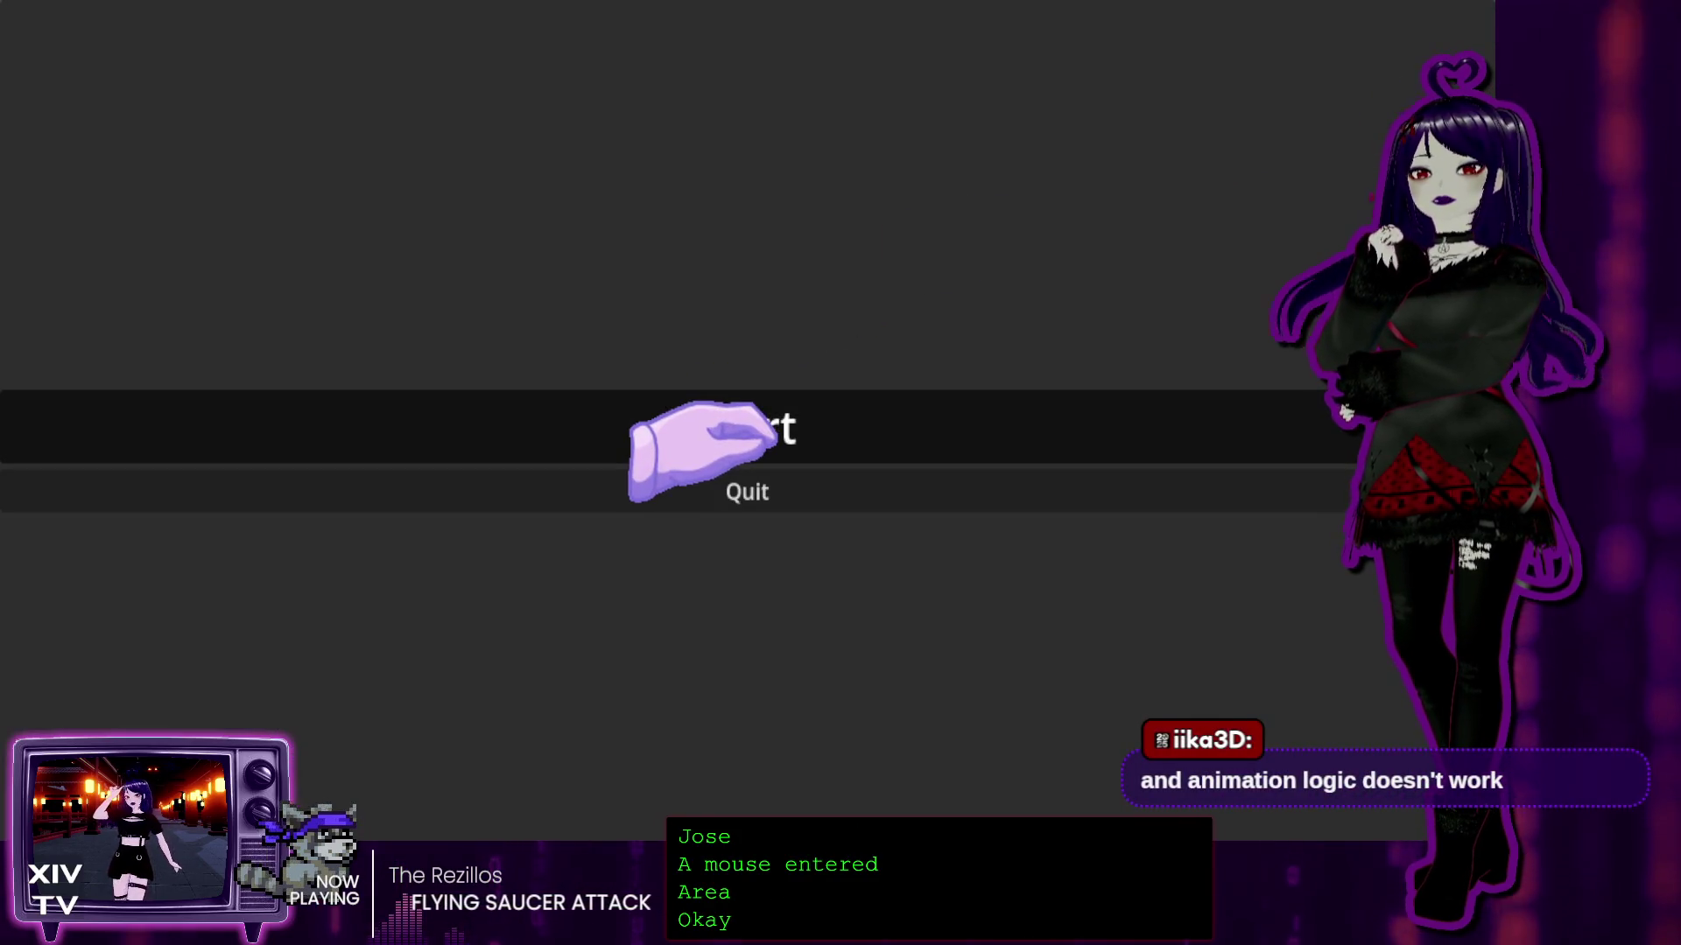
# Step: Start the game and pat the avatar's head once, bringing the counter to 1
pyautogui.press('Return')
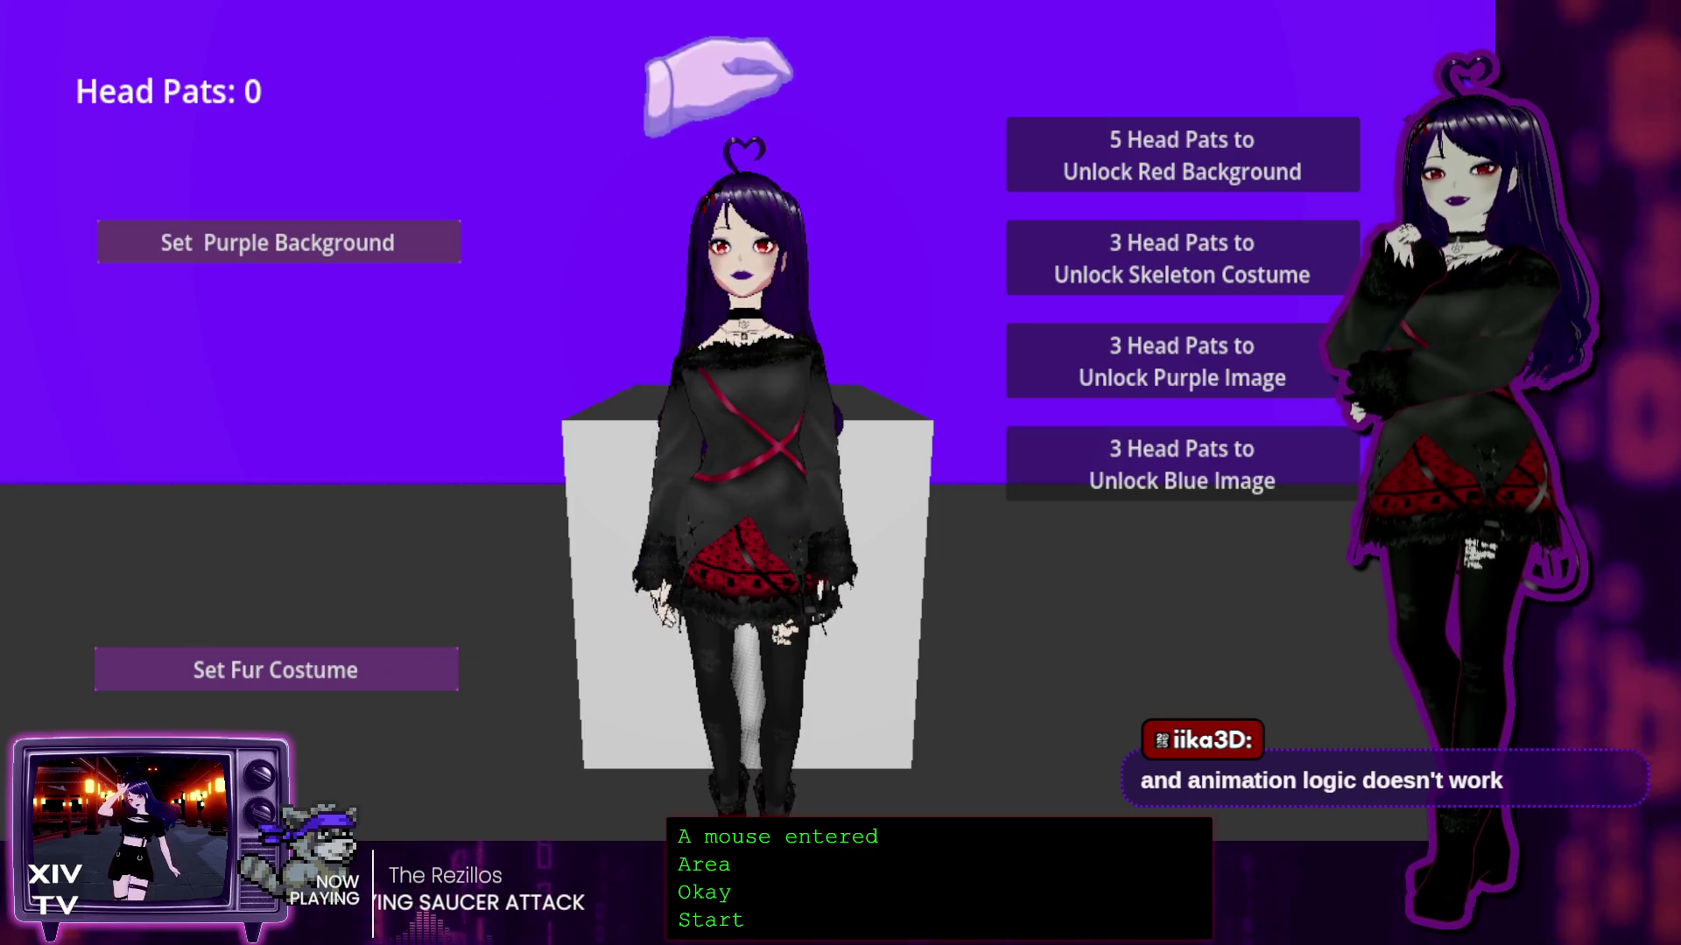
pyautogui.click(739, 259)
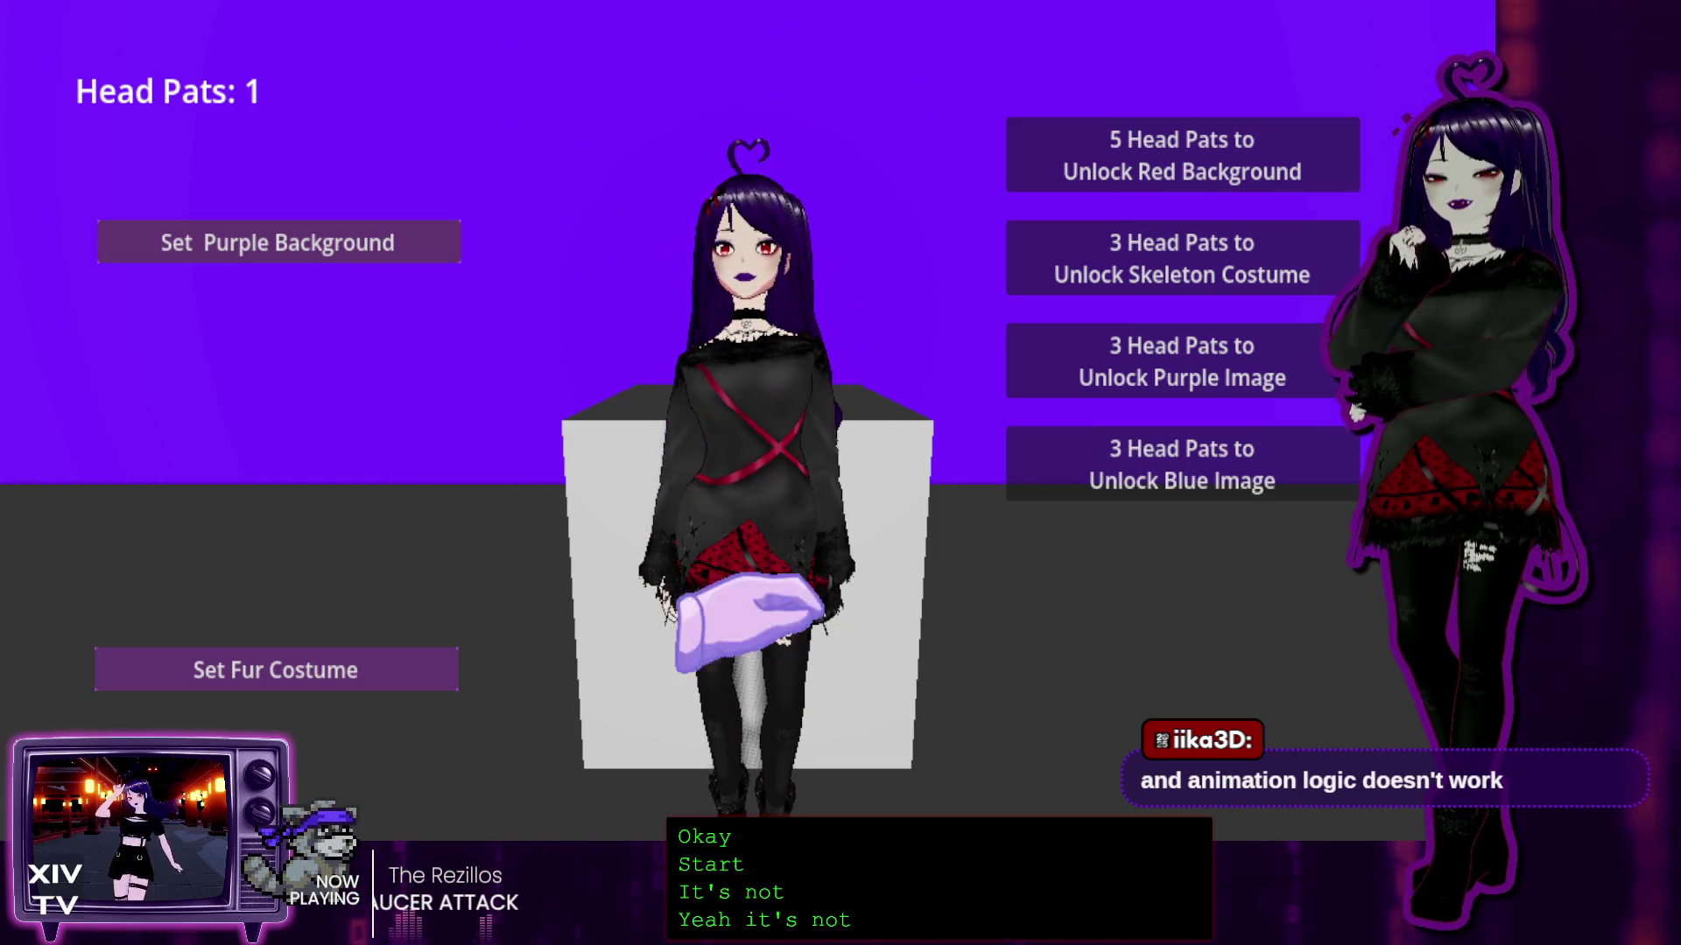
# Step: Stop the game, inspect the mouse_entered signal connection, and switch to the 2D workspace
pyautogui.press('F8')
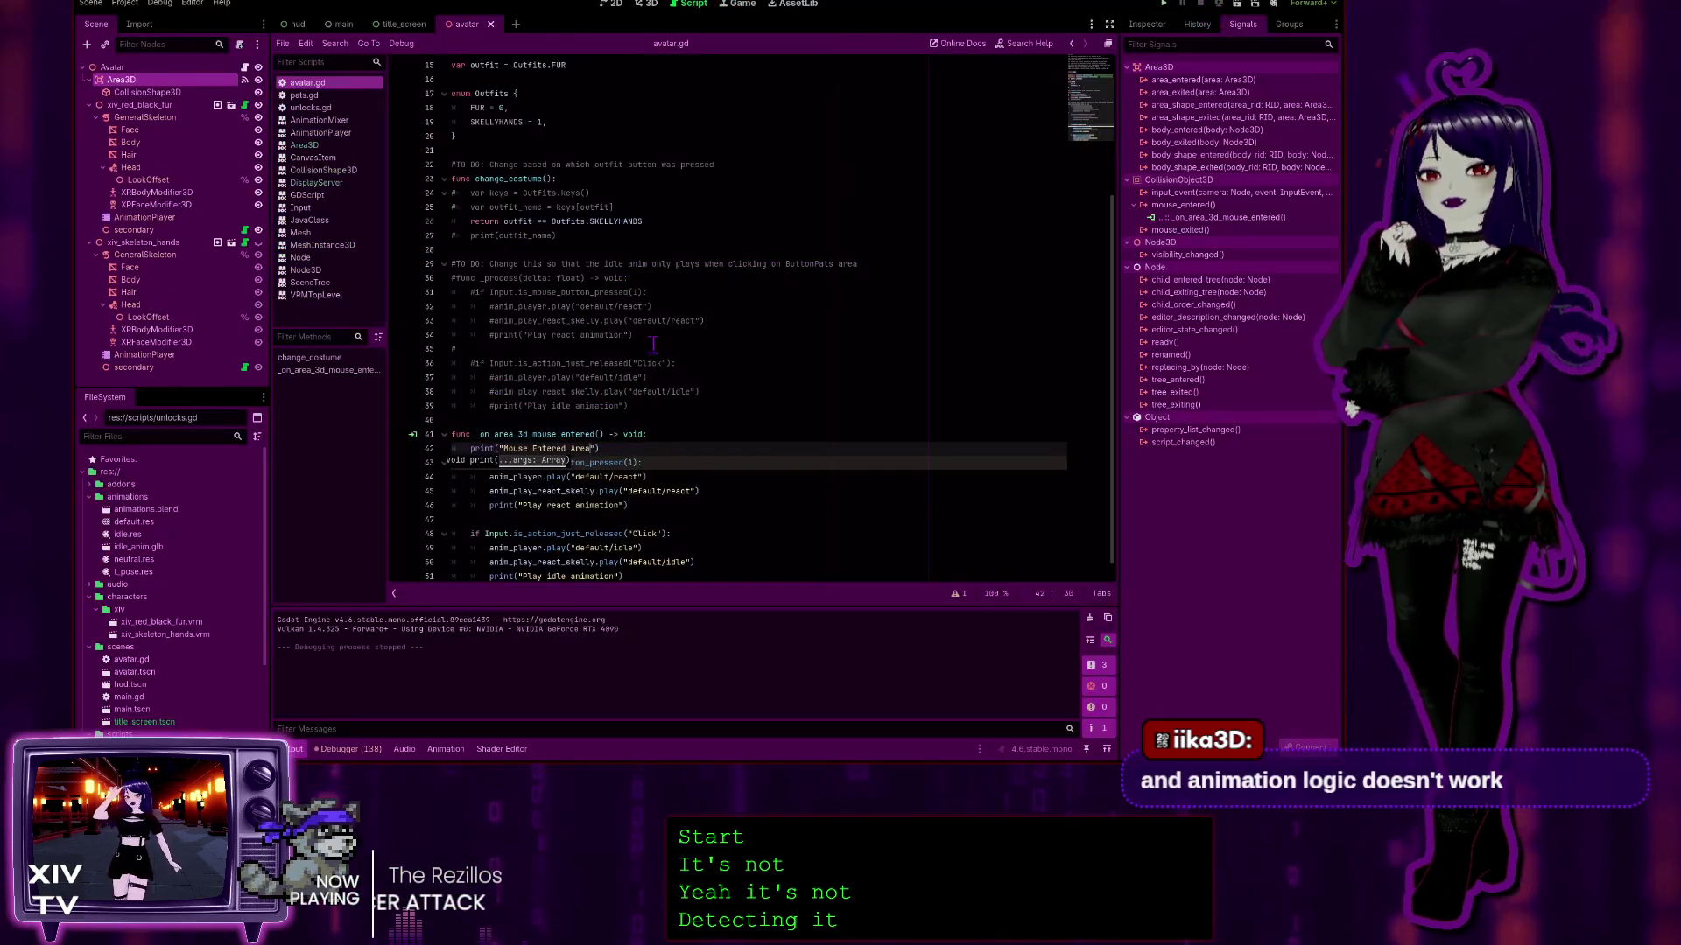
pyautogui.click(671, 435)
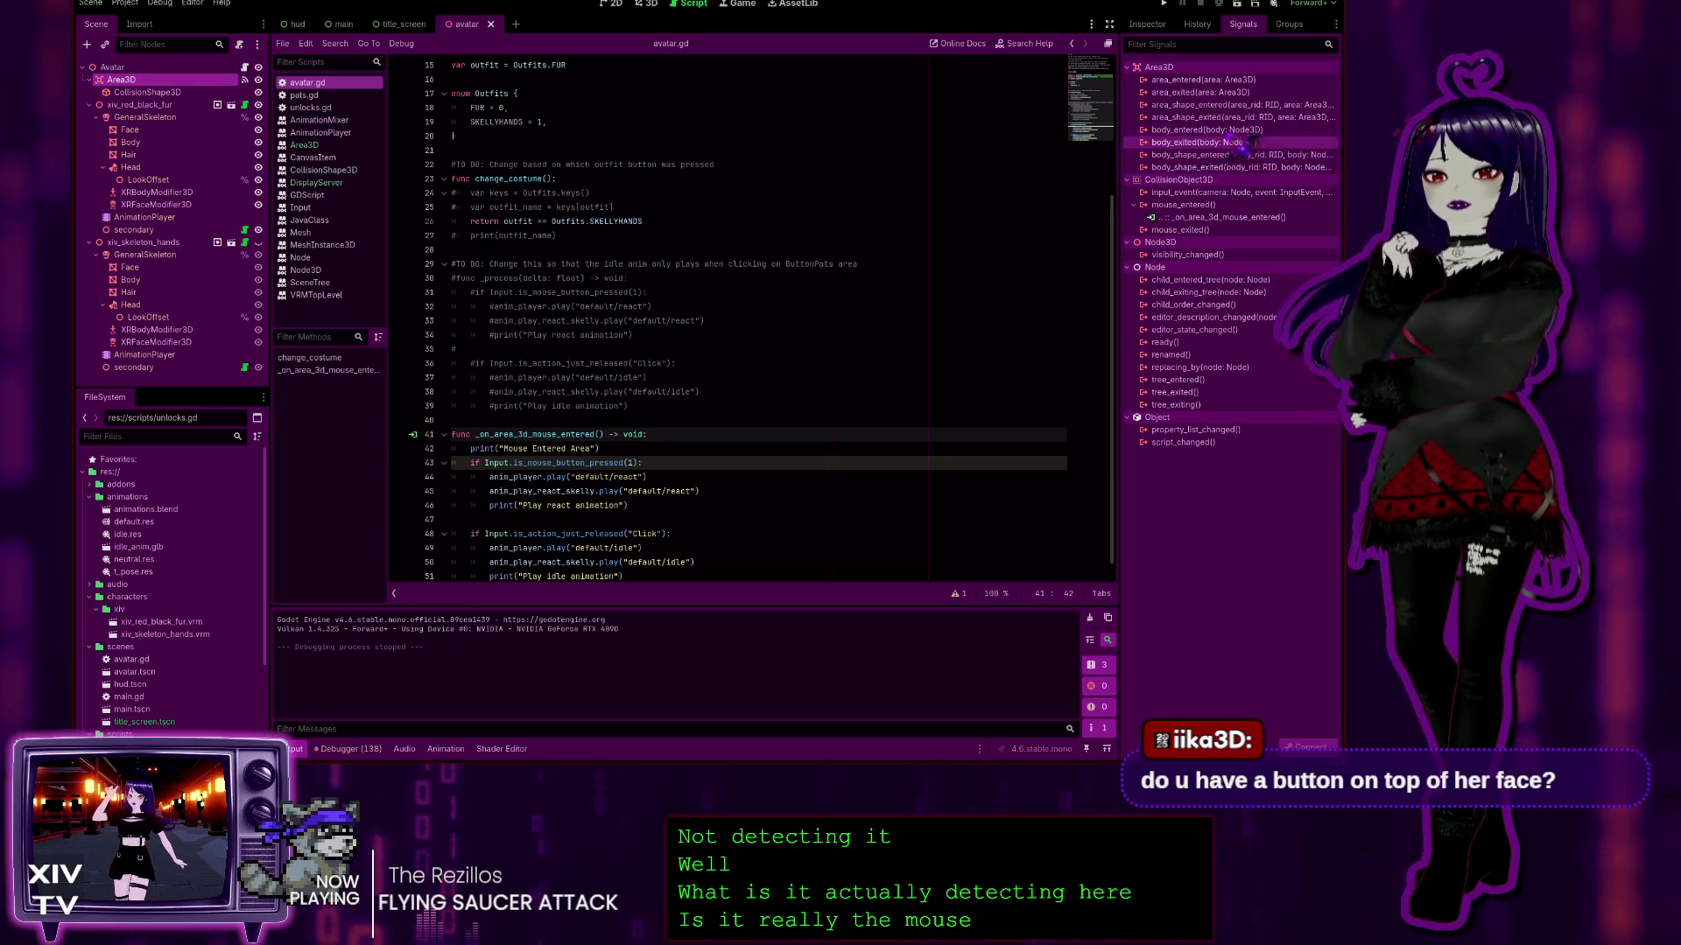
pyautogui.click(1190, 205)
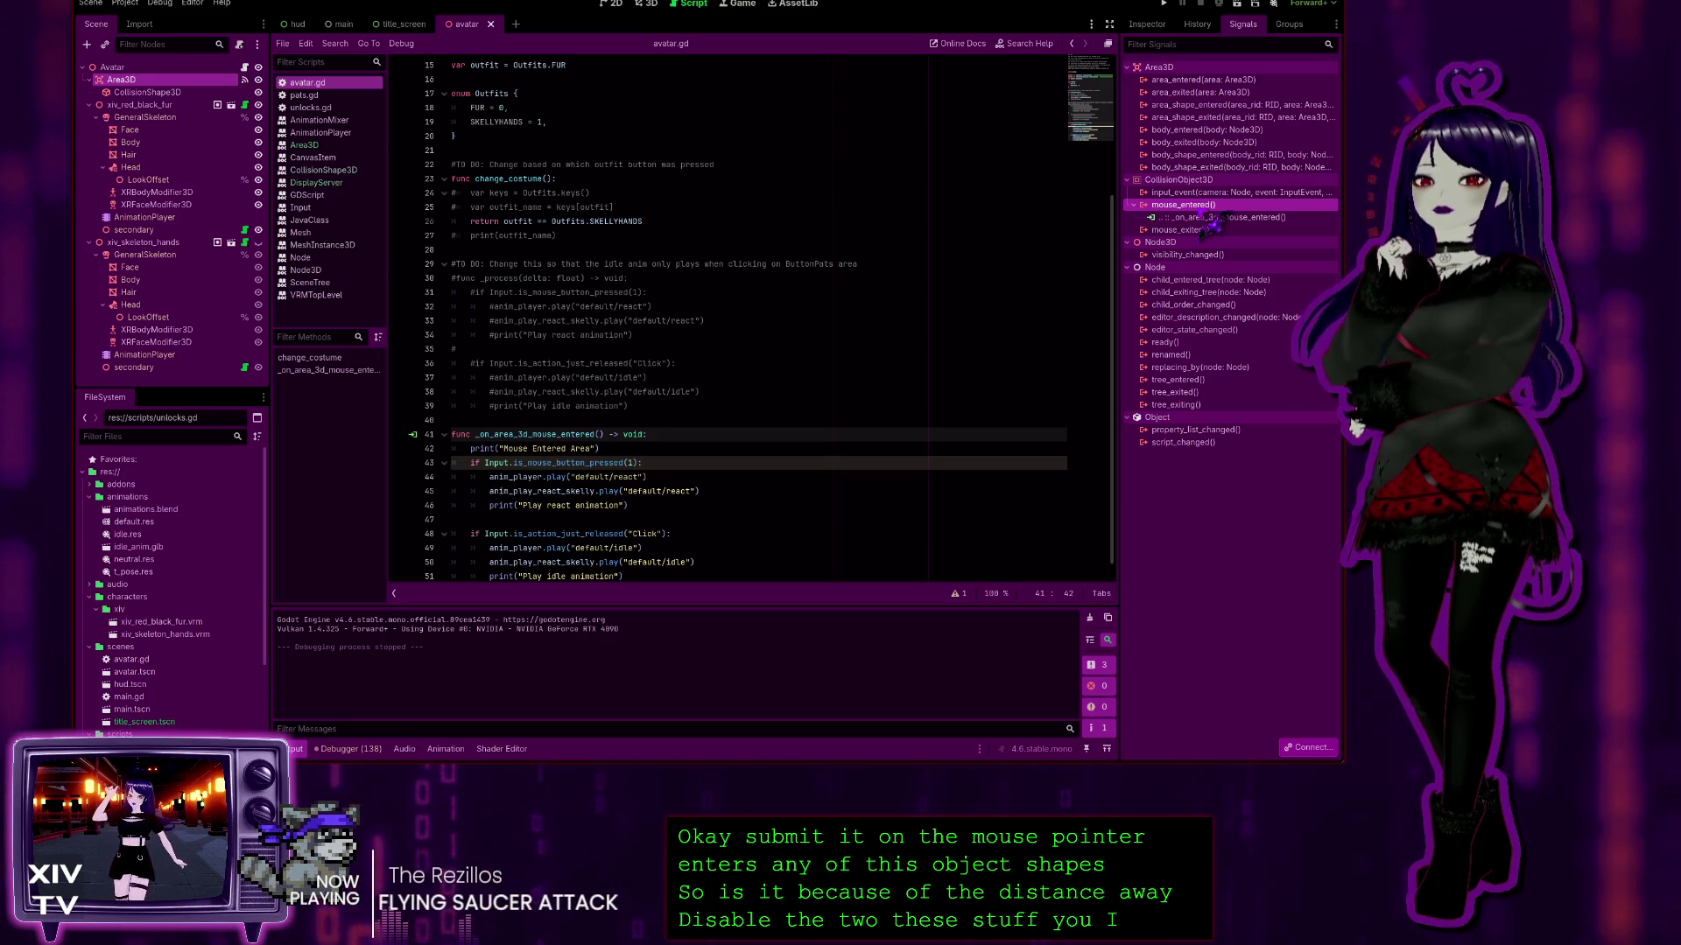
pyautogui.click(613, 5)
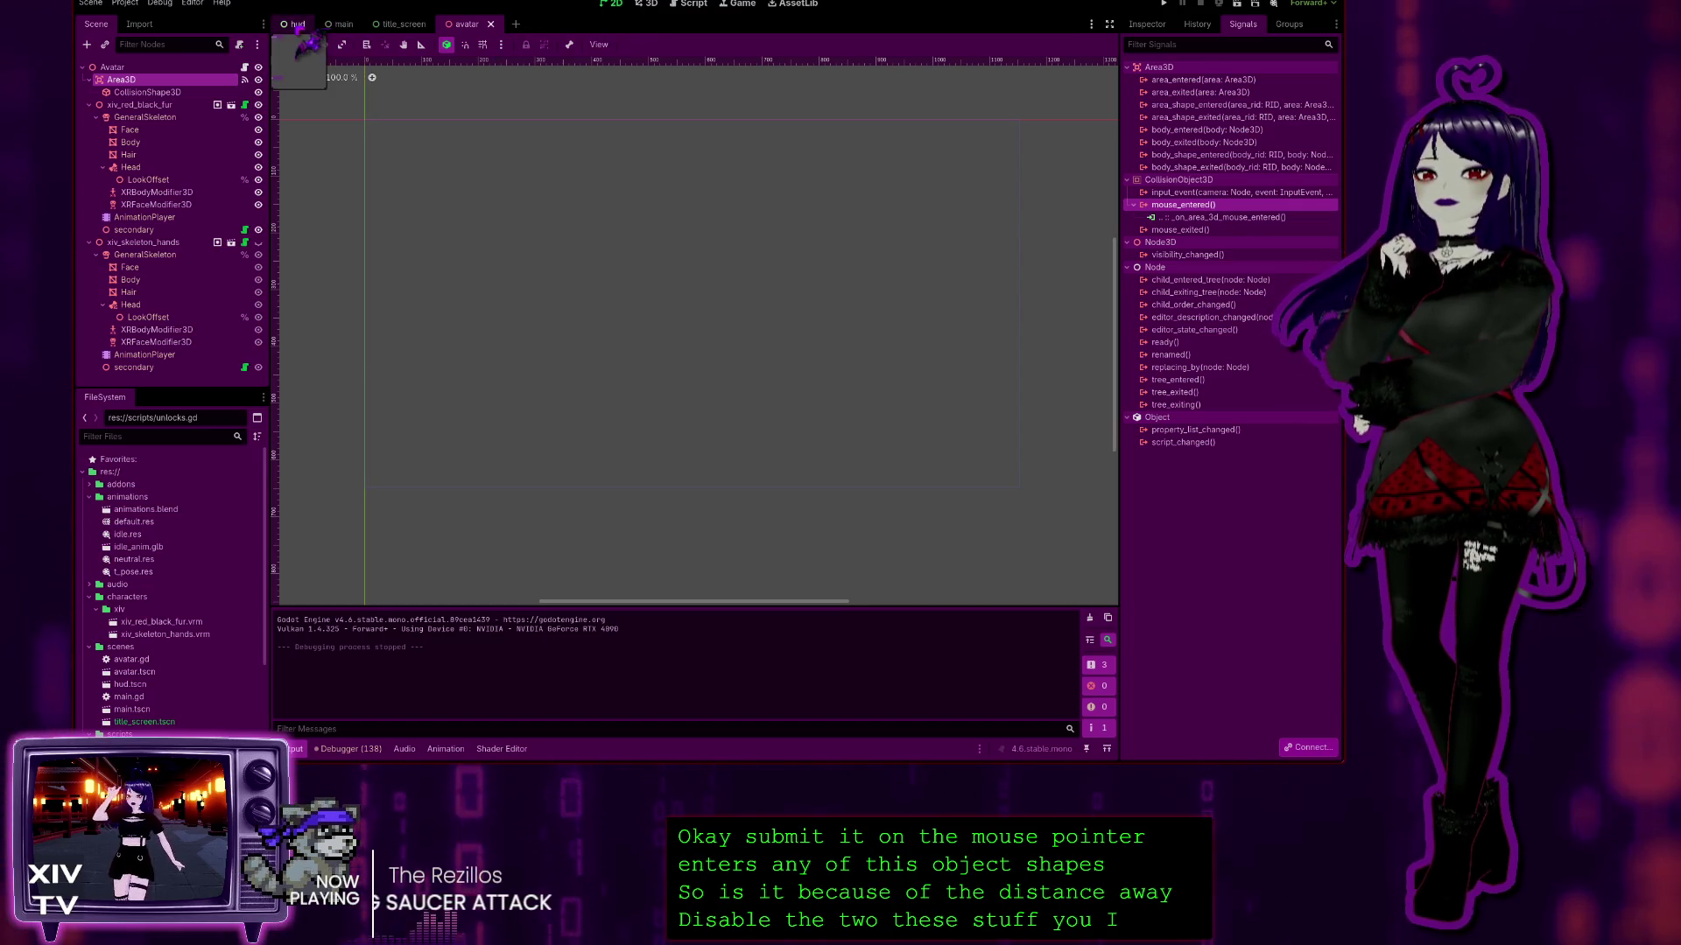
# Step: Hide ButtonPats in the hud scene and rerun the project
pyautogui.click(298, 25)
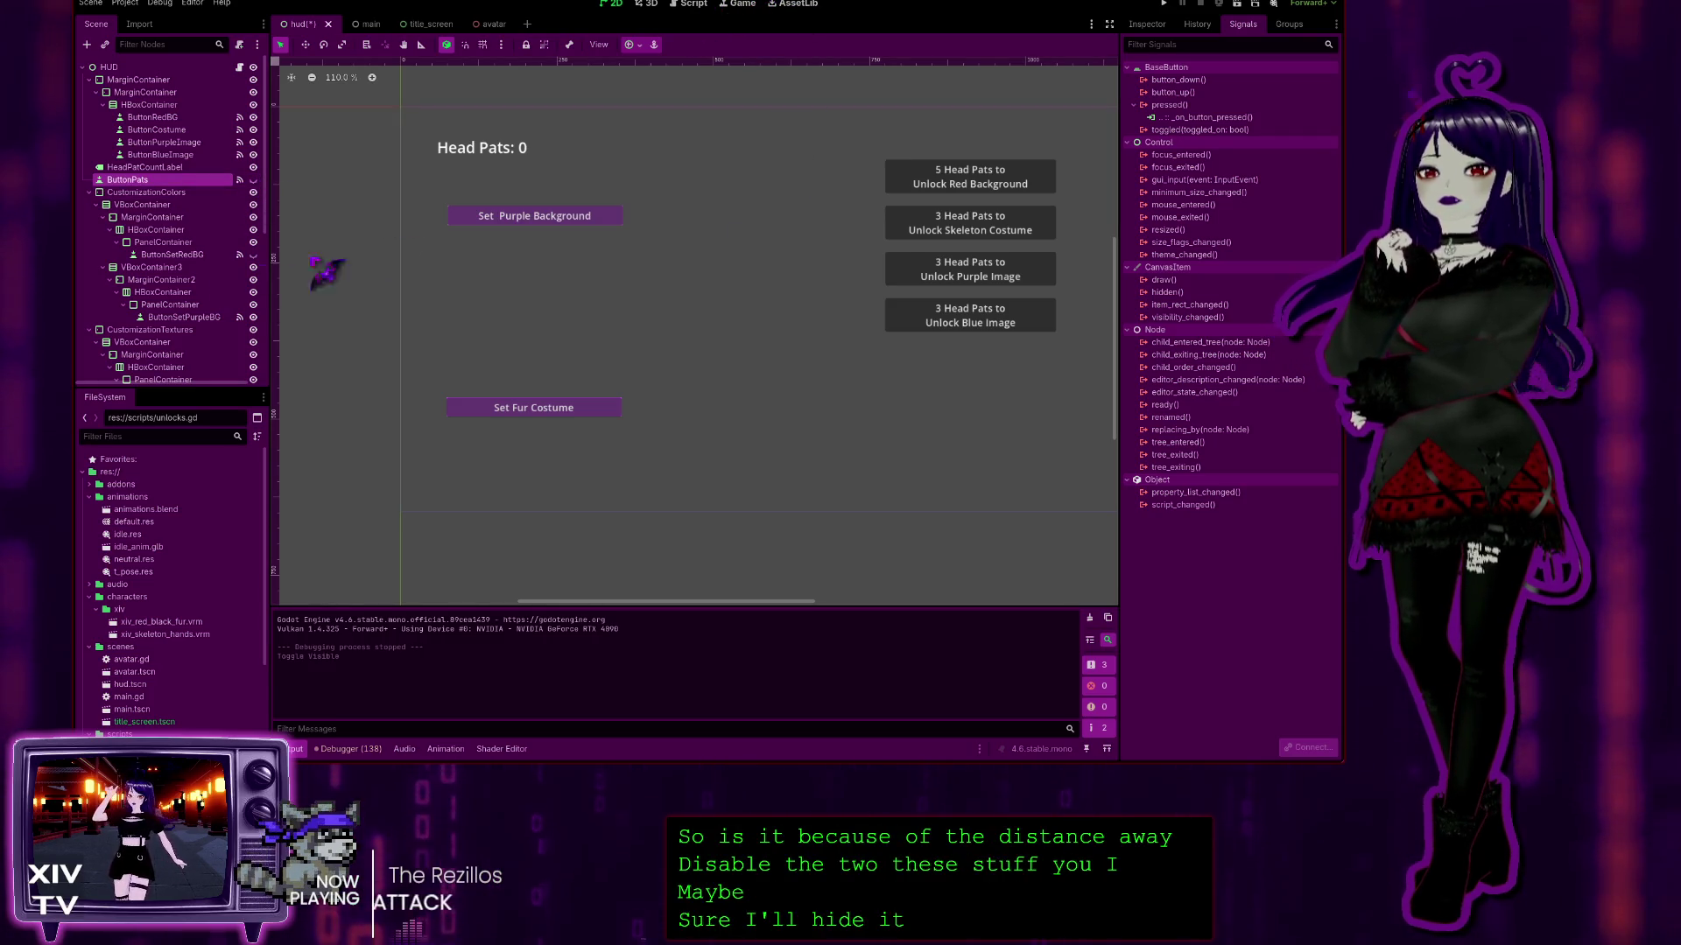
pyautogui.click(253, 180)
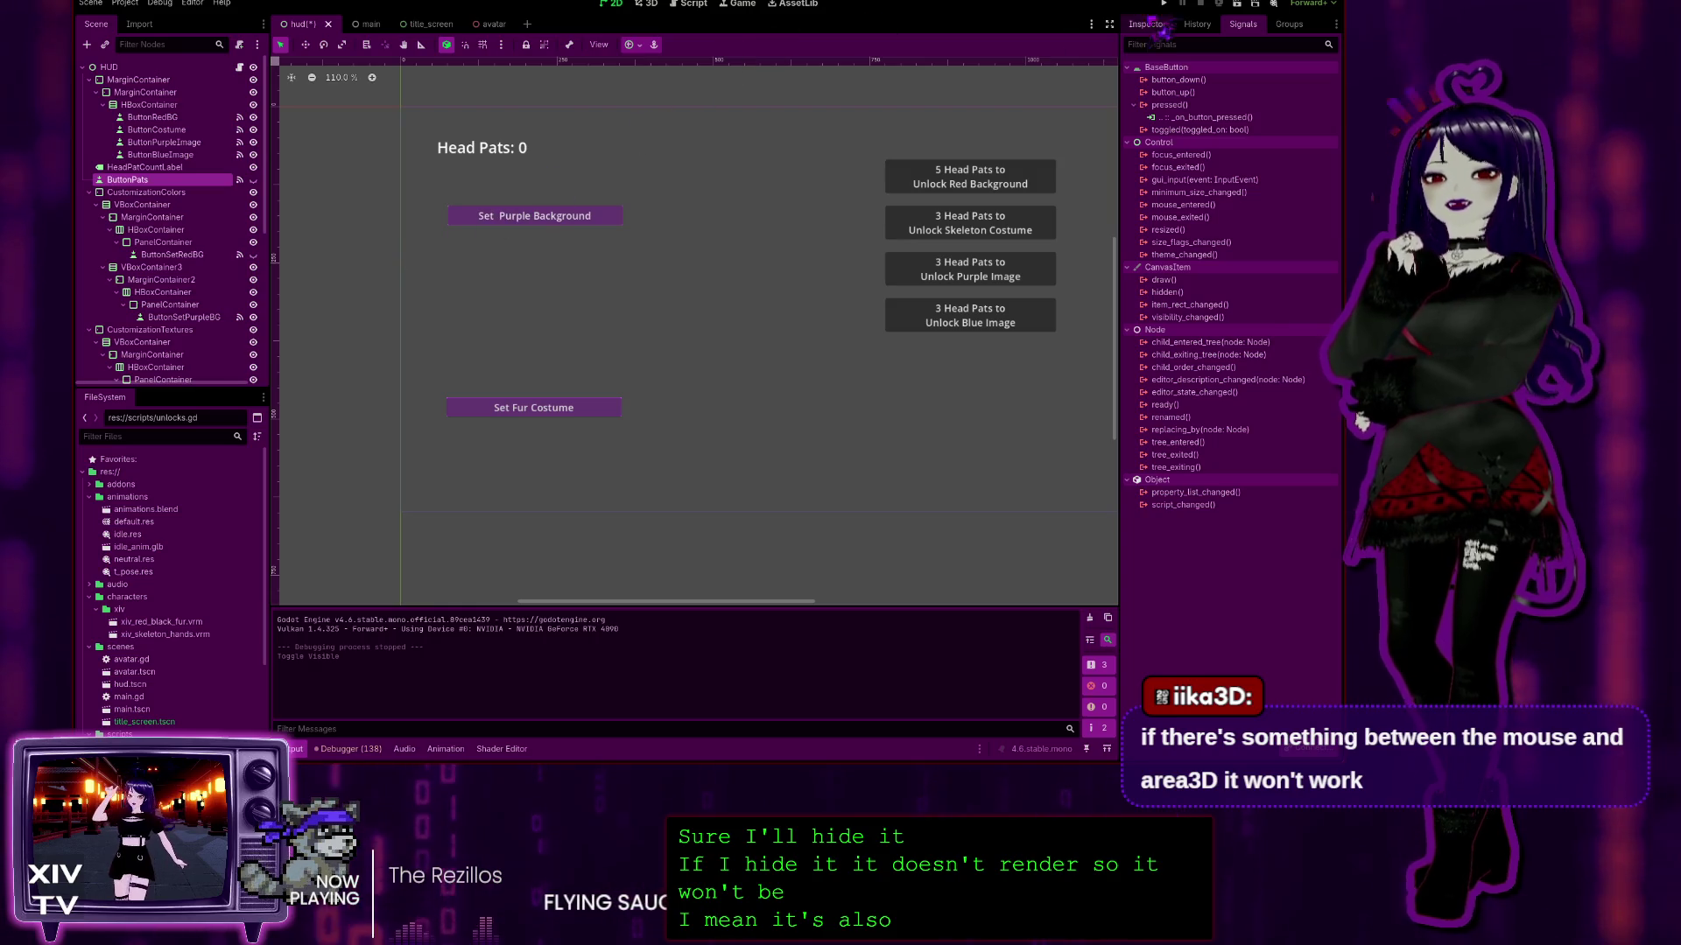
pyautogui.click(1164, 3)
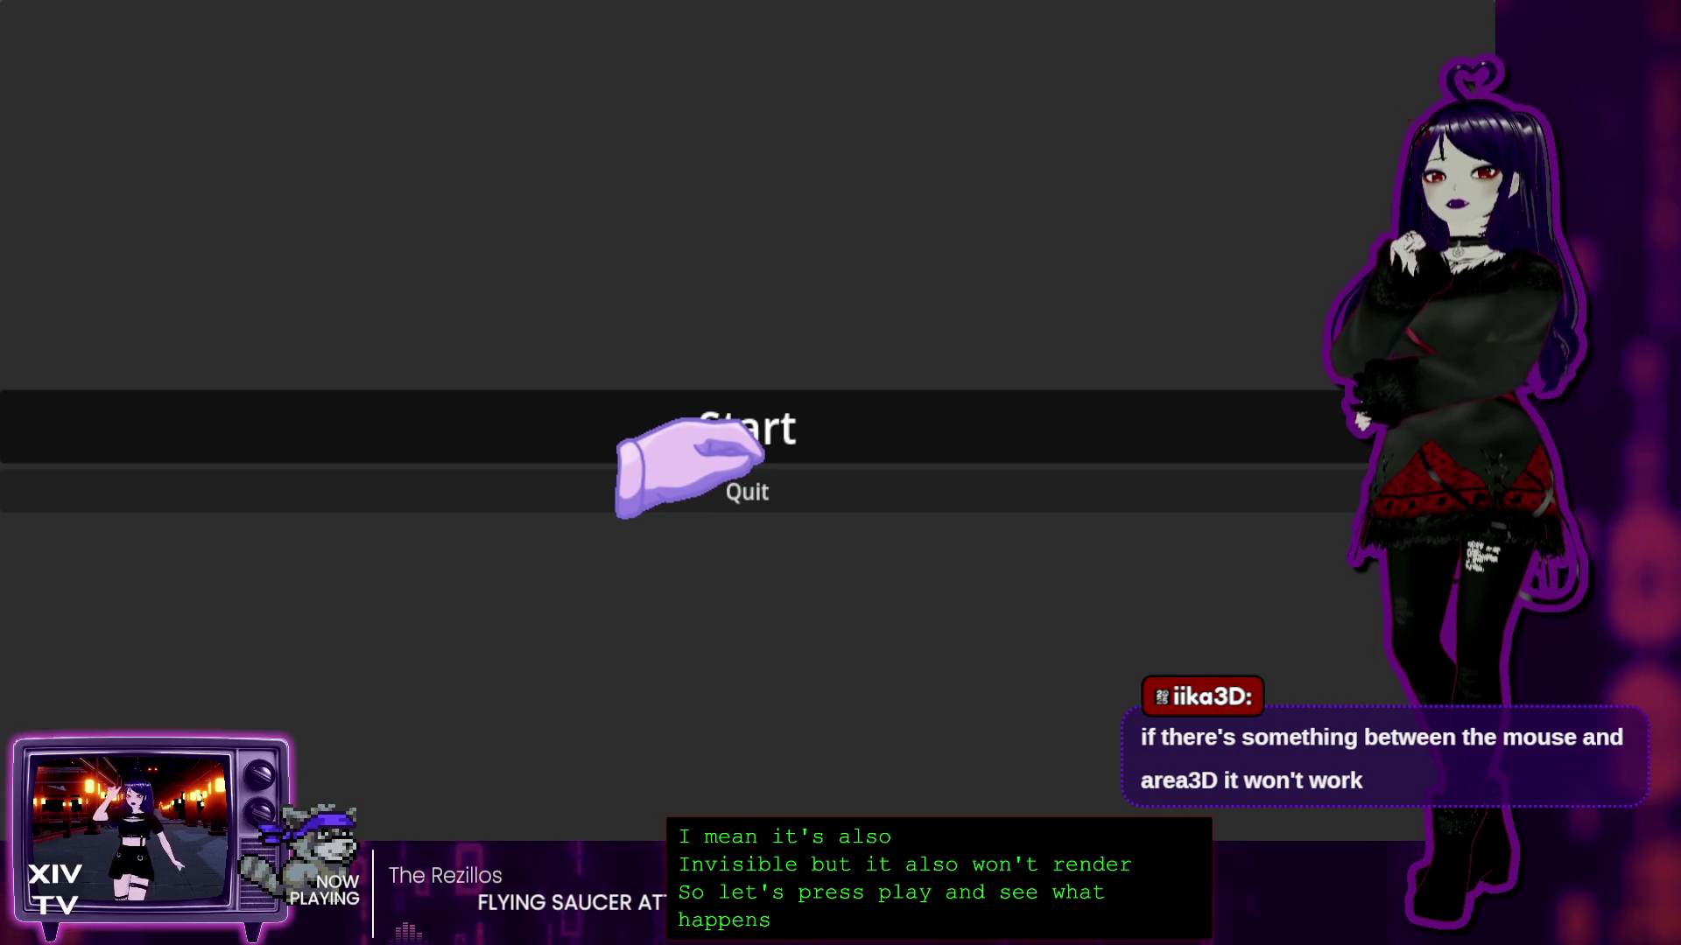
# Step: Start the game, hover the avatar's head, then close it to check for "Mouse Entered Area" output
pyautogui.click(753, 442)
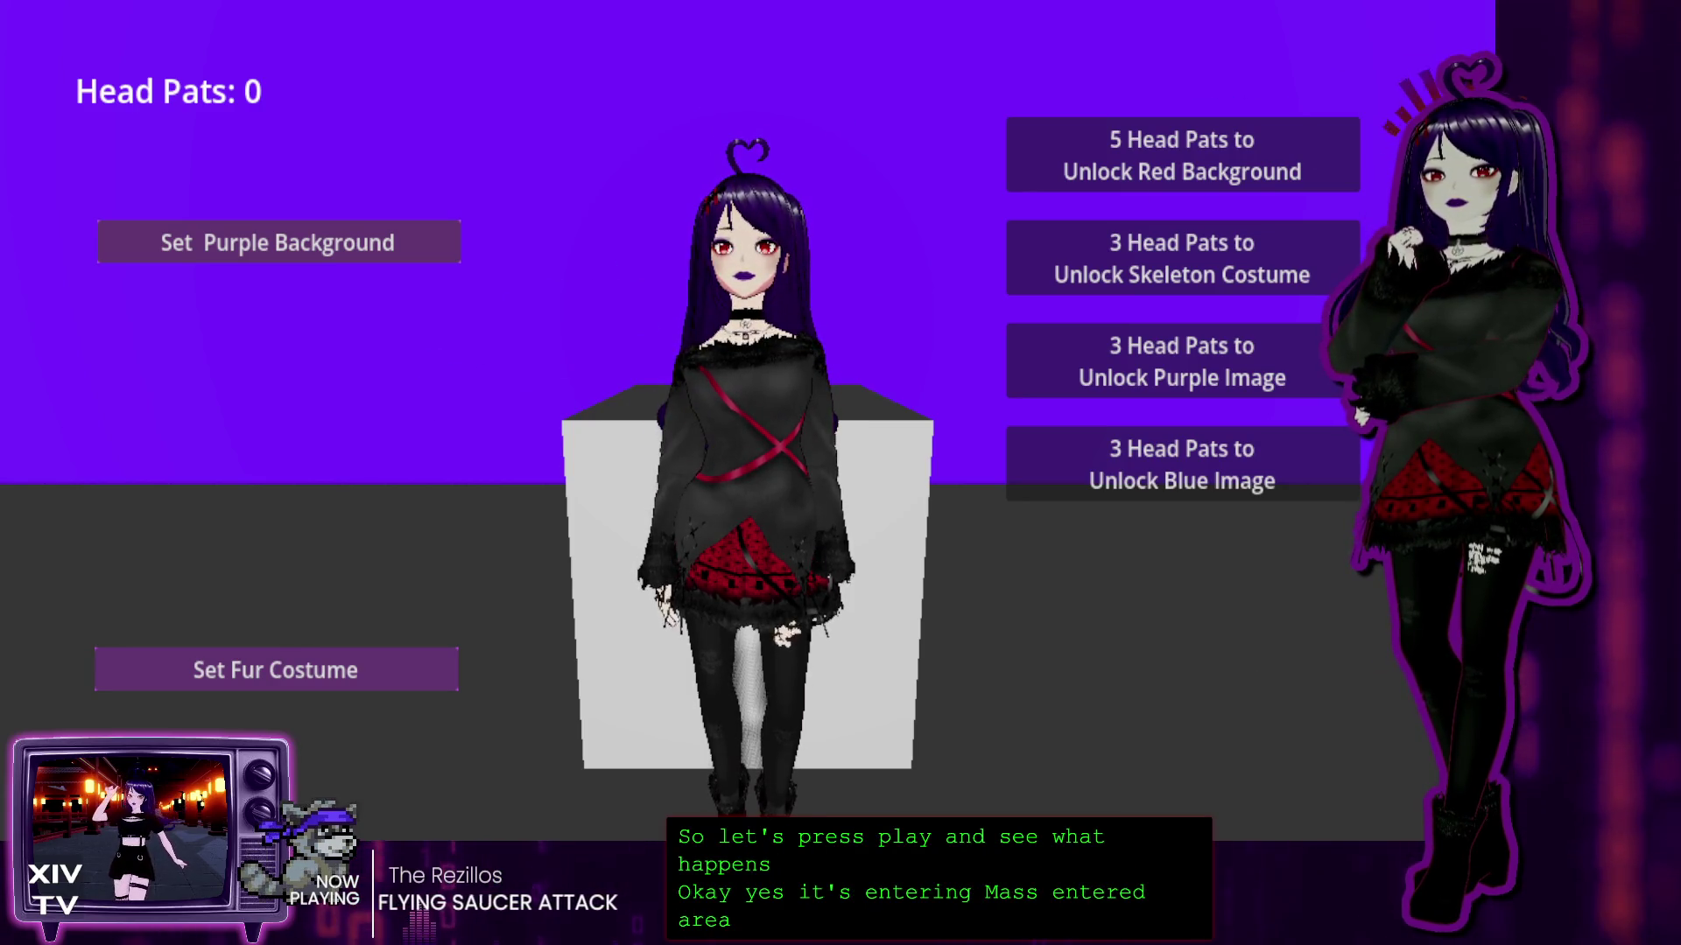
pyautogui.hotkey('alt', 'F4')
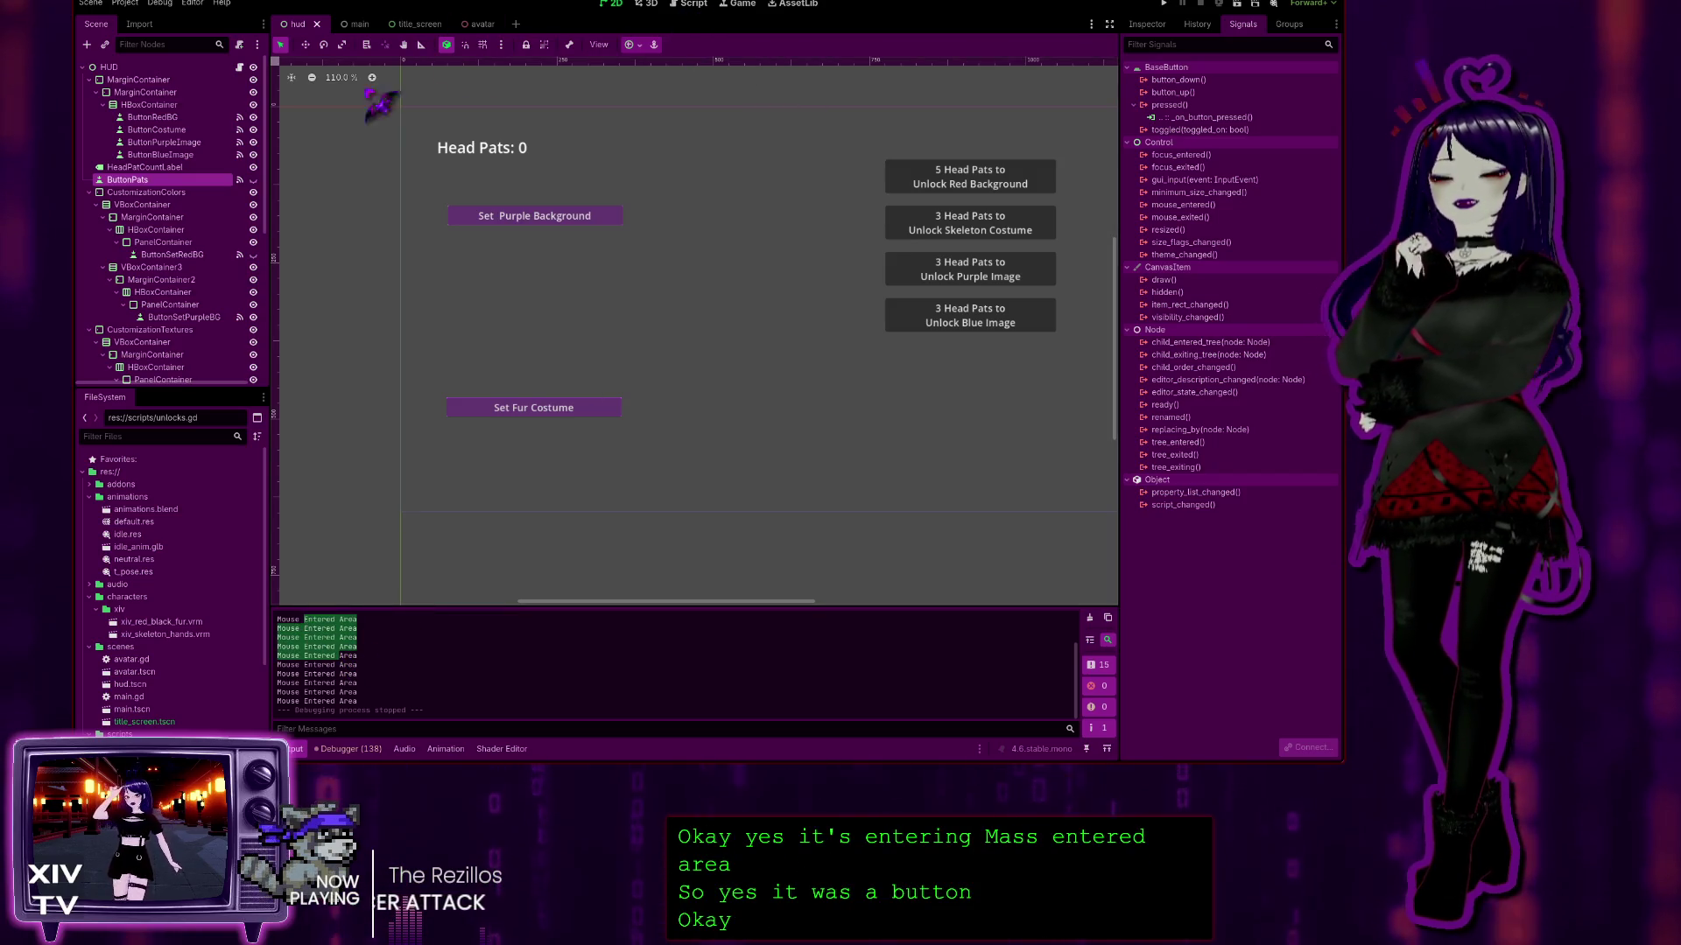
# Step: Unhide ButtonPats in the hud scene and return to the avatar.gd script
pyautogui.click(253, 180)
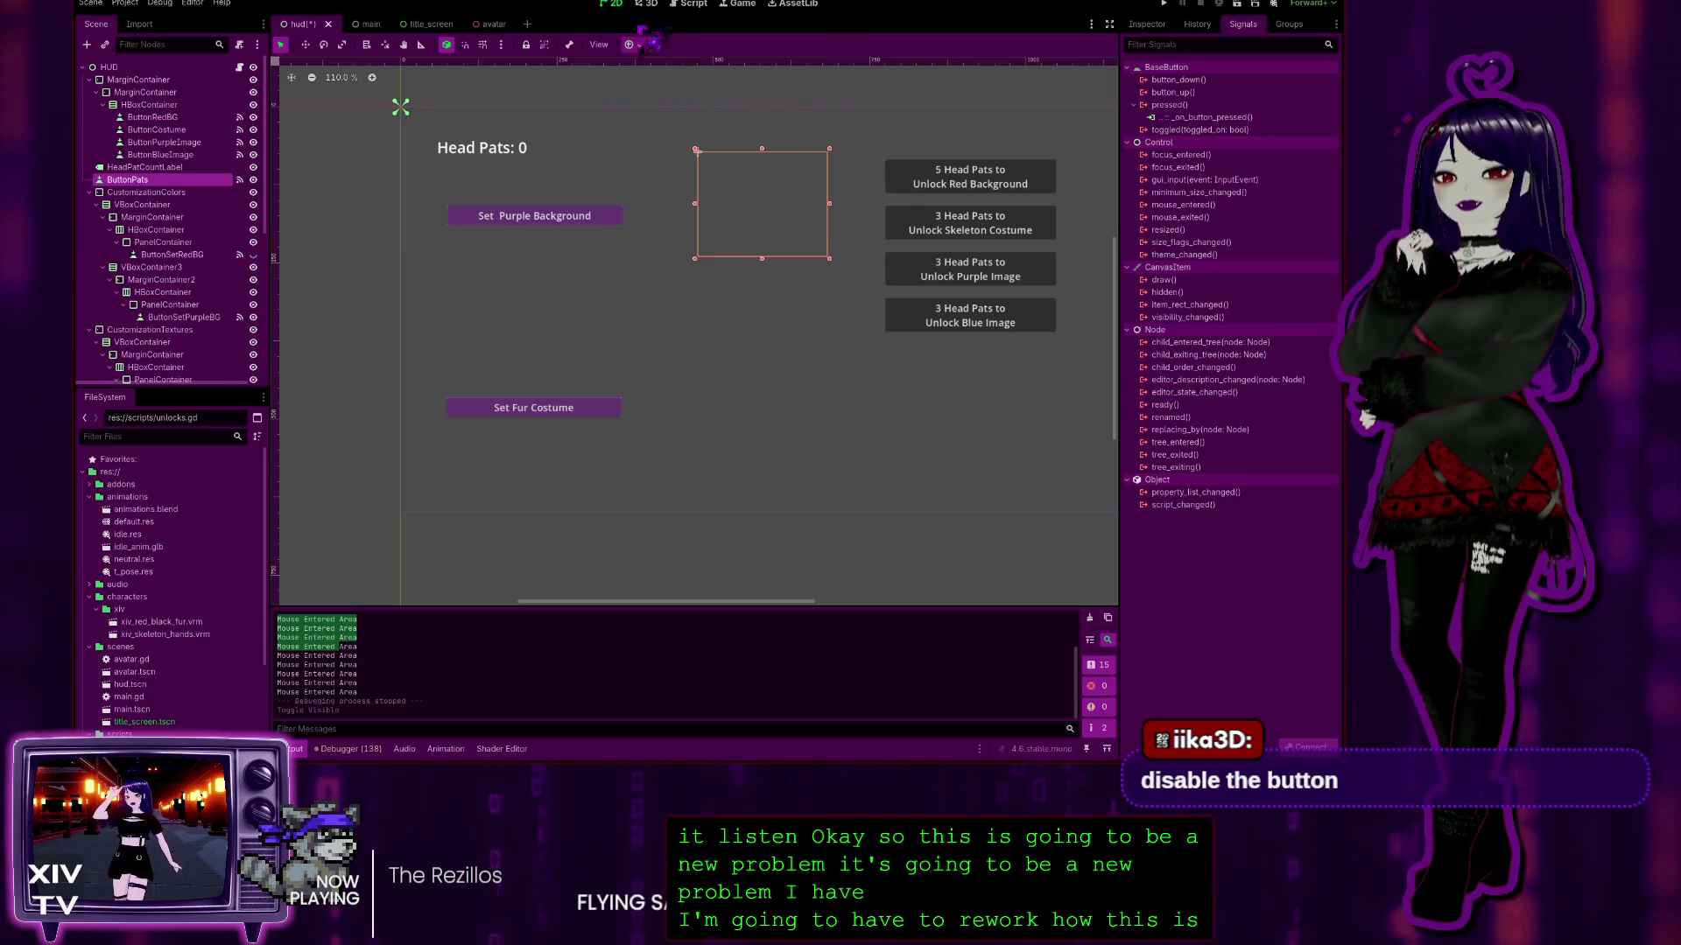
pyautogui.moveTo(480, 25)
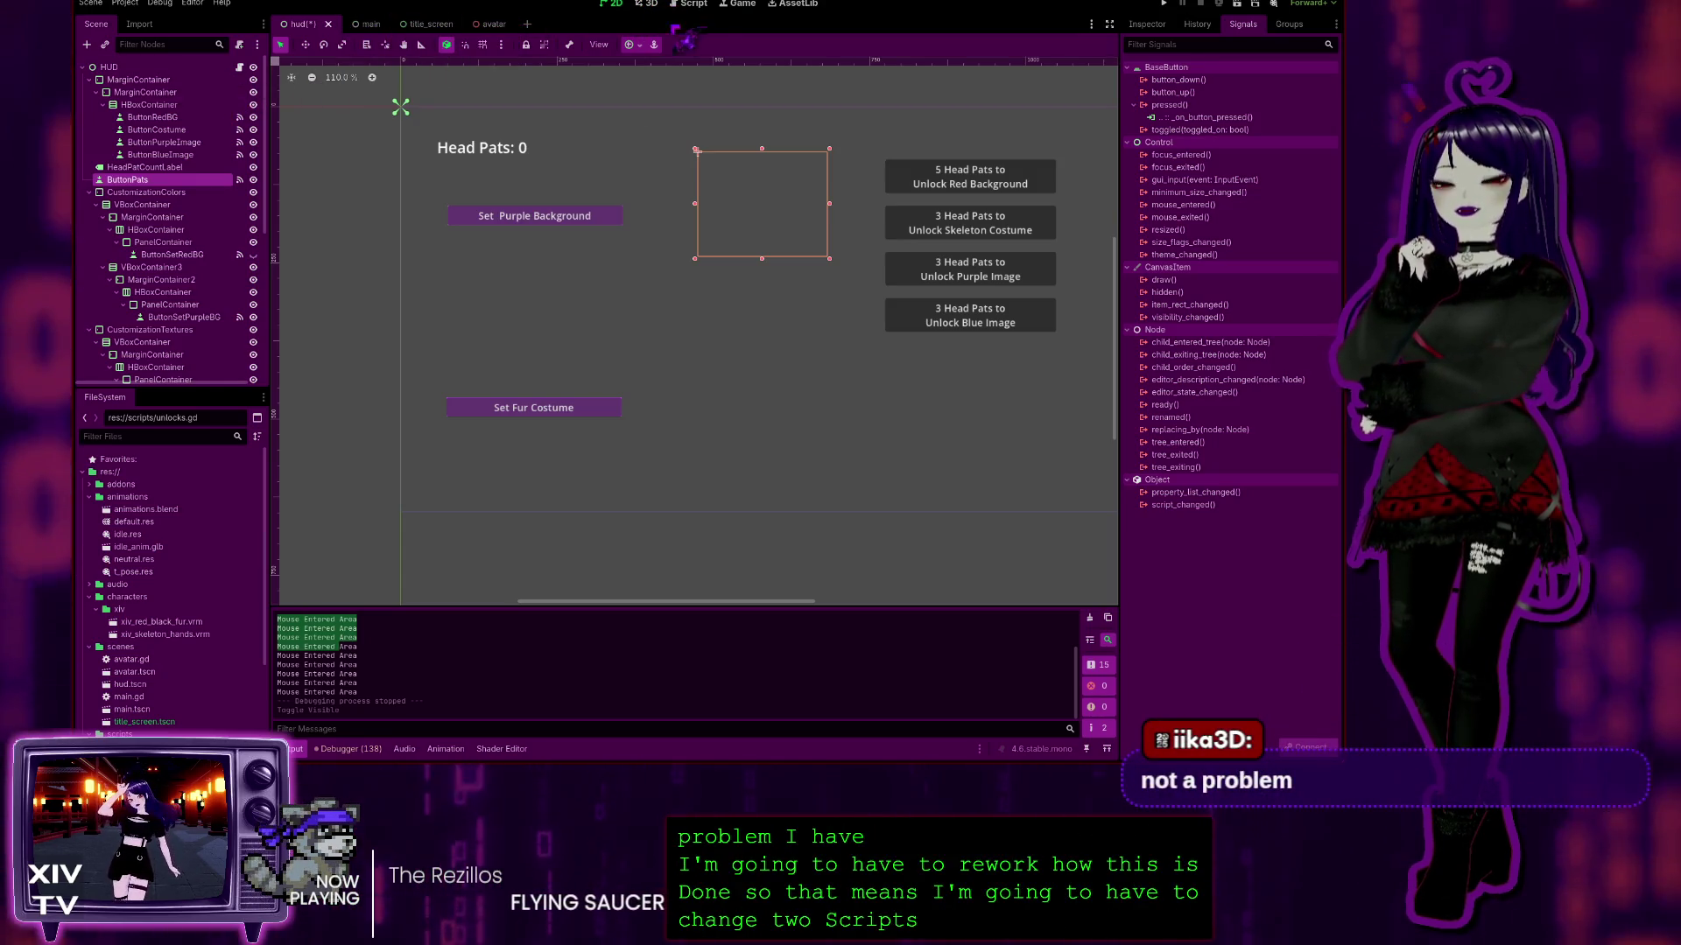
pyautogui.click(691, 4)
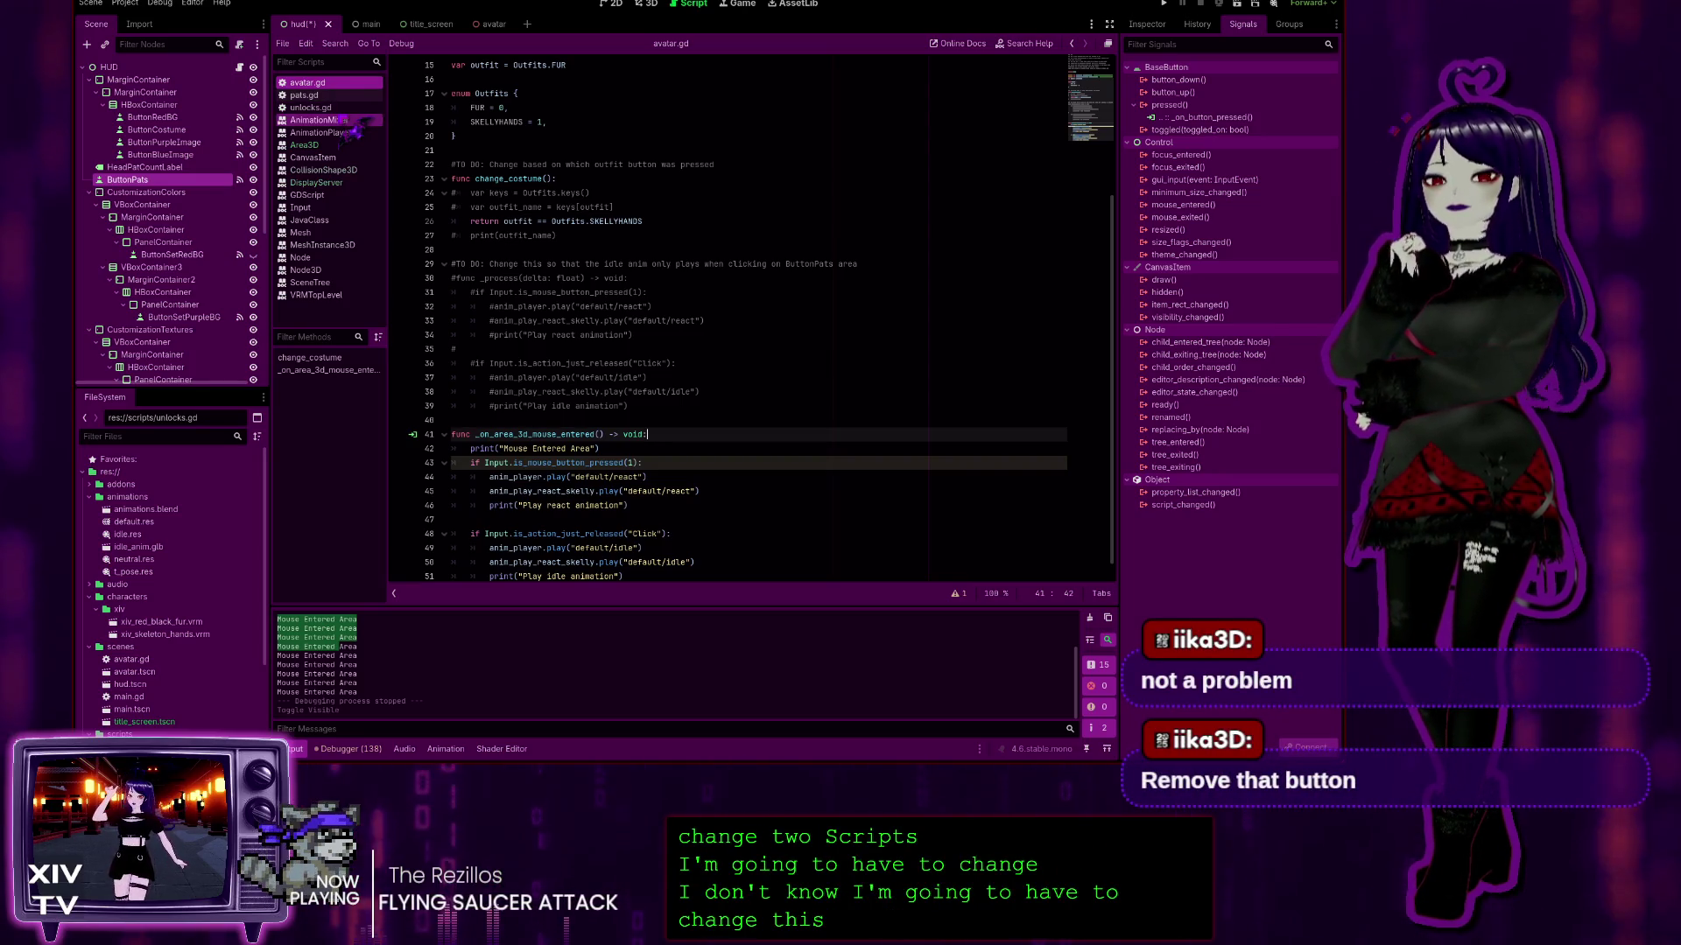
# Step: Browse avatar.gd around the Outfits enum
pyautogui.scroll(2, 608, 499)
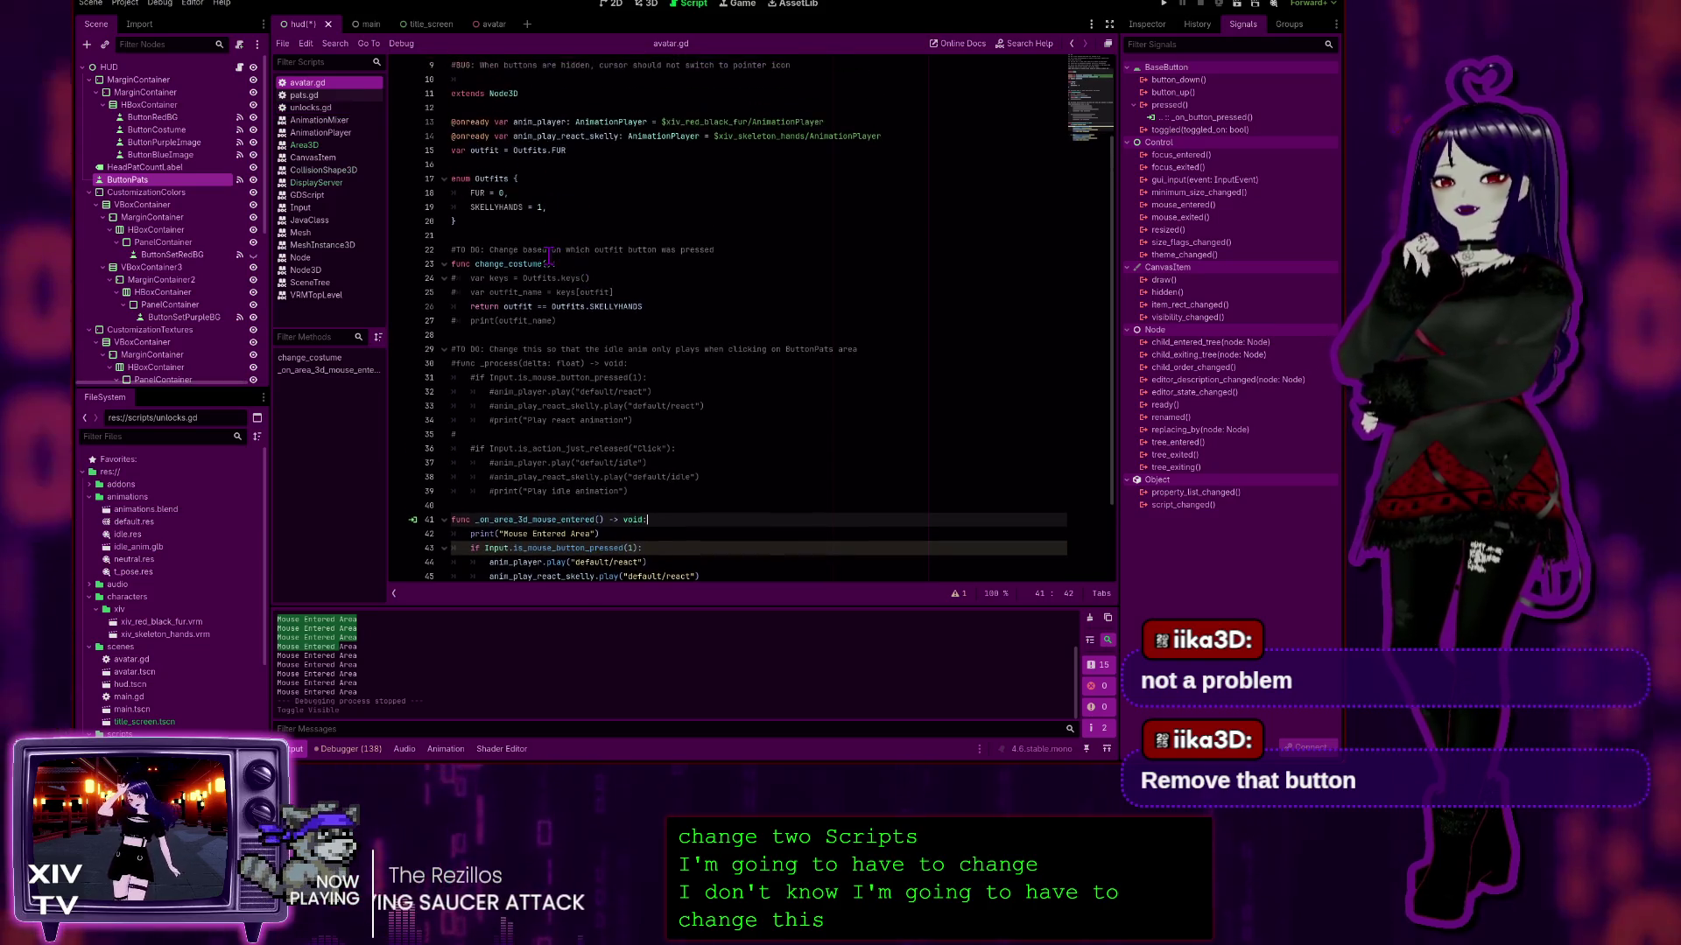
pyautogui.scroll(-2, 608, 503)
pyautogui.scroll(5, 608, 504)
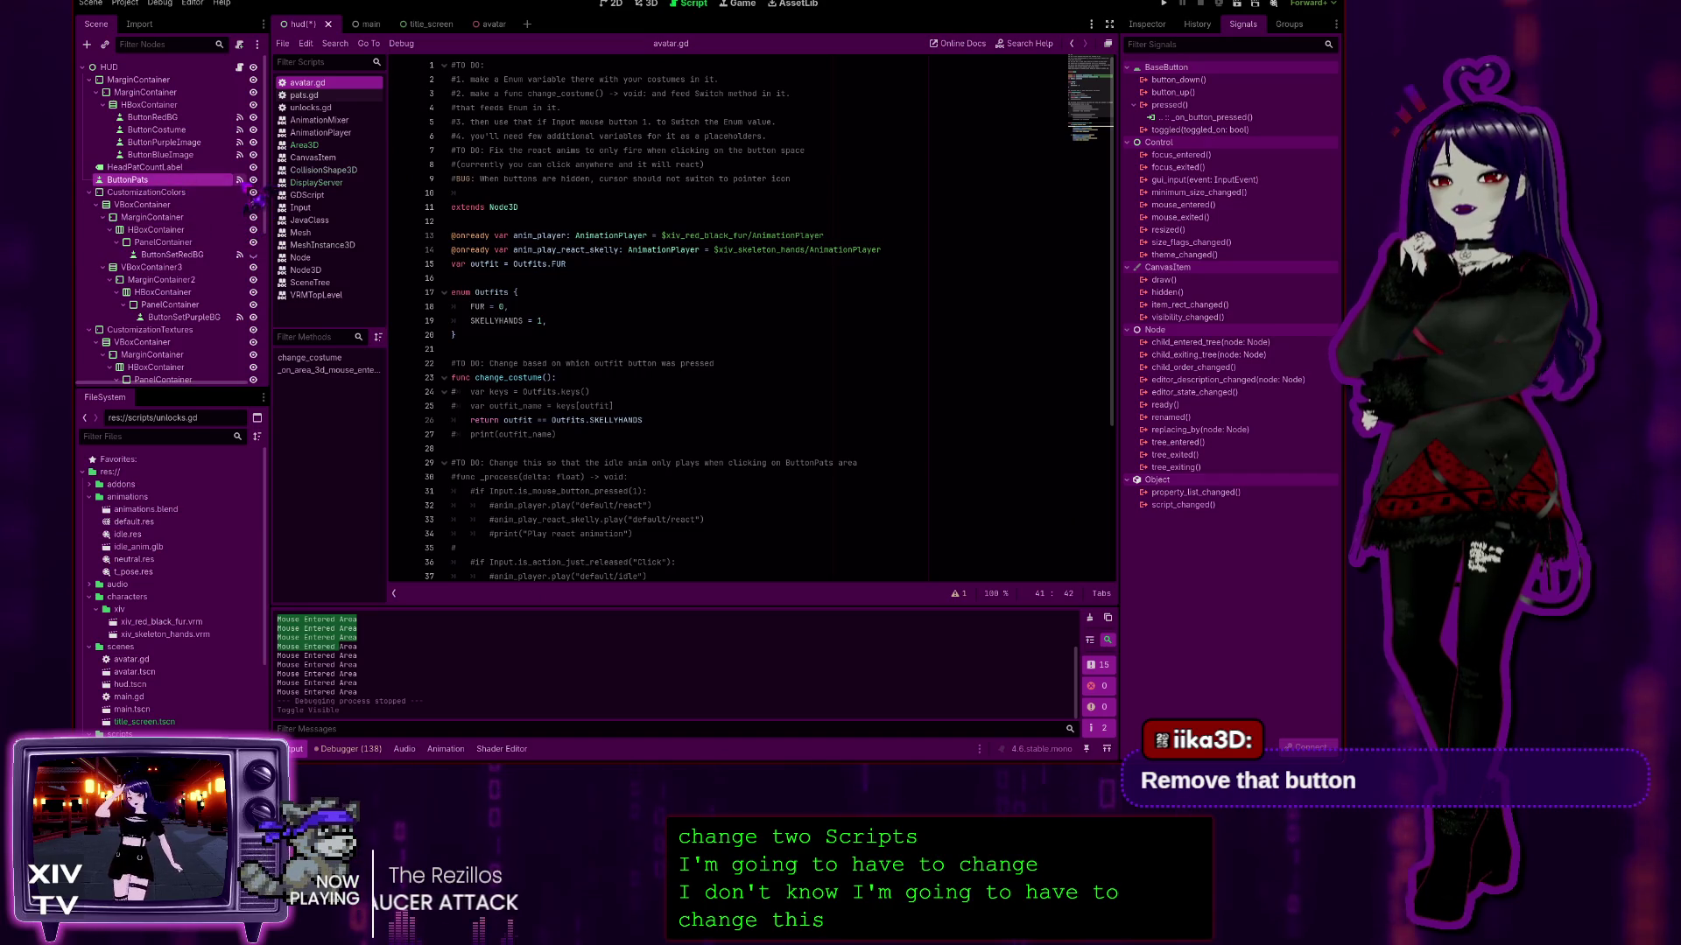
pyautogui.click(598, 330)
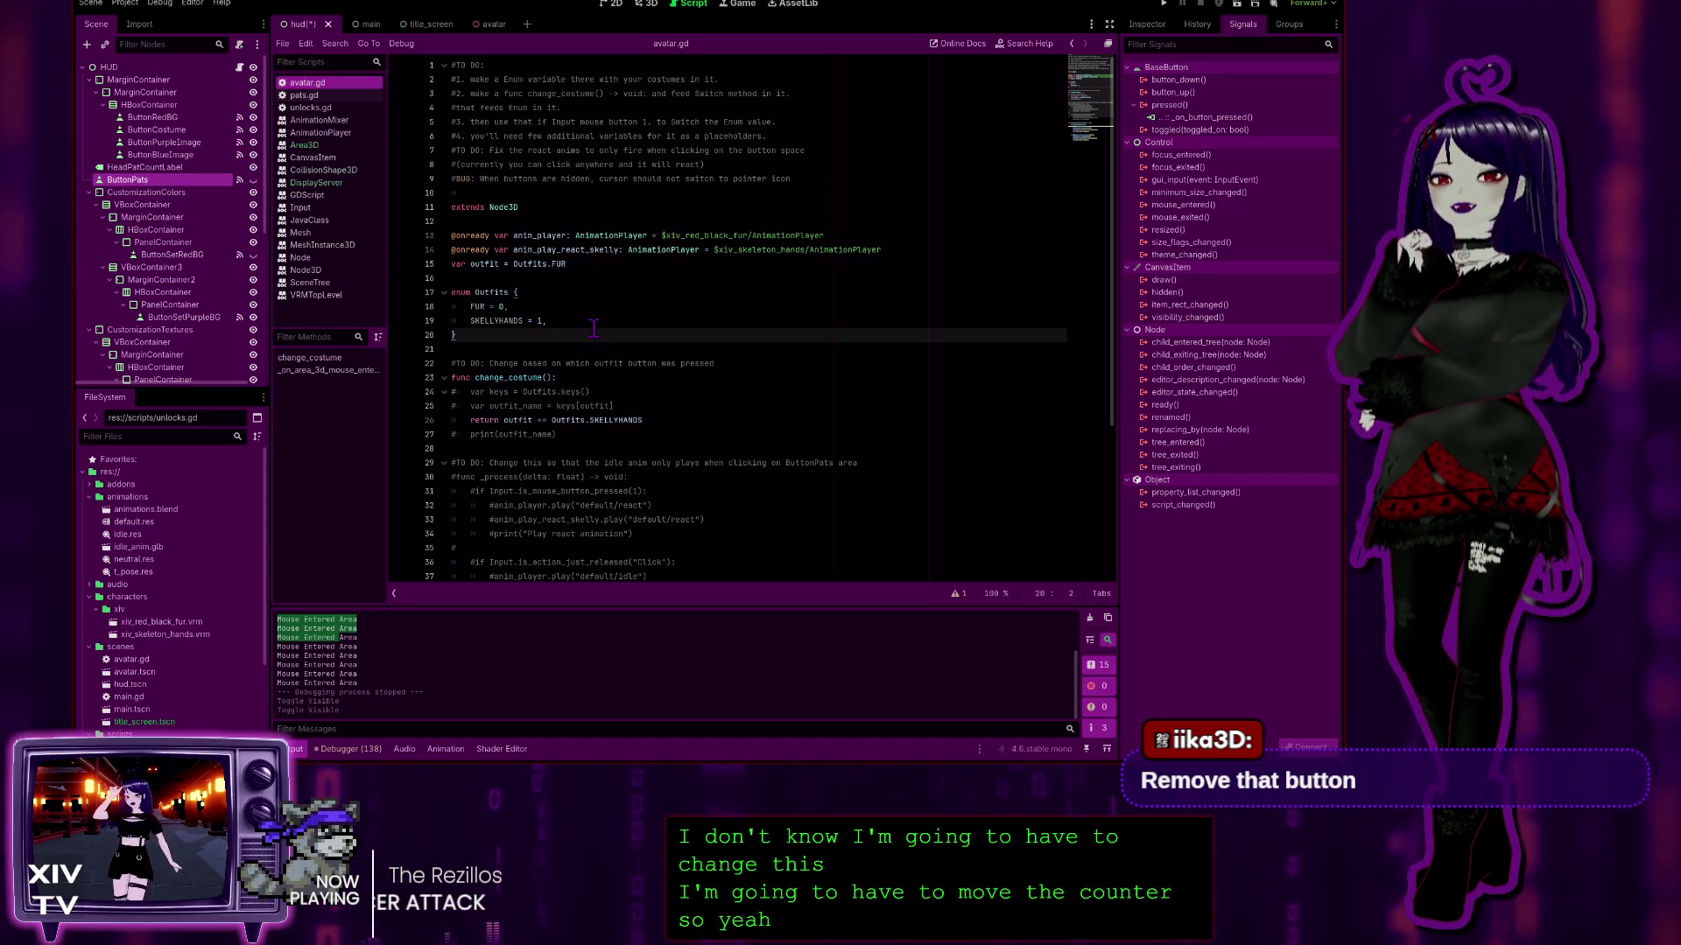
pyautogui.scroll(-2, 595, 350)
pyautogui.scroll(2, 595, 359)
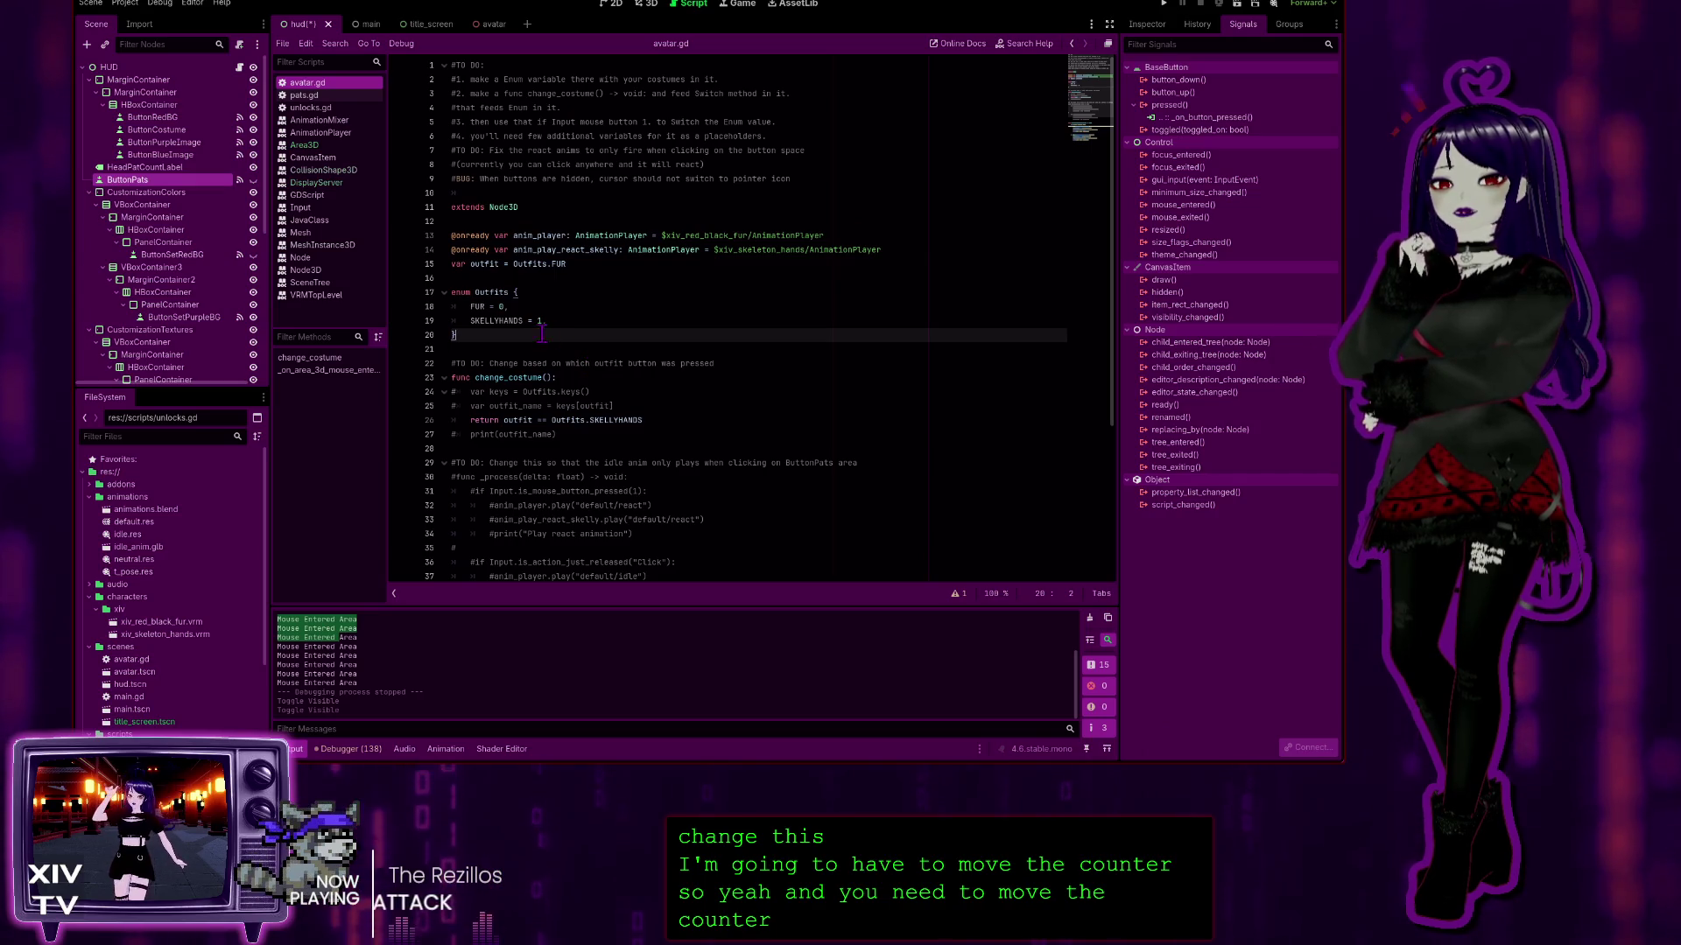
# Step: Review the pat-counting _on_button_pressed lines in pats.gd, then return to avatar.gd's mouse-entered handler
pyautogui.click(304, 95)
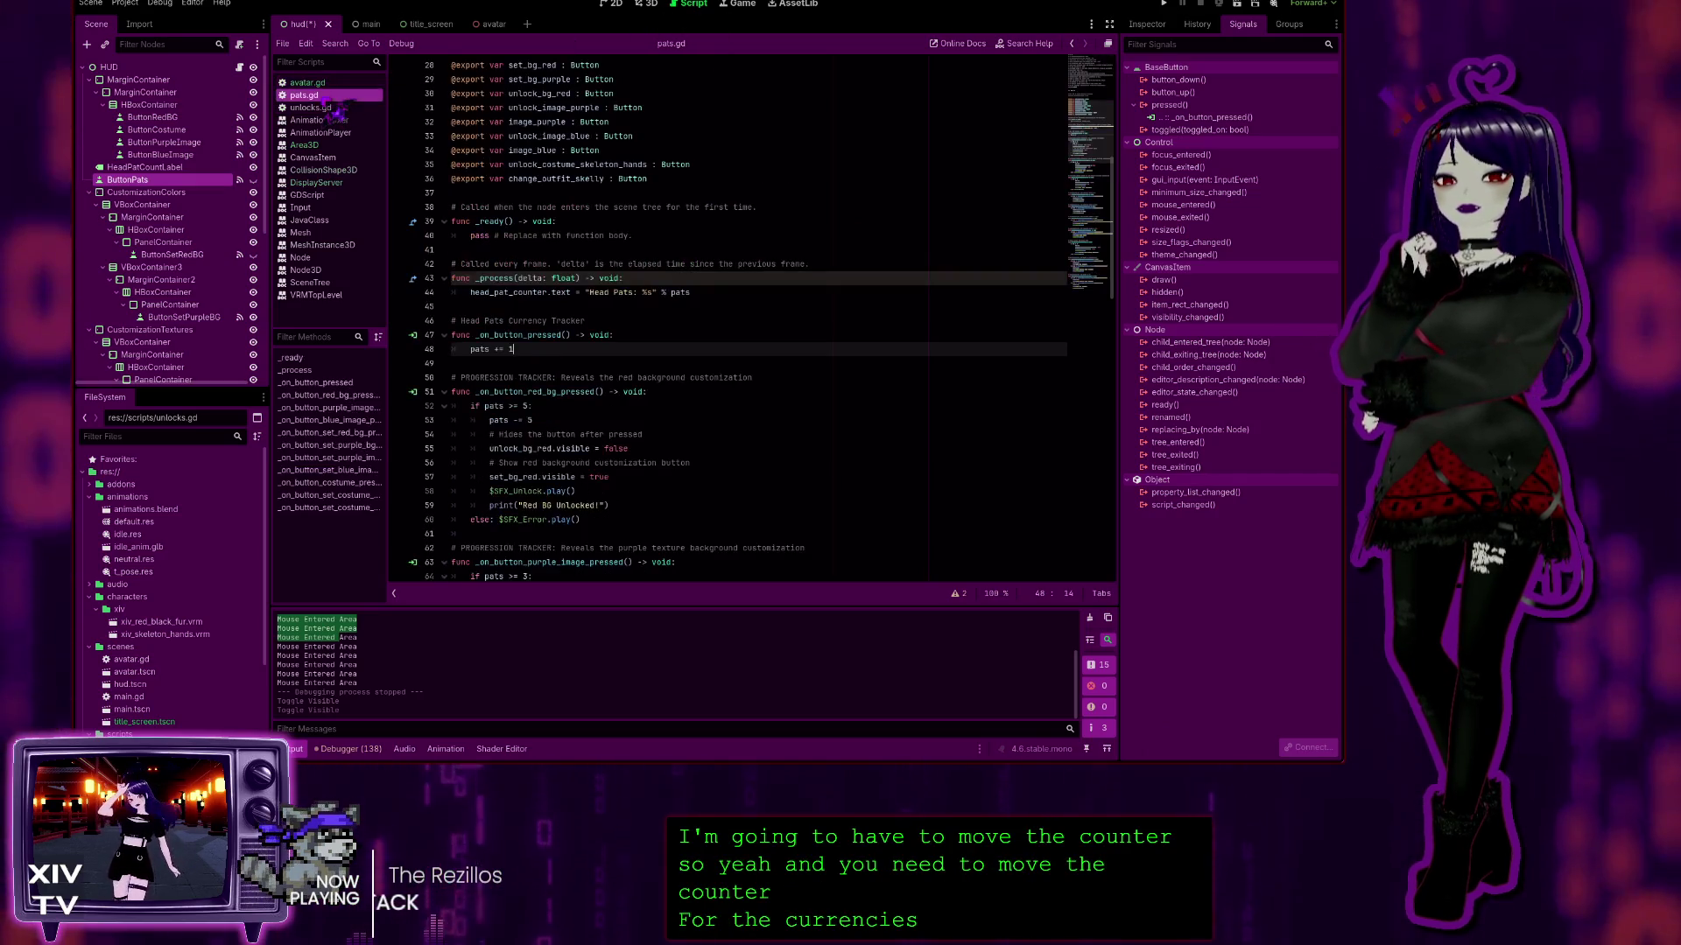
pyautogui.click(563, 349)
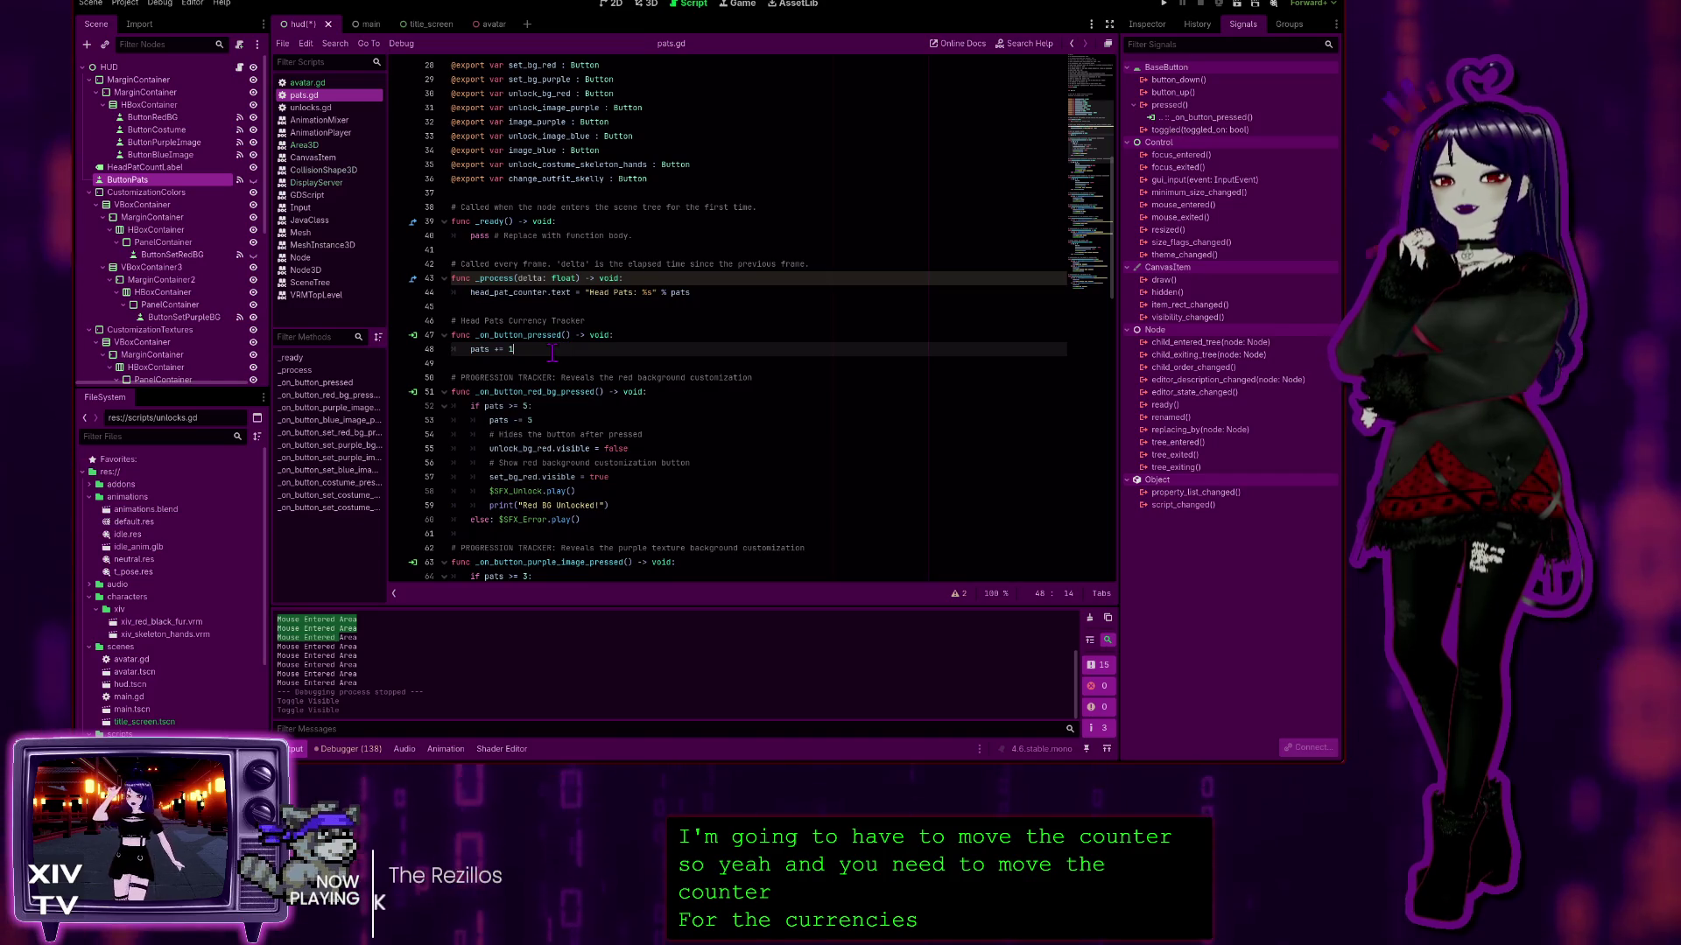
pyautogui.moveTo(563, 350); pyautogui.dragTo(414, 337)
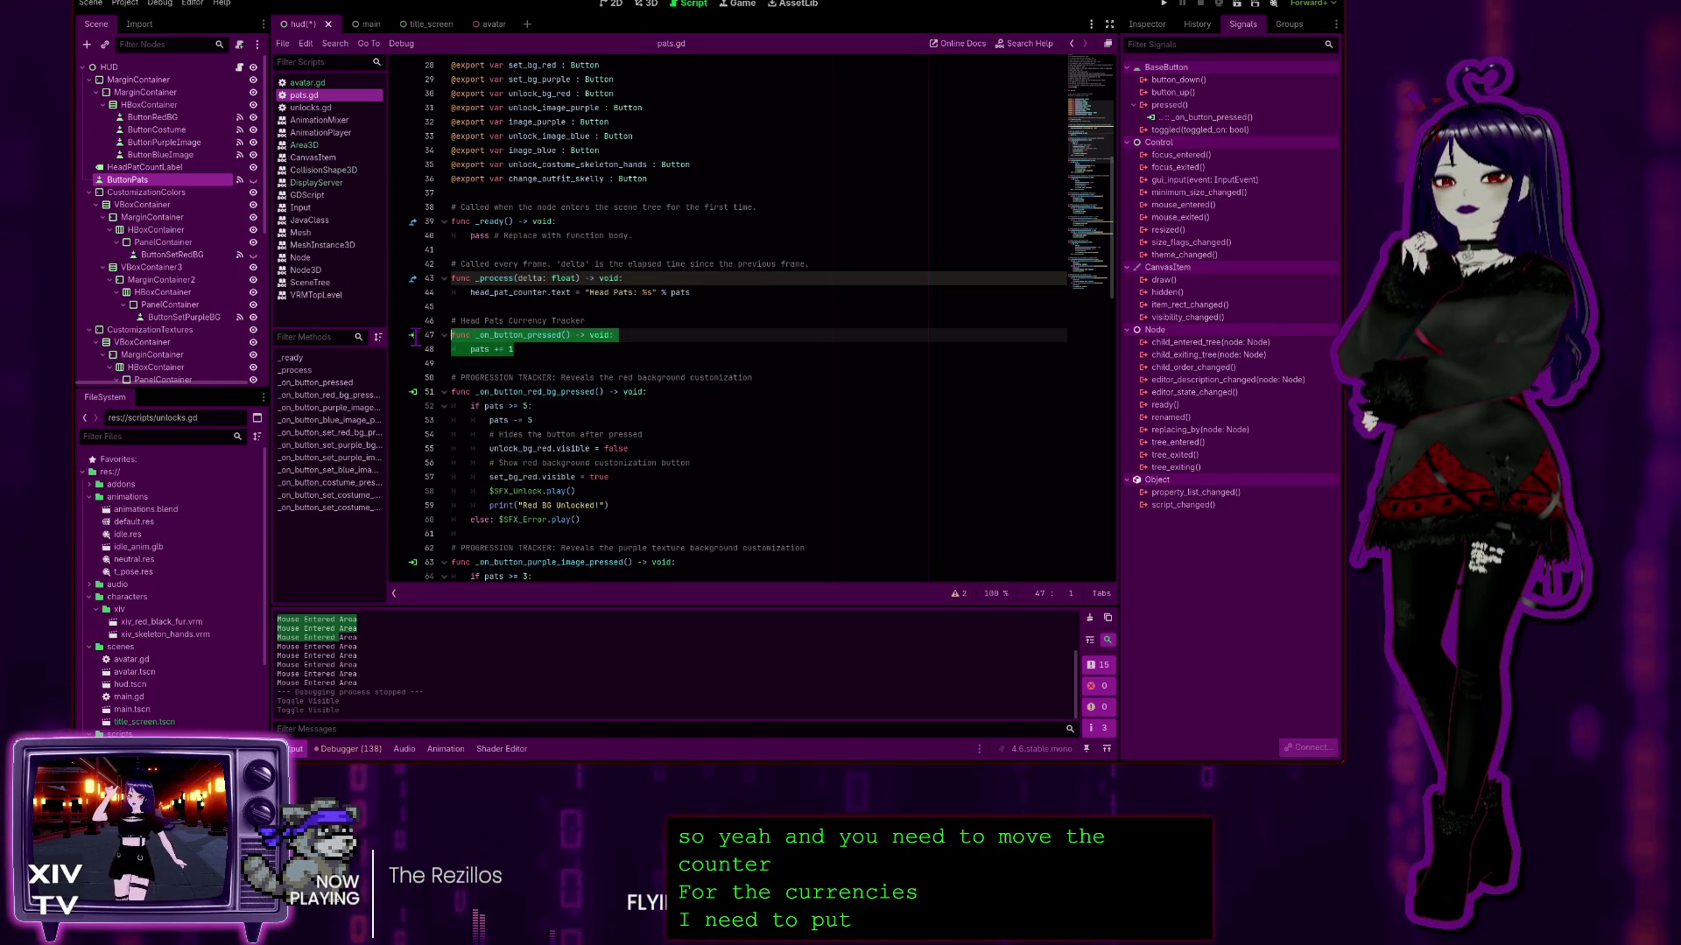
pyautogui.click(578, 348)
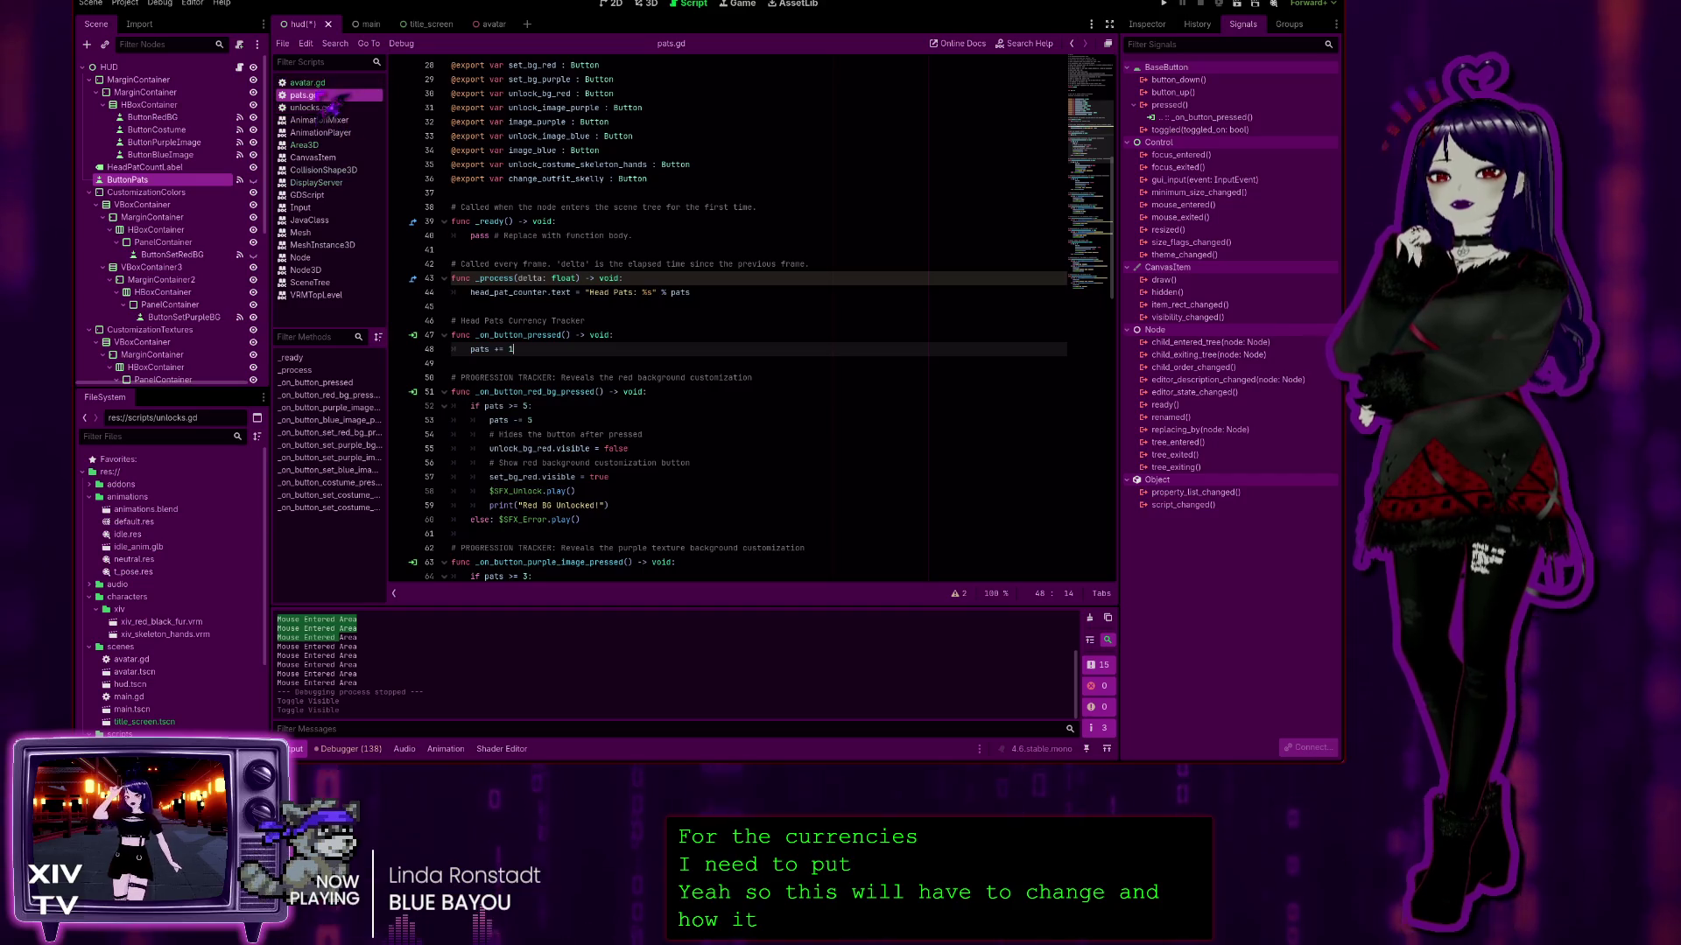
pyautogui.click(307, 82)
pyautogui.scroll(-5, 610, 389)
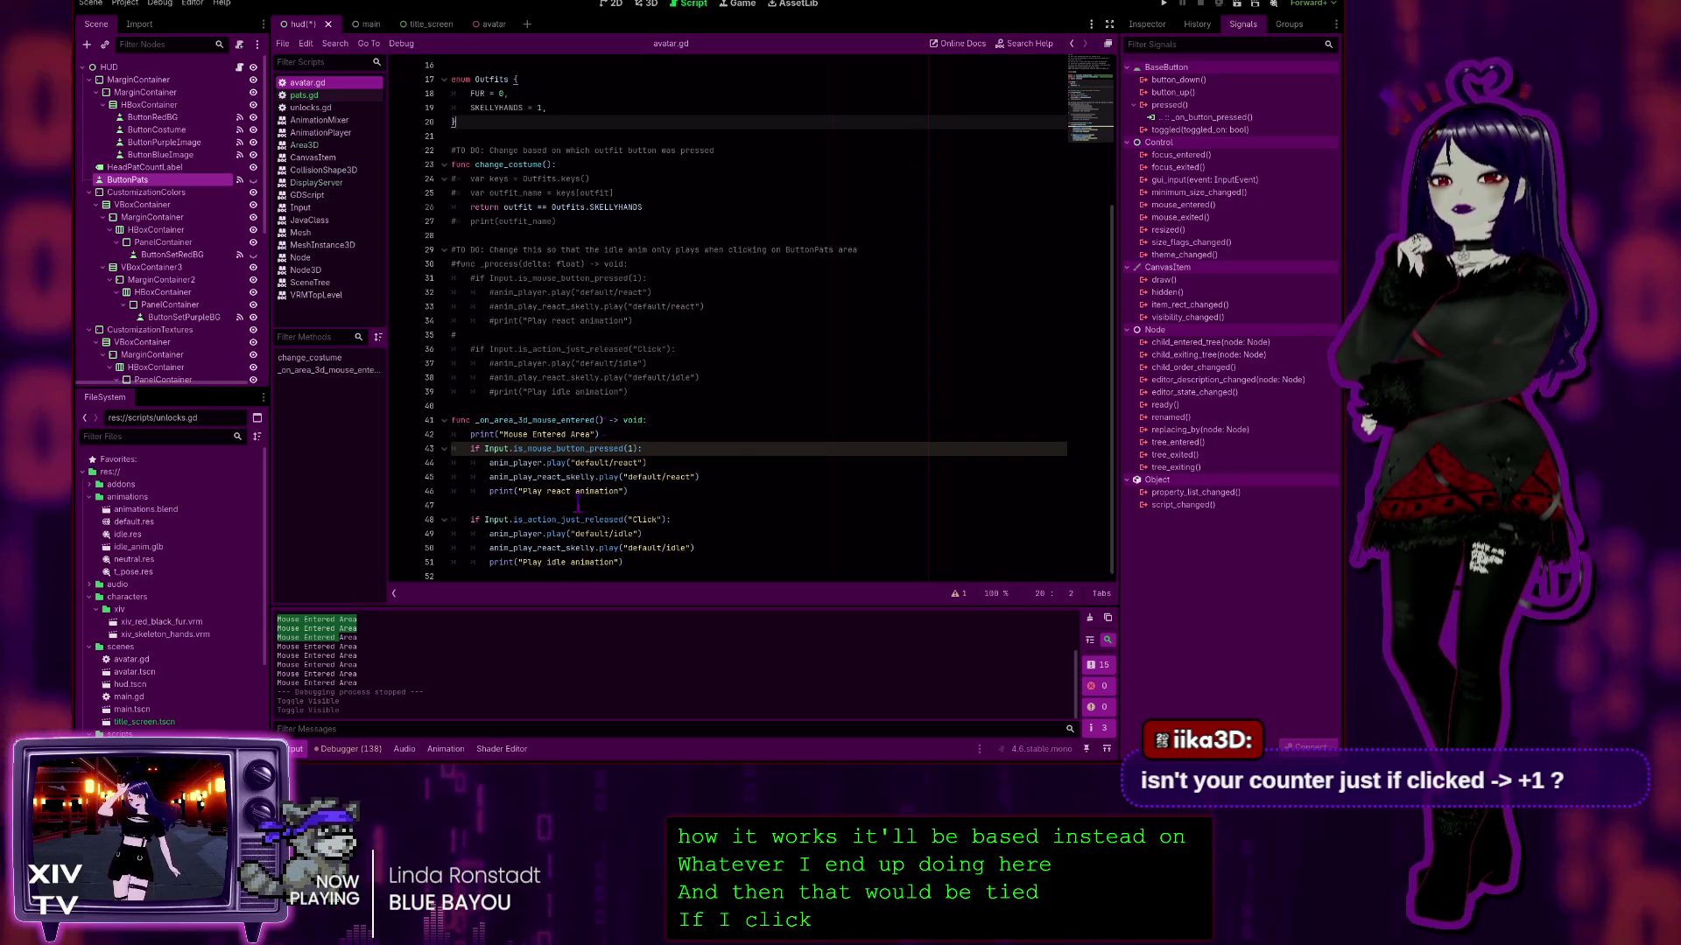
pyautogui.press('F5')
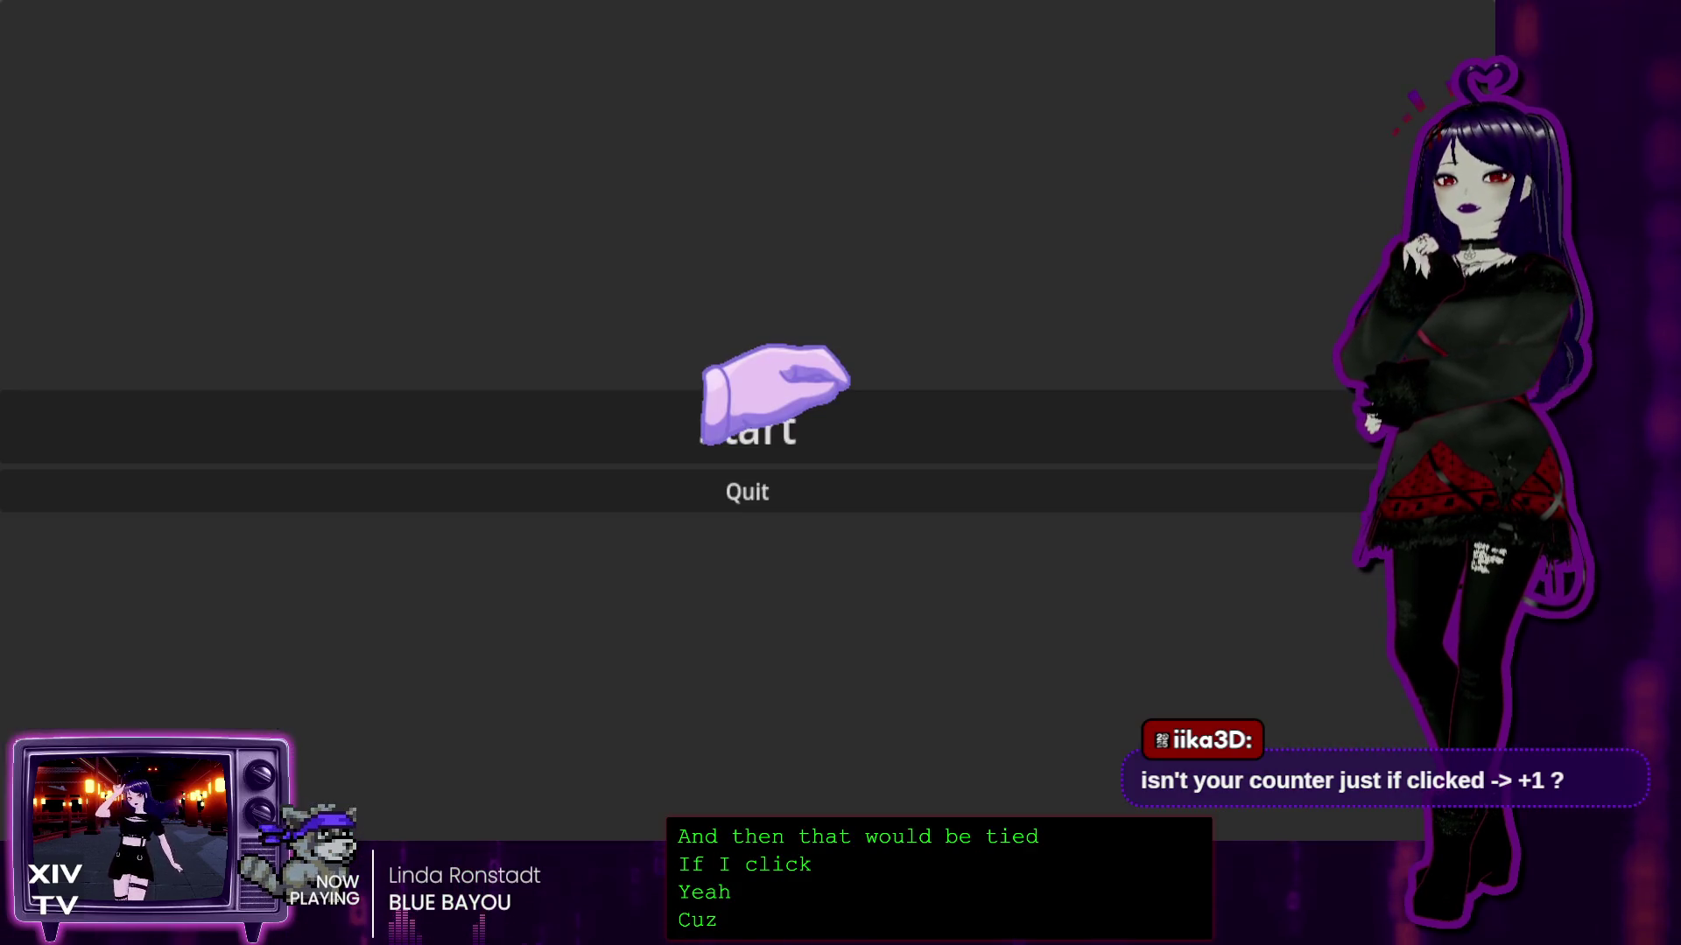
pyautogui.click(766, 420)
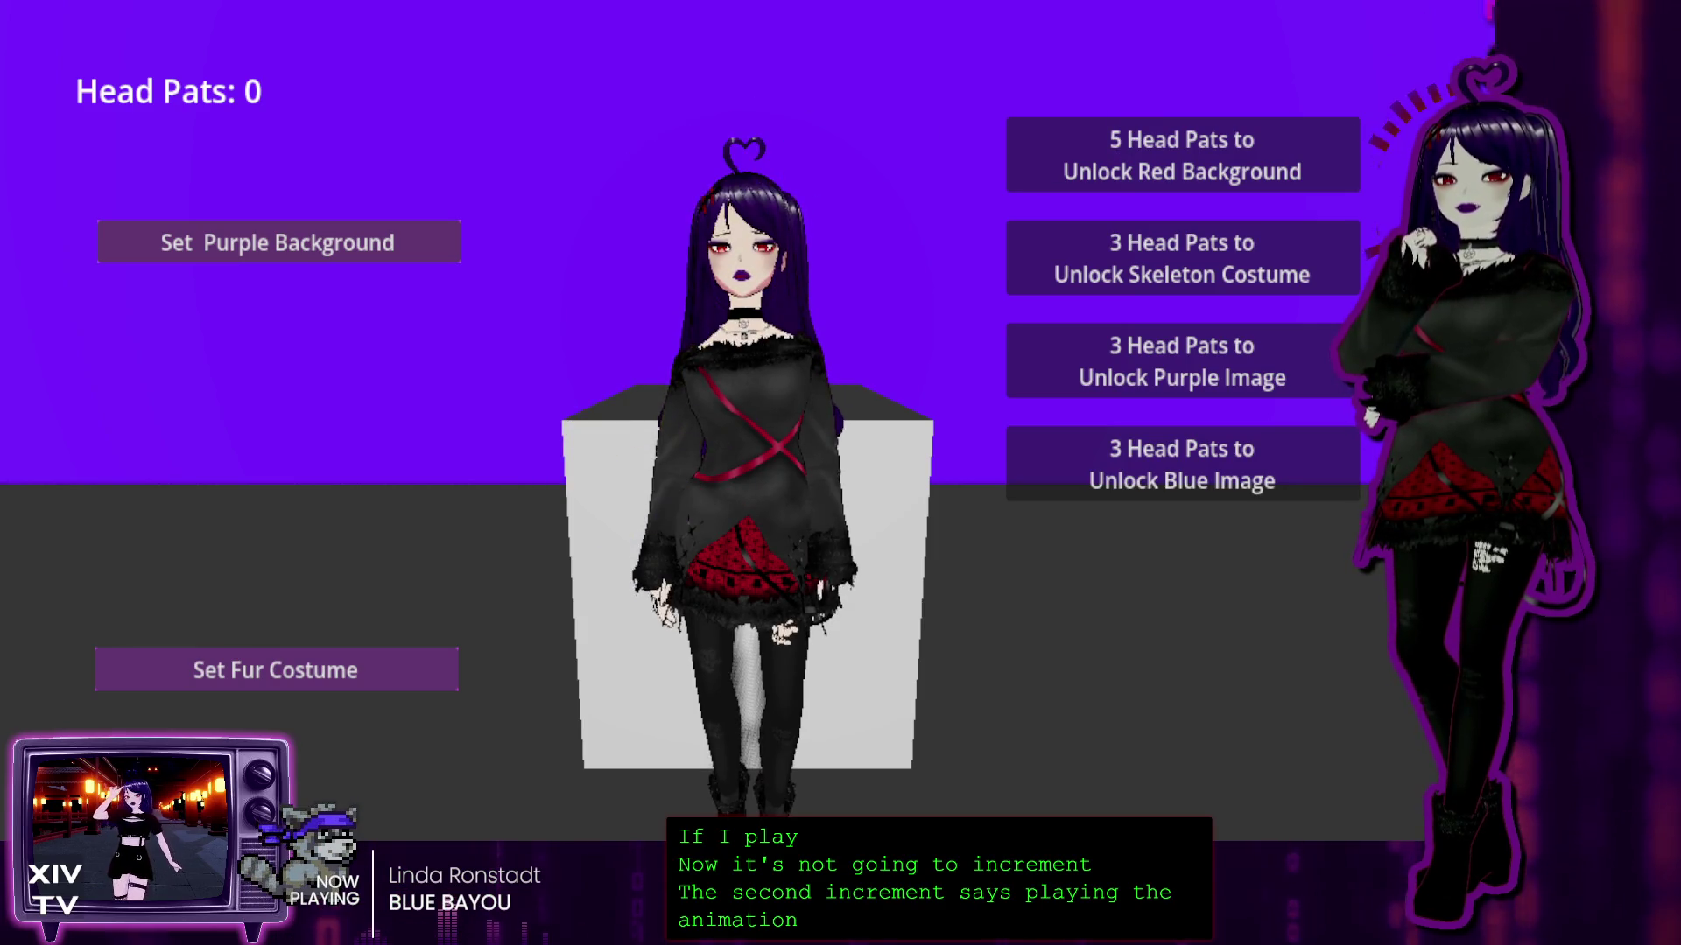
pyautogui.press('F8')
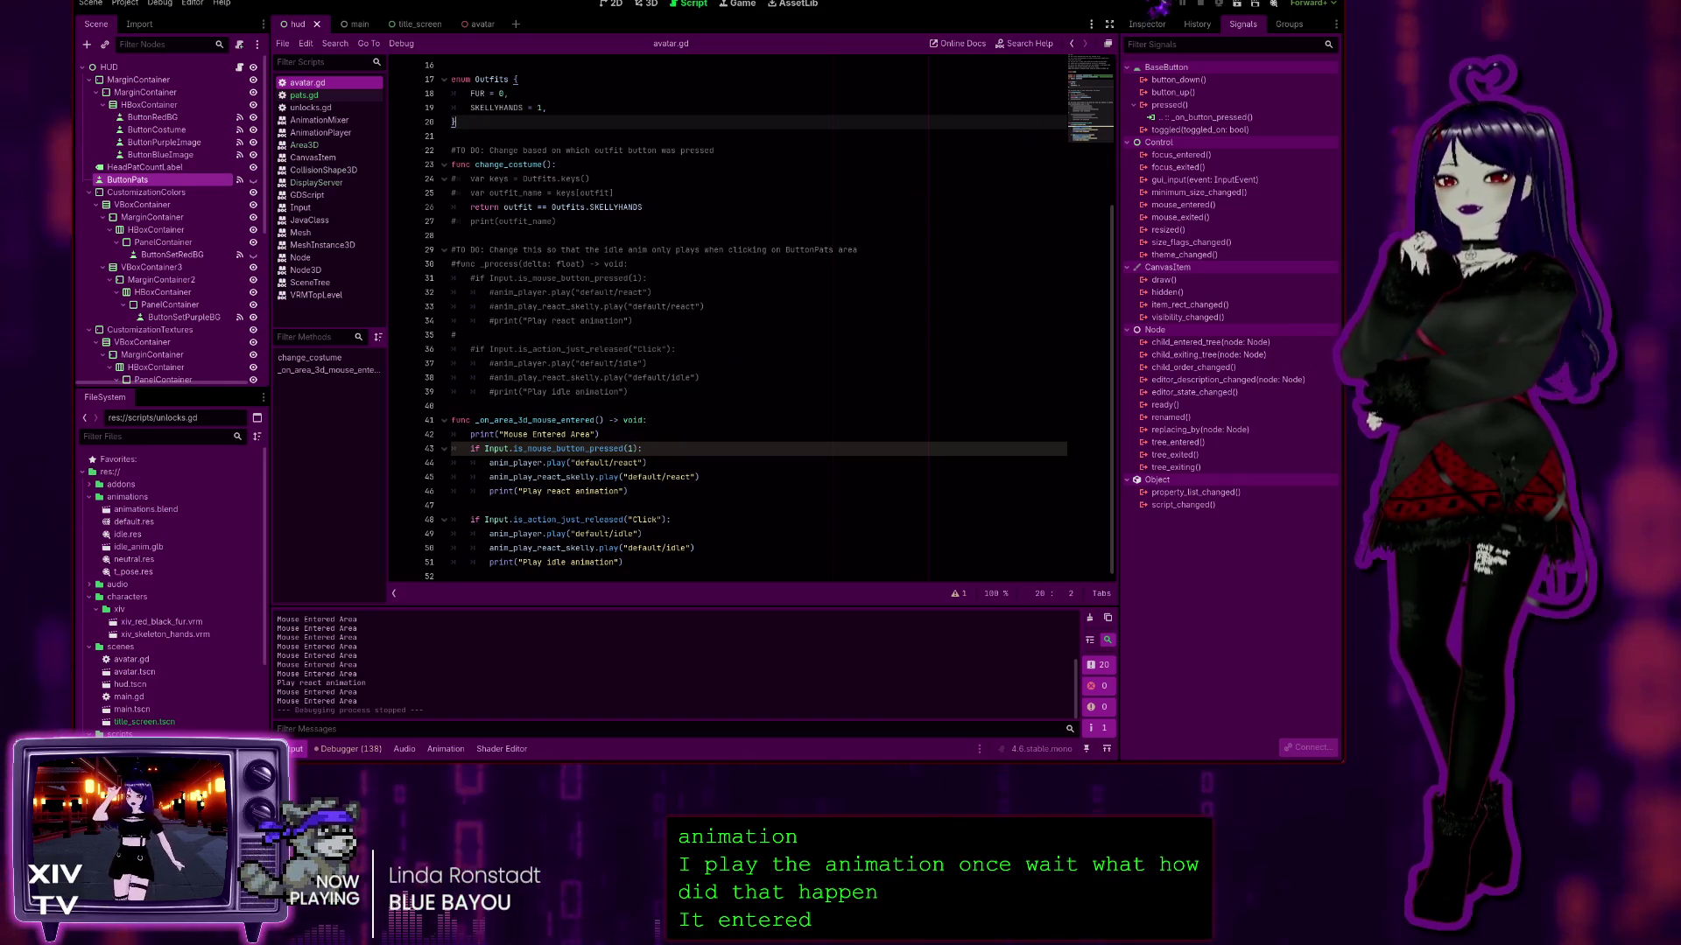
pyautogui.click(1165, 3)
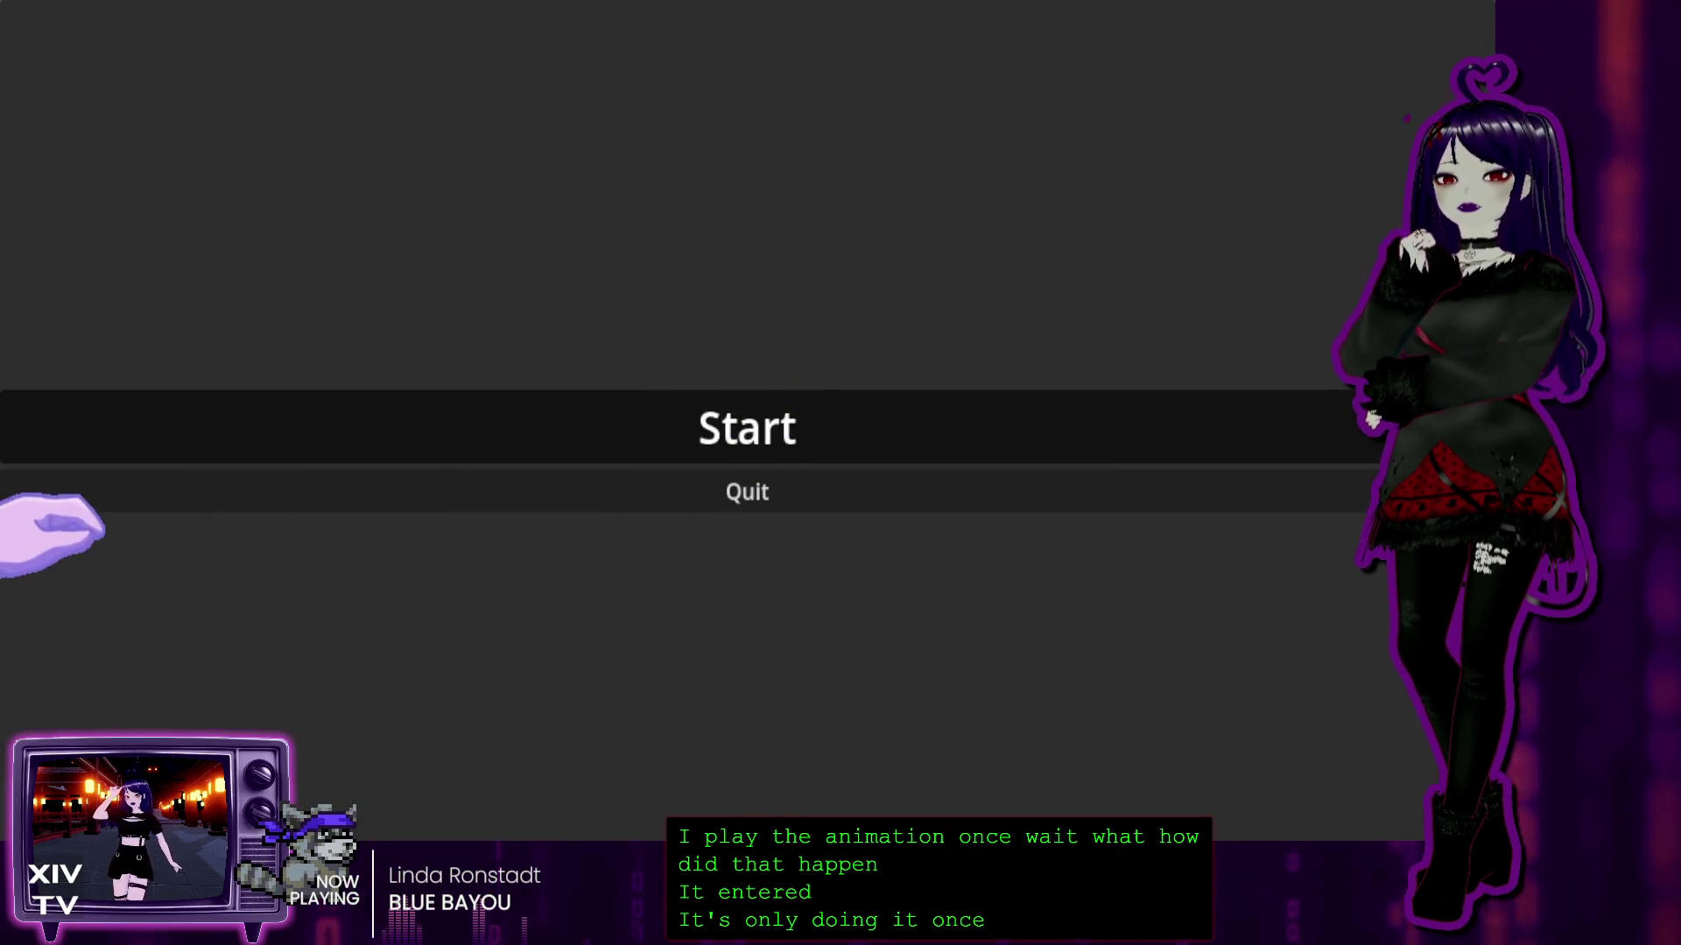
pyautogui.click(604, 394)
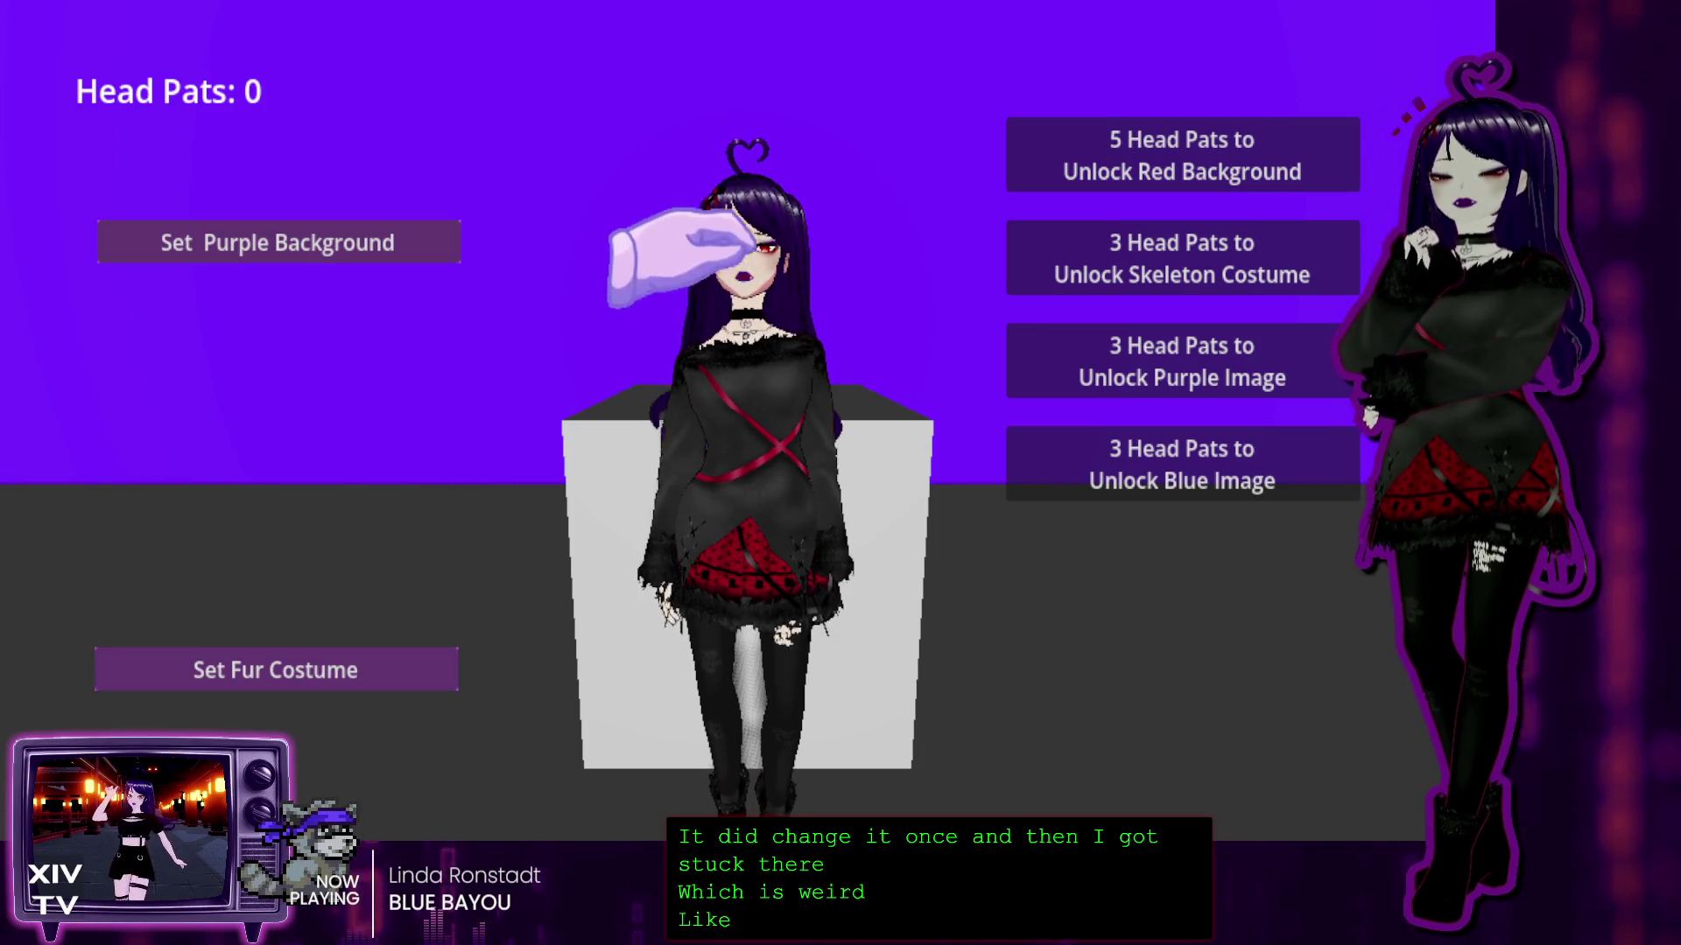
pyautogui.press('F8')
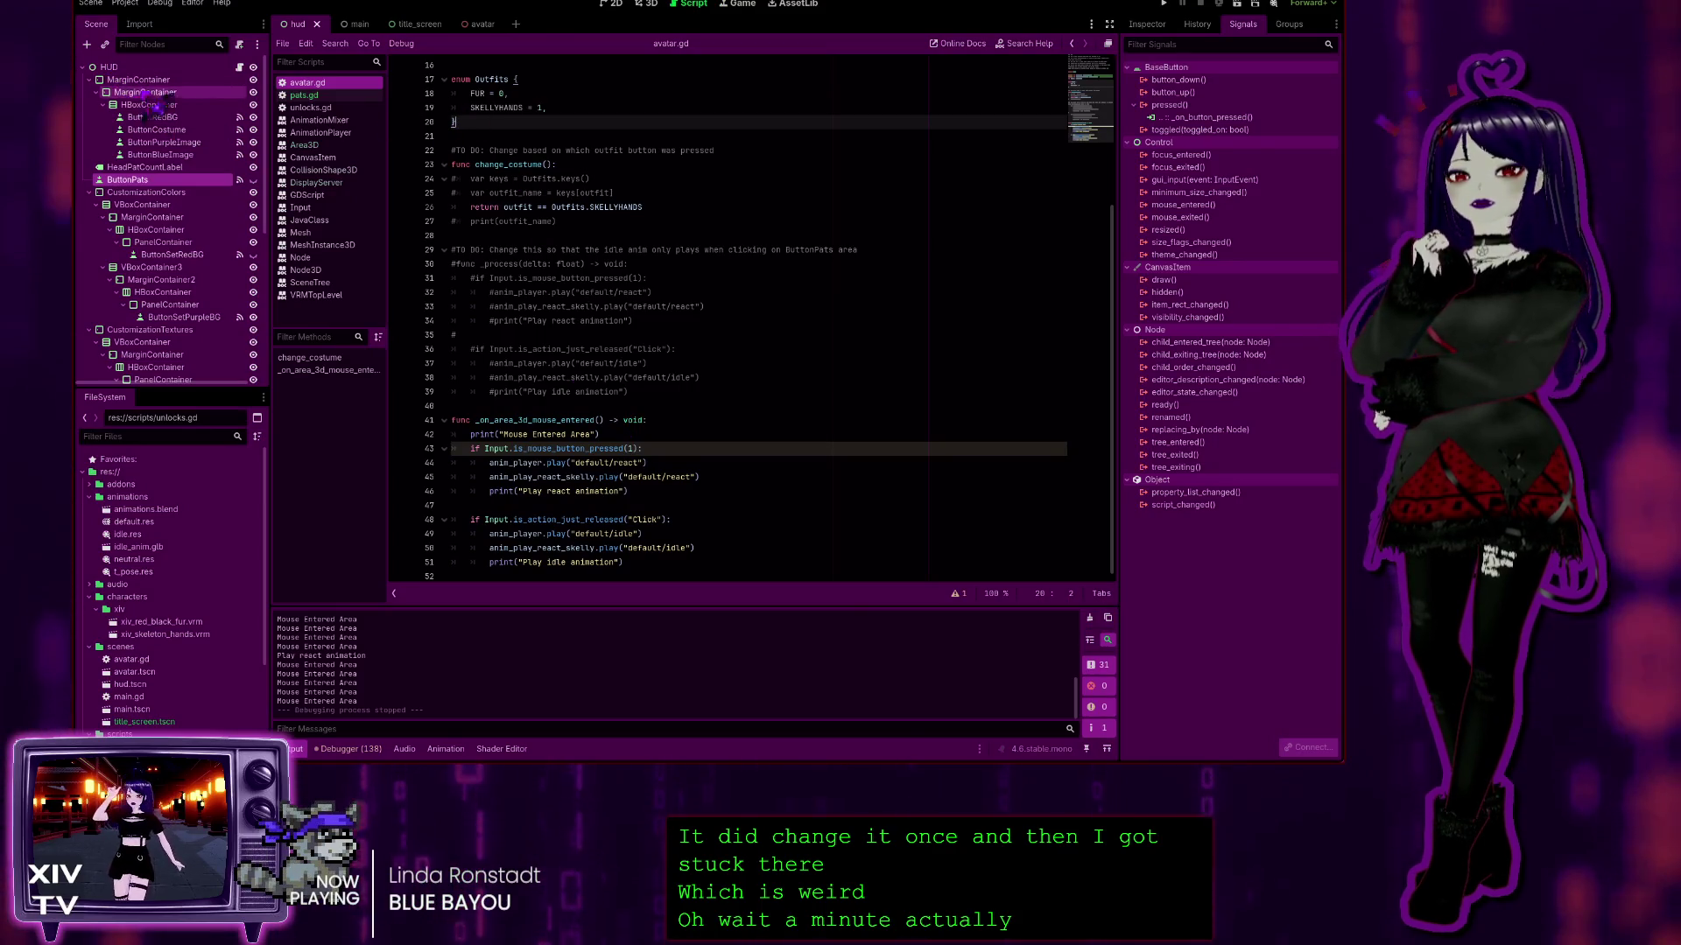
# Step: Open the avatar scene in the 3D view and select its Area3D and CollisionShape3D nodes
pyautogui.click(647, 4)
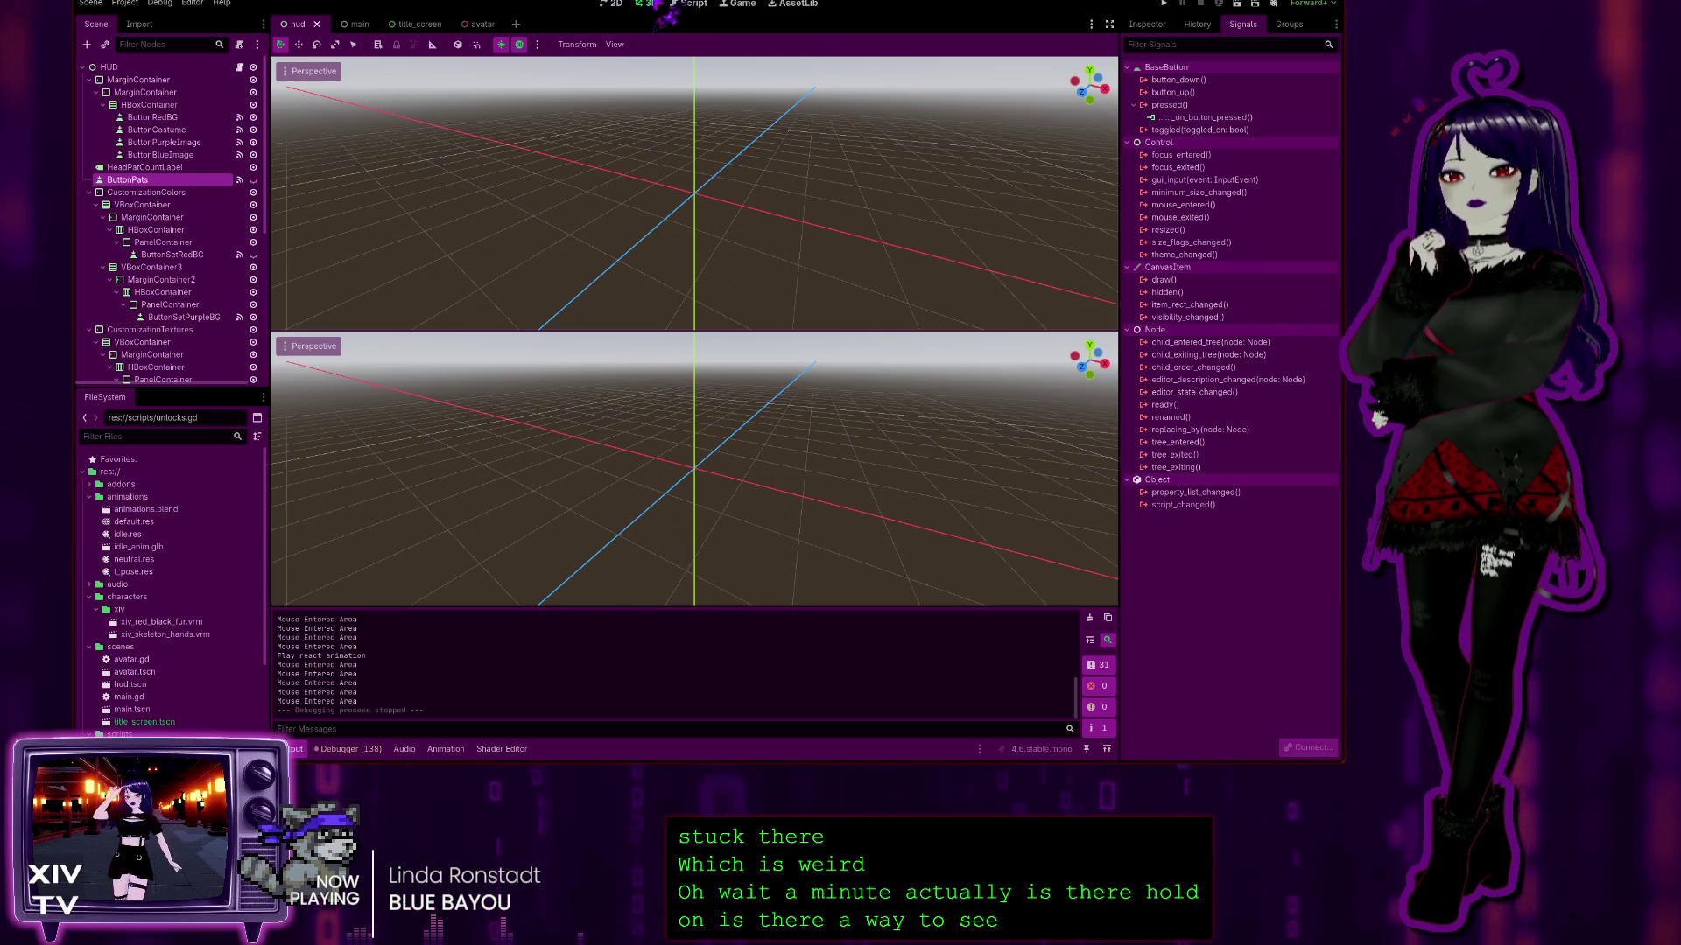
pyautogui.click(473, 25)
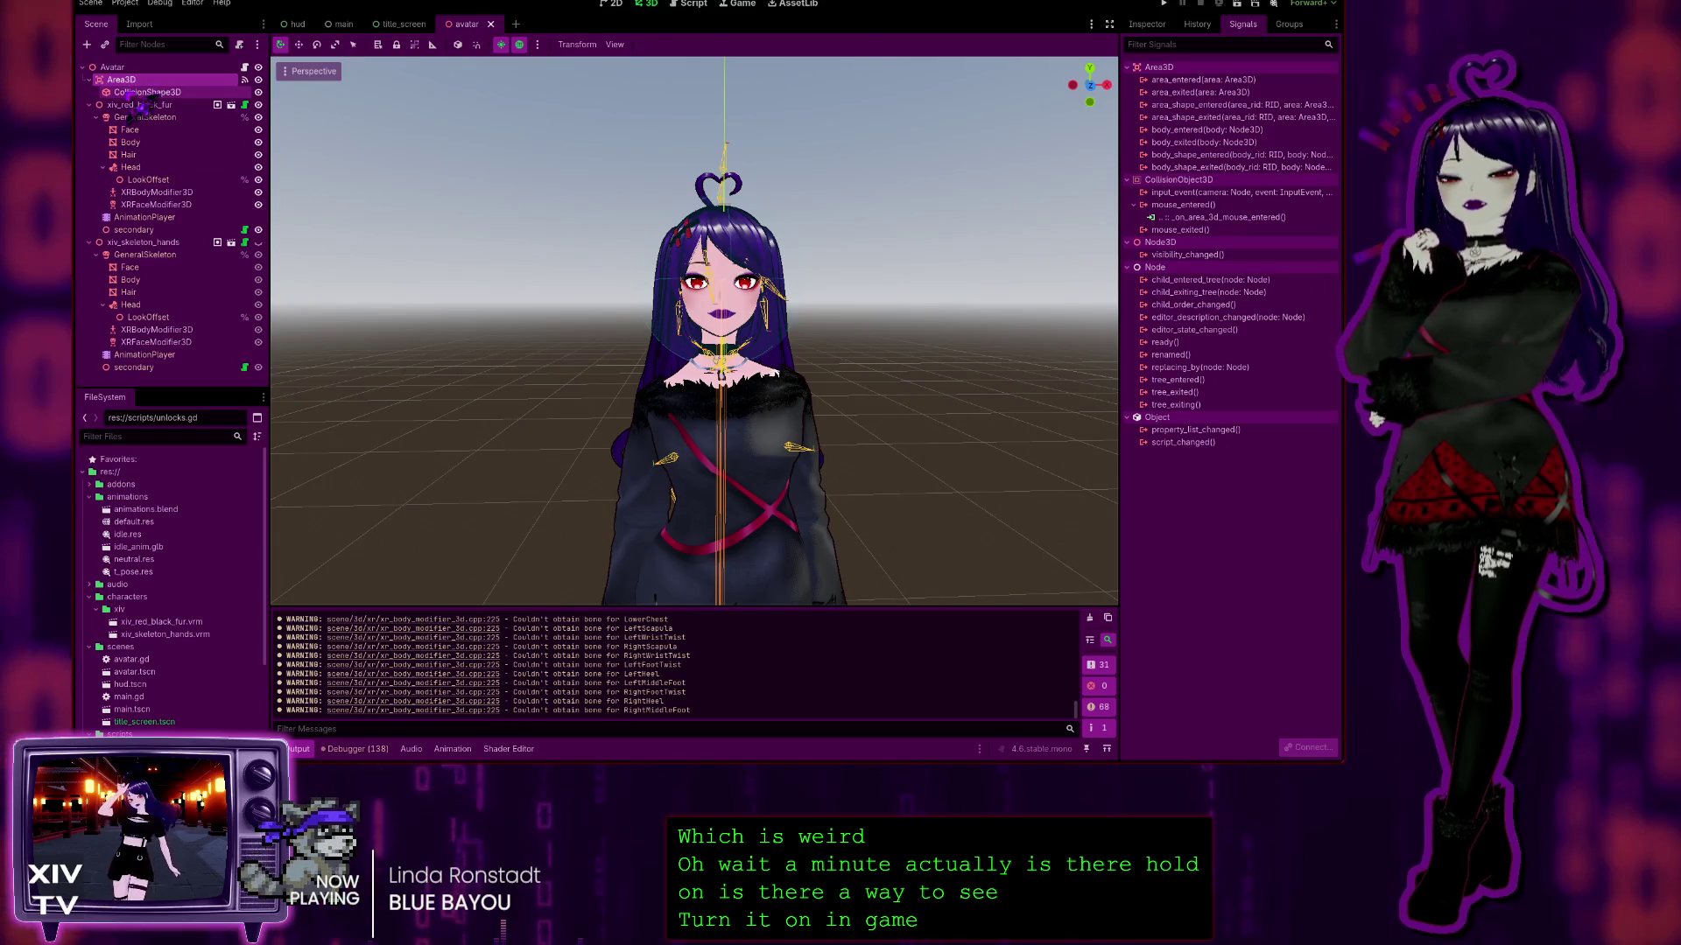
pyautogui.click(140, 92)
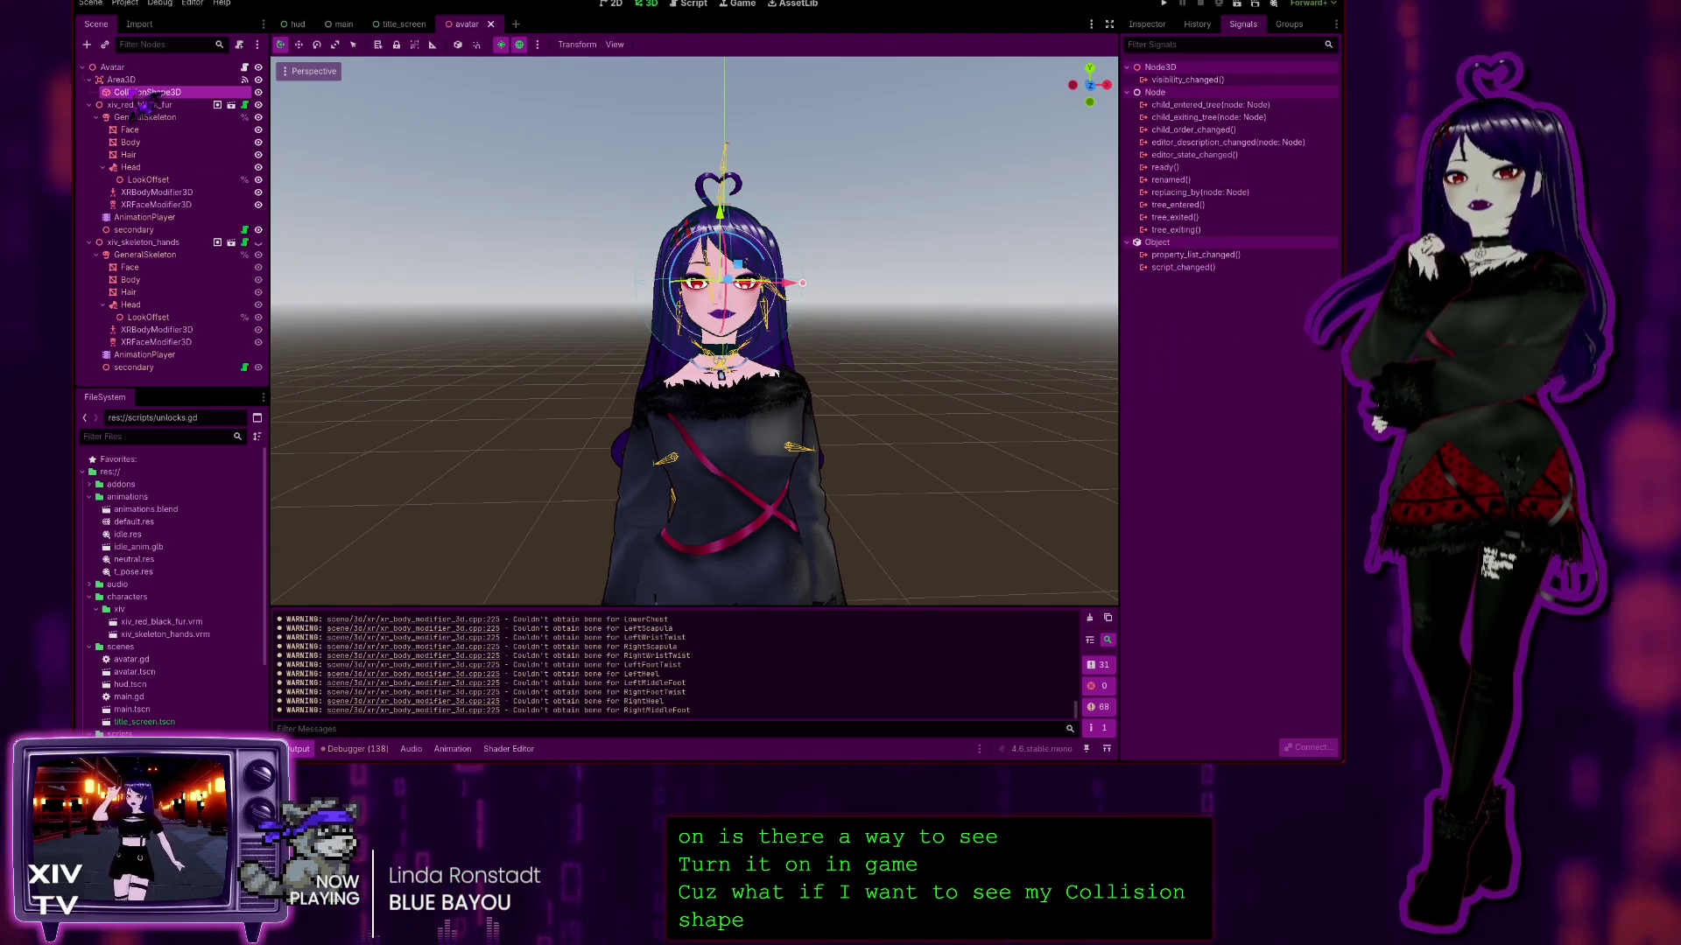
pyautogui.click(131, 70)
pyautogui.click(137, 79)
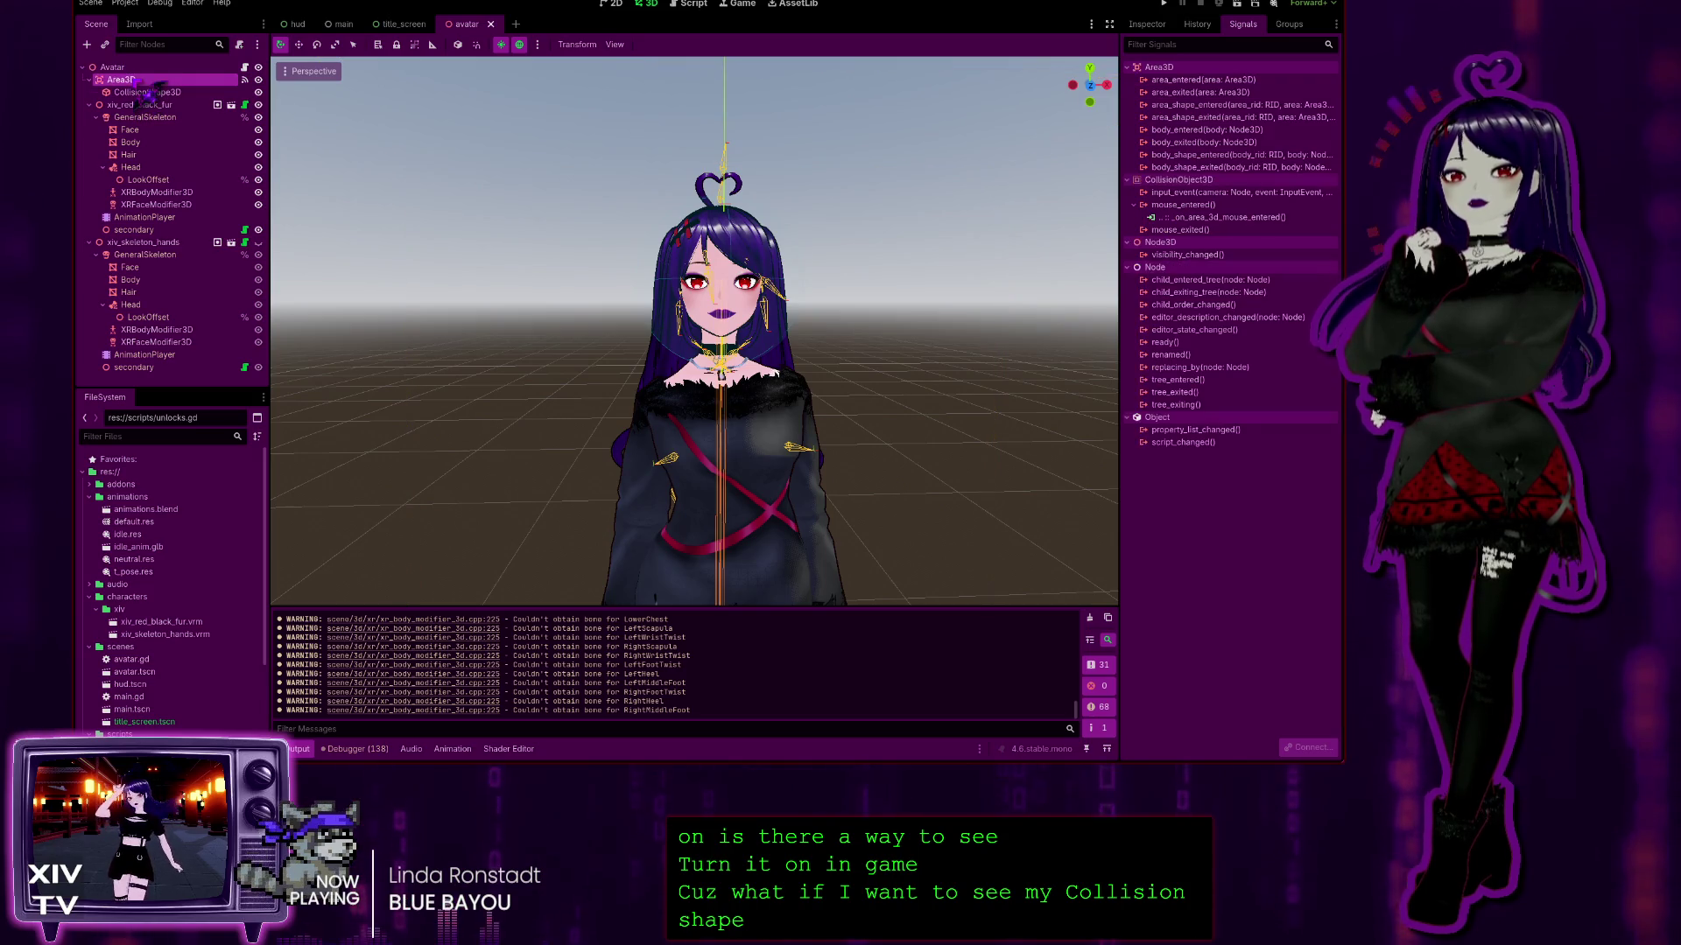
pyautogui.scroll(-8, 866, 368)
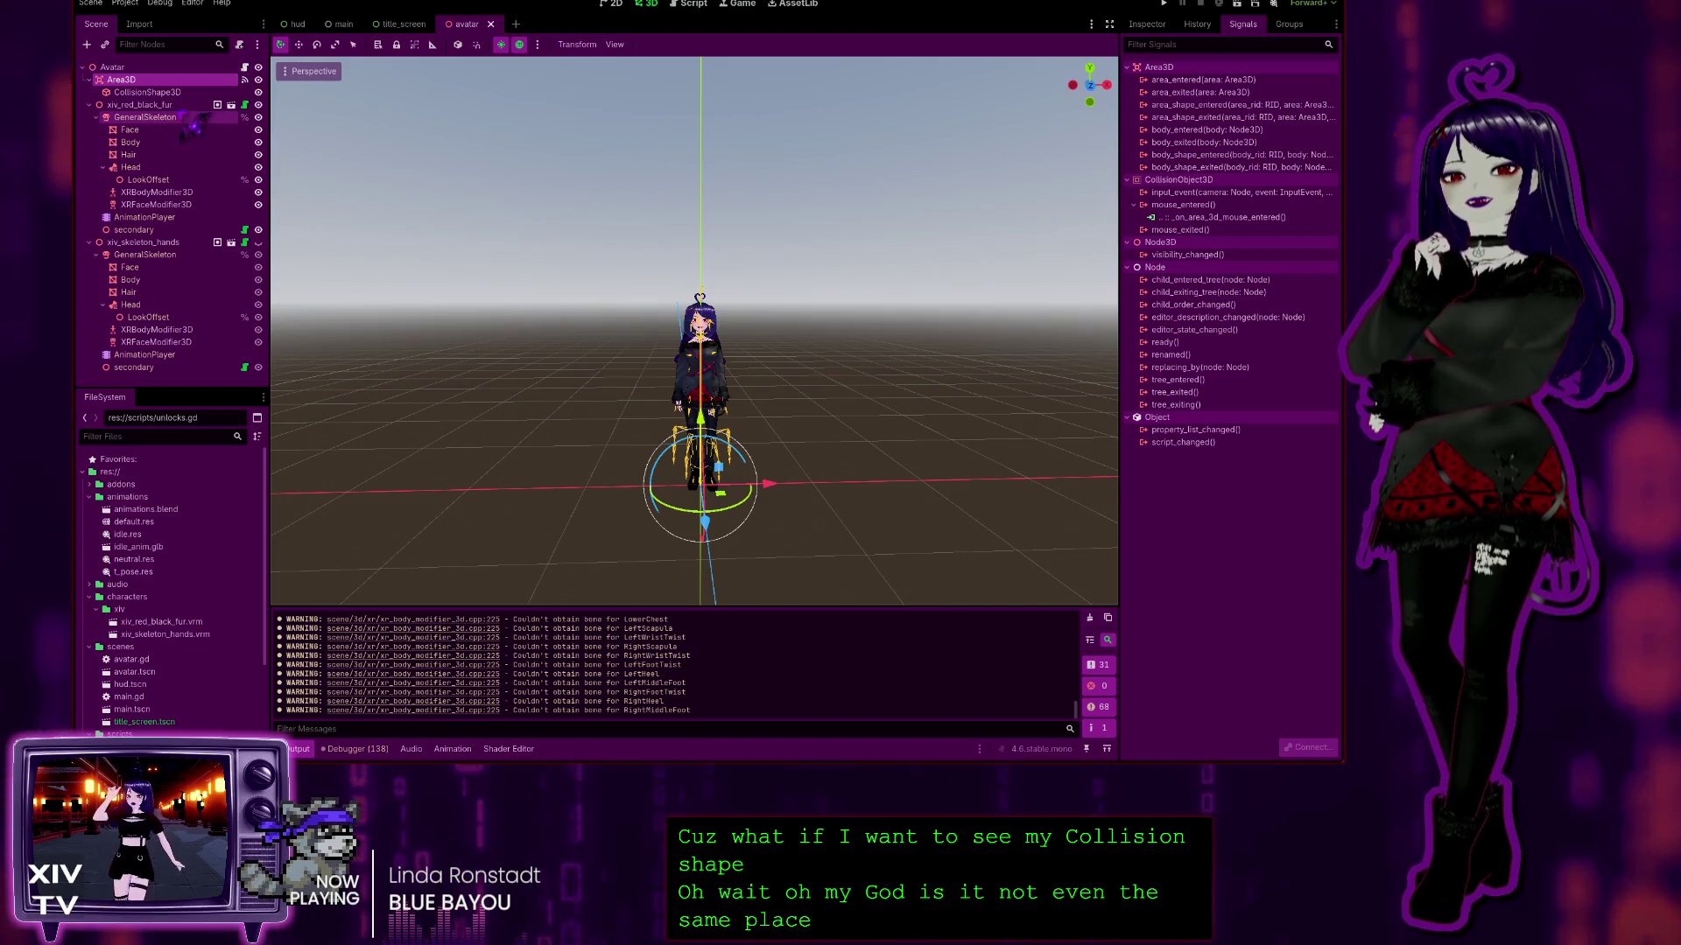
pyautogui.click(147, 92)
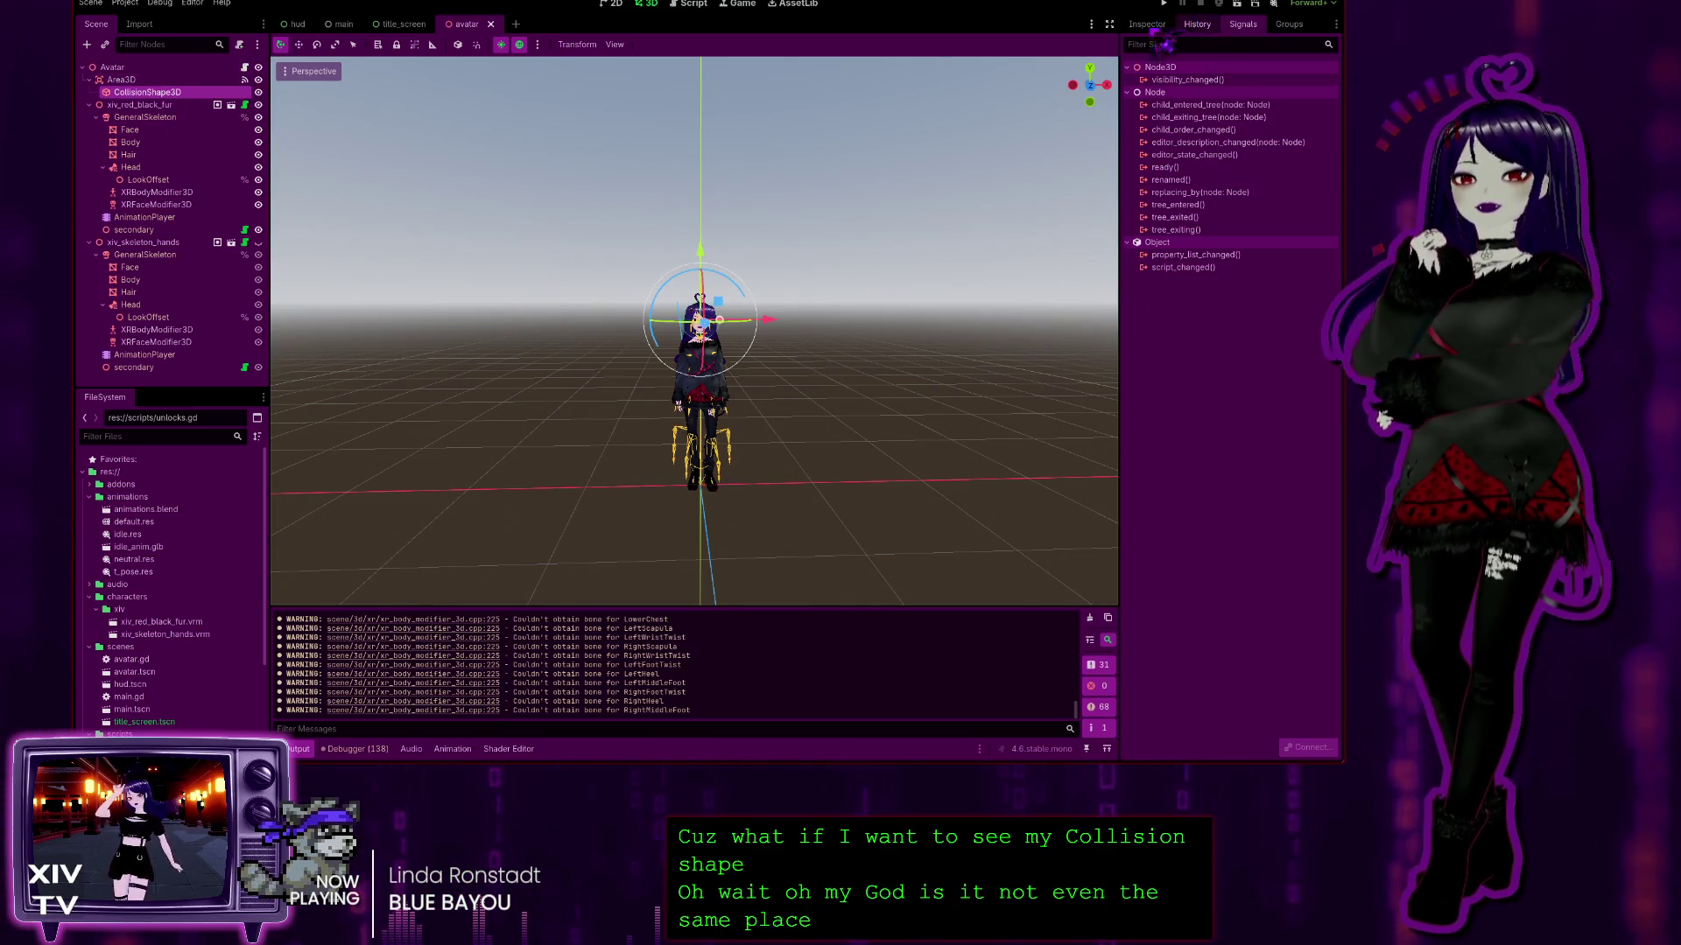
# Step: Paste the head position into the Area3D's Transform Position so it sits at head height
pyautogui.click(1149, 25)
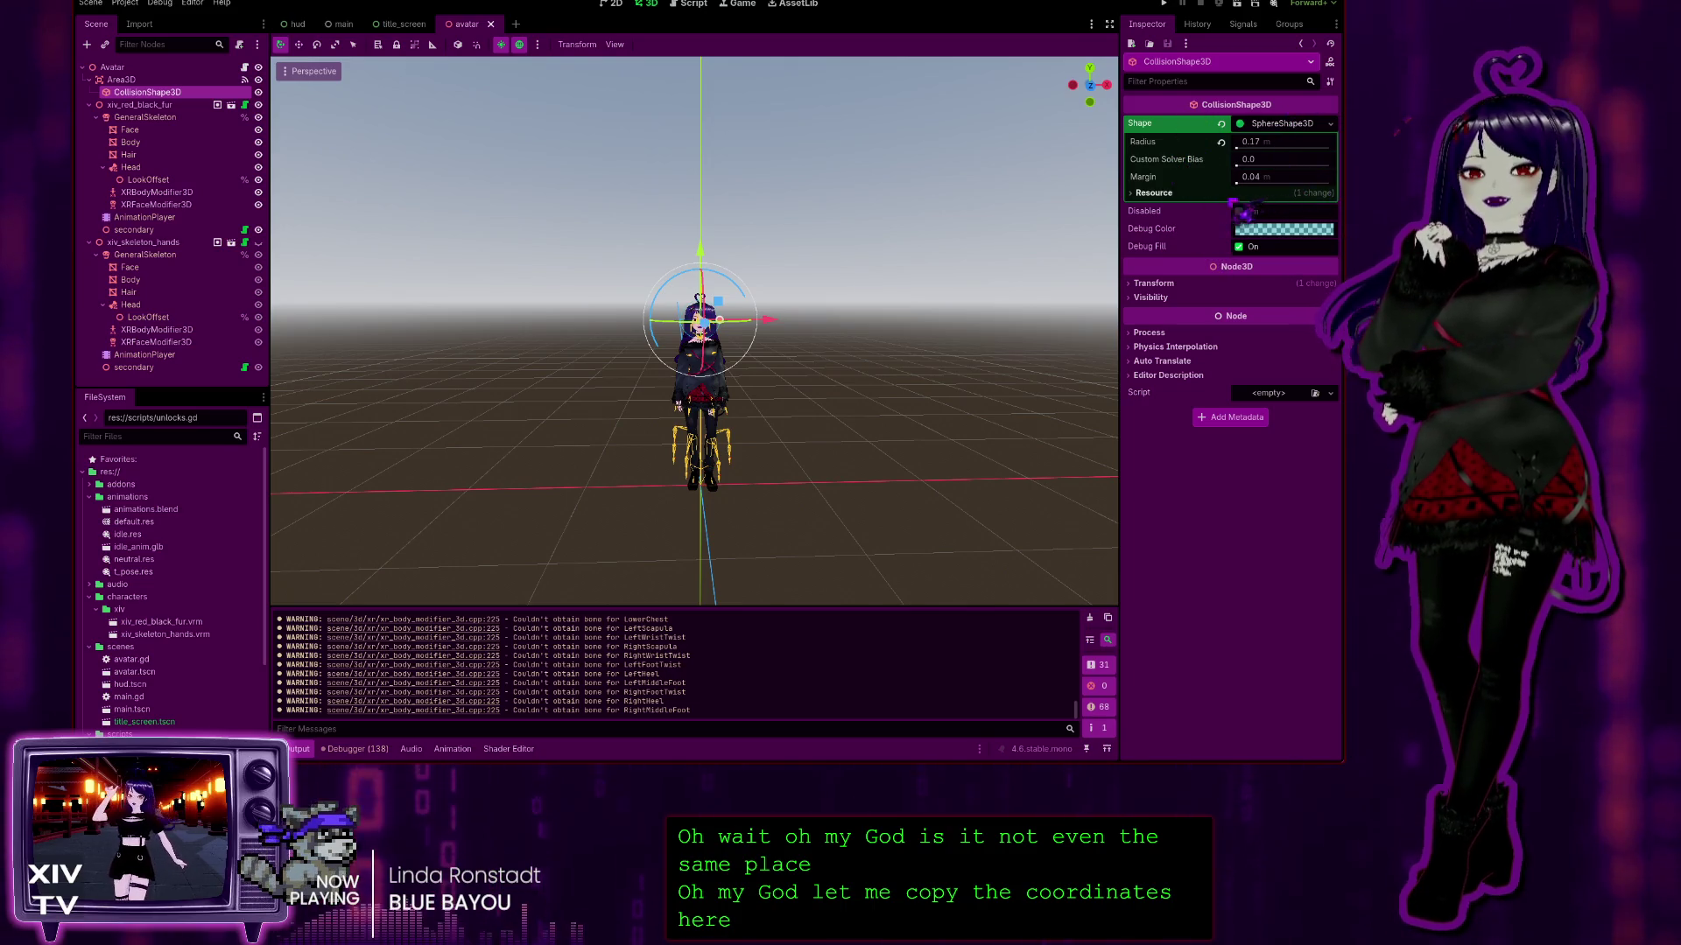
pyautogui.click(1153, 283)
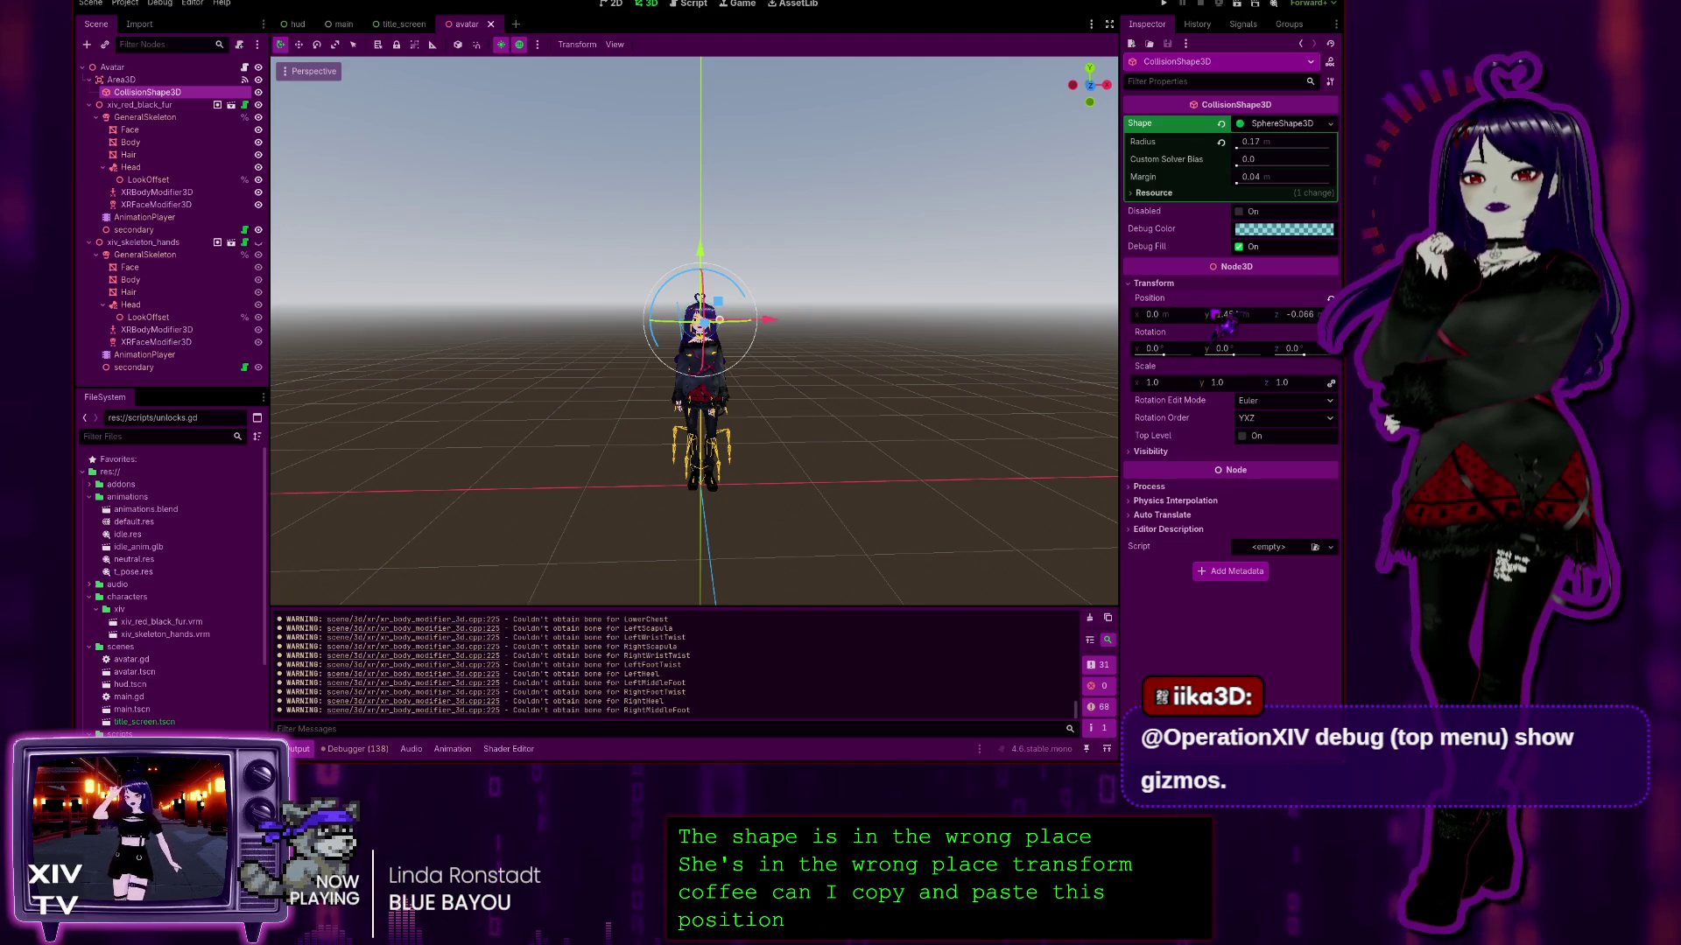
pyautogui.click(121, 80)
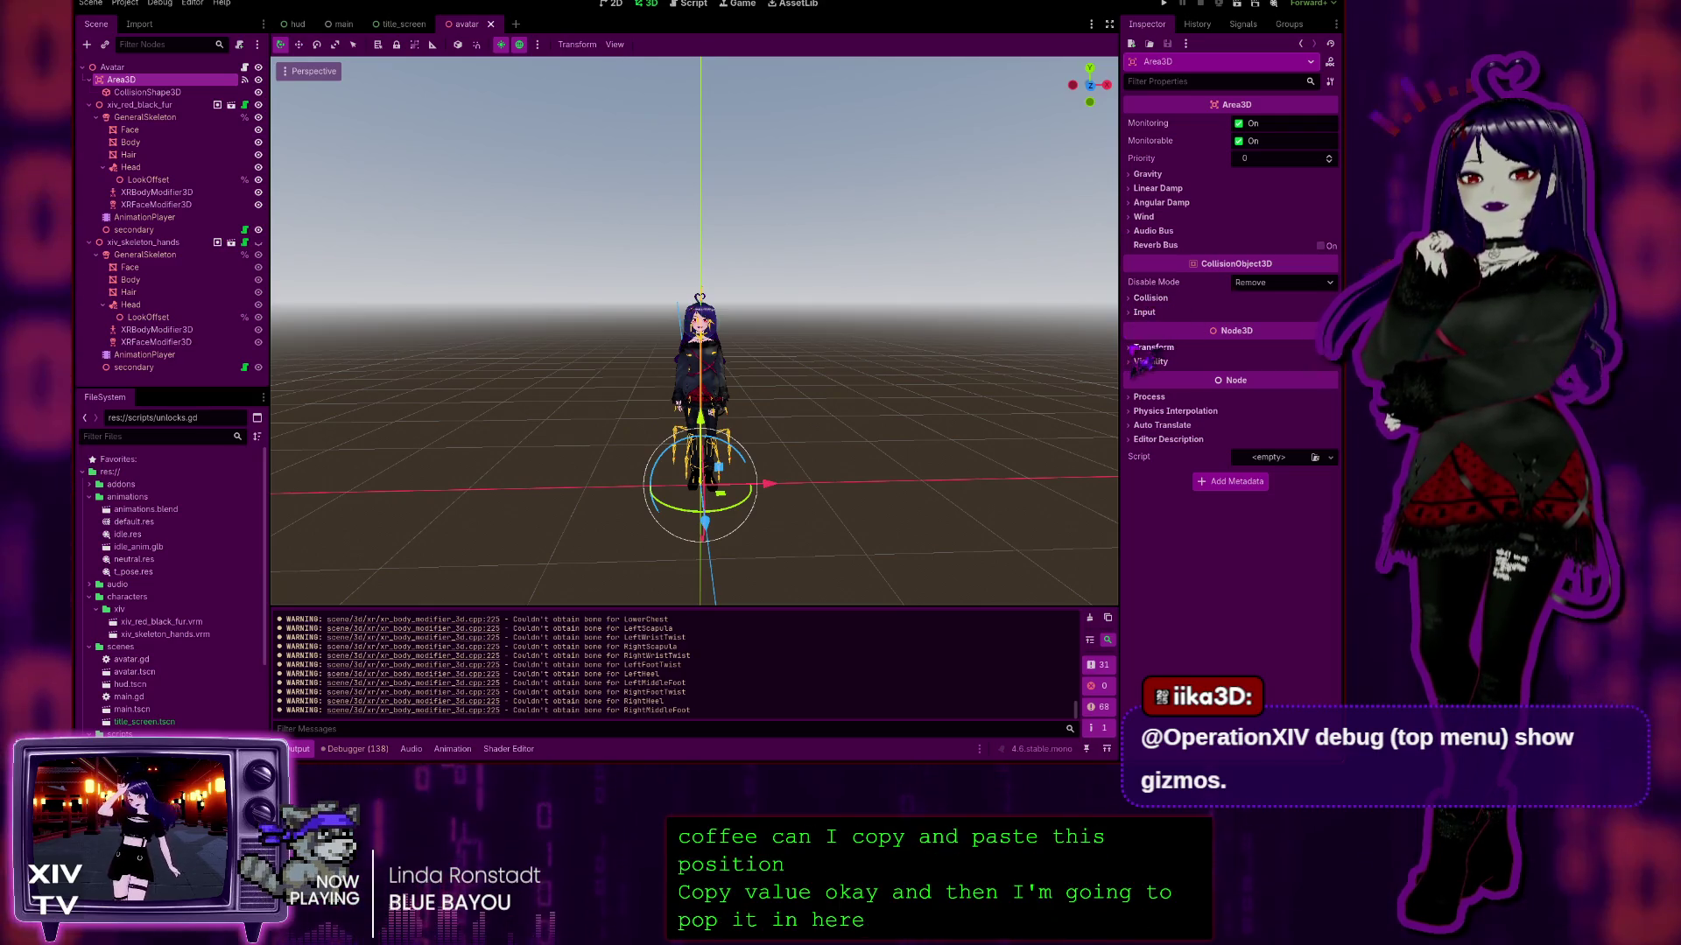
pyautogui.click(1138, 347)
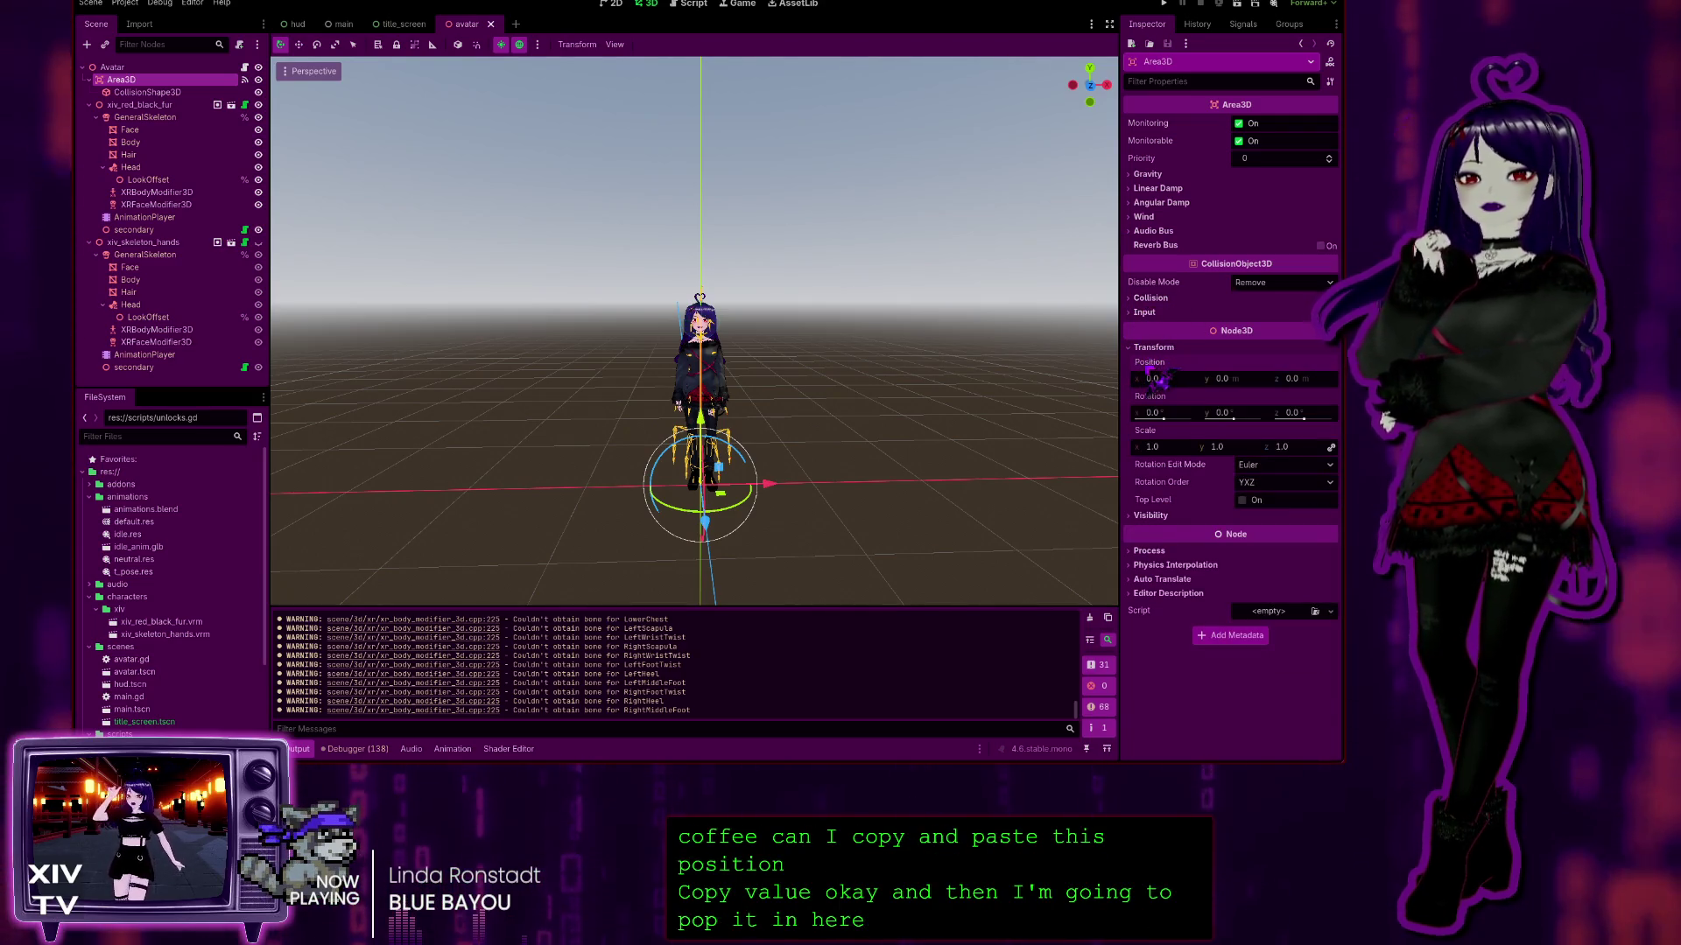
pyautogui.hotkey('ctrl', 'v')
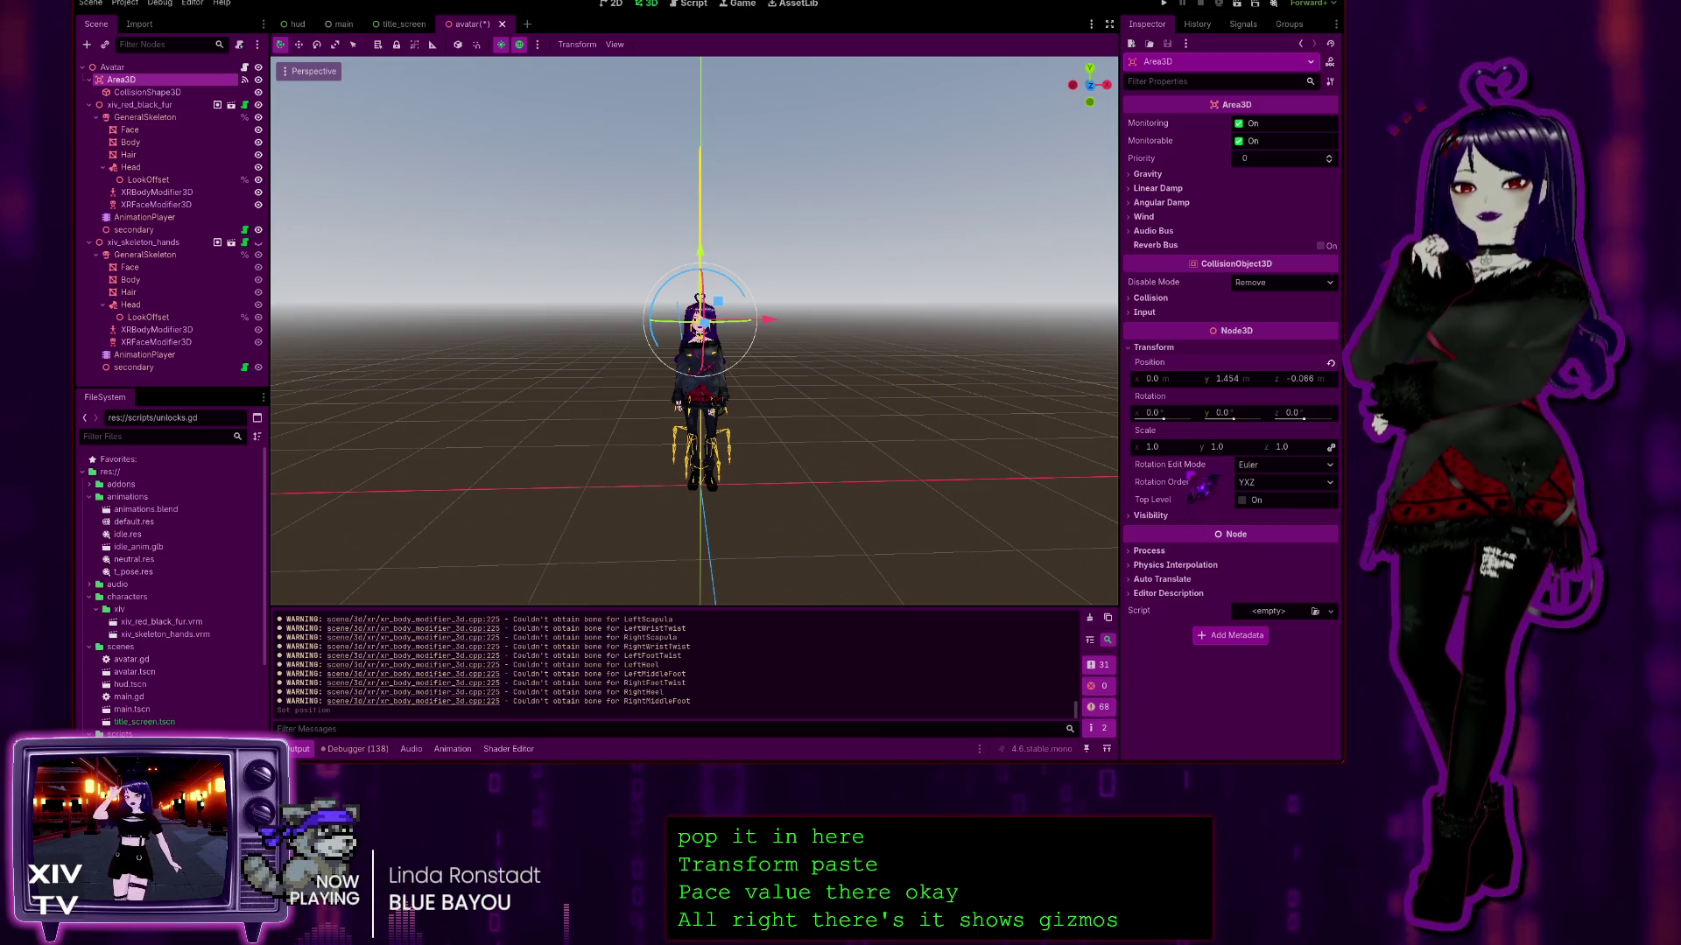
# Step: Reset the CollisionShape3D's position to 0, 0, 0 and compare it with the Area3D
pyautogui.click(147, 92)
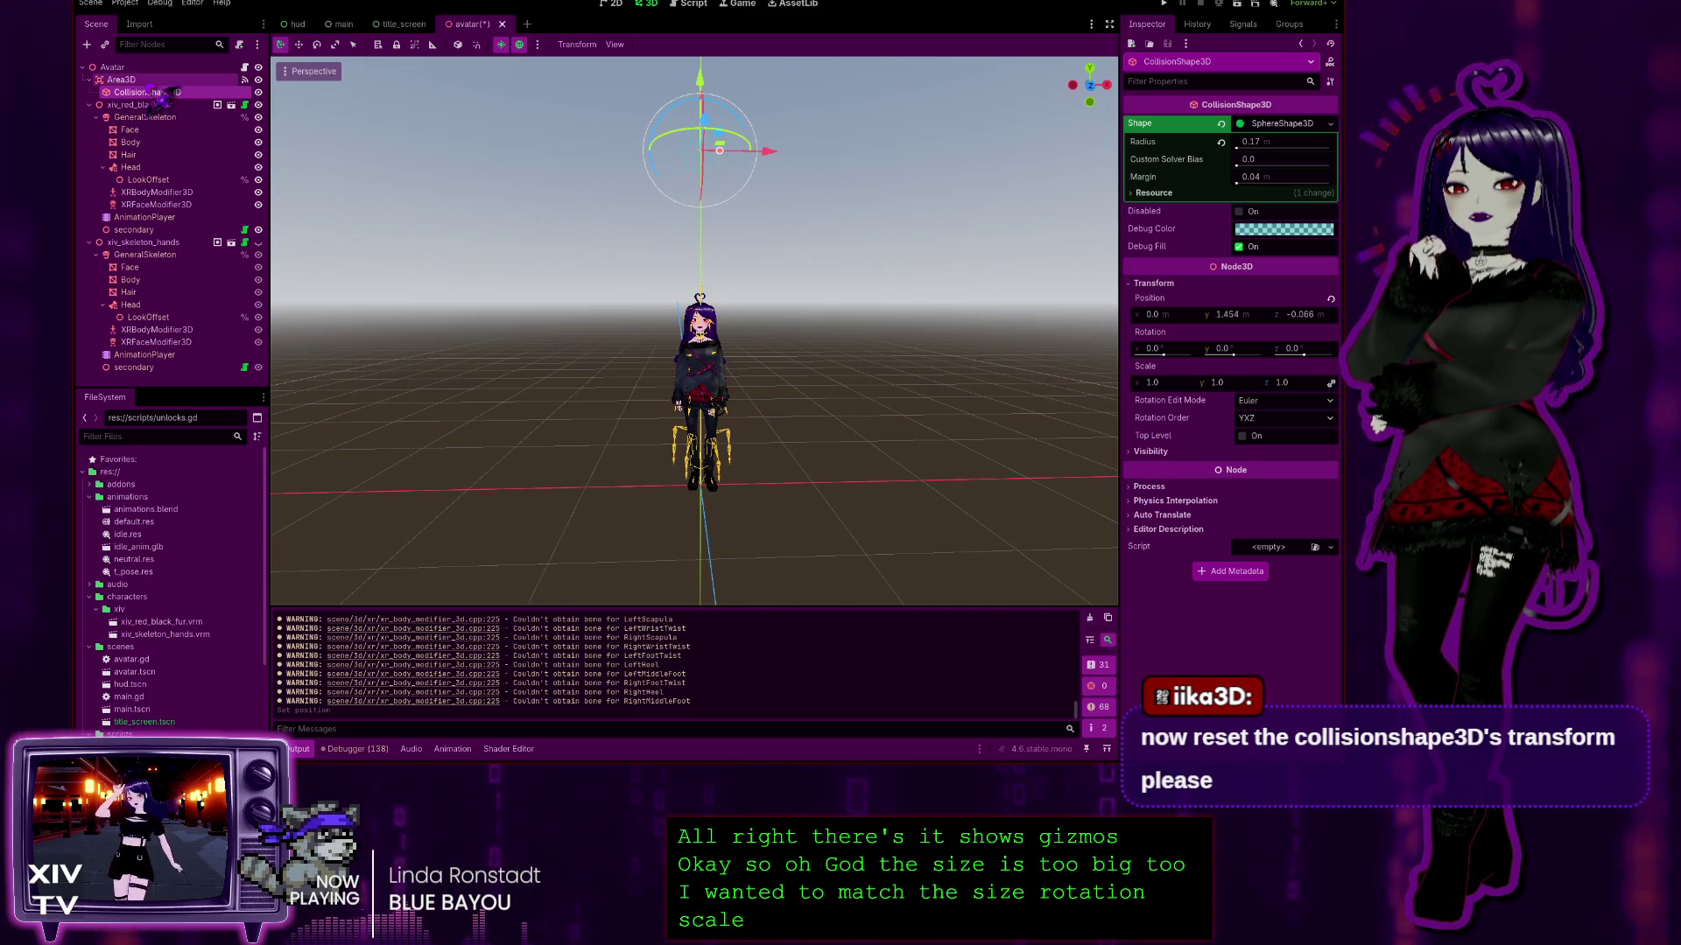
pyautogui.click(154, 84)
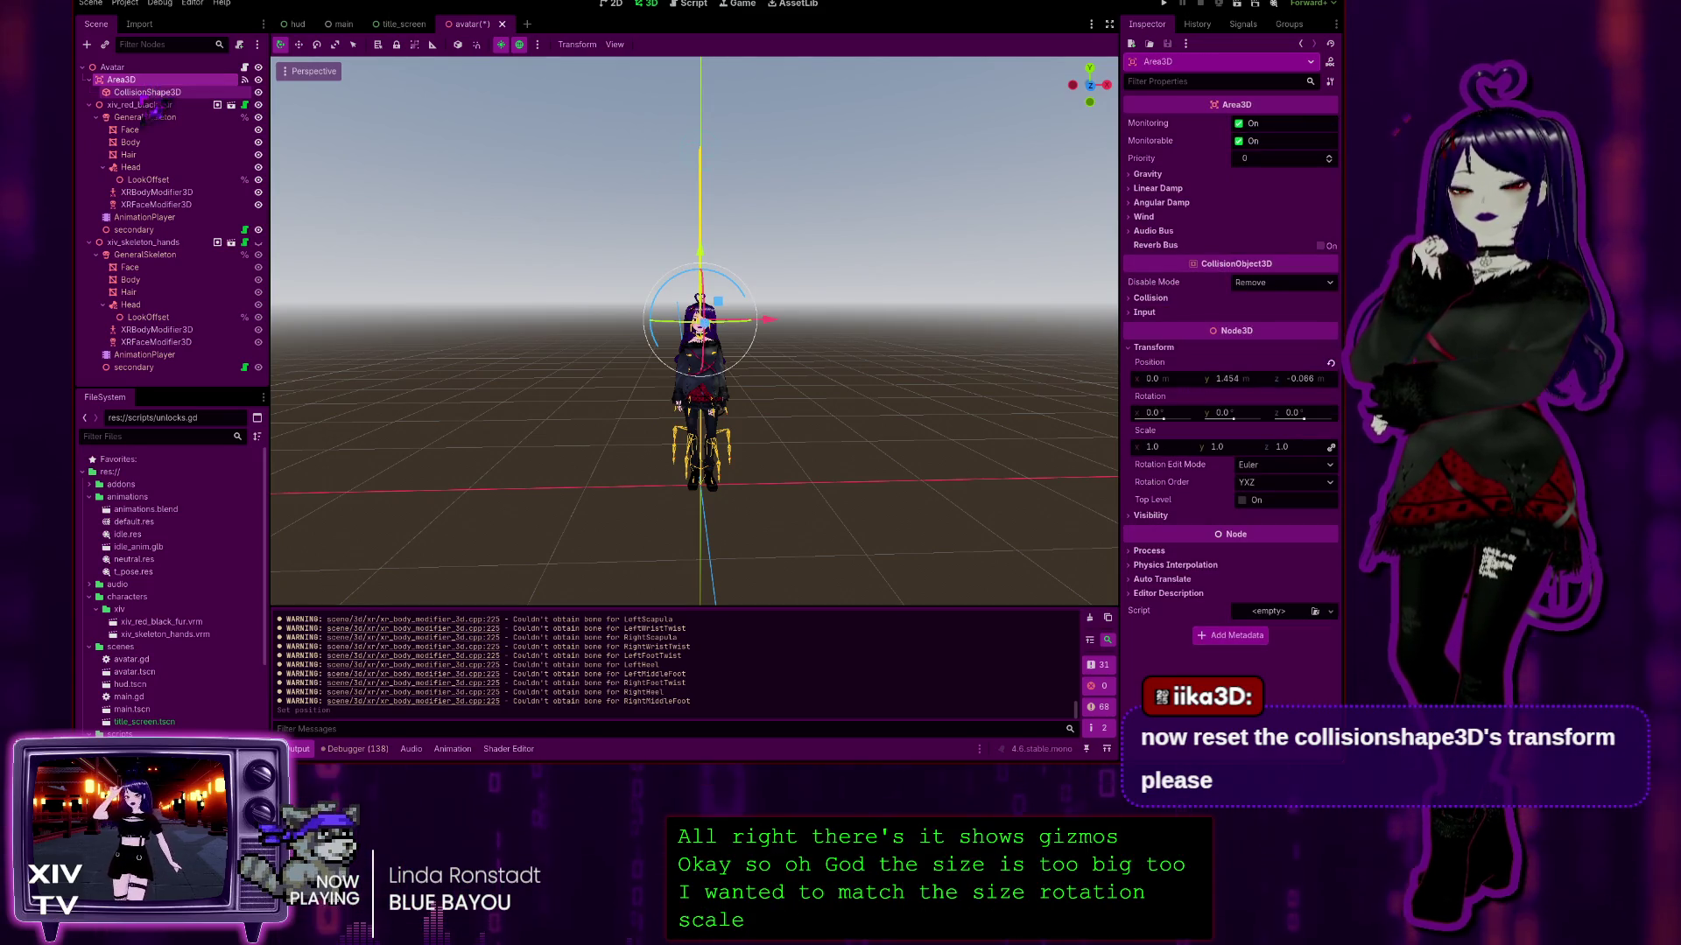
pyautogui.click(147, 92)
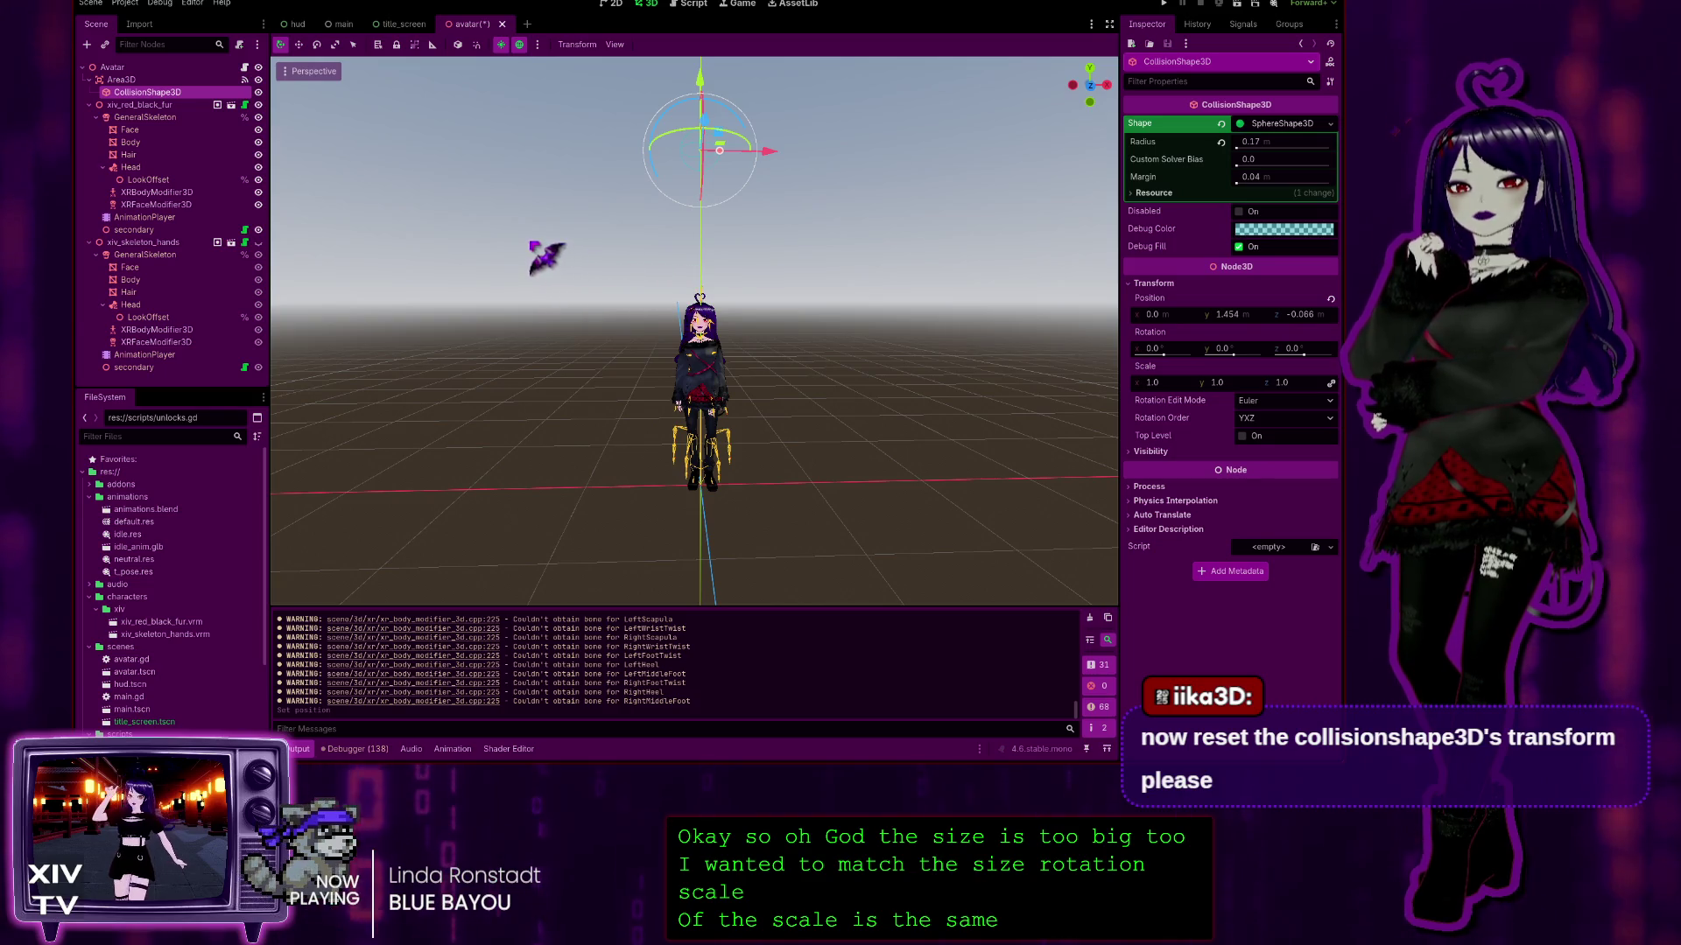
pyautogui.click(1330, 298)
pyautogui.click(122, 80)
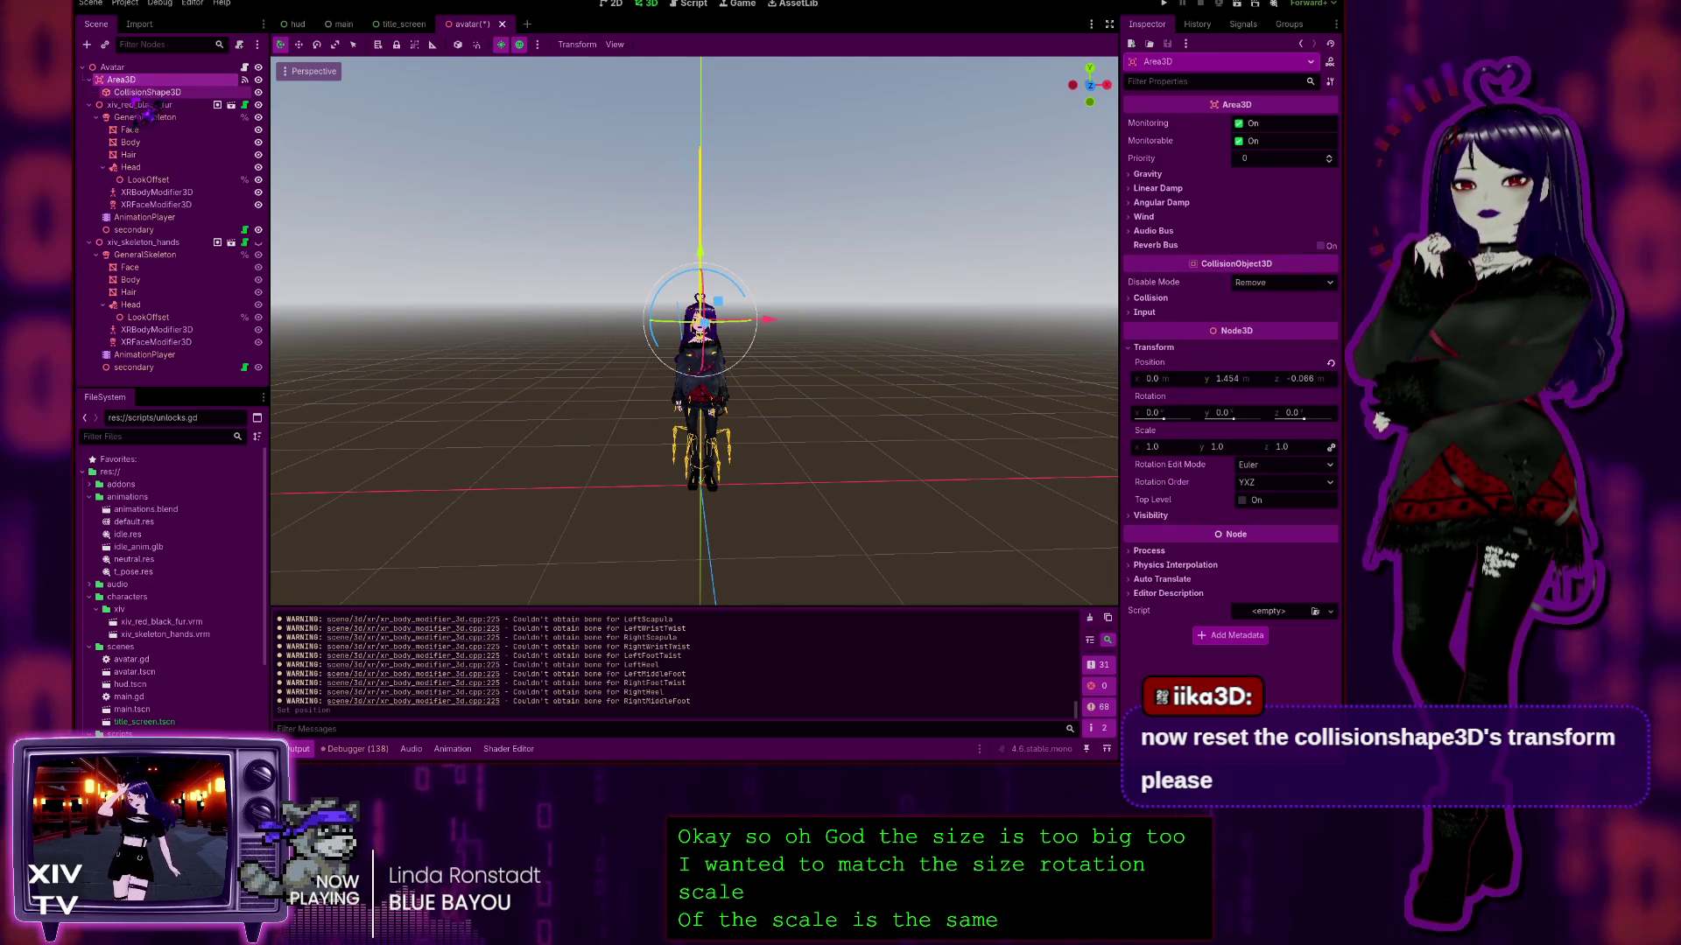
pyautogui.click(147, 92)
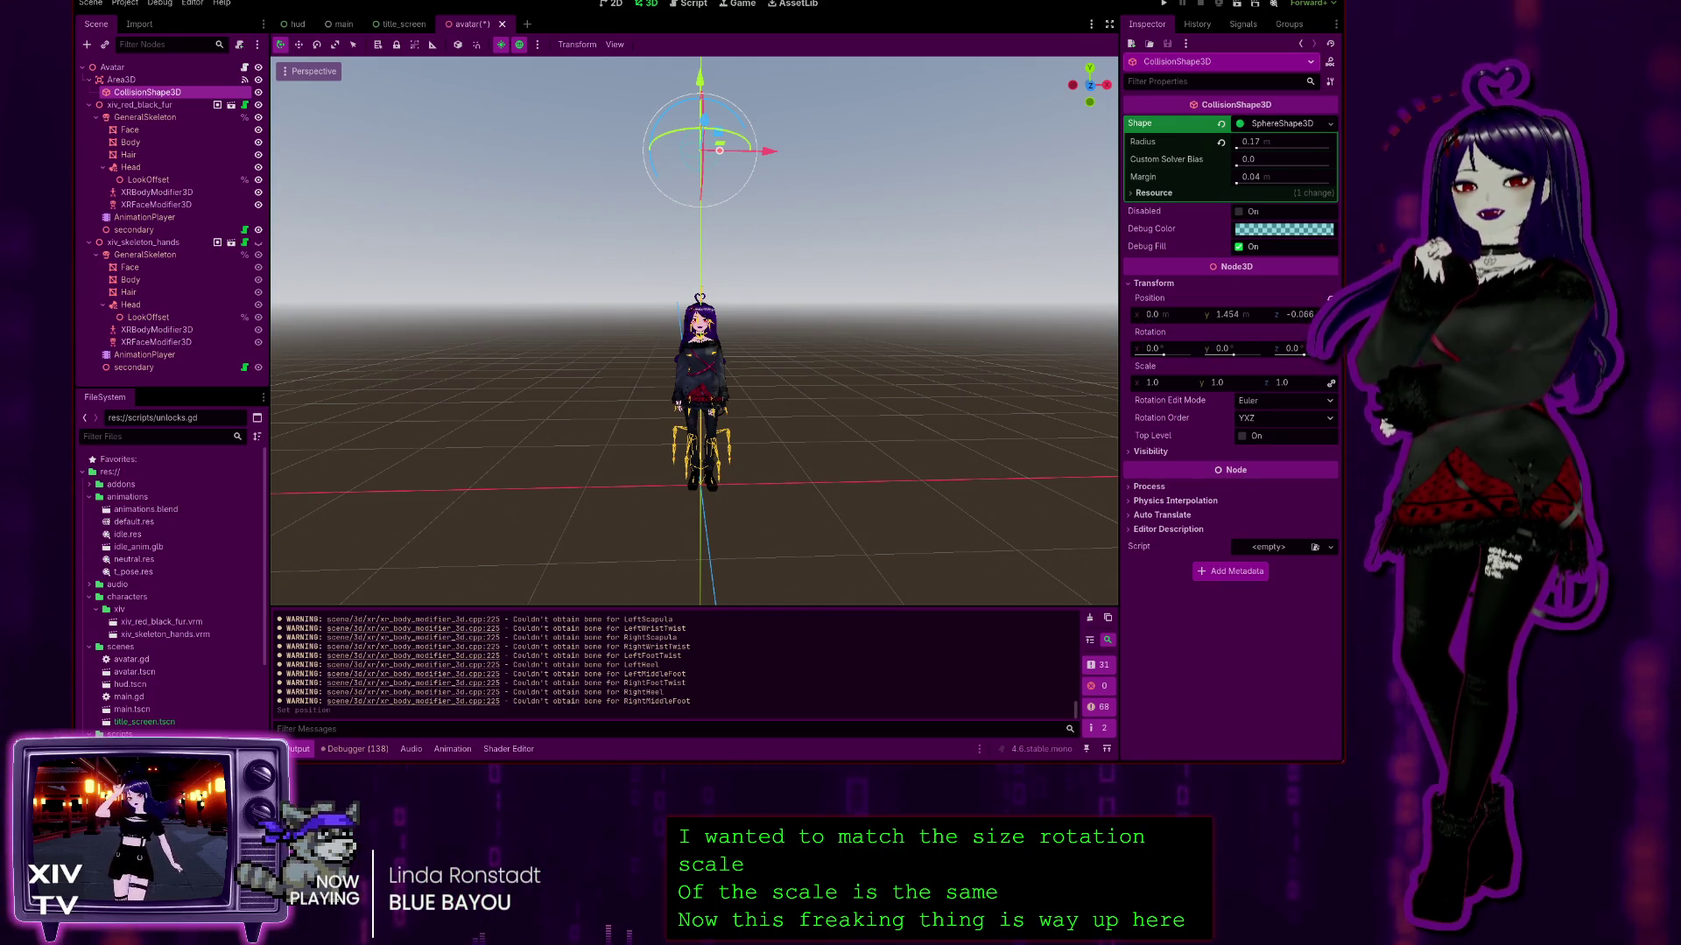
pyautogui.click(1330, 298)
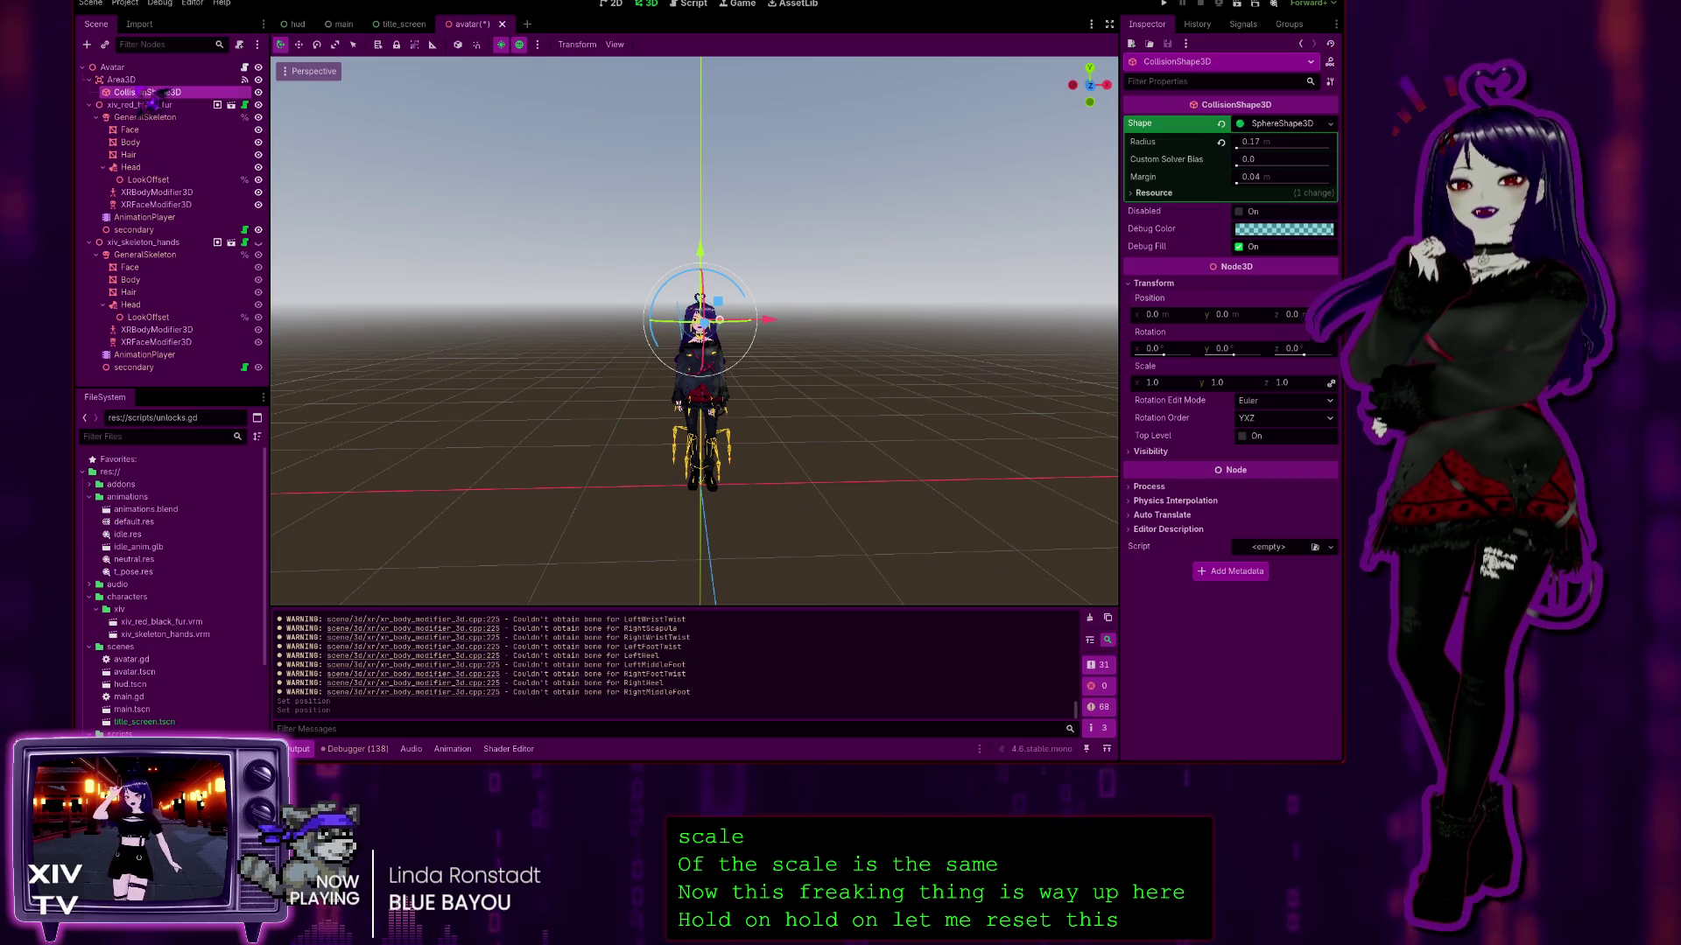
pyautogui.click(121, 79)
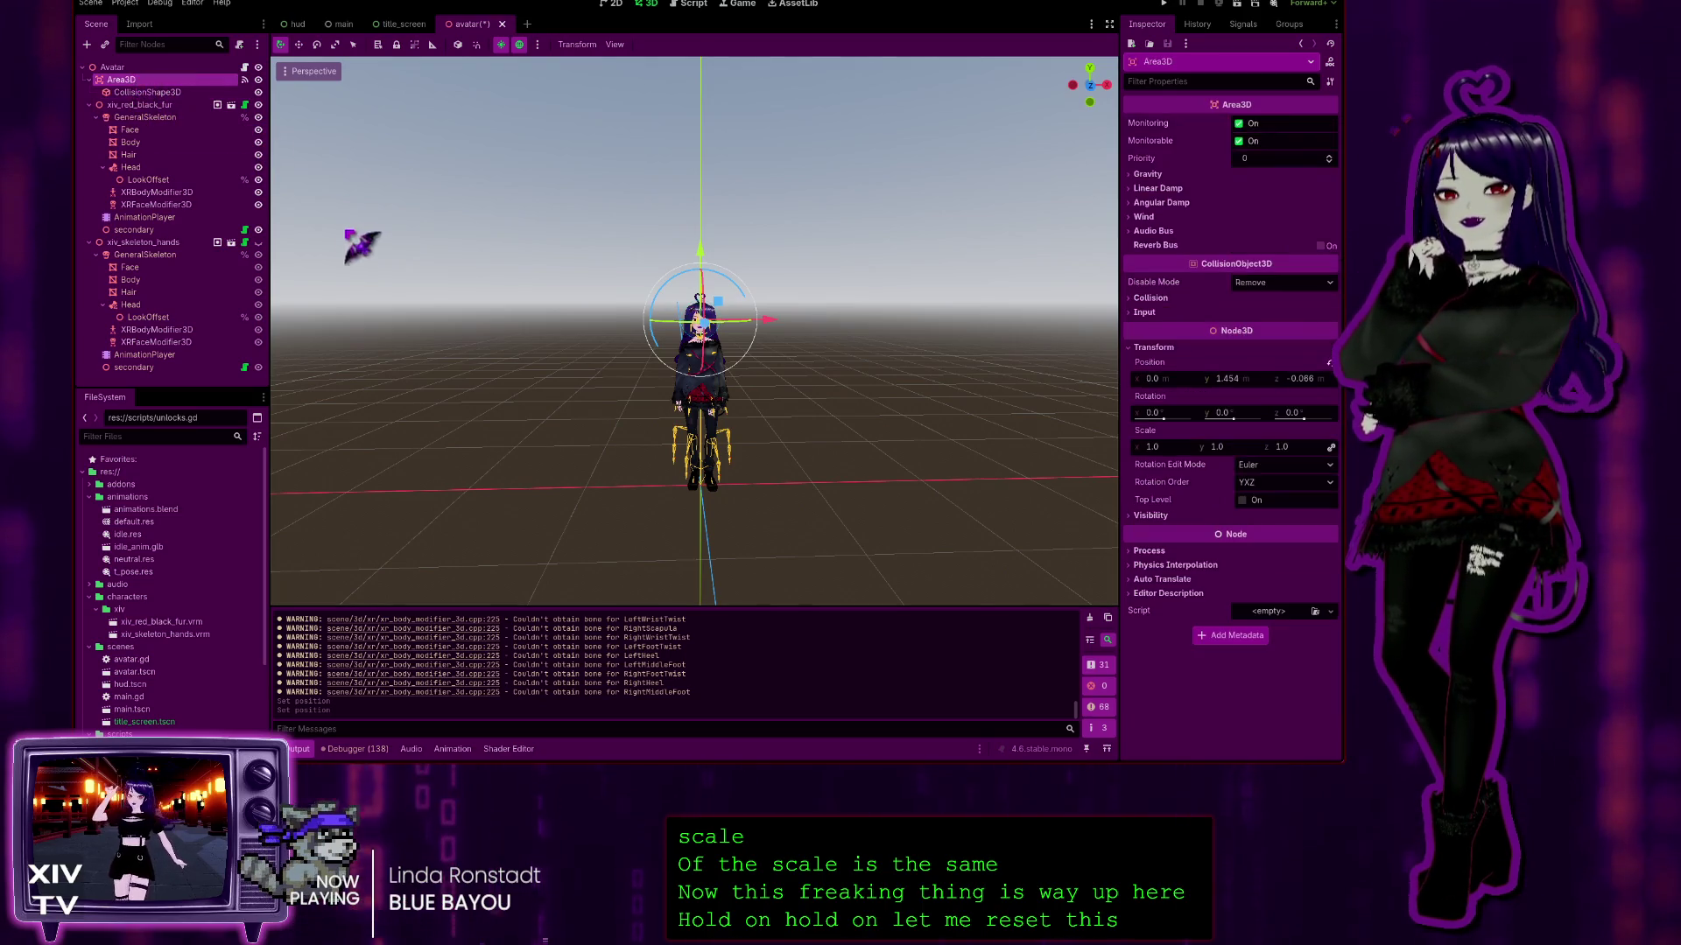
pyautogui.click(147, 91)
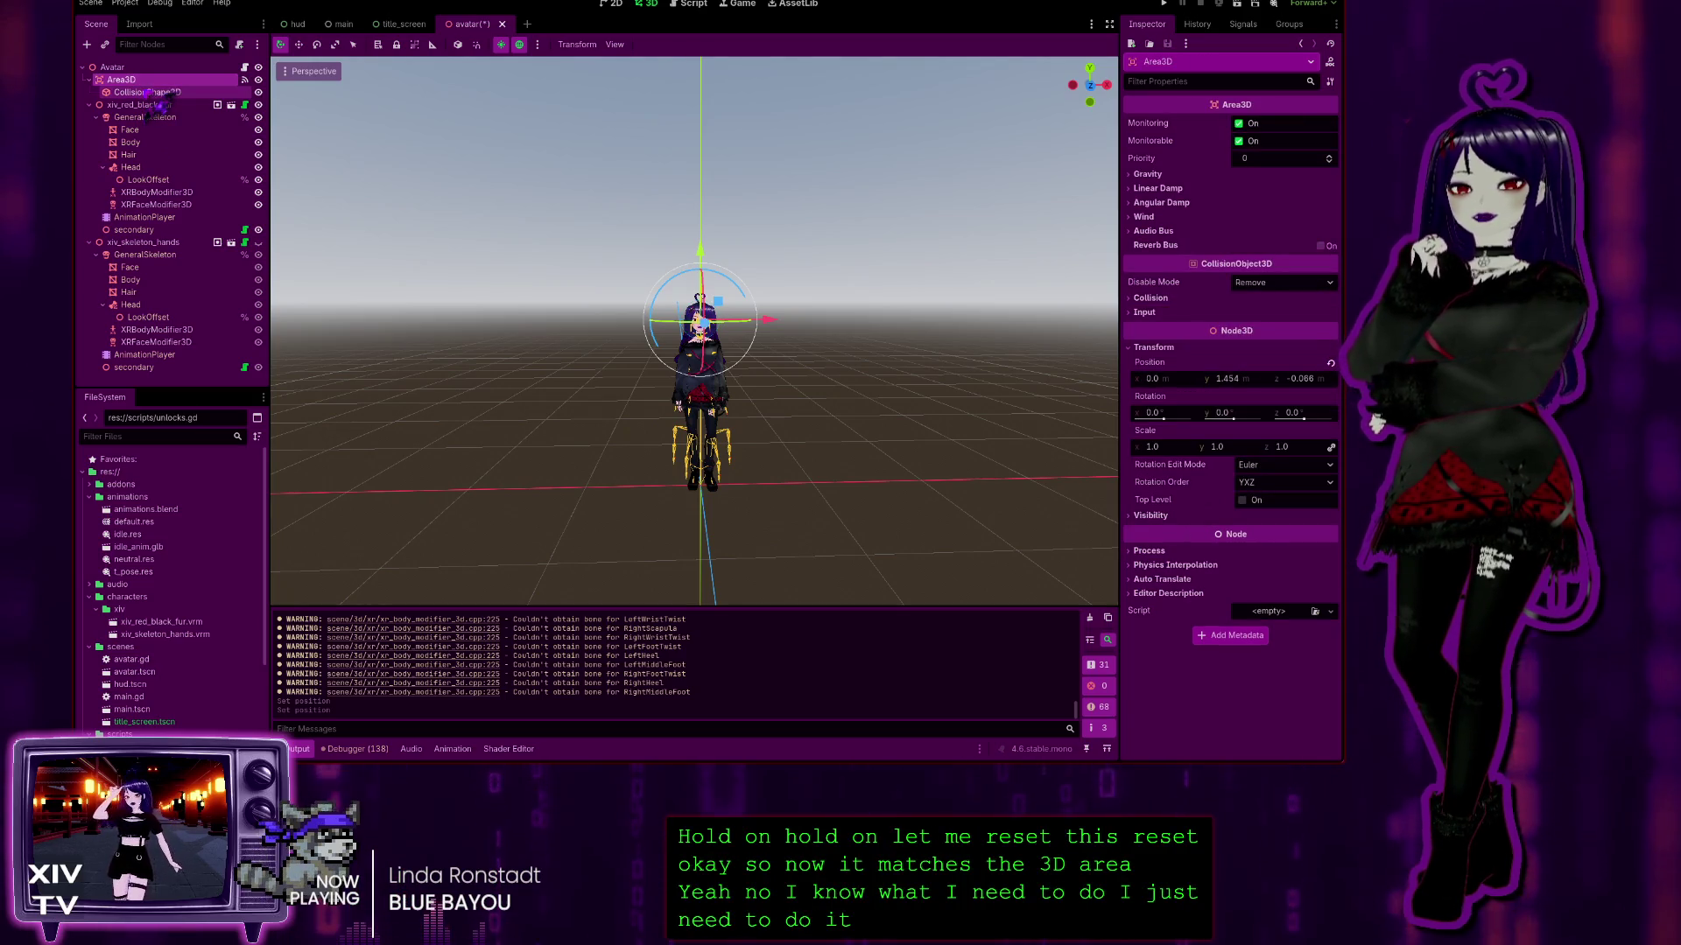
pyautogui.click(147, 92)
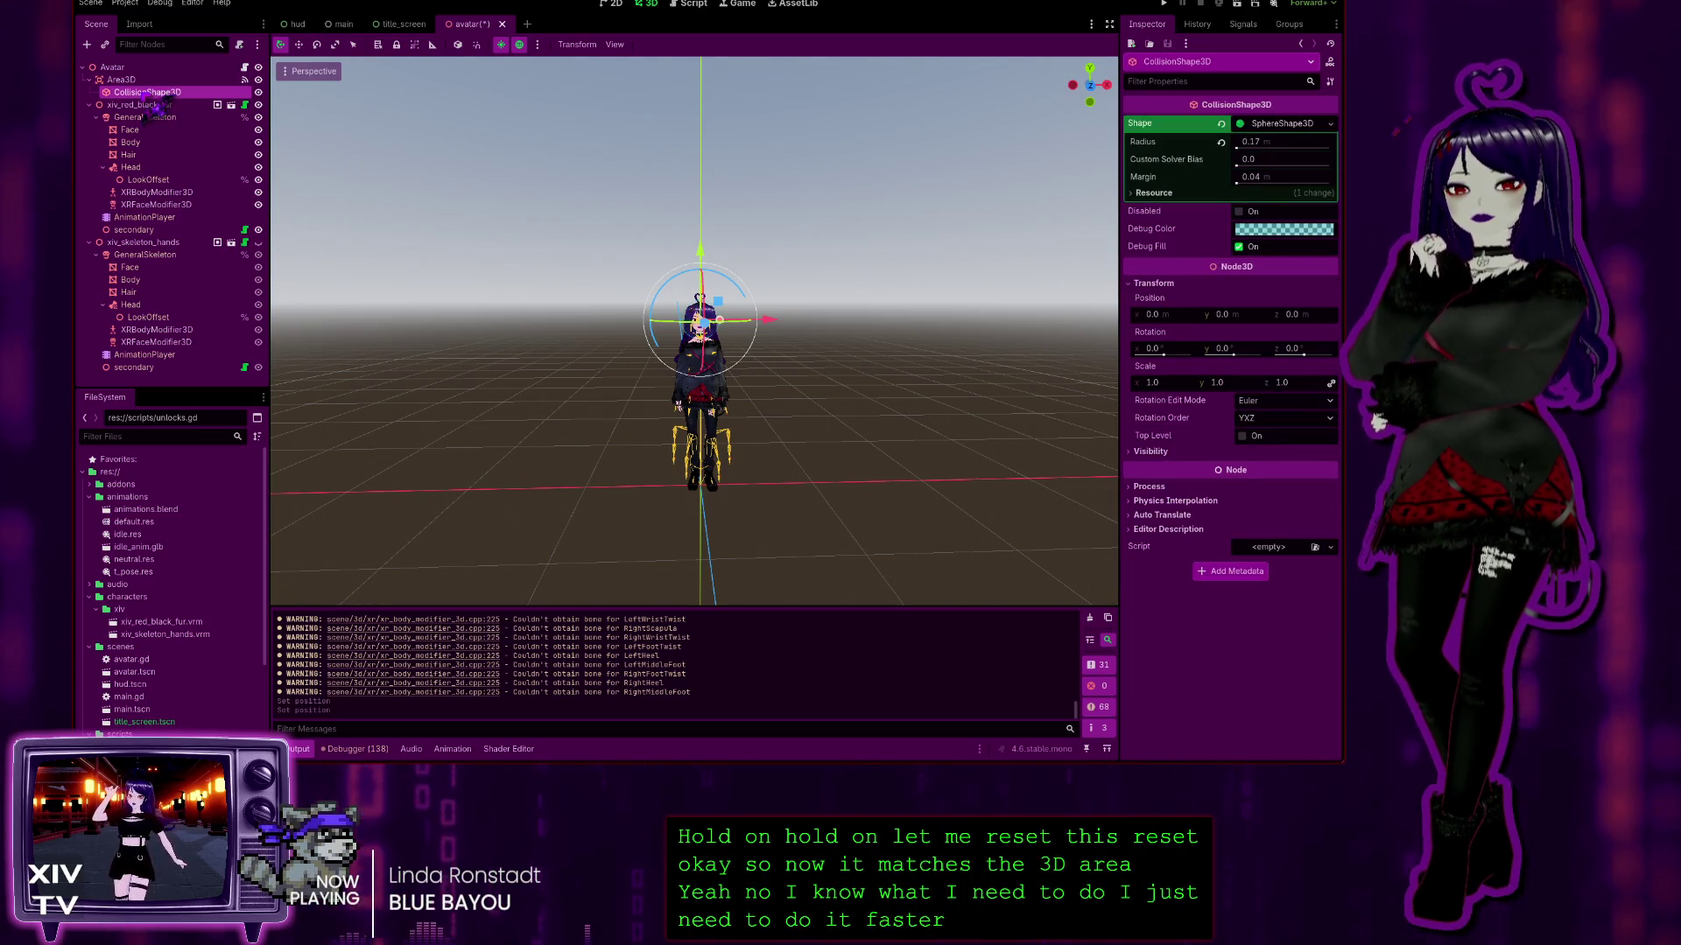
pyautogui.click(121, 80)
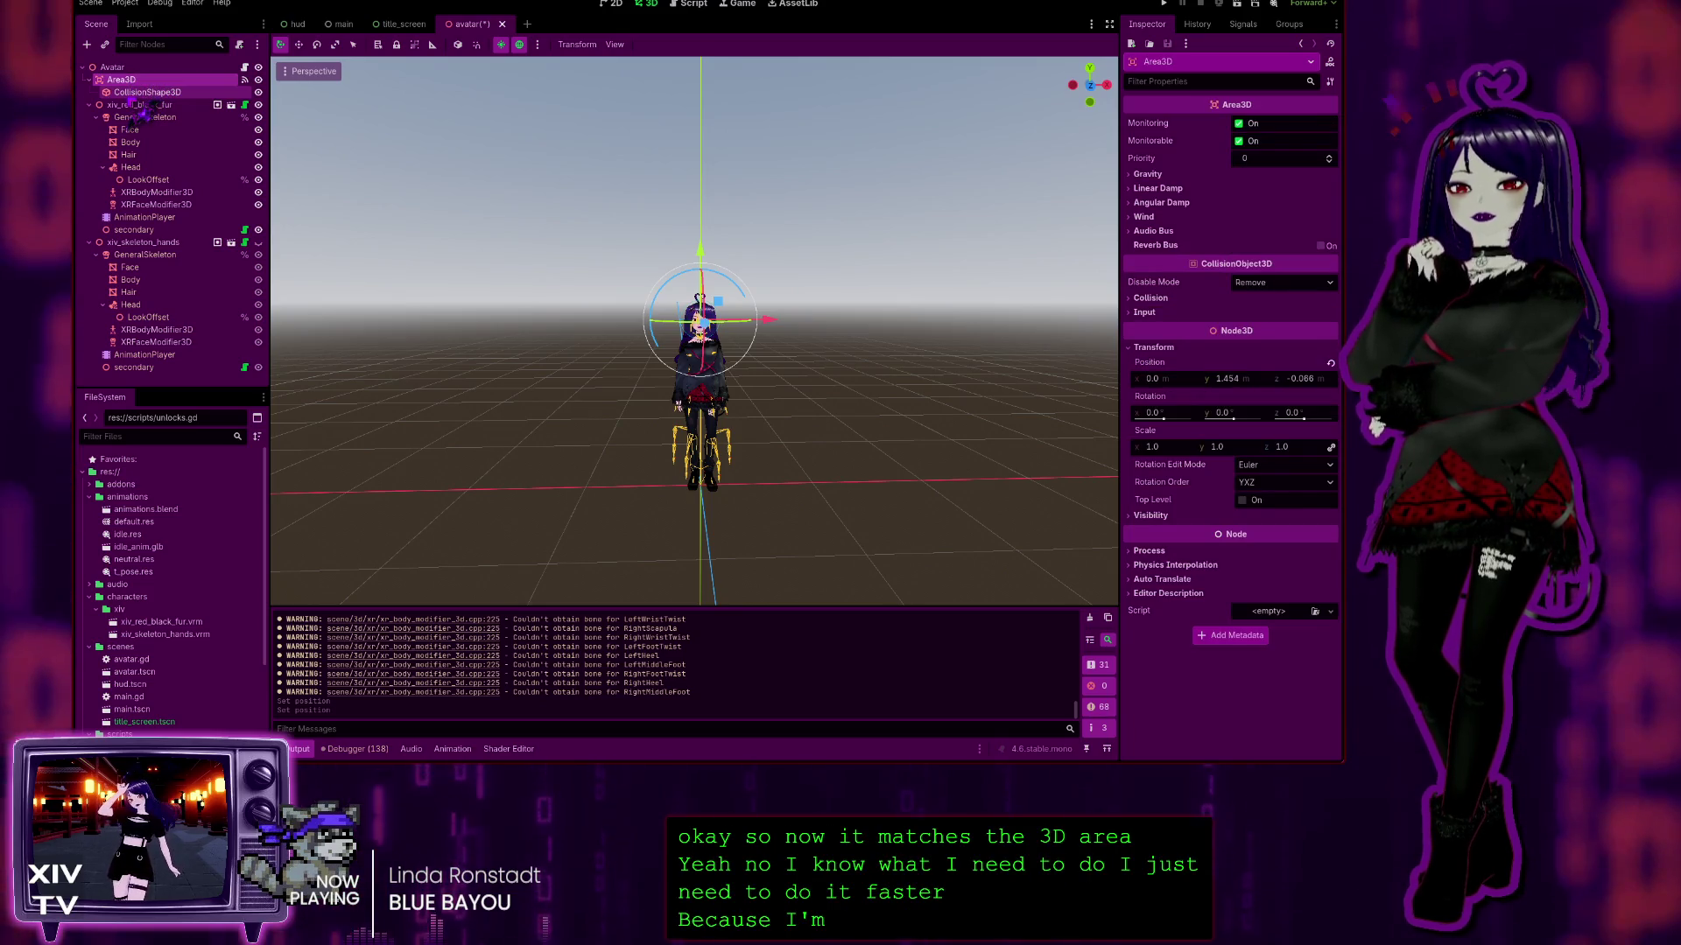
pyautogui.scroll(10, 700, 333)
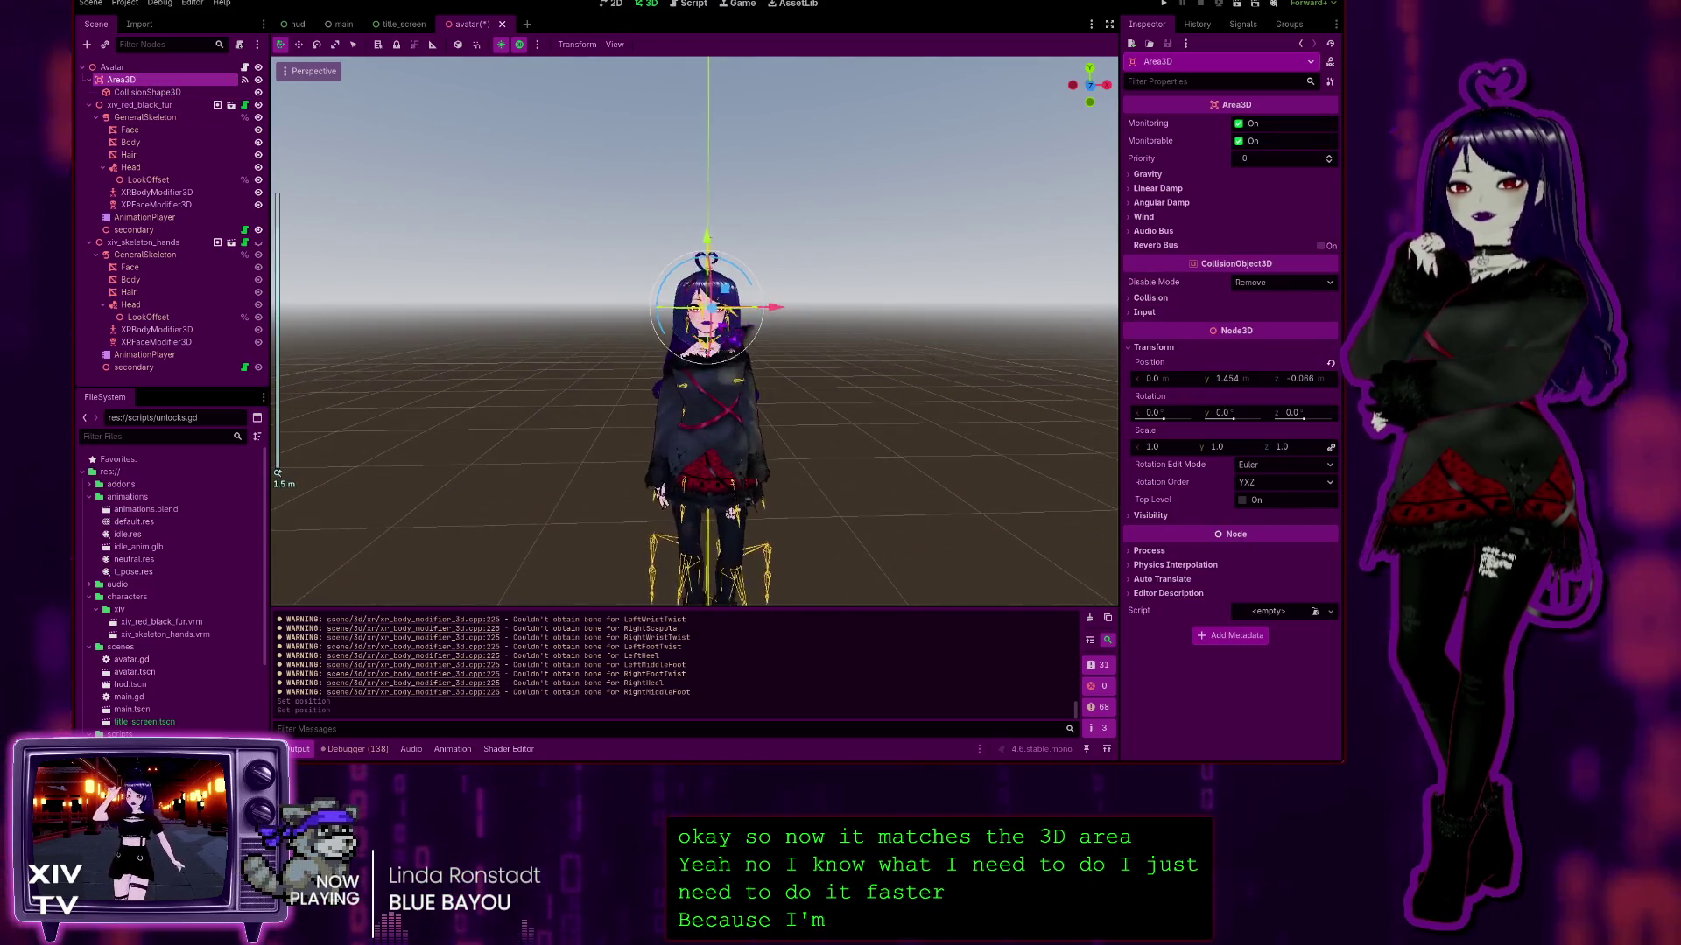
pyautogui.scroll(2, 694, 331)
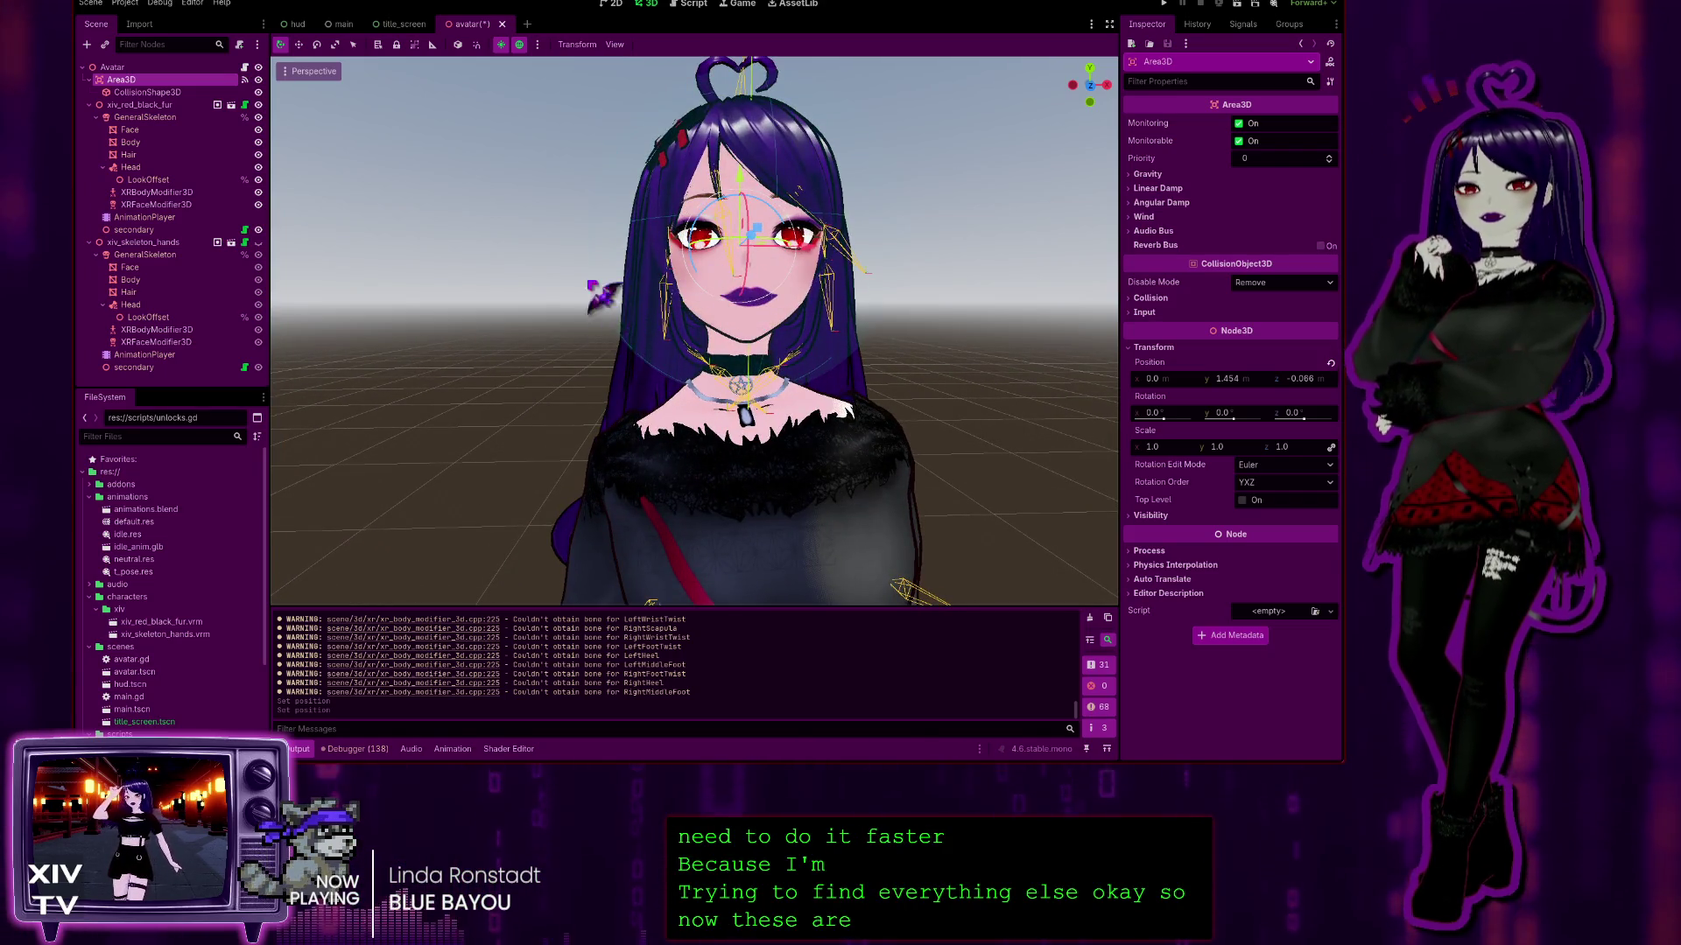
pyautogui.scroll(-5, 694, 331)
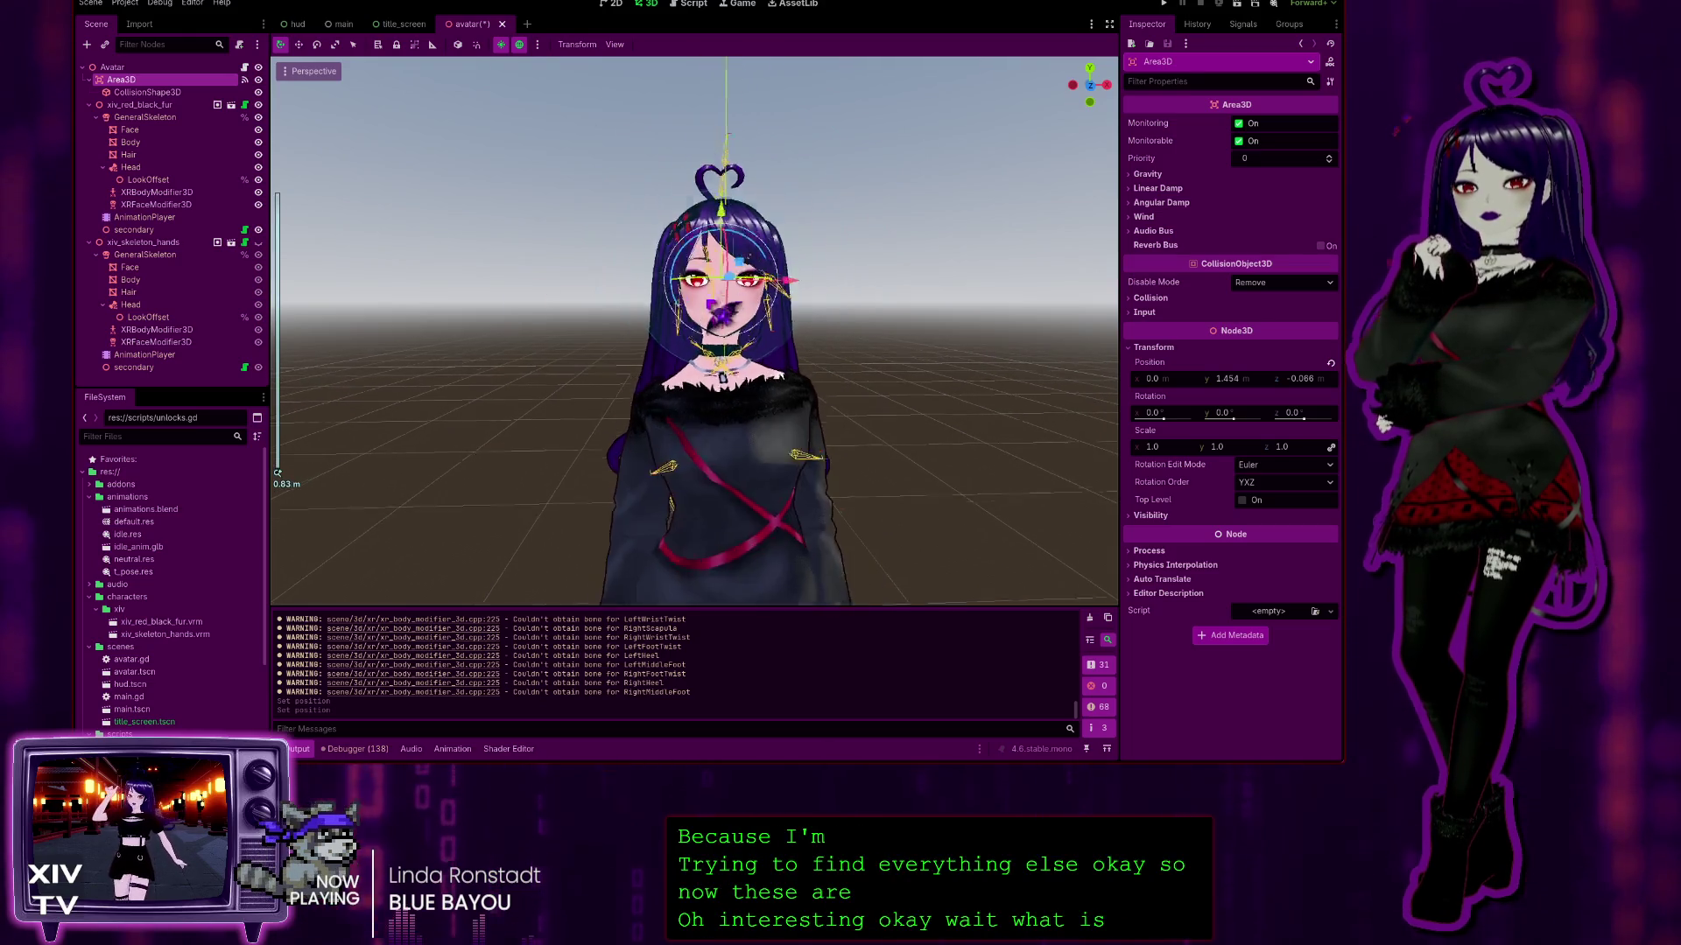
pyautogui.scroll(2, 694, 331)
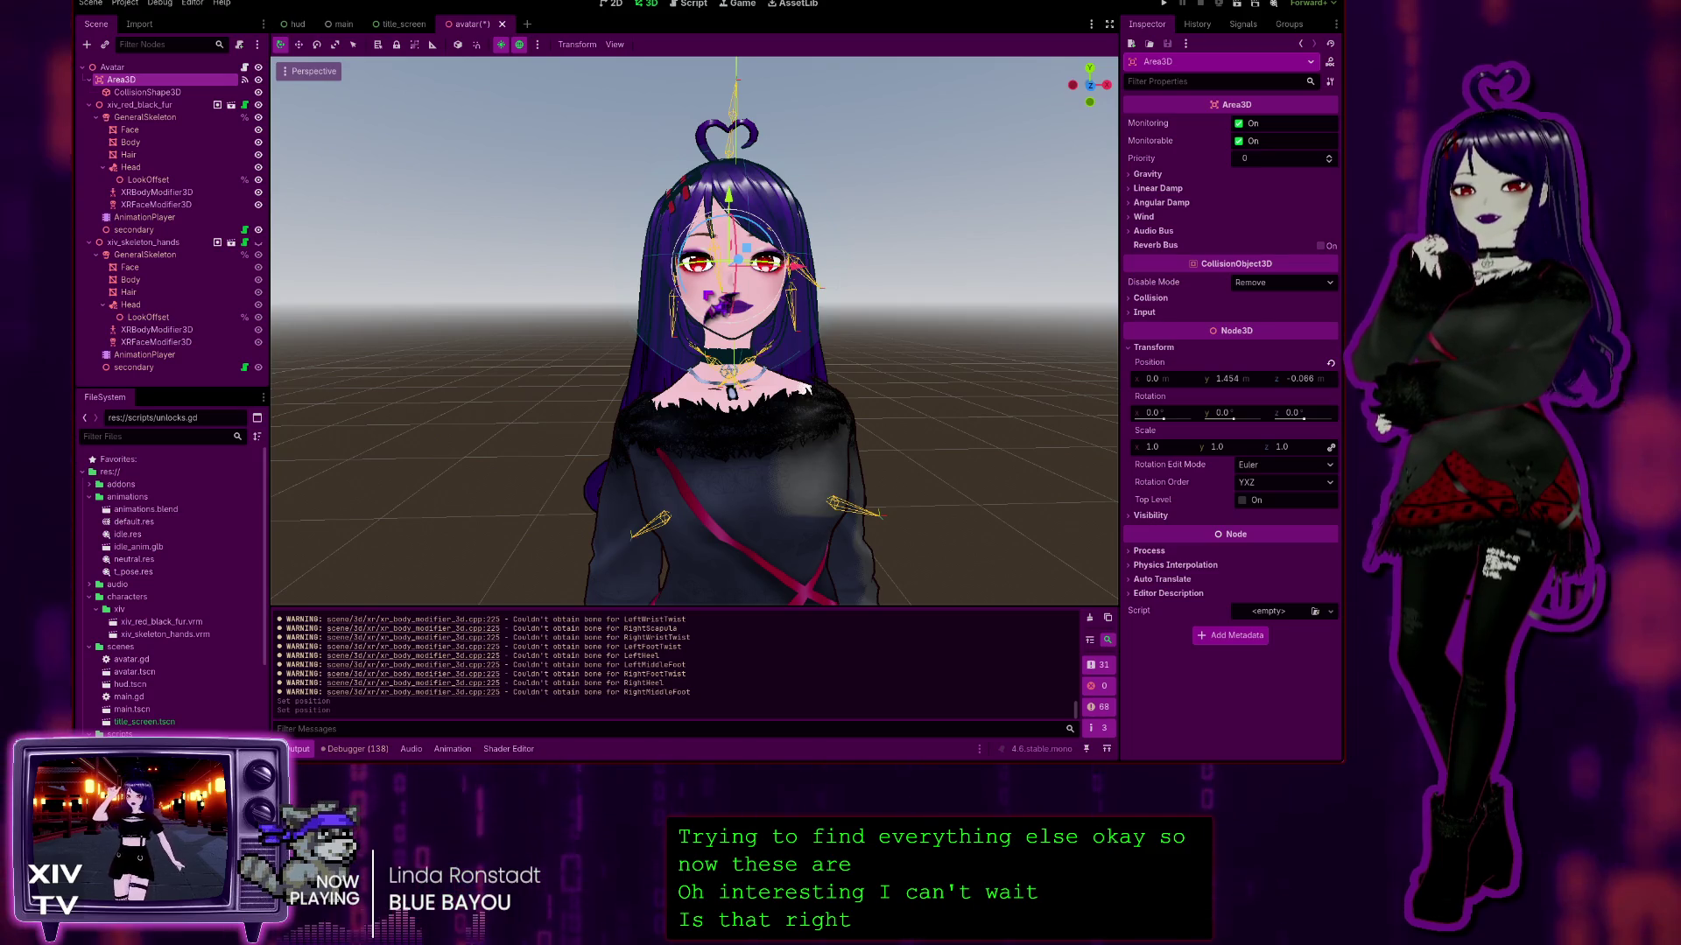
pyautogui.click(165, 92)
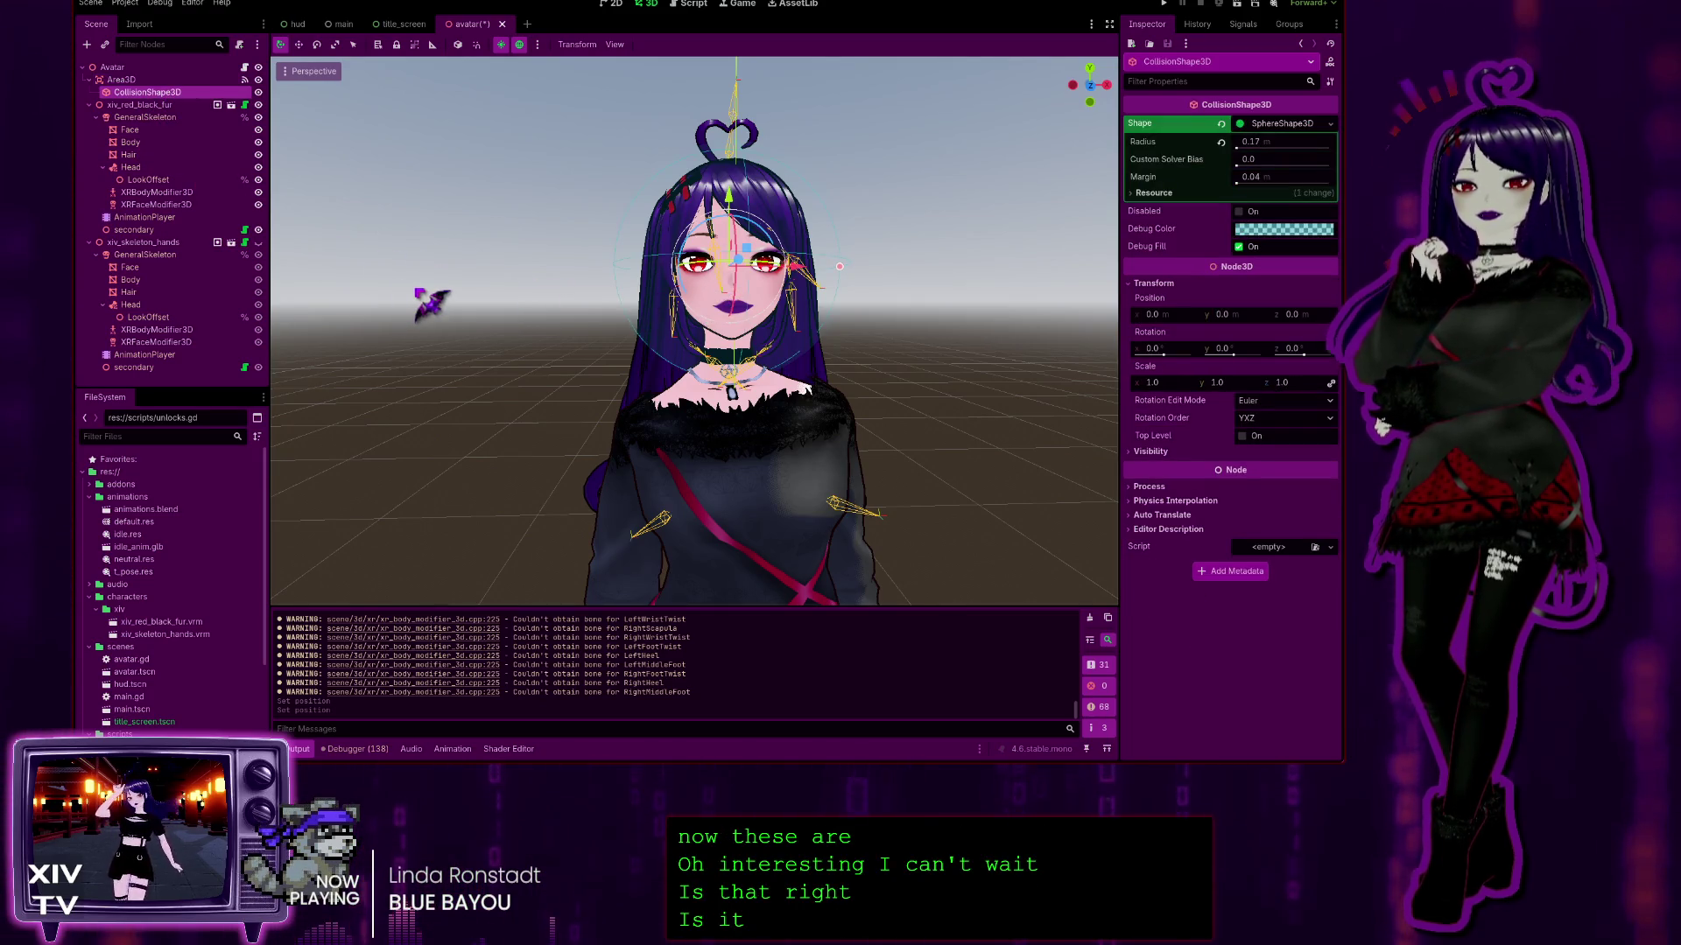
pyautogui.click(206, 79)
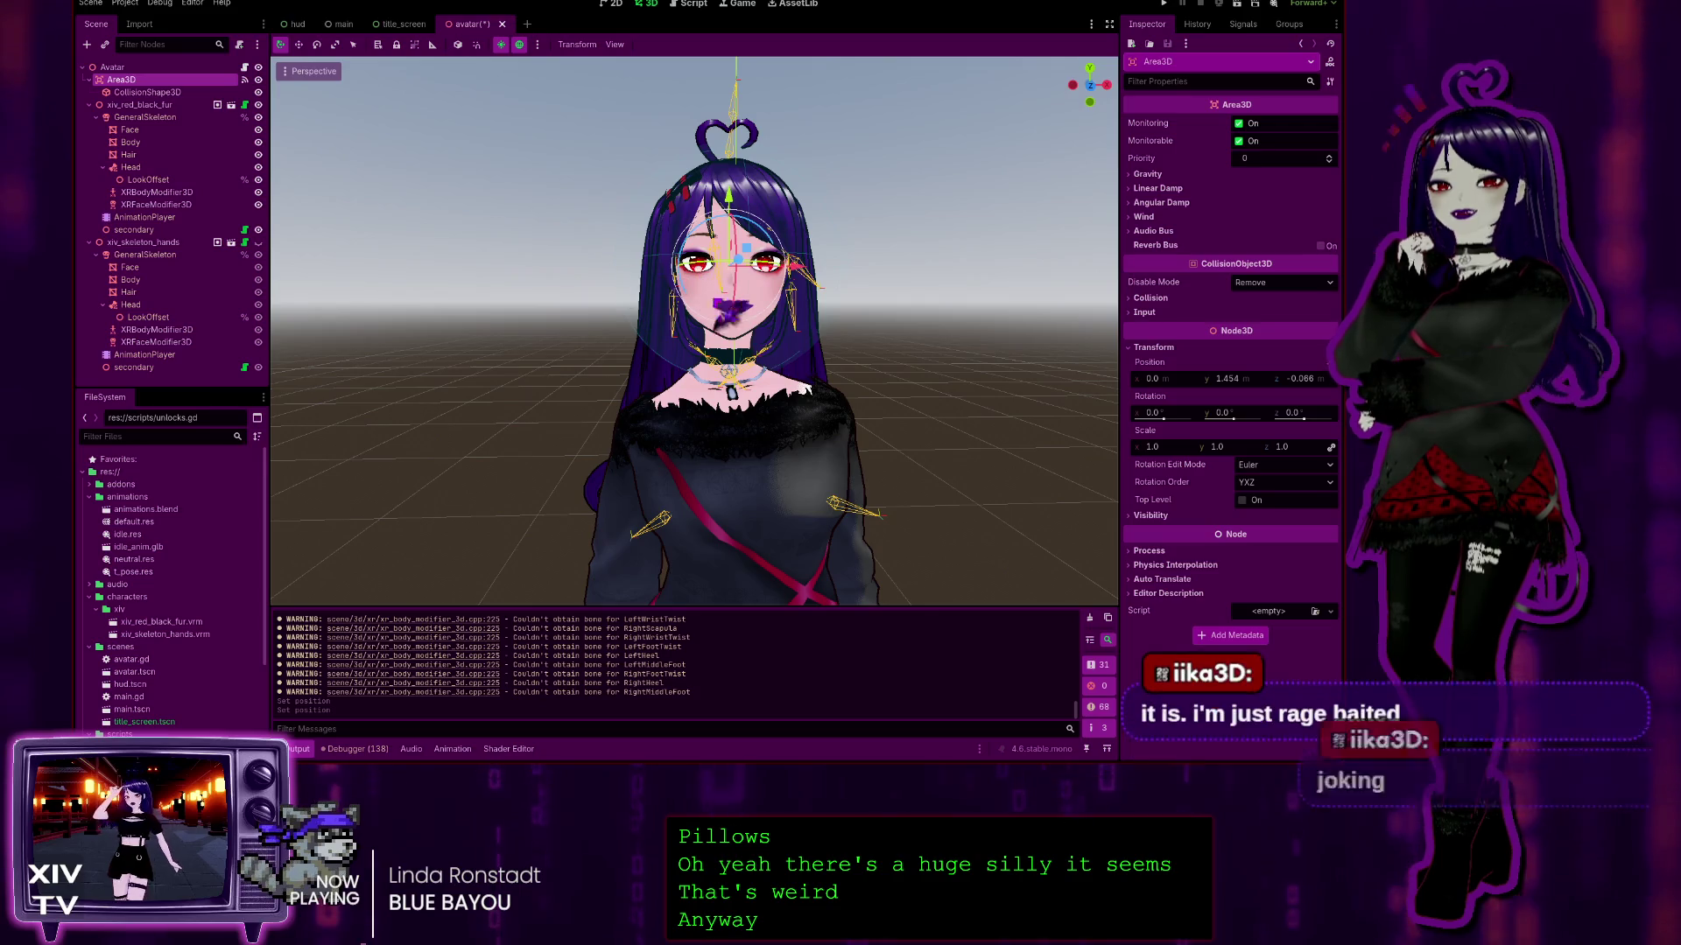
pyautogui.scroll(3, 694, 331)
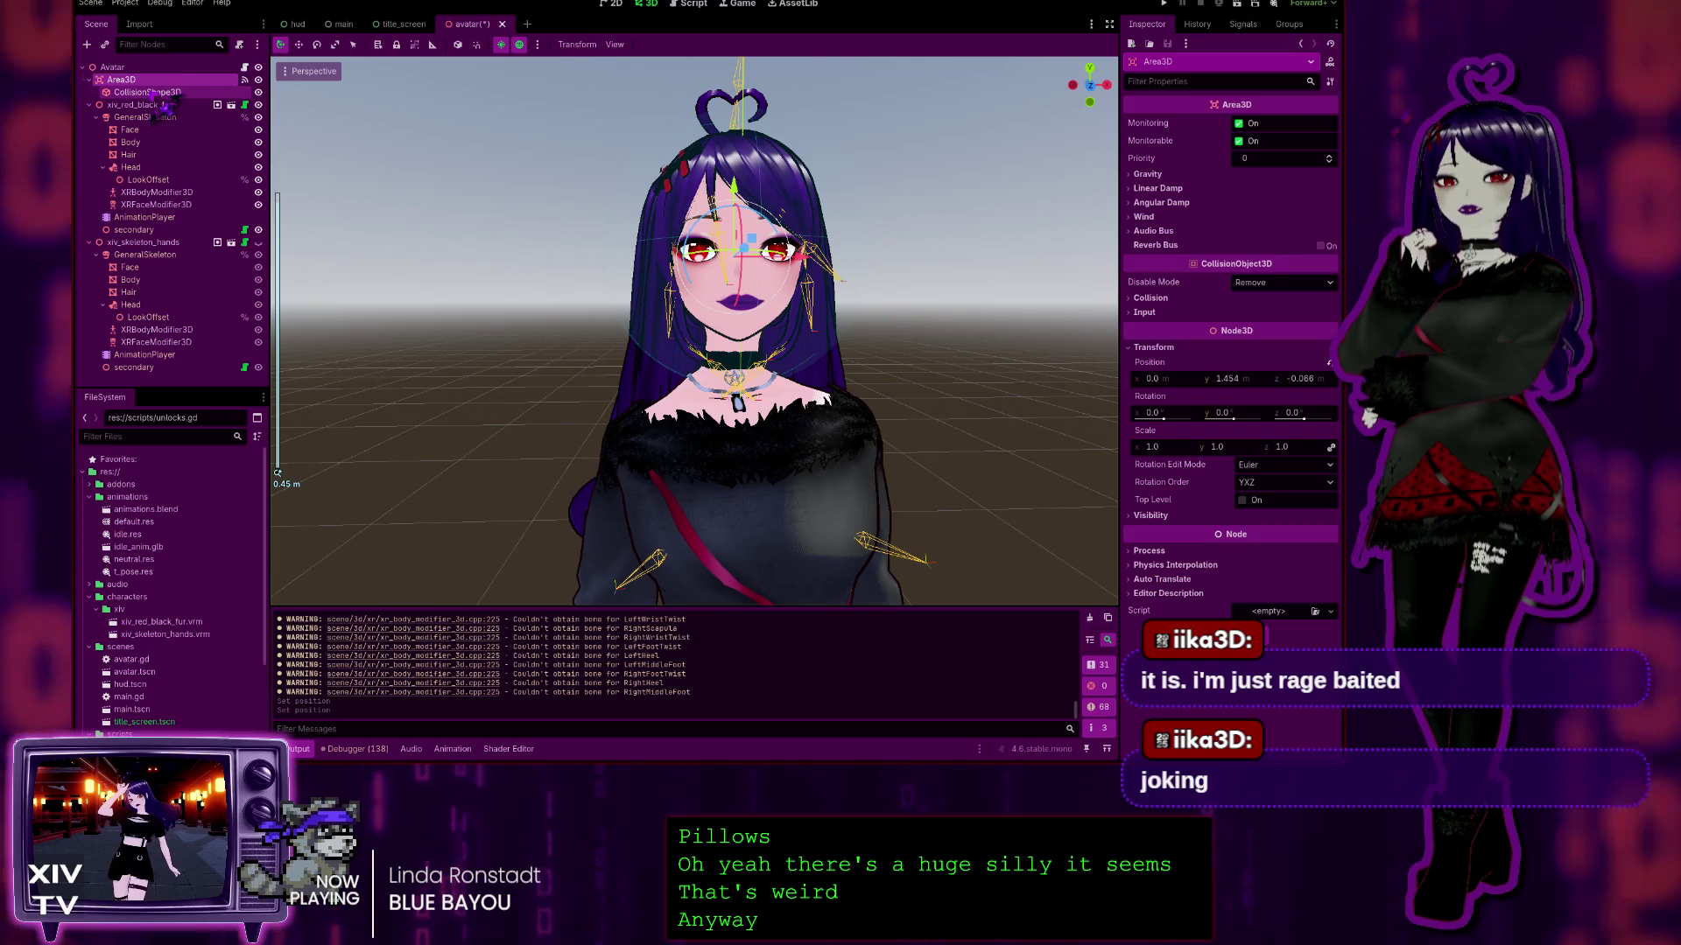
pyautogui.click(149, 92)
pyautogui.press('Up')
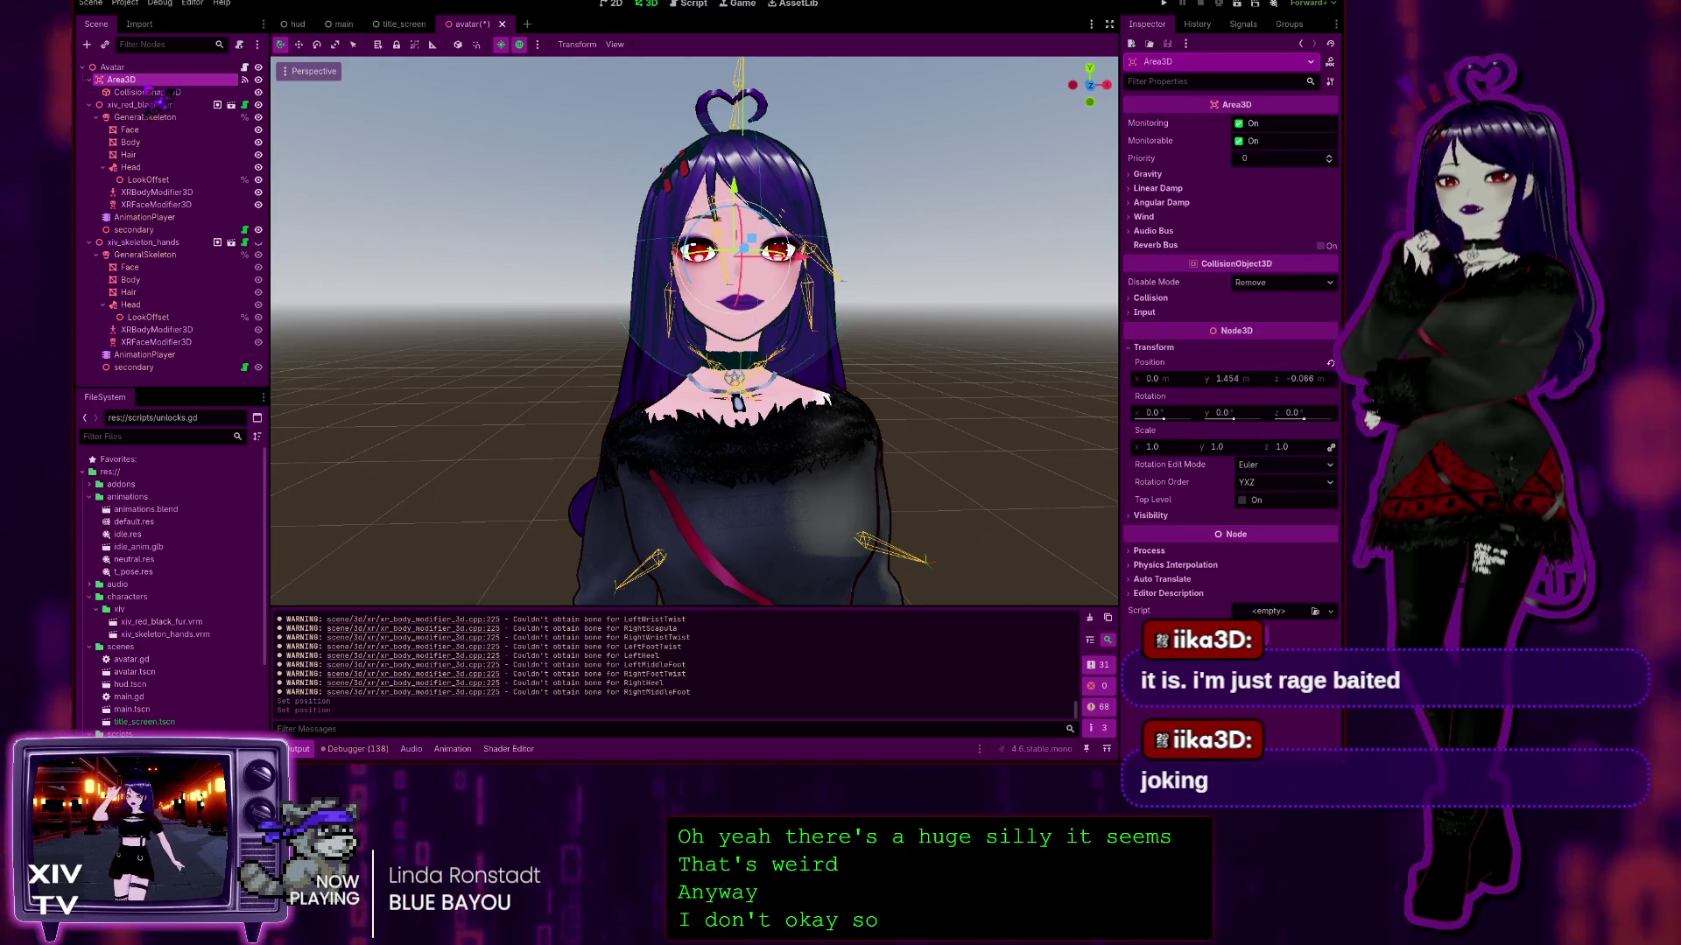
pyautogui.scroll(-10, 694, 331)
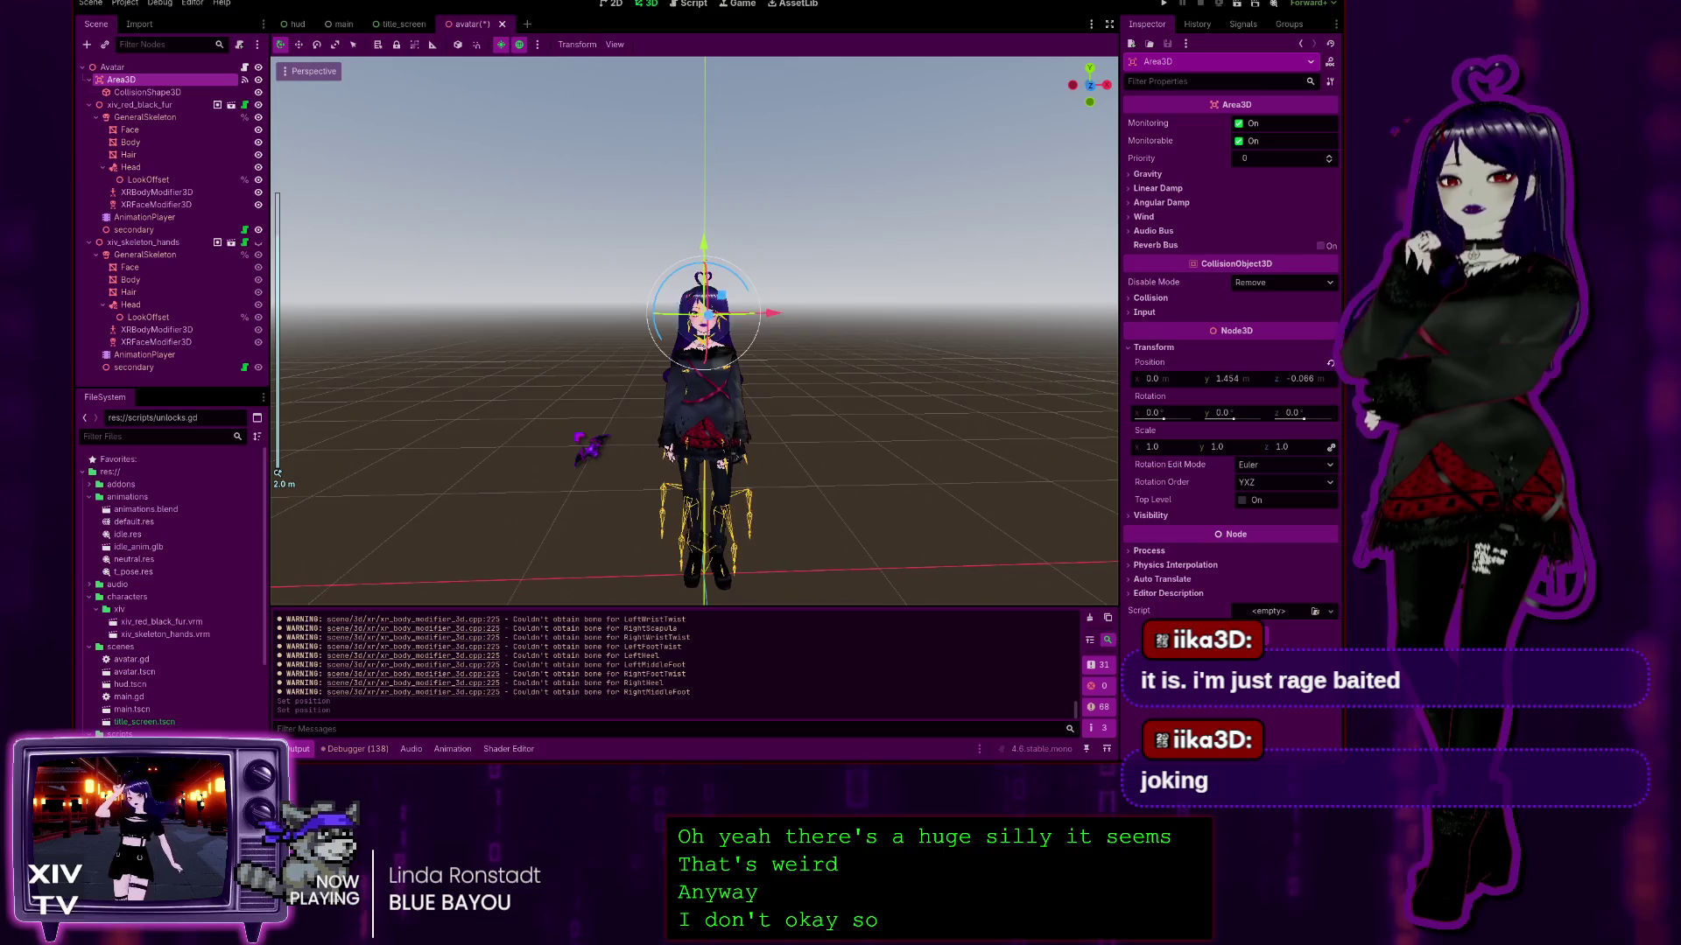
pyautogui.scroll(10, 701, 331)
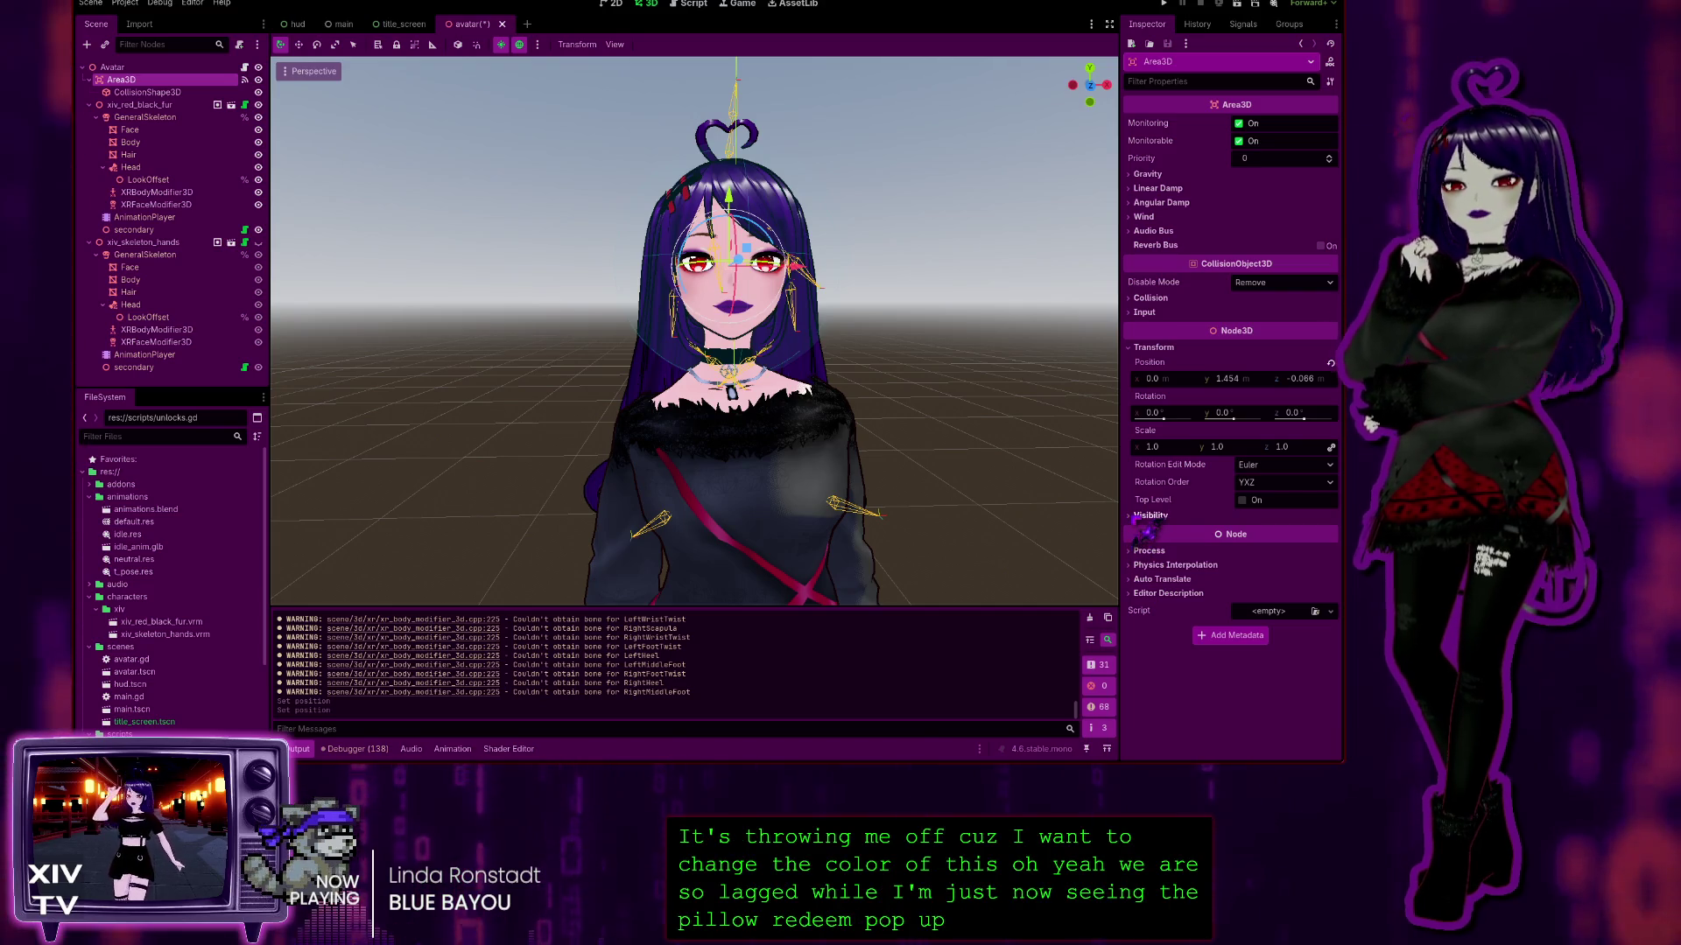
# Step: Check the Area3D's Visibility and Collision settings, then select the 0.17-radius CollisionShape3D
pyautogui.click(1139, 518)
pyautogui.click(1139, 518)
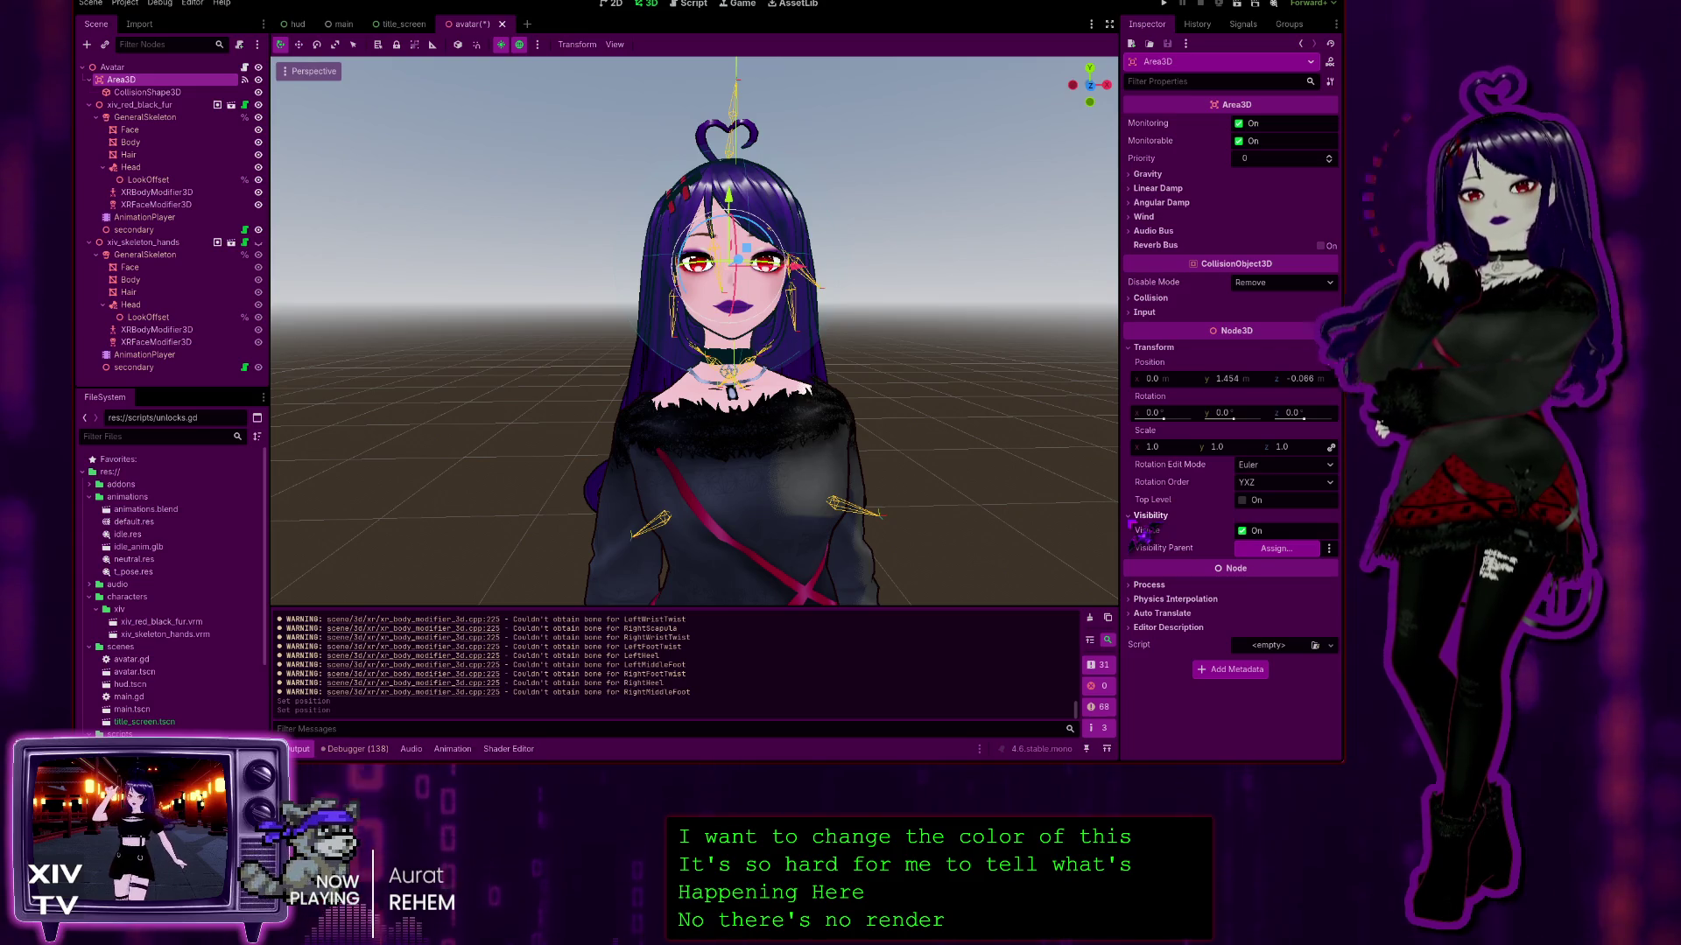
pyautogui.click(1147, 299)
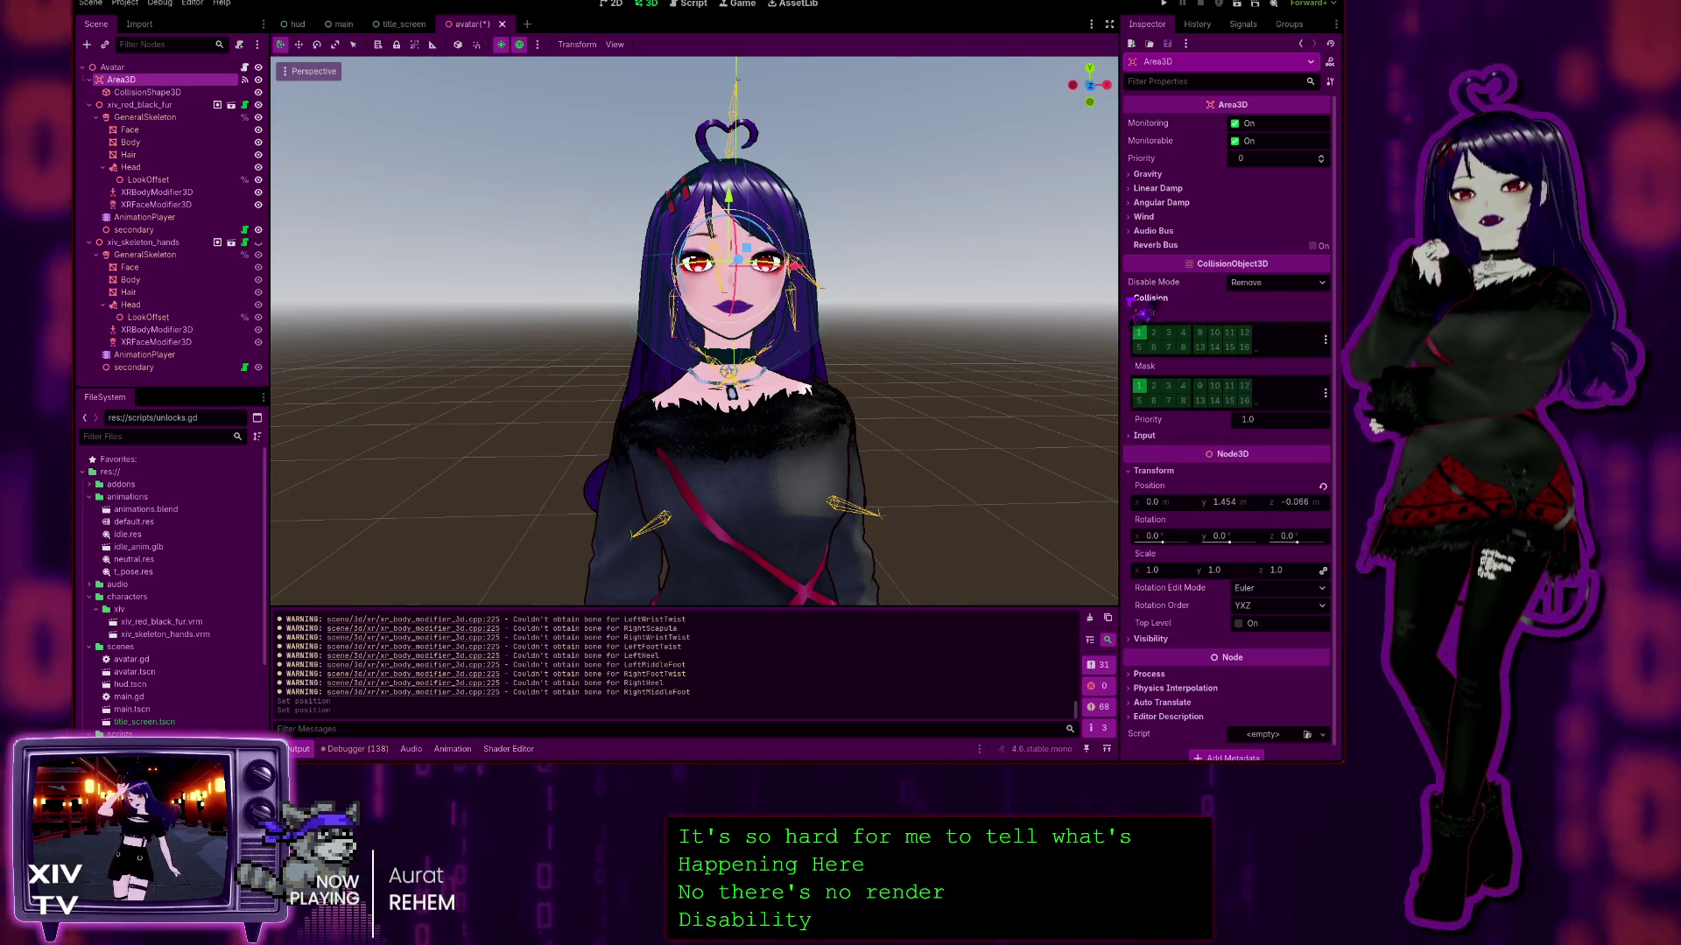
pyautogui.click(1146, 299)
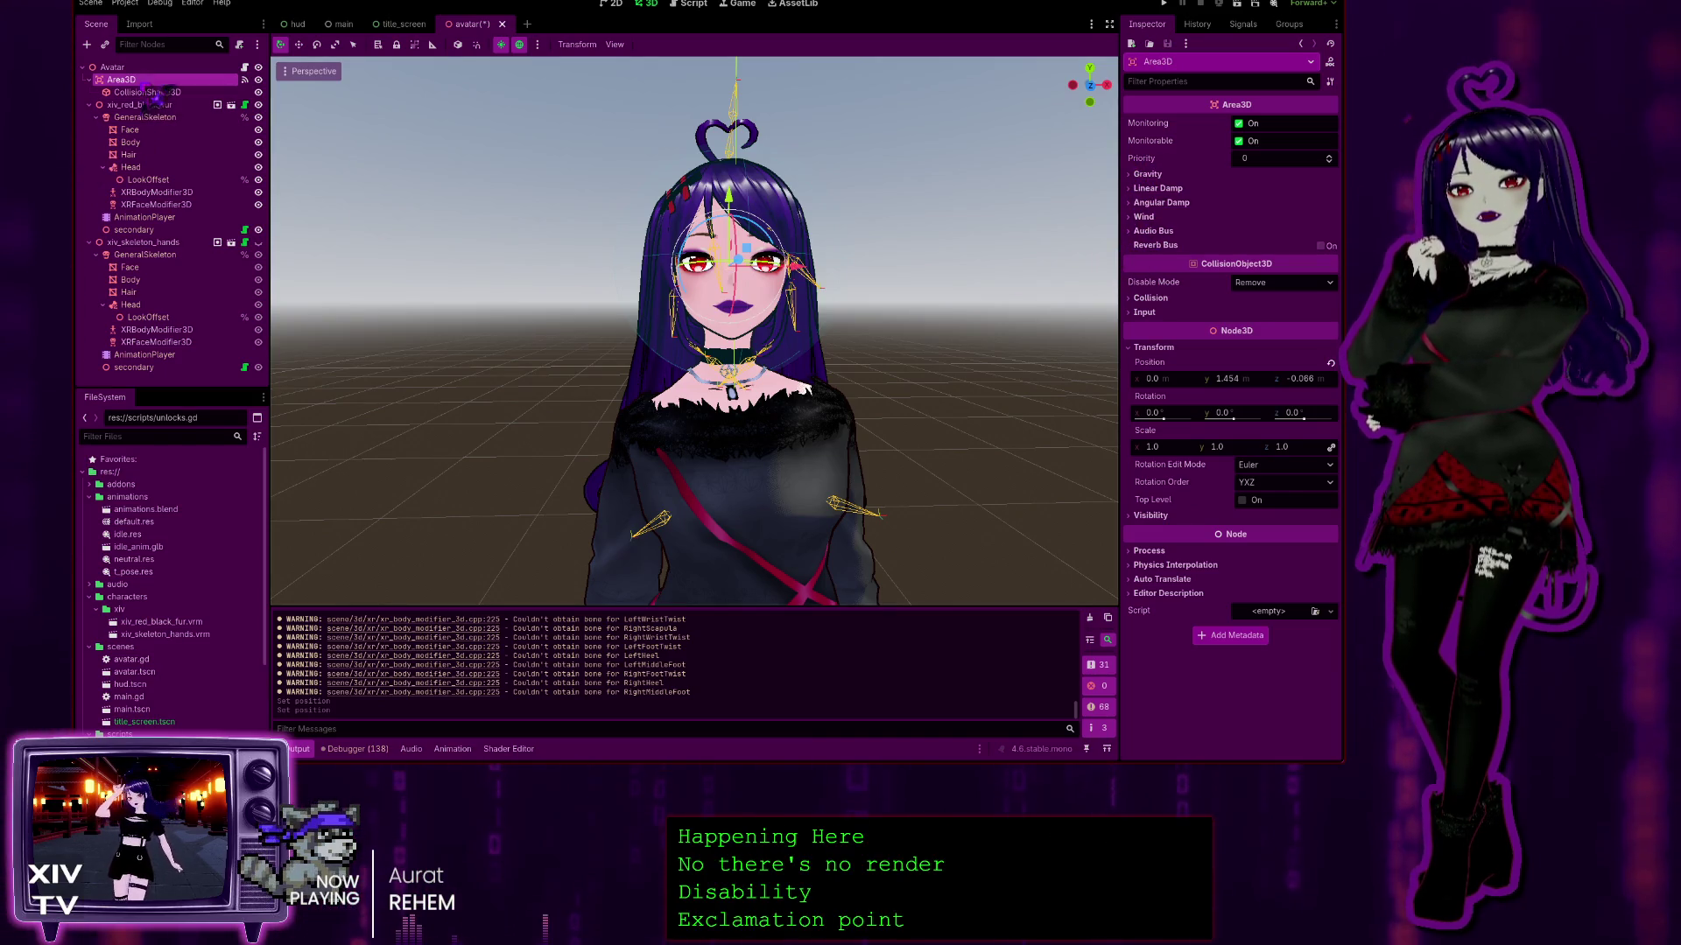
pyautogui.click(147, 92)
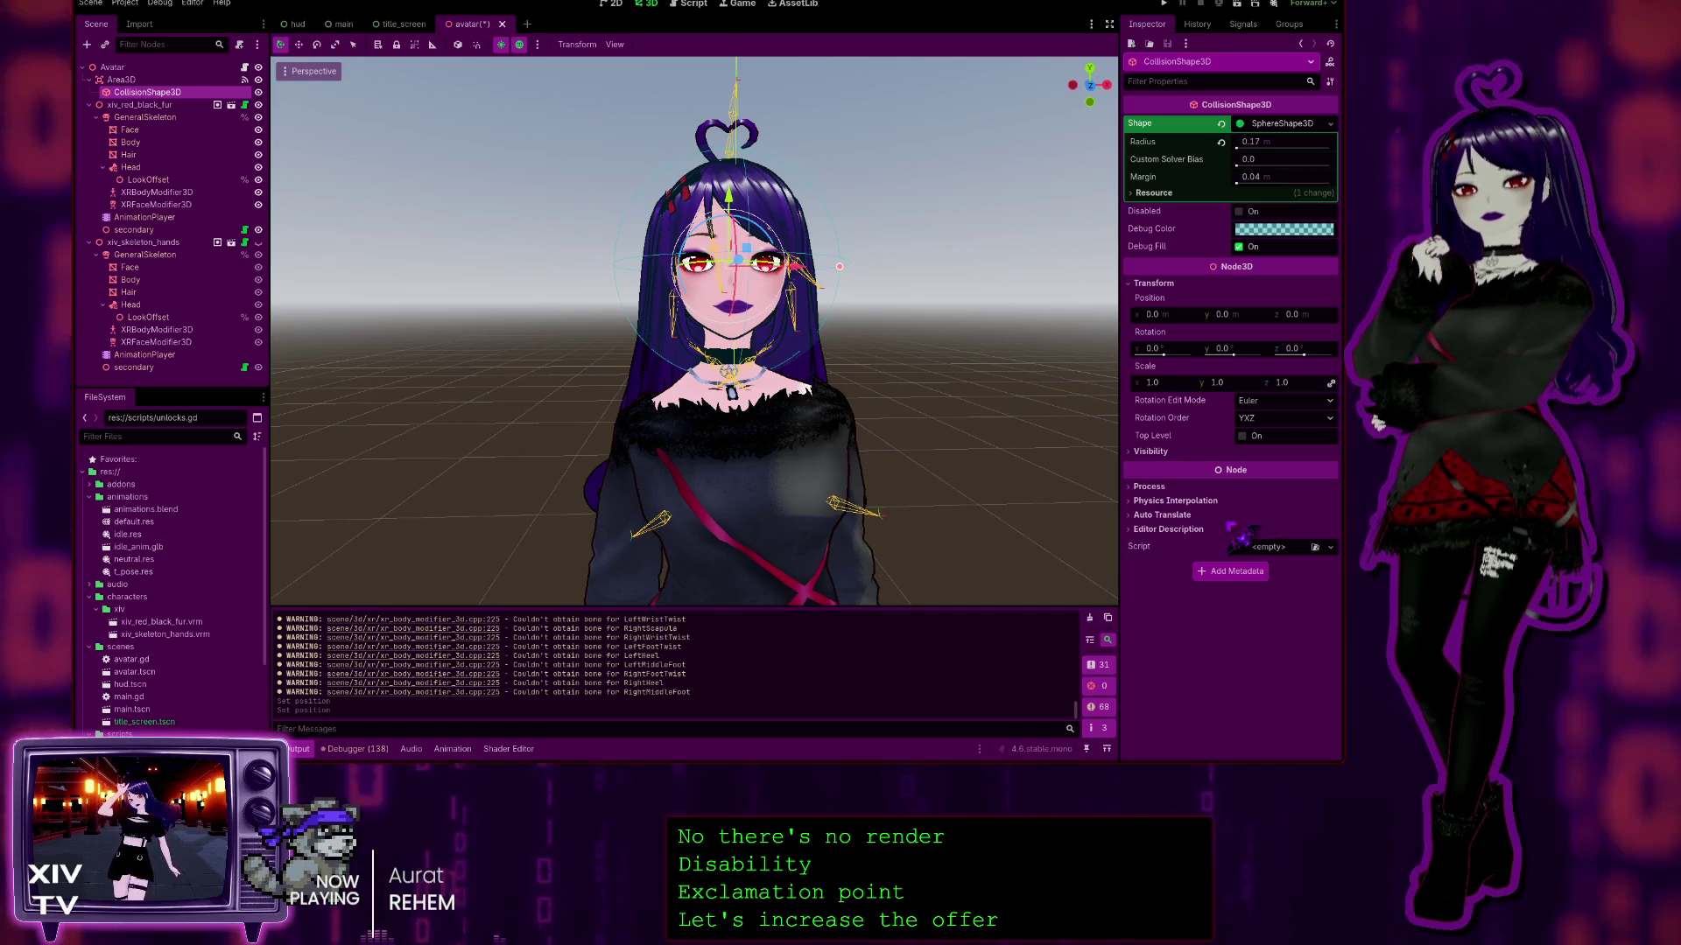
# Step: Give the collision sphere a solid cyan debug colour, toggling undo and redo to compare
pyautogui.hotkey('ctrl', 'shift', 'z')
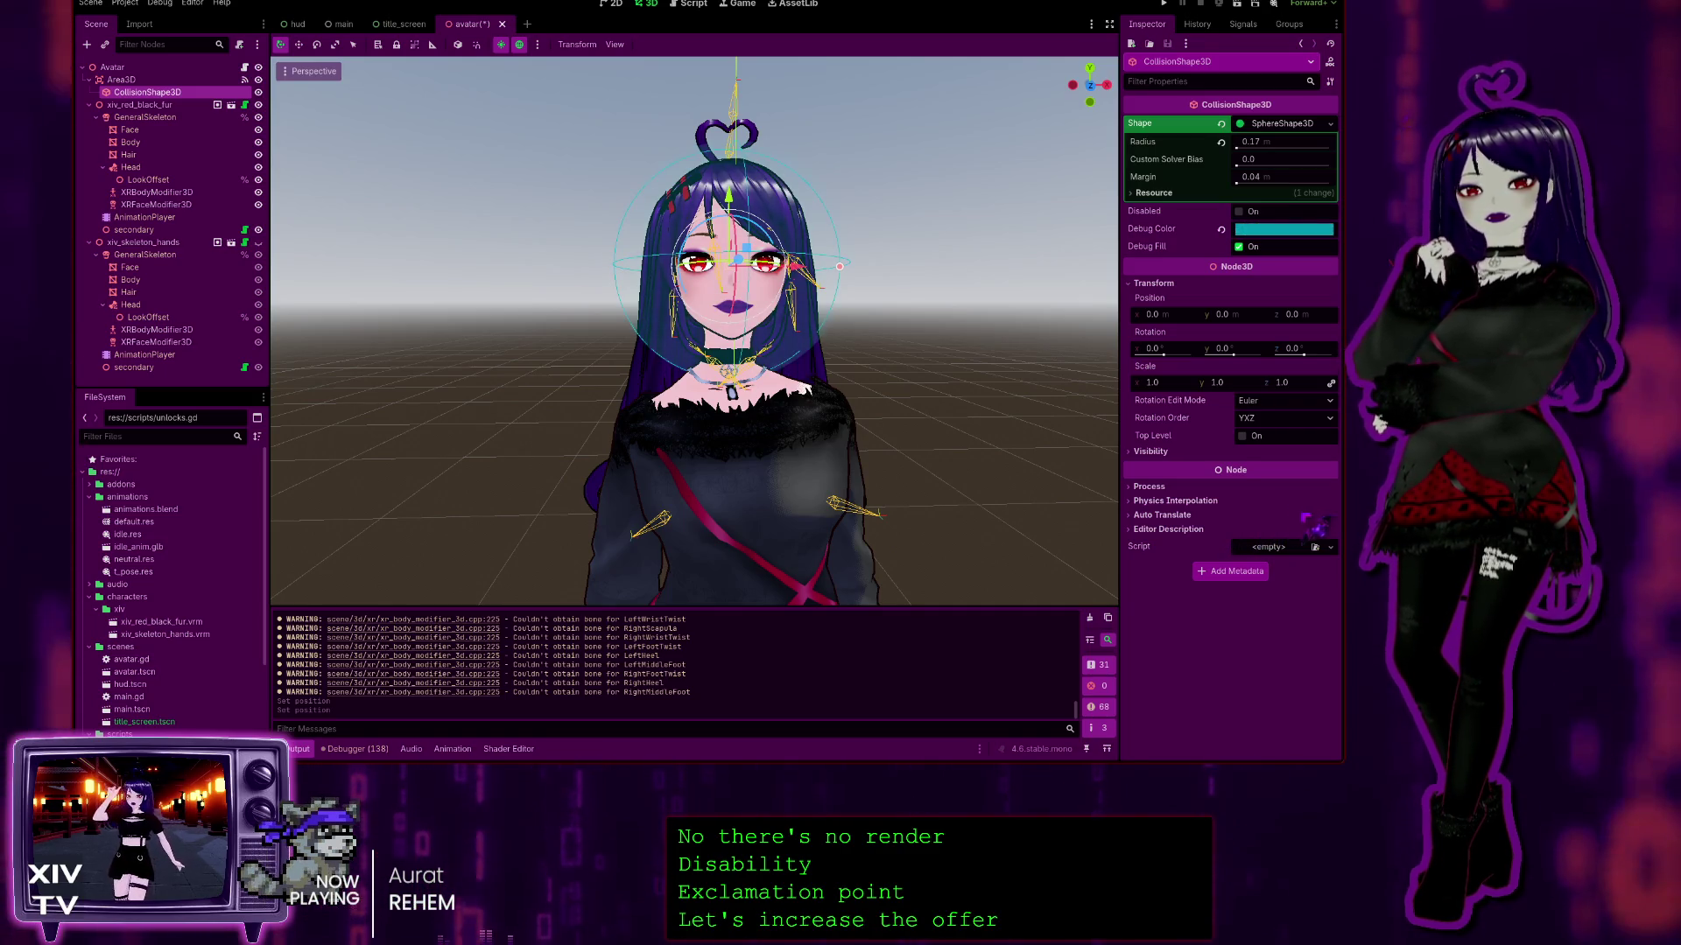
pyautogui.hotkey('ctrl', 'z')
pyautogui.hotkey('ctrl', 'shift', 'z')
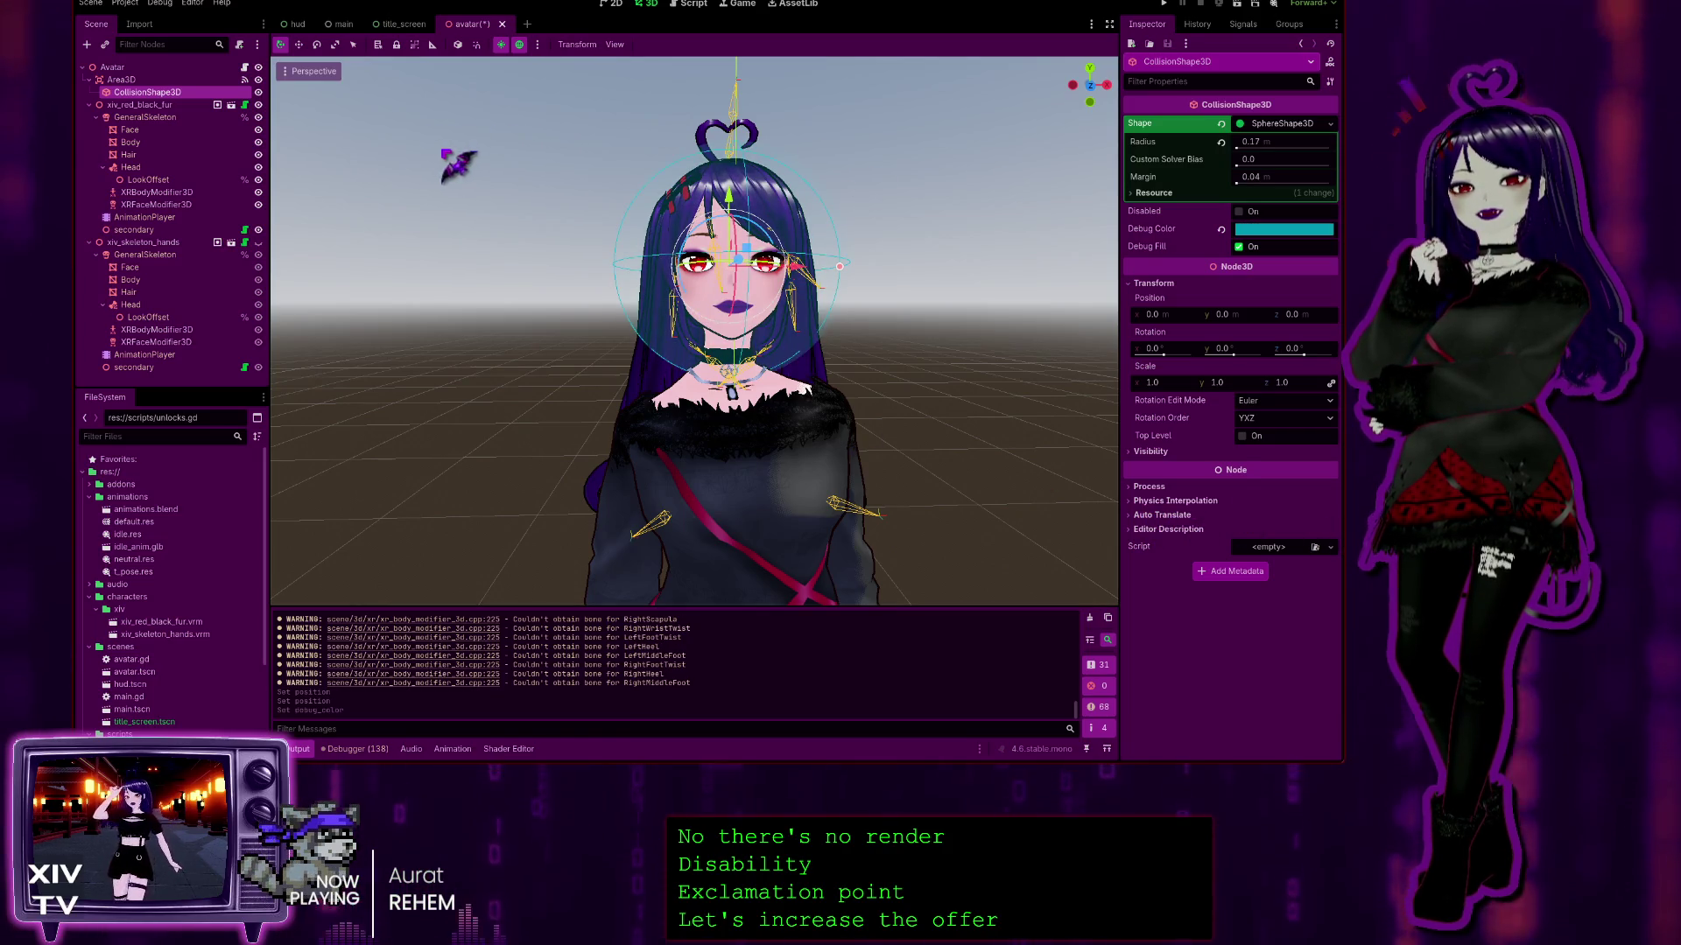
pyautogui.scroll(-6, 694, 331)
pyautogui.scroll(10, 694, 331)
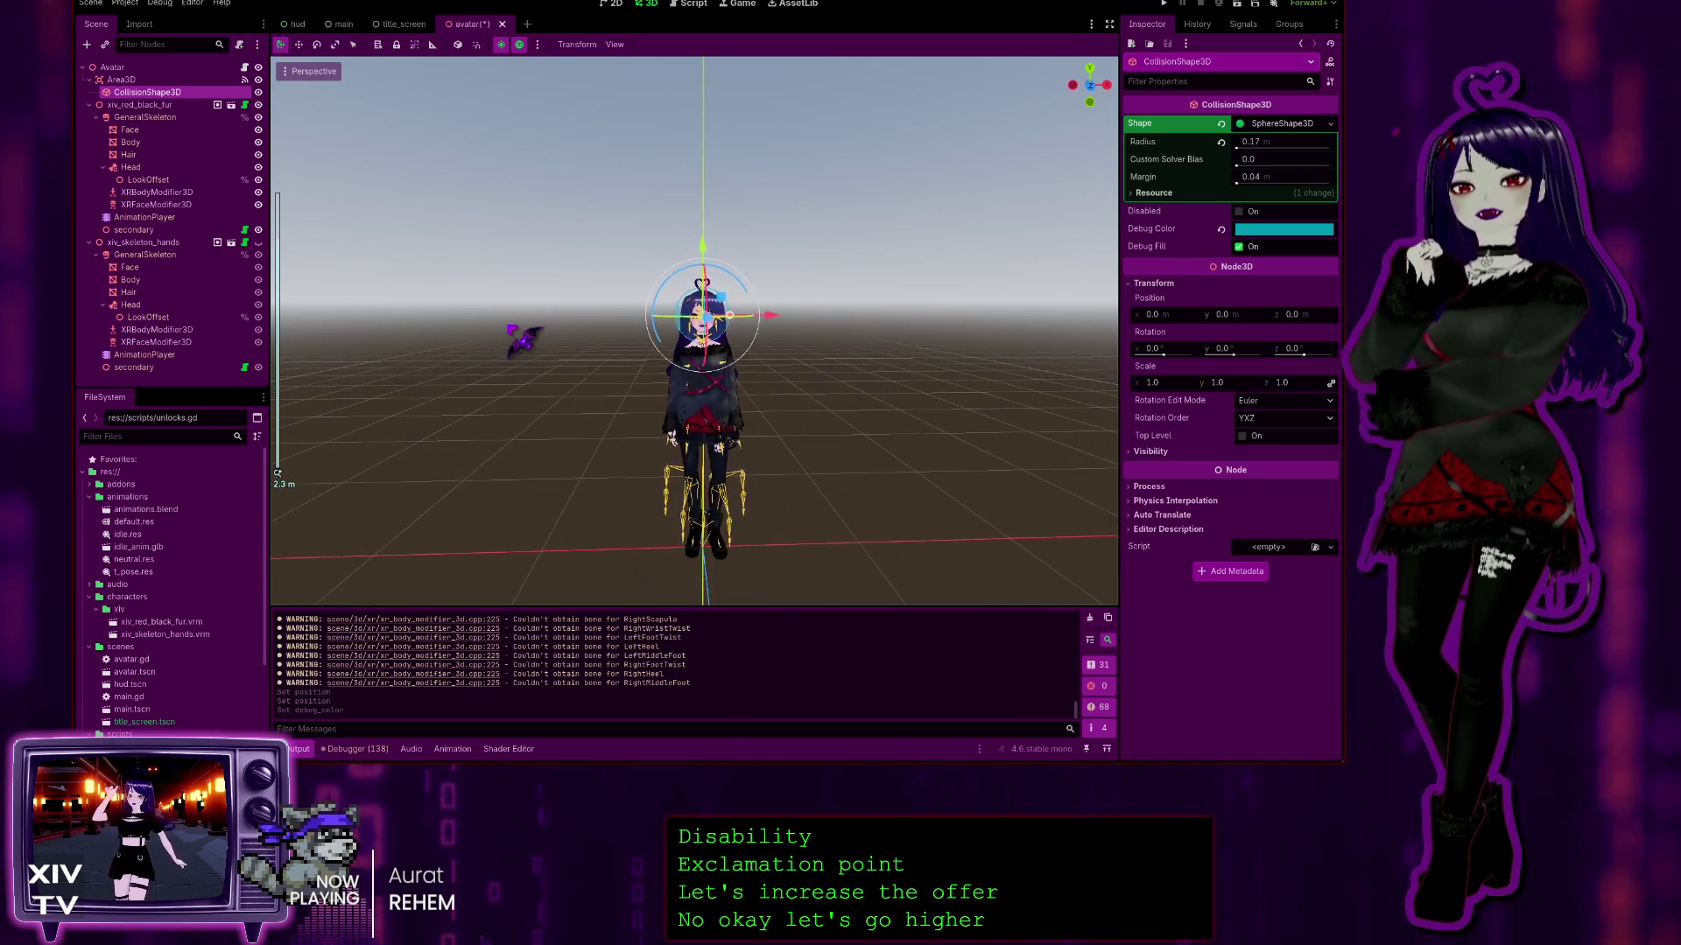
pyautogui.scroll(-2, 694, 331)
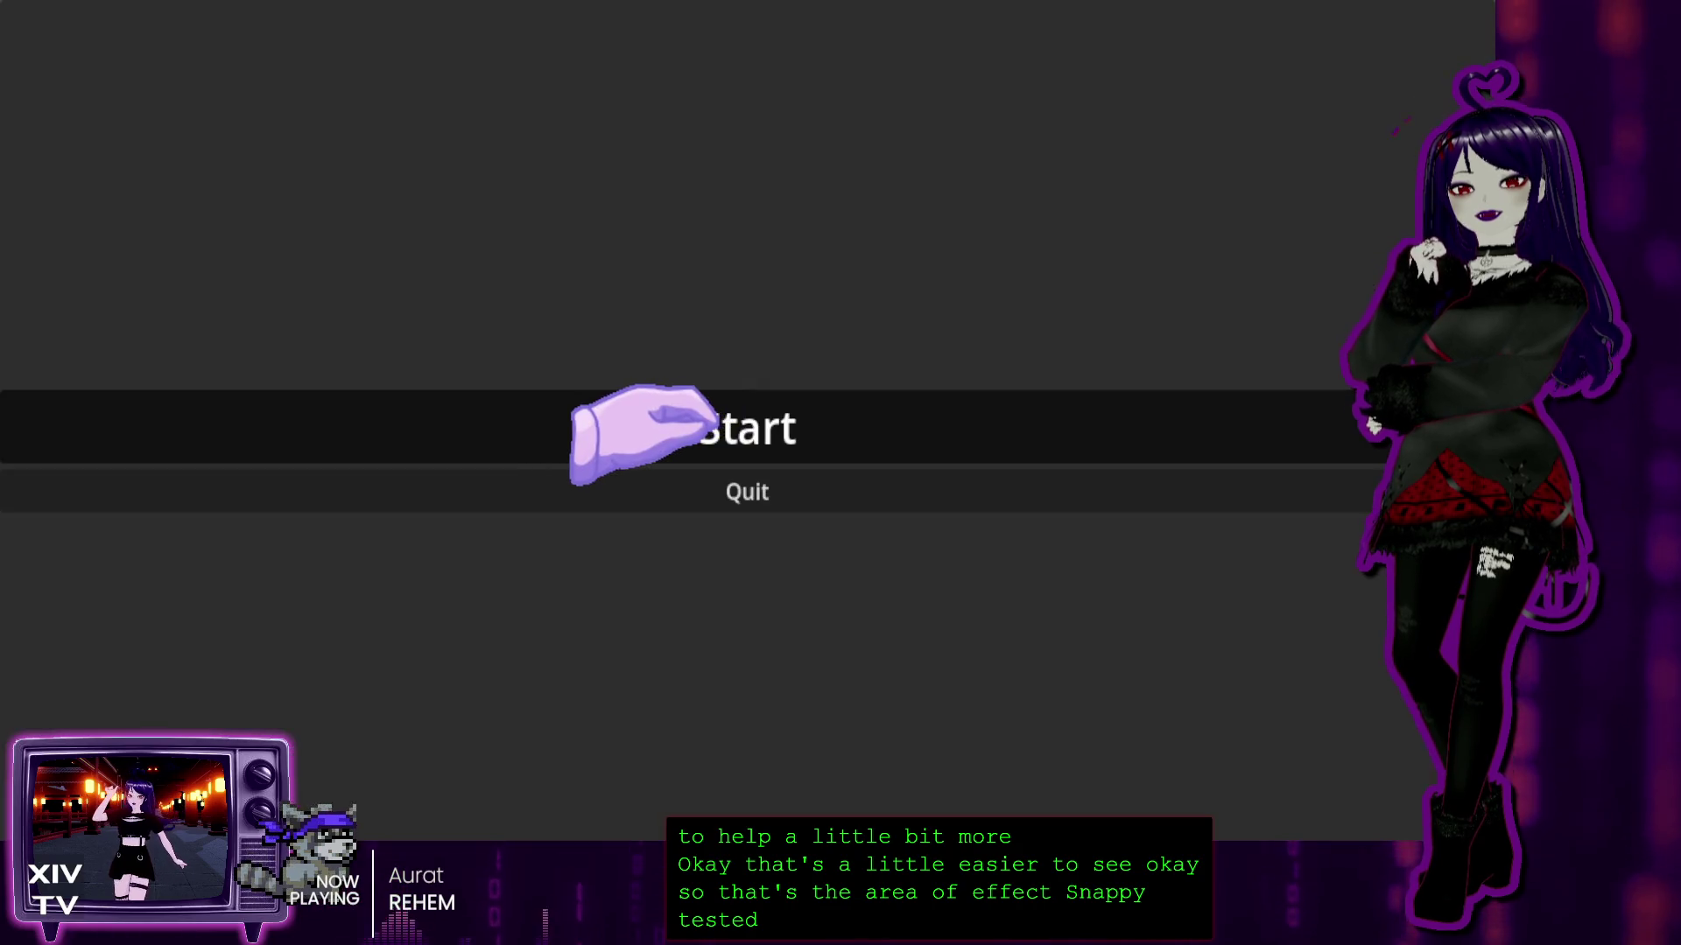
# Step: Run the project, pat the avatar's head to trigger the react animation, then stop with F8
pyautogui.click(714, 420)
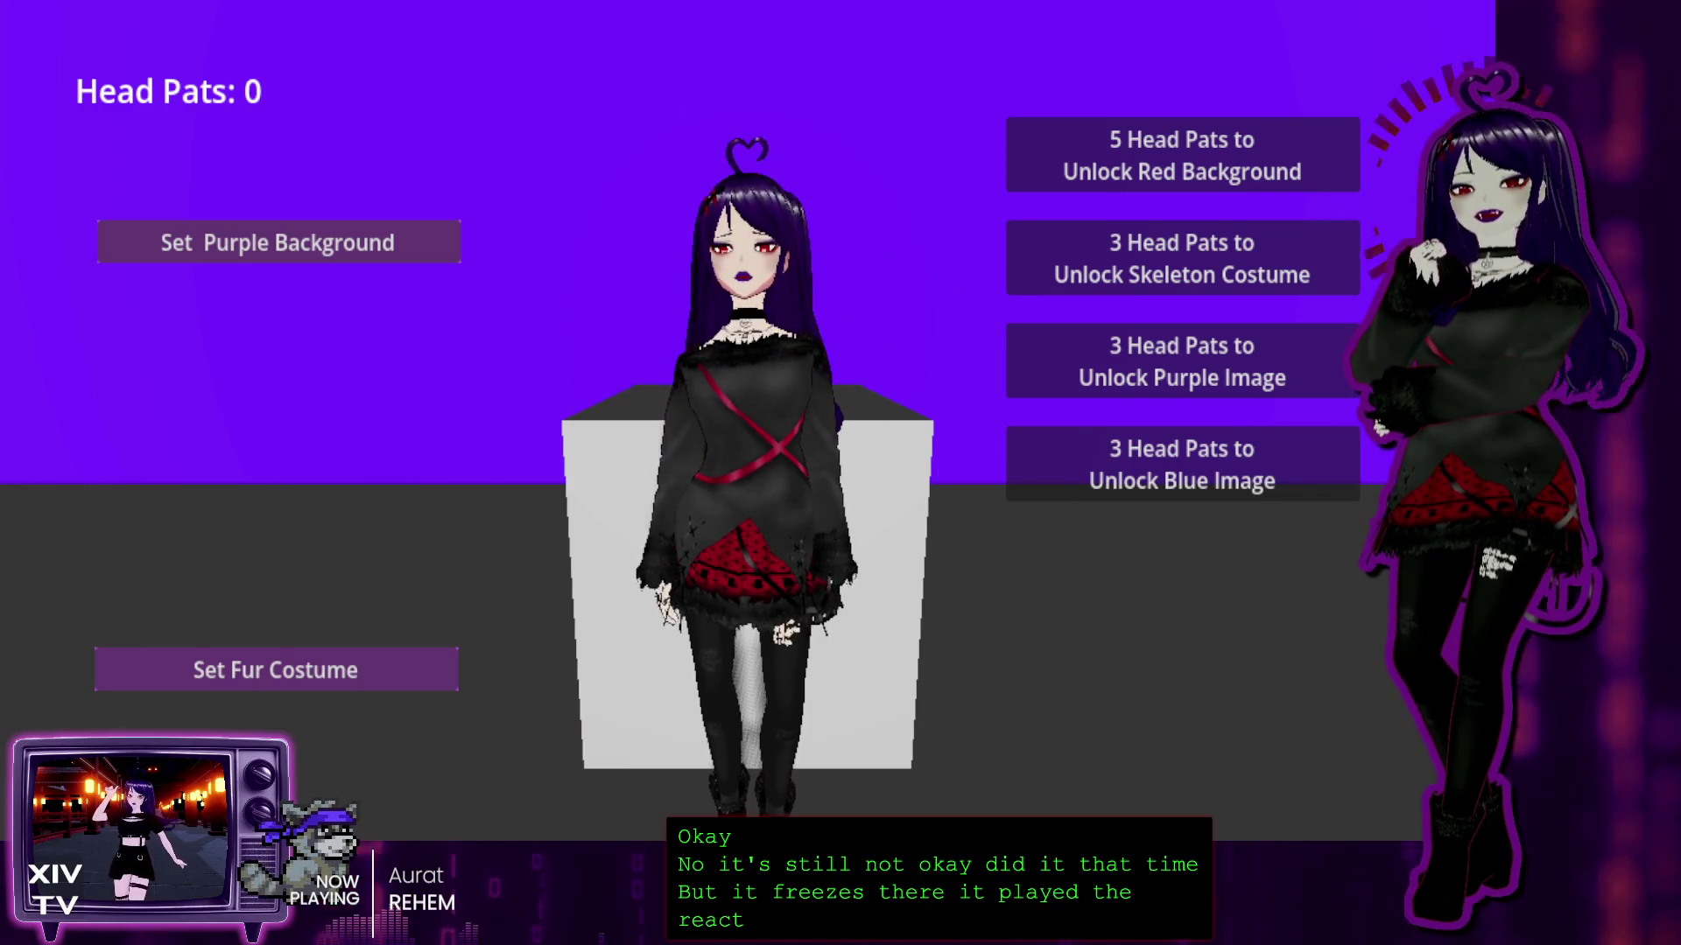
pyautogui.press('F8')
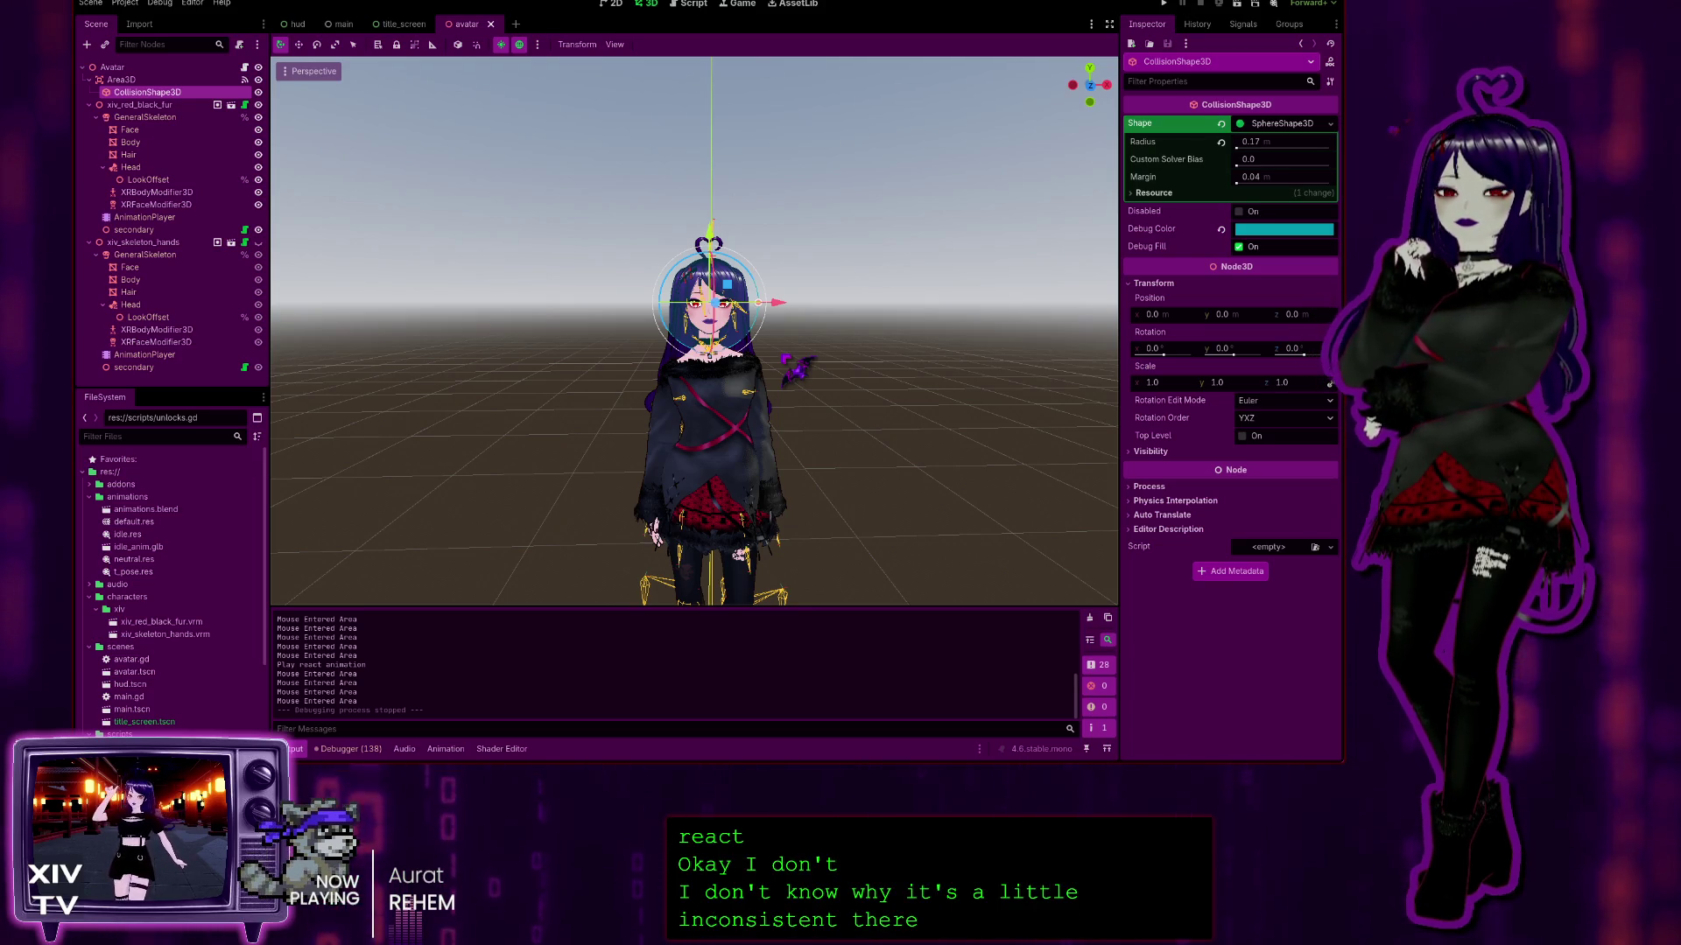
# Step: Show avatar.gd and its _on_area_3d_mouse_entered handler in the Script workspace
pyautogui.scroll(1, 694, 331)
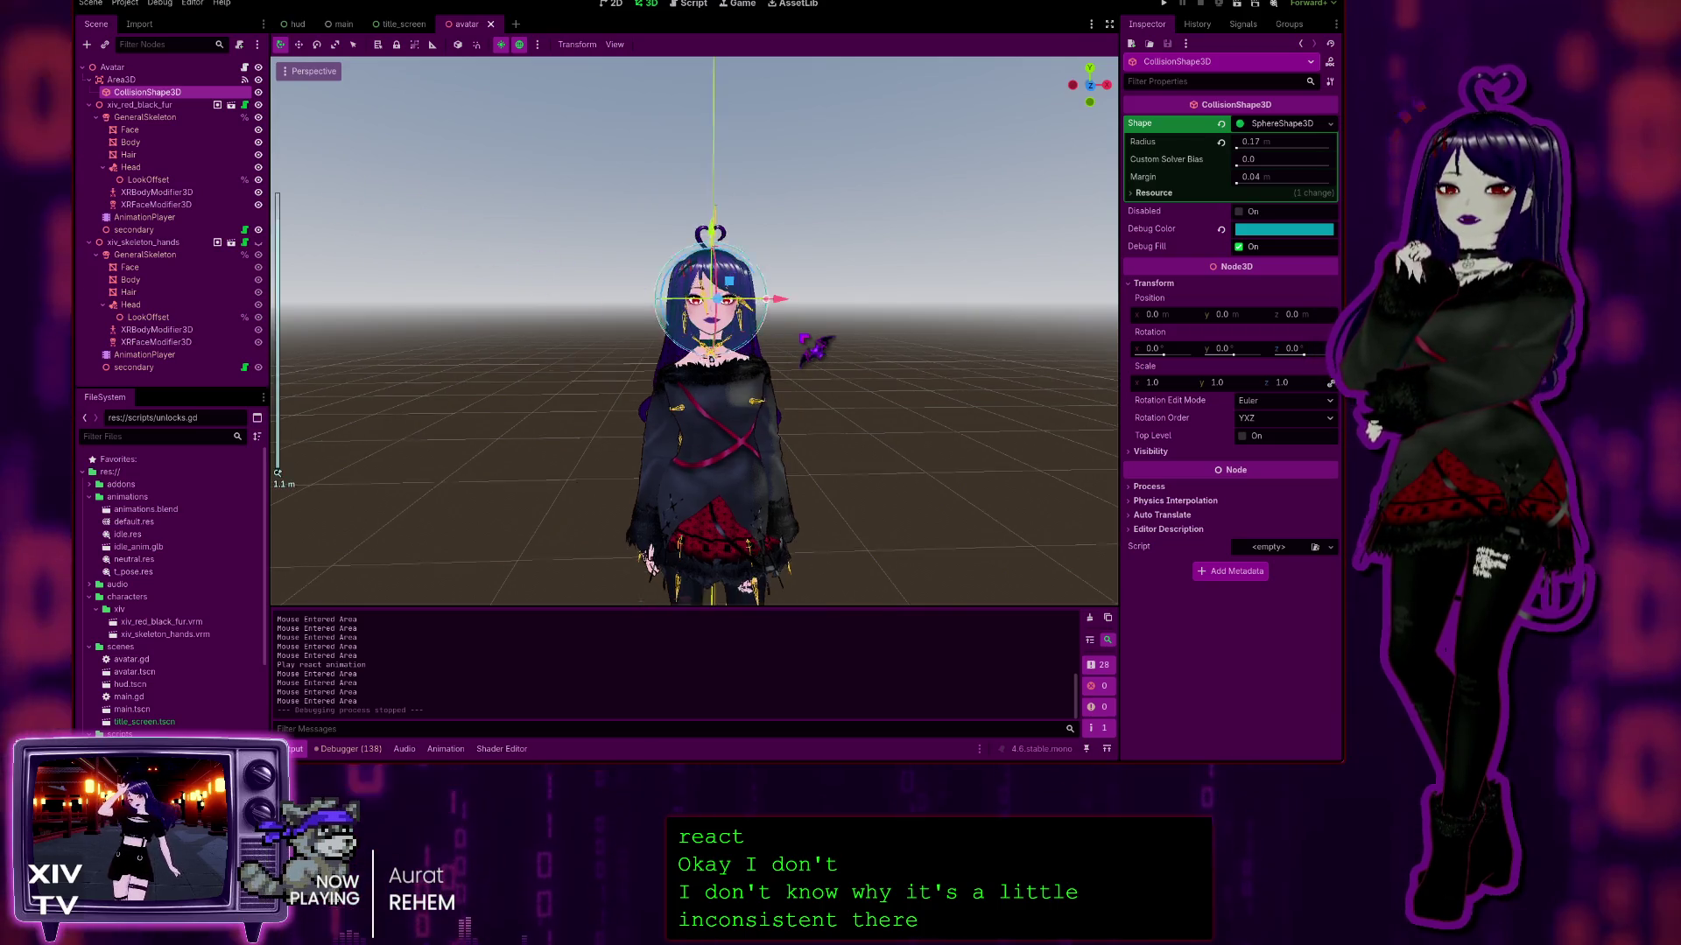
pyautogui.scroll(2, 694, 331)
pyautogui.scroll(2, 695, 331)
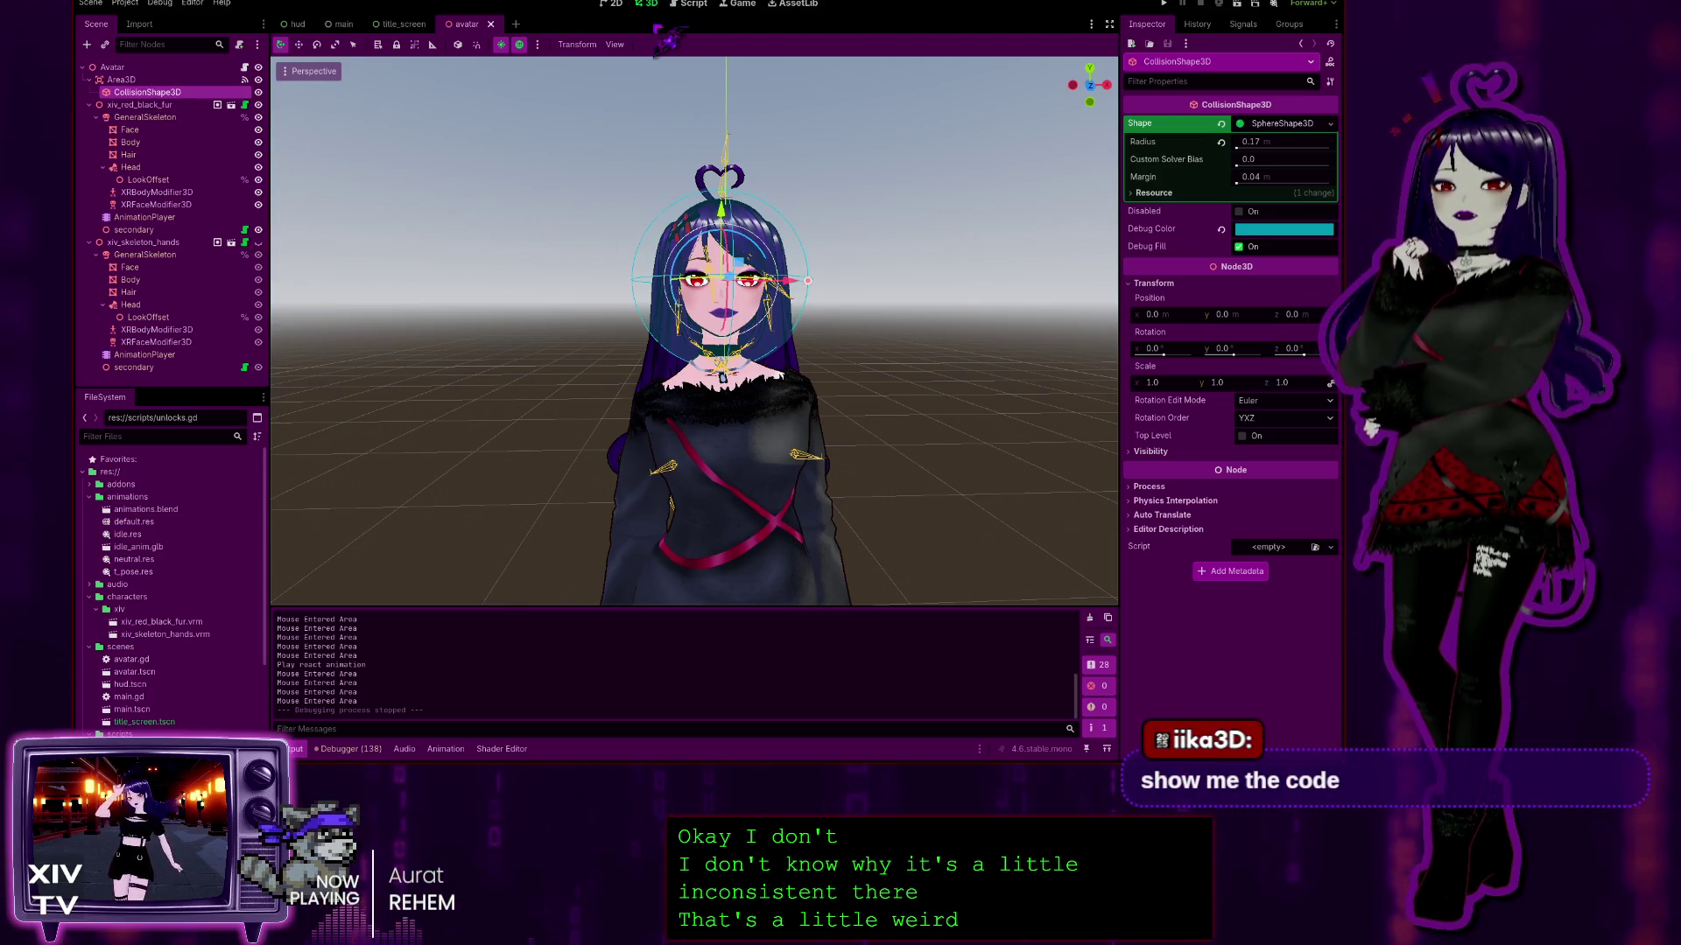
pyautogui.click(701, 7)
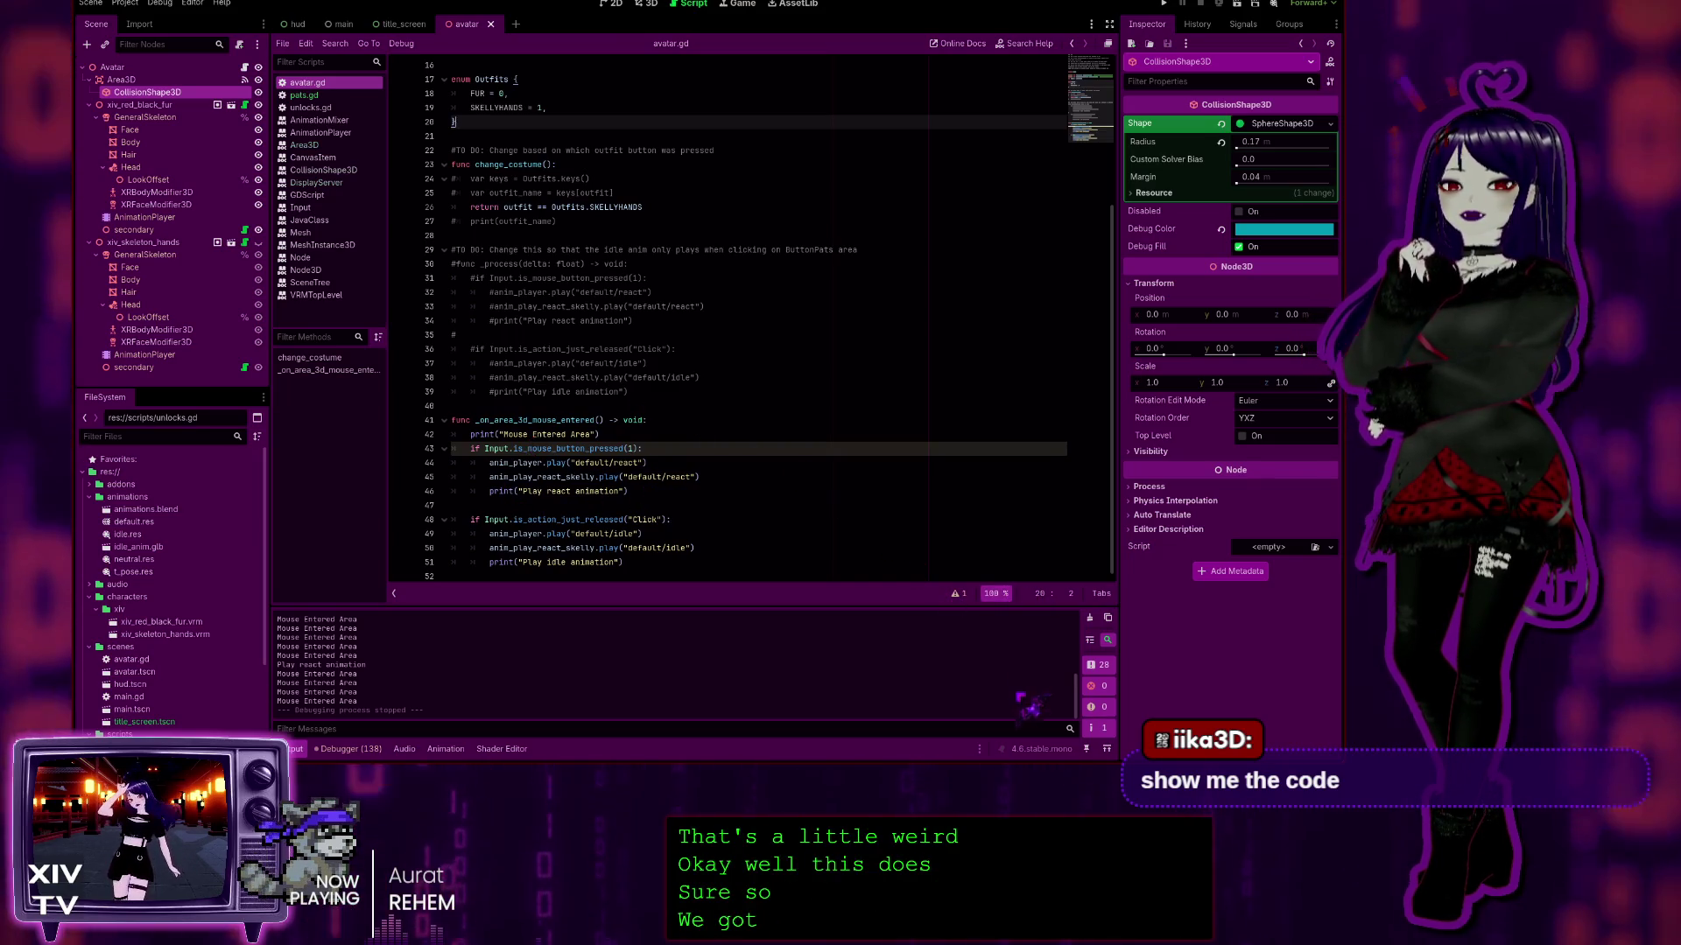
# Step: Zoom the avatar.gd code to 150% and bring up the Signals dock
pyautogui.keyDown('ctrl'); pyautogui.scroll(5, 952, 478); pyautogui.keyUp('ctrl')
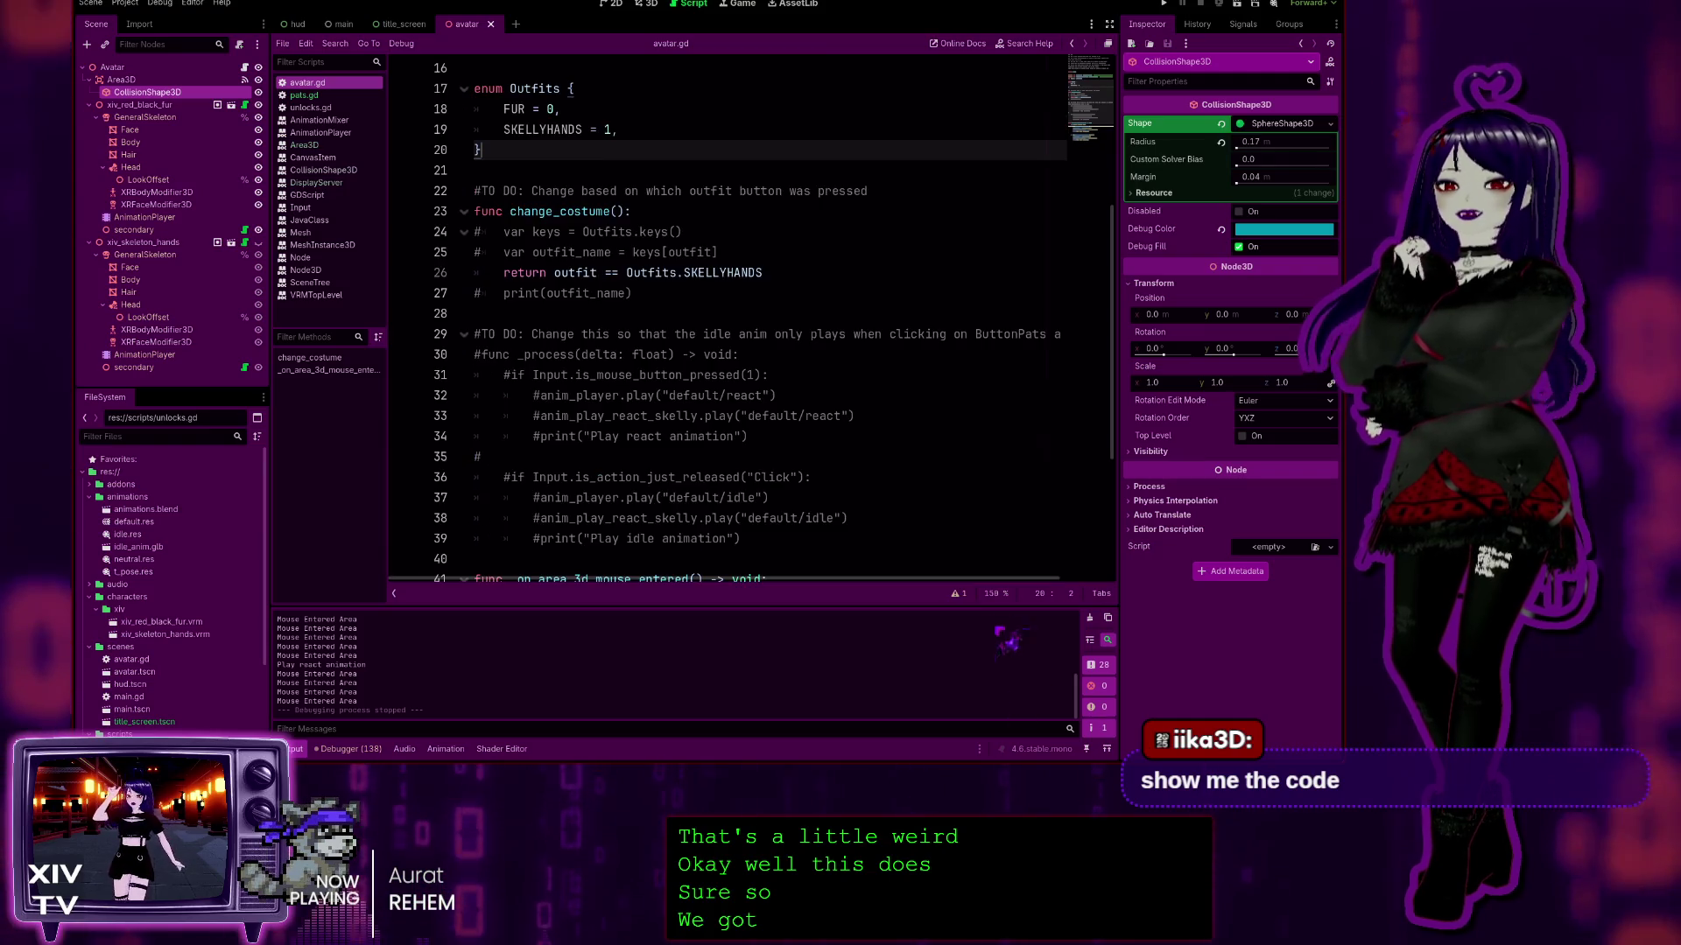
pyautogui.scroll(-2, 952, 478)
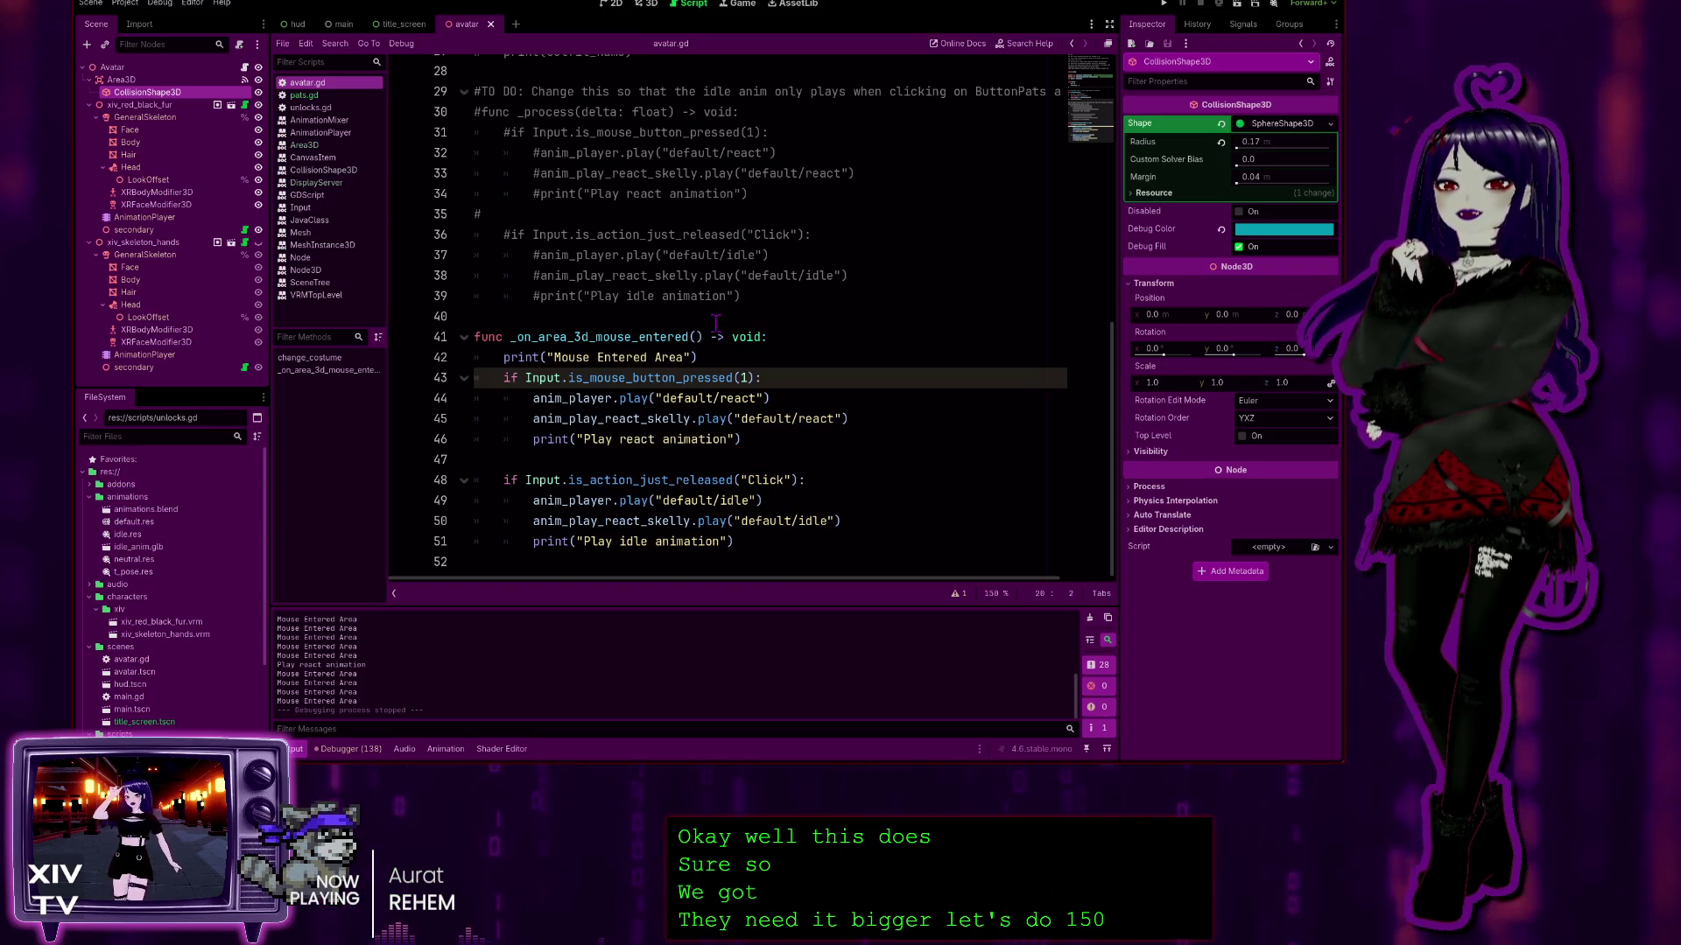
pyautogui.click(1244, 24)
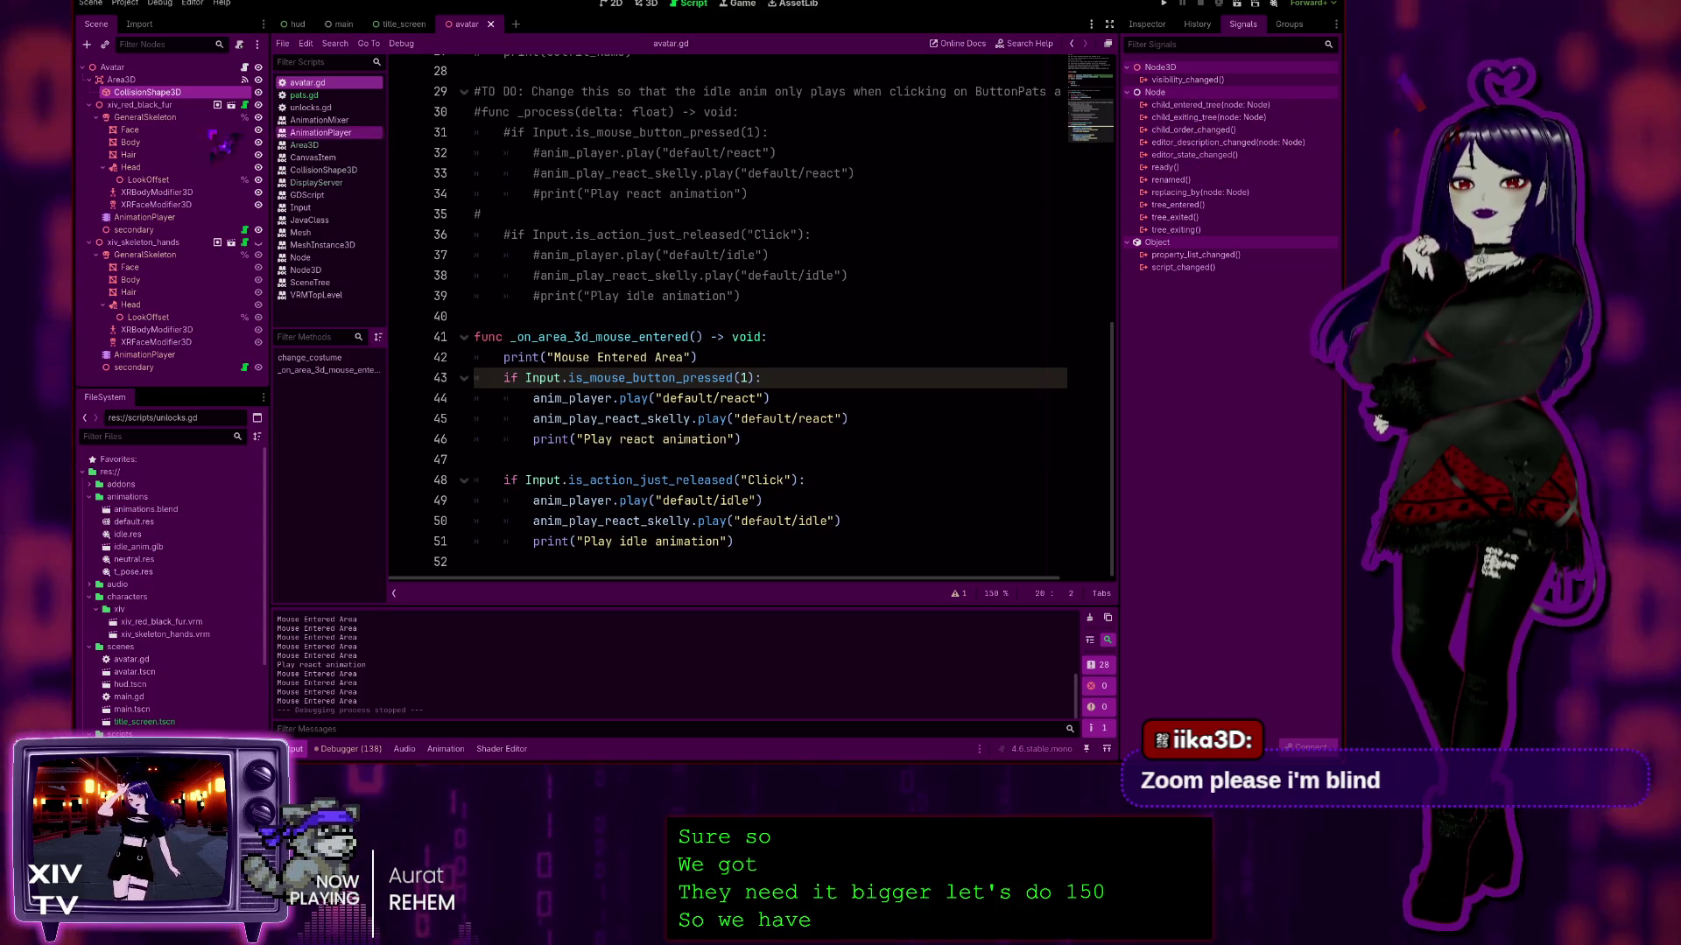
# Step: Show Area3D's mouse_entered signal wired to _on_area_3d_mouse_entered, then place the cursor on line 40
pyautogui.click(120, 80)
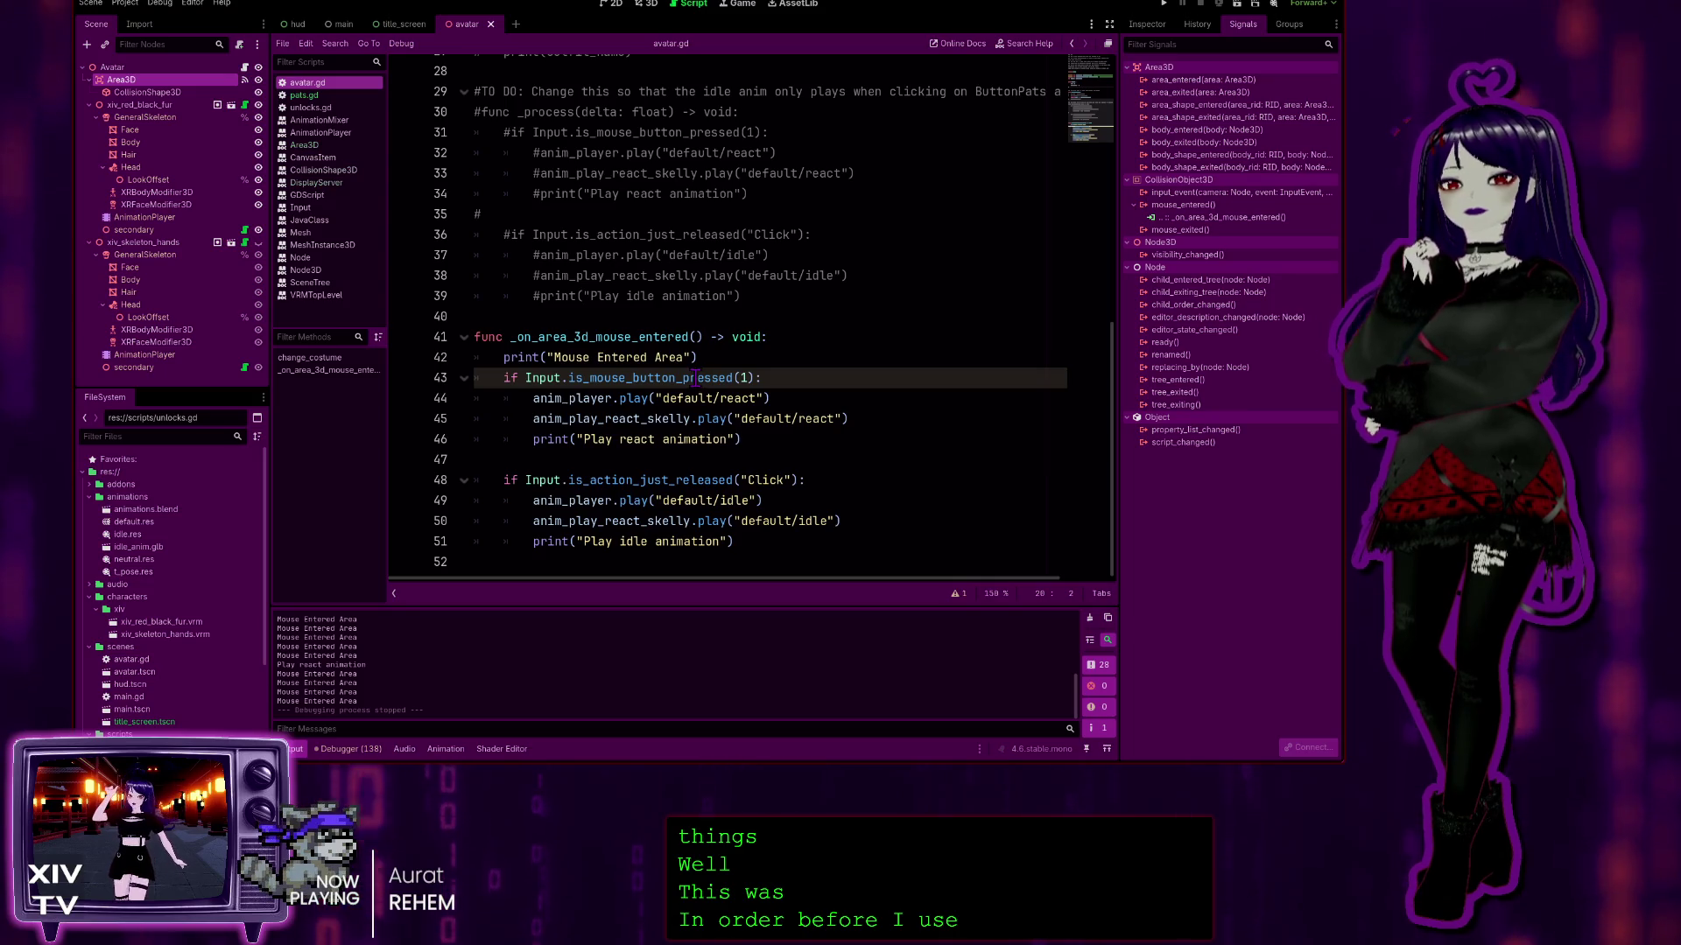
pyautogui.click(869, 322)
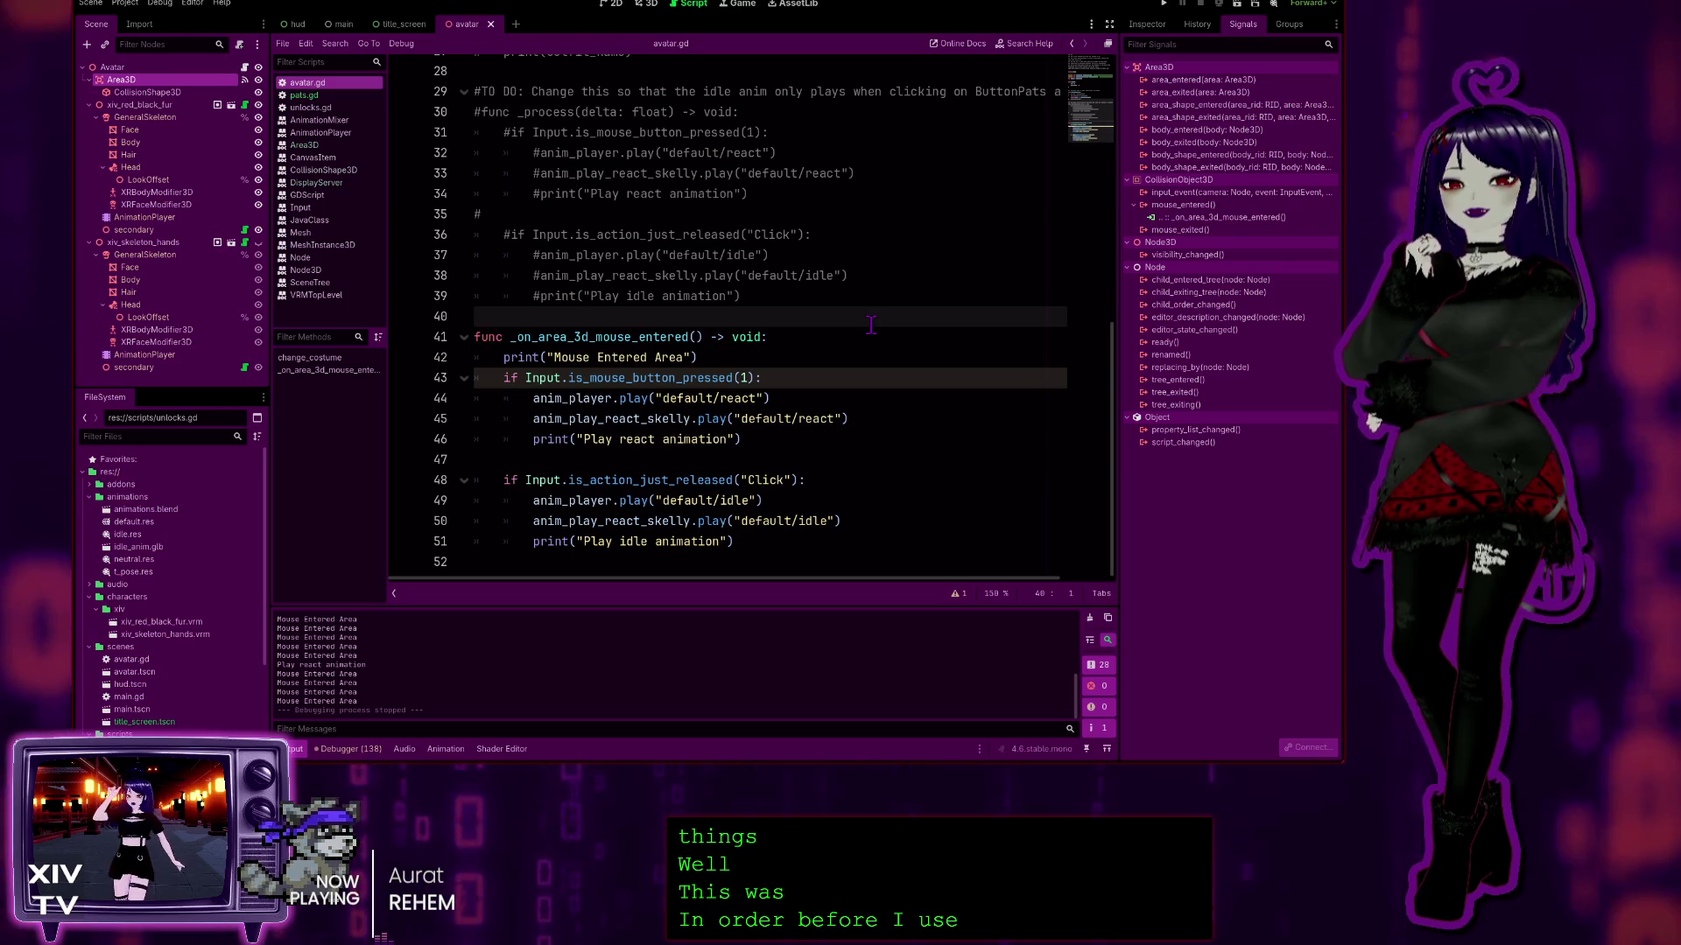